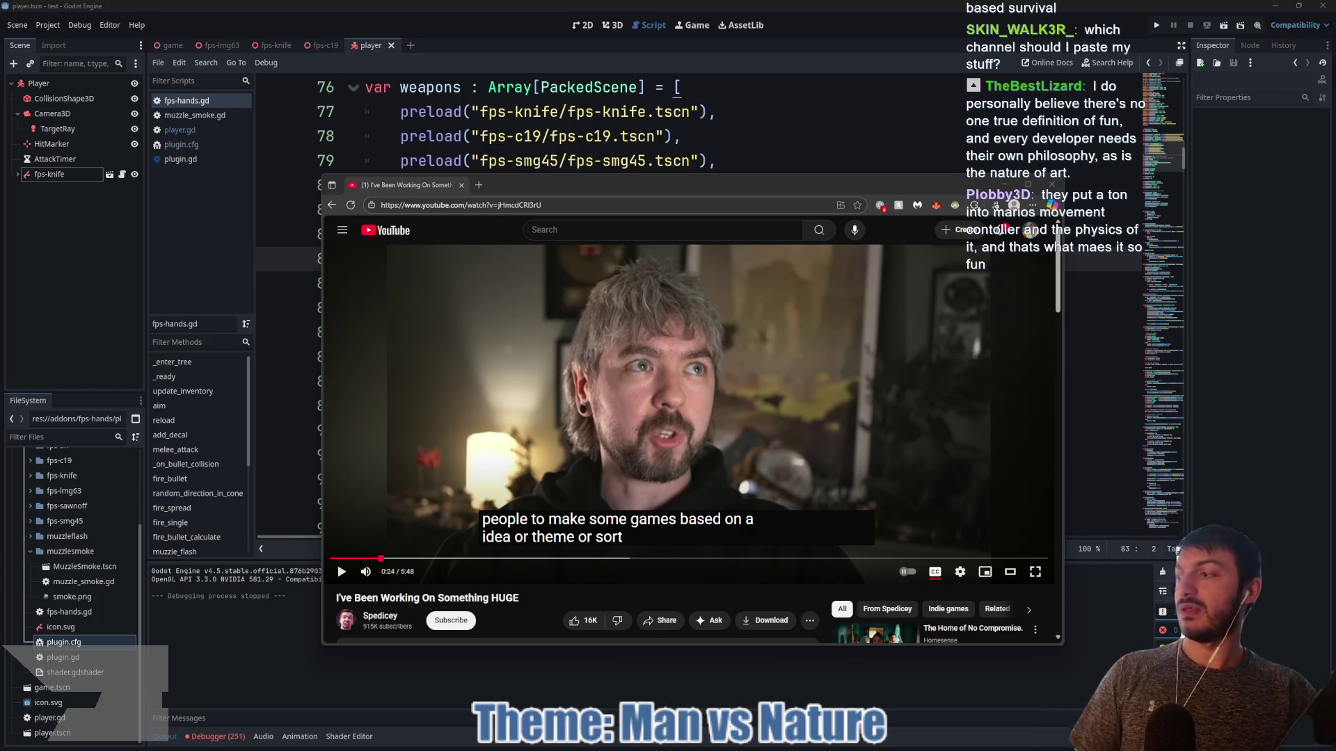
# Move the Discord window aside and hide the paused YouTube video to reveal the Godot player script
pyautogui.hotkey('alt', 'Tab')
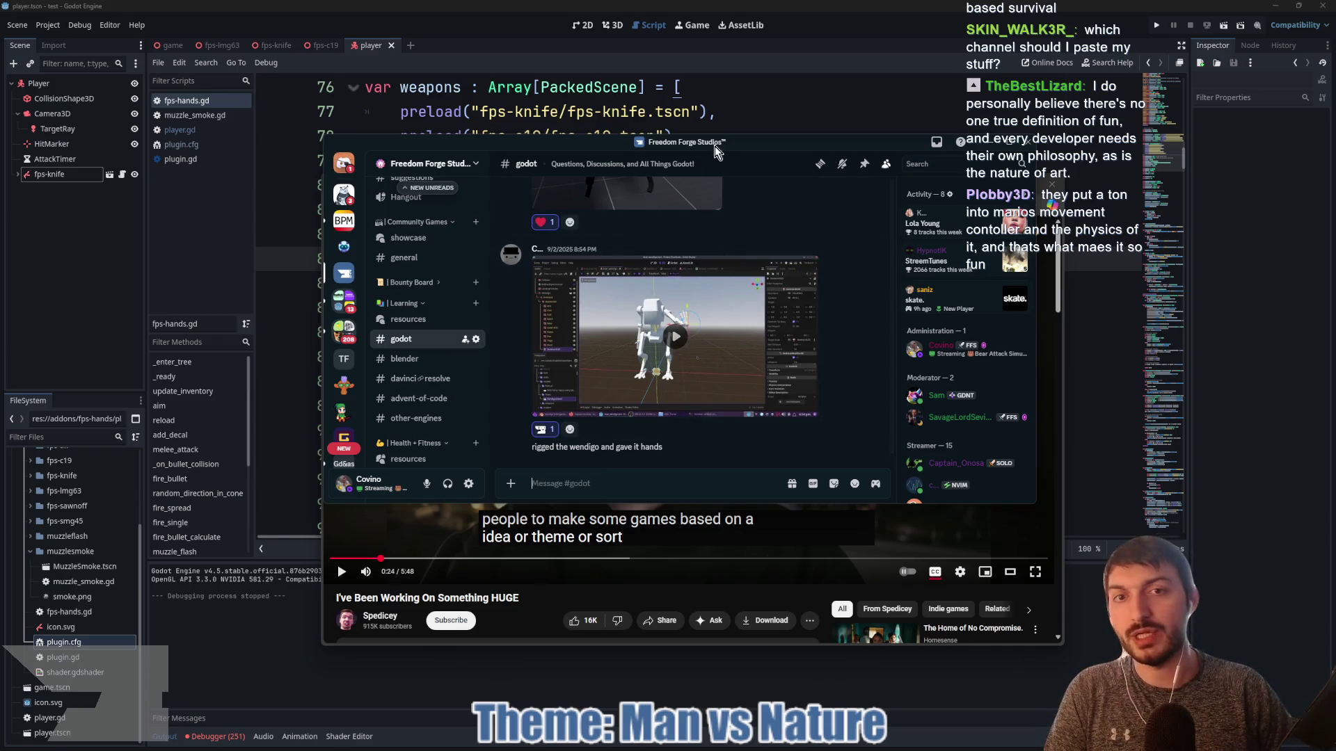
pyautogui.moveTo(728, 152)
pyautogui.mouseDown()
pyautogui.moveTo(435, 195)
pyautogui.moveTo(0, 201)
pyautogui.mouseUp()
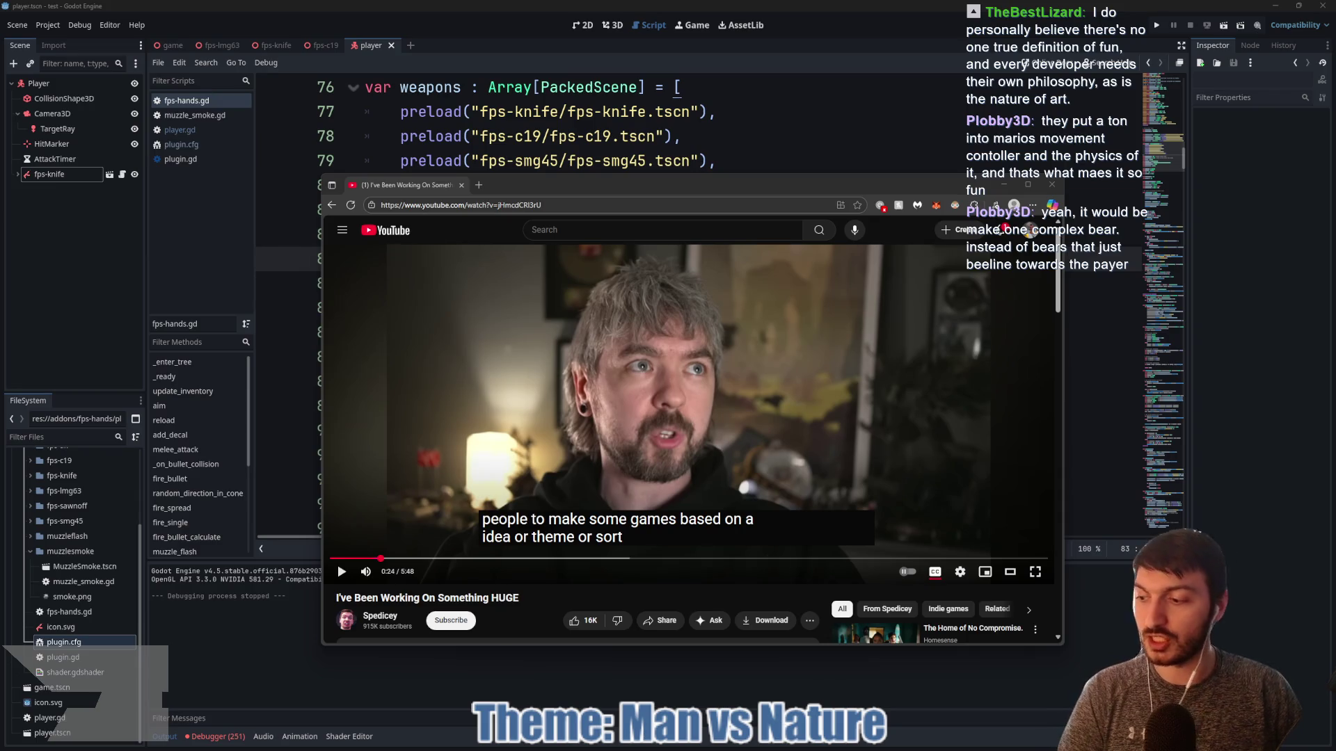
pyautogui.moveTo(822, 361)
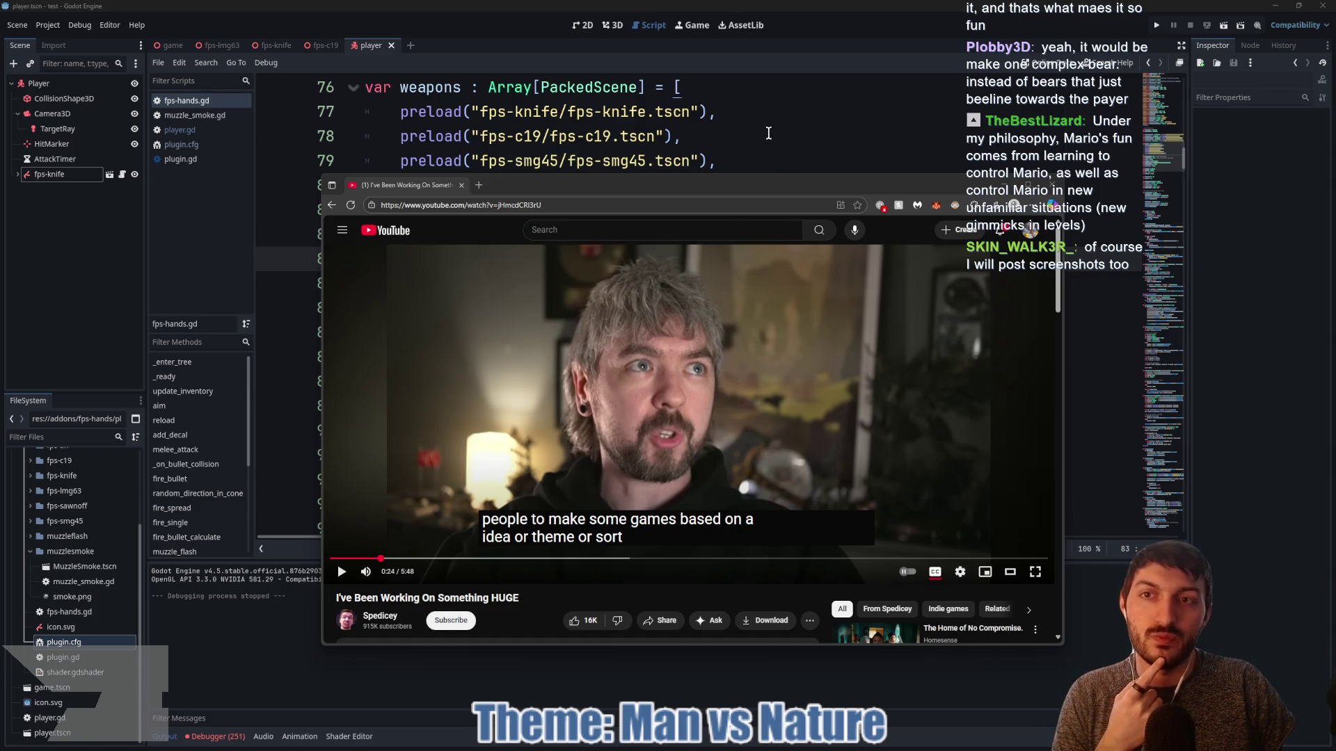
pyautogui.hotkey('alt', 'Tab')
# Bring up the Bear Attack Simulator project, open brown_bear.gd, and jump to the Bear class in bear.gd
pyautogui.moveTo(788, 746)
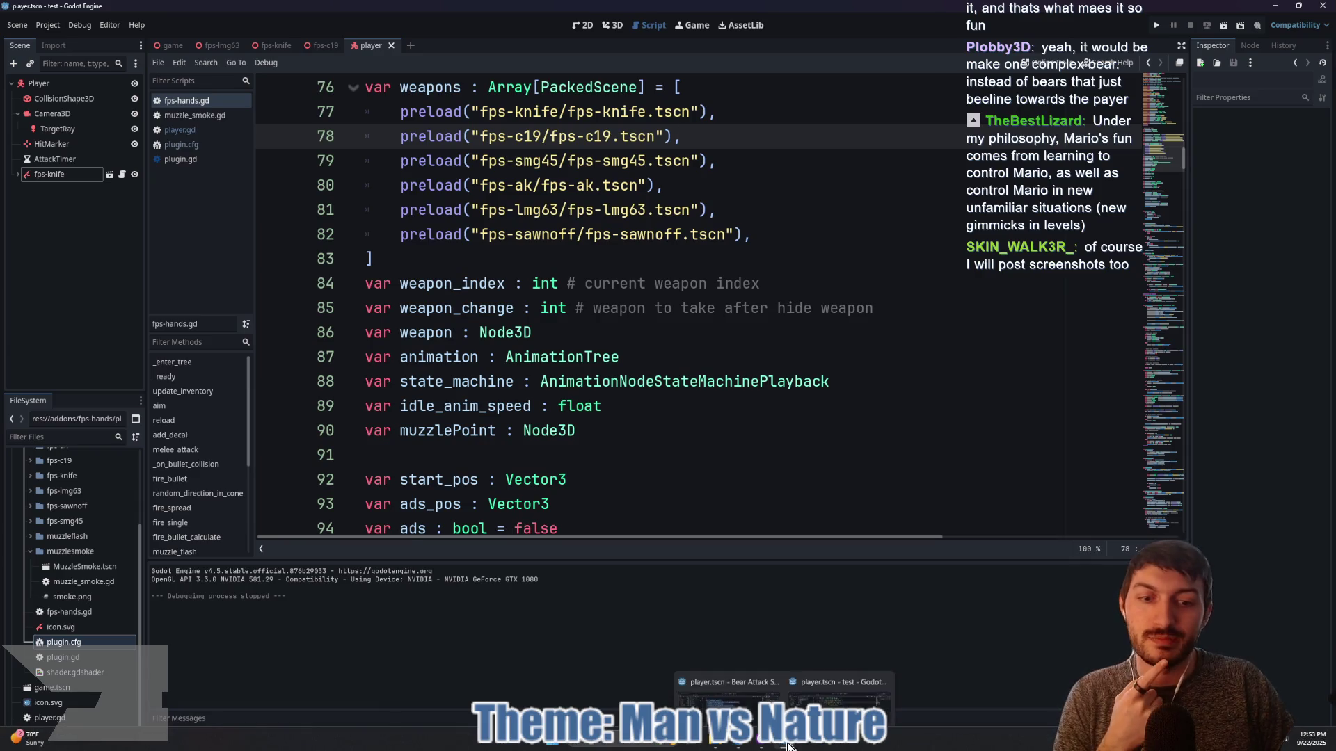
pyautogui.click(727, 675)
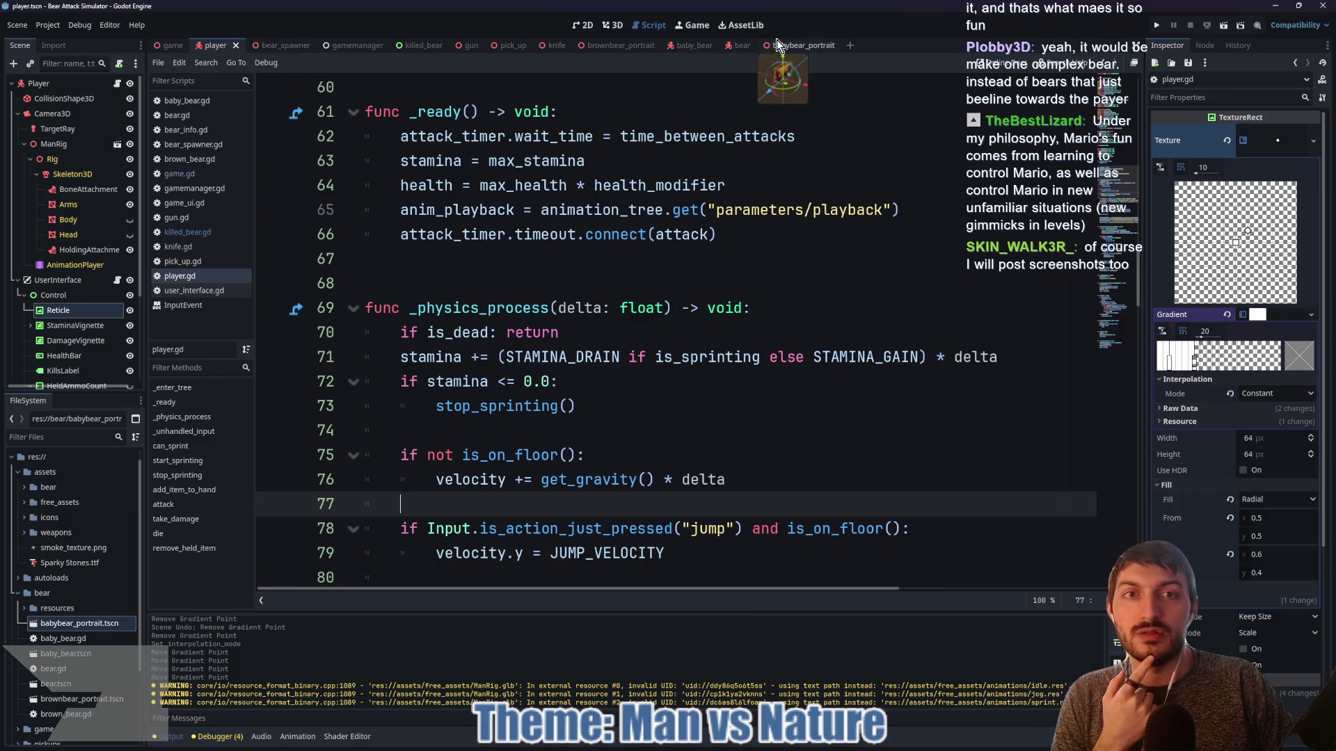
pyautogui.click(729, 45)
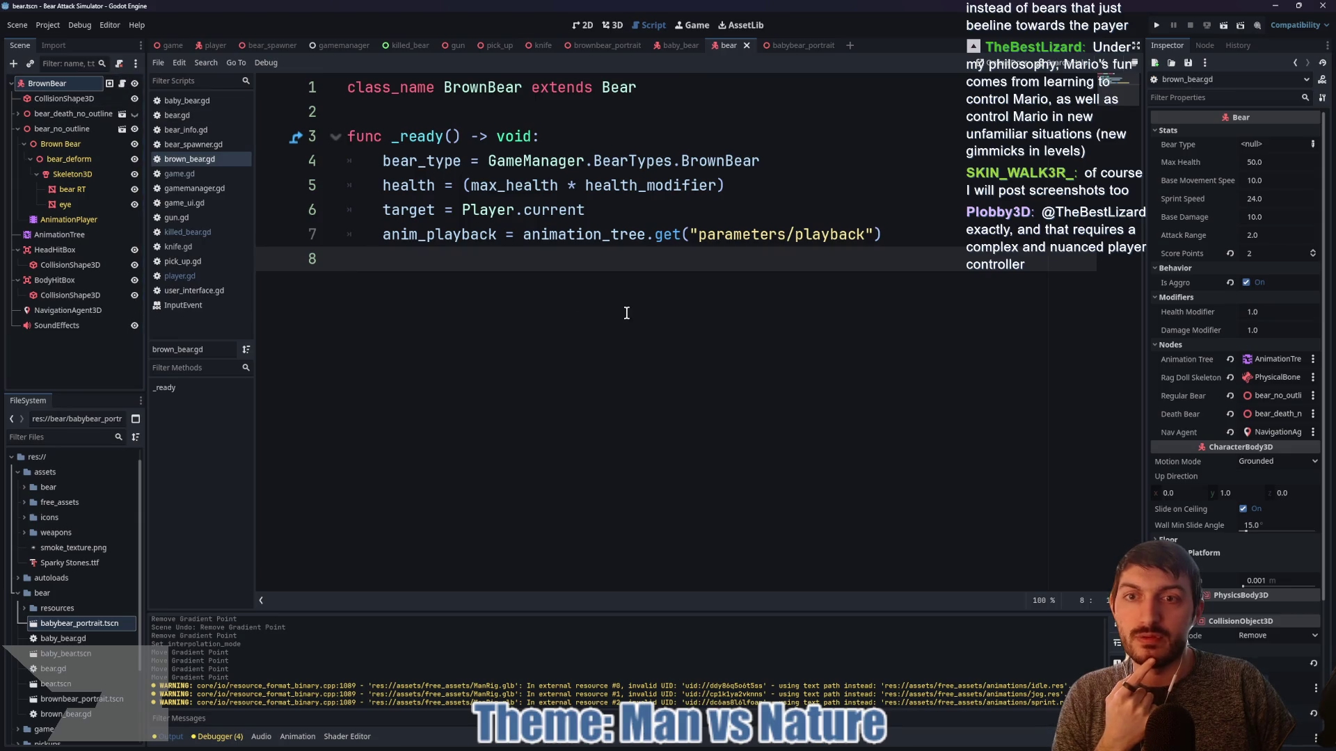
pyautogui.keyDown('ctrl'); pyautogui.click(623, 89); pyautogui.keyUp('ctrl')
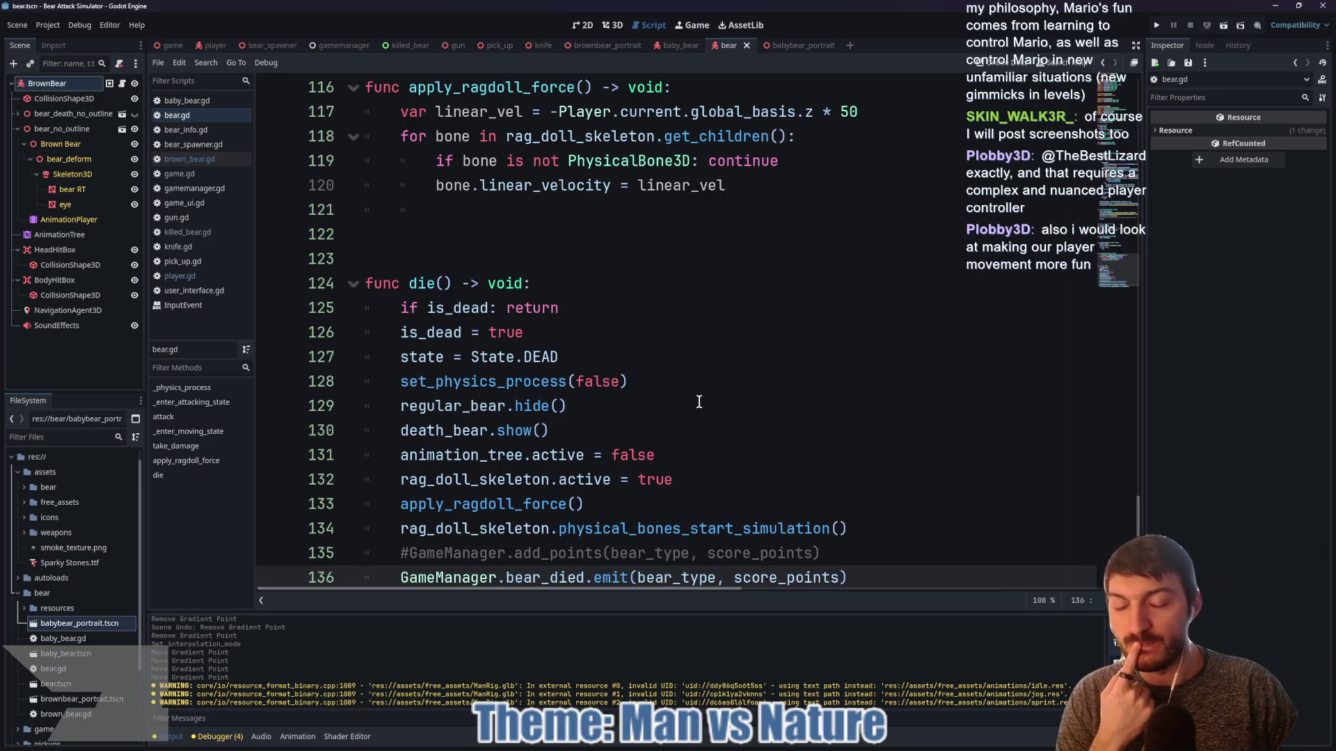
# Browse bear.gd from die()'s ragdoll line up to empty line 64 in _physics_process's MOVING state, and clear the output log
pyautogui.scroll(-1, 724, 407)
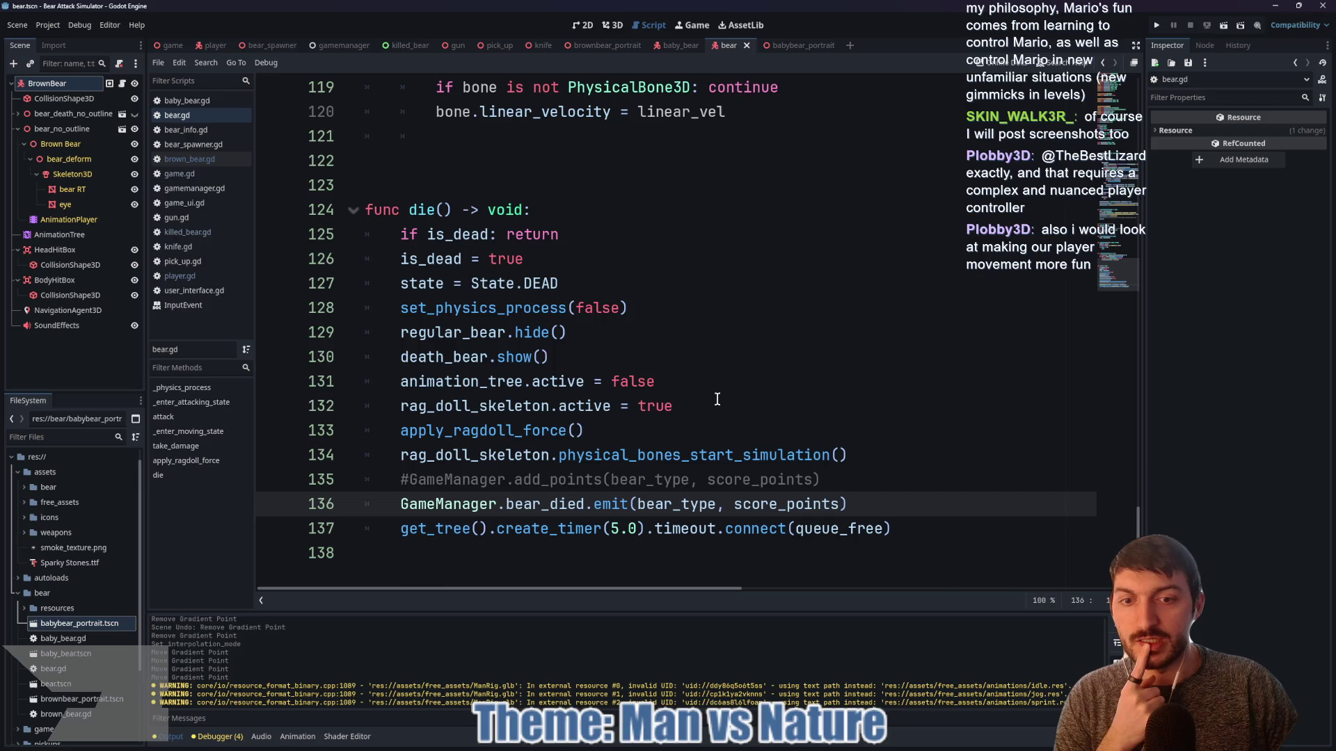
pyautogui.click(725, 404)
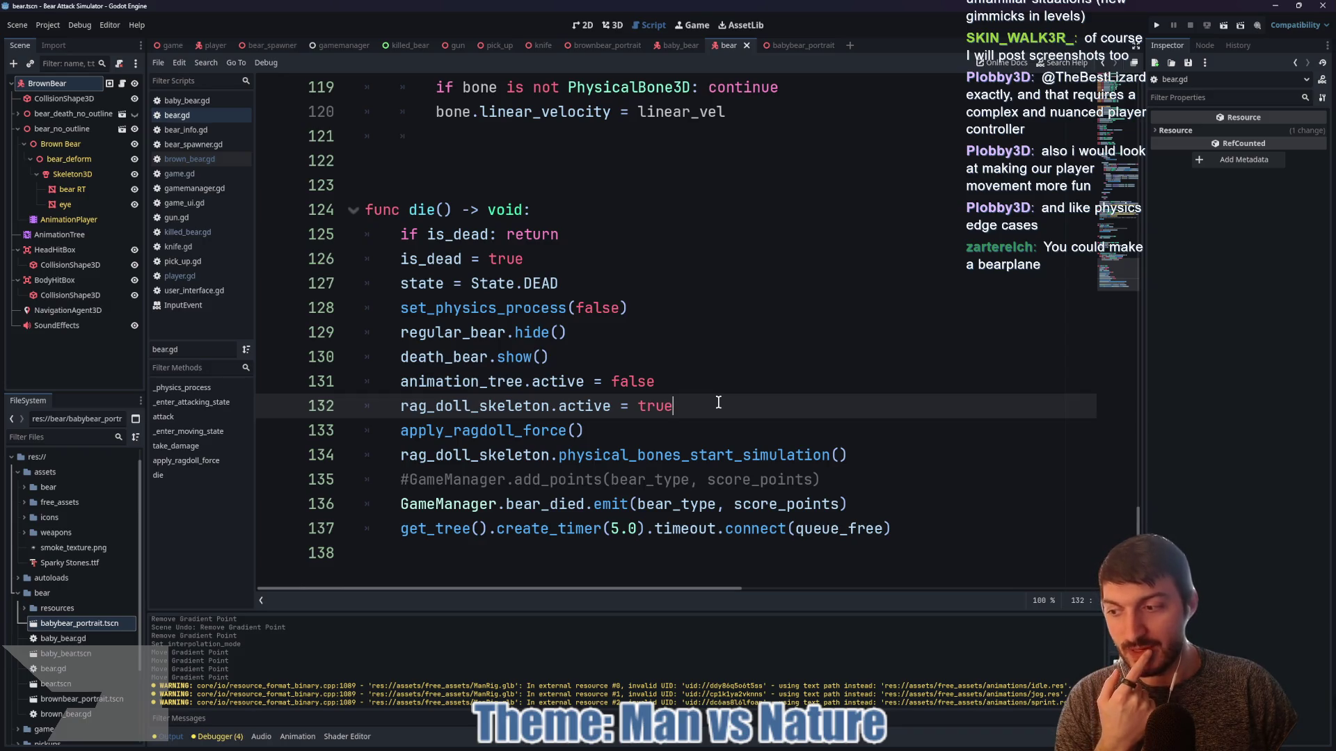
pyautogui.scroll(1, 720, 416)
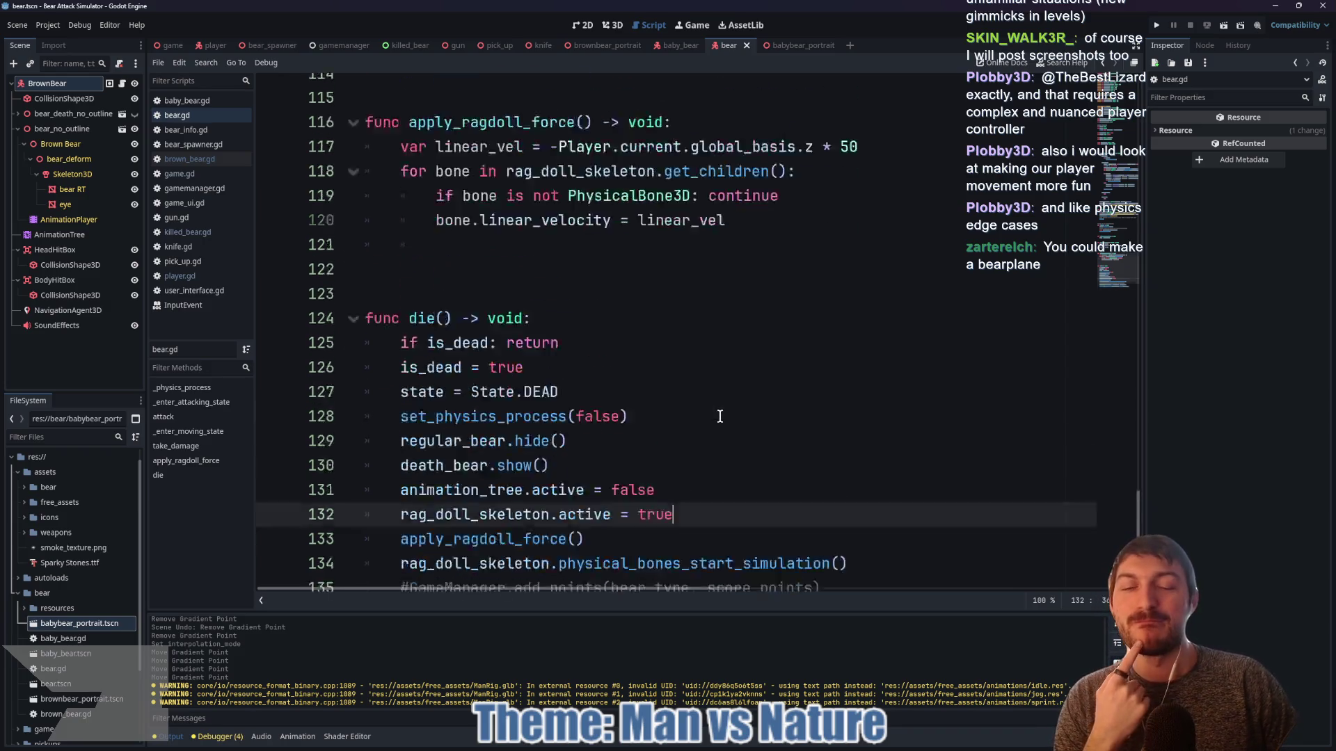
pyautogui.scroll(5, 717, 418)
pyautogui.click(643, 424)
pyautogui.scroll(3, 557, 438)
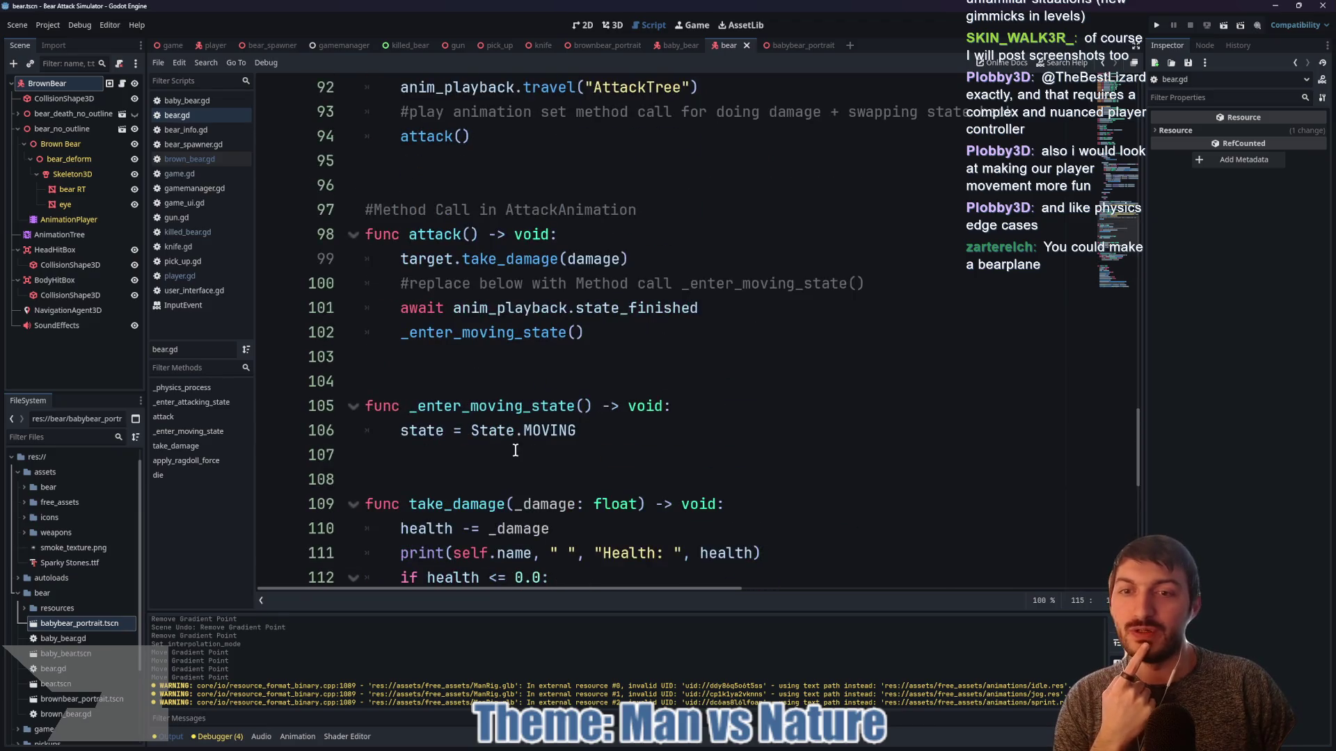
pyautogui.click(529, 355)
pyautogui.scroll(3, 541, 394)
pyautogui.click(498, 406)
pyautogui.press('Down')
pyautogui.scroll(10, 498, 406)
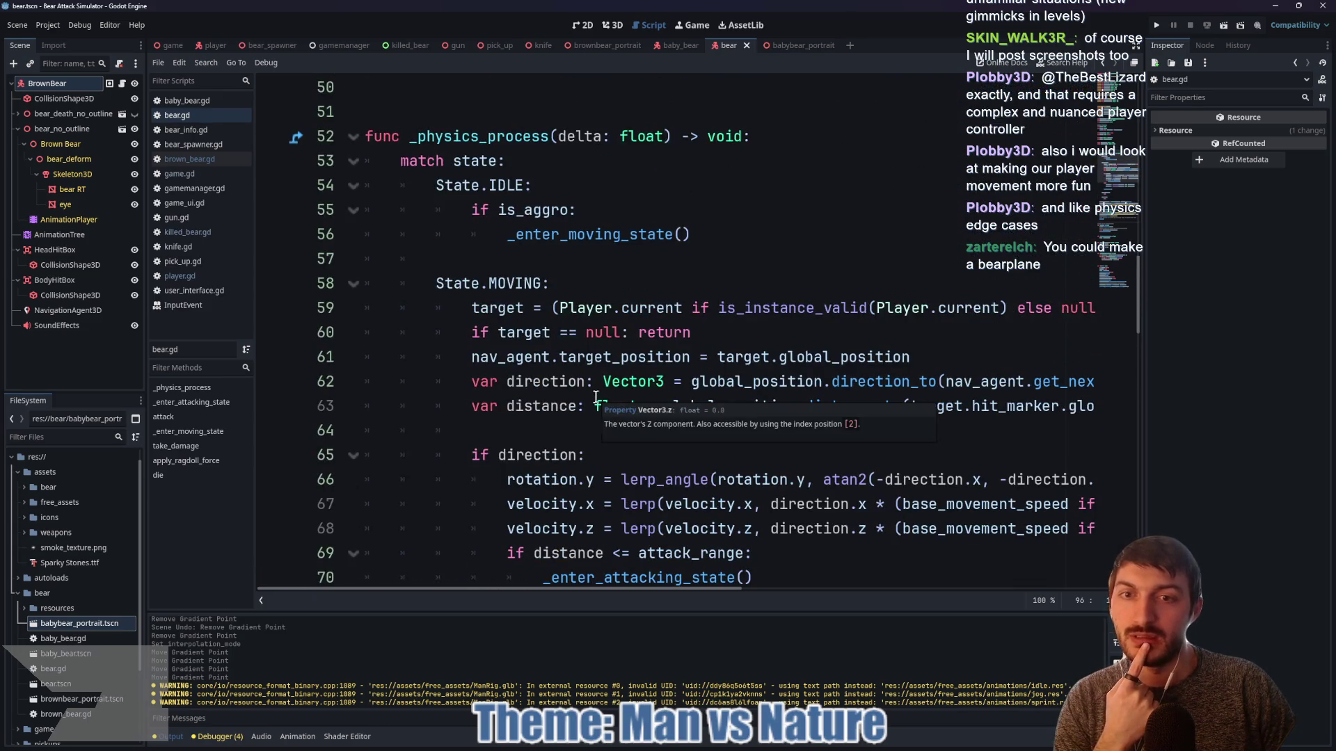
pyautogui.click(548, 433)
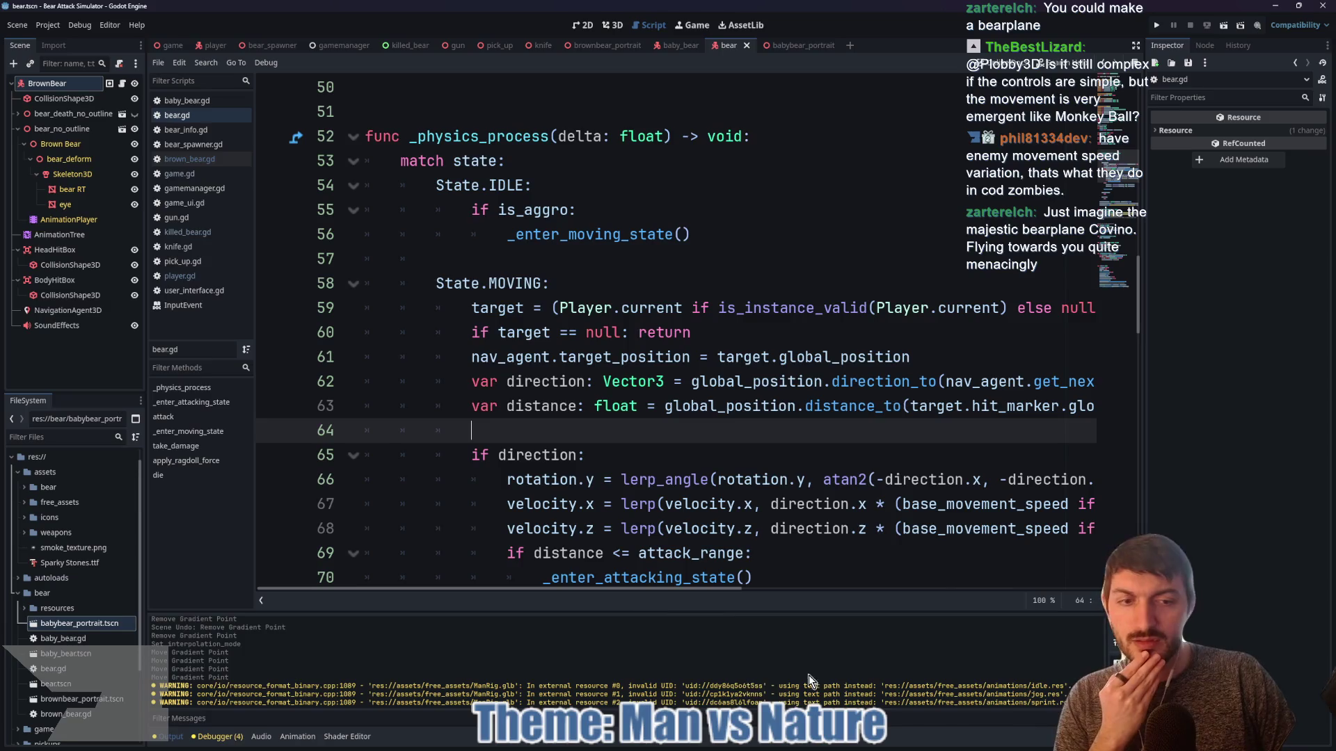
pyautogui.hotkey('ctrl', 'alt', 'k')
# Collapse the Output panel, select BrownBear, and delete the blank lines before func _physics_process
pyautogui.click(165, 737)
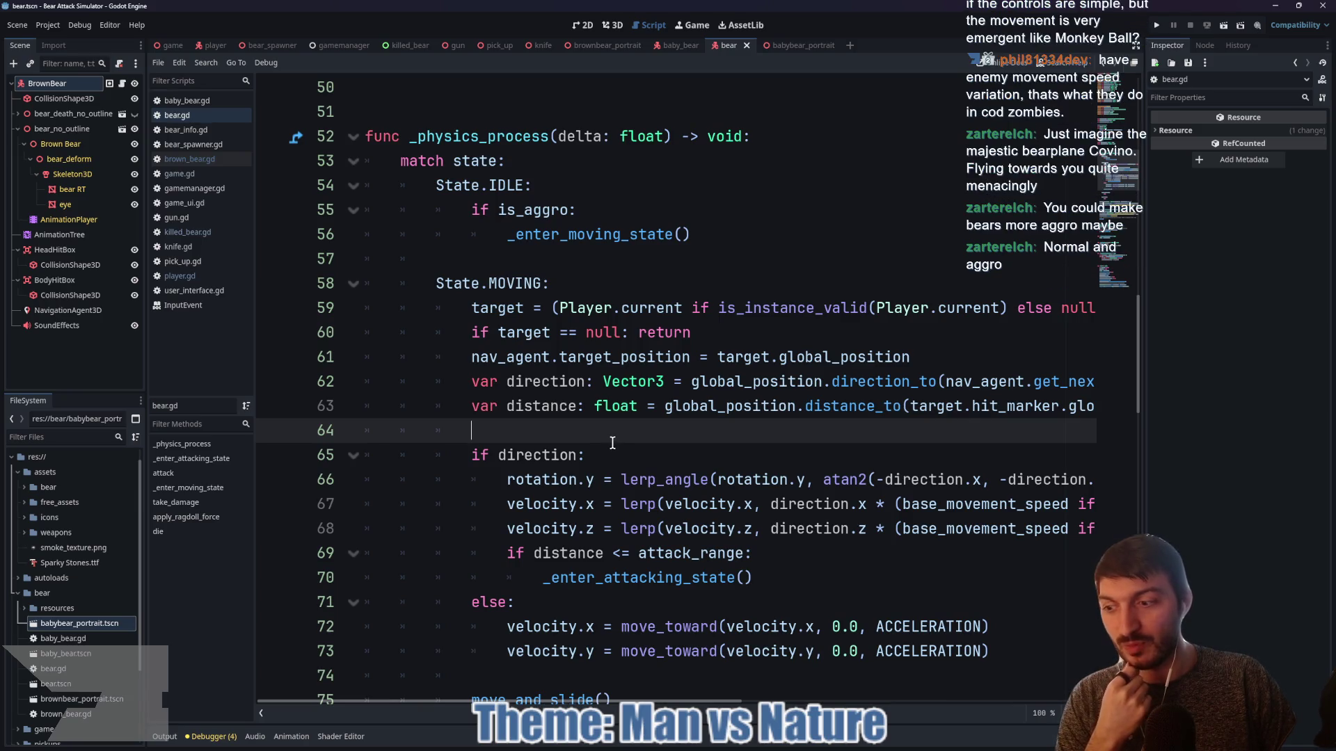
pyautogui.click(52, 84)
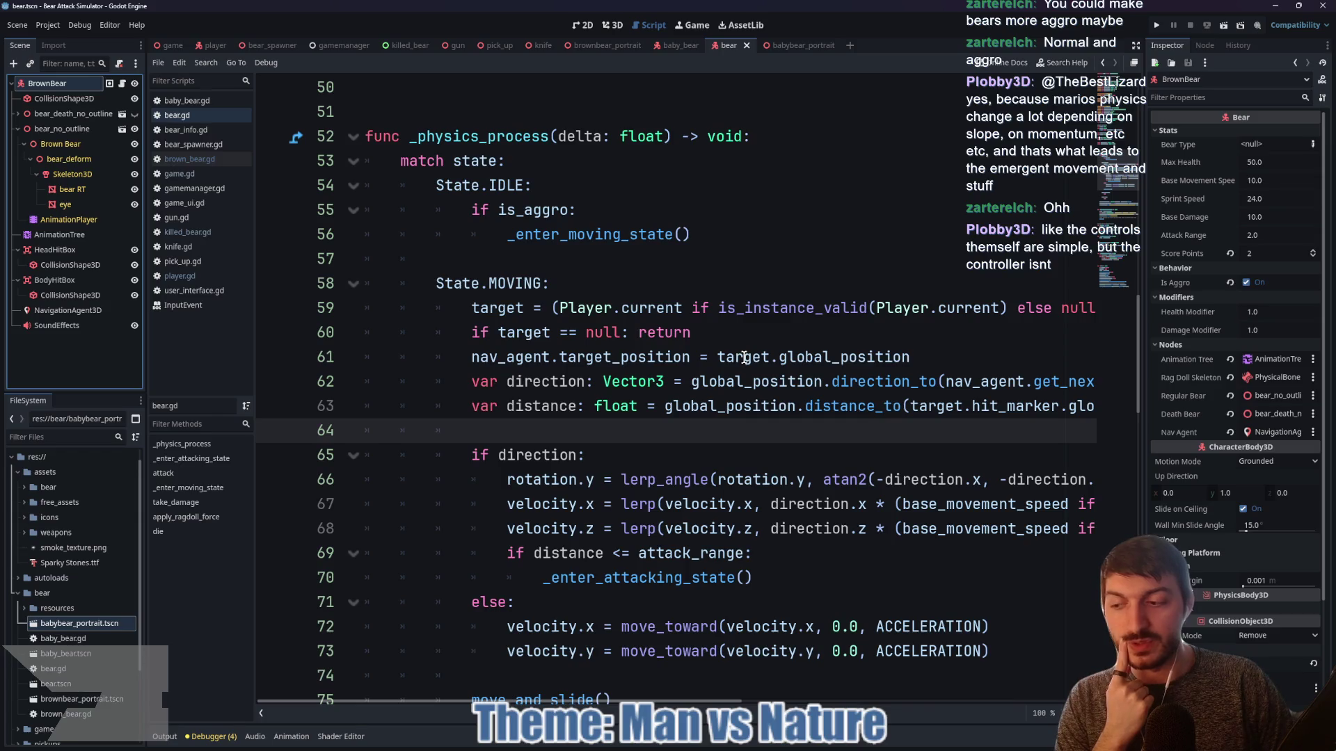
pyautogui.scroll(6, 727, 452)
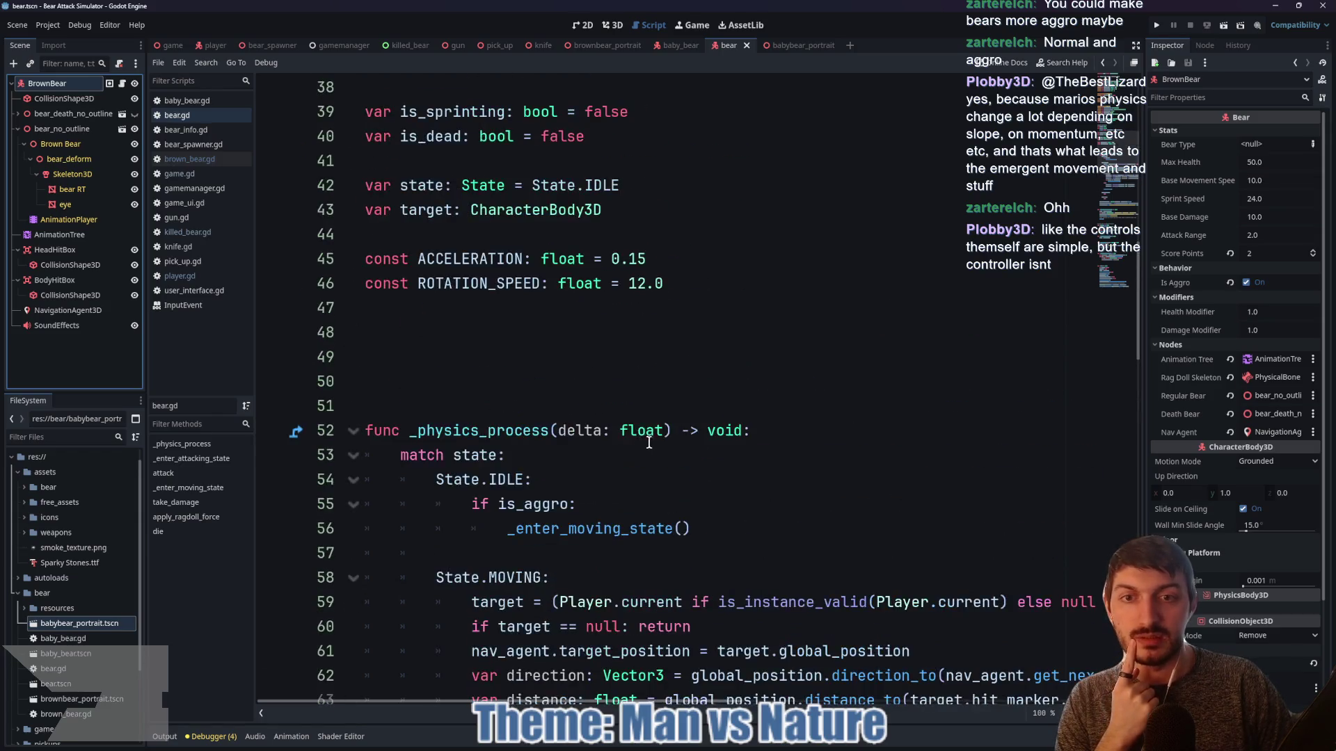
pyautogui.click(584, 495)
pyautogui.press('BackSpace')
pyautogui.press('BackSpace')
pyautogui.press('BackSpace')
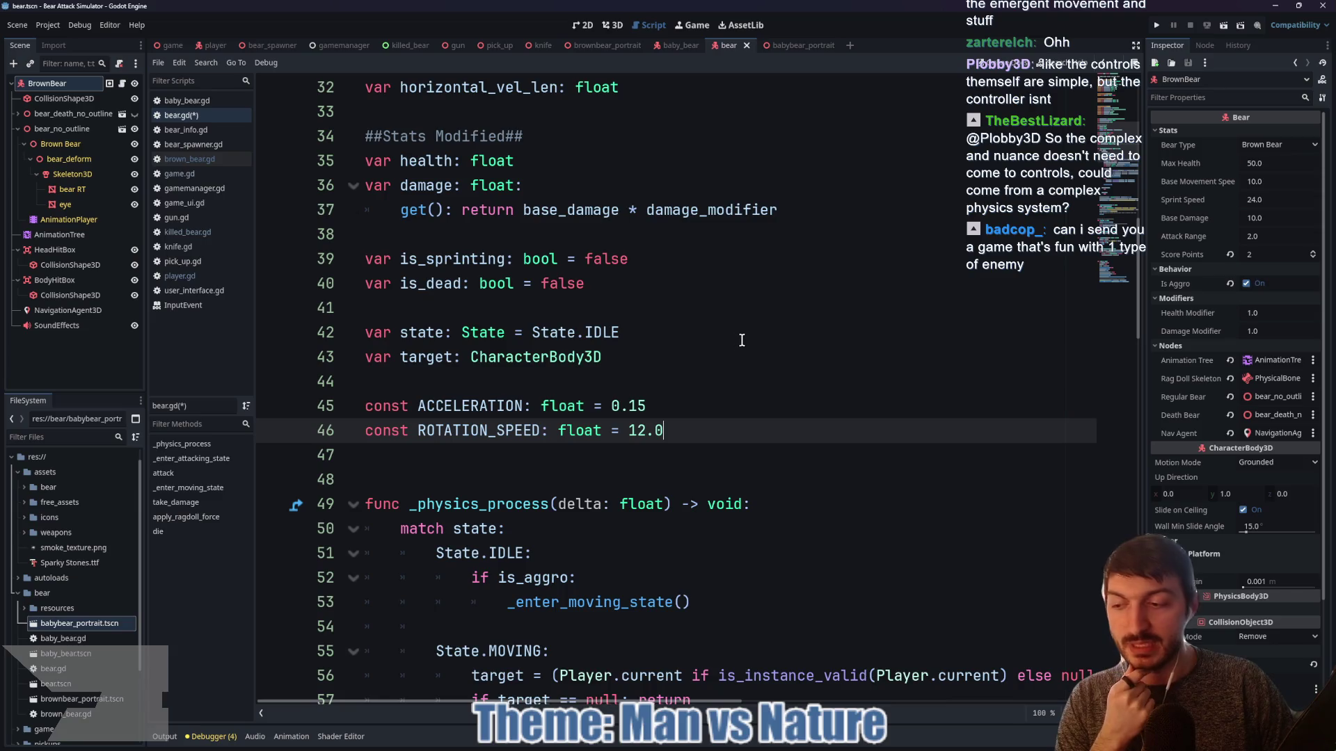
# Bring the announcement video forward and skip ahead through it to about 3:25
pyautogui.moveTo(741, 747)
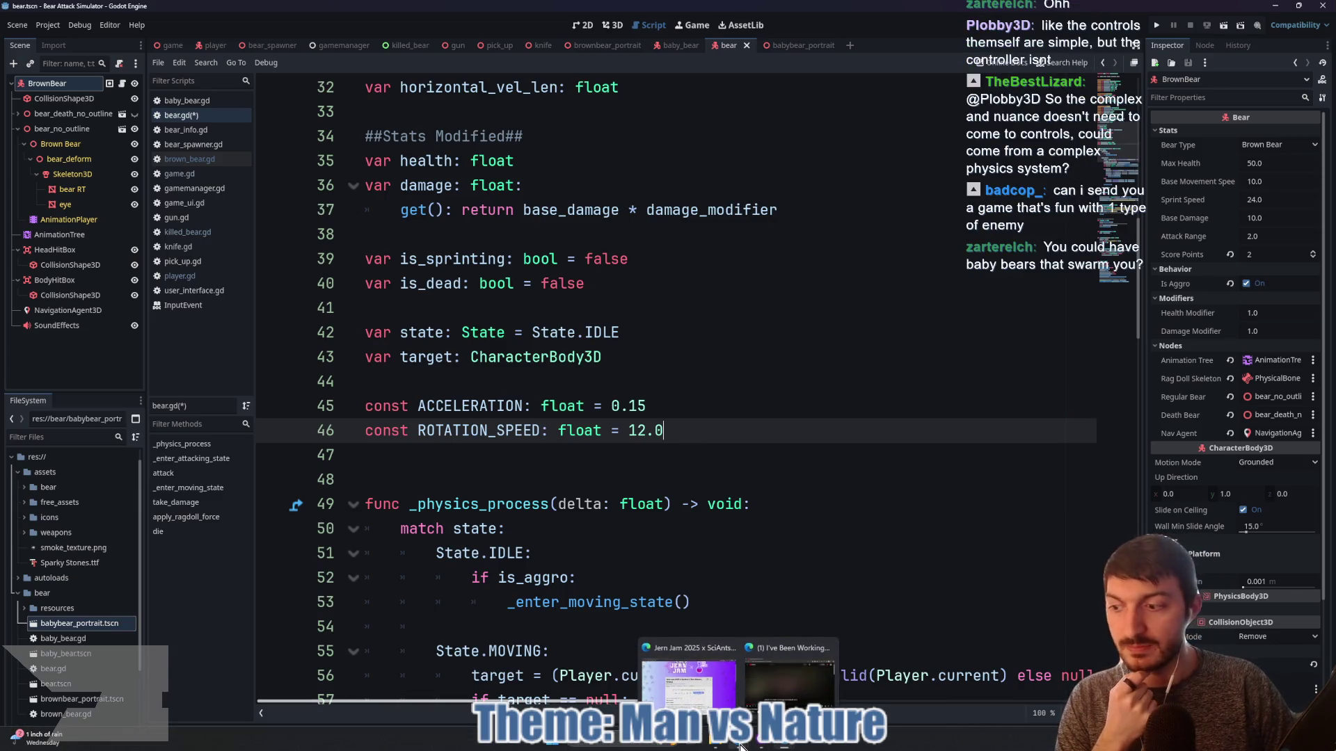
pyautogui.click(790, 671)
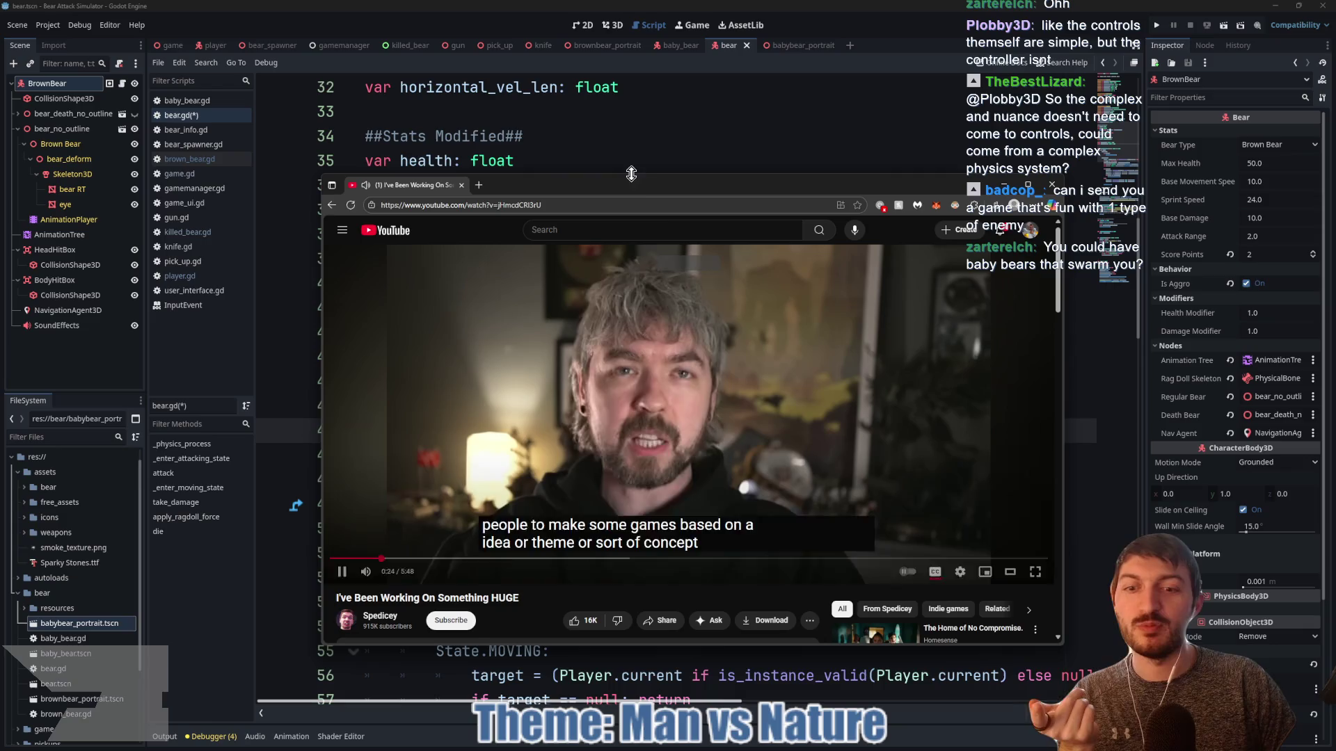
pyautogui.moveTo(670, 185); pyautogui.dragTo(575, 126)
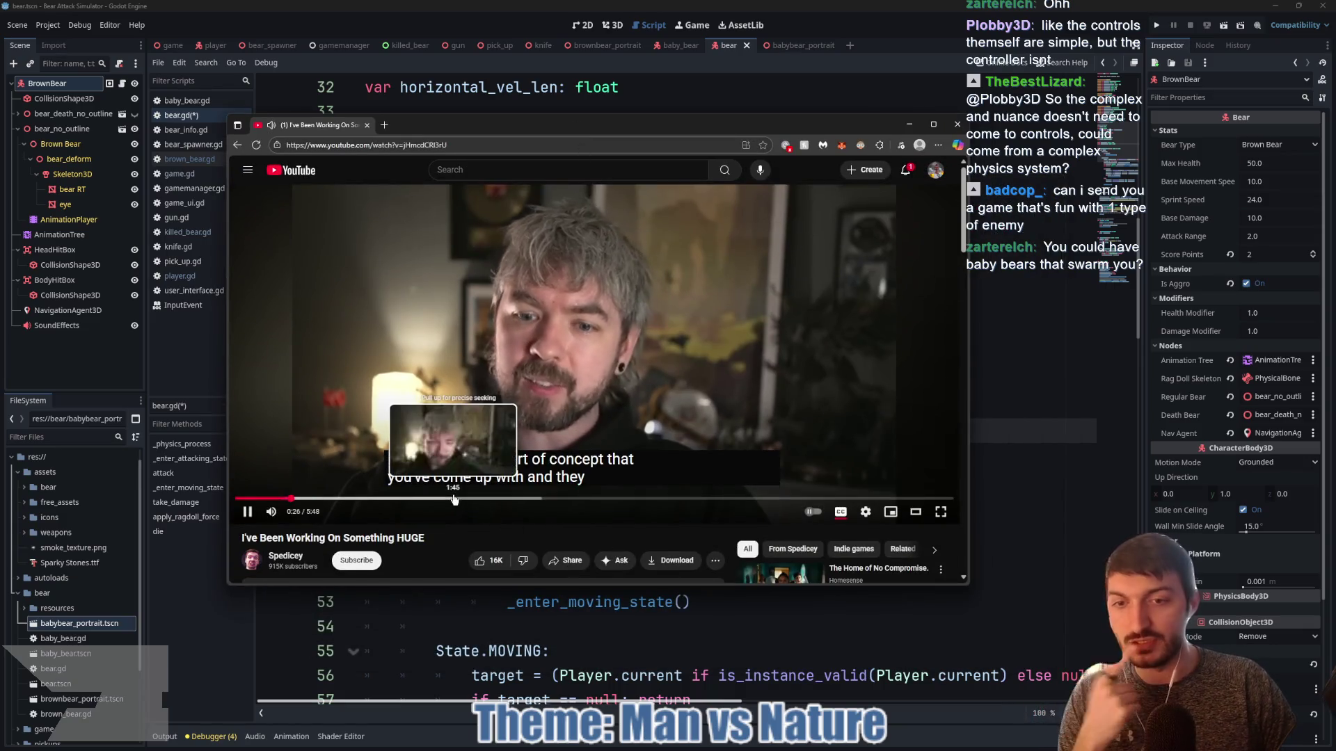
pyautogui.click(364, 496)
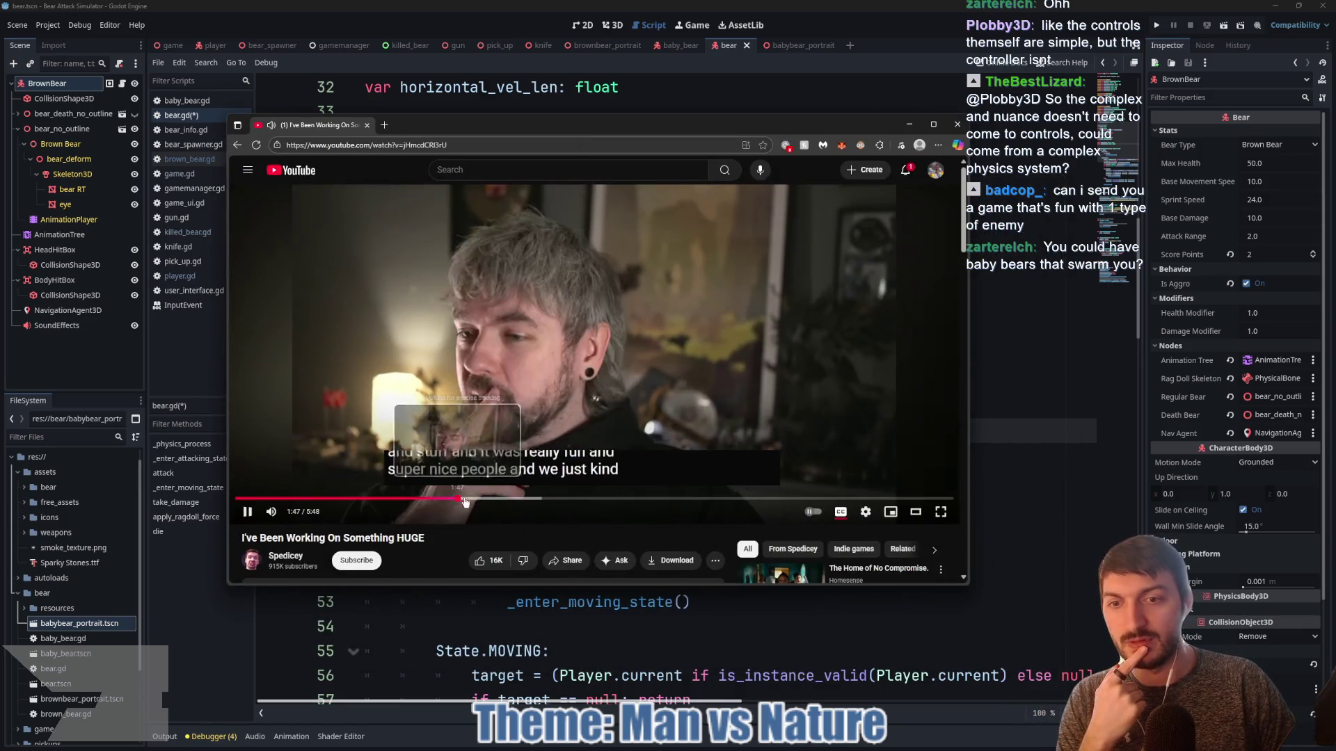
pyautogui.click(591, 499)
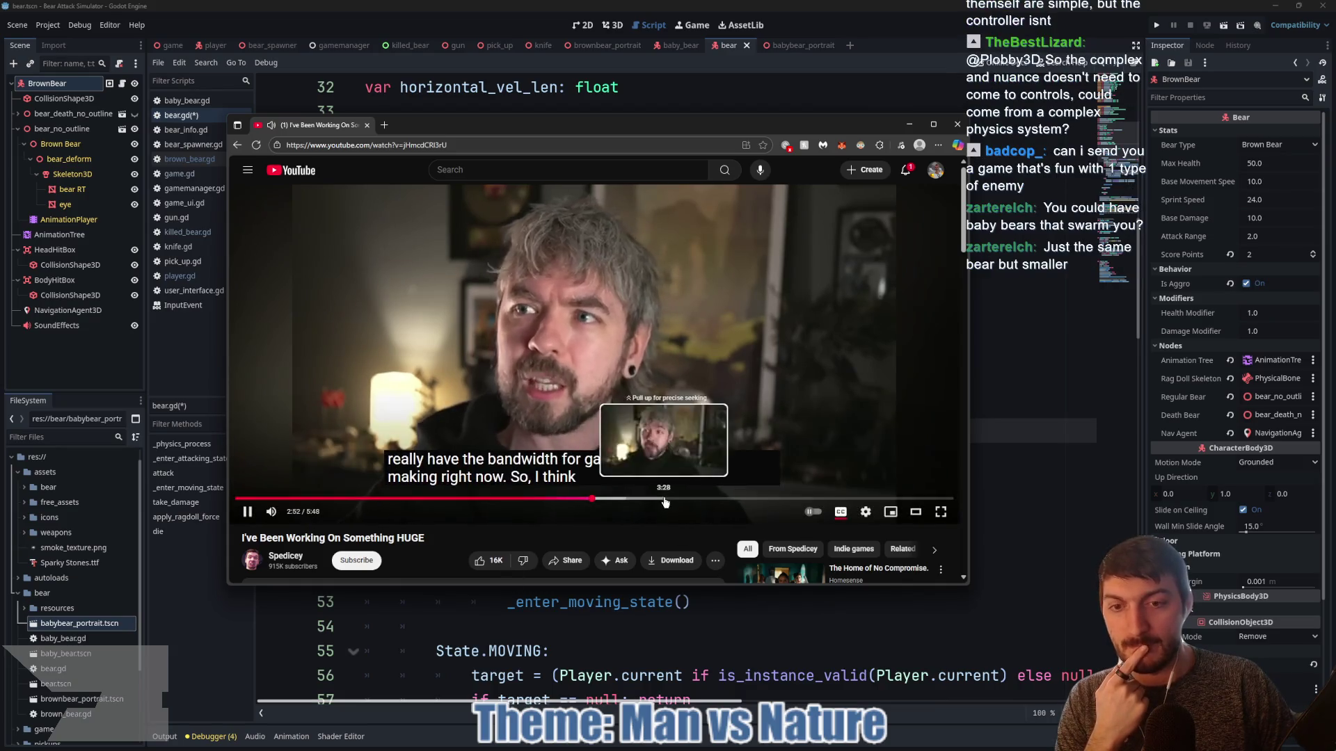
pyautogui.click(659, 499)
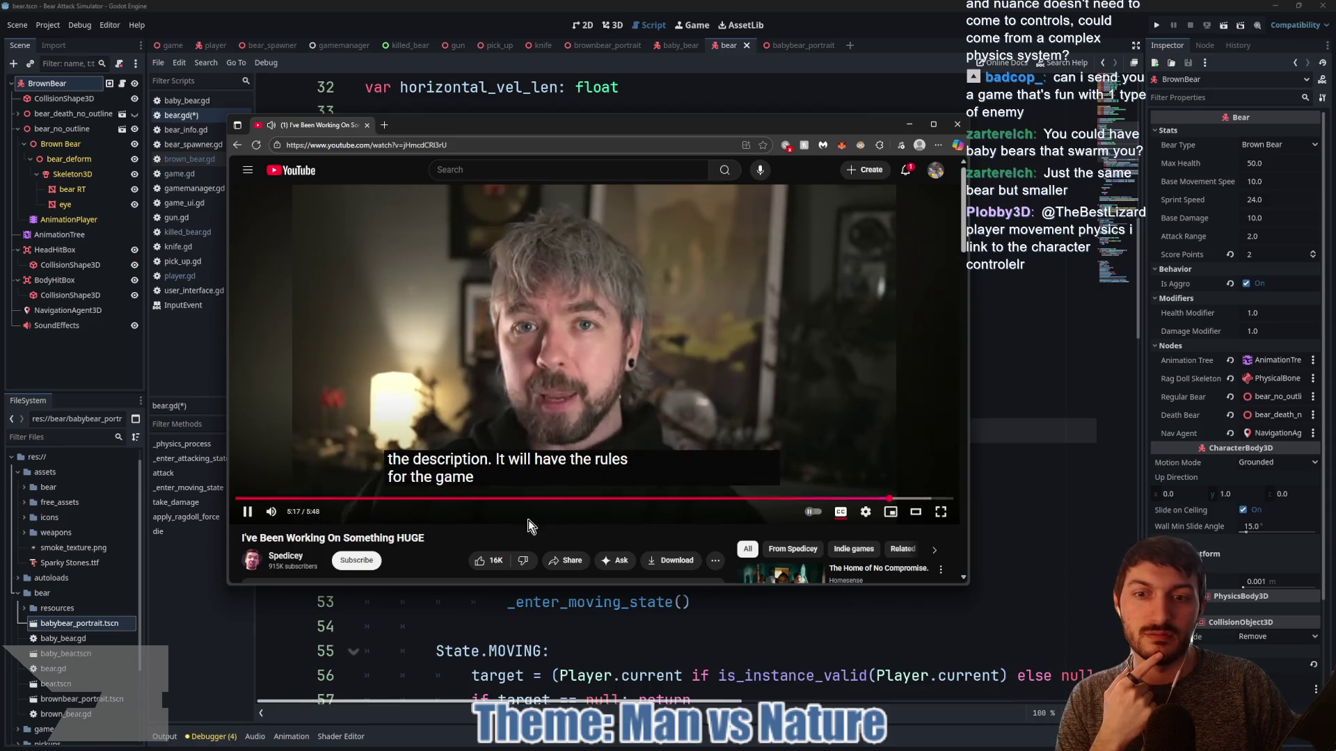
# Expand the video's full description, then return focus to the bear script
pyautogui.scroll(-3, 426, 447)
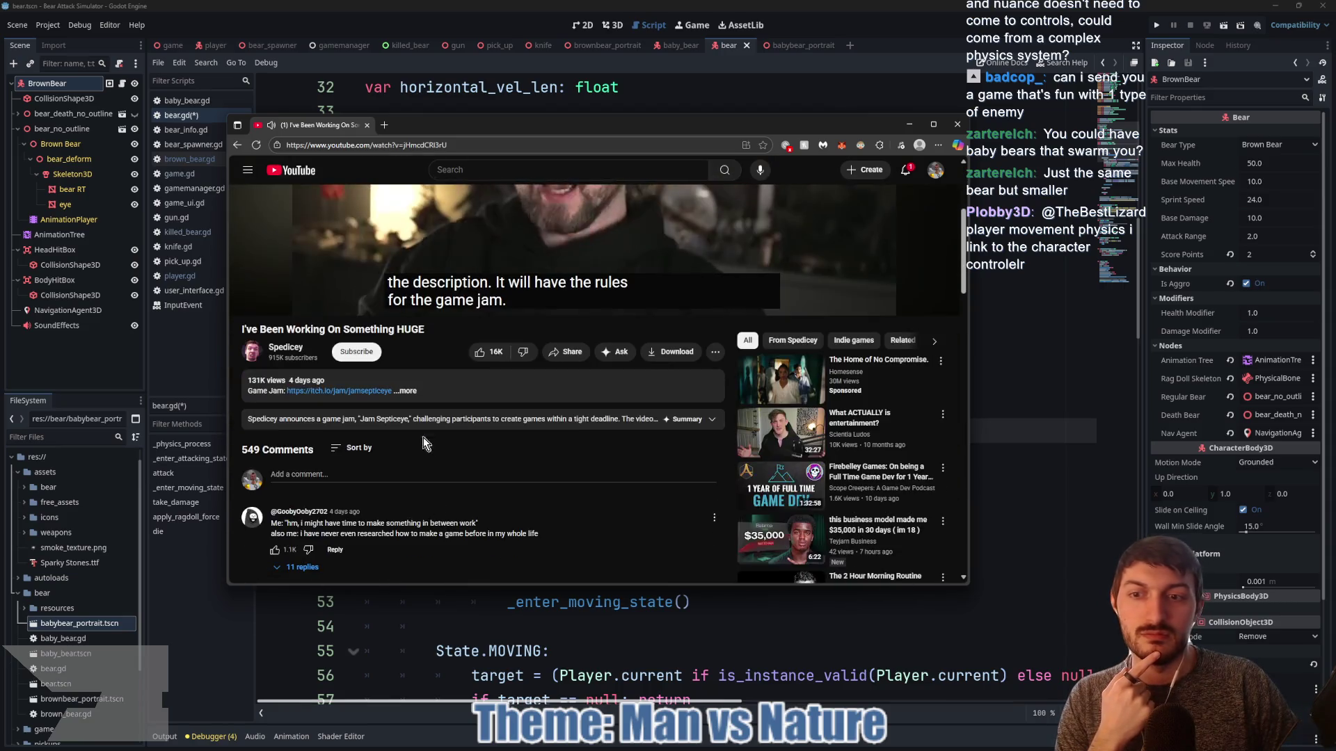
pyautogui.click(407, 391)
pyautogui.scroll(3, 540, 487)
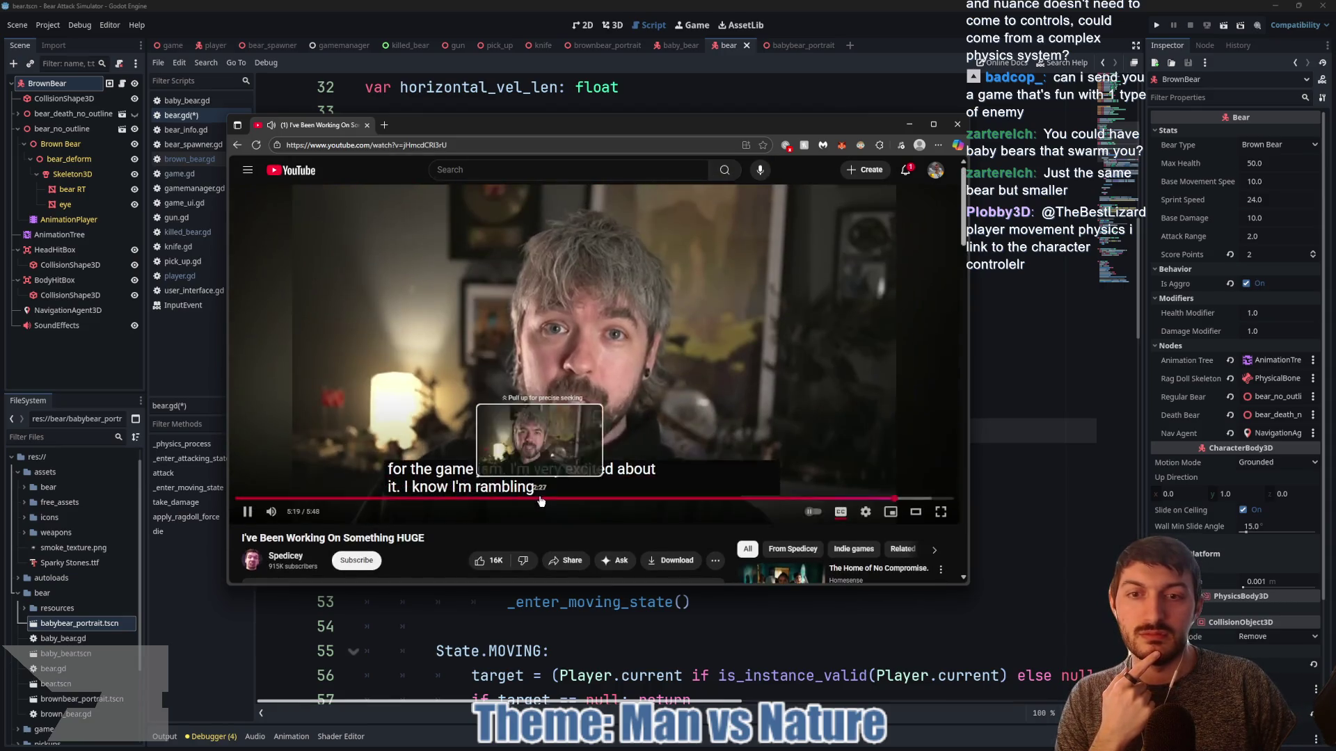
pyautogui.hotkey('alt', 'Tab')
pyautogui.click(726, 454)
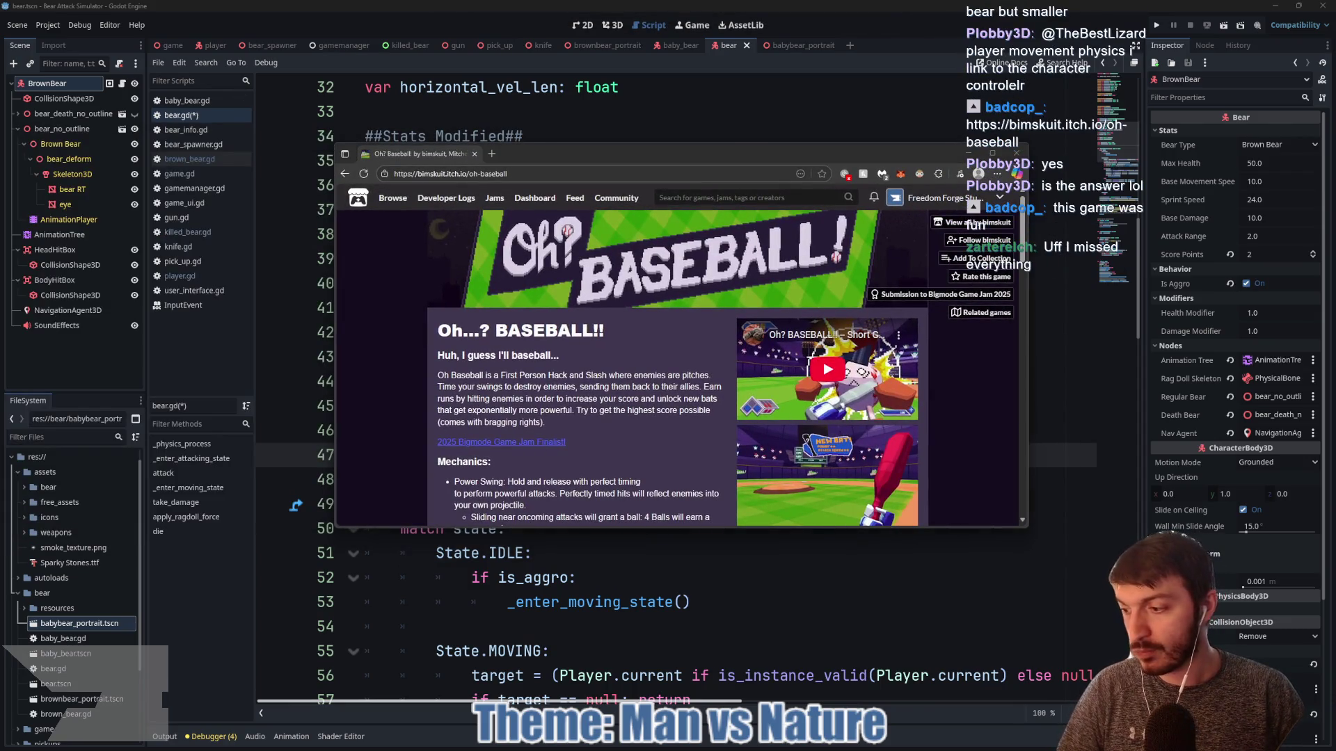
# Enlarge the browser, scroll to the Download section, and download OBaseballV7.zip
pyautogui.scroll(-3, 619, 366)
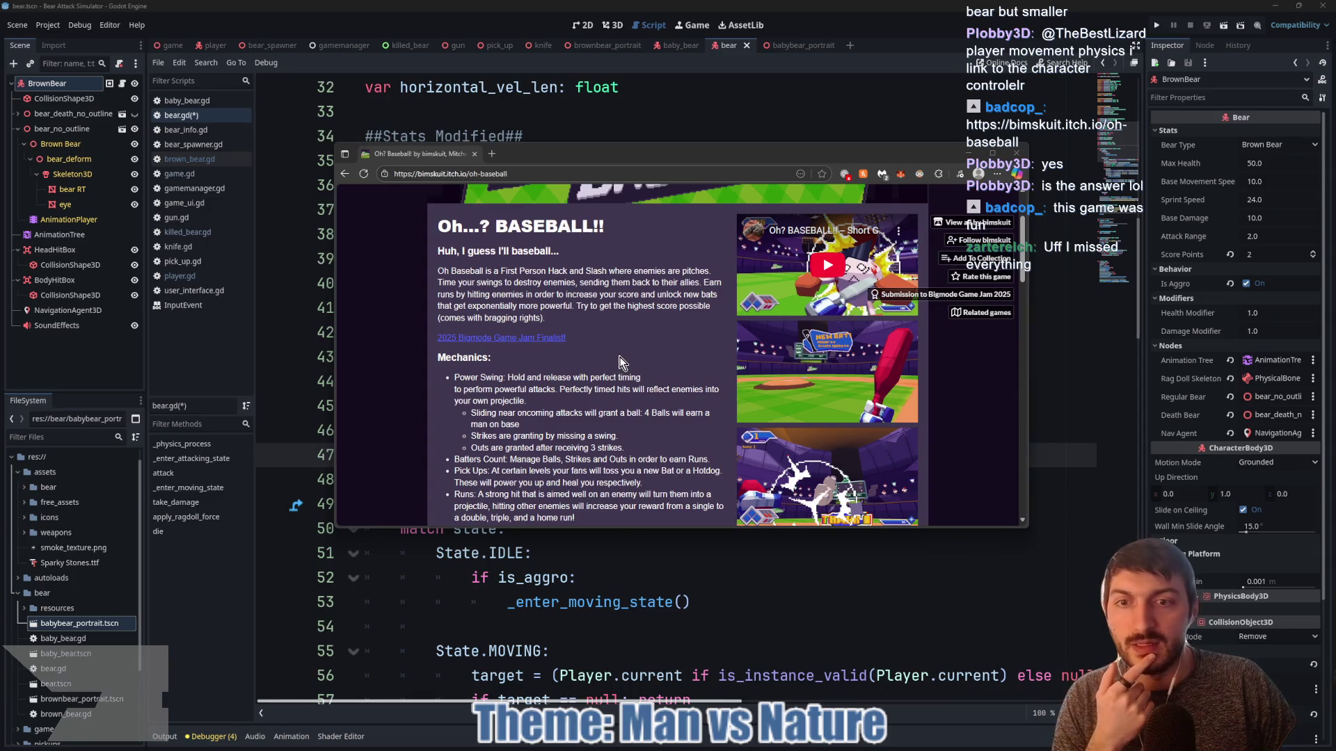
pyautogui.scroll(-3, 621, 361)
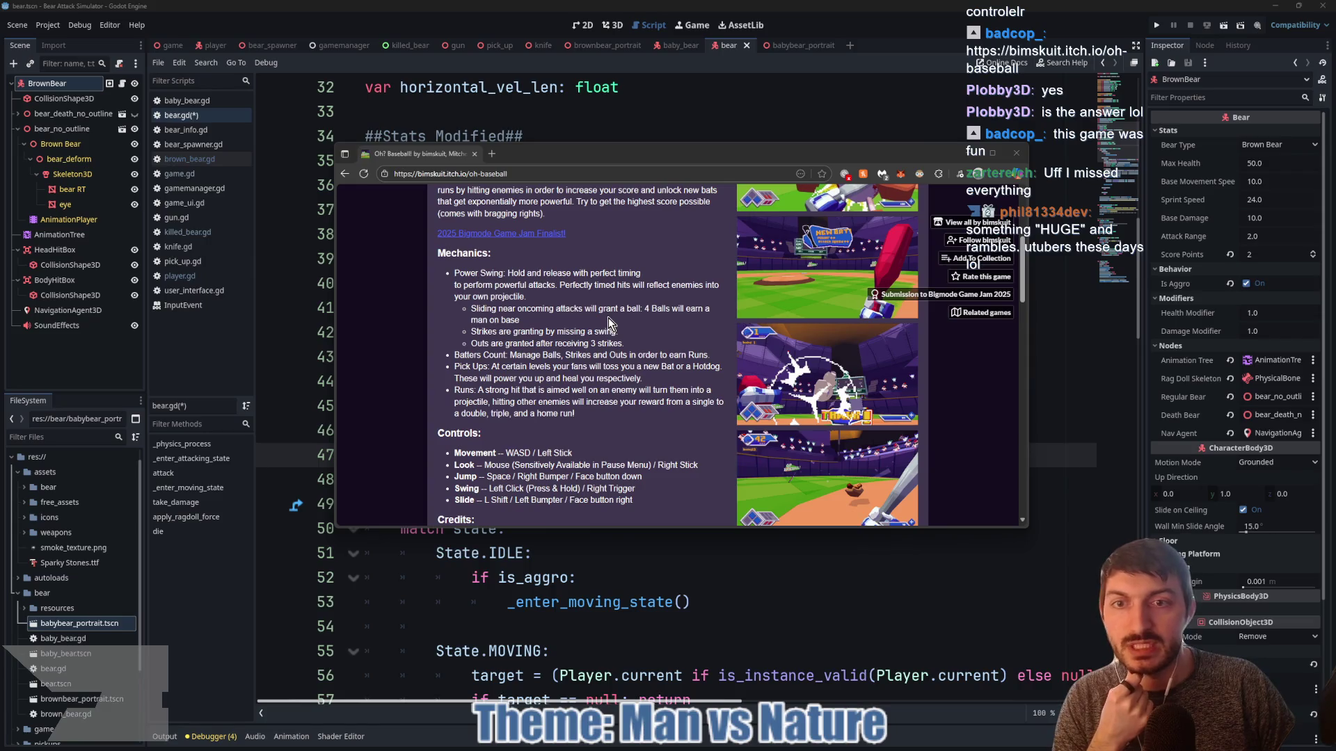
pyautogui.moveTo(1029, 532)
pyautogui.mouseDown()
pyautogui.moveTo(1178, 611)
pyautogui.moveTo(1219, 613)
pyautogui.mouseUp()
pyautogui.moveTo(838, 153); pyautogui.dragTo(700, 95)
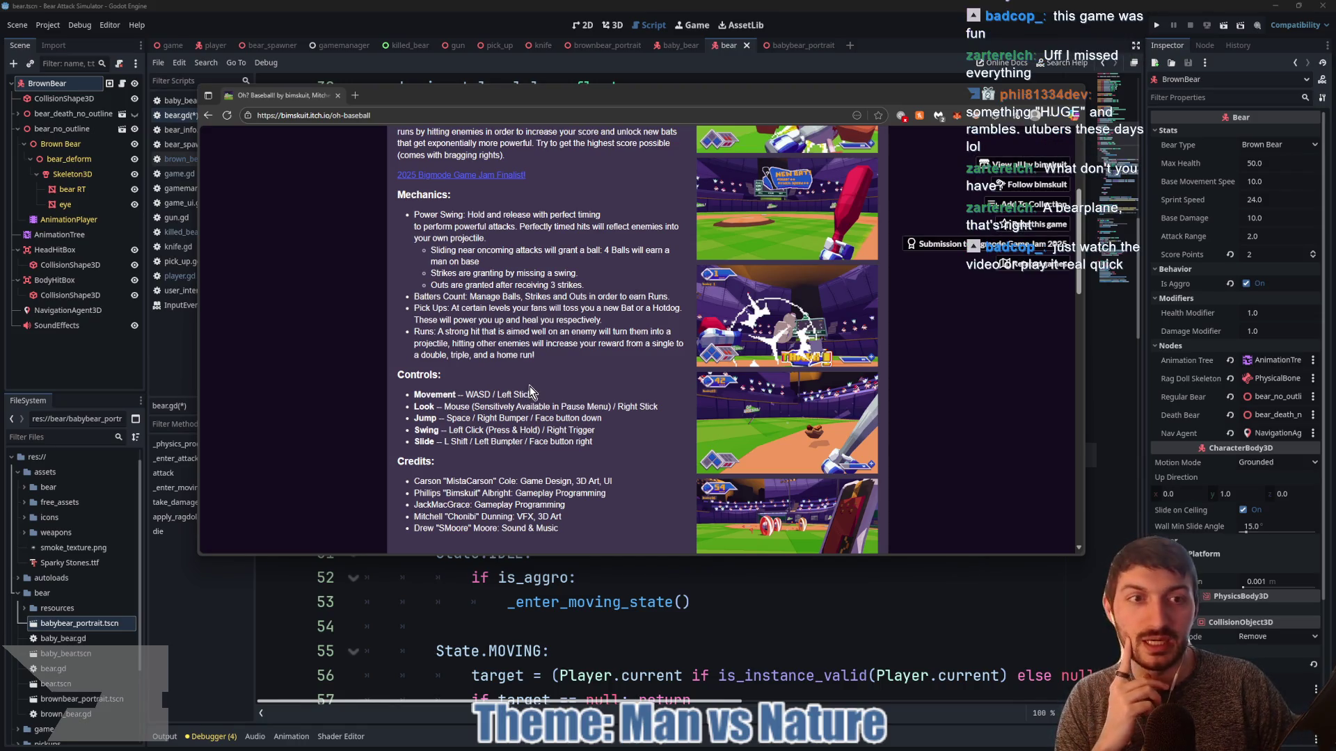
pyautogui.scroll(-2, 578, 390)
pyautogui.scroll(-2, 571, 379)
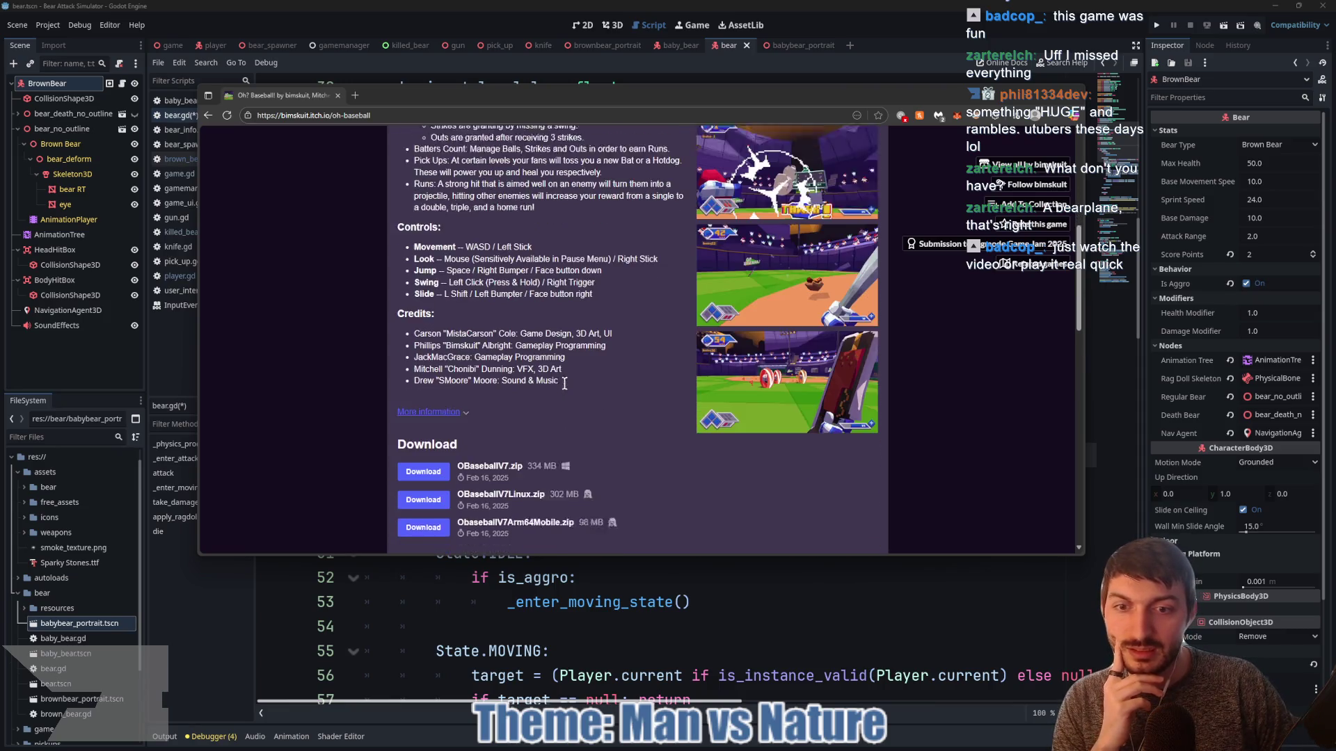
pyautogui.click(430, 447)
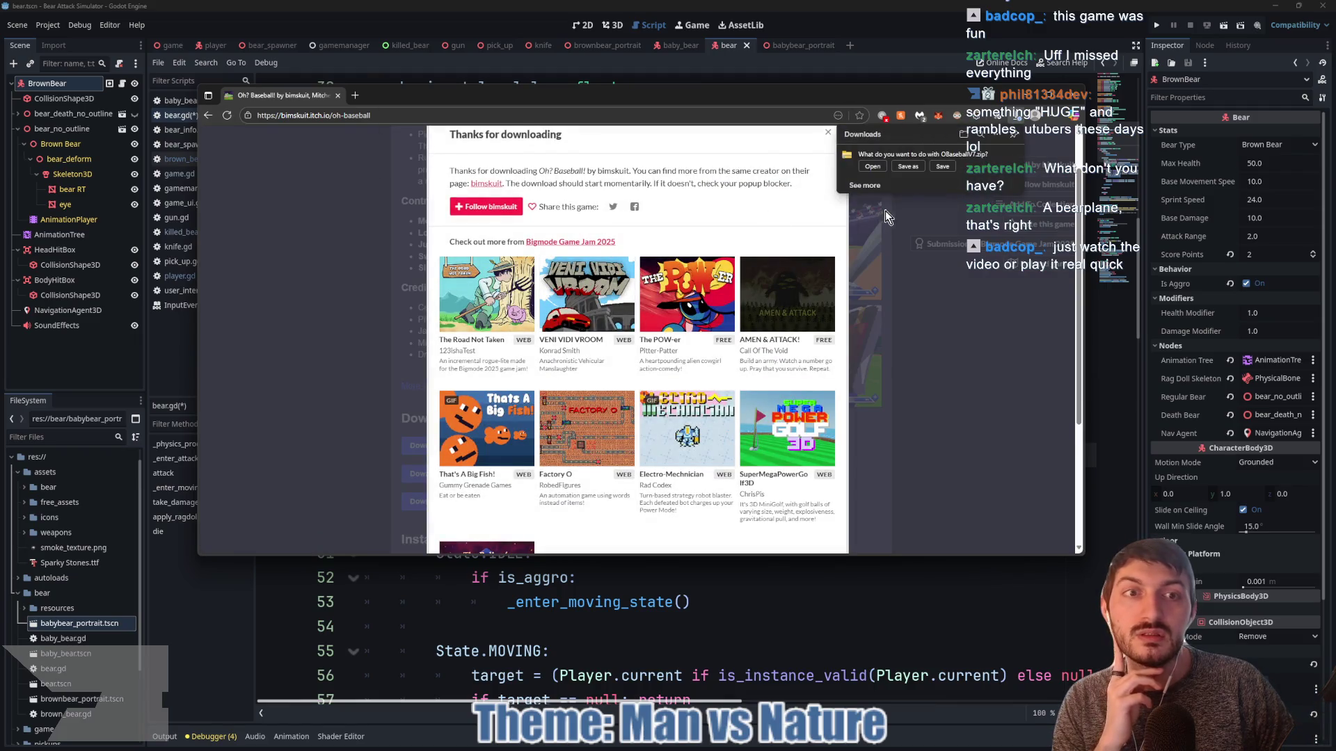
# Save OBaseballV7.zip to the Desktop and dismiss the Thanks for downloading popup
pyautogui.click(908, 168)
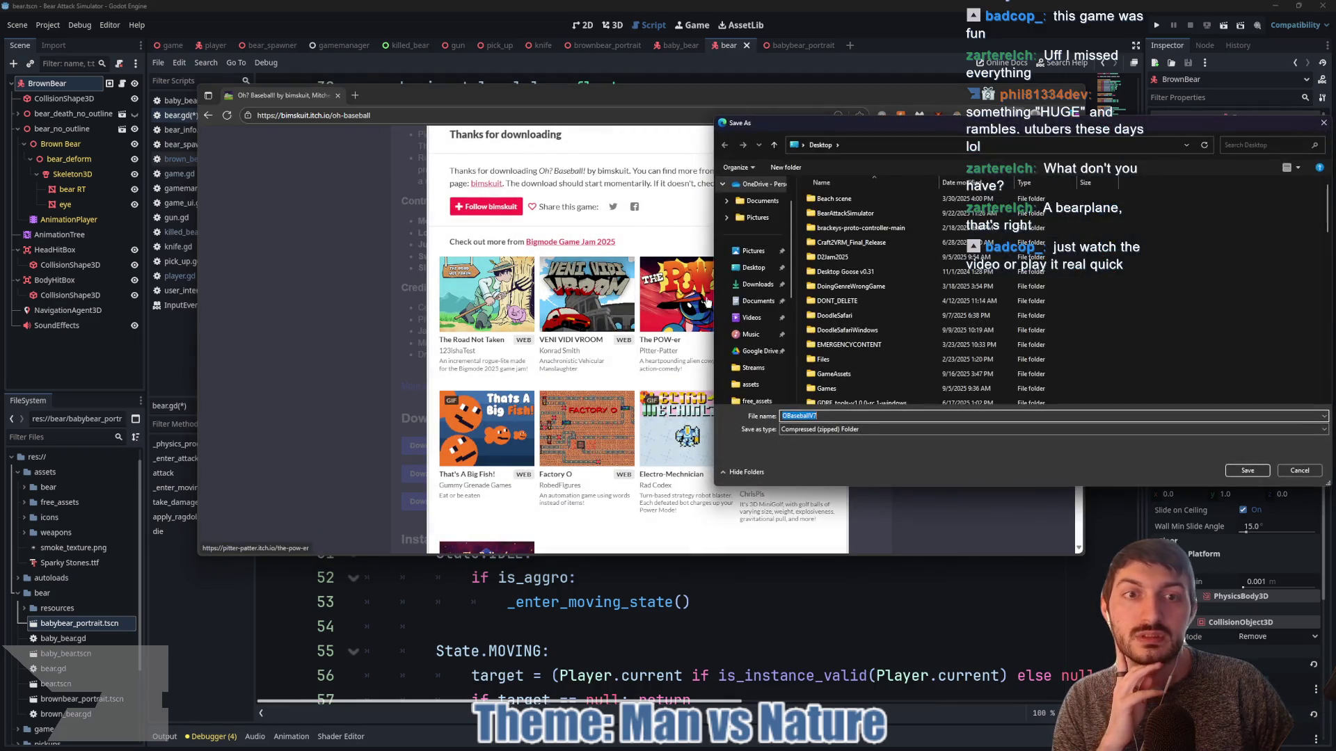
pyautogui.click(1260, 468)
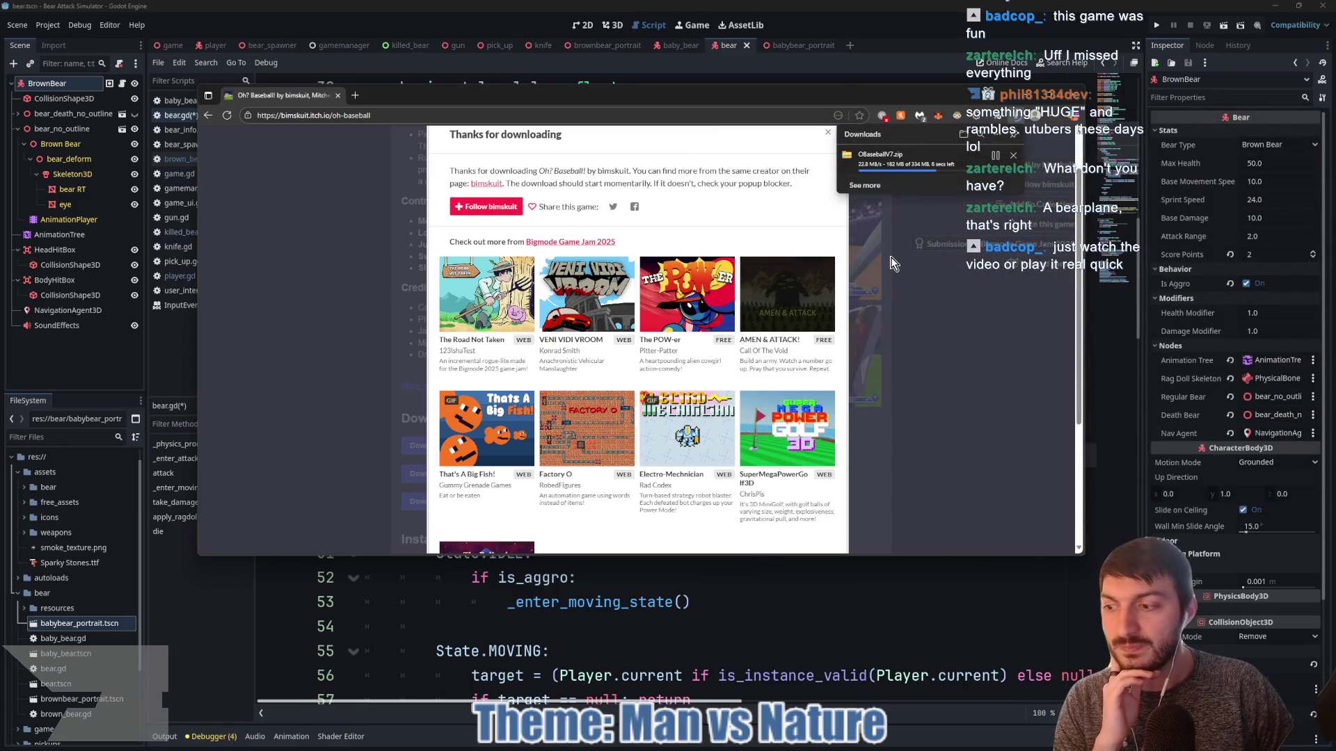
pyautogui.click(920, 374)
pyautogui.scroll(5, 574, 337)
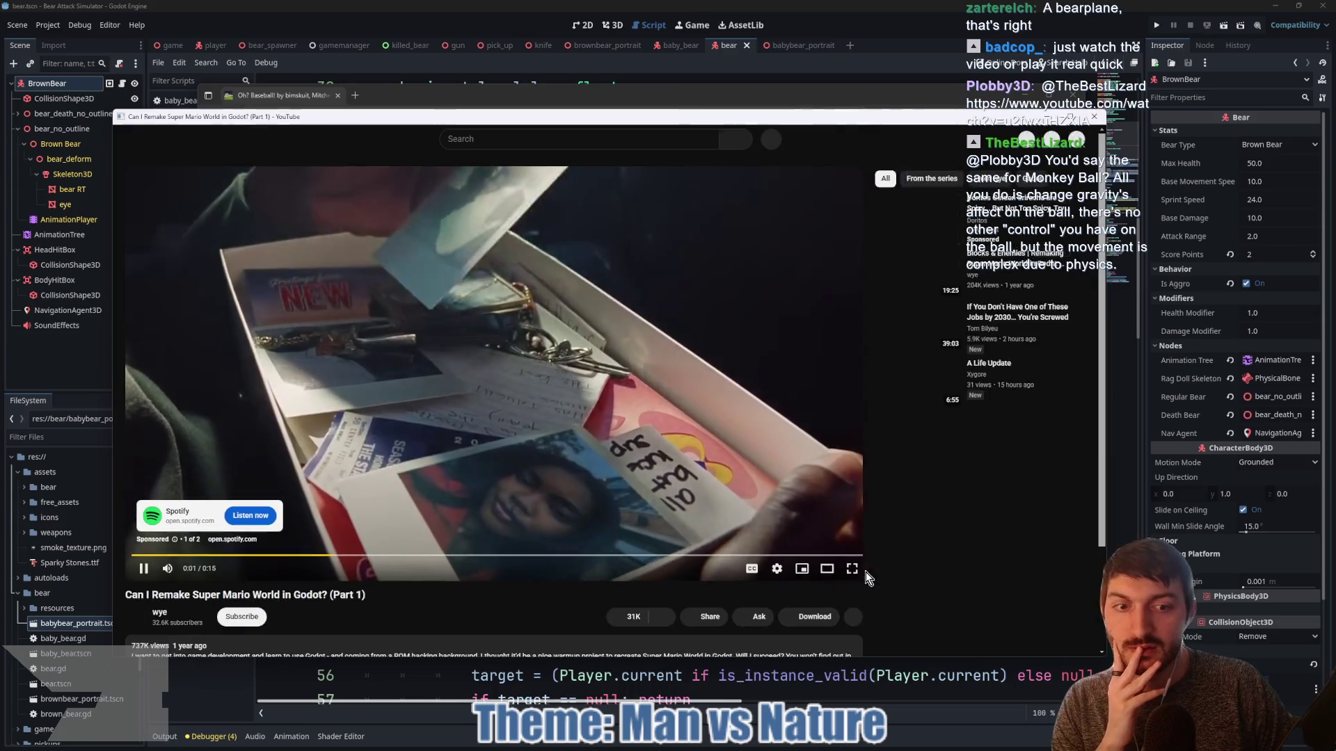
# Skip the ad, jump to the Player physics chapter, then close the floating player and extra window
pyautogui.click(828, 569)
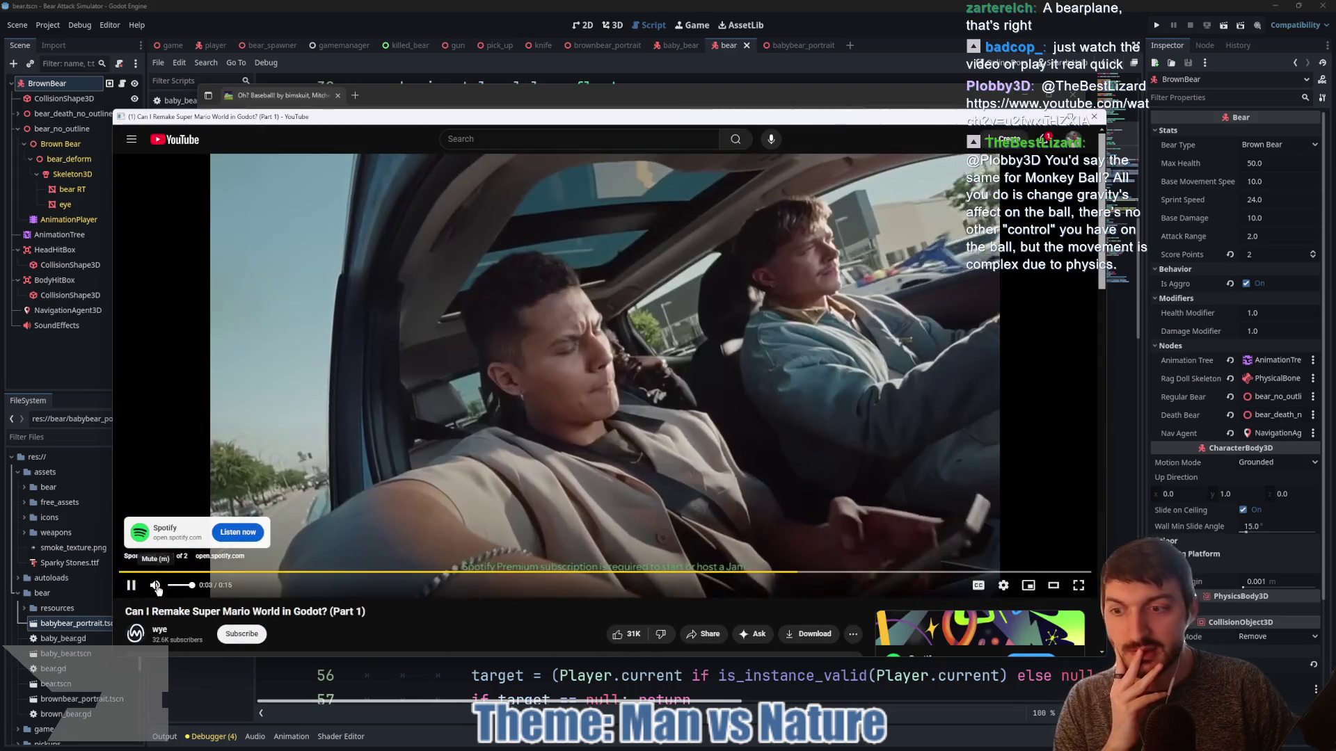
pyautogui.scroll(-1, 414, 593)
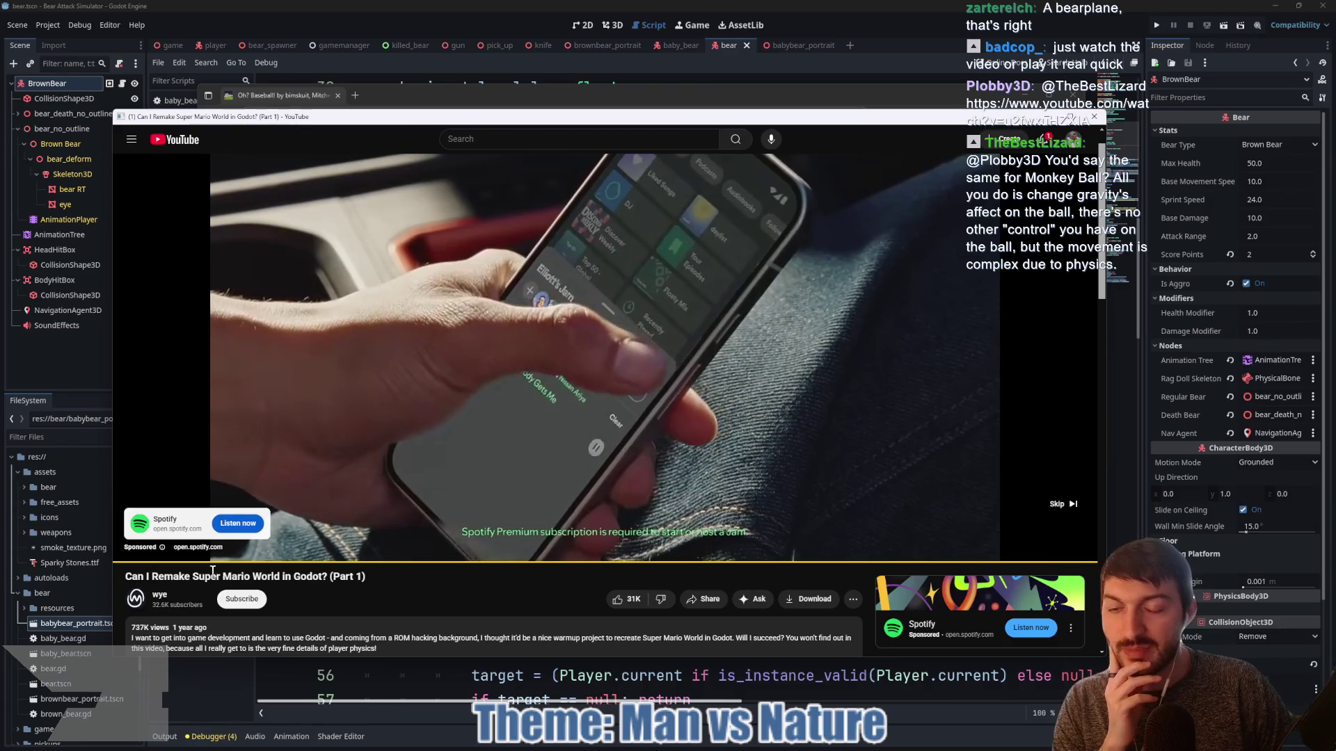
pyautogui.click(1056, 503)
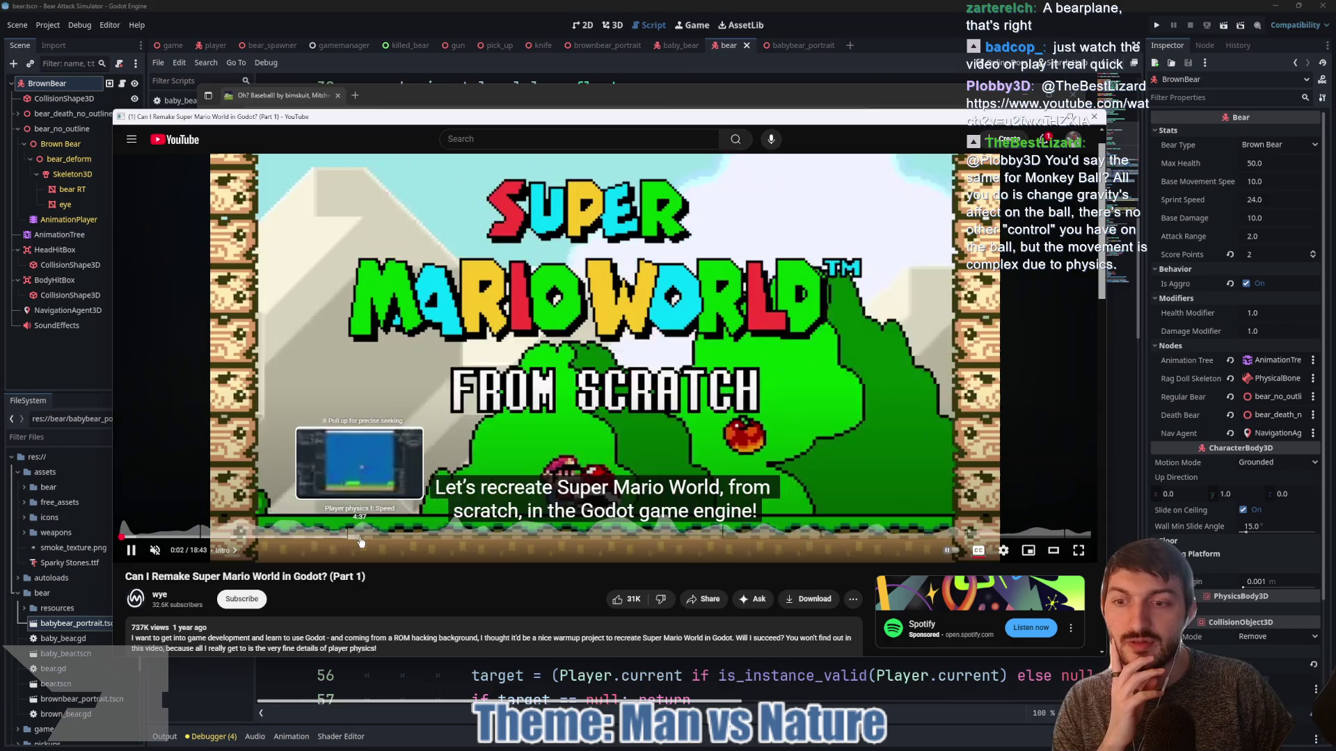
pyautogui.click(362, 541)
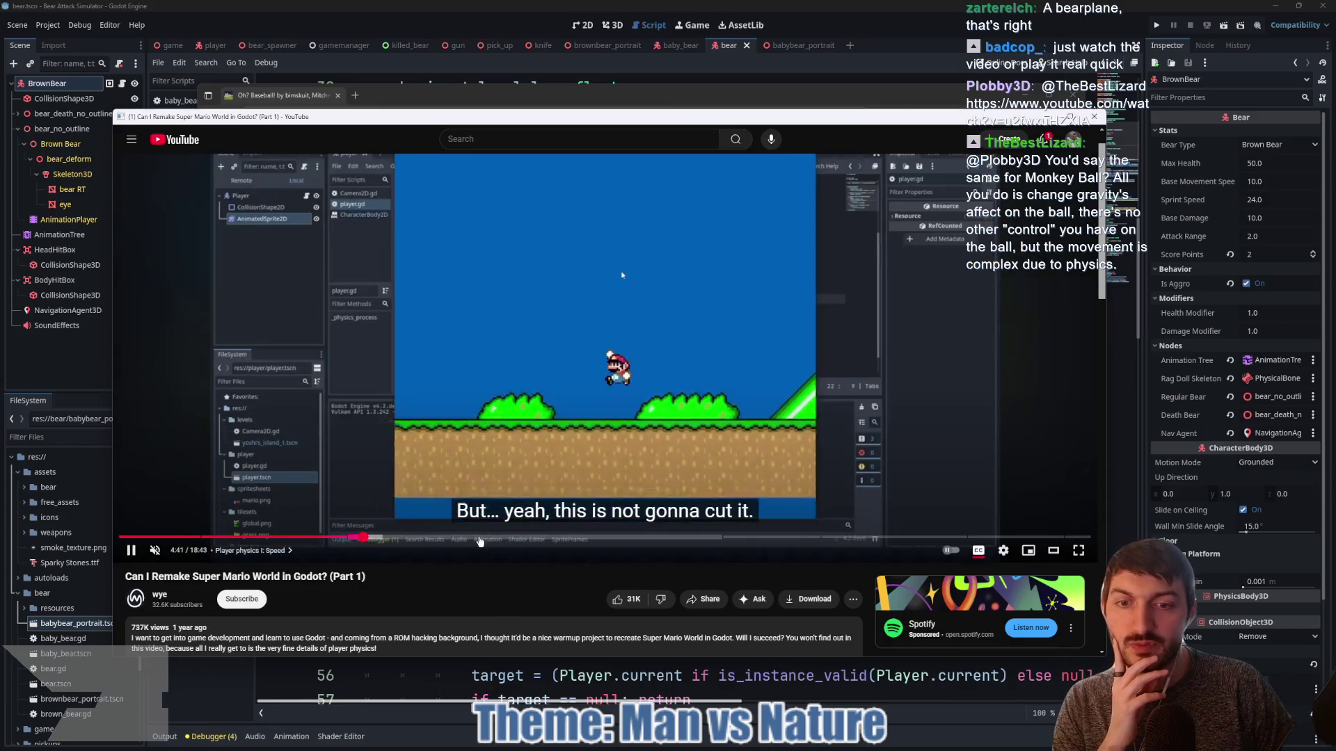
pyautogui.click(1097, 115)
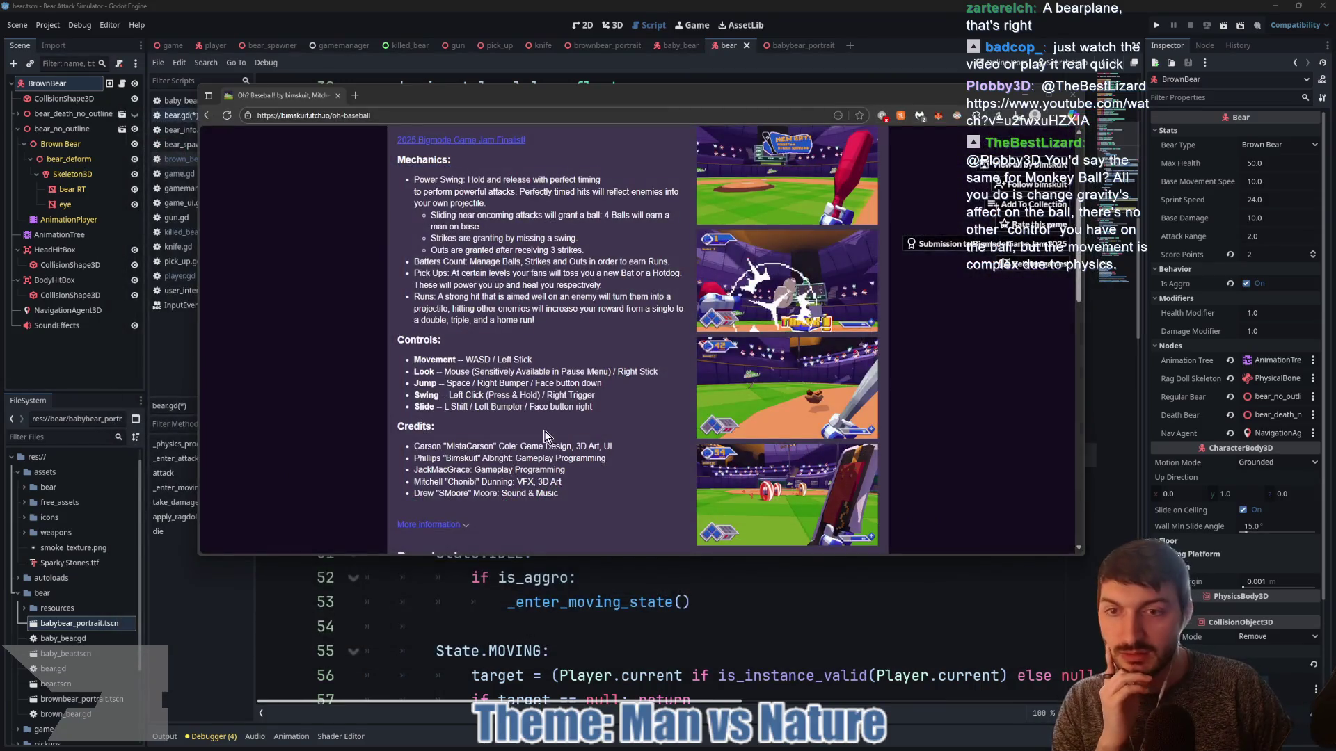
pyautogui.scroll(-2, 549, 438)
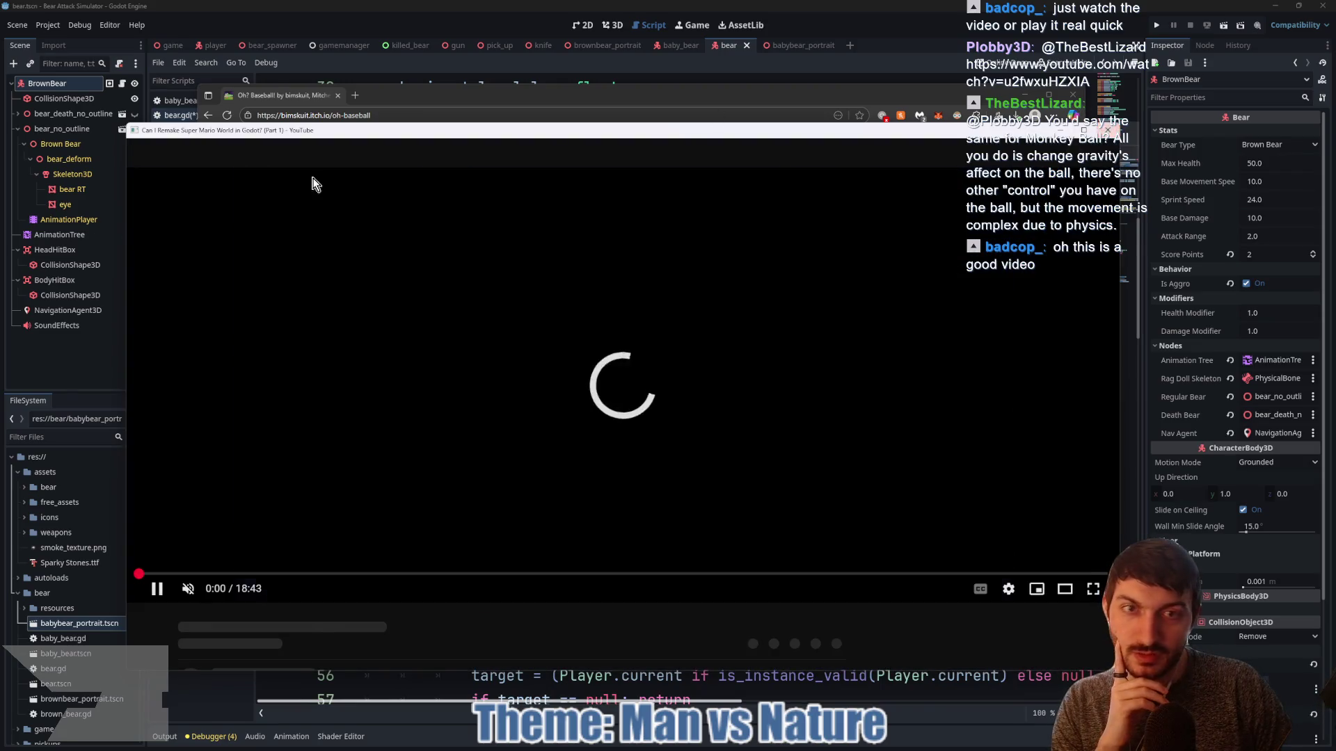
pyautogui.click(1107, 131)
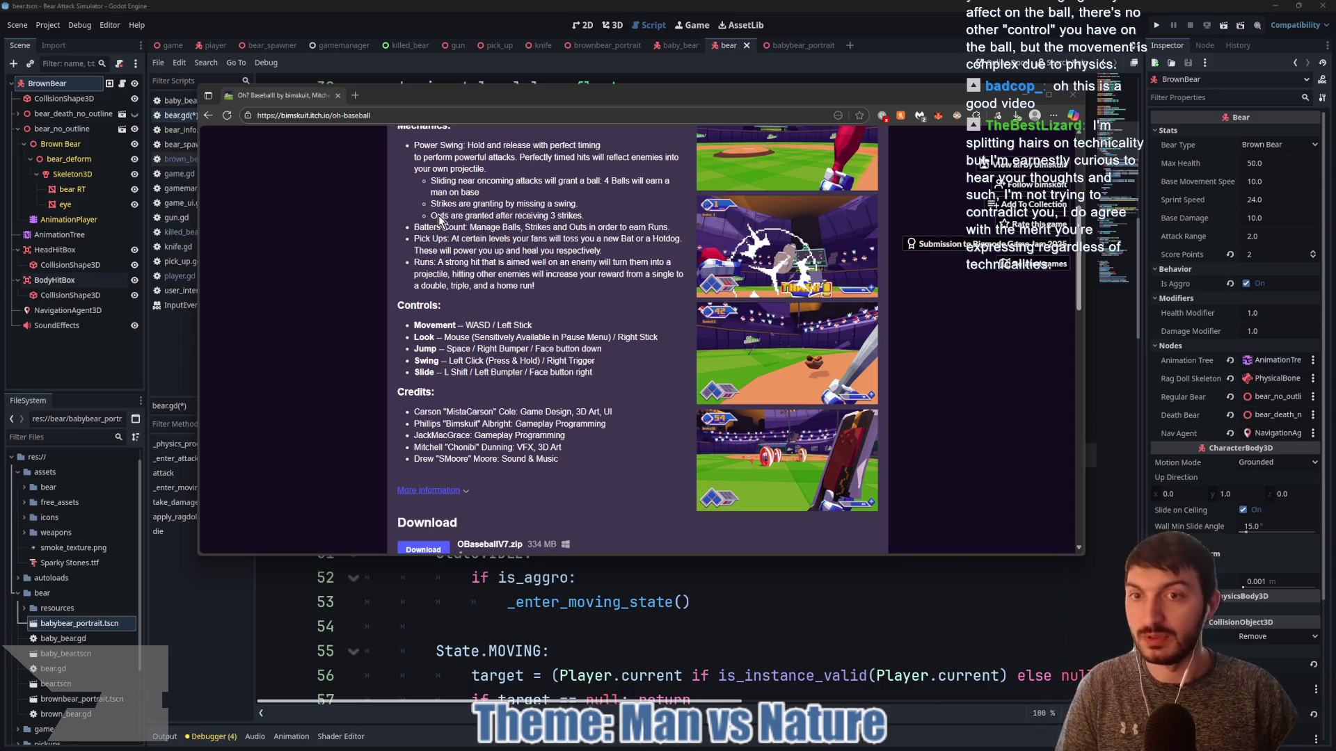
# Paste the Mario in Godot video link in a new tab, subscribe to its channel, and close the tab
pyautogui.click(355, 96)
pyautogui.write('https://www.youtube.com/watch?v=u2fwxuHZXIA')
pyautogui.press('Return')
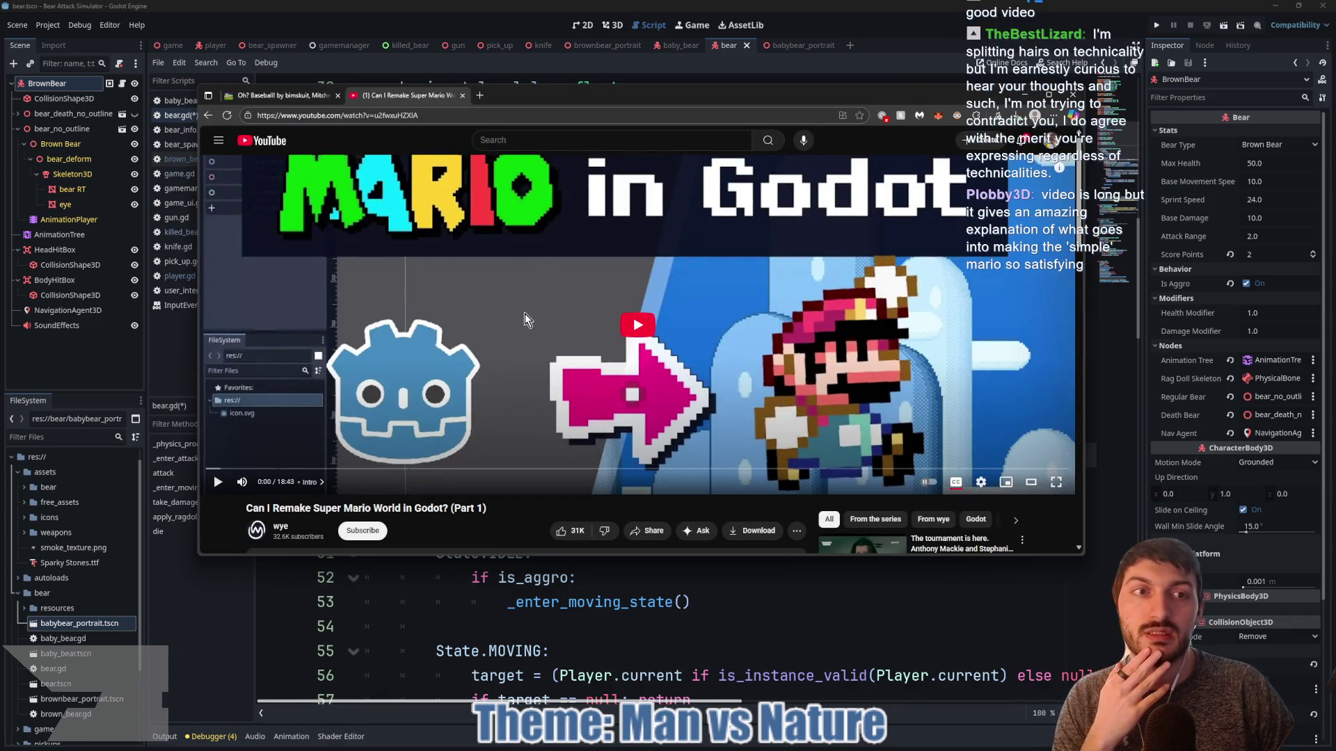
pyautogui.click(363, 531)
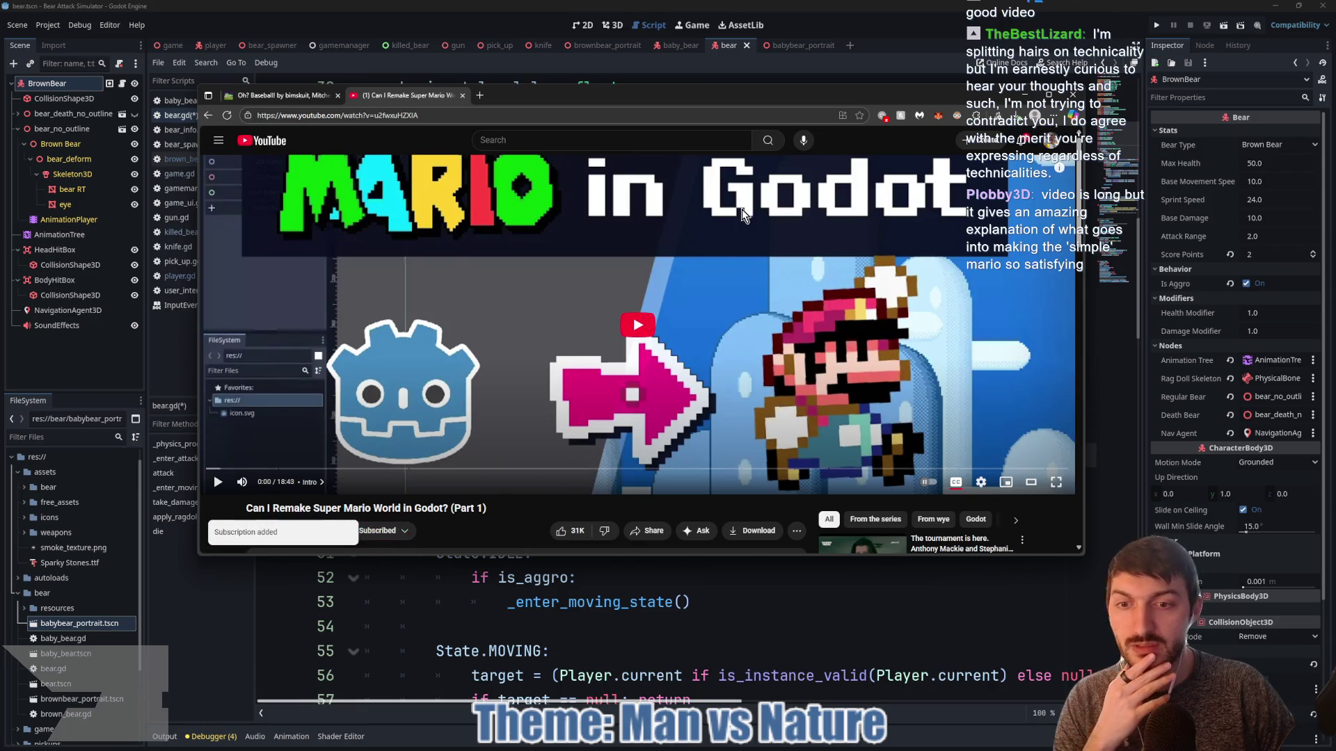
pyautogui.click(463, 95)
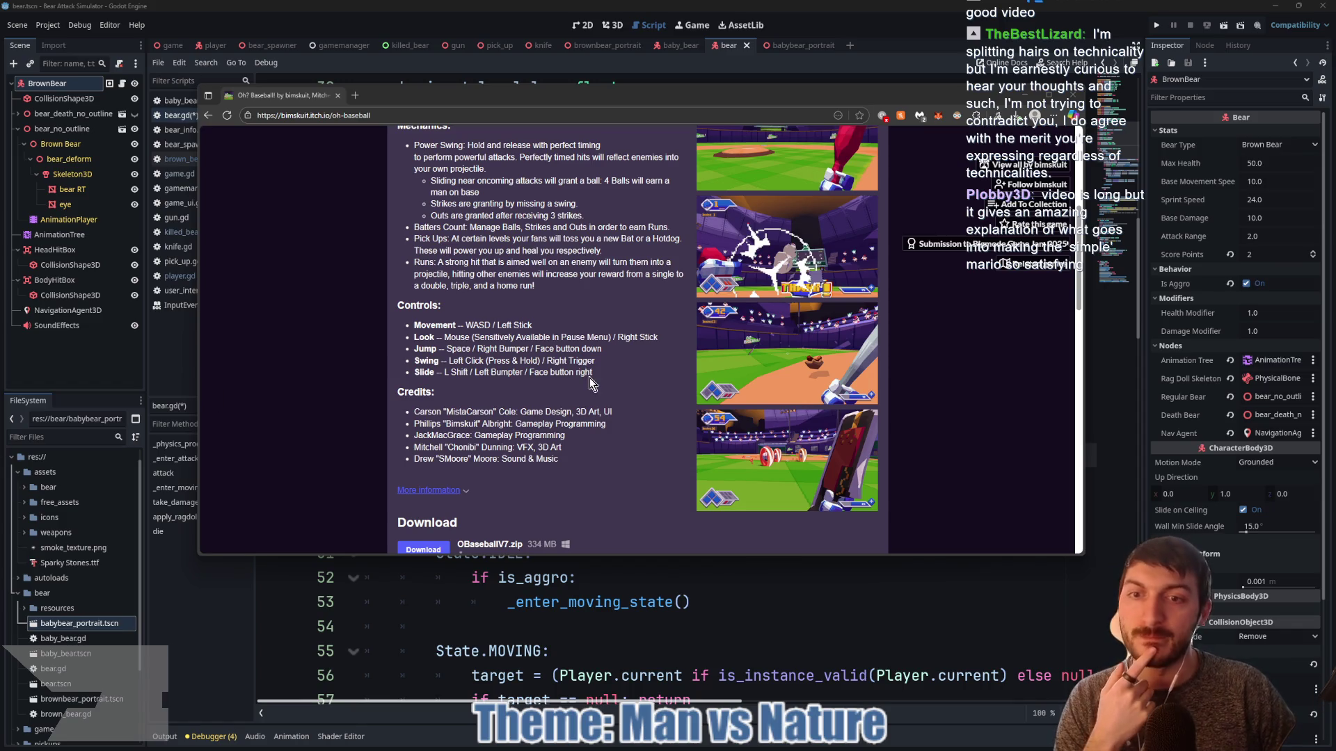
# Close the itch.io browser window and launch File Explorer from the Start menu
pyautogui.scroll(-1, 542, 379)
pyautogui.scroll(-1, 570, 358)
pyautogui.scroll(2, 578, 351)
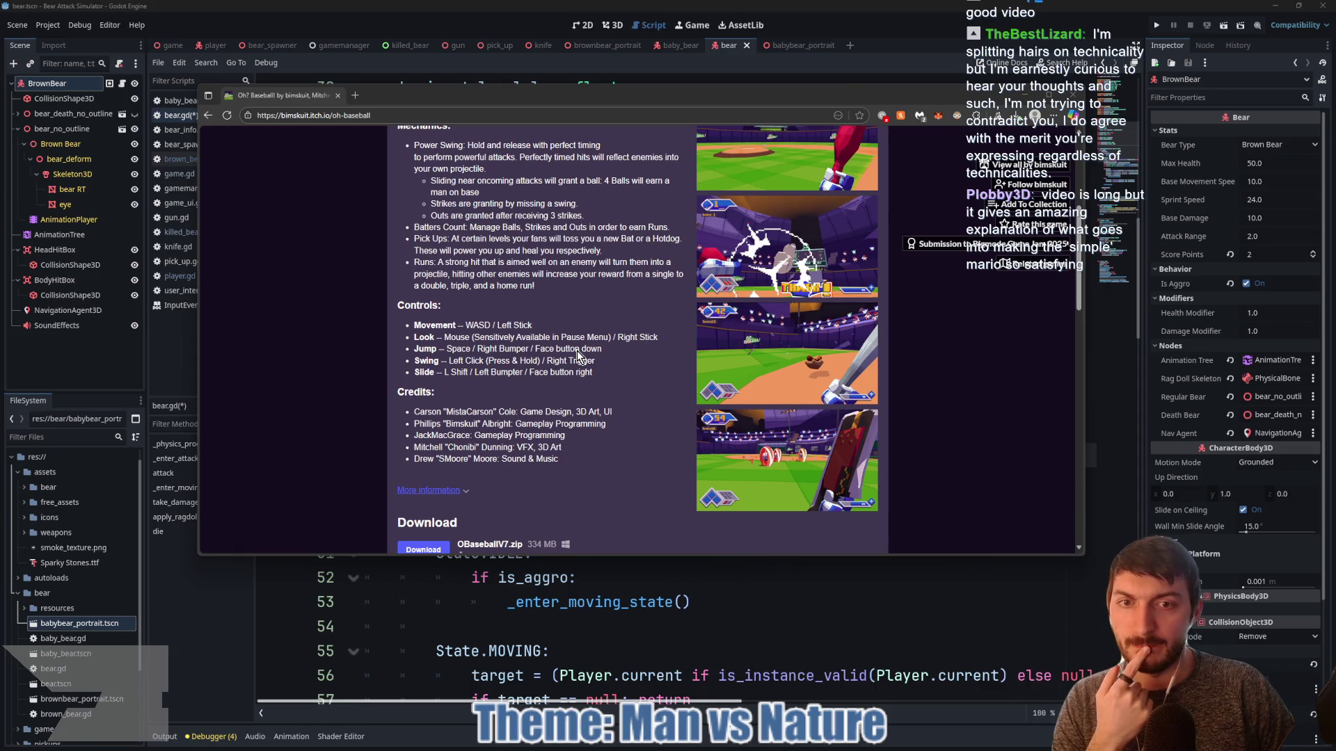
pyautogui.scroll(1, 558, 351)
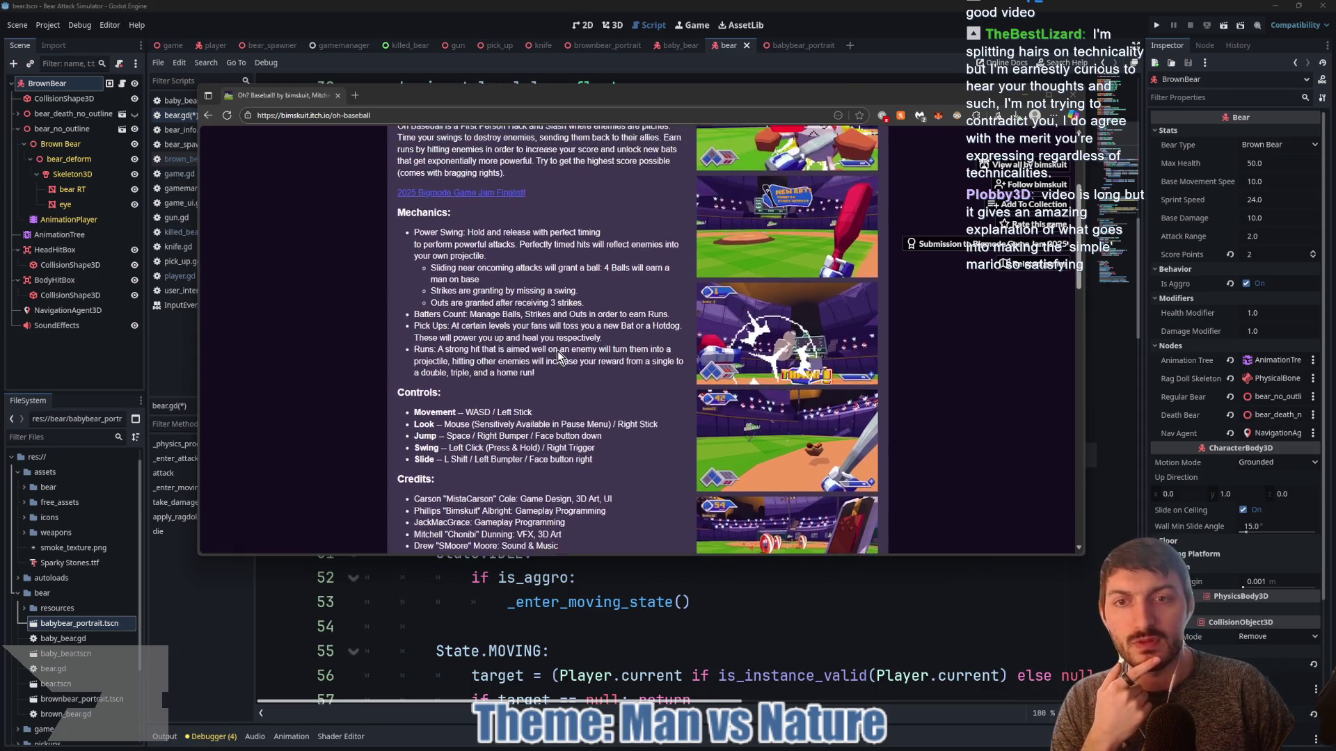
pyautogui.scroll(1, 557, 354)
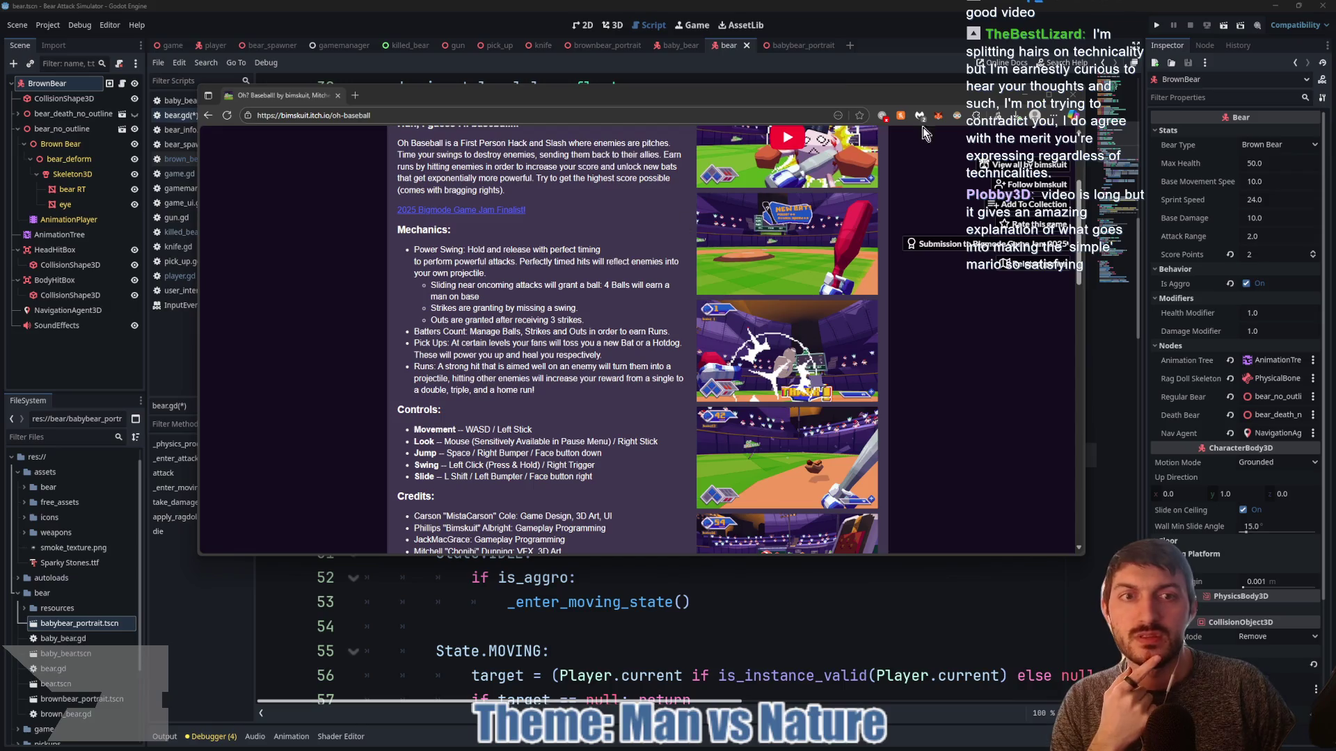
pyautogui.click(338, 95)
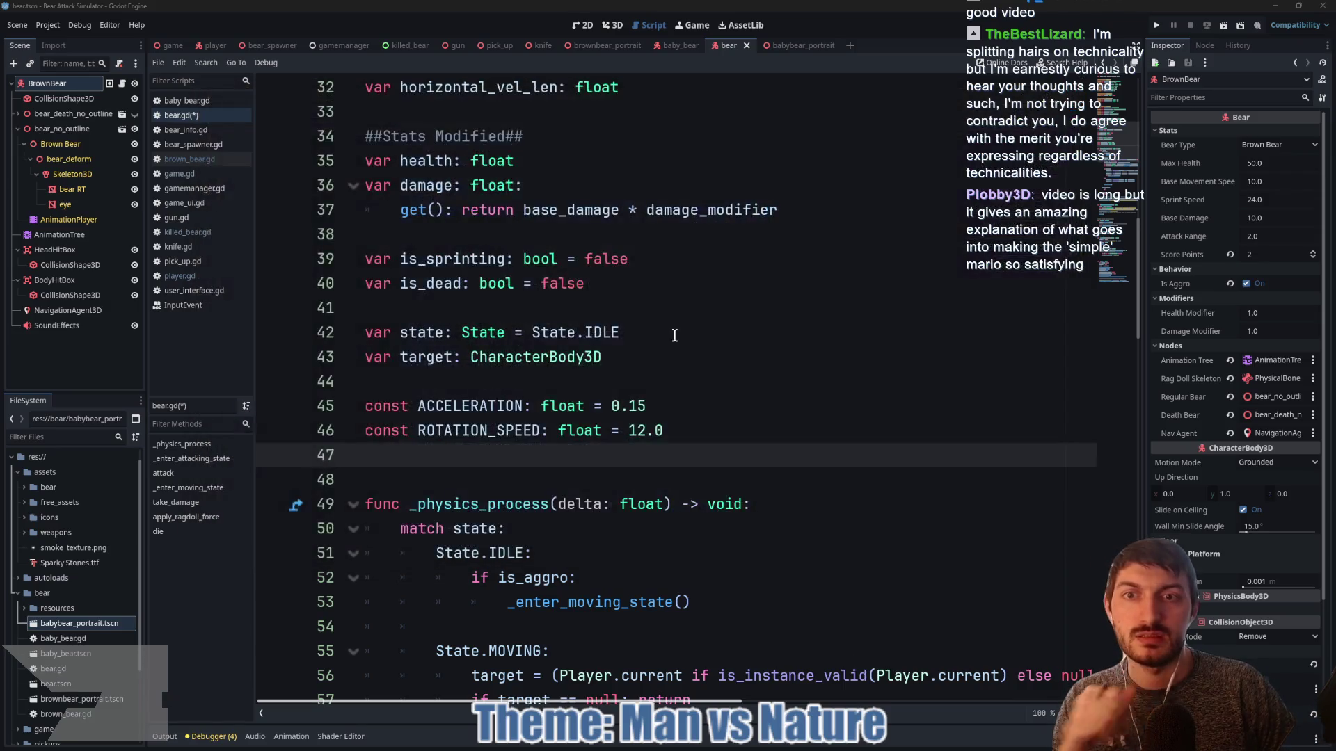
pyautogui.press('super')
pyautogui.click(716, 747)
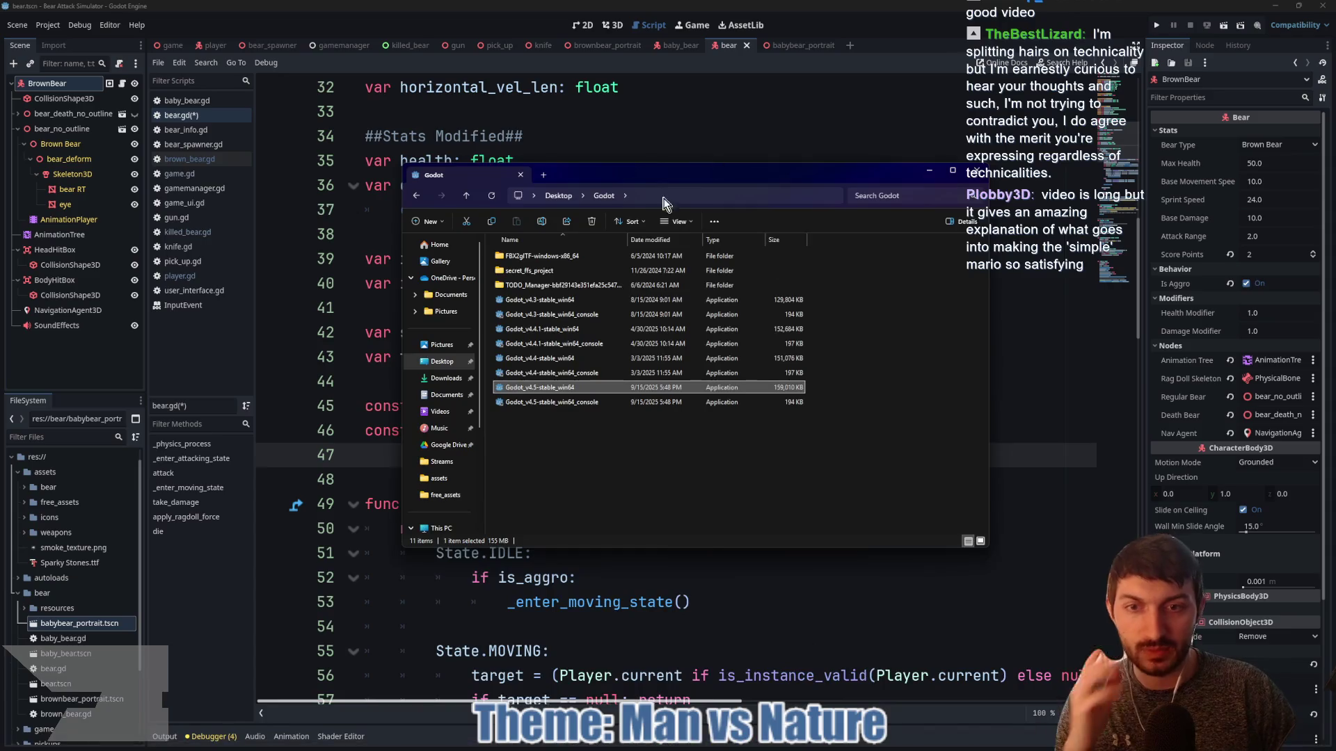
# Go to the Desktop folder in File Explorer, then close File Explorer
pyautogui.click(442, 361)
pyautogui.scroll(-5, 724, 403)
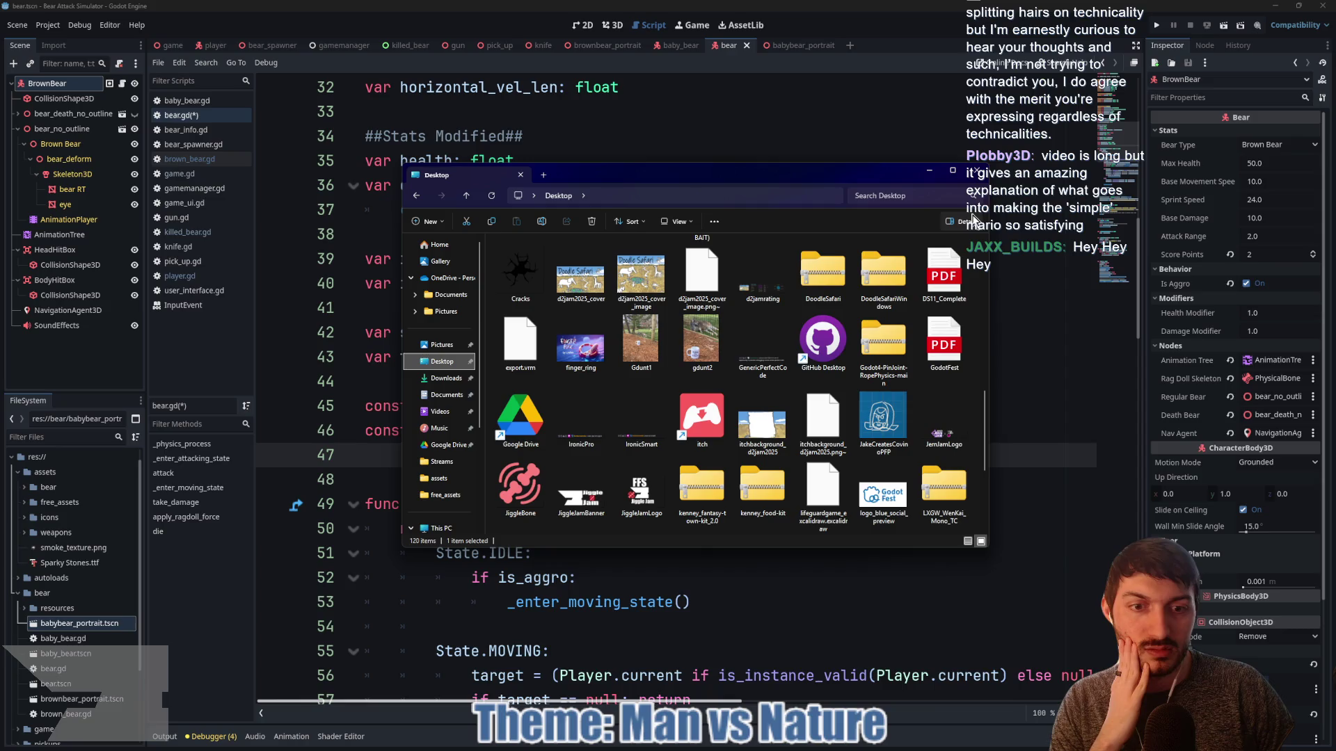
pyautogui.click(976, 169)
# Quit the extra Godot project window and minimize the browser and GitHub Desktop
pyautogui.hotkey('alt', 'Tab')
pyautogui.click(1323, 5)
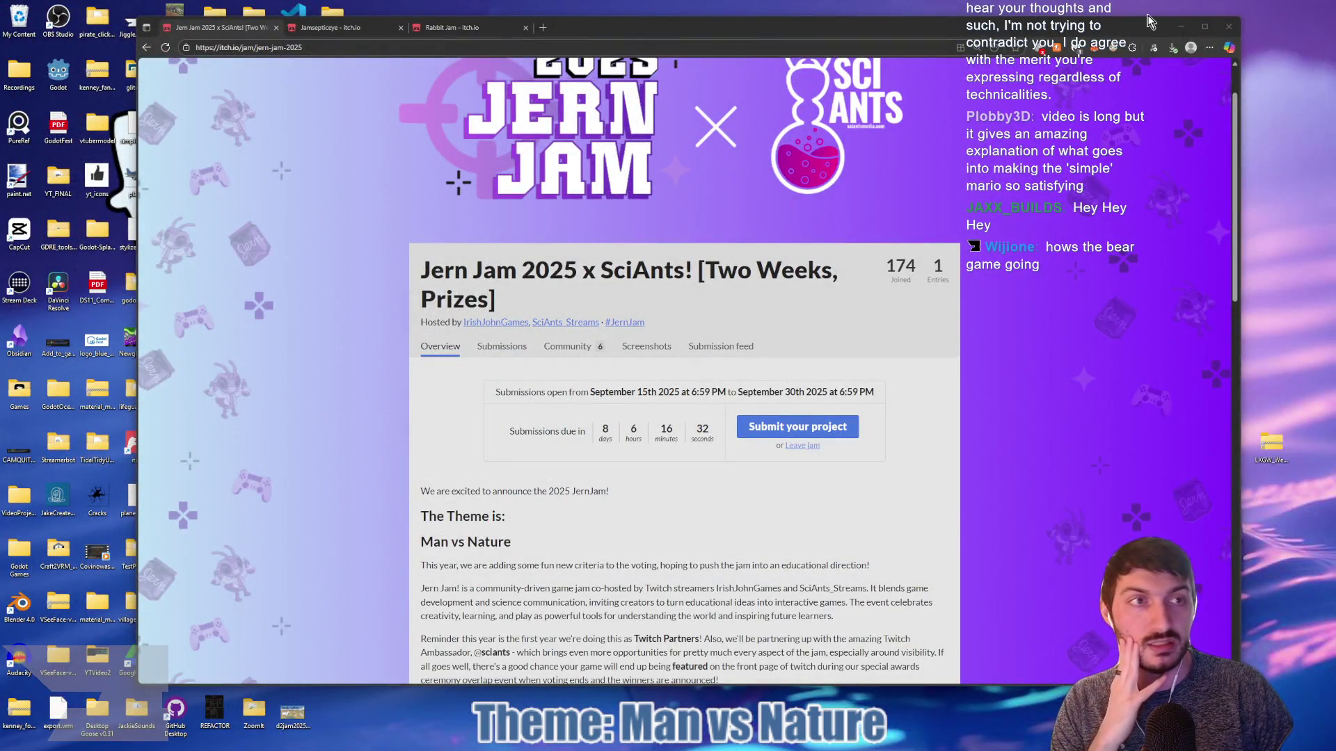
pyautogui.click(1180, 26)
pyautogui.click(979, 122)
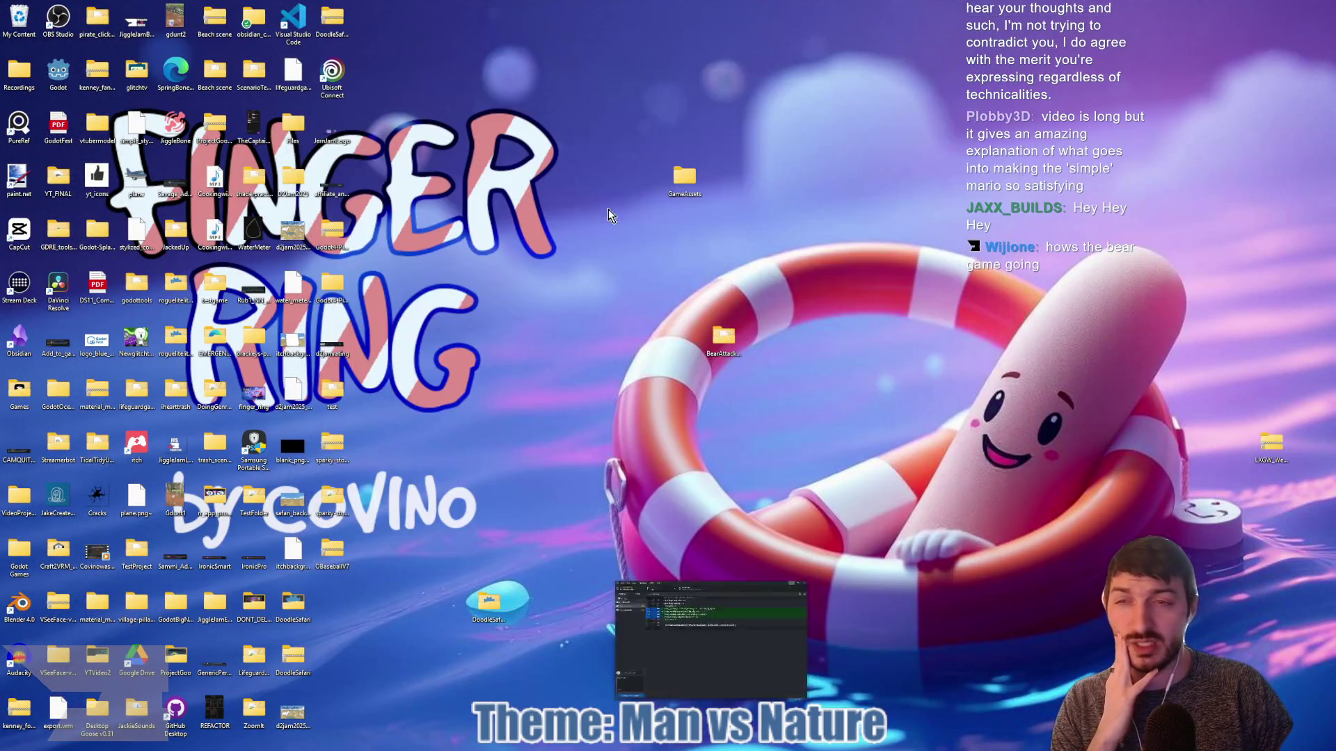
# Extract the OBaseballV7 archive into a folder on the Desktop
pyautogui.rightClick(335, 555)
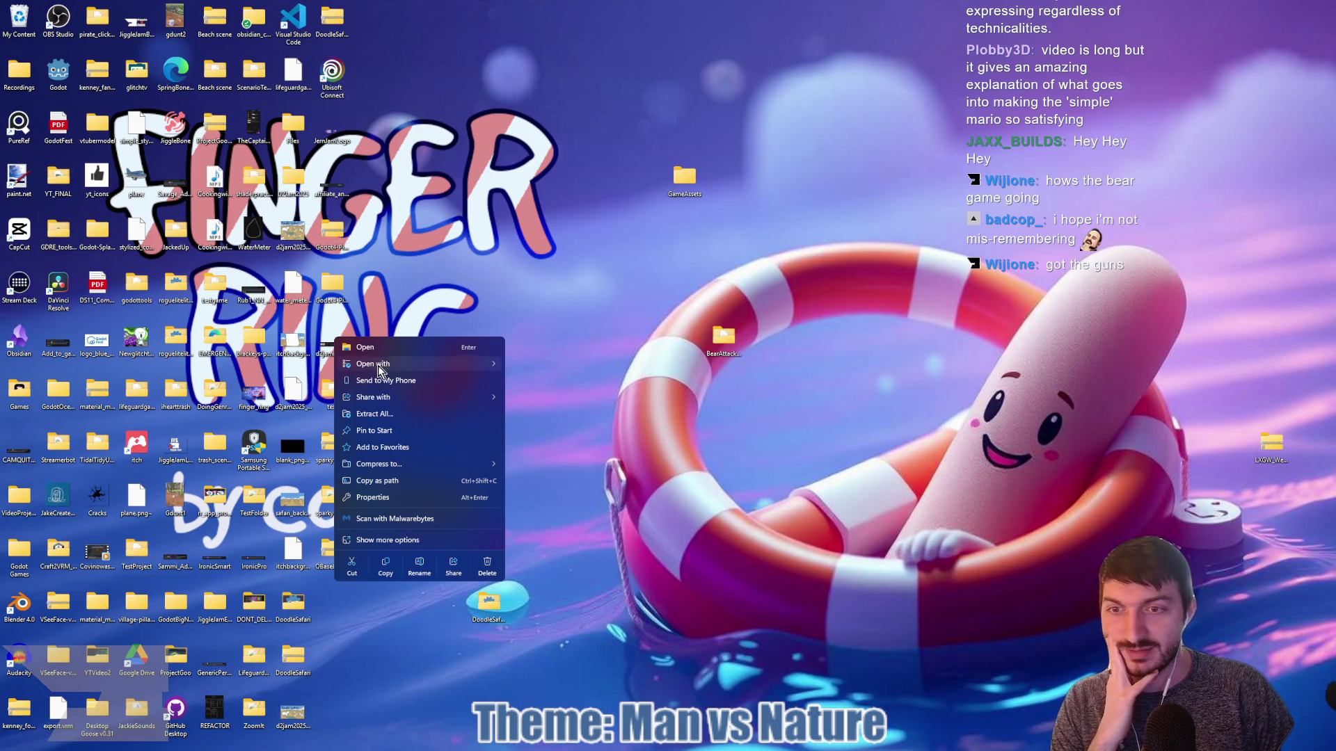
pyautogui.moveTo(380, 367)
pyautogui.click(381, 414)
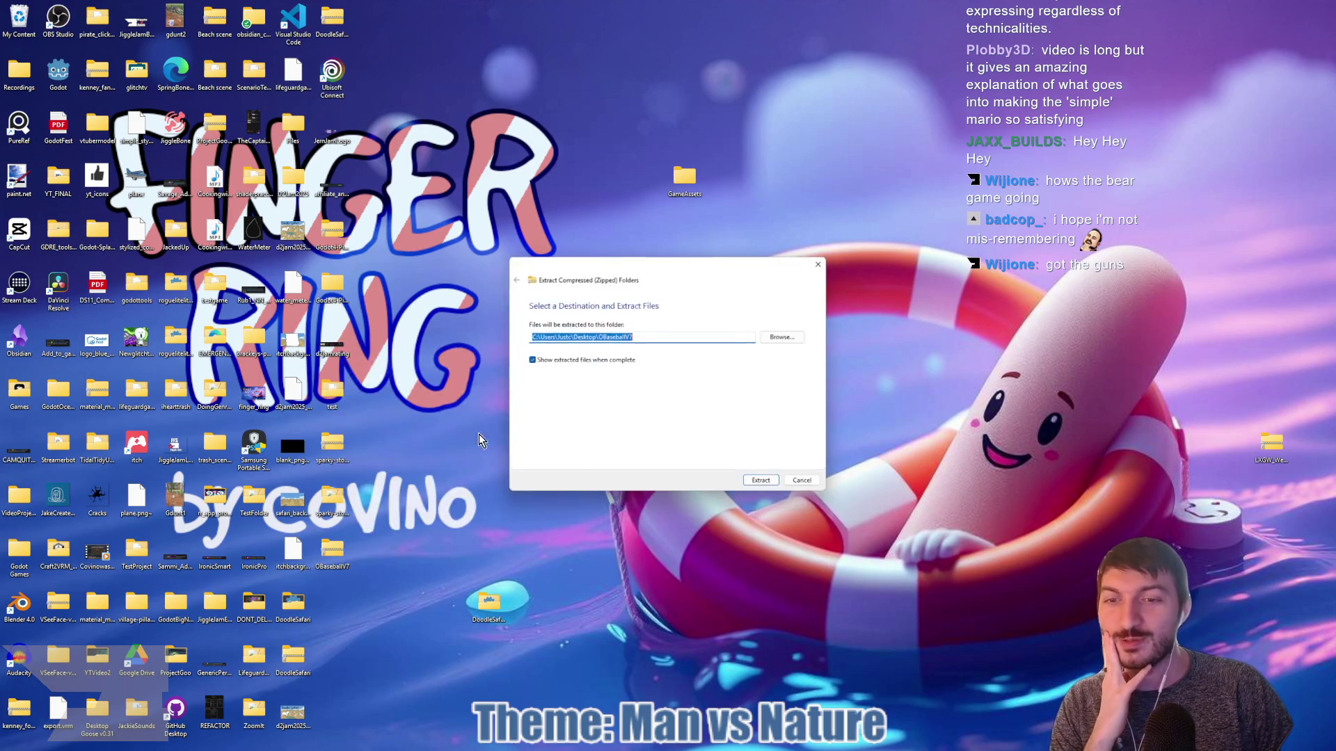
pyautogui.click(762, 482)
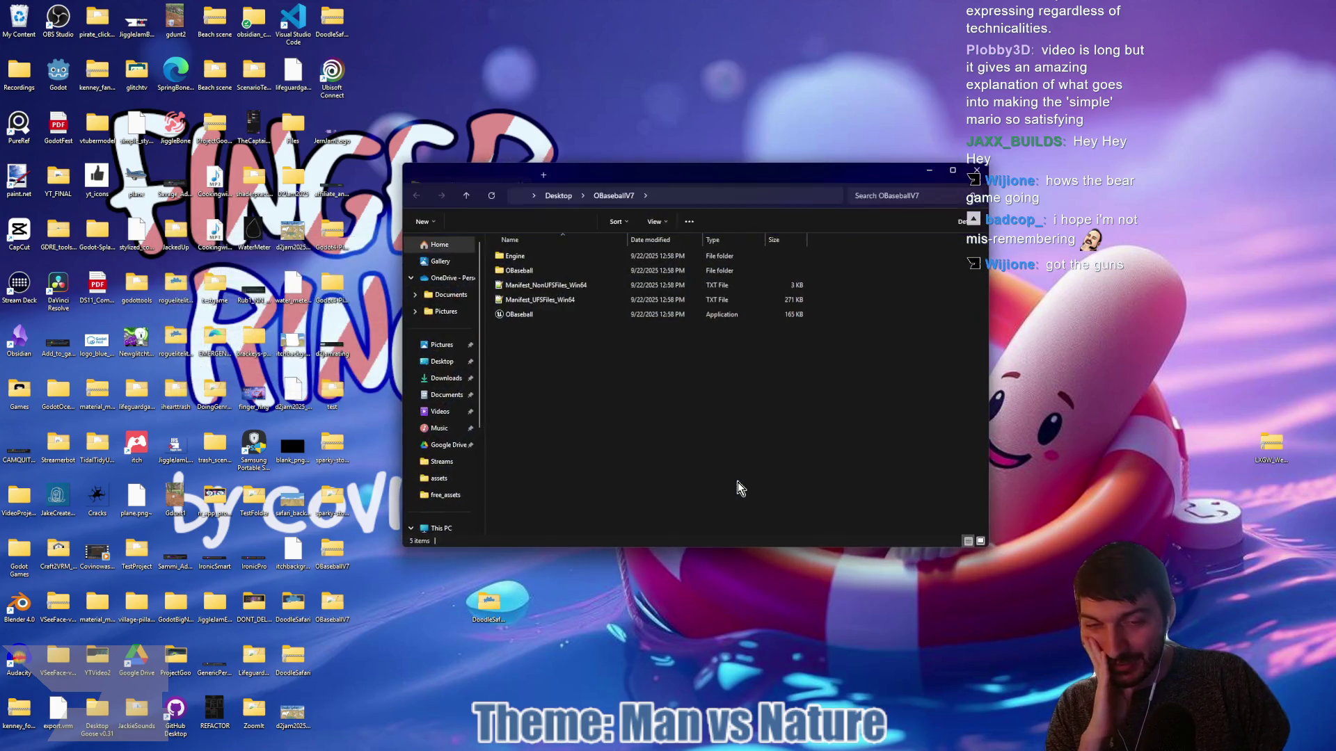
# Launch the OBaseball game, running it anyway past the security warning
pyautogui.doubleClick(517, 321)
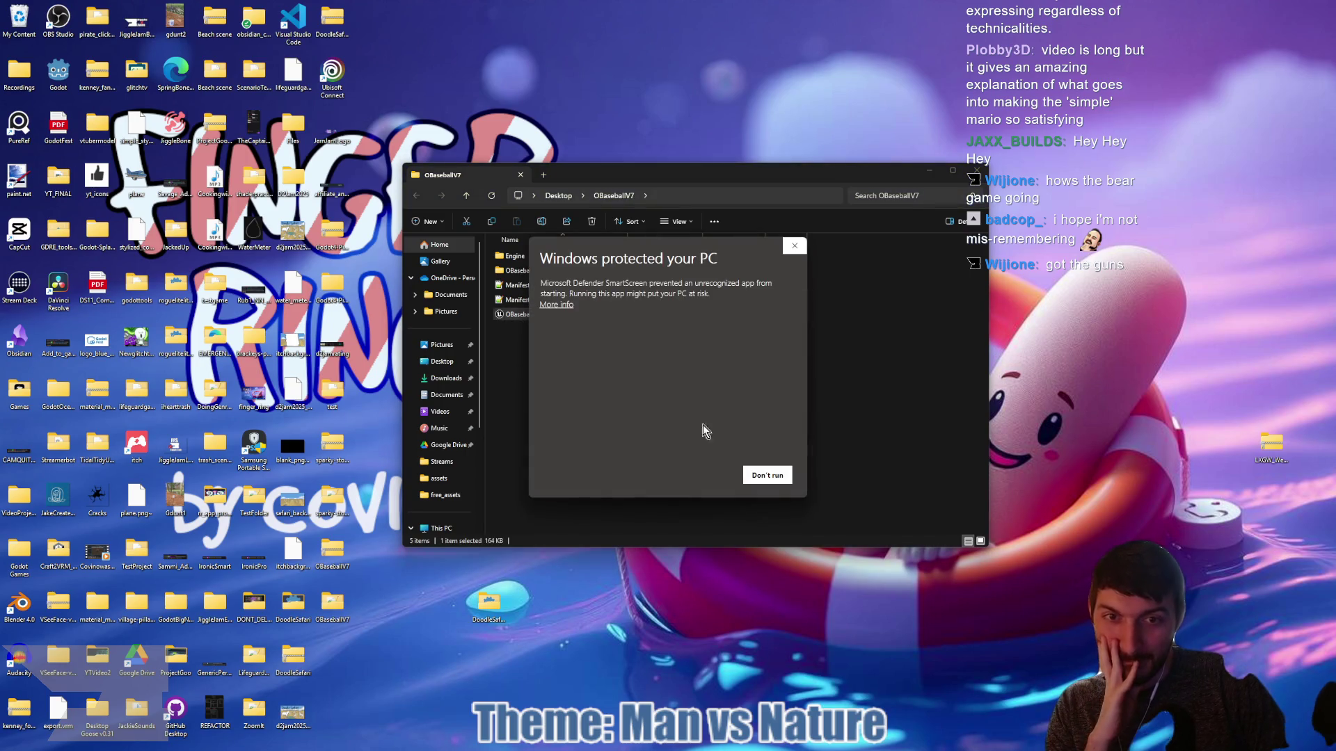
pyautogui.click(570, 310)
pyautogui.click(702, 475)
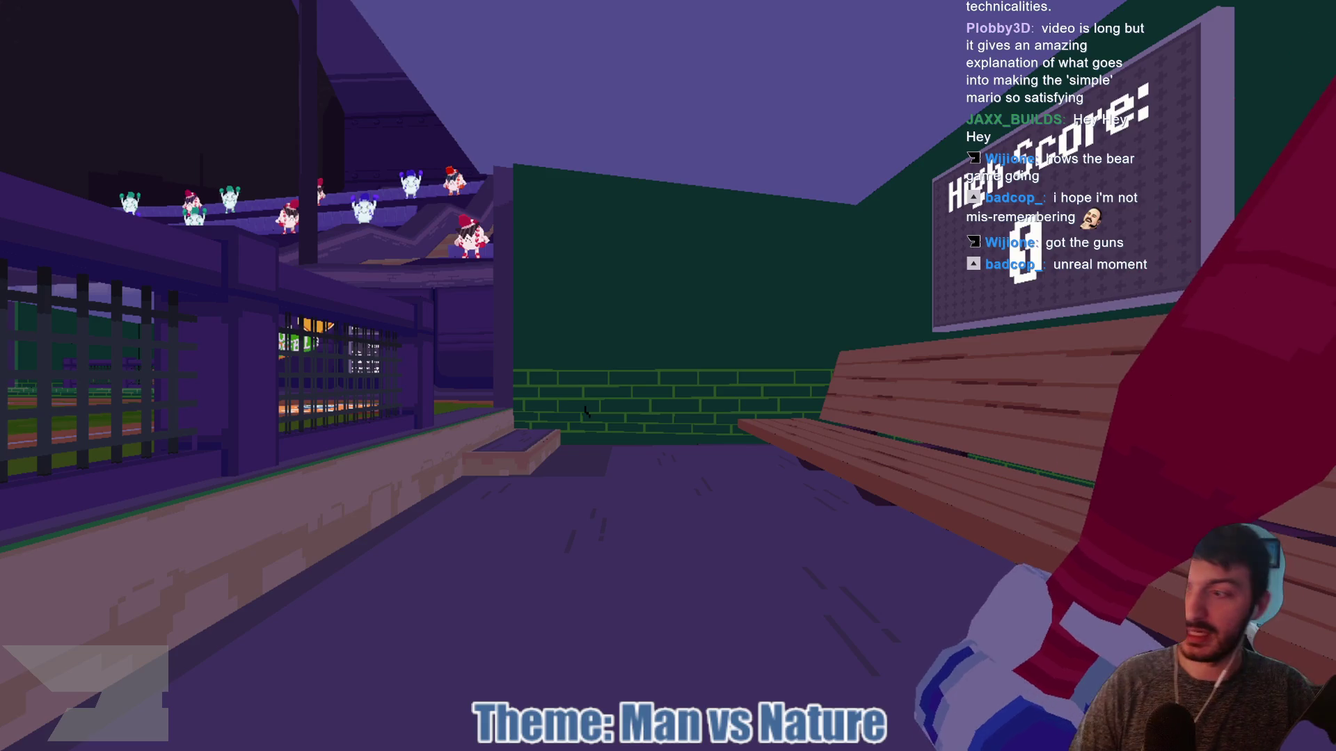
# Walk to home plate, bat until the score reads 2 in inning 2, then pause
pyautogui.press('w')
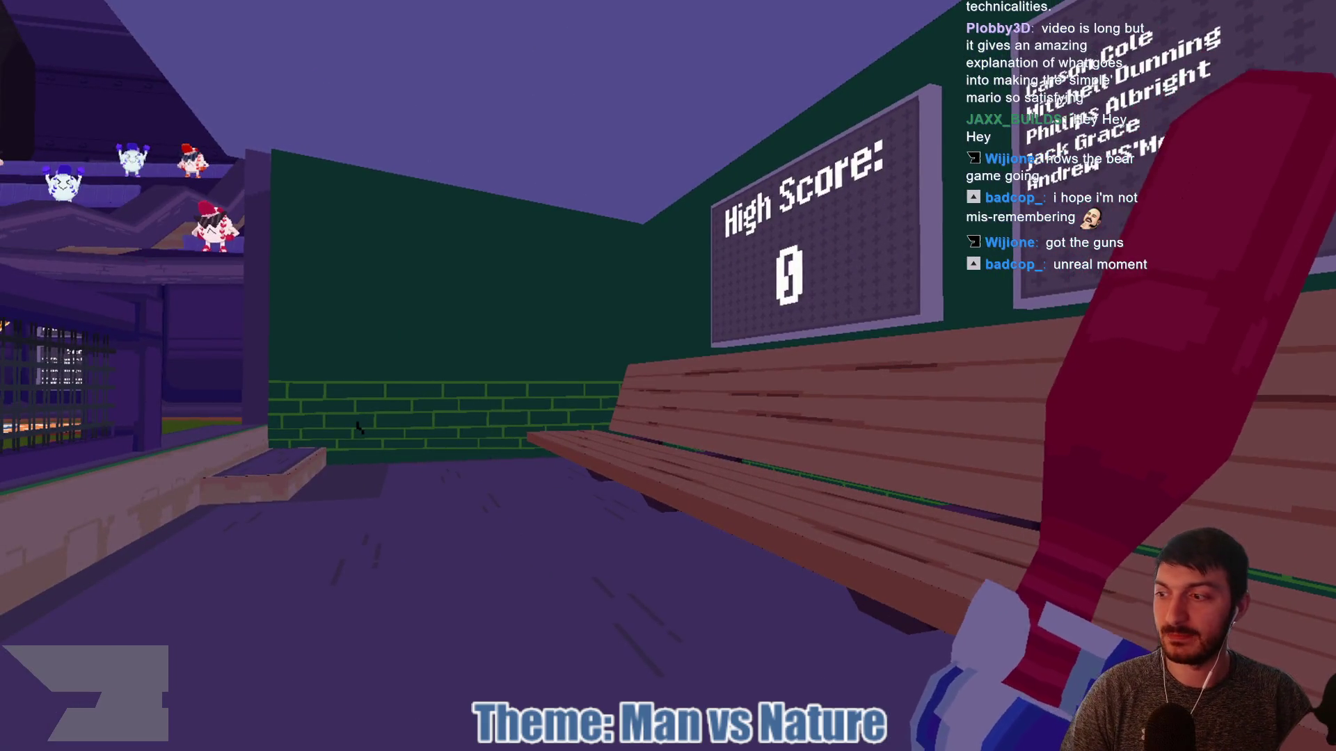
pyautogui.press('w')
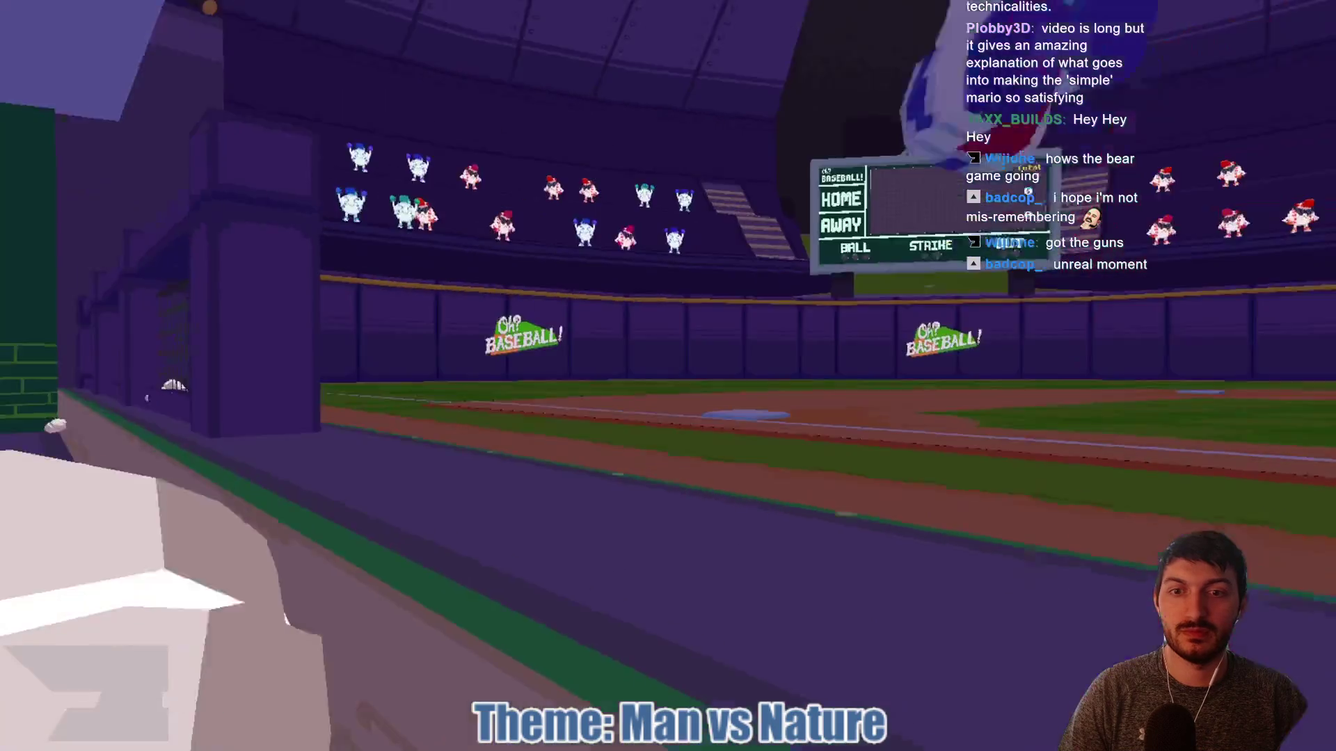
pyautogui.press('w')
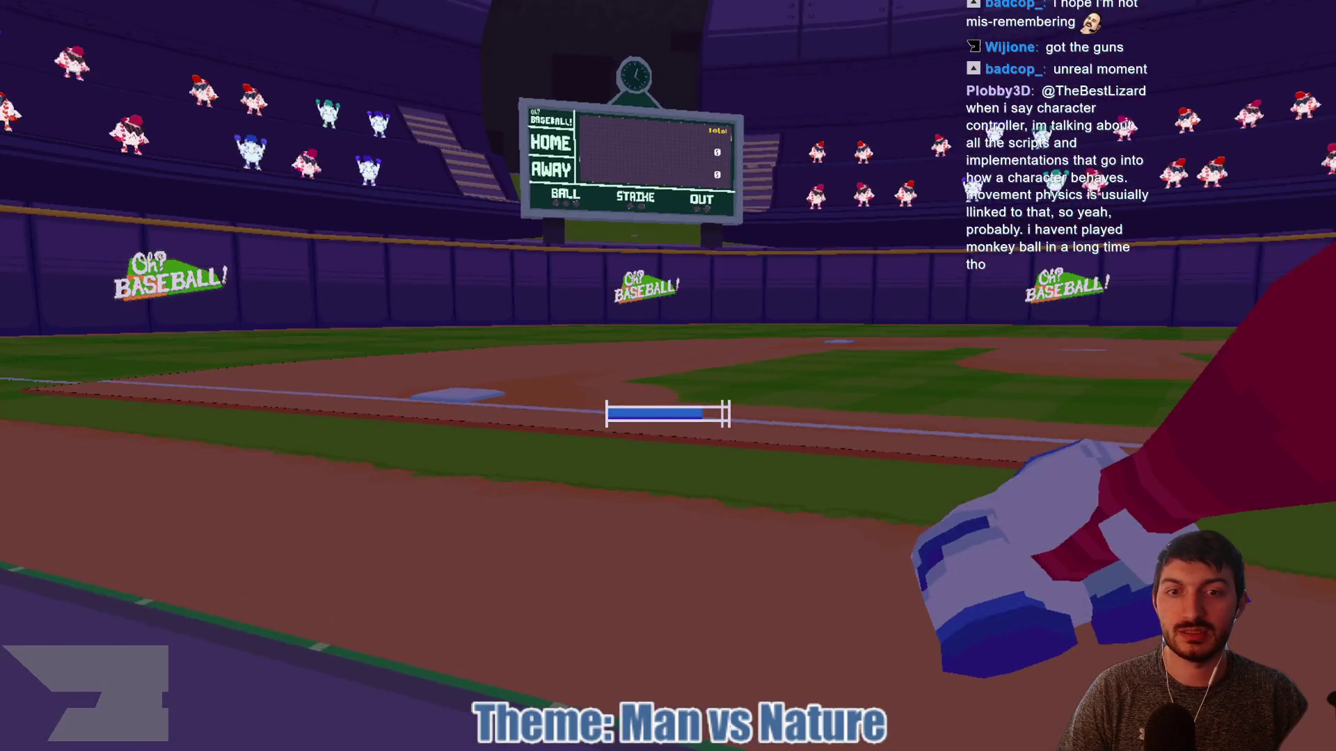
pyautogui.press('w')
pyautogui.press('w')
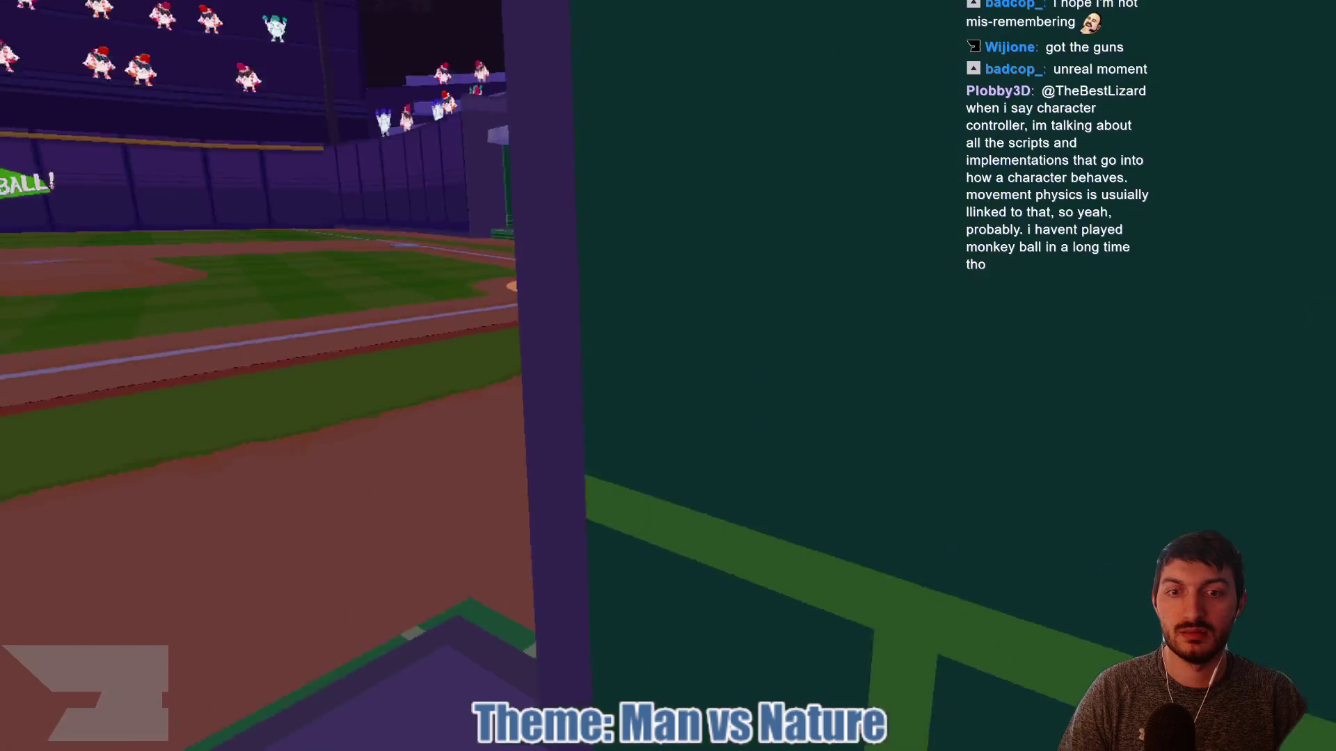
pyautogui.press('w')
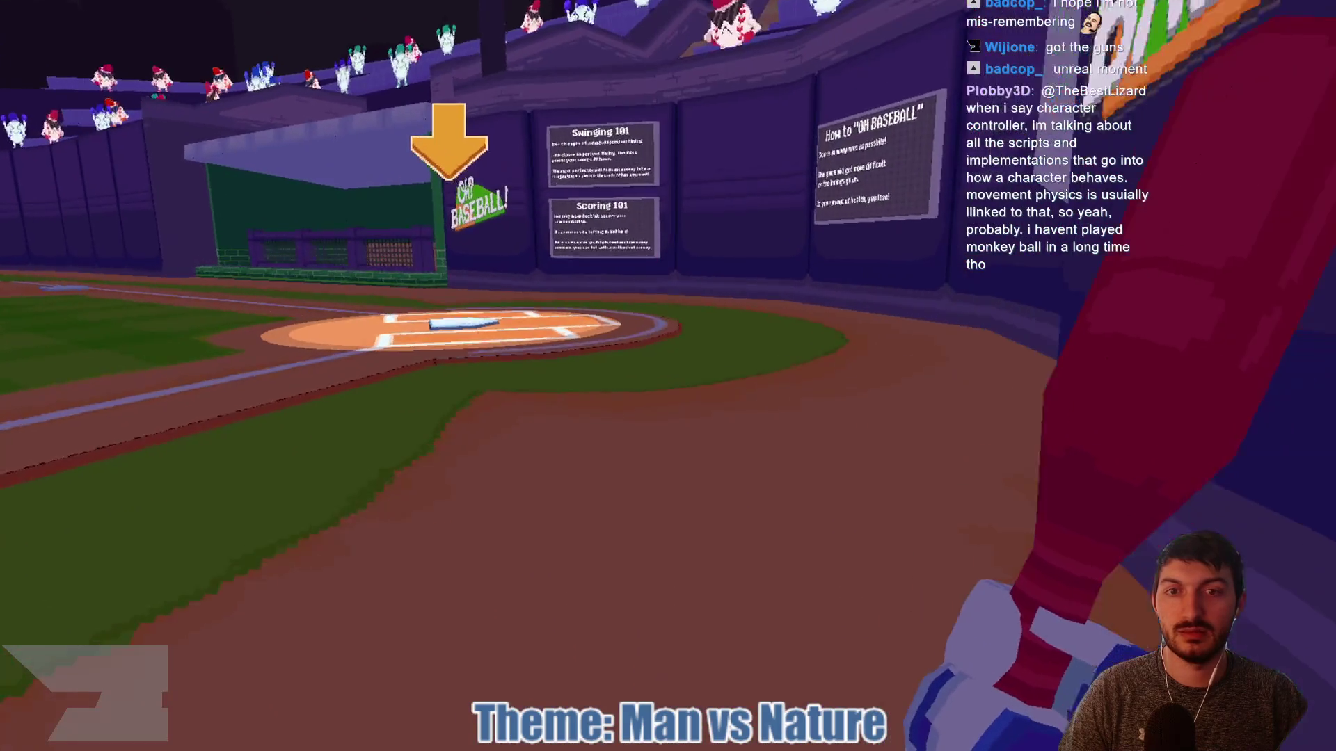
pyautogui.press('w')
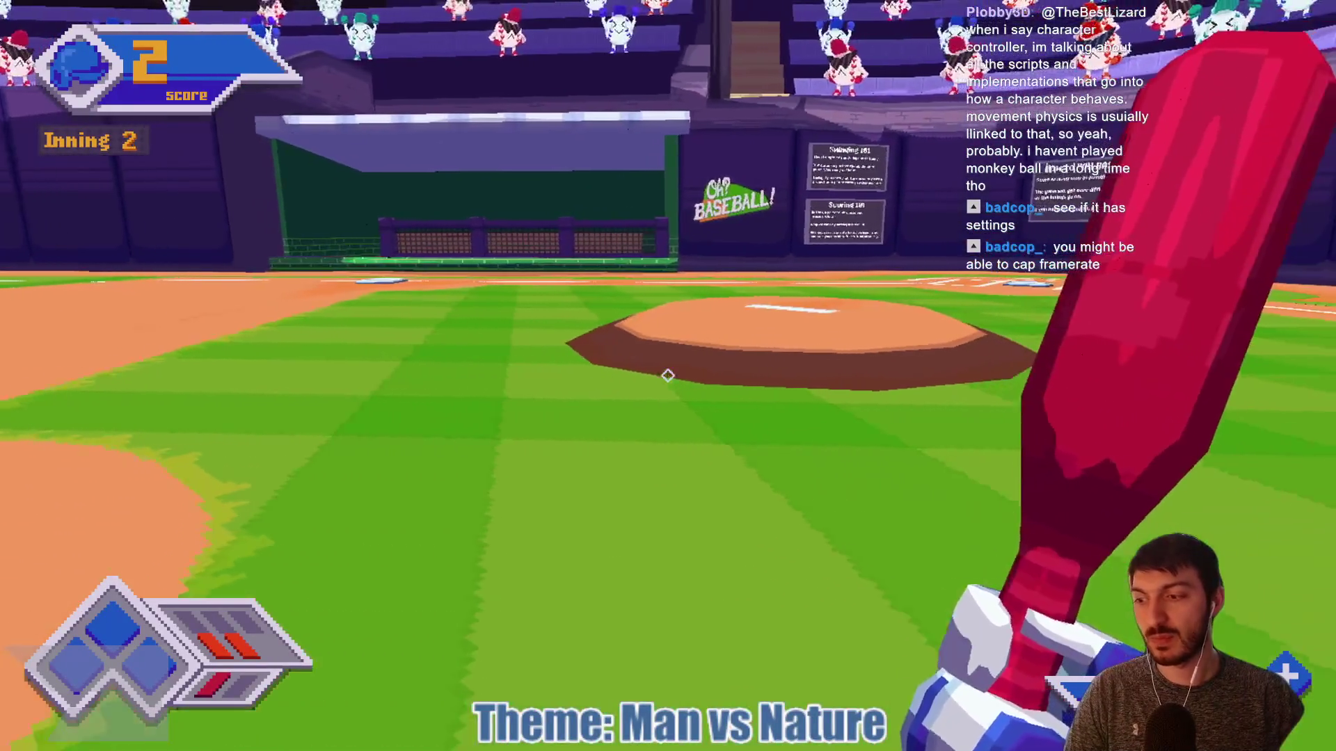
pyautogui.press('Escape')
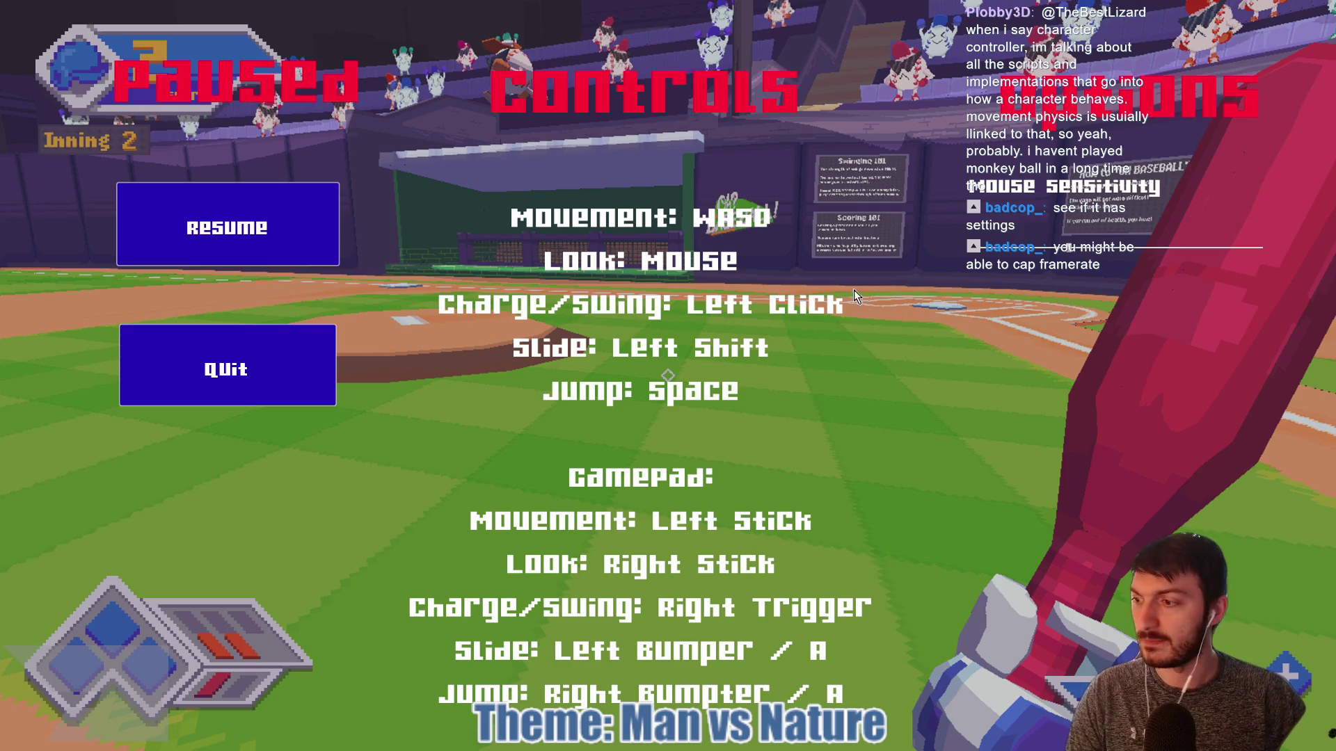
# Resume play and swing at the incoming baseball enemies, pushing the score to 7 by inning 3
pyautogui.click(291, 236)
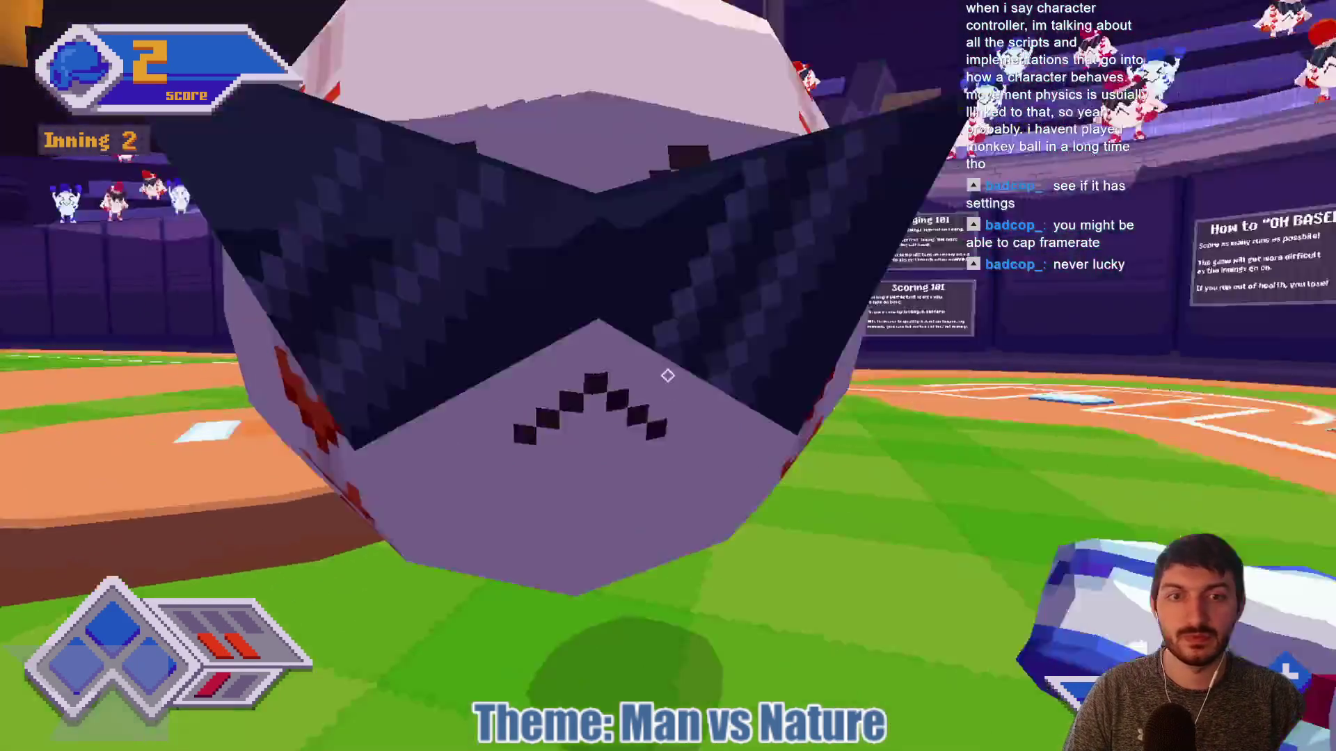
pyautogui.click(668, 375)
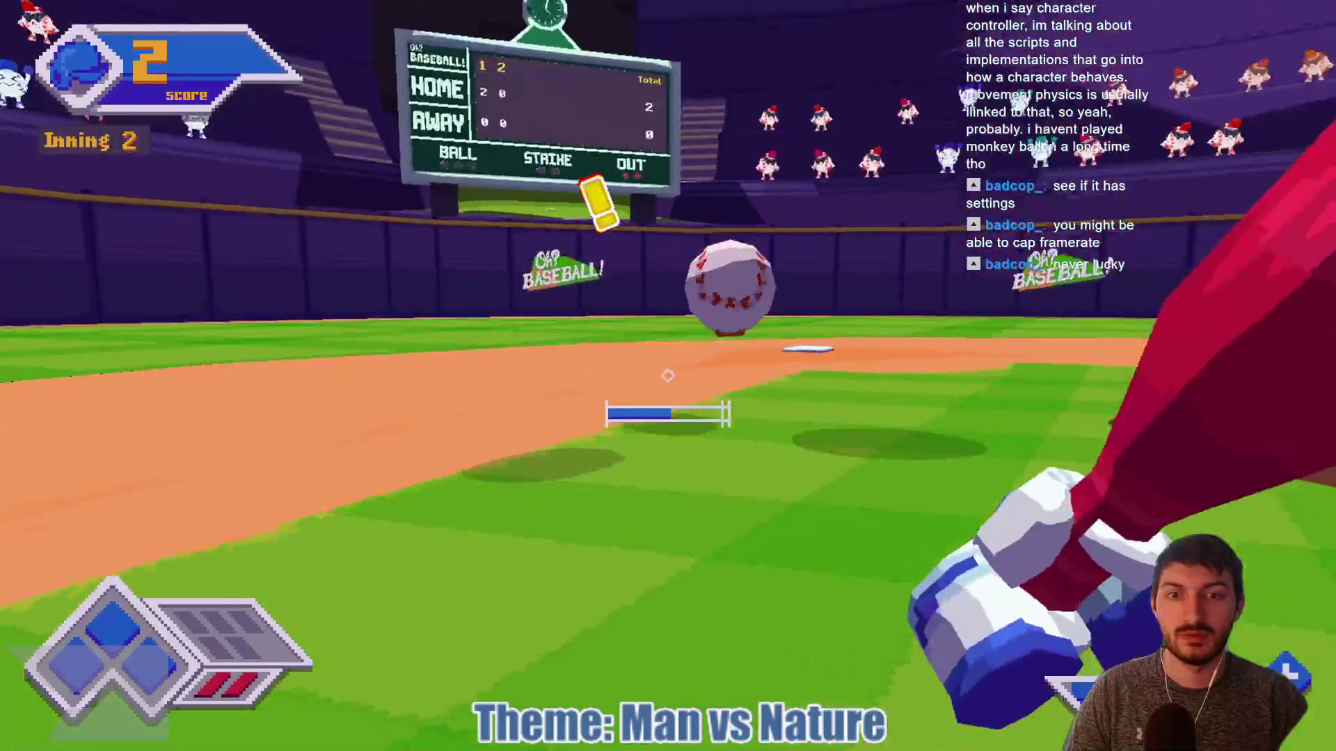
pyautogui.click(668, 375)
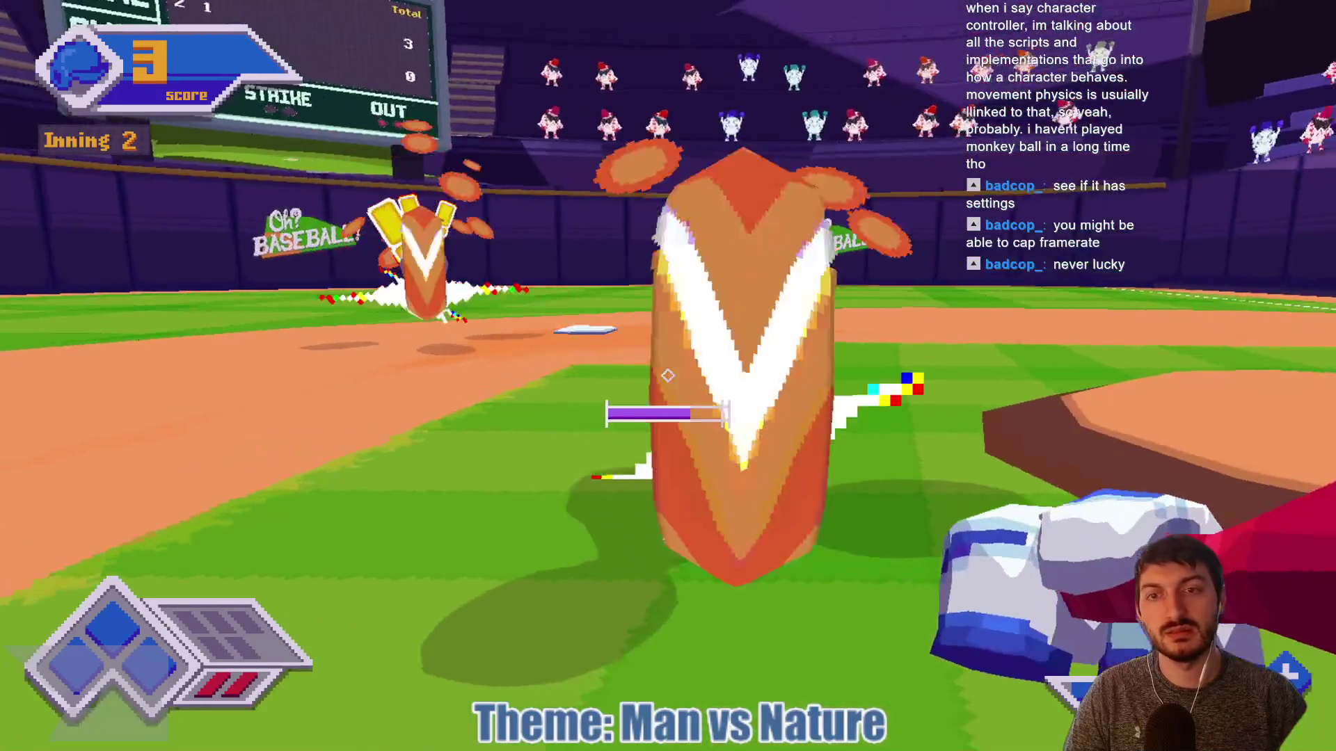
pyautogui.click(668, 376)
pyautogui.moveTo(668, 375); pyautogui.dragTo(668, 375)
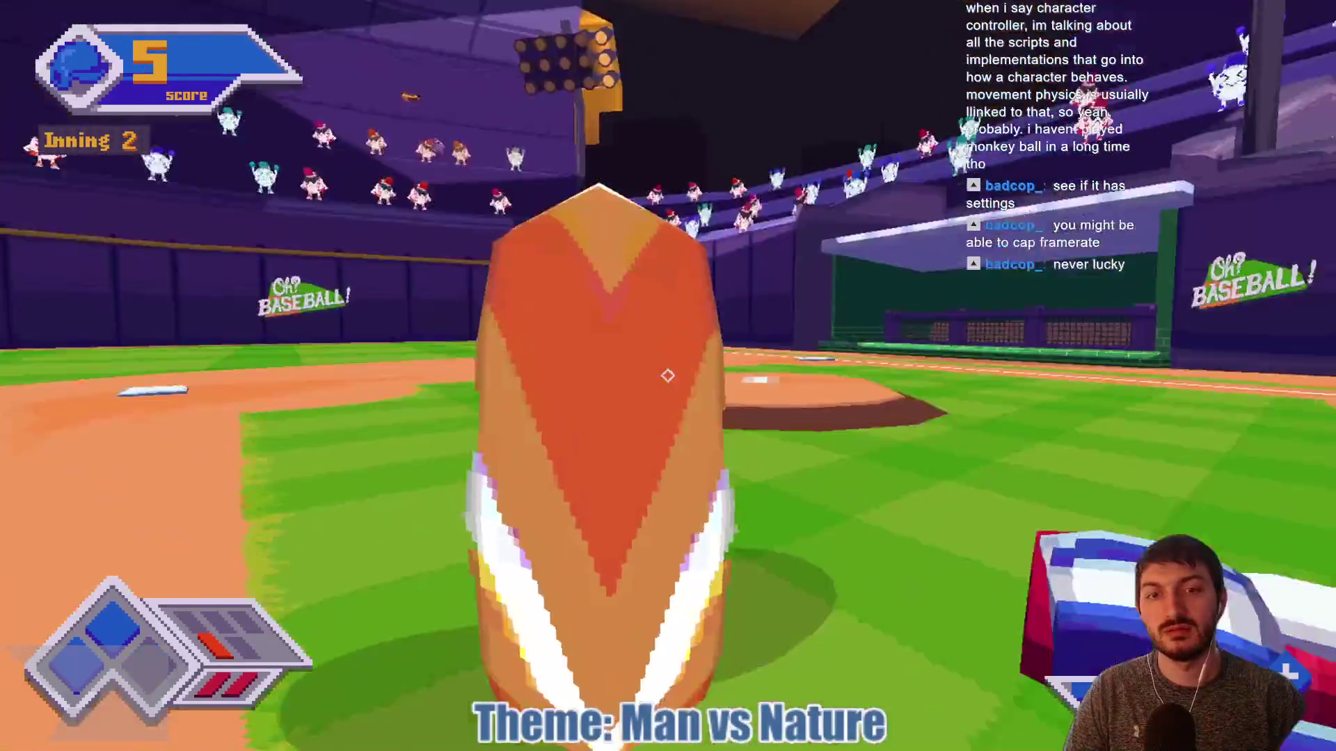
pyautogui.click(667, 375)
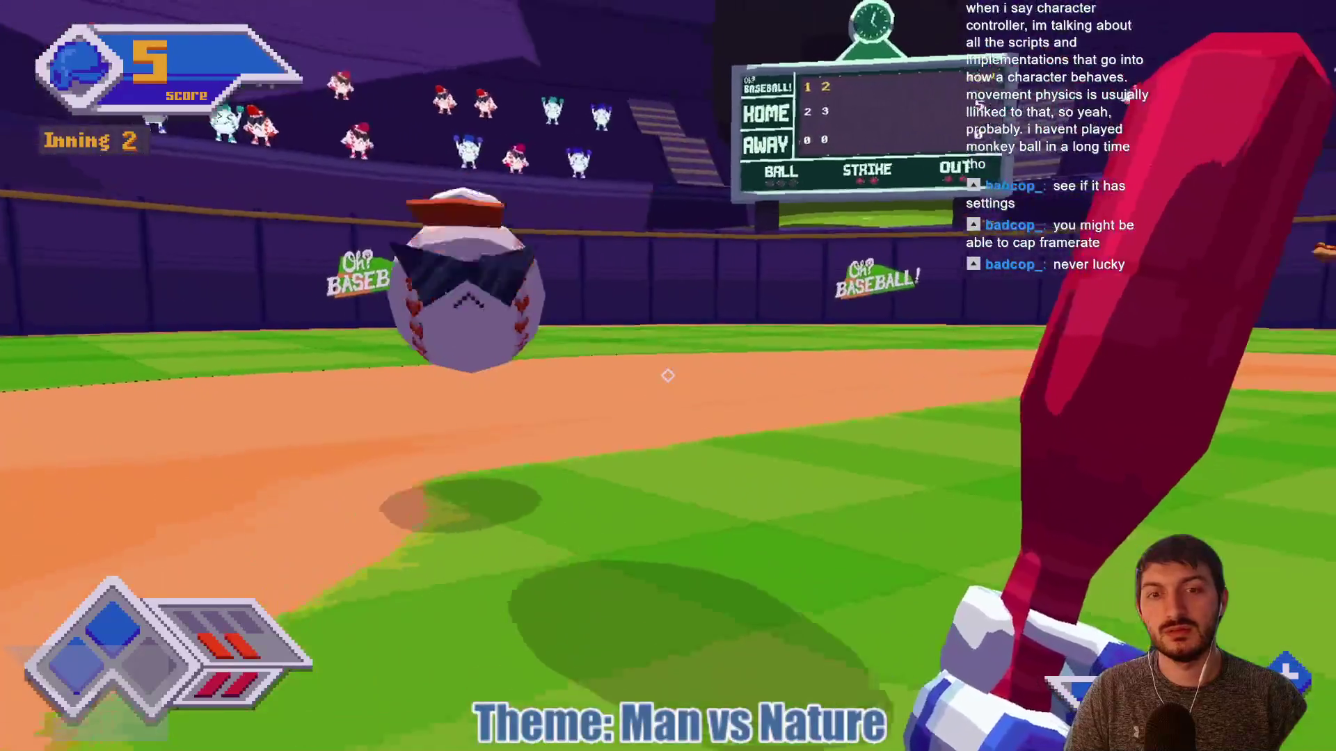
pyautogui.moveTo(667, 376); pyautogui.dragTo(667, 376)
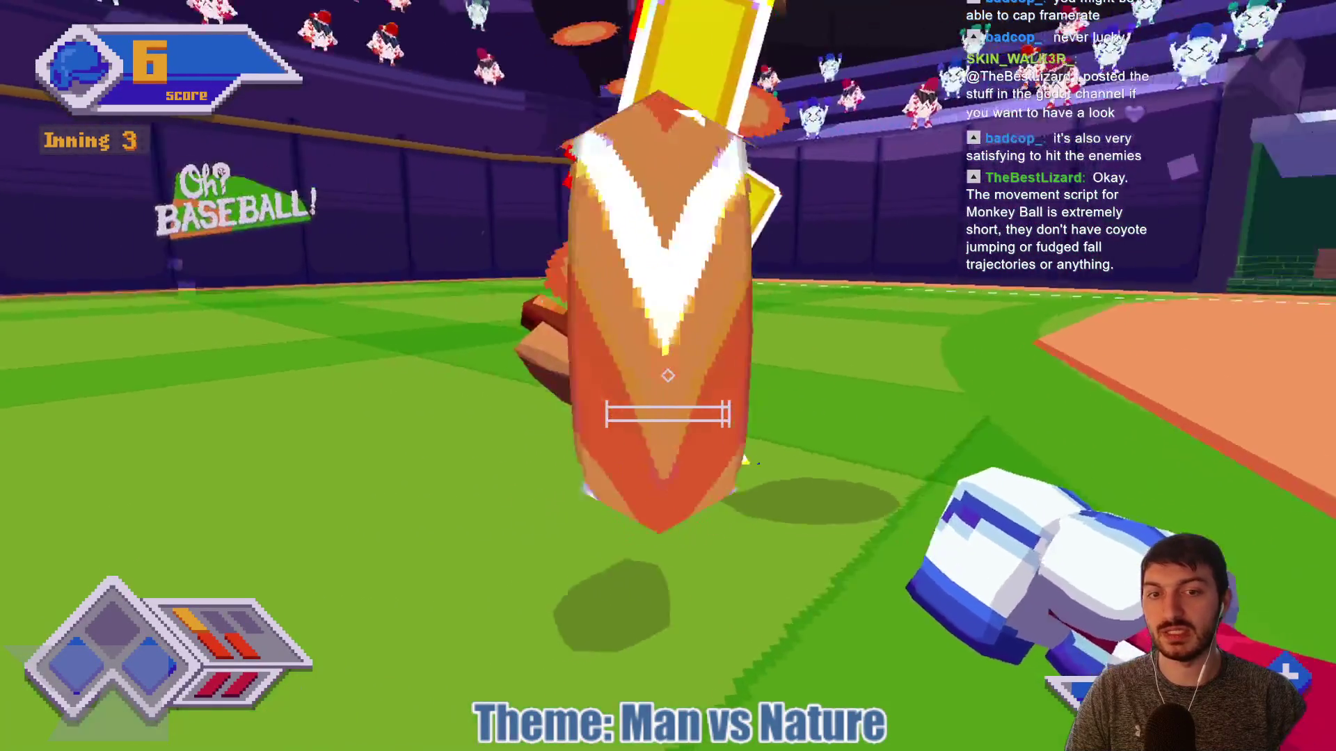
pyautogui.click(667, 376)
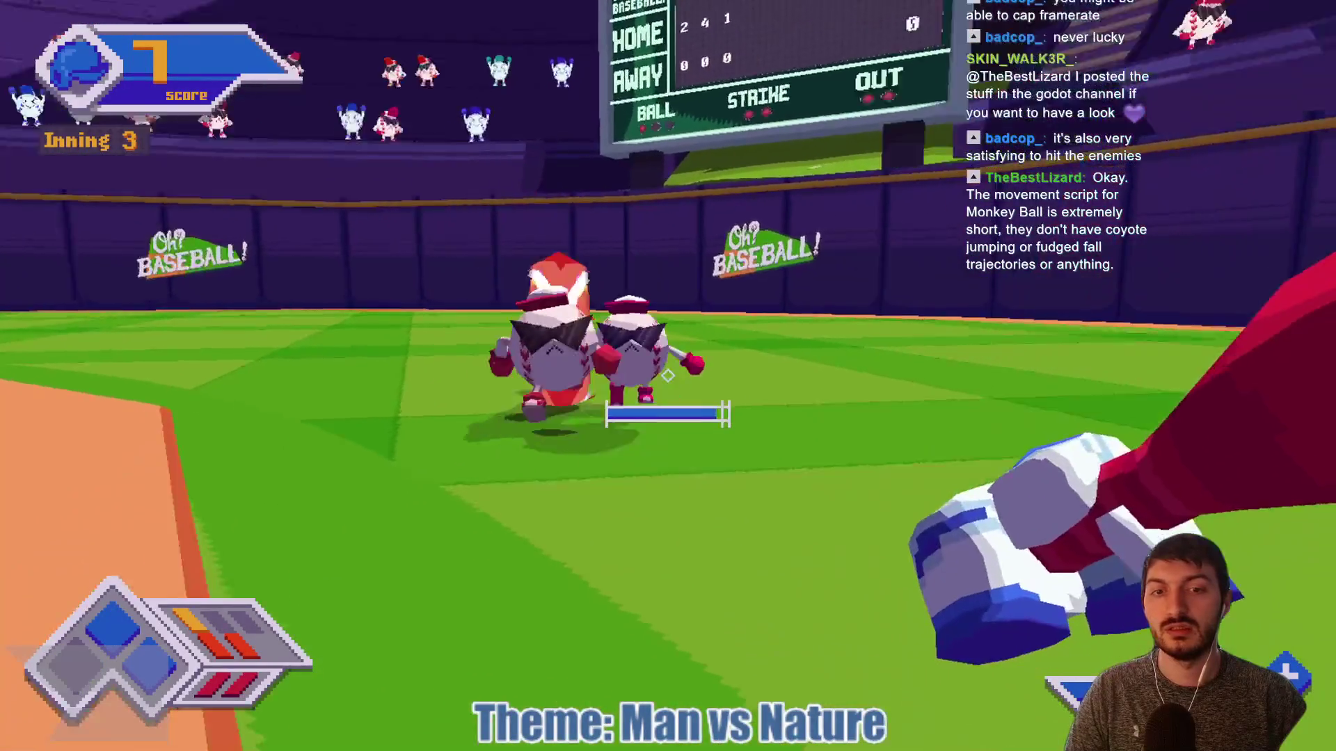
pyautogui.click(667, 376)
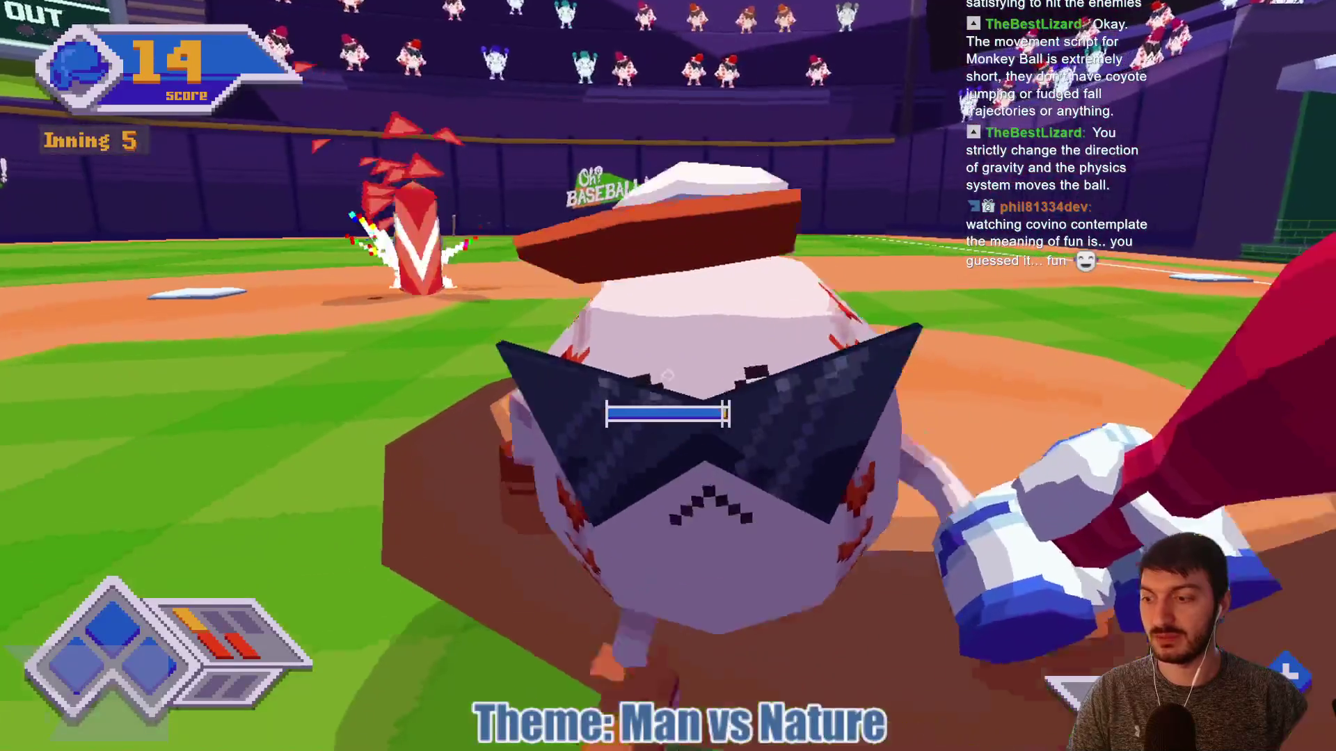
# Hit the charging enemy to take the score to 14 in inning 5
pyautogui.click(668, 376)
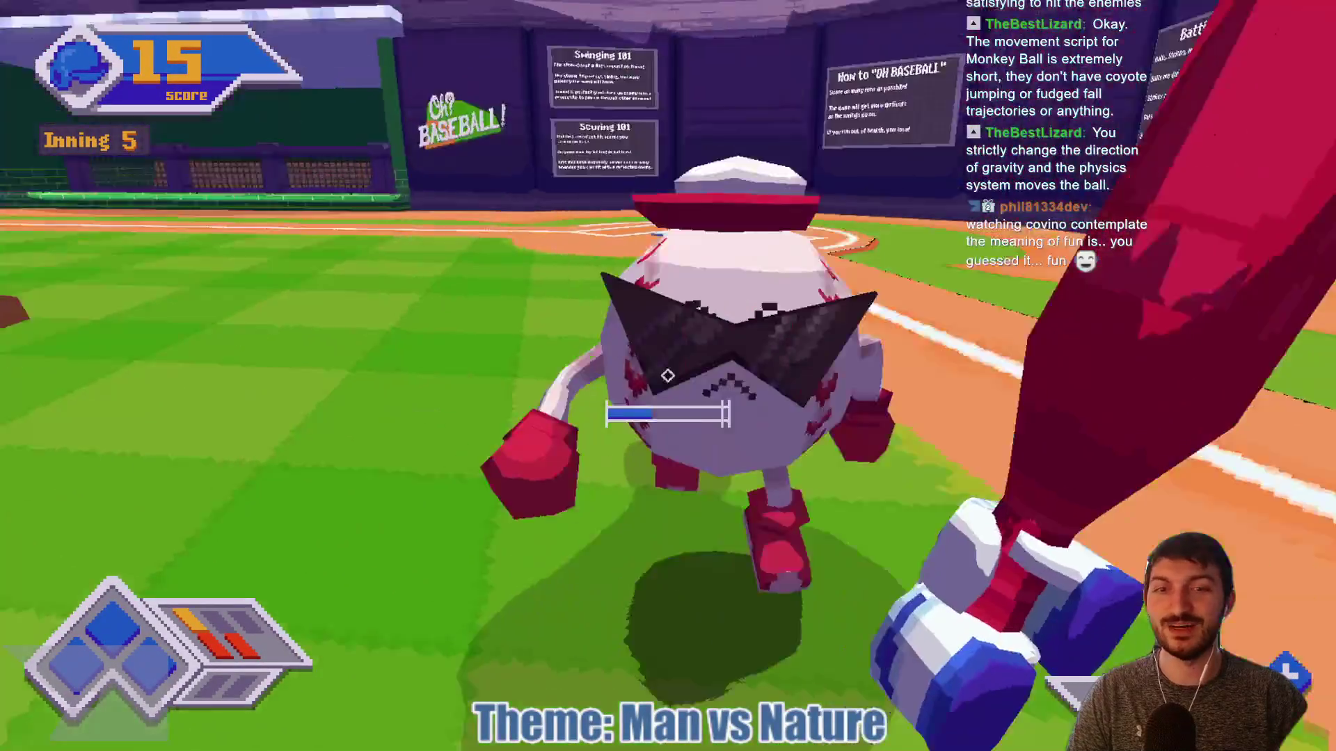
# Swing at each approaching enemy until Game Over shows a Final Score of 21
pyautogui.click(668, 376)
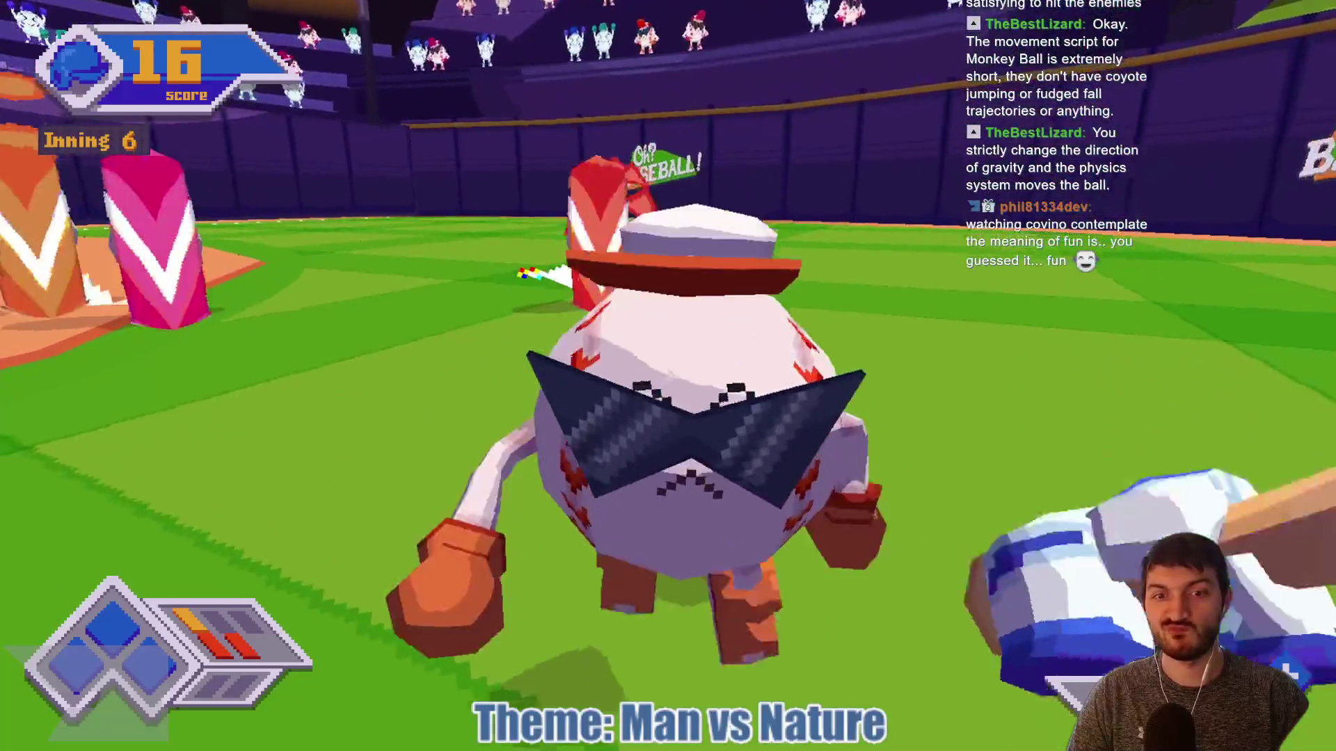
pyautogui.click(668, 376)
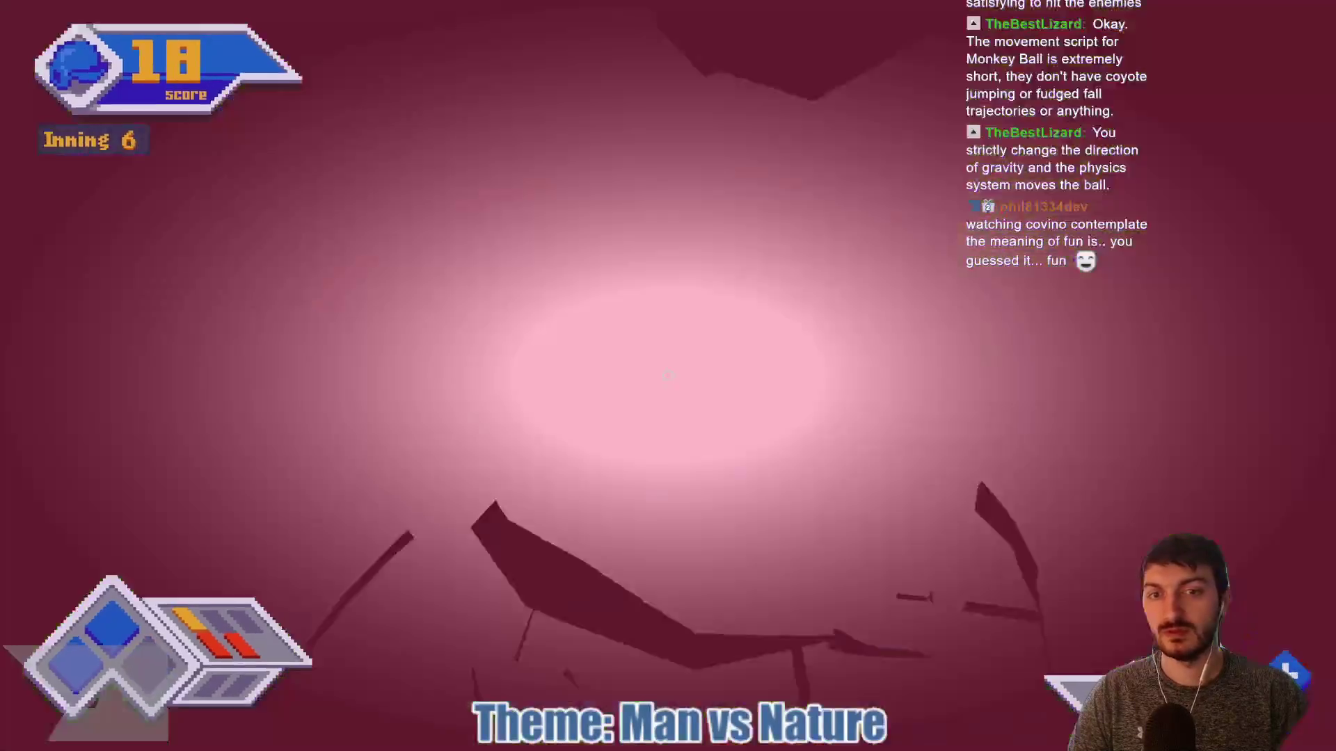
pyautogui.click(667, 376)
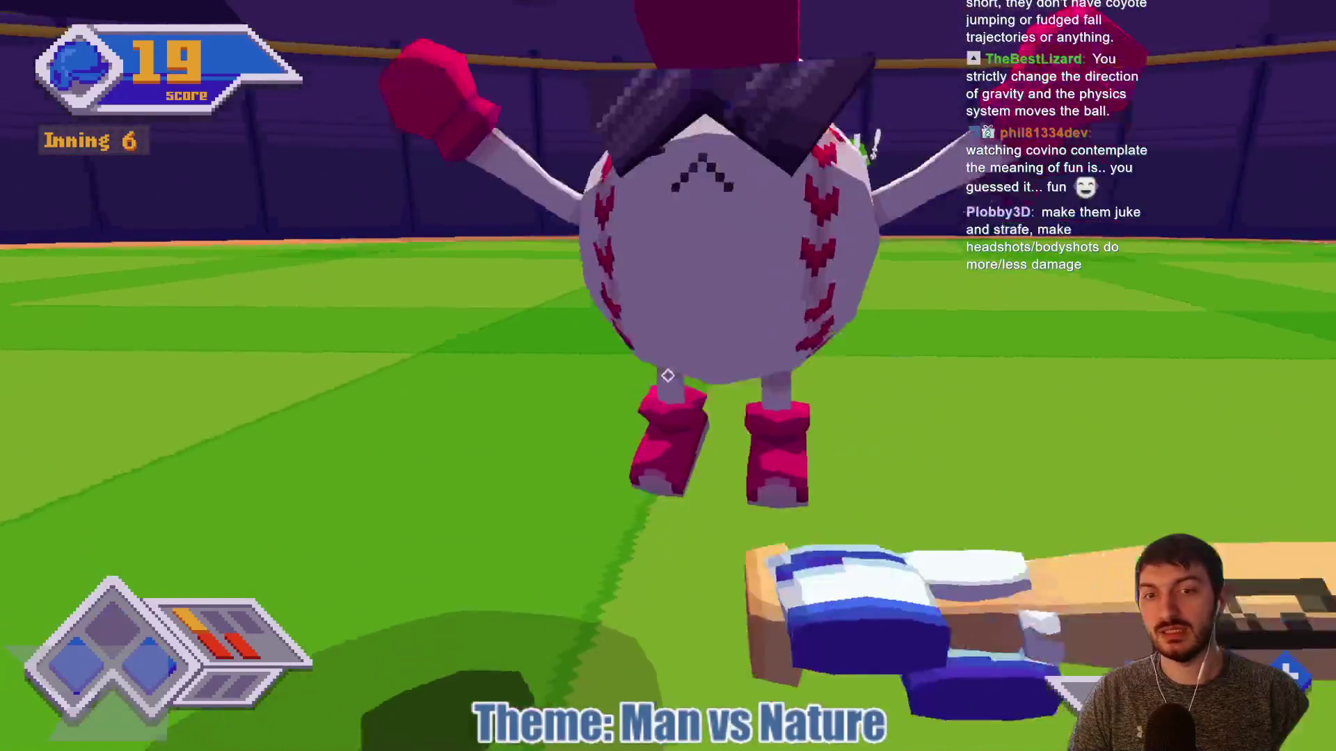
pyautogui.click(668, 376)
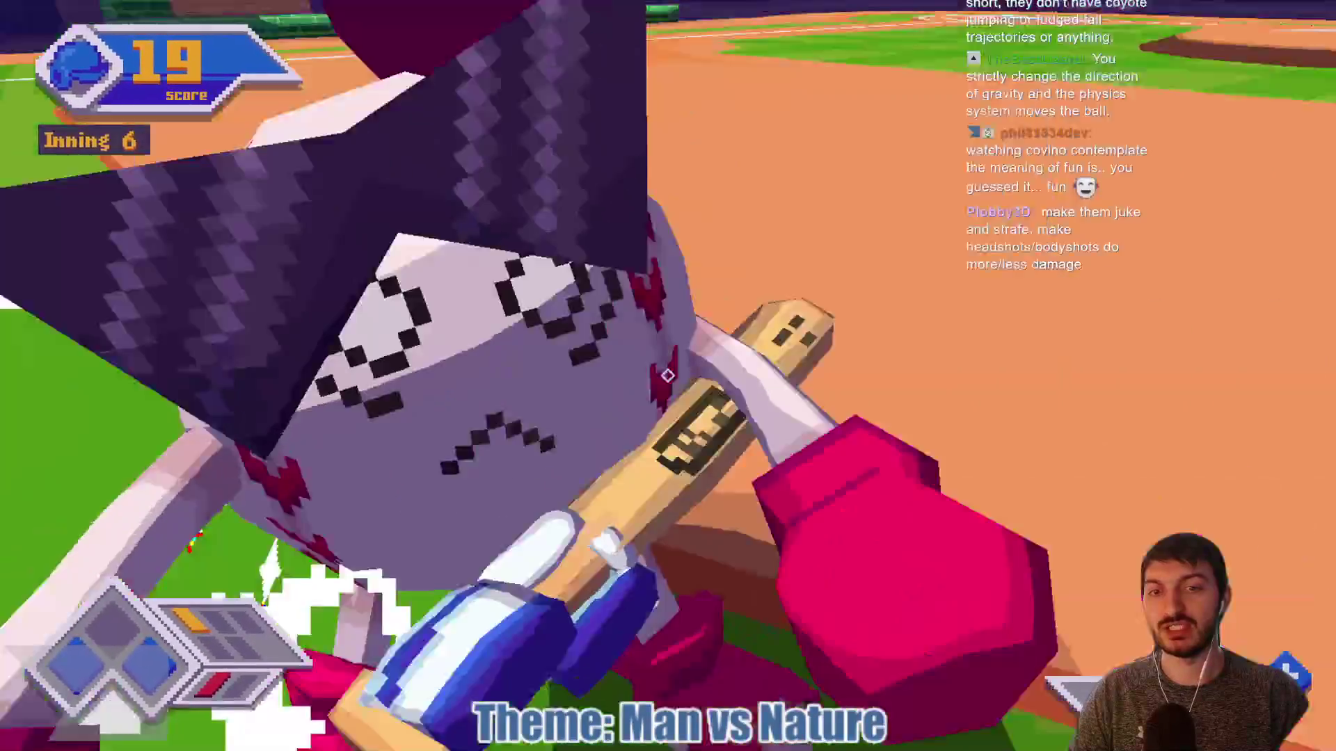
pyautogui.click(668, 376)
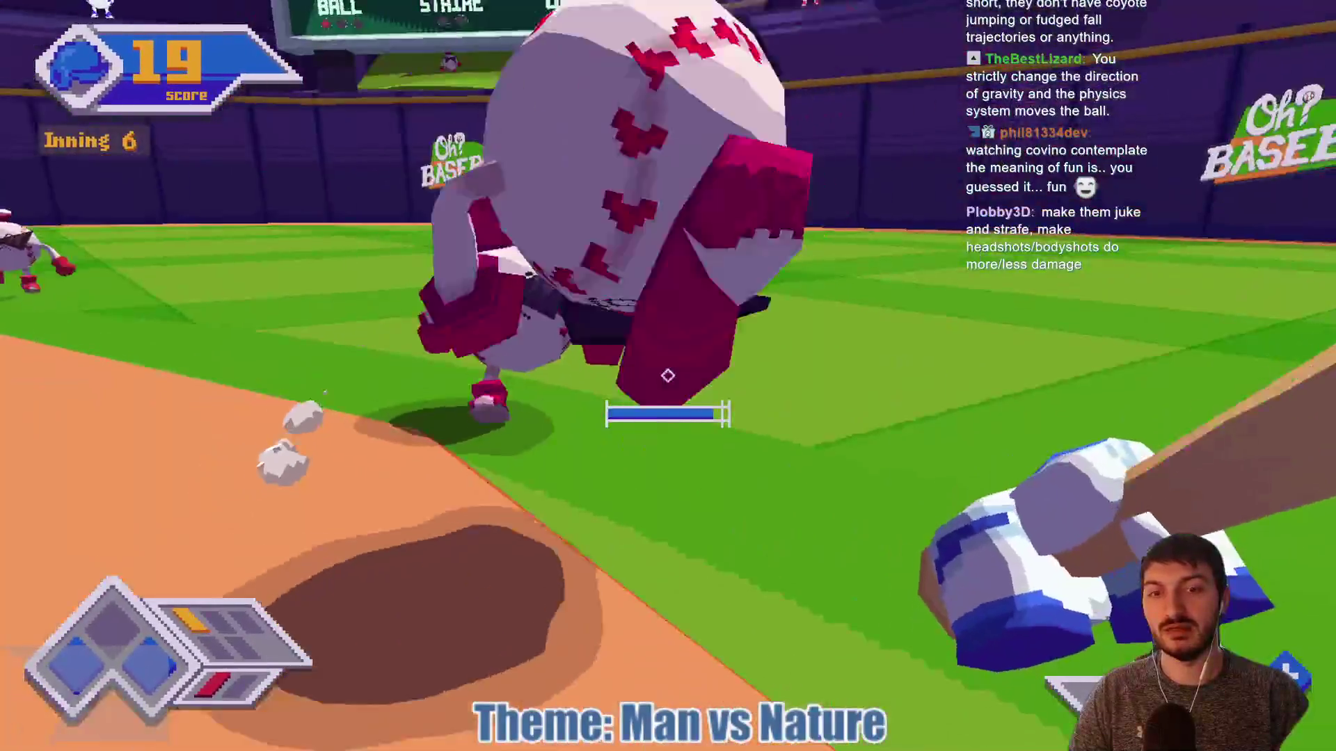
pyautogui.click(668, 376)
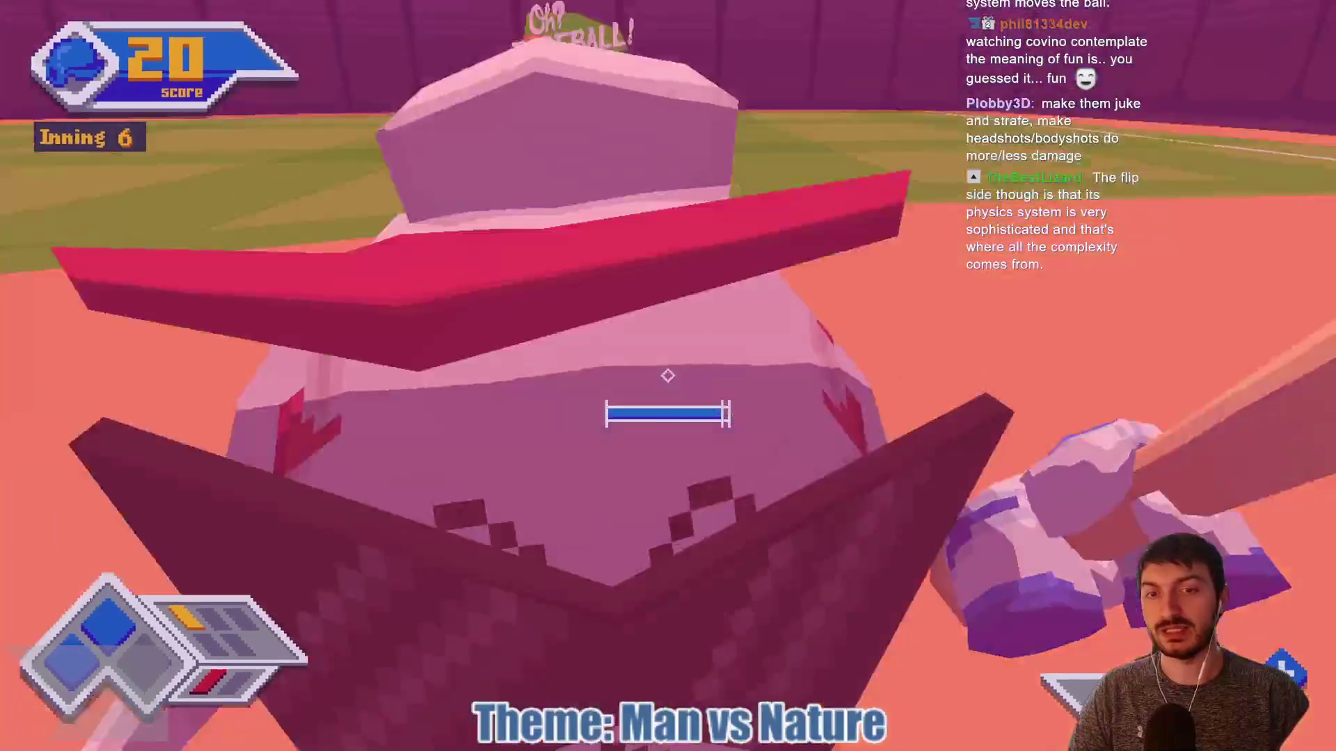
pyautogui.click(666, 376)
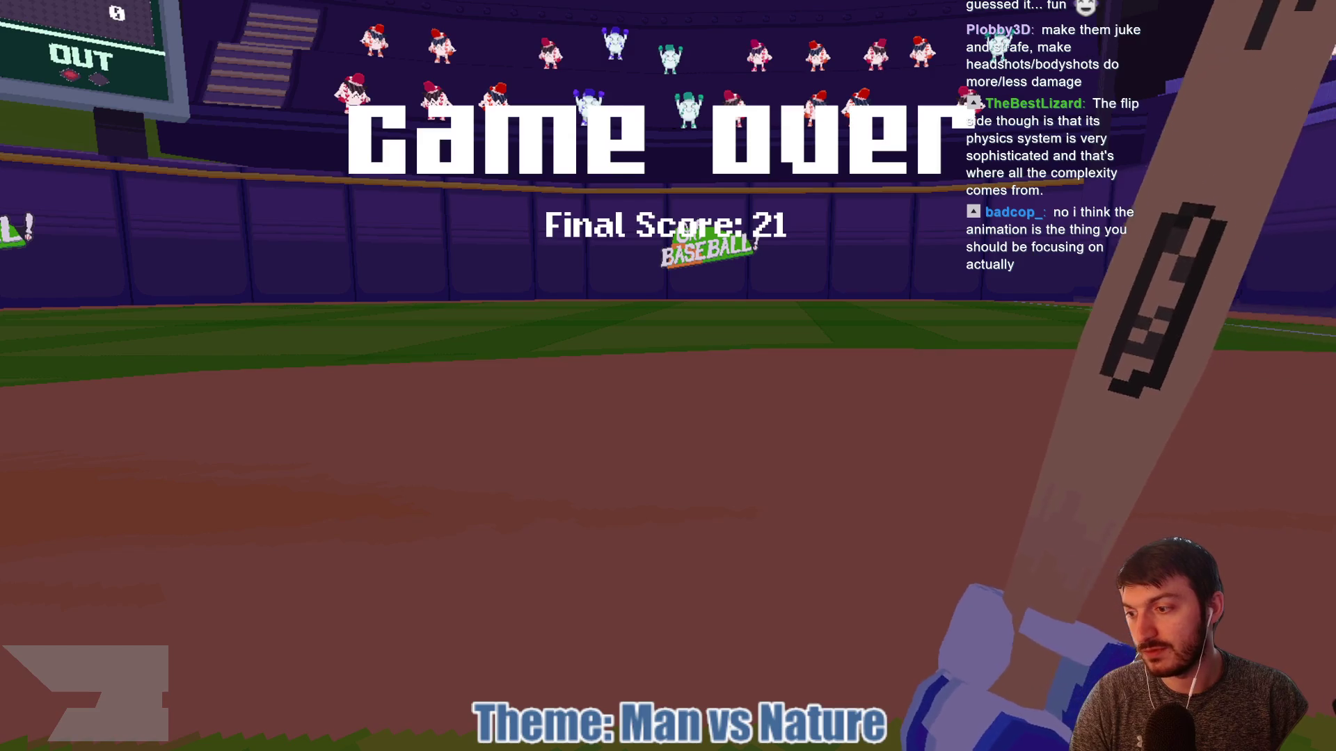
# Bring up the pause menu after Game Over and quit Oh Baseball to the desktop
pyautogui.press('Escape')
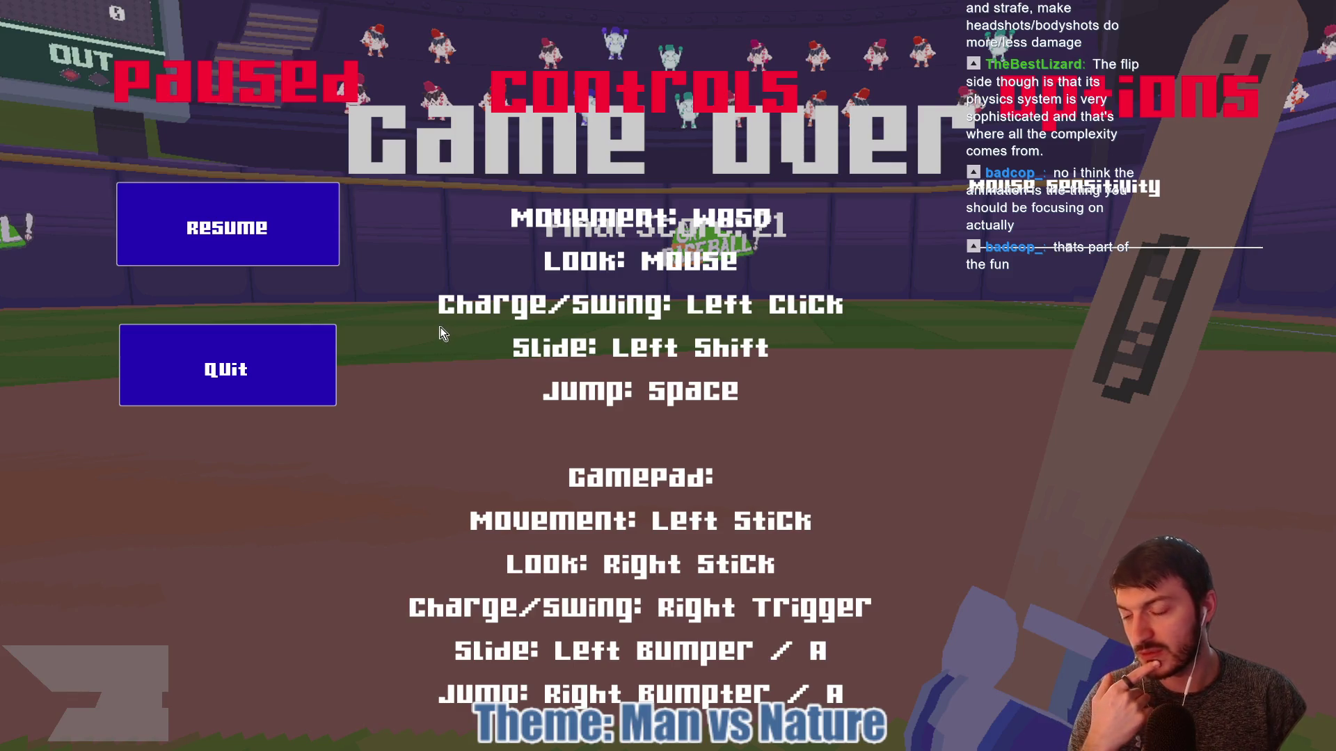
pyautogui.click(285, 370)
pyautogui.click(977, 182)
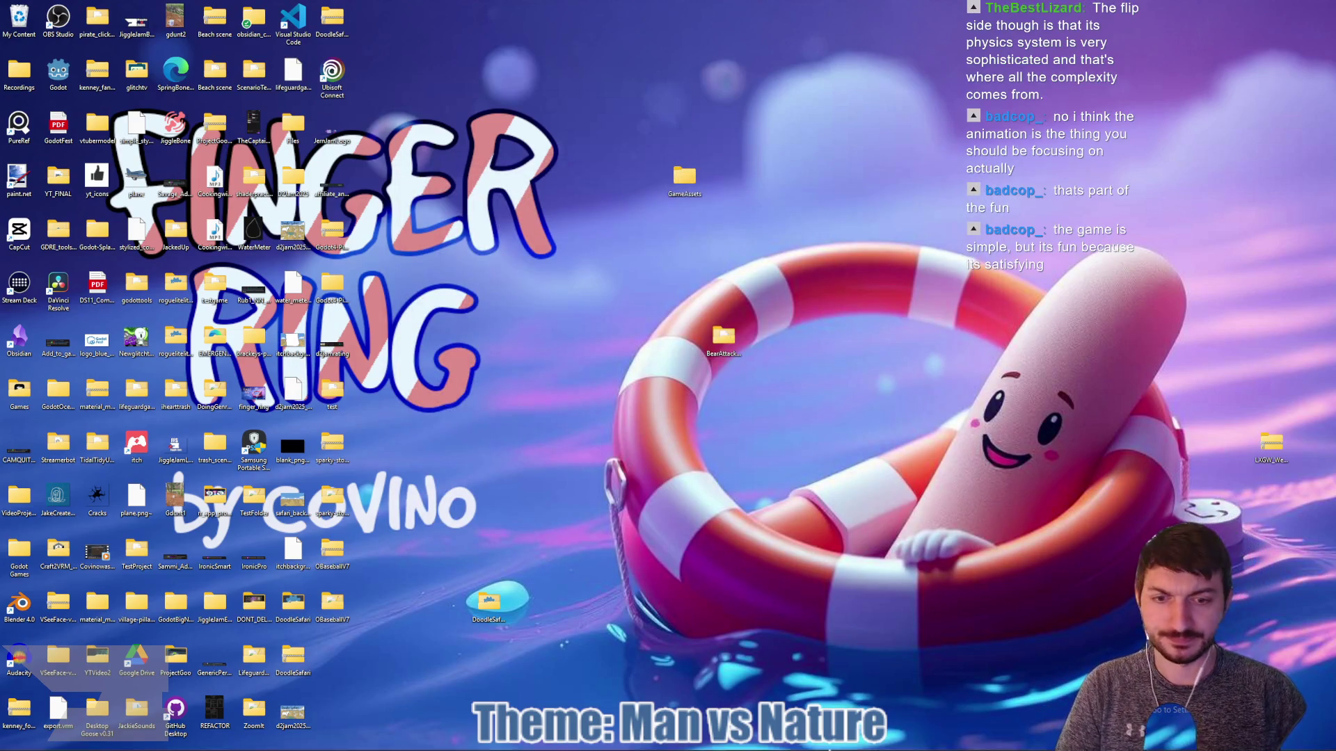
# Return to the Godot editor, look over bear.gd, and save the script with Ctrl+S
pyautogui.moveTo(787, 745)
pyautogui.click(766, 610)
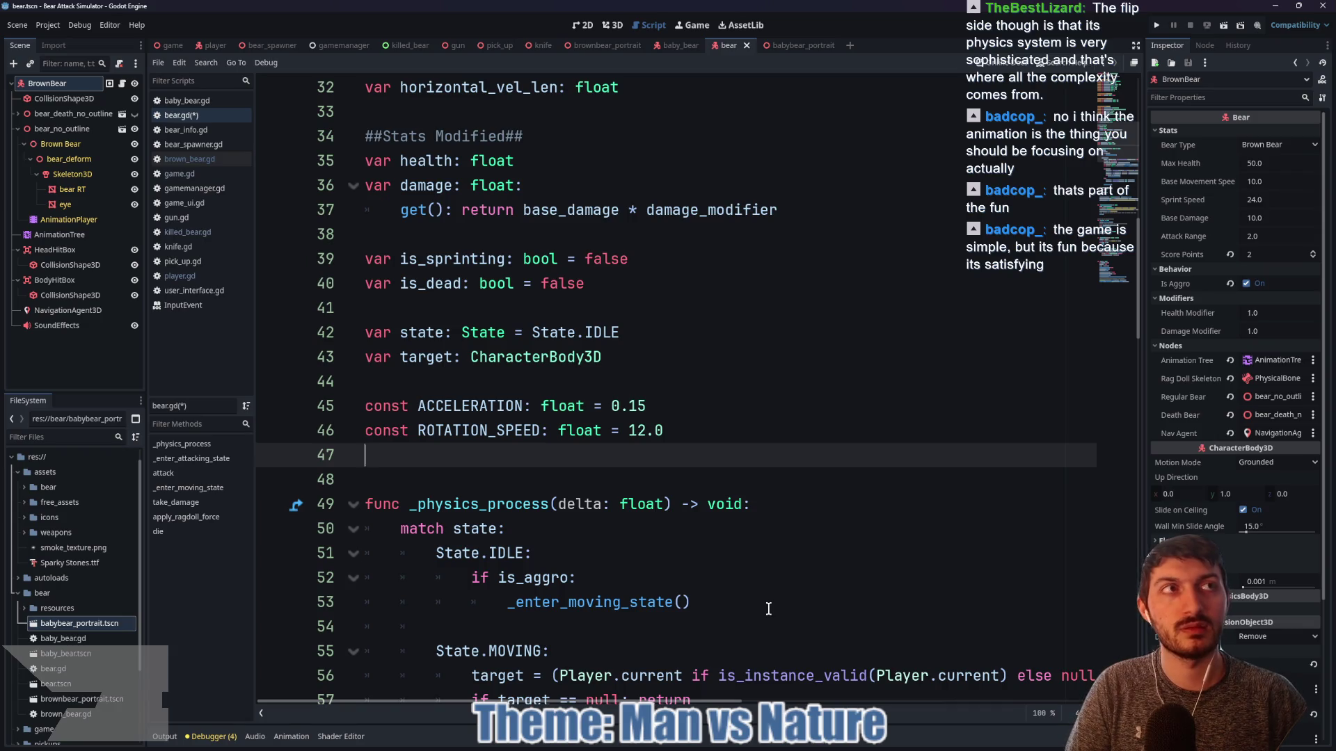
pyautogui.scroll(5, 768, 609)
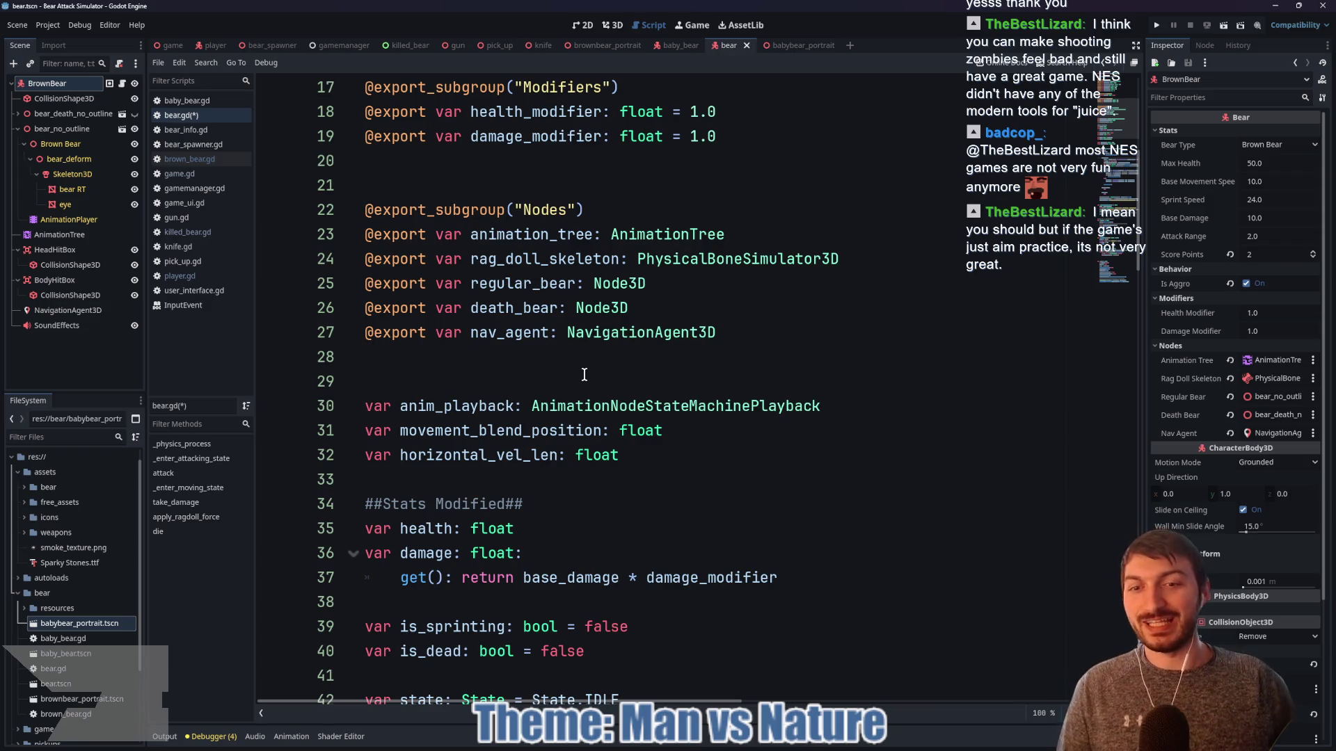
pyautogui.click(585, 375)
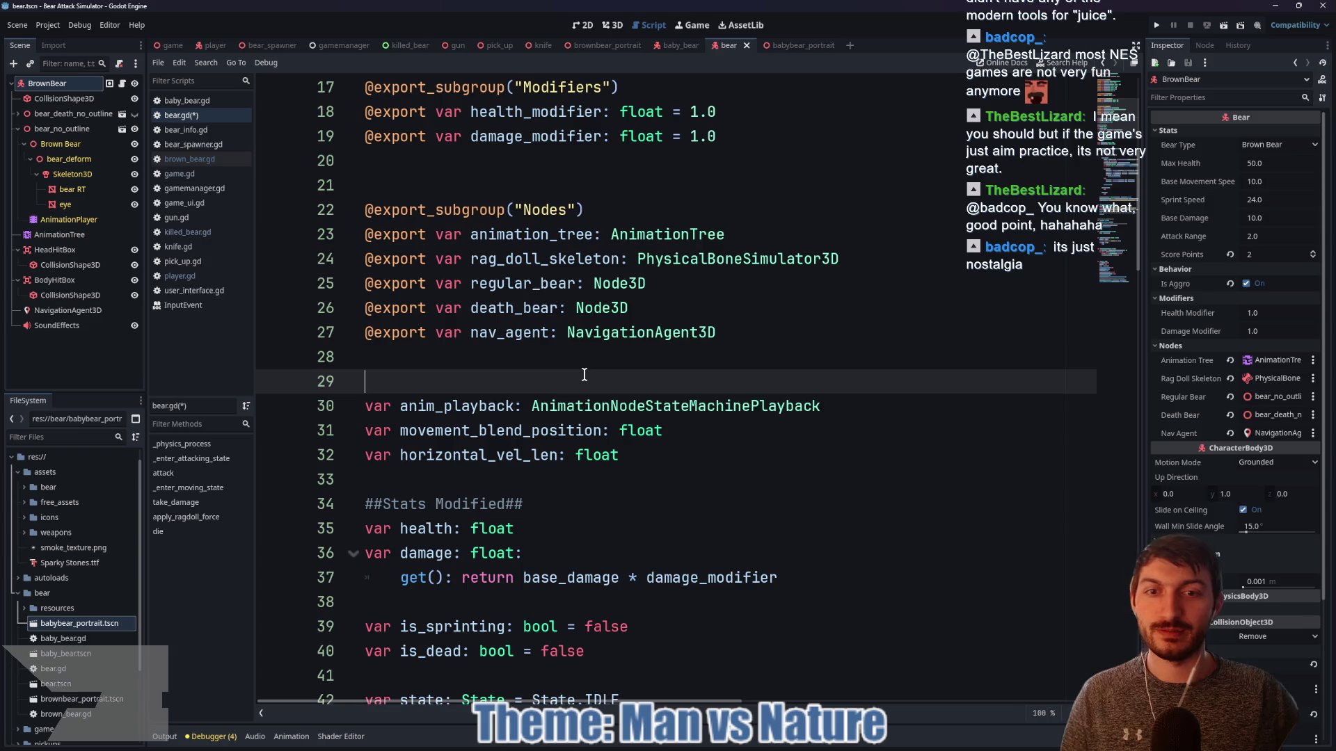
pyautogui.click(566, 362)
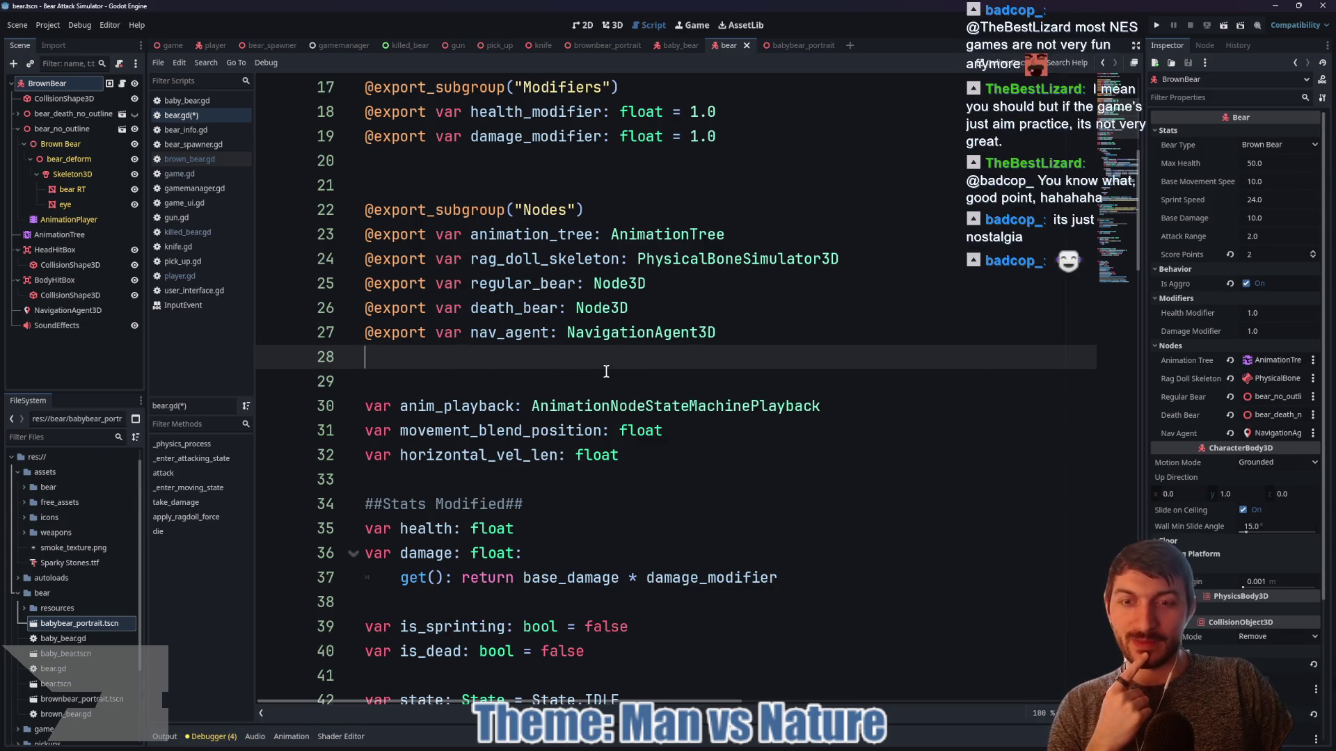
pyautogui.scroll(-2, 588, 365)
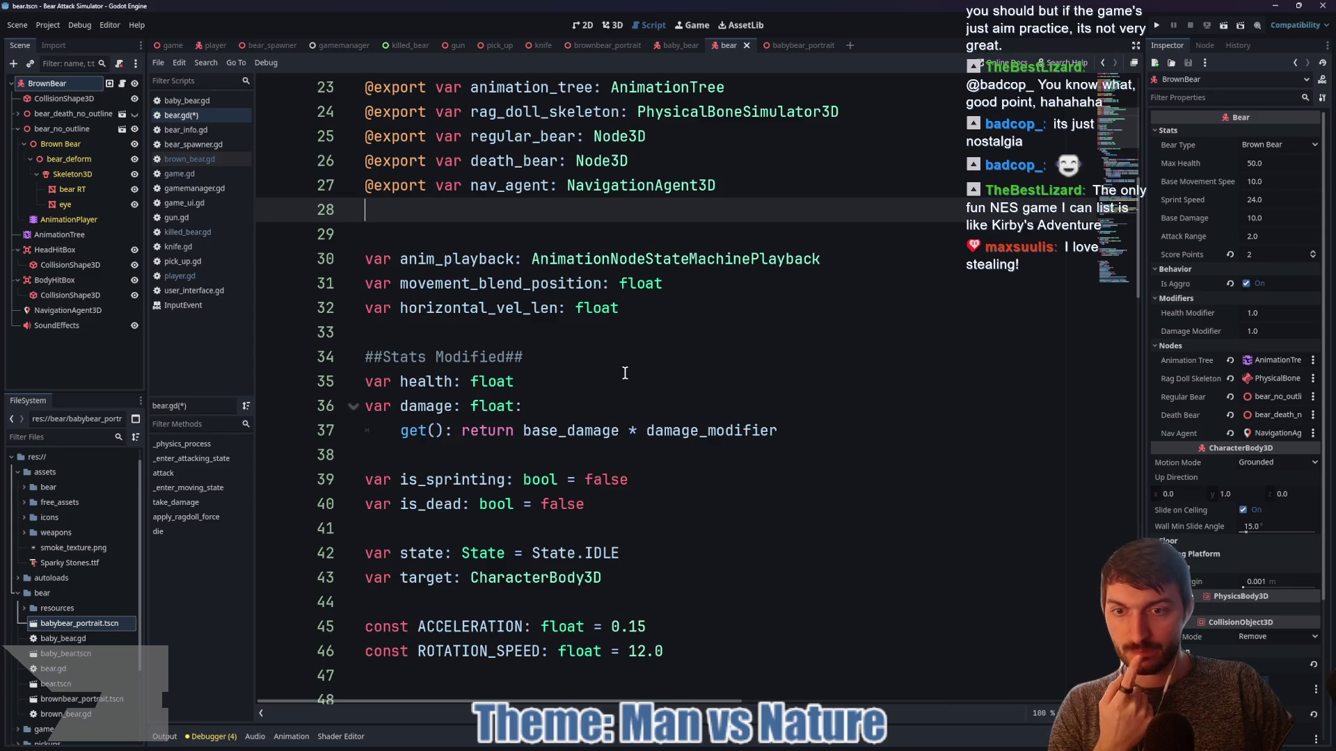
pyautogui.scroll(-7, 625, 374)
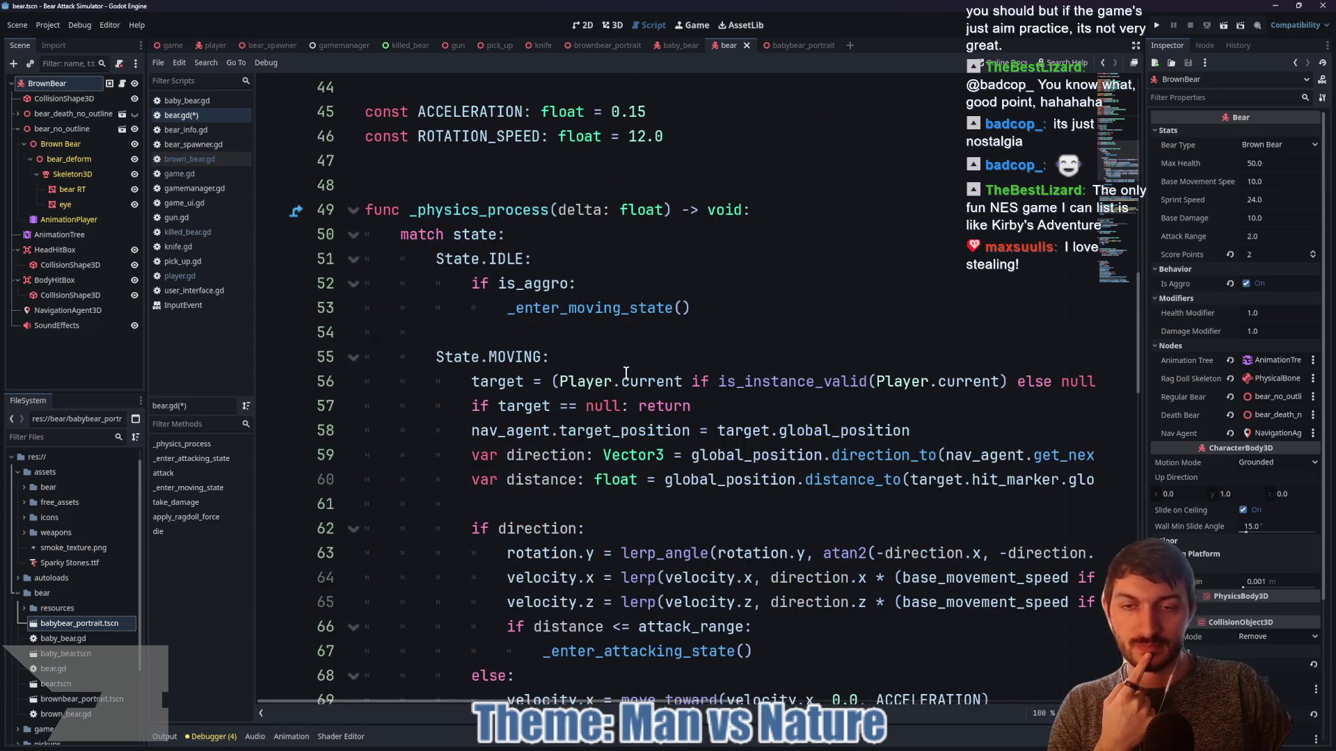
pyautogui.scroll(14, 599, 313)
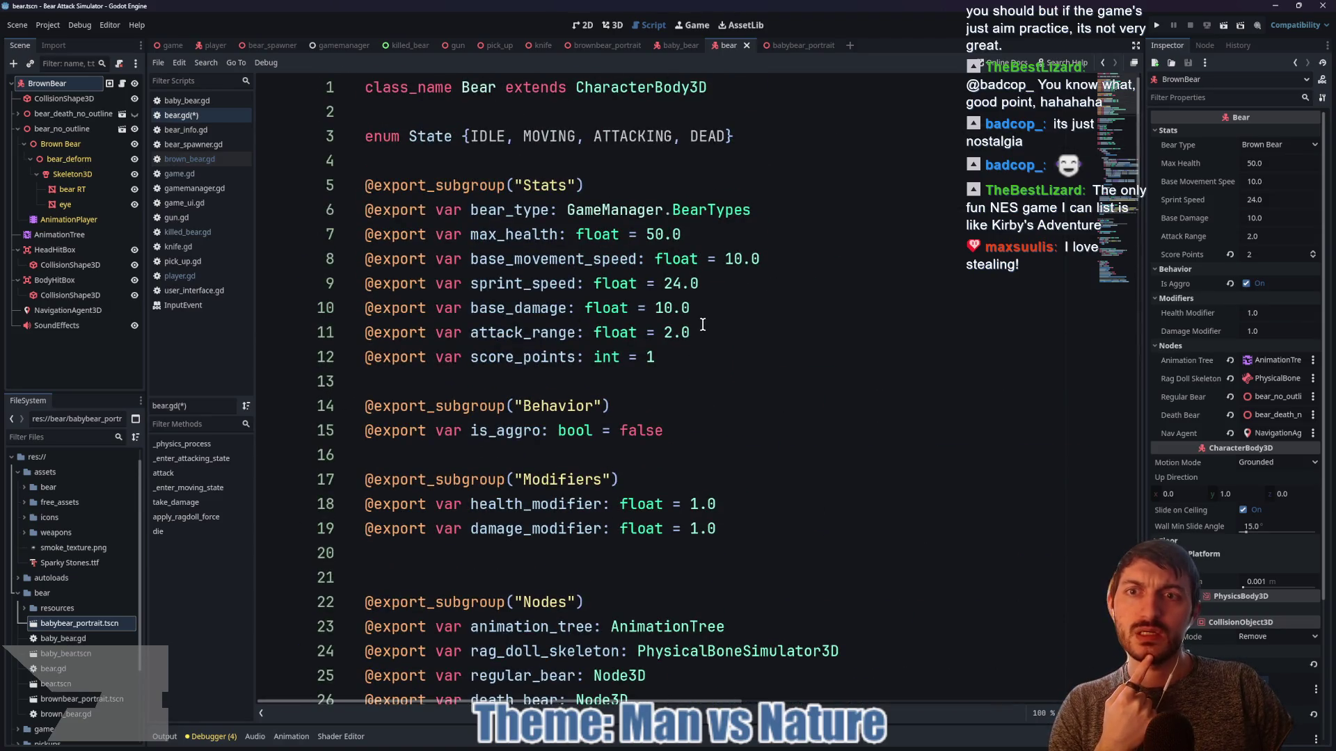
pyautogui.scroll(-18, 702, 325)
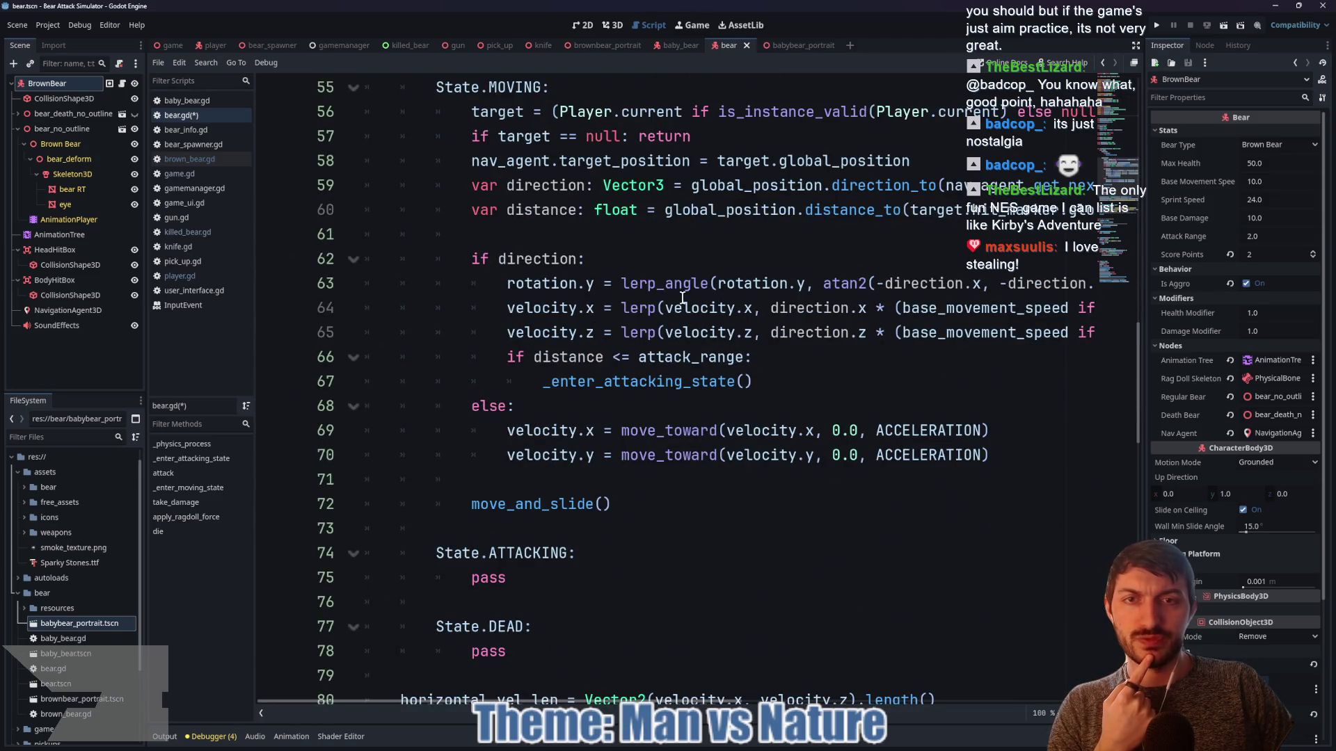
pyautogui.scroll(1, 683, 287)
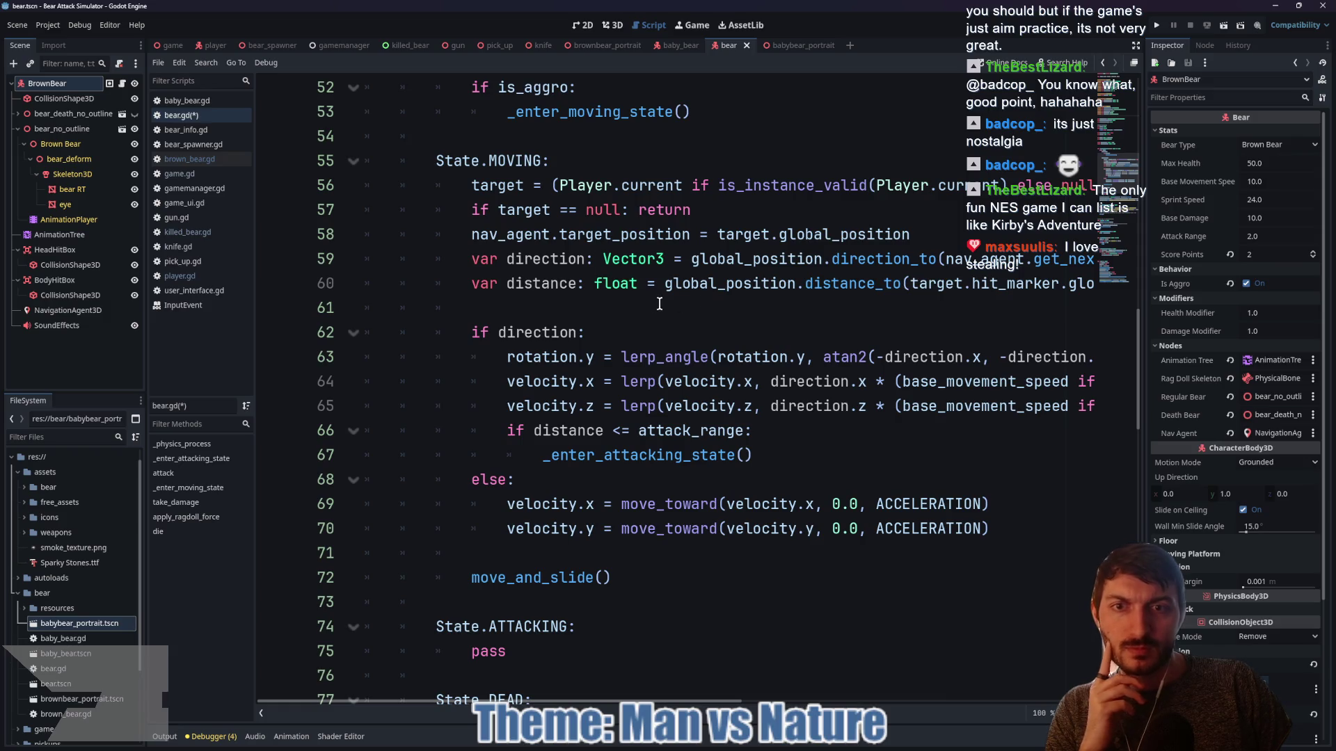
pyautogui.click(581, 304)
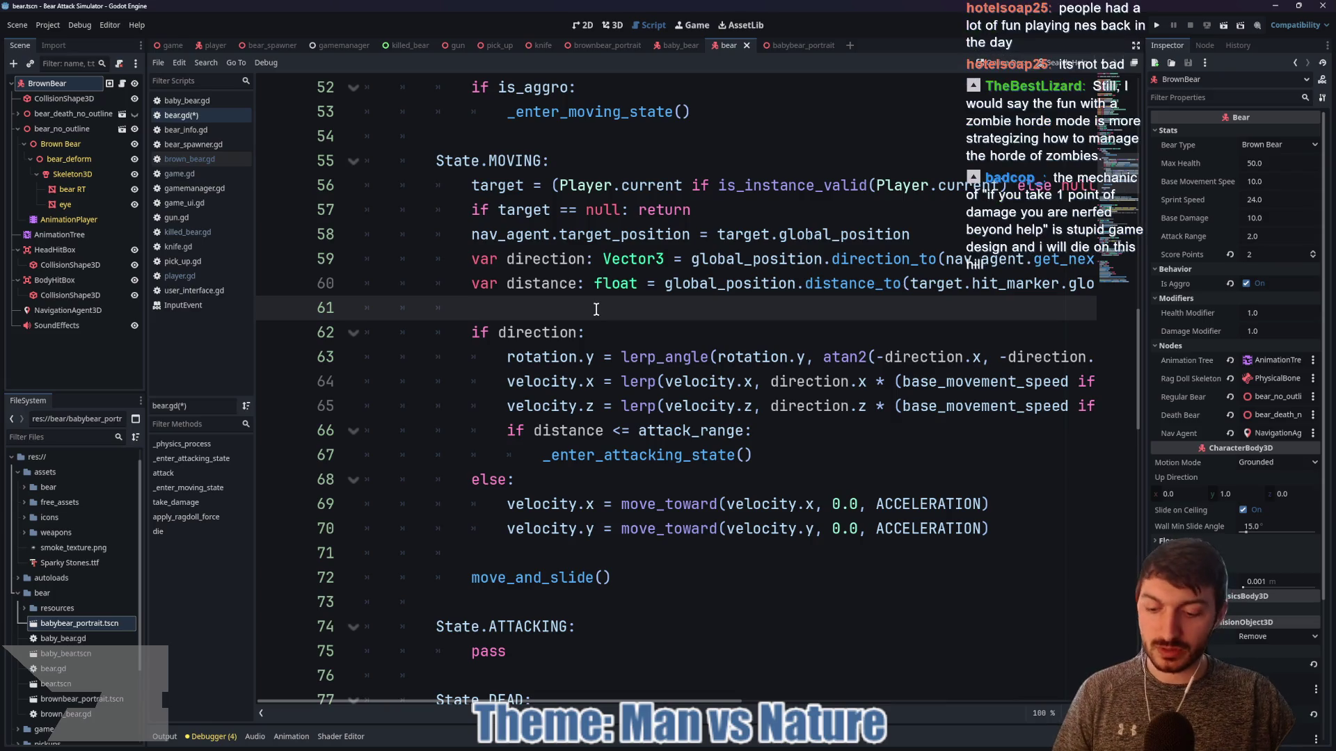
pyautogui.hotkey('ctrl', 's')
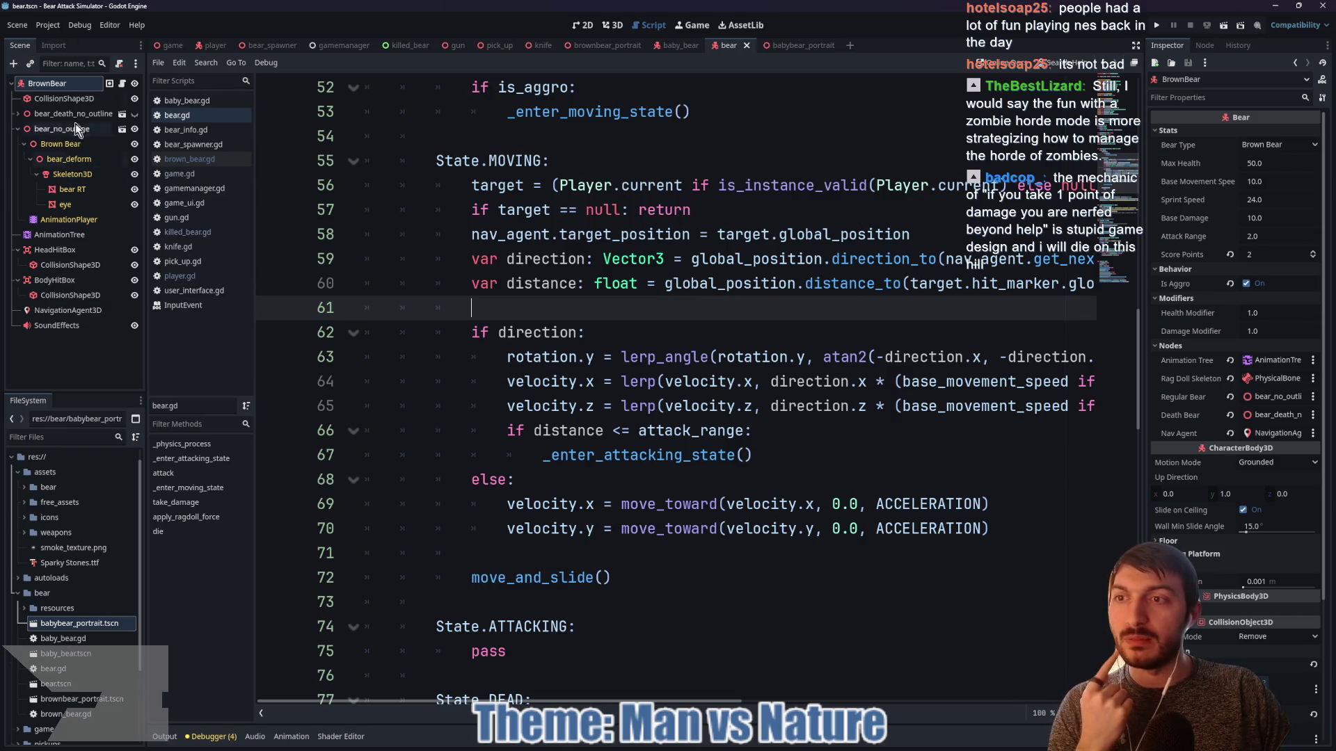
# Search the Help docs for 'navigationagent' and open the NavigationAgent3D class reference
pyautogui.click(138, 28)
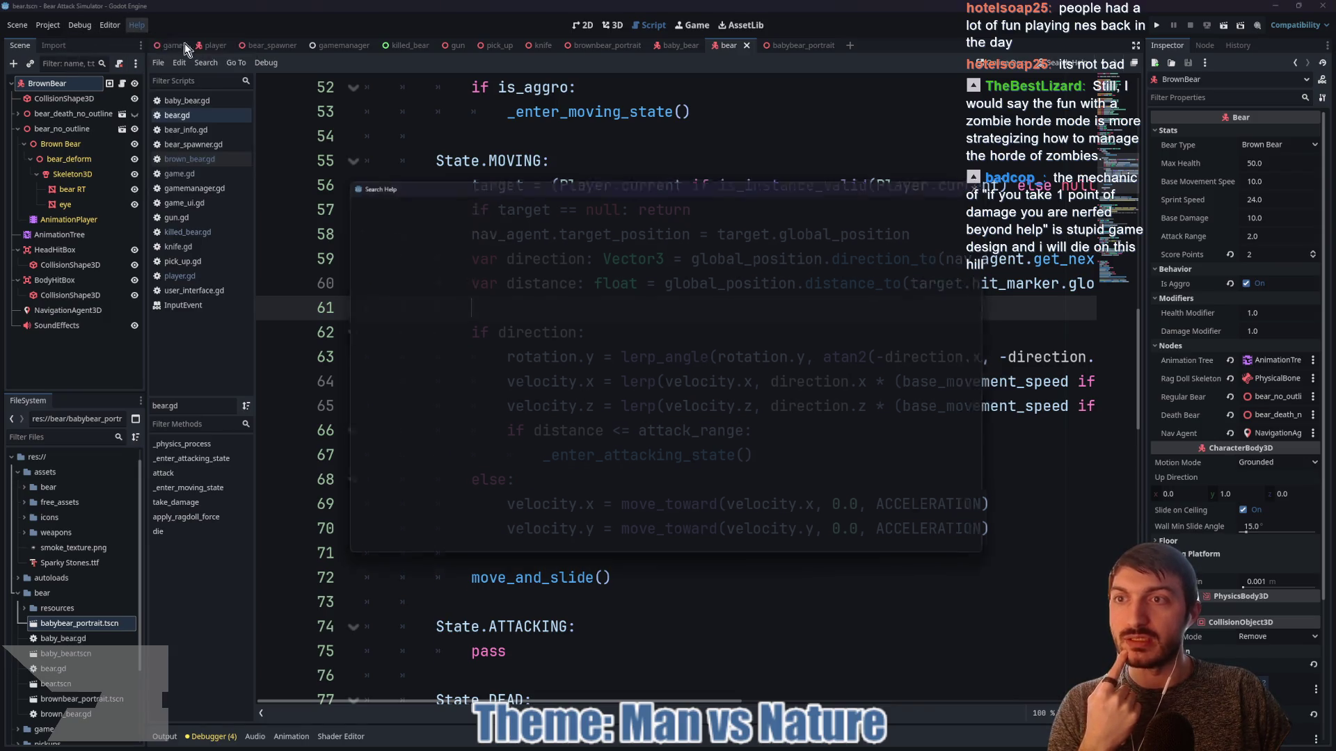
pyautogui.click(161, 39)
pyautogui.write('navigation')
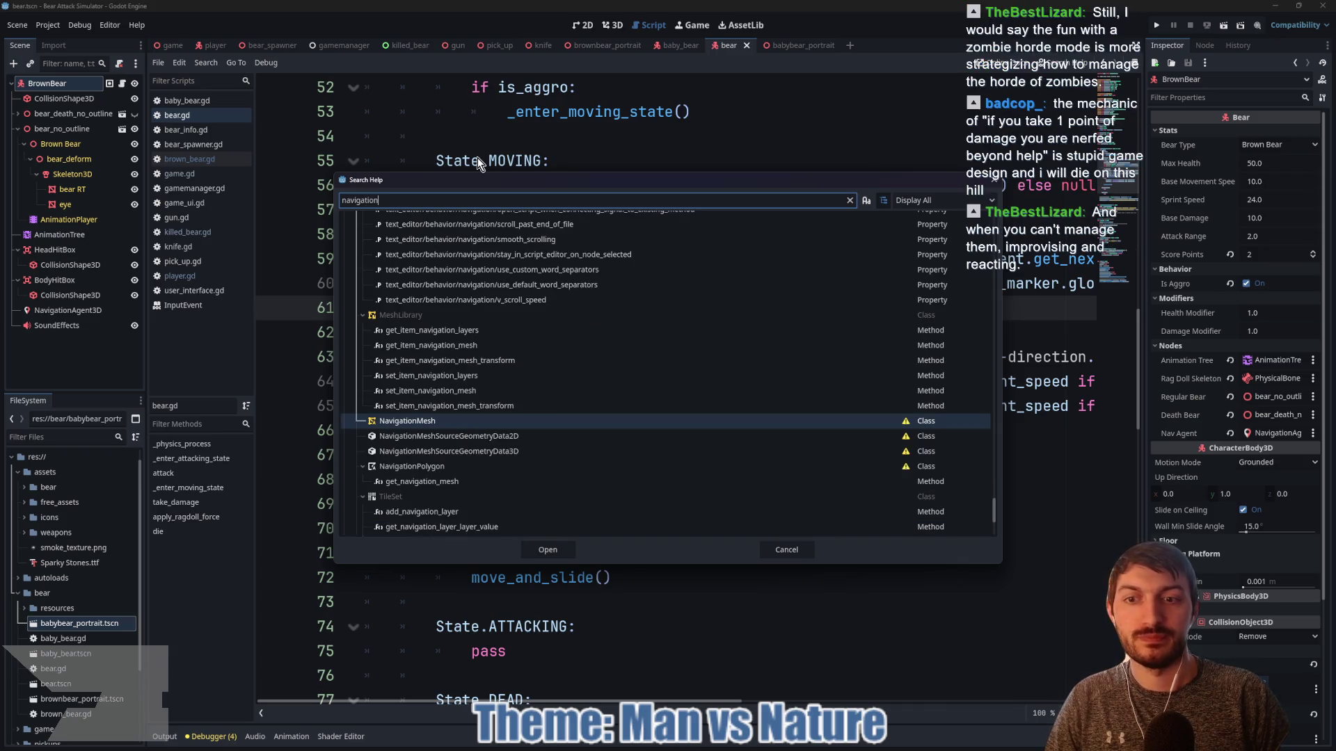
pyautogui.write('agent')
pyautogui.click(465, 267)
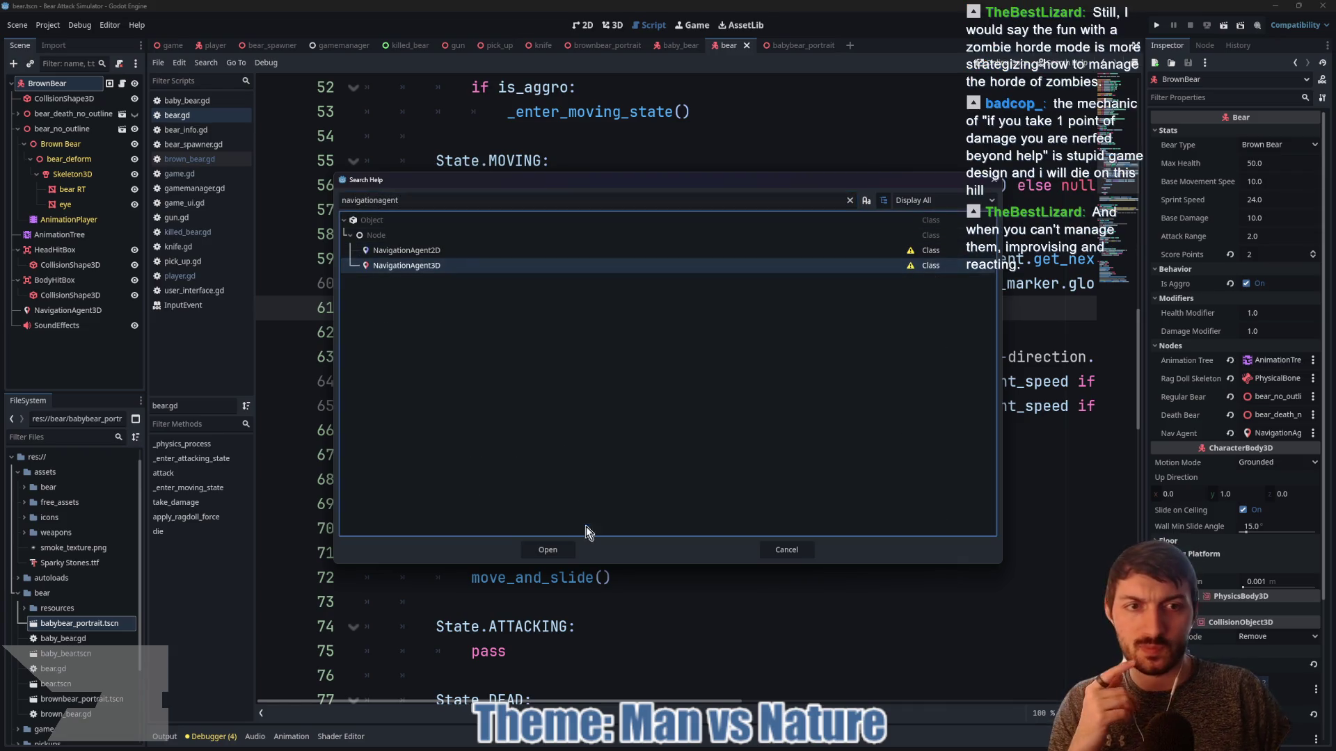
pyautogui.click(547, 549)
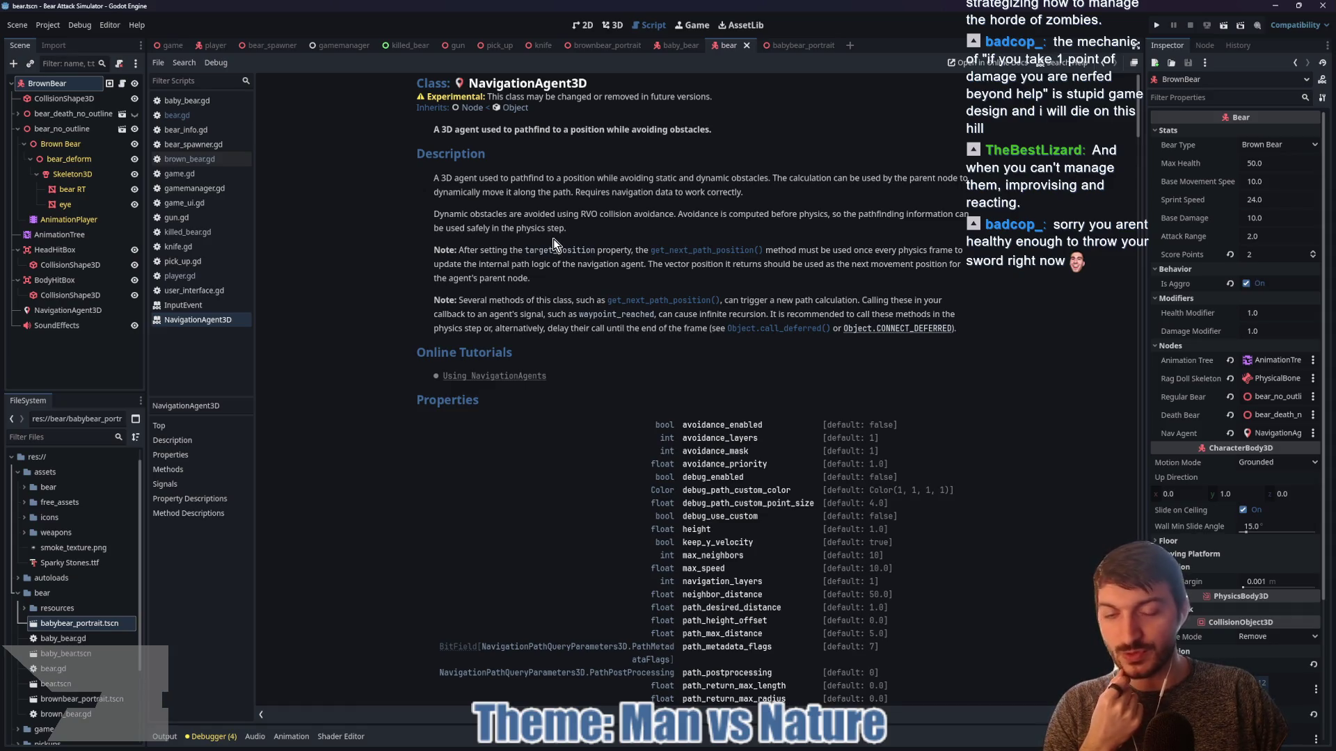
# Read down the NavigationAgent3D reference page, then switch back to brown_bear.gd from the Scene tree
pyautogui.scroll(-5, 553, 239)
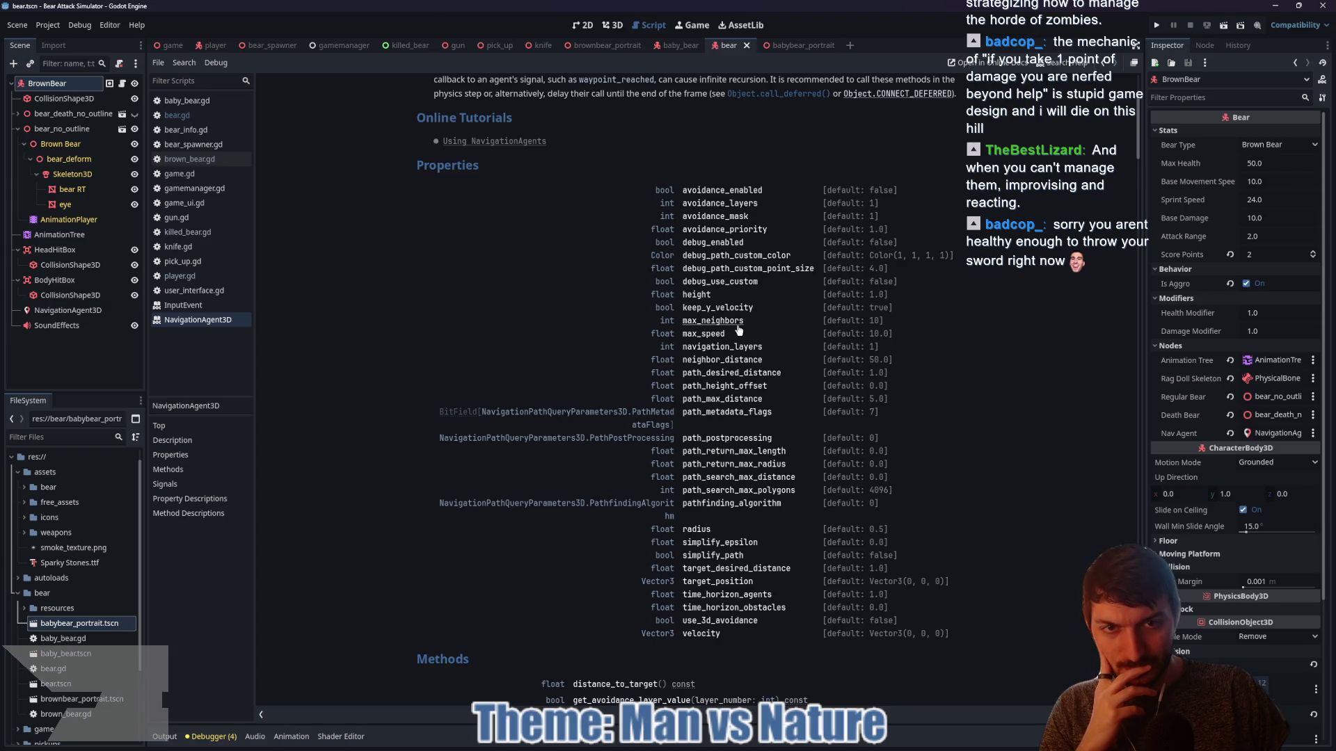
pyautogui.scroll(-3, 821, 352)
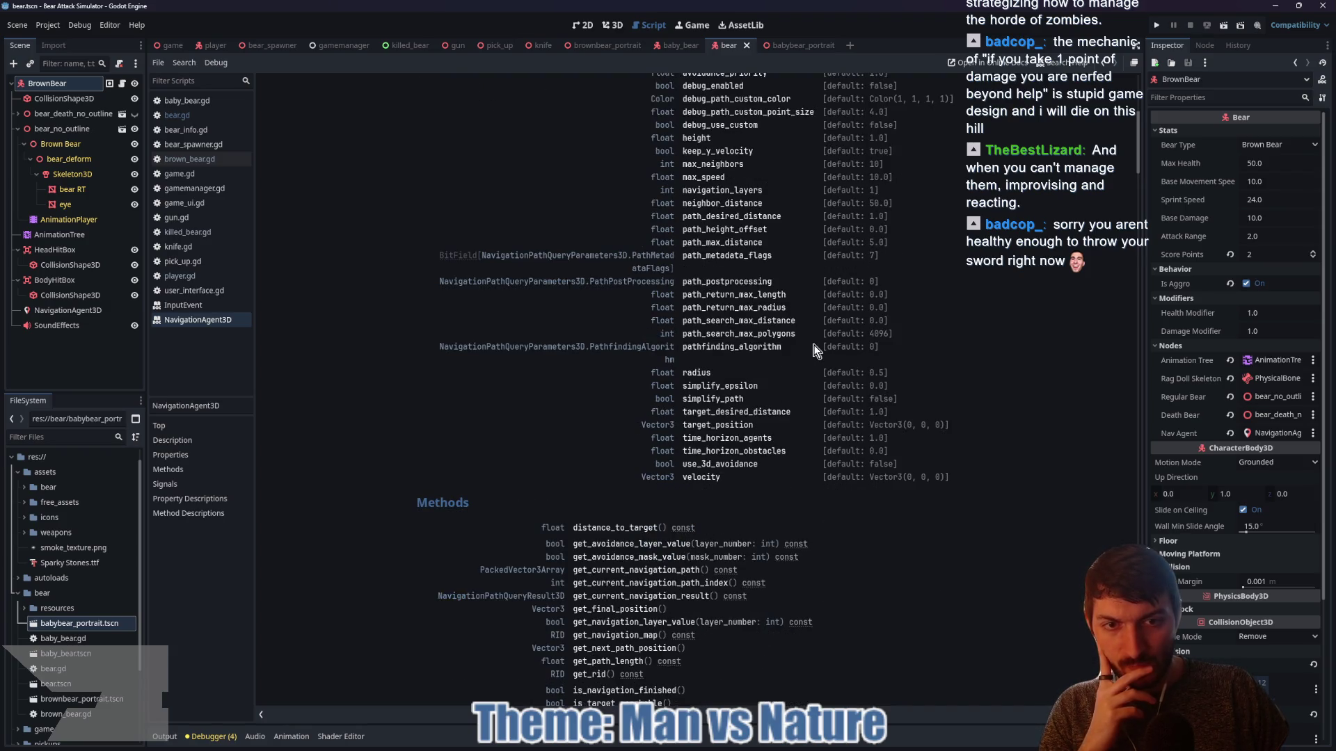
pyautogui.scroll(-1, 804, 346)
pyautogui.scroll(-3, 804, 345)
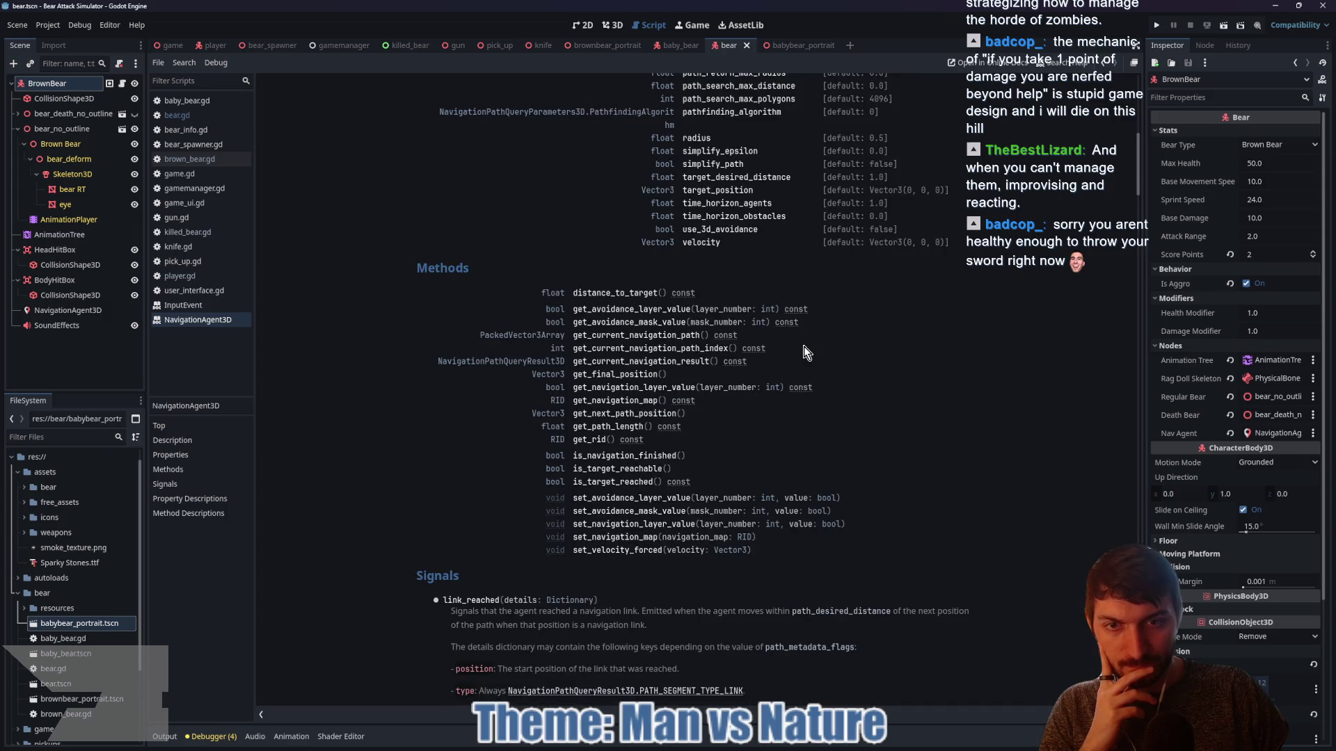
pyautogui.scroll(-4, 800, 348)
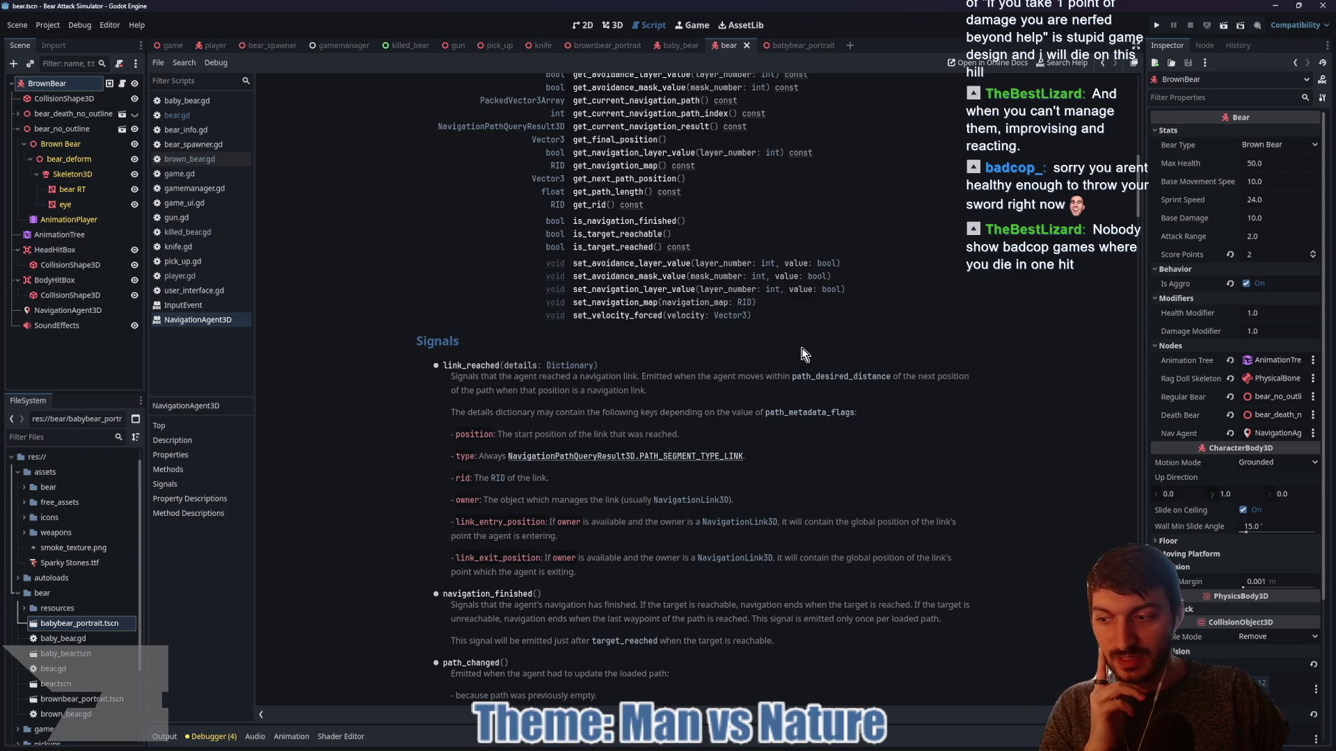
pyautogui.scroll(-3, 802, 348)
pyautogui.scroll(7, 807, 358)
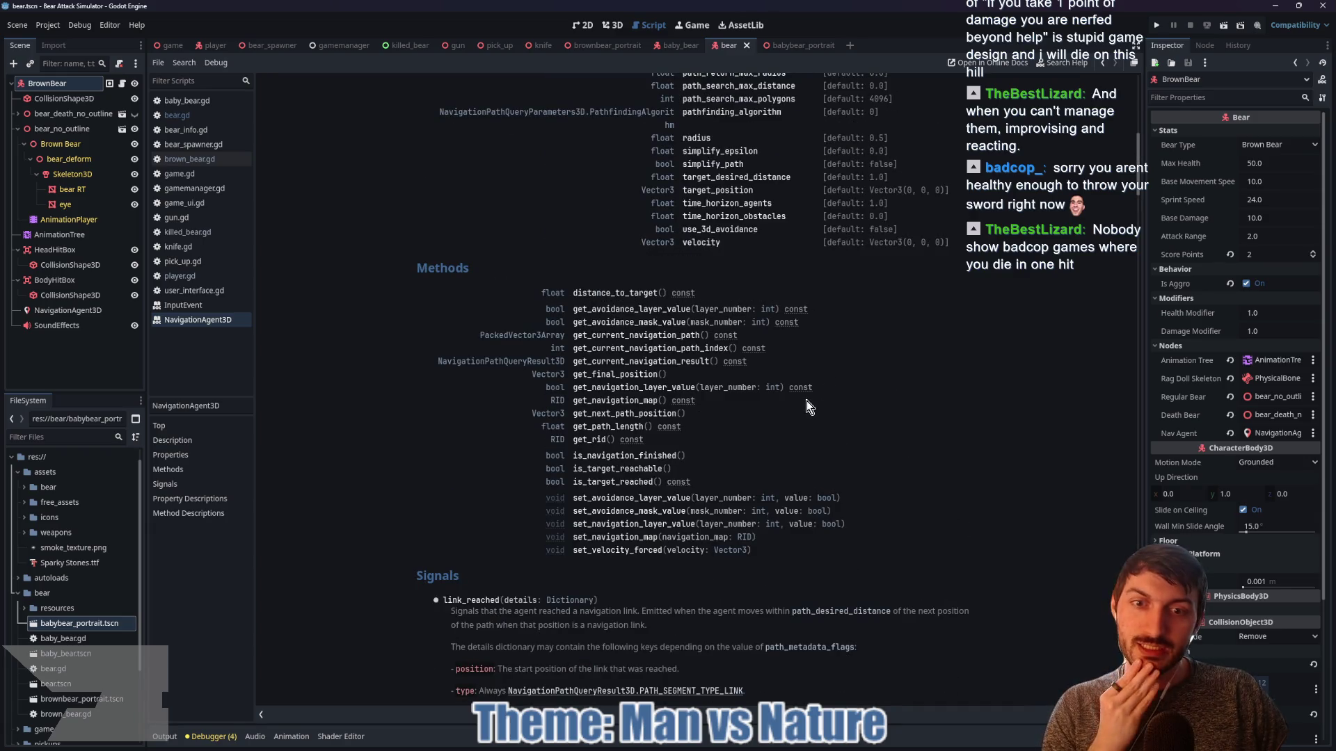
pyautogui.scroll(2, 807, 400)
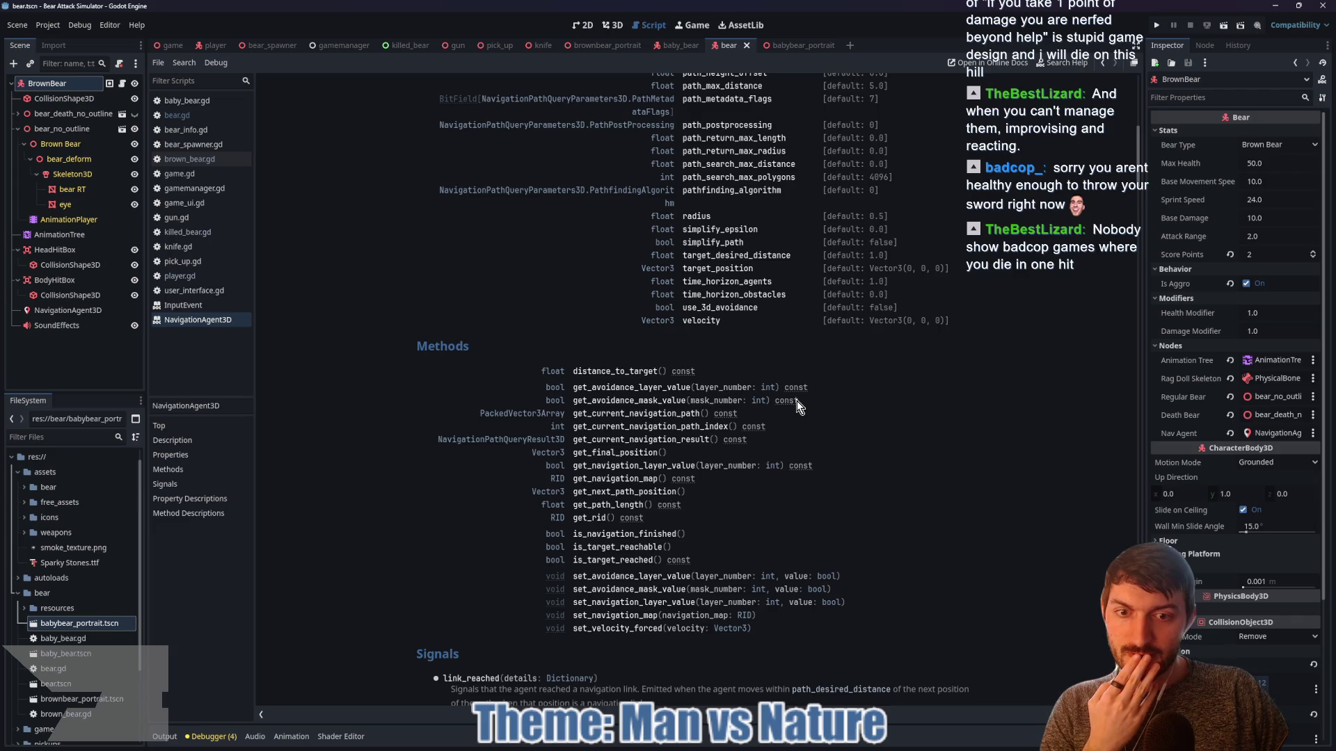
pyautogui.scroll(-4, 794, 402)
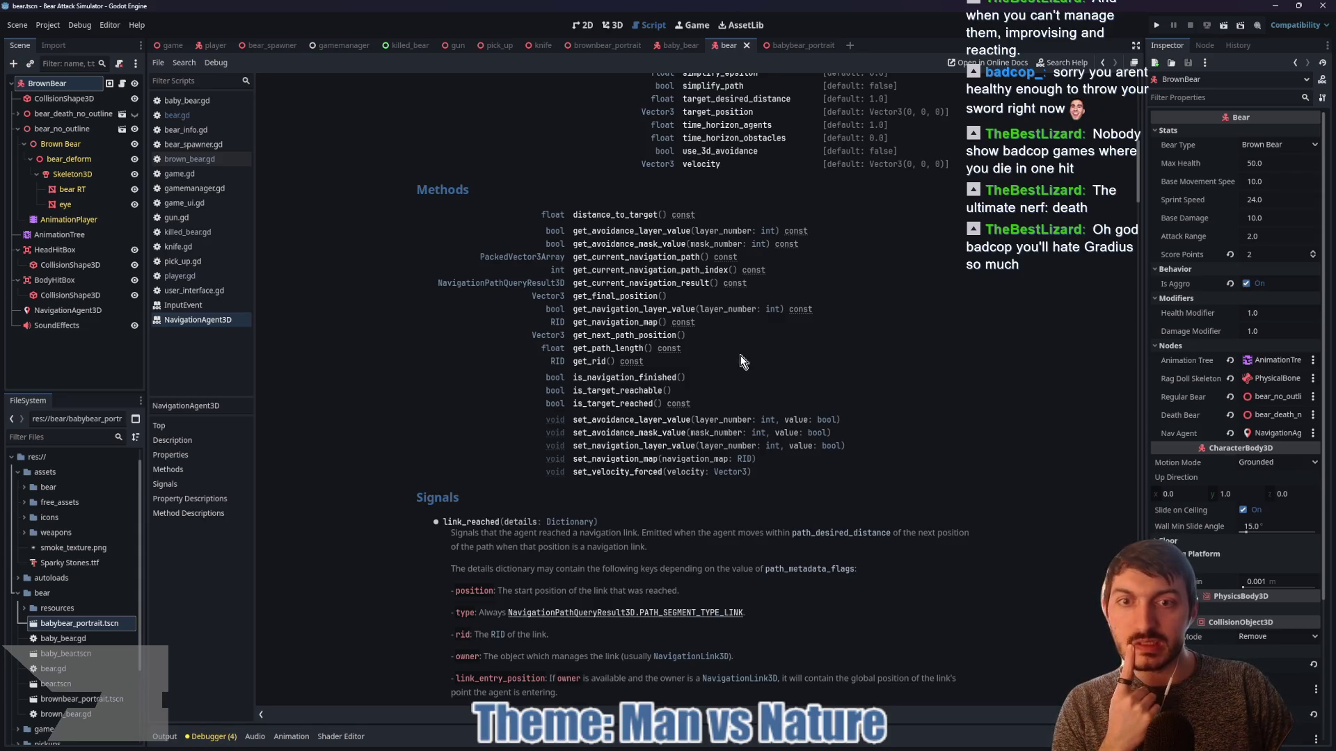
pyautogui.scroll(3, 738, 346)
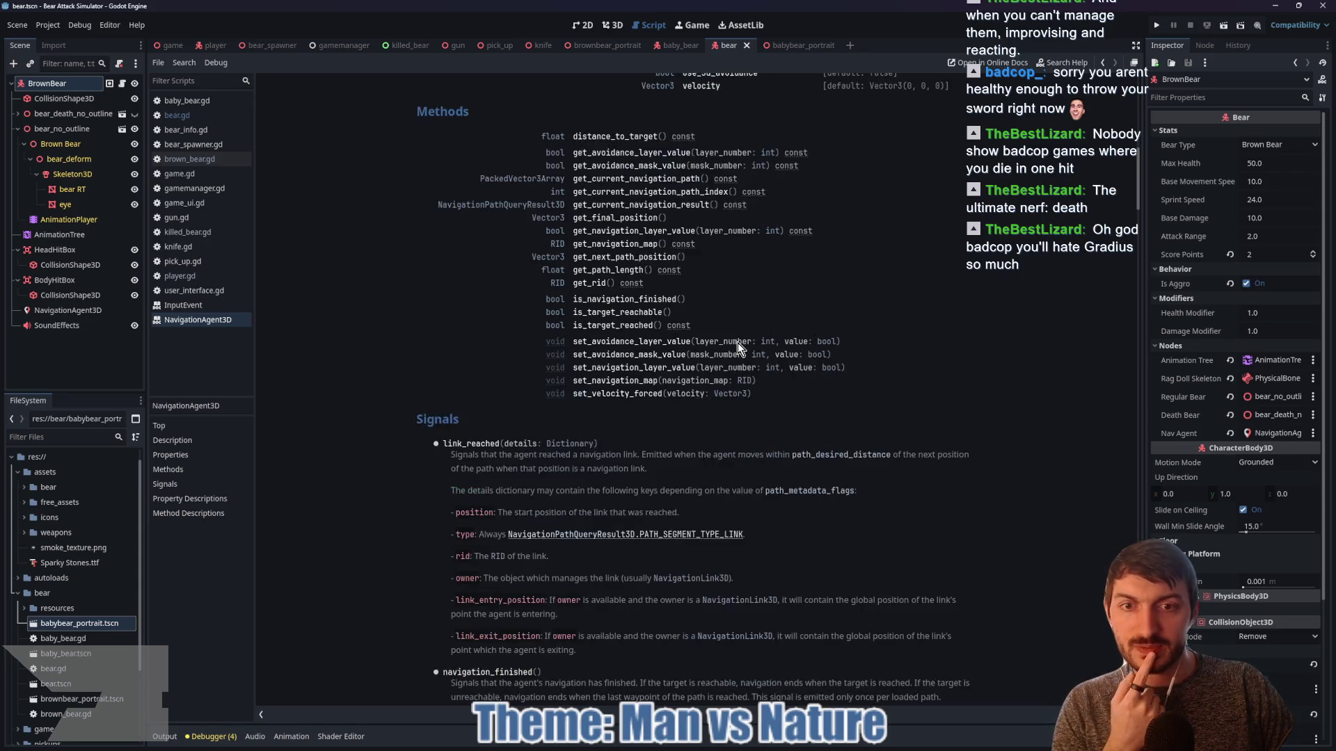
pyautogui.scroll(10, 737, 342)
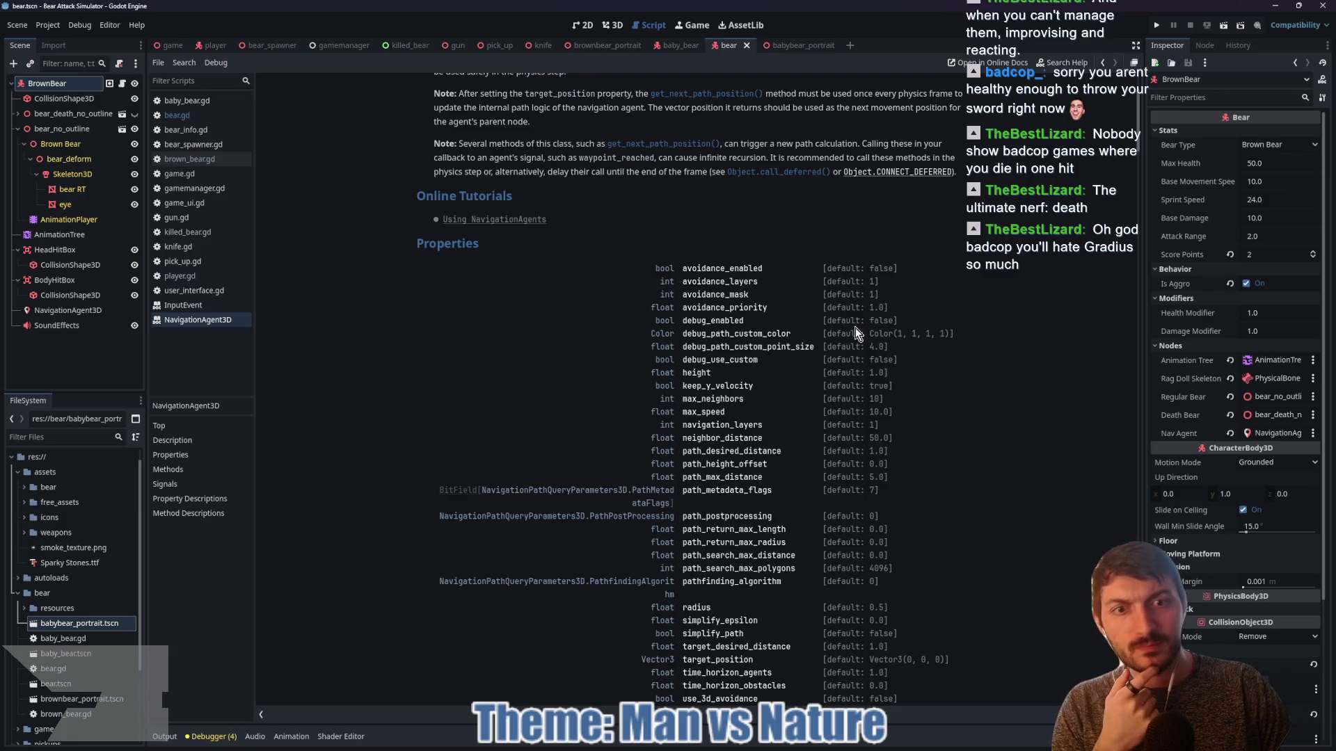
pyautogui.scroll(3, 839, 331)
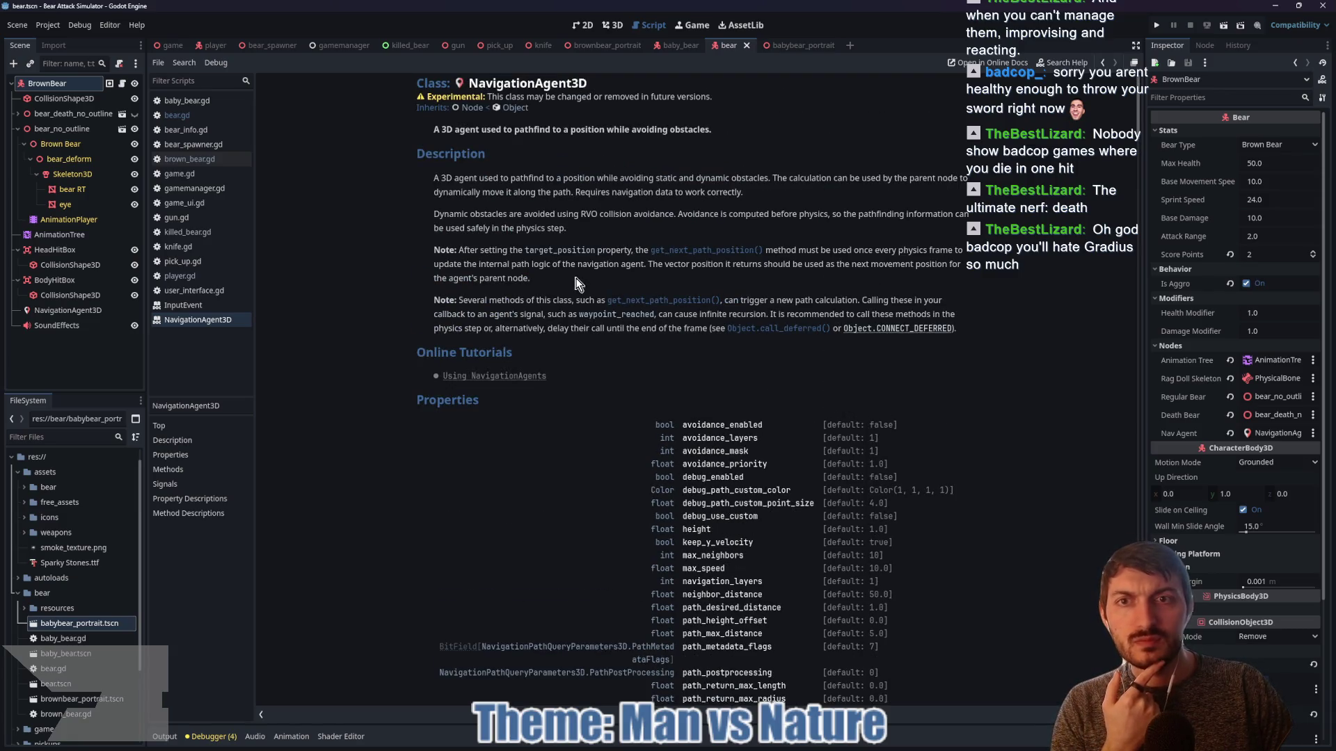
pyautogui.click(122, 84)
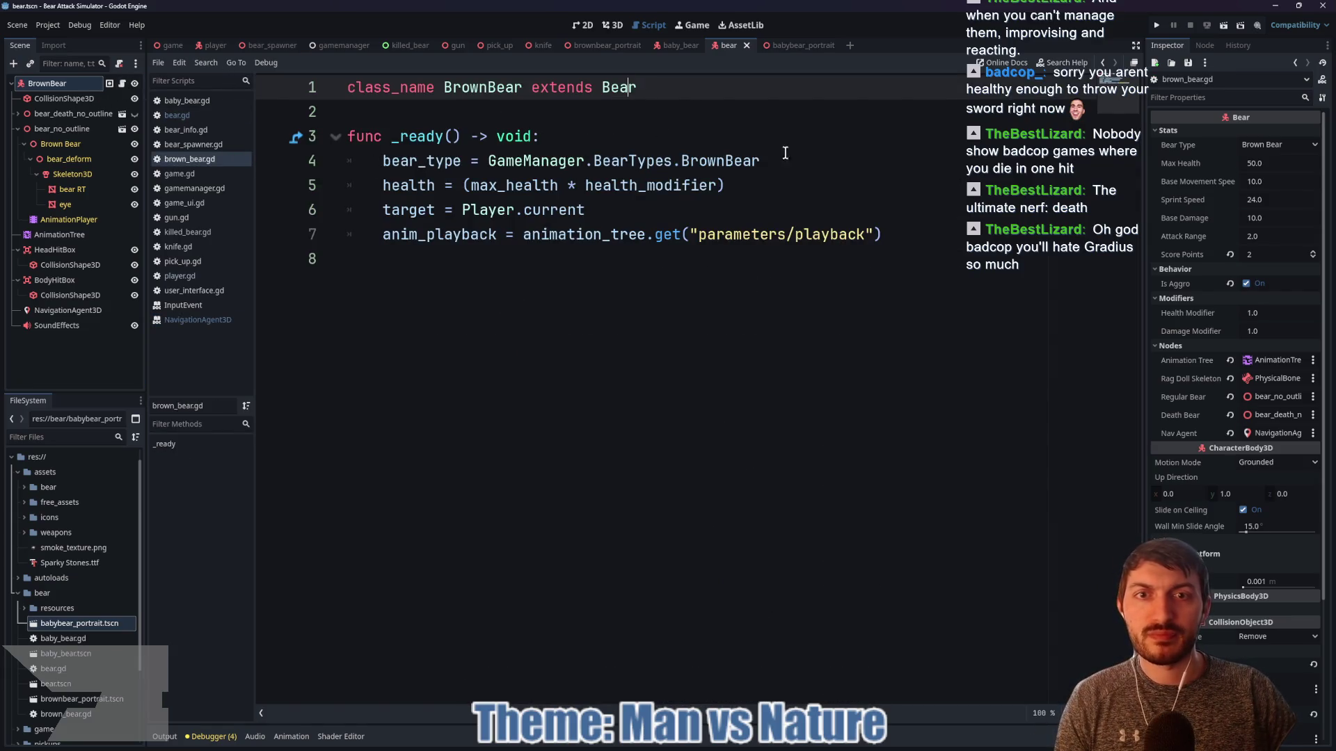
# Open the parent bear.gd from 'extends Bear' and inspect the is_aggro variable on line 52
pyautogui.keyDown('ctrl'); pyautogui.click(631, 98); pyautogui.keyUp('ctrl')
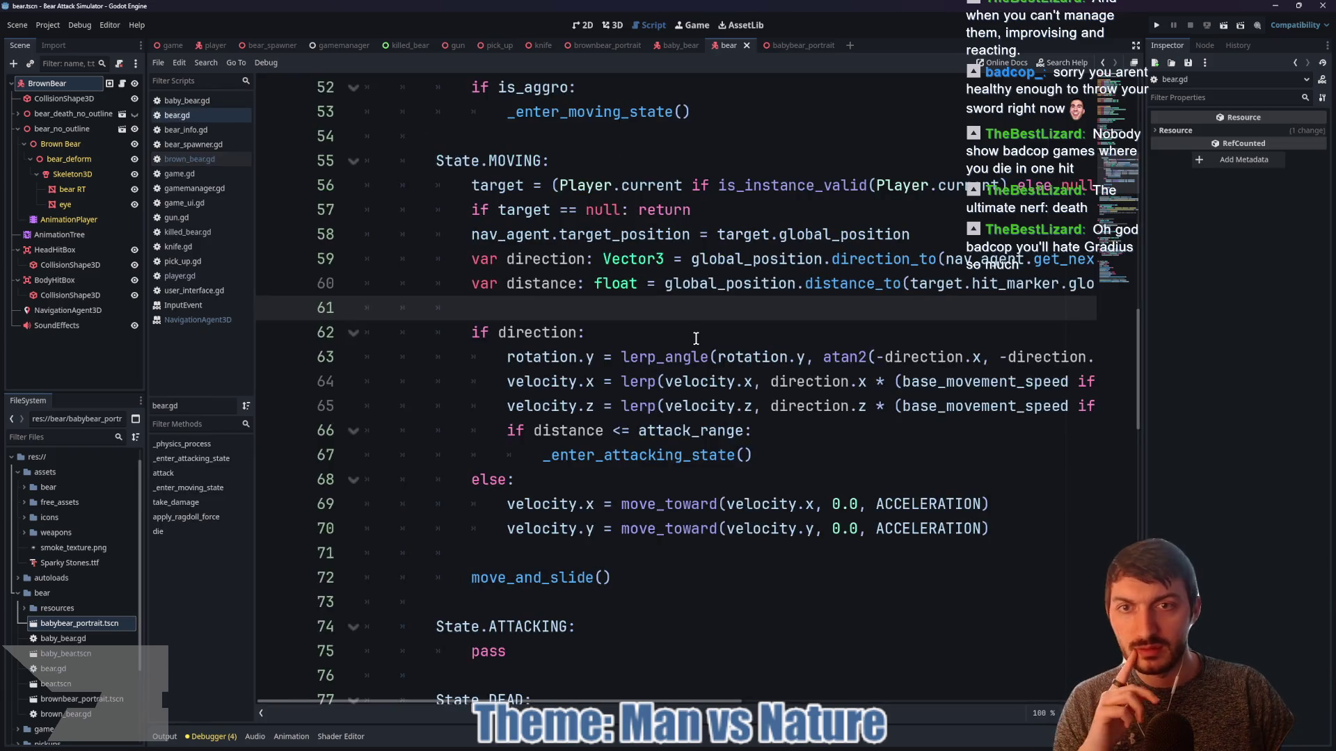
pyautogui.scroll(3, 697, 339)
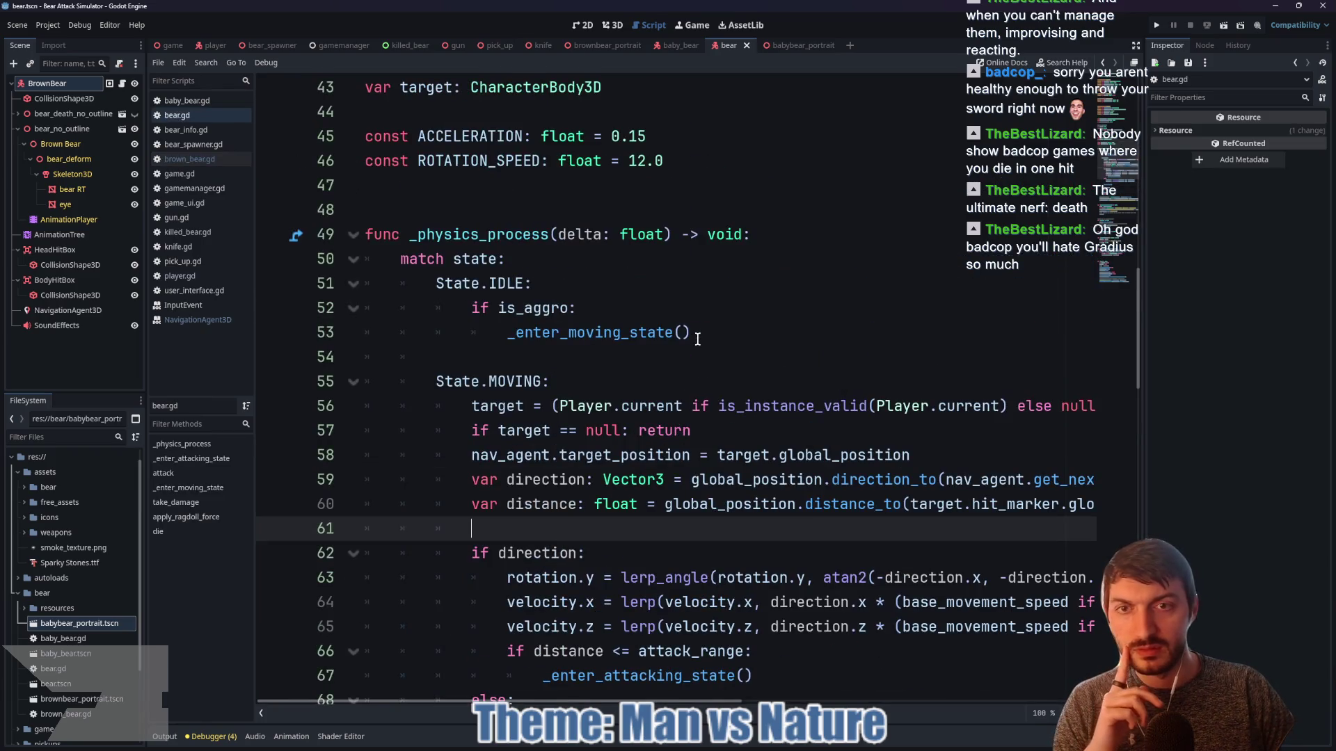
pyautogui.doubleClick(504, 308)
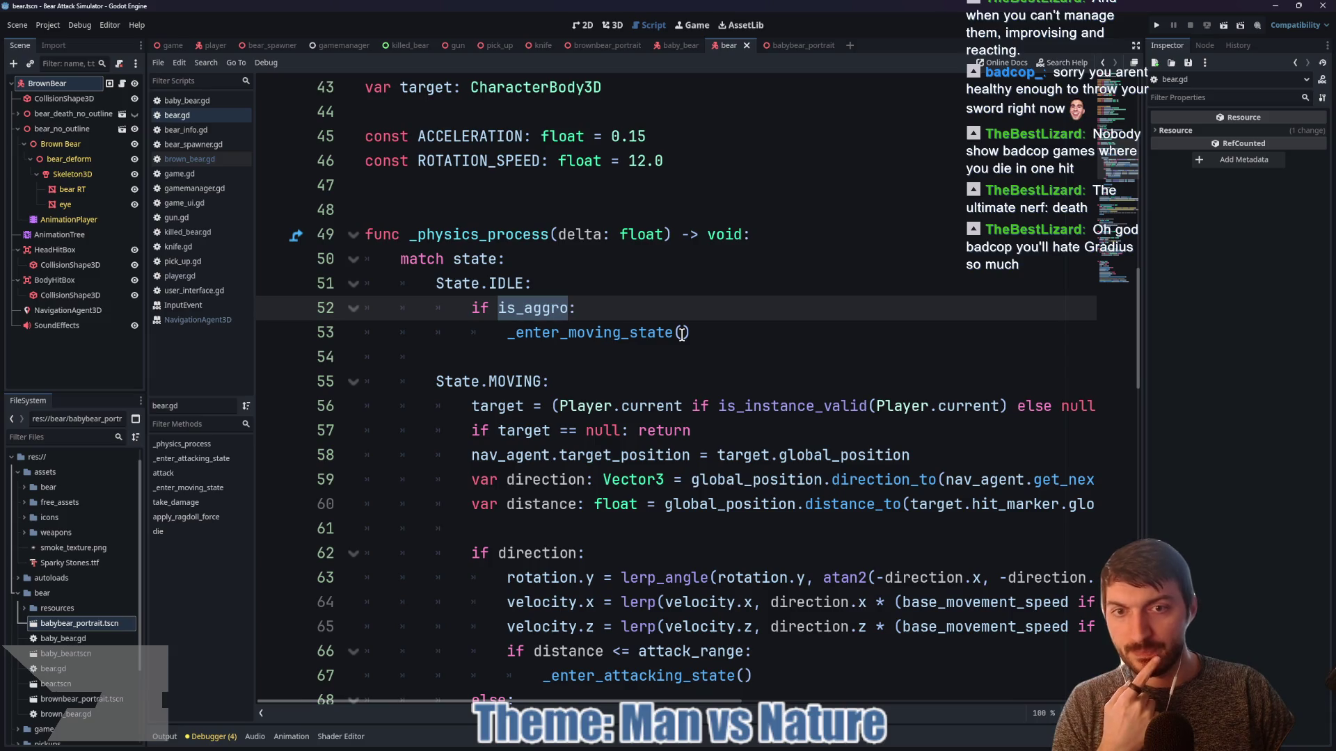
pyautogui.click(746, 330)
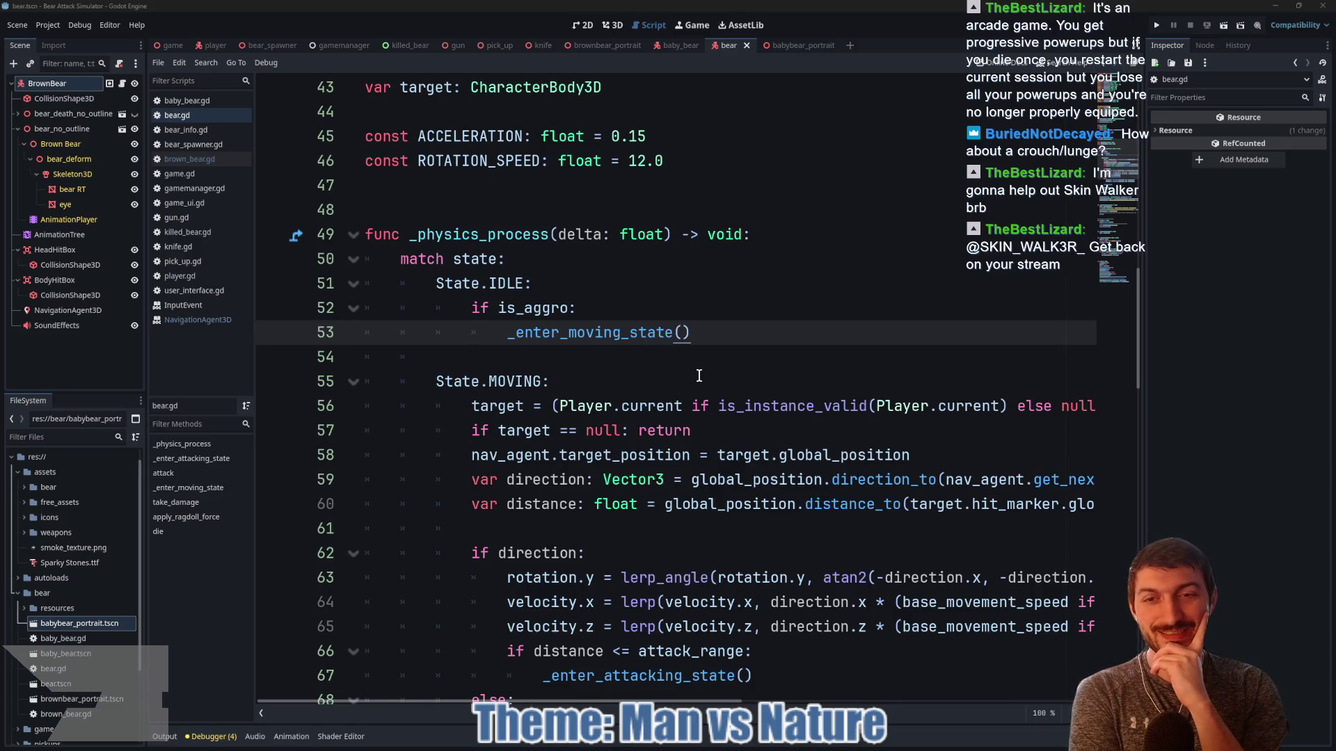
# Scroll up through the exported variables and place the caret after the Behavior subgroup line
pyautogui.scroll(4, 667, 310)
pyautogui.click(665, 311)
pyautogui.scroll(5, 647, 365)
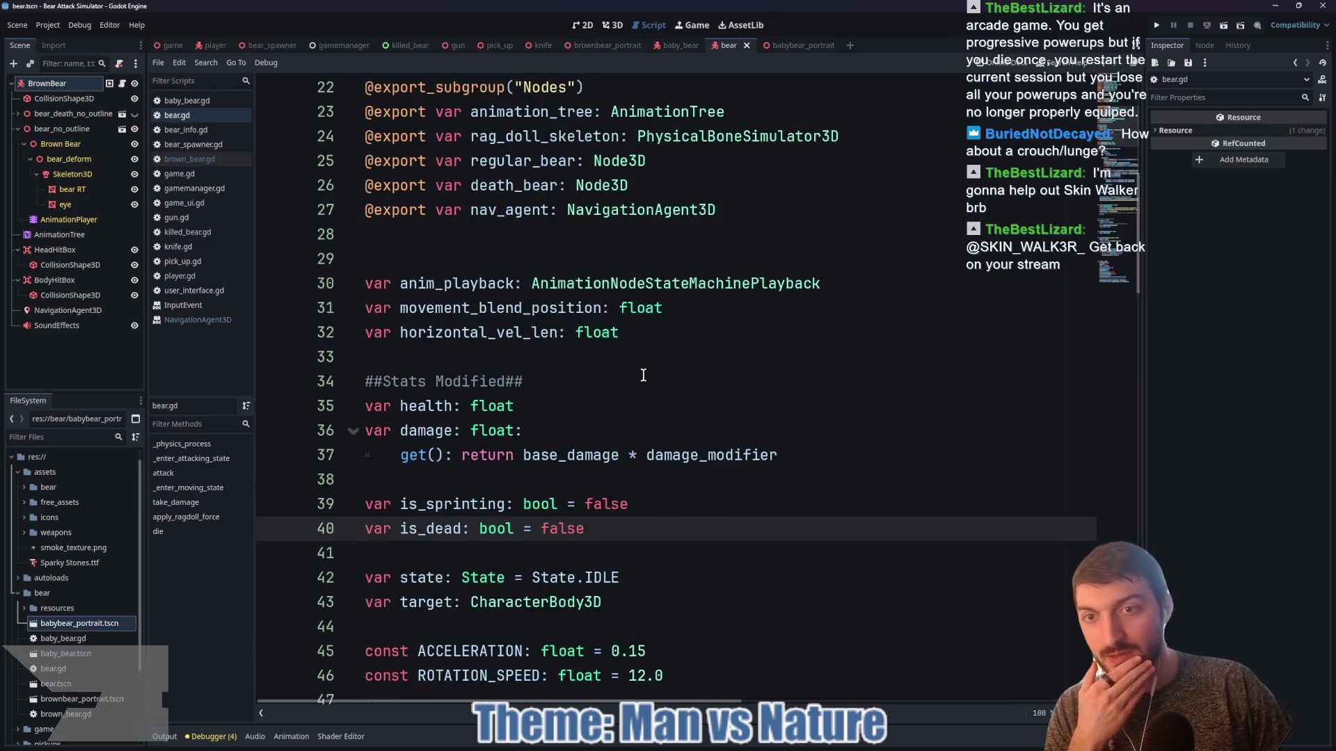
pyautogui.click(624, 390)
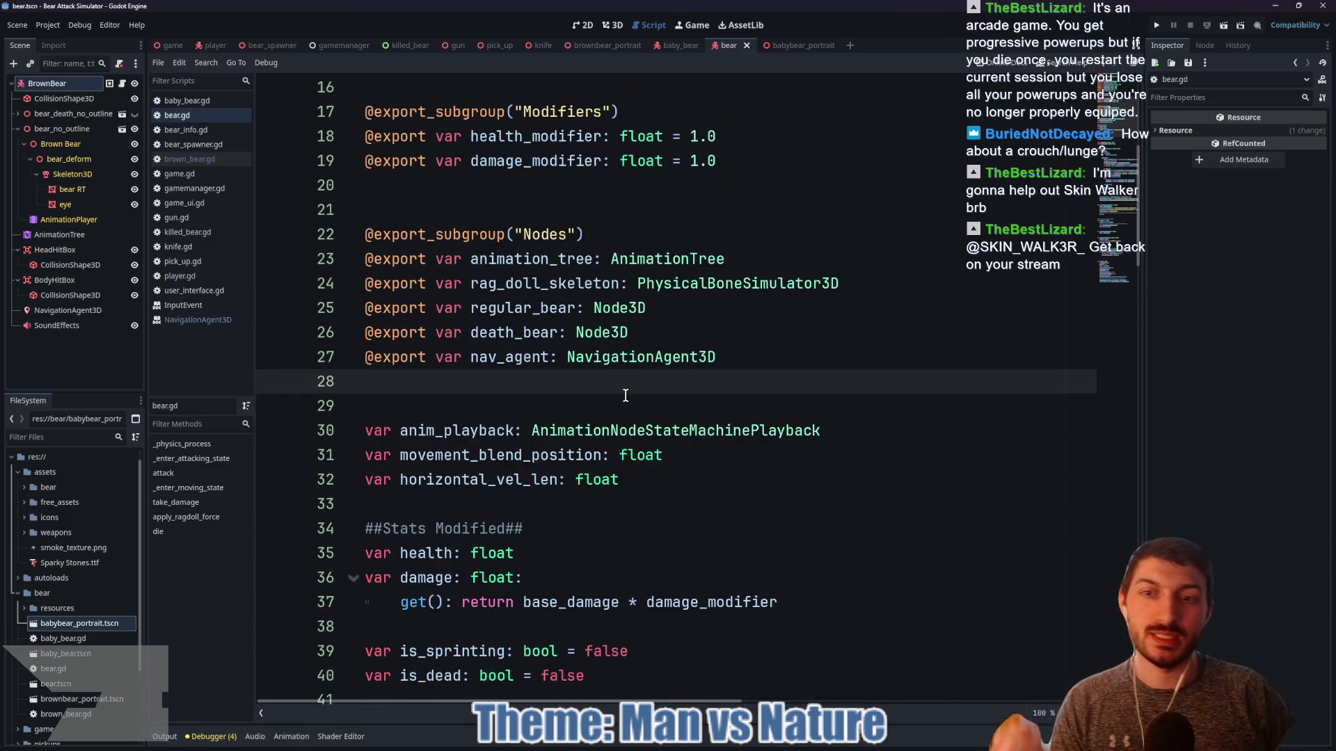
pyautogui.scroll(4, 612, 396)
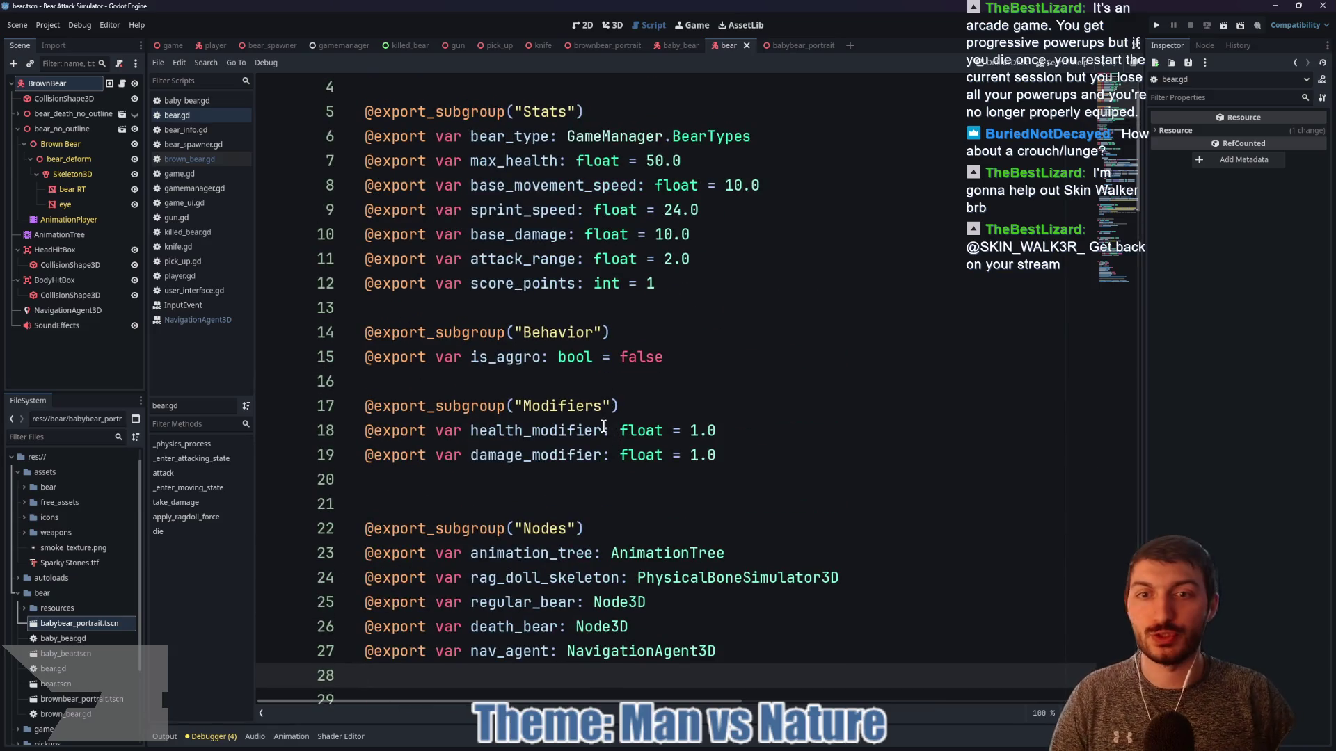
pyautogui.click(719, 353)
pyautogui.click(683, 339)
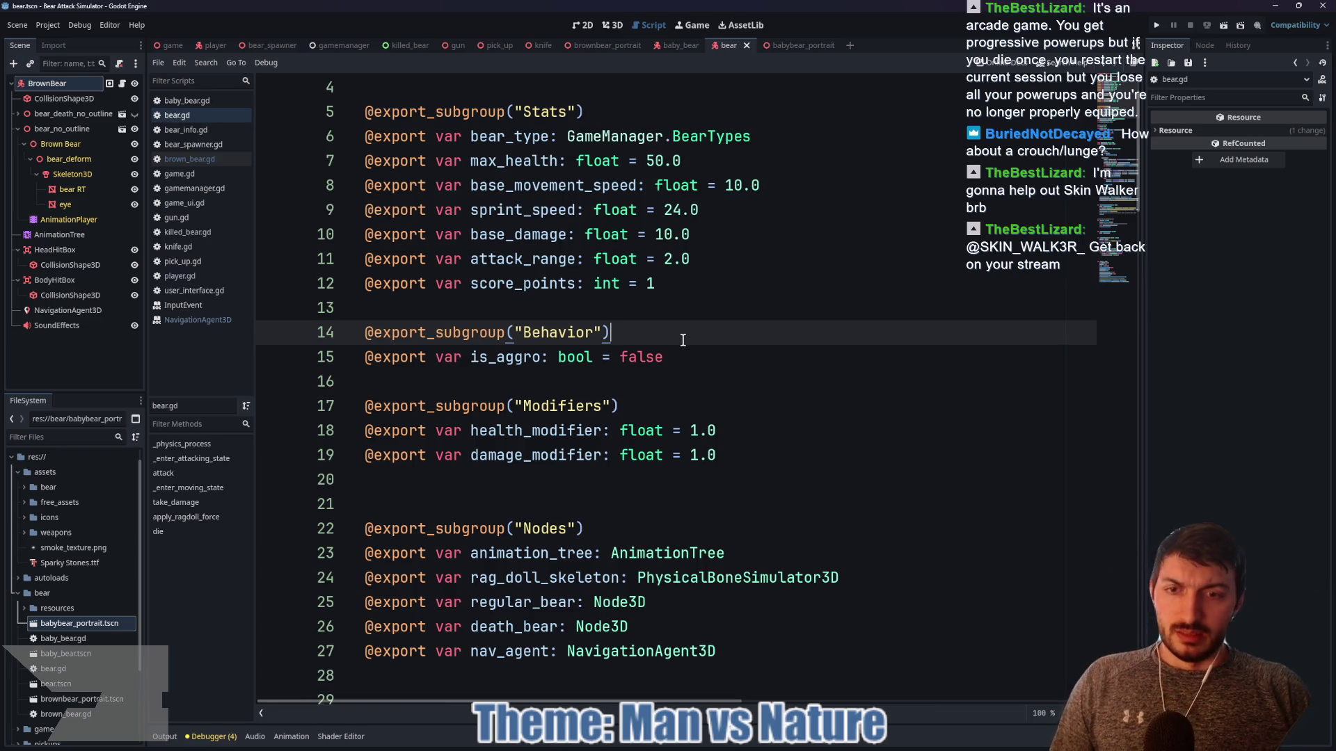
pyautogui.press('Return')
pyautogui.write('@export ')
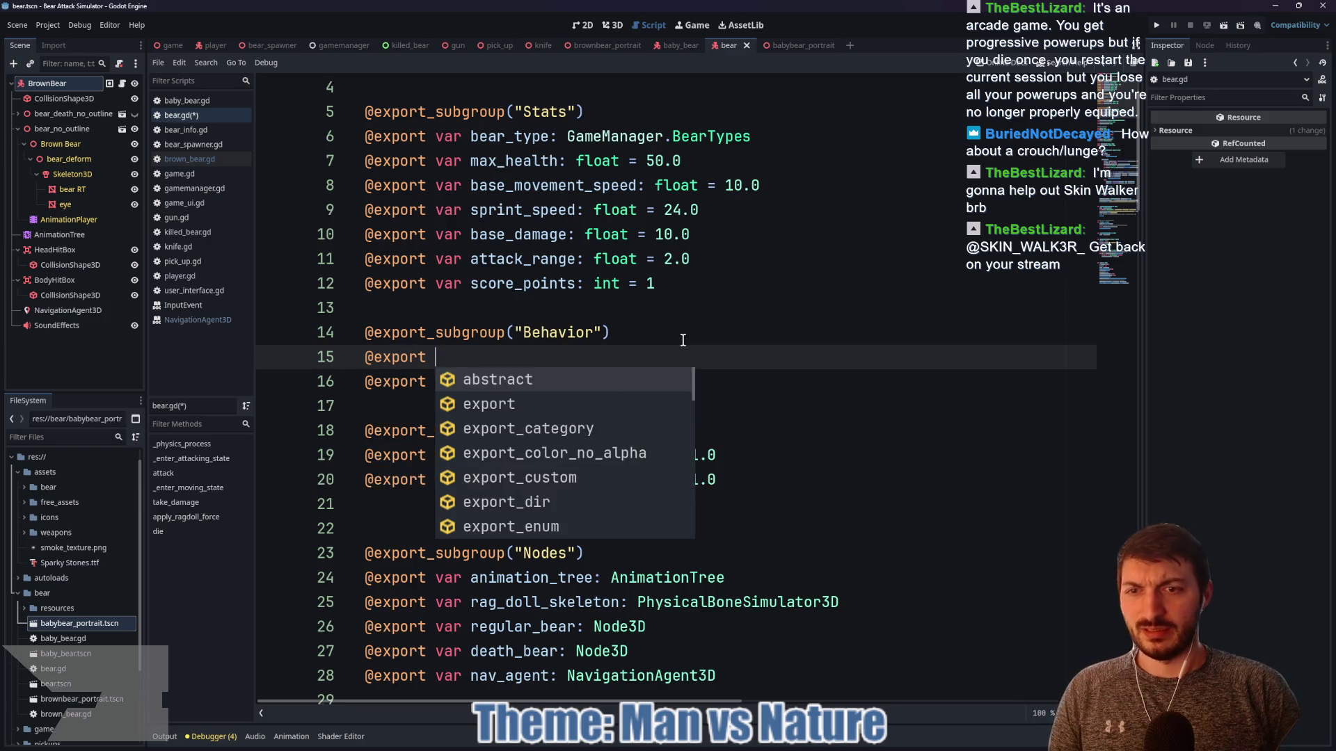
pyautogui.write('behavior')
pyautogui.write('_dictionary:')
pyautogui.write(' Dictionary')
pyautogui.write('[')
pyautogui.write('String, Bool')
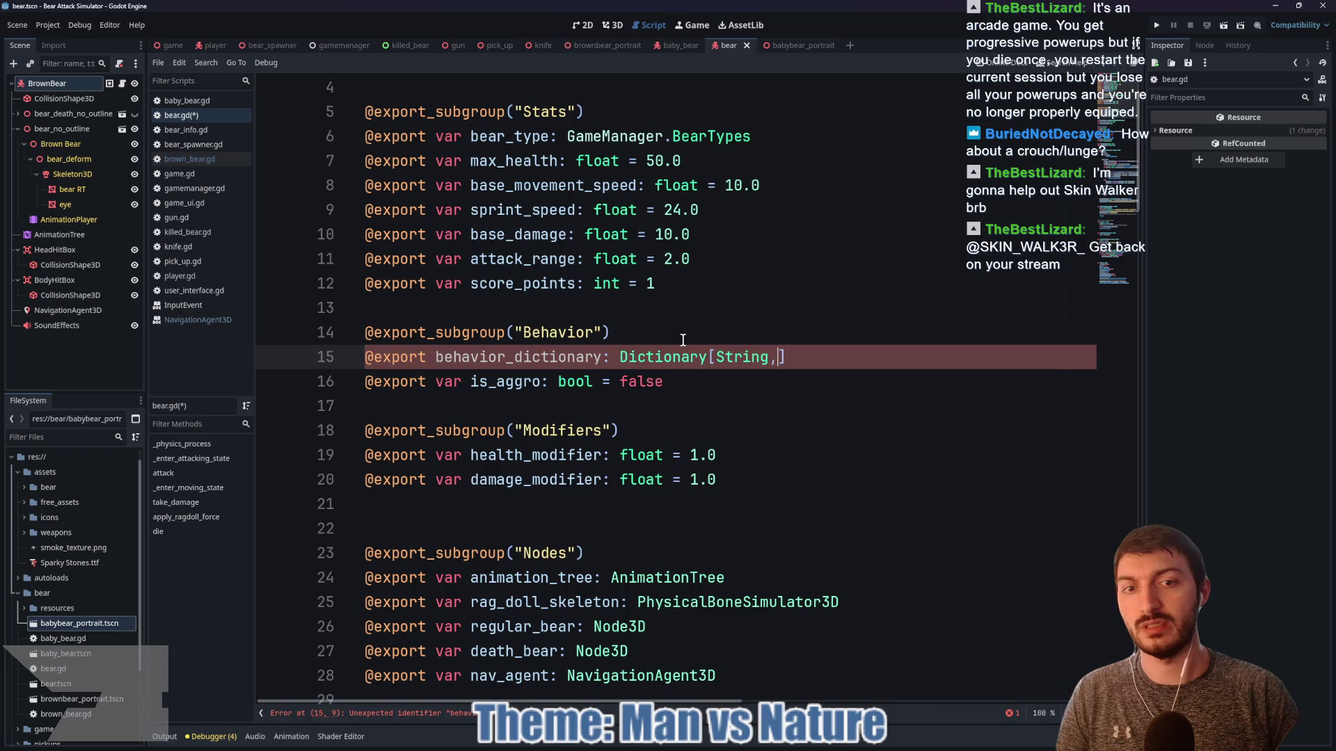
pyautogui.press('BackSpace')
pyautogui.press('BackSpace')
pyautogui.press('BackSpace')
pyautogui.write('b')
pyautogui.press('BackSpace')
pyautogui.write('bool')
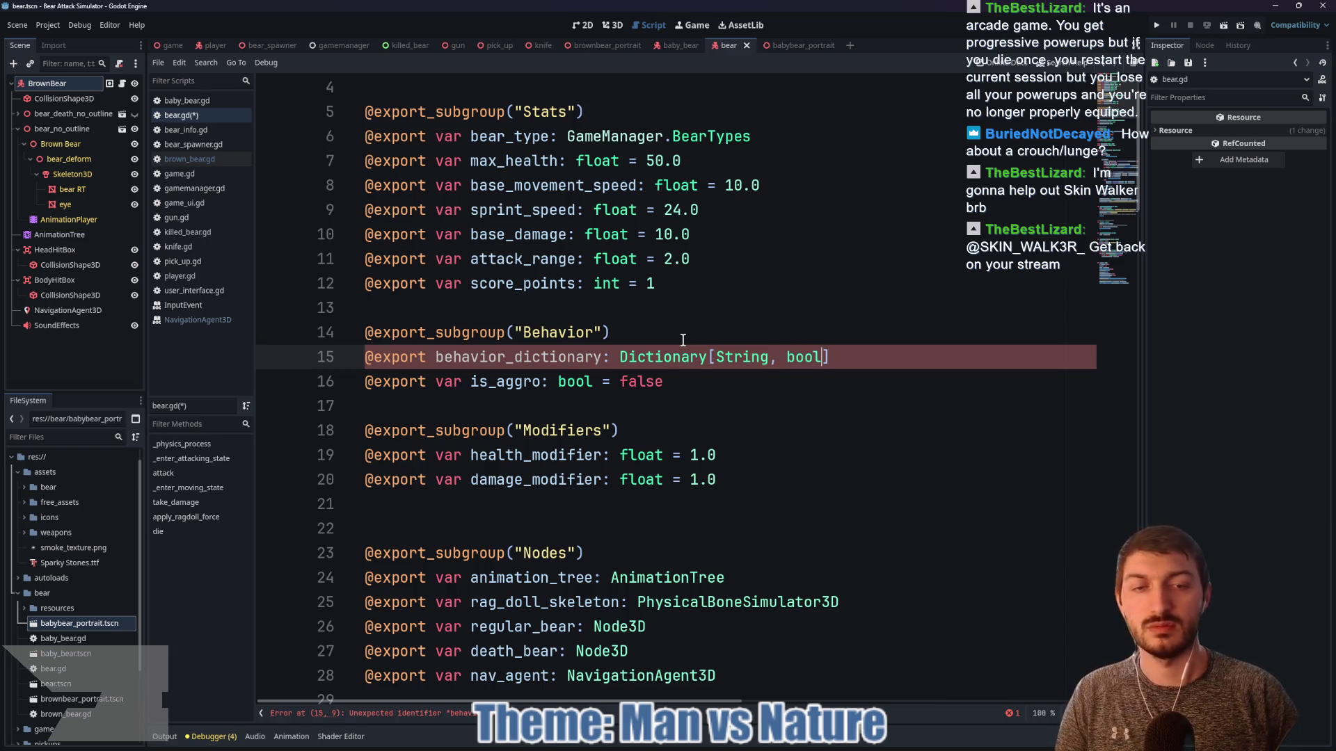
pyautogui.press('End')
pyautogui.write('= {')
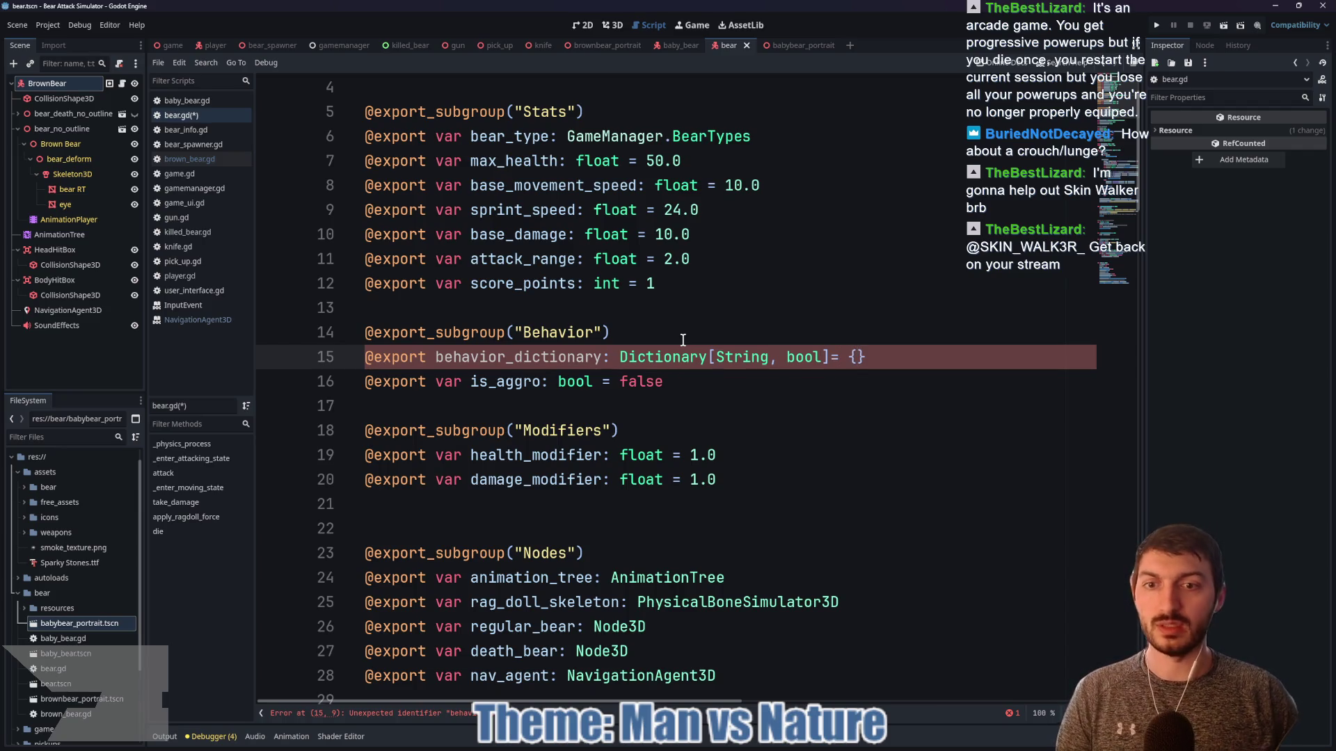
pyautogui.press('Return')
pyautogui.press('Return')
pyautogui.press('Up')
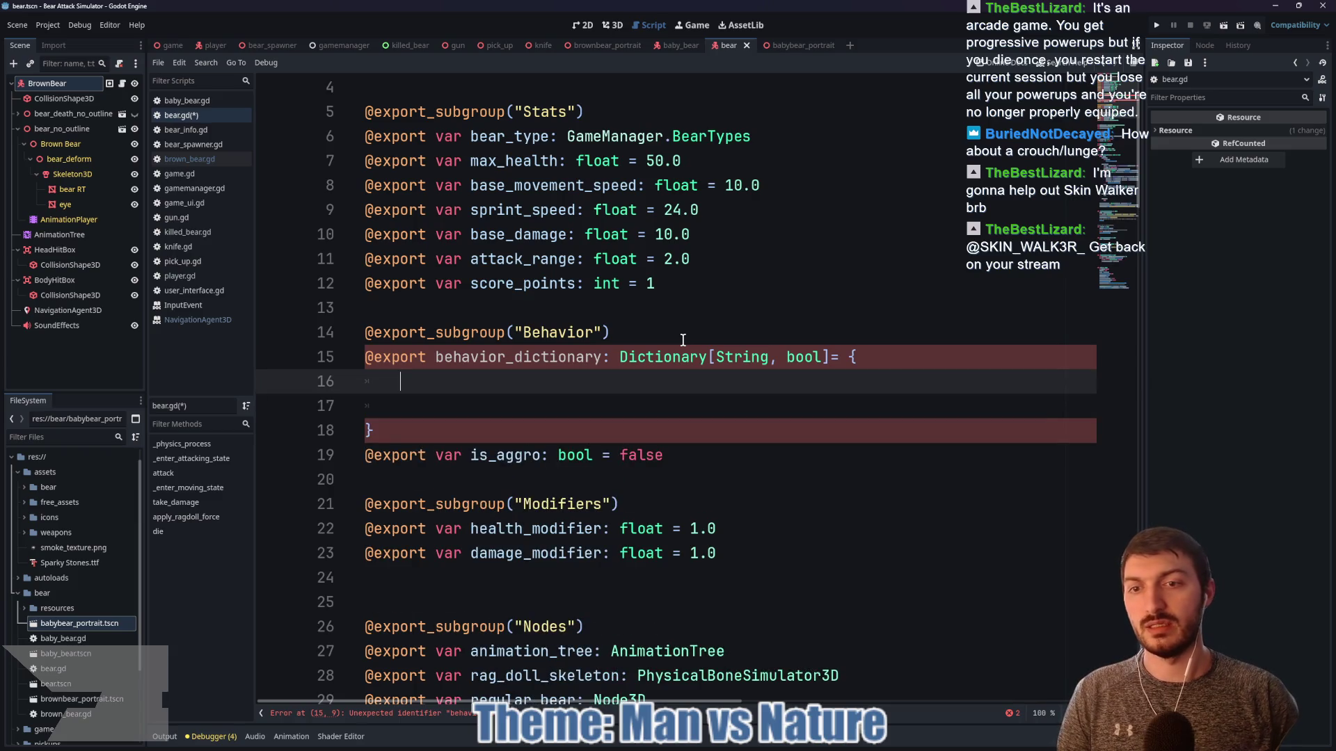
pyautogui.click(436, 355)
pyautogui.write('var')
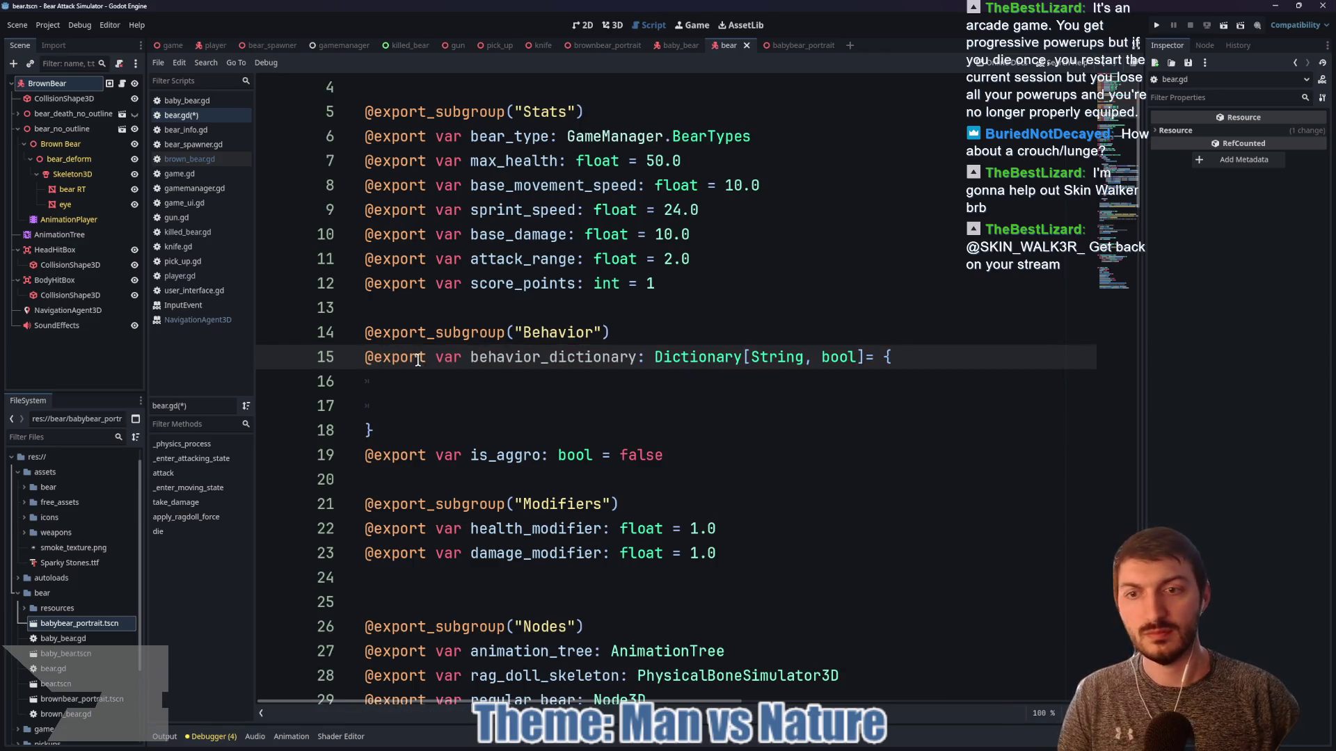
# Fill the dictionary with "aggro", "timid", "charging" and "bluffing" entries, each set to false
pyautogui.click(459, 385)
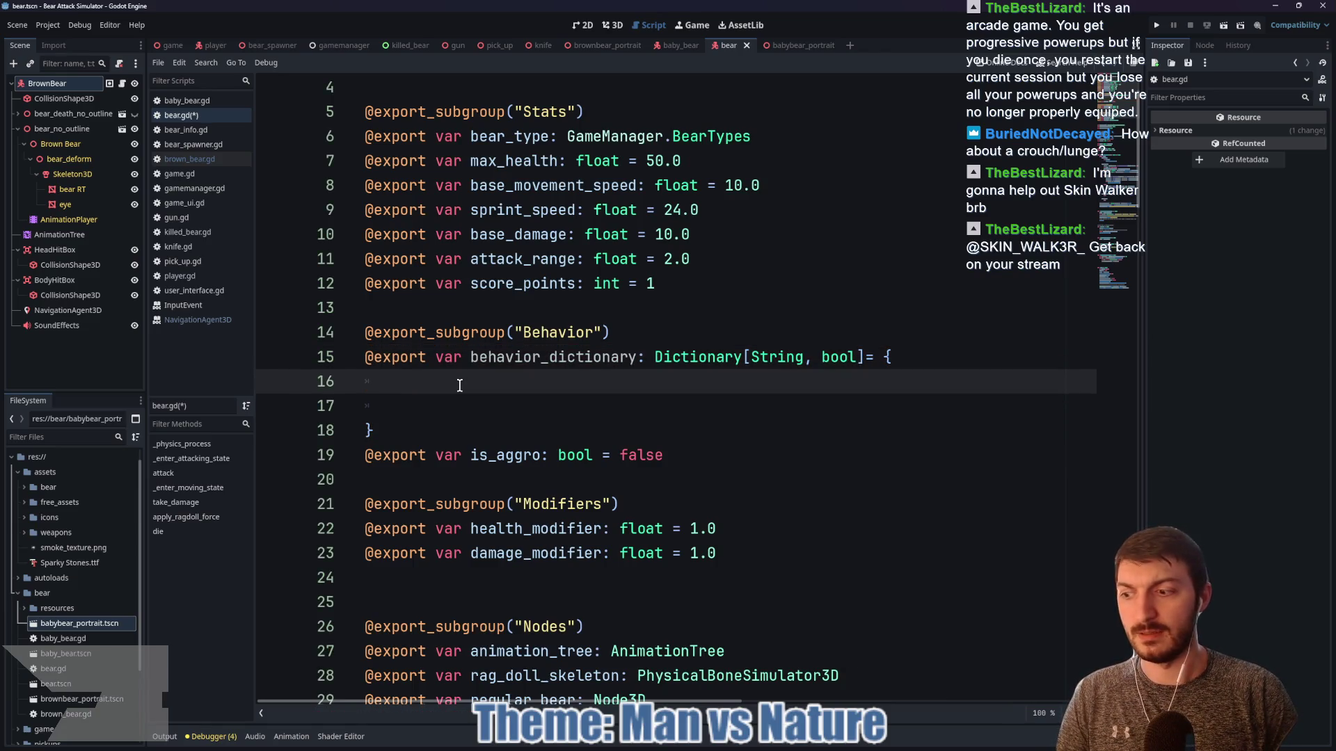
pyautogui.write('"aggro"')
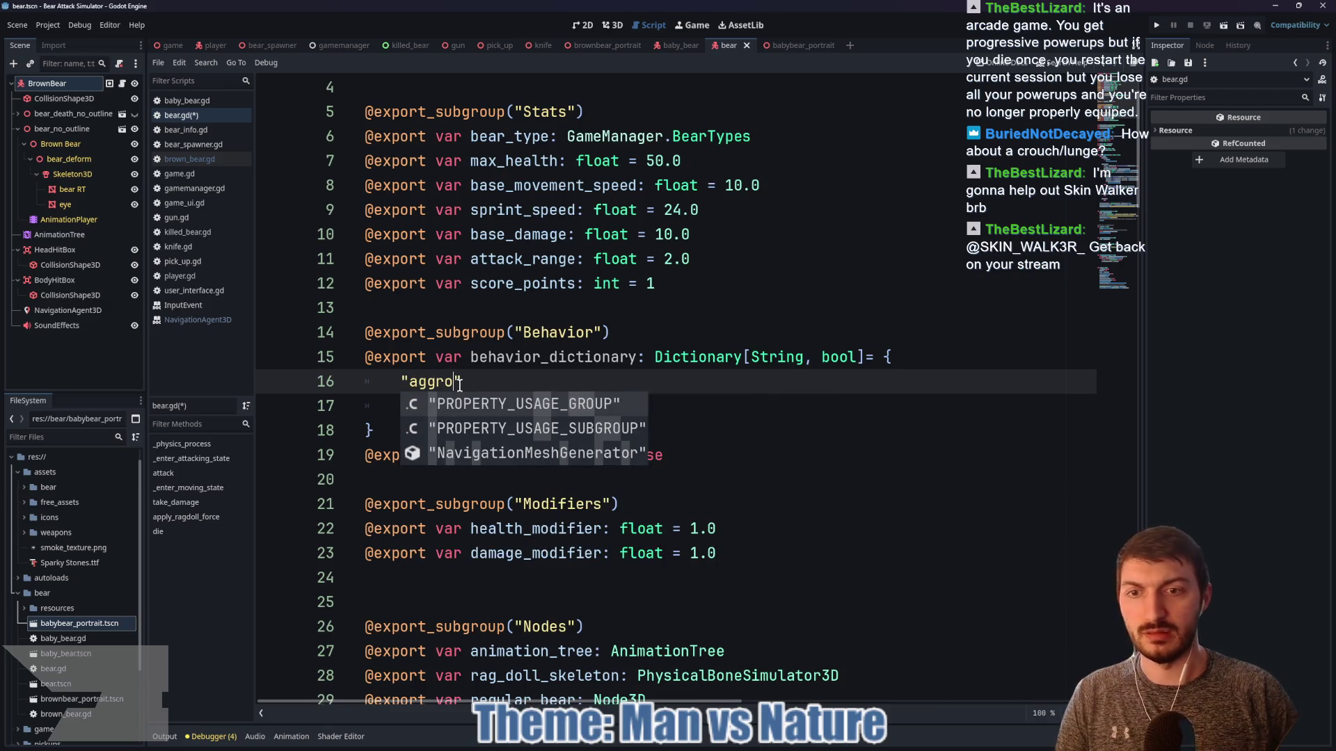
pyautogui.write(': false,')
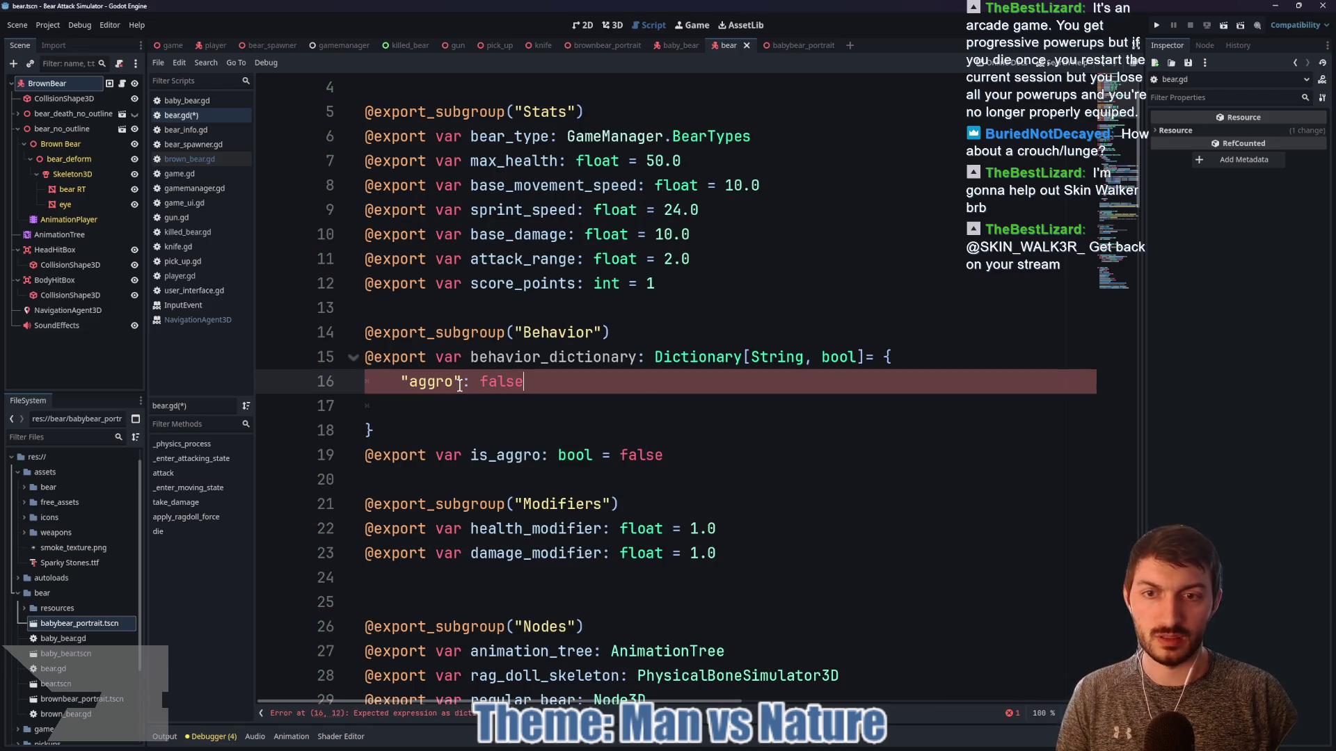
pyautogui.press('Return')
pyautogui.write('"timid"')
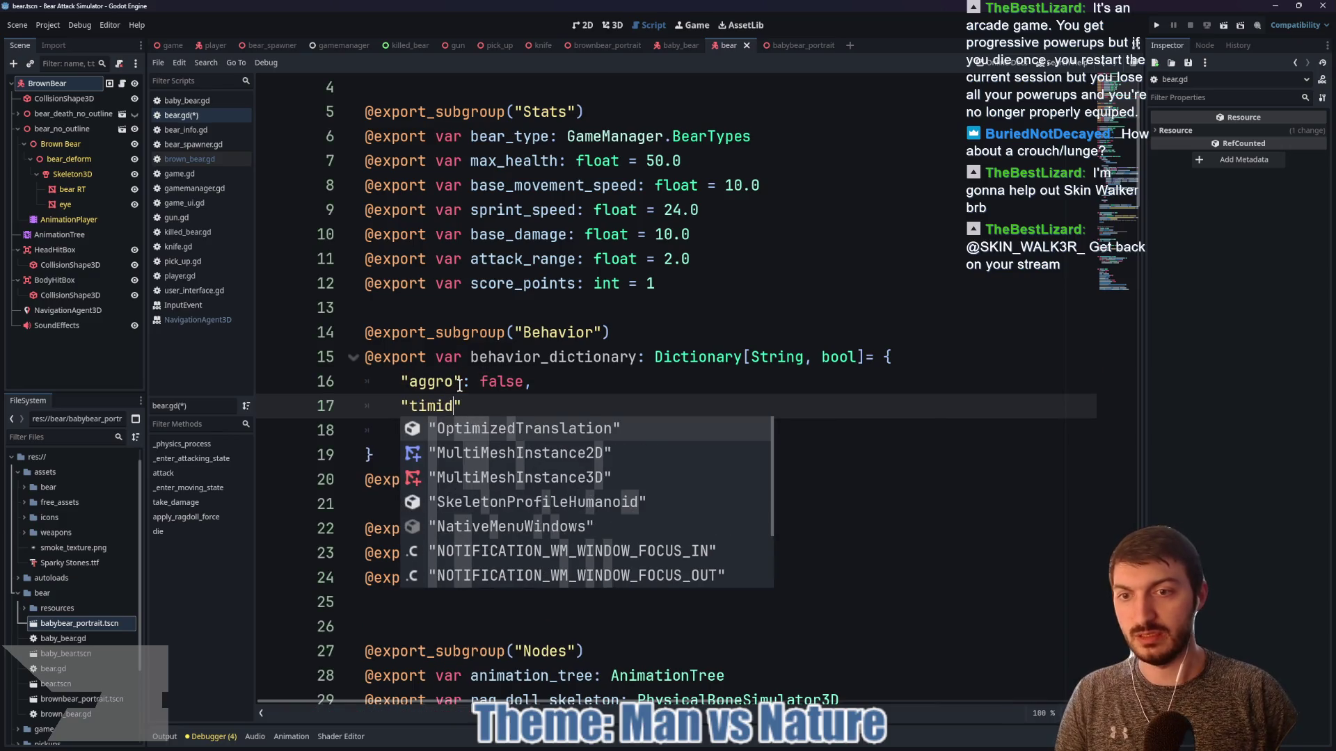
pyautogui.write(': false,')
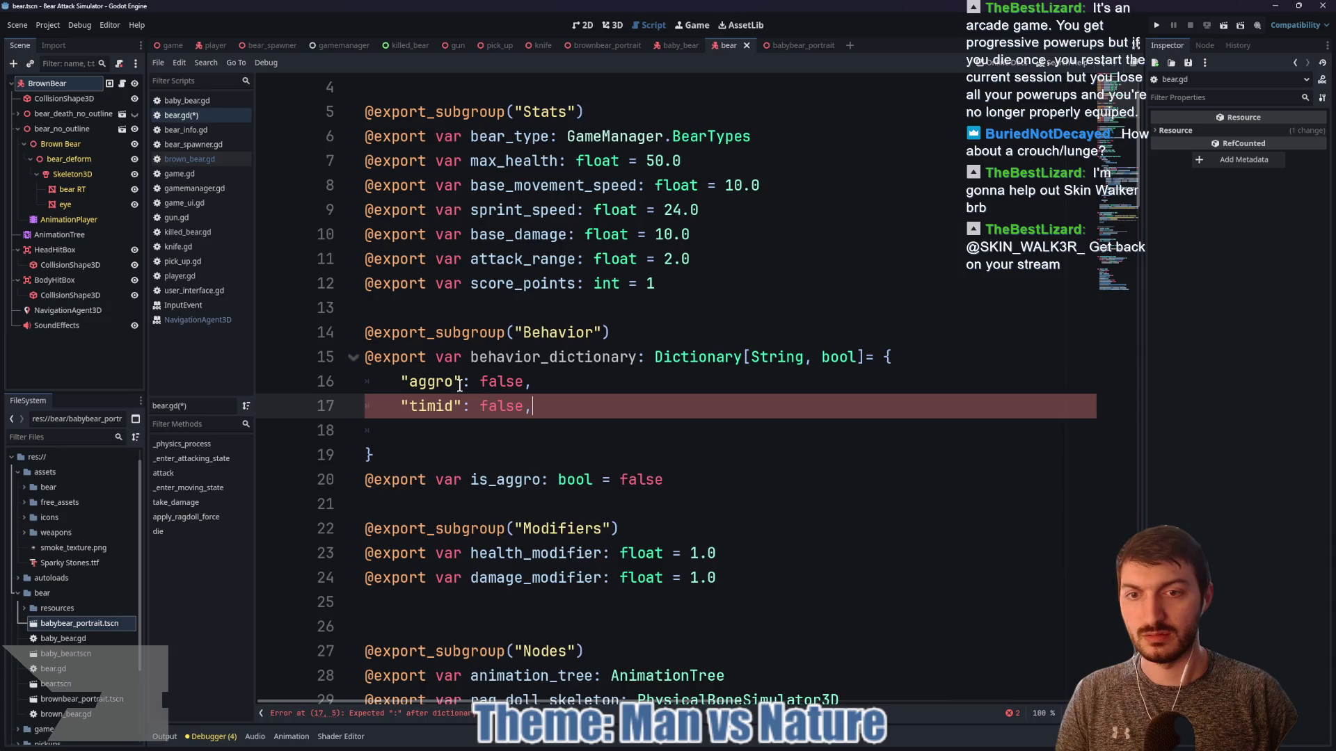
pyautogui.press('Return')
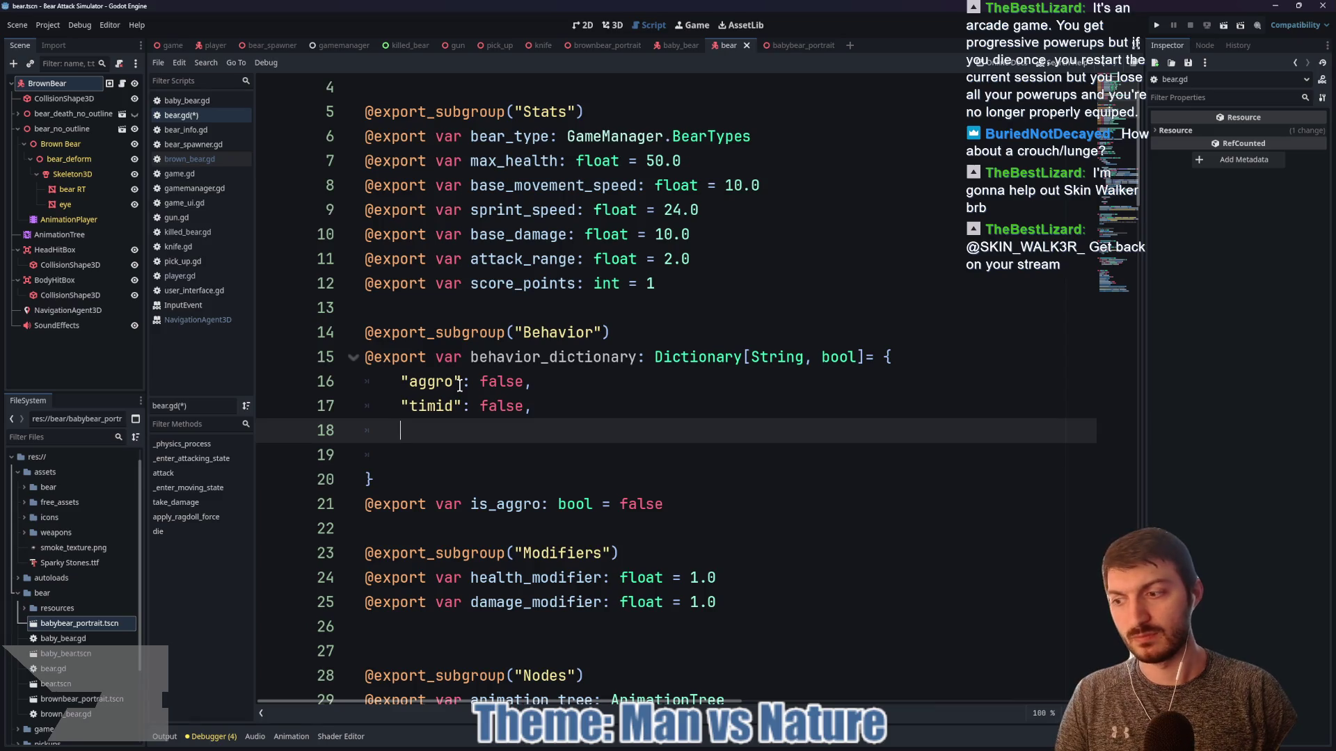
pyautogui.write('charging')
pyautogui.press('BackSpace')
pyautogui.press('BackSpace')
pyautogui.press('BackSpace')
pyautogui.press('BackSpace')
pyautogui.press('BackSpace')
pyautogui.write('"')
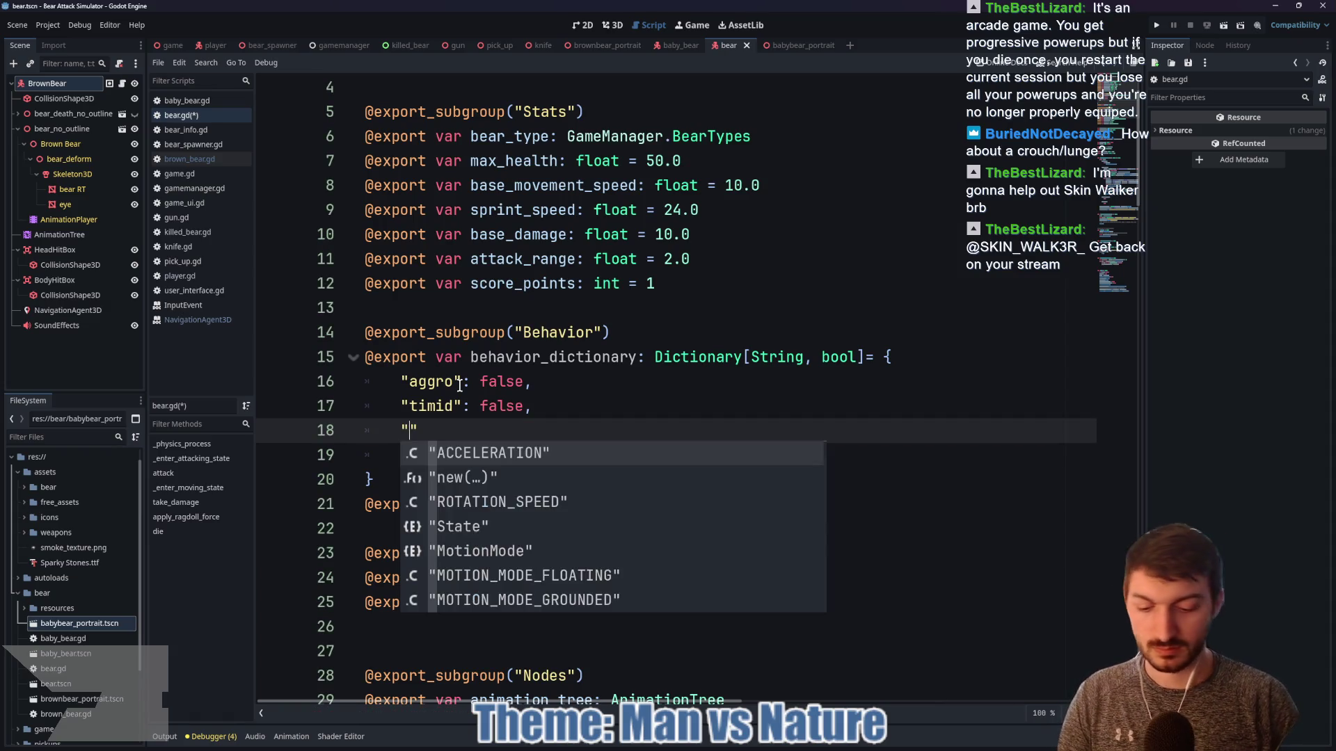
pyautogui.write('charging')
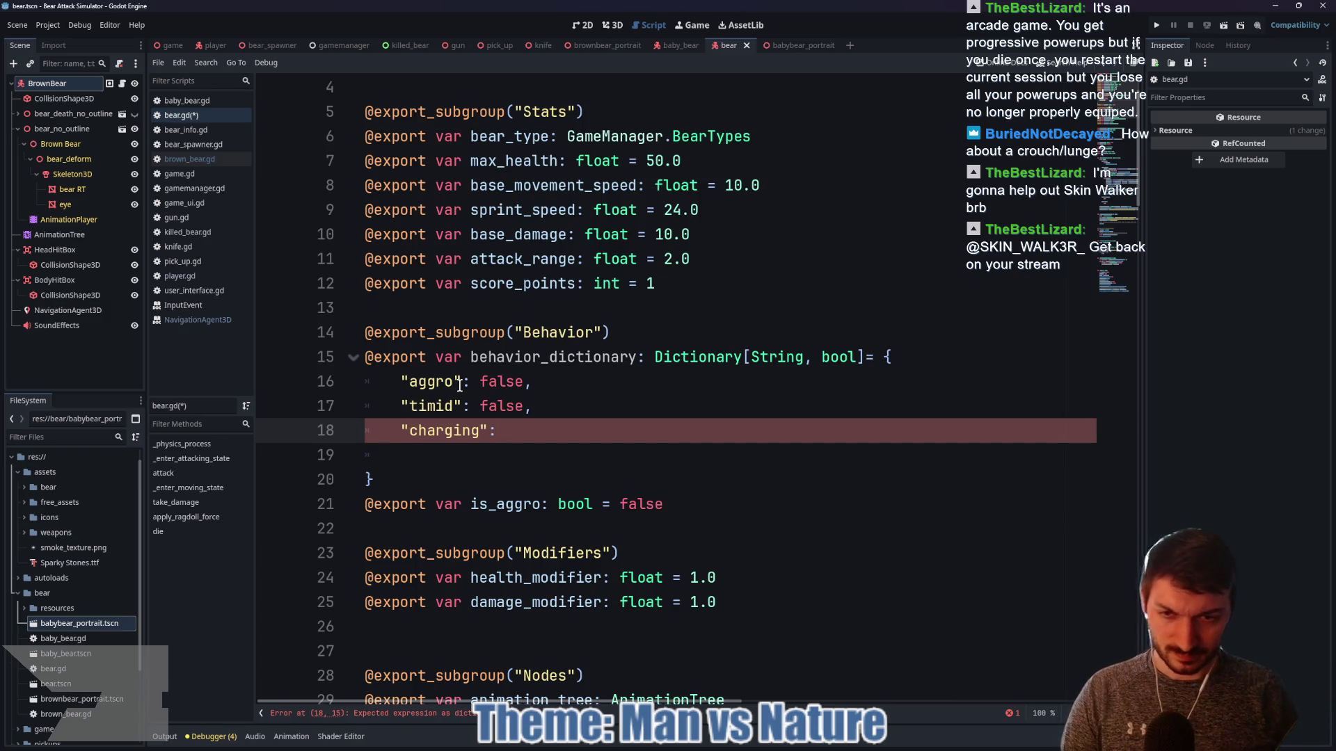
pyautogui.write('alse,')
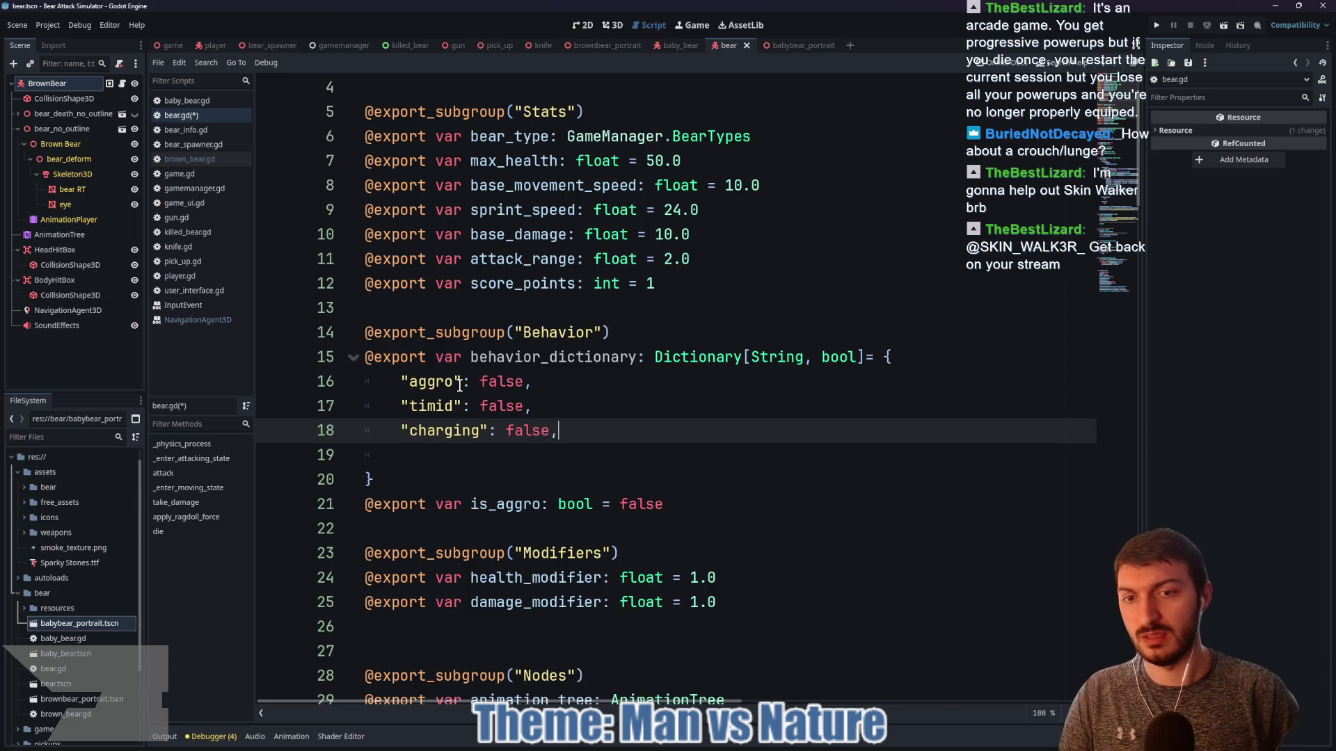
pyautogui.press('Return')
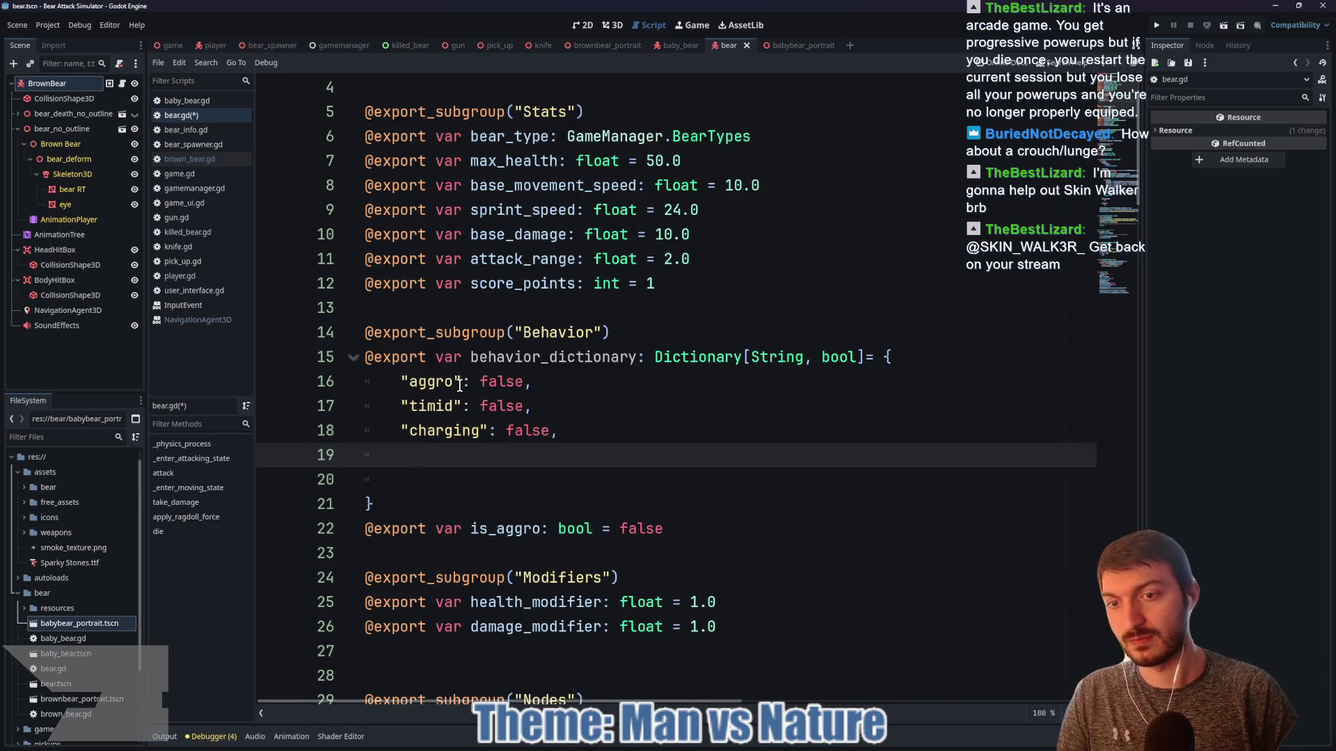
pyautogui.write('"fake')
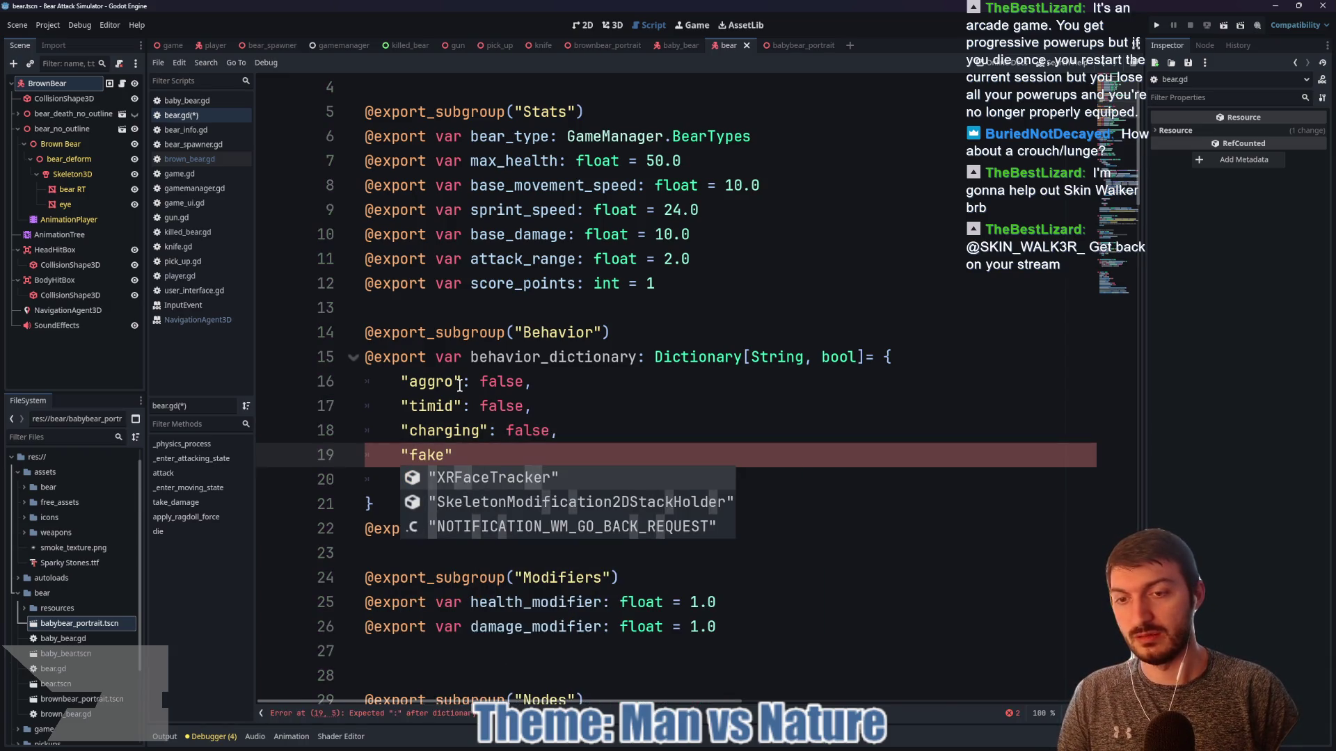
pyautogui.press('BackSpace')
pyautogui.press('BackSpace')
pyautogui.press('BackSpace')
pyautogui.write('blu')
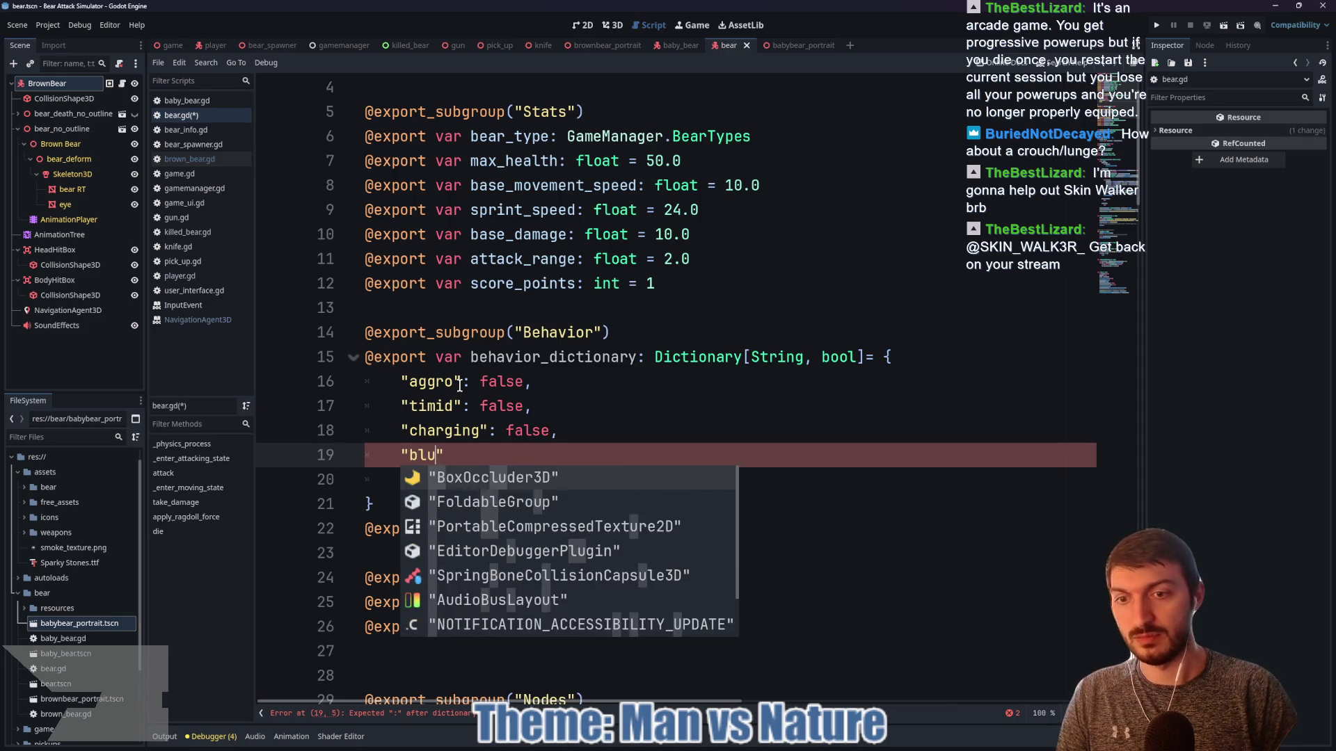
pyautogui.write('ffing":')
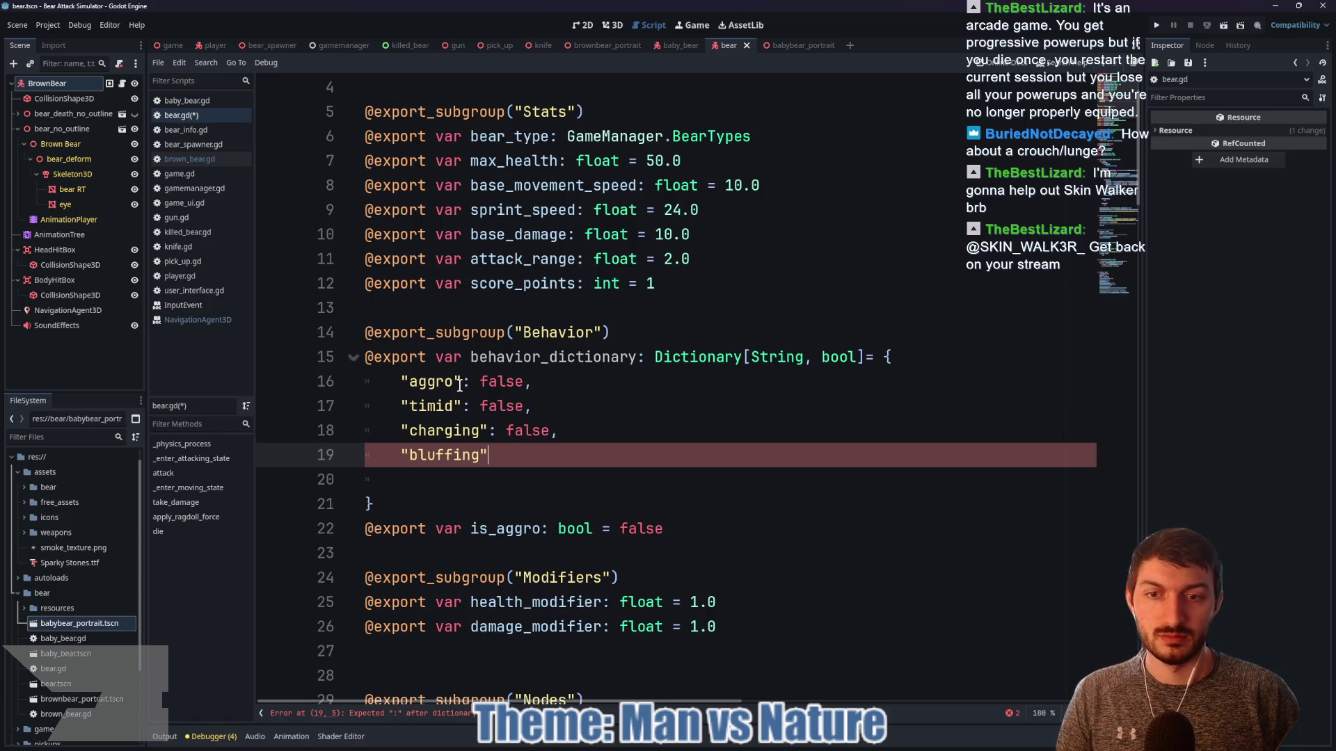
pyautogui.write(' false,')
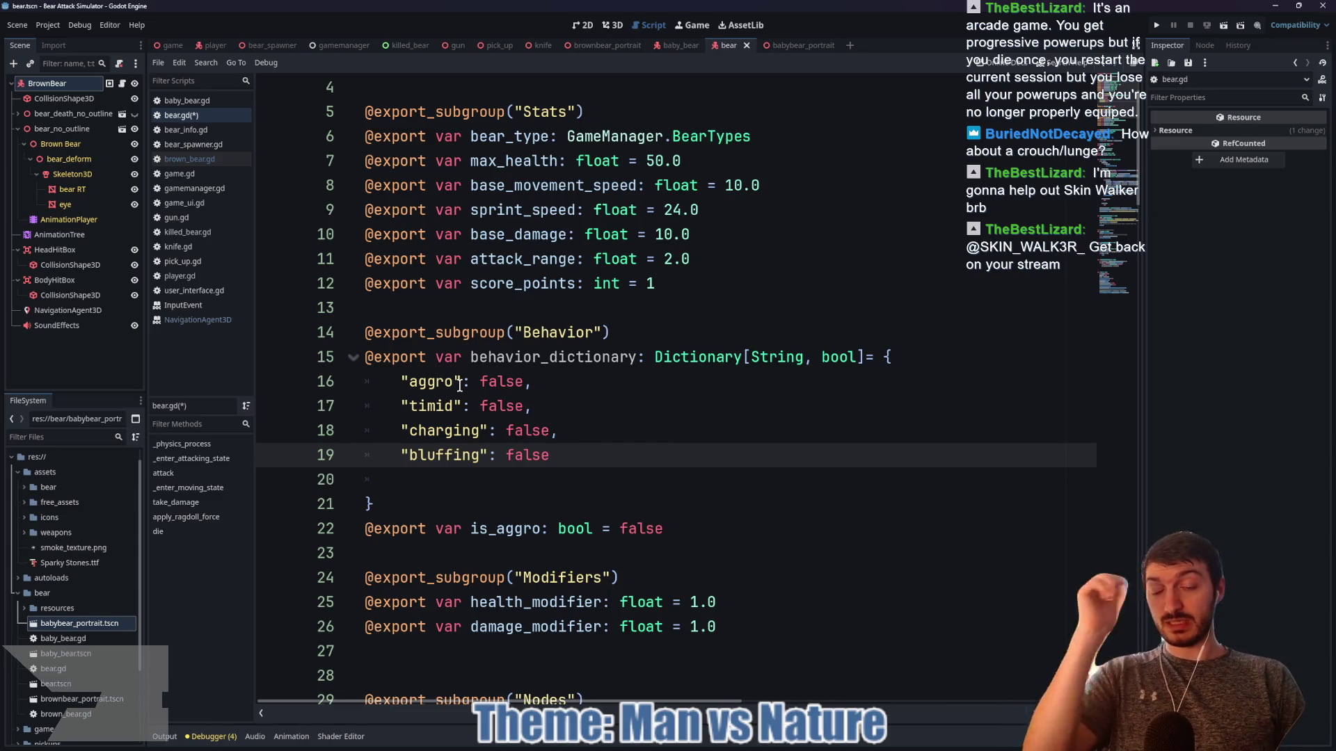
pyautogui.press('Down')
pyautogui.press('BackSpace')
pyautogui.press('BackSpace')
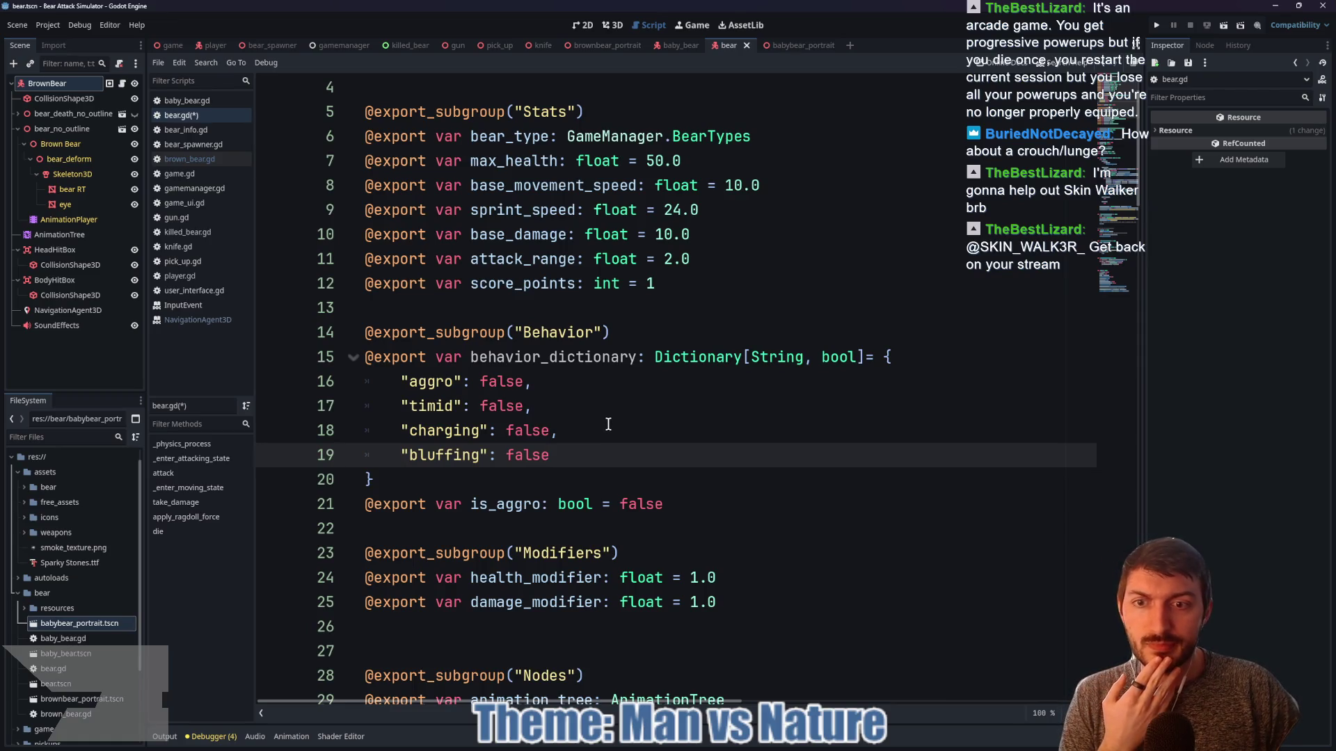
pyautogui.scroll(-2, 608, 424)
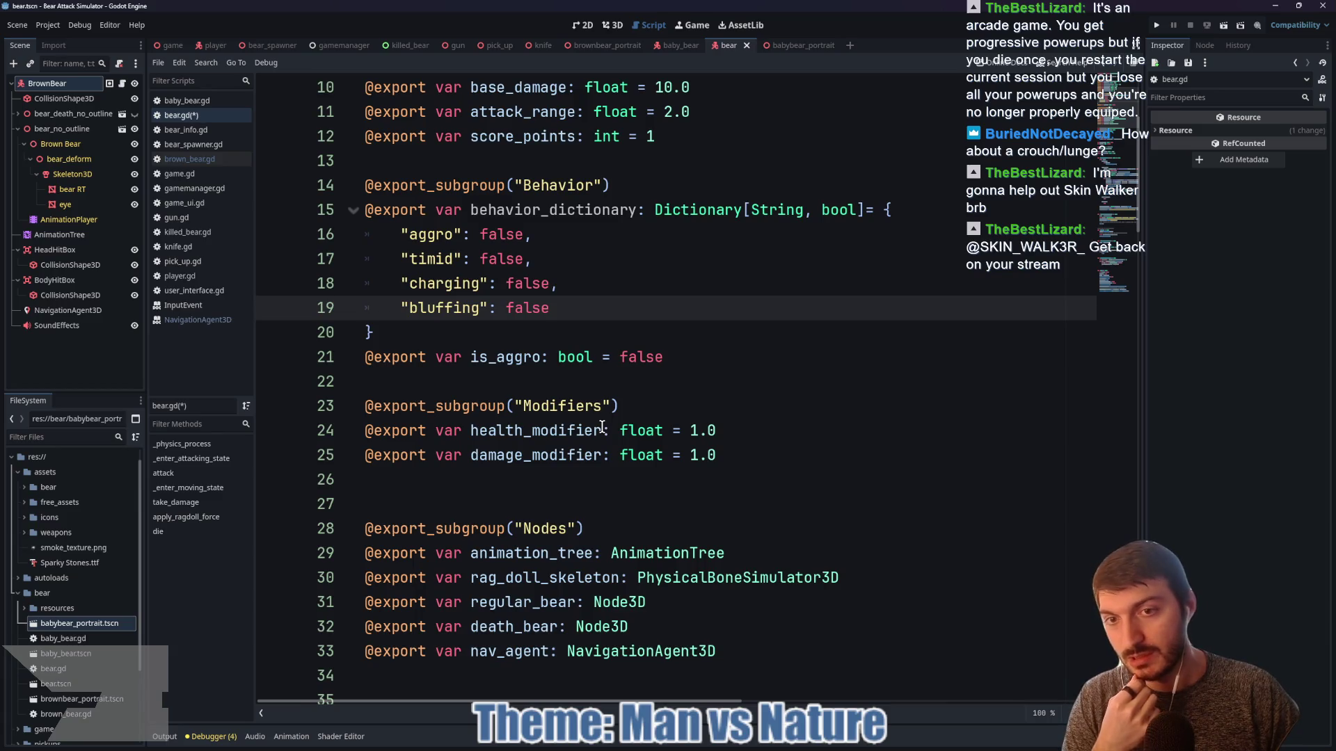
# Delete the is_aggro export declaration line from bear.gd
pyautogui.tripleClick(699, 357)
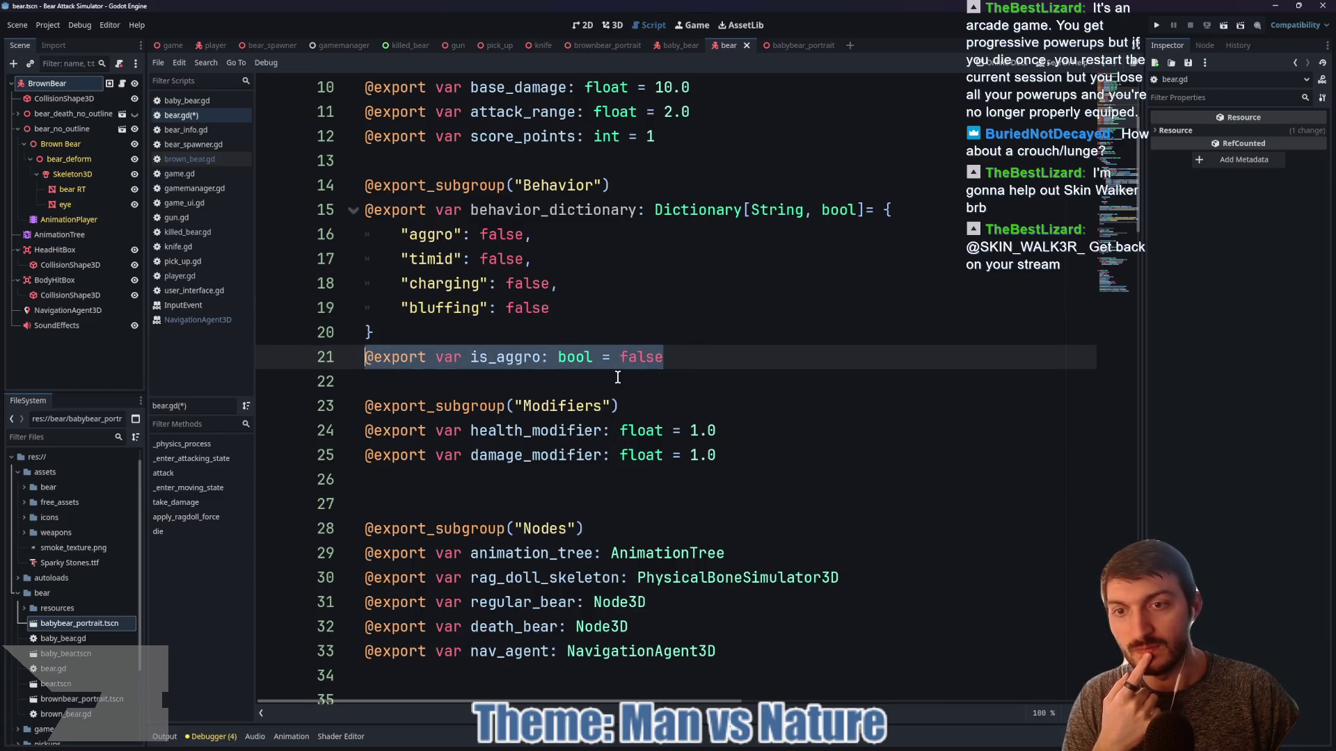
pyautogui.press('BackSpace')
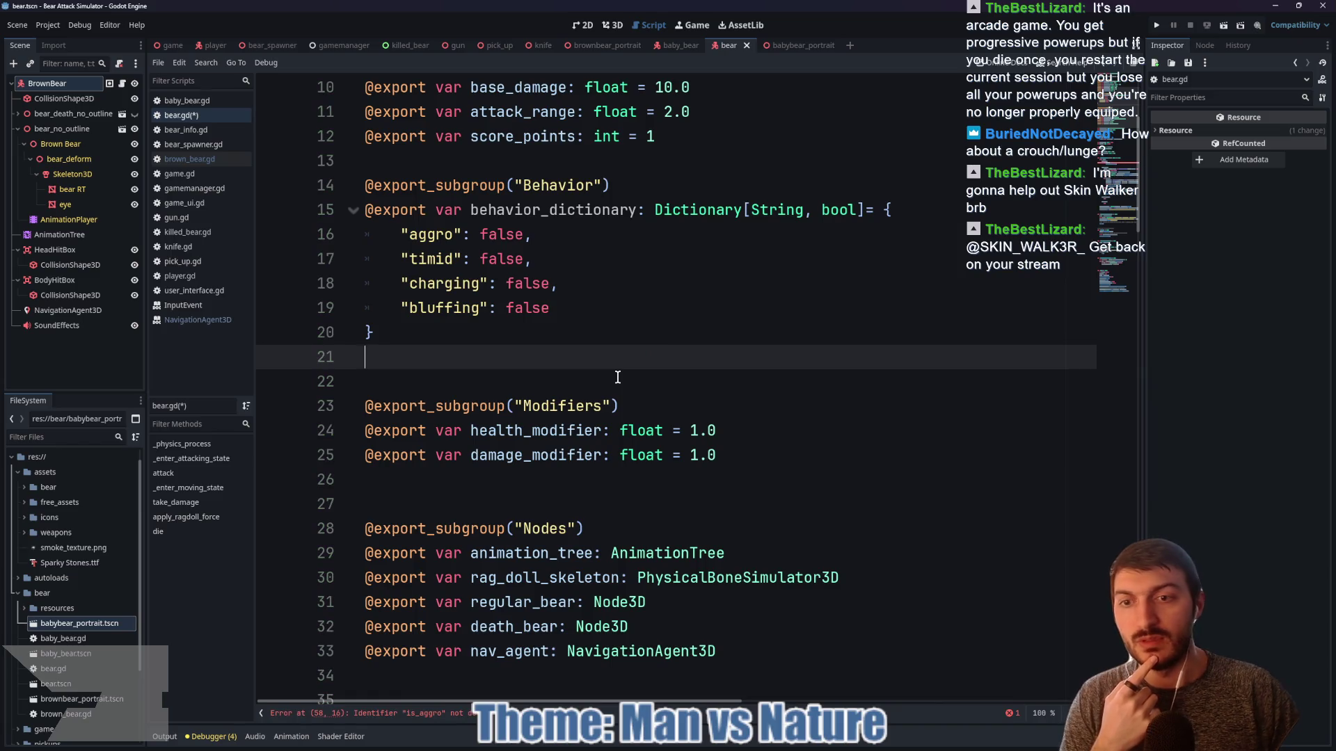
pyautogui.press('BackSpace')
# Replace is_aggro in the idle-state check with behavior_dictionary["aggro"] and save bear.gd
pyautogui.scroll(-5, 589, 381)
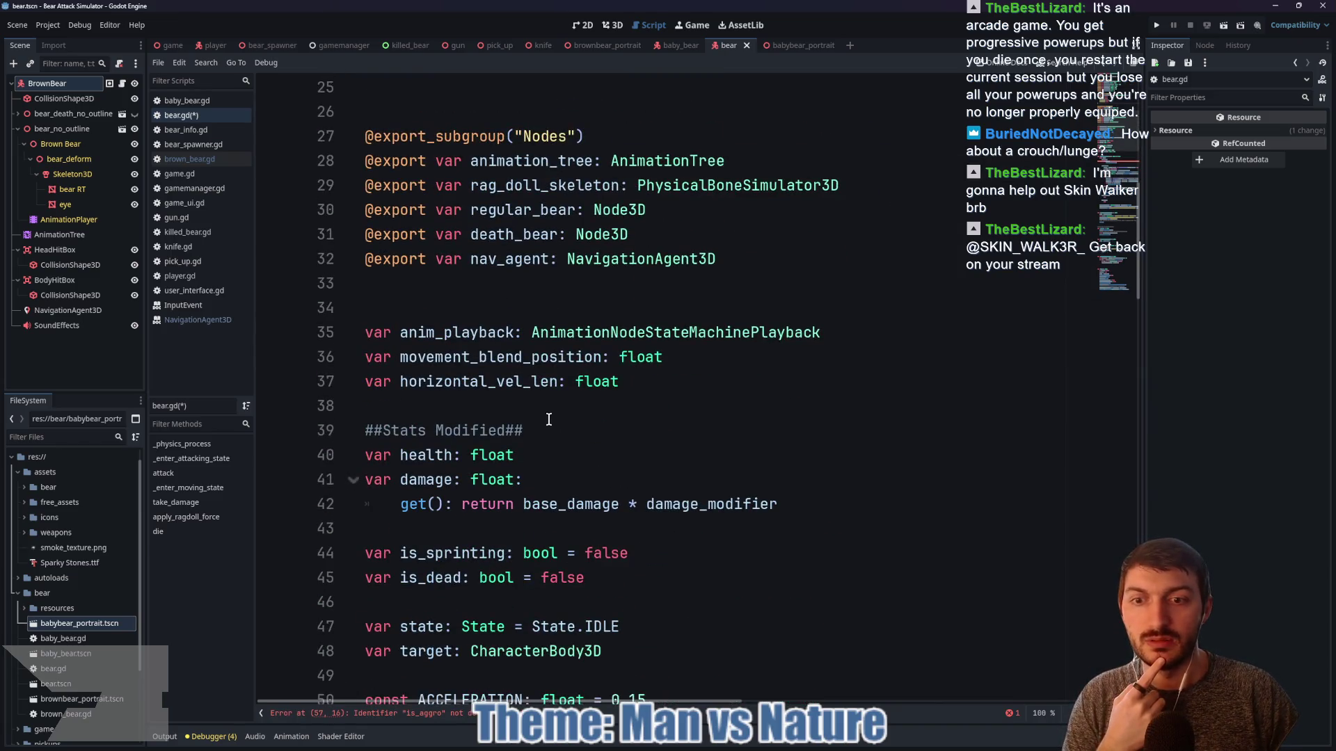
pyautogui.scroll(-6, 557, 425)
pyautogui.moveTo(570, 430); pyautogui.dragTo(501, 425)
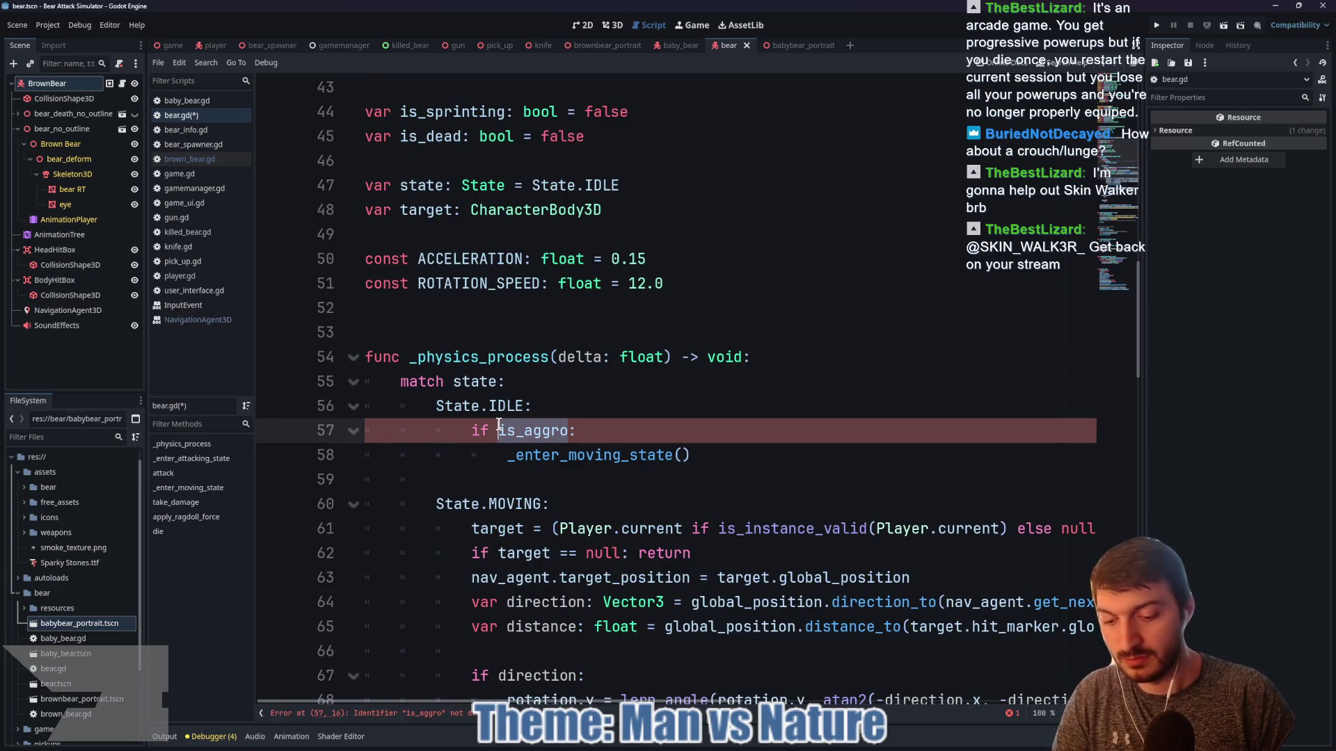
pyautogui.write('behav')
pyautogui.press('Return')
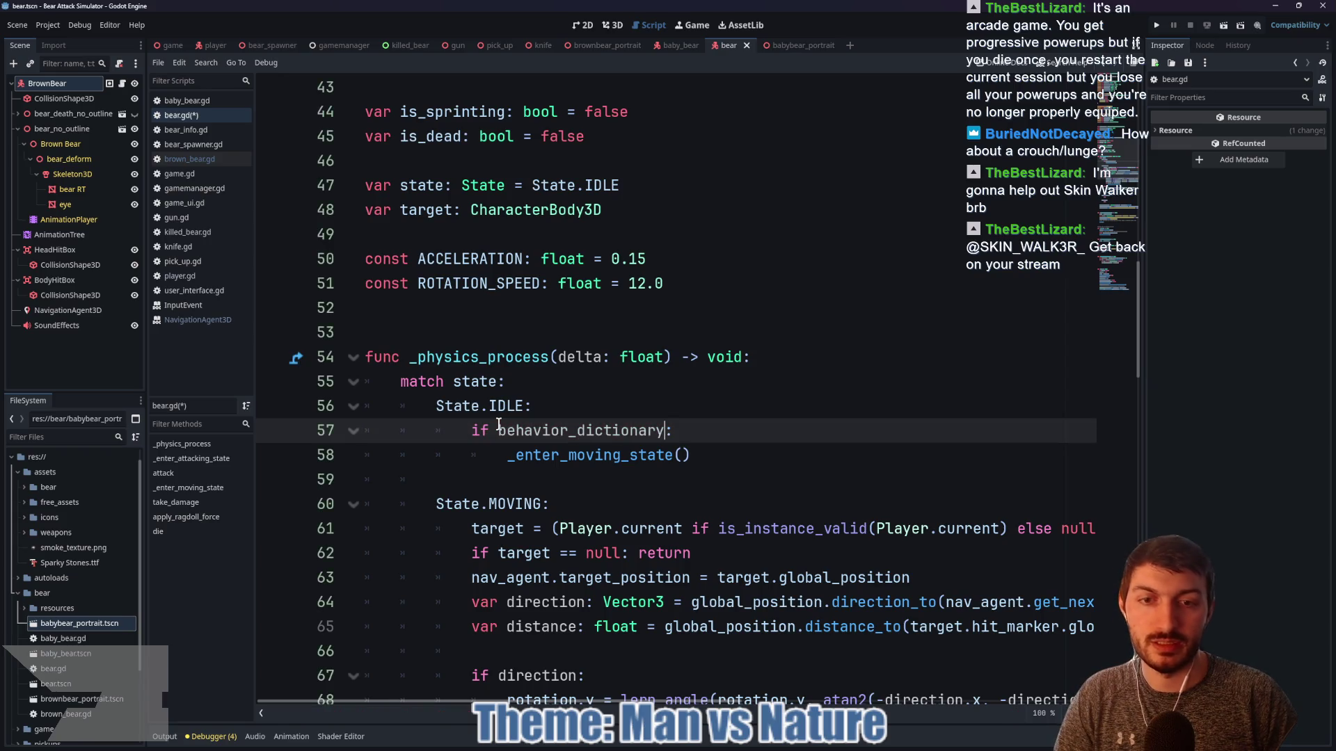
pyautogui.write('["aggro')
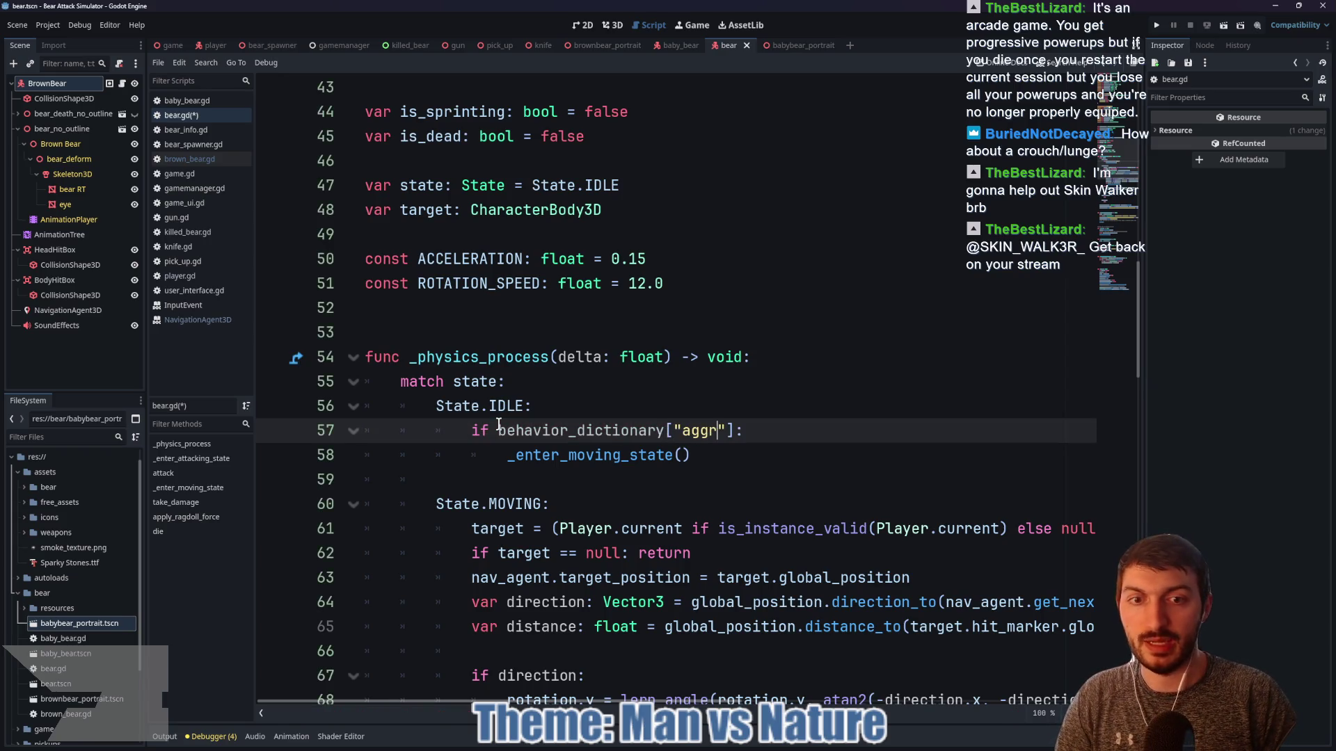
pyautogui.click(768, 477)
pyautogui.hotkey('ctrl', 's')
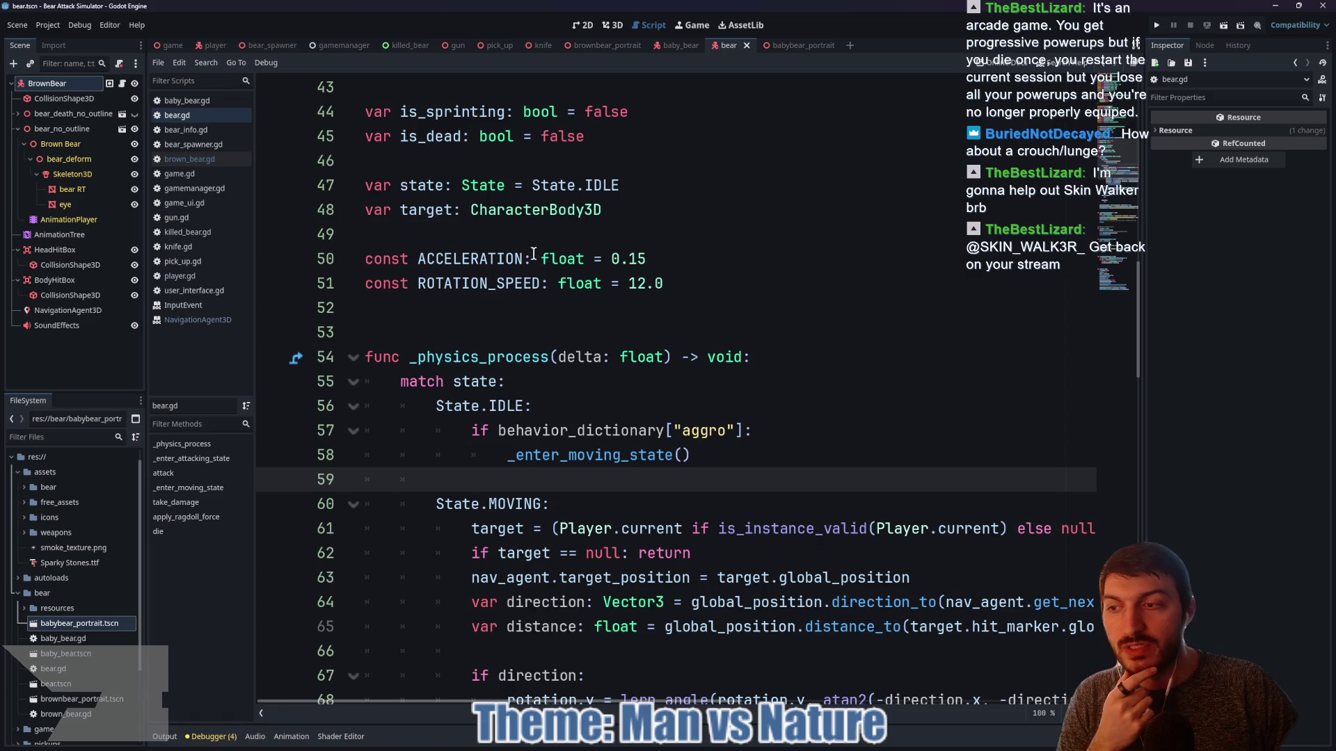
pyautogui.click(70, 84)
# Toggle aggro on in BrownBear's behavior dictionary, save, then turn aggro back off
pyautogui.click(1286, 282)
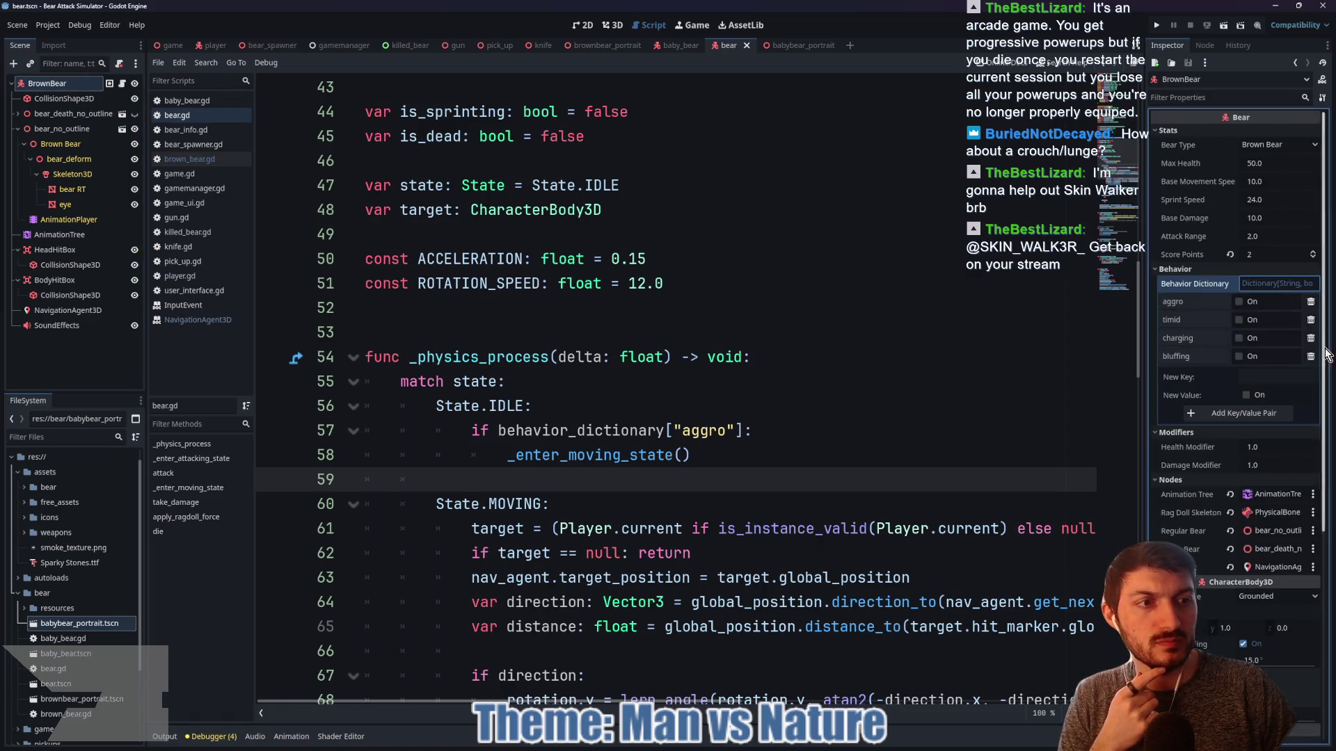
pyautogui.click(1239, 302)
pyautogui.click(825, 341)
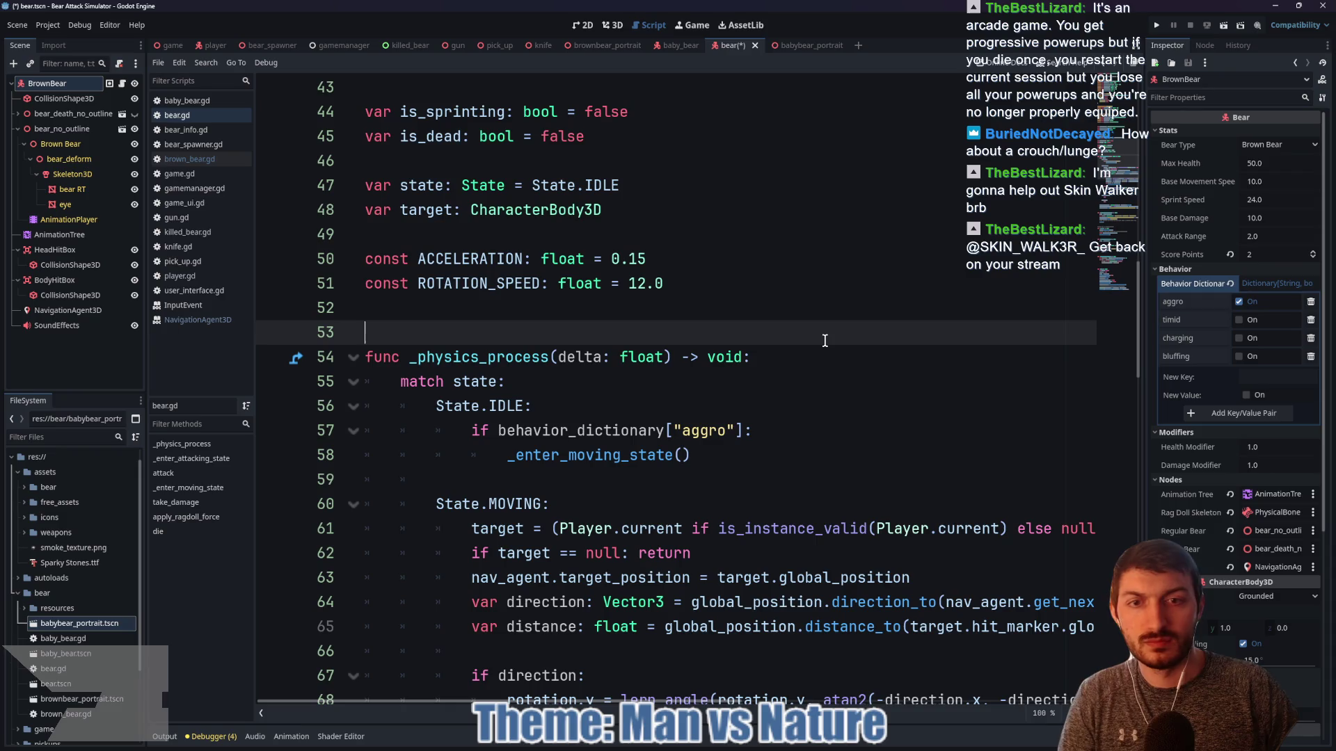
pyautogui.hotkey('ctrl', 's')
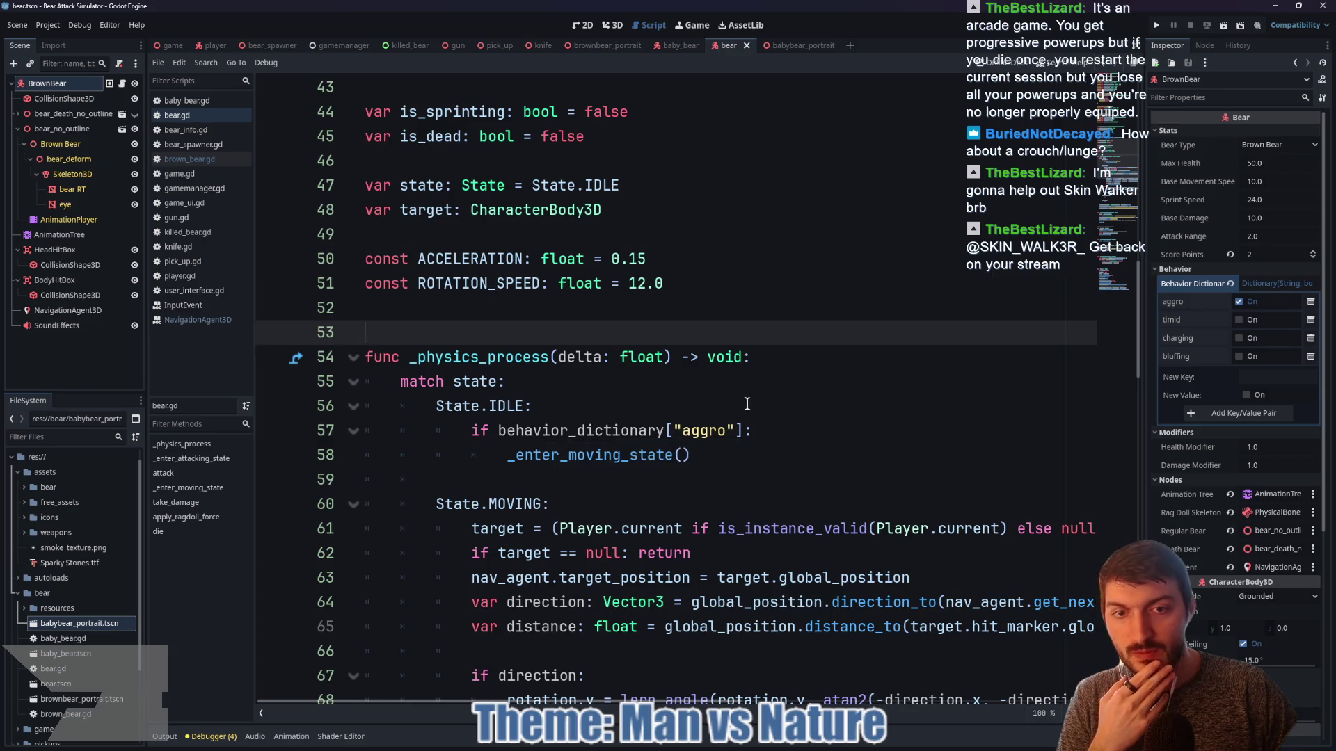
pyautogui.click(1239, 302)
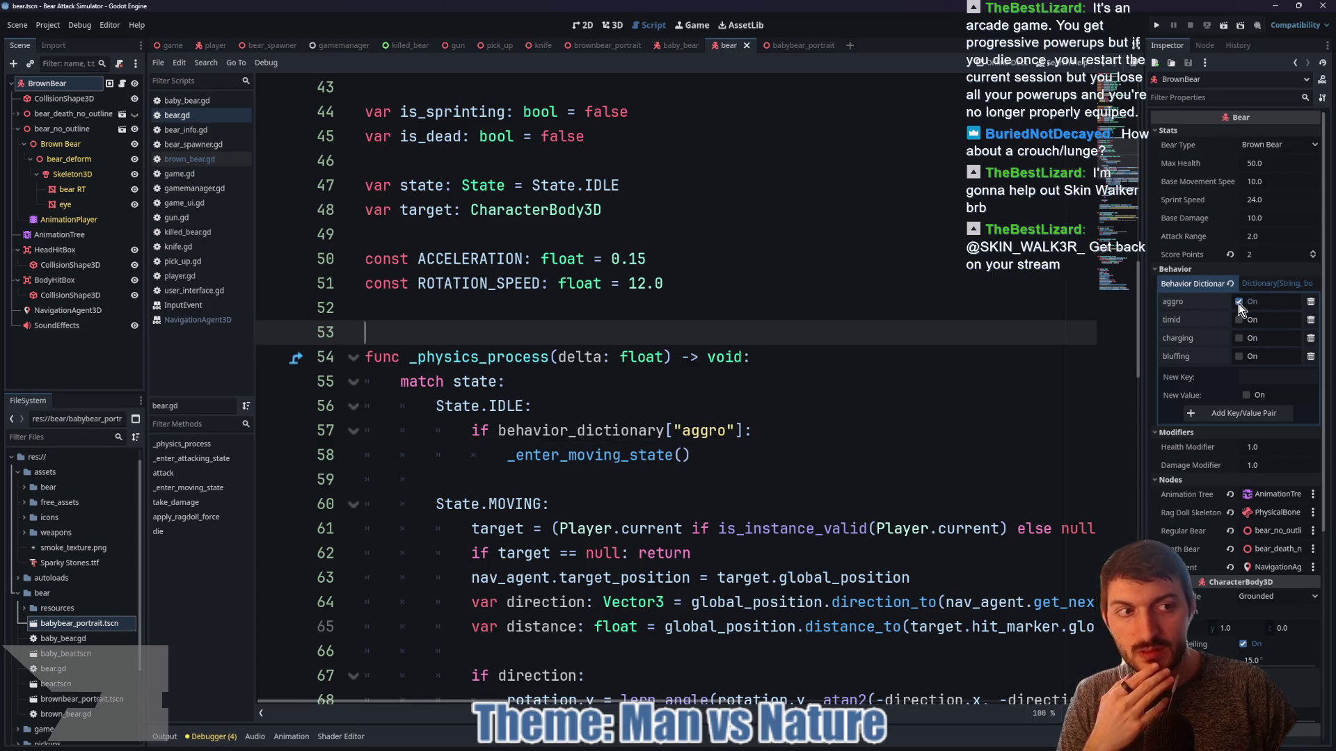
pyautogui.click(745, 432)
# Test-run the game, pick up the gun, then stop the run
pyautogui.press('F5')
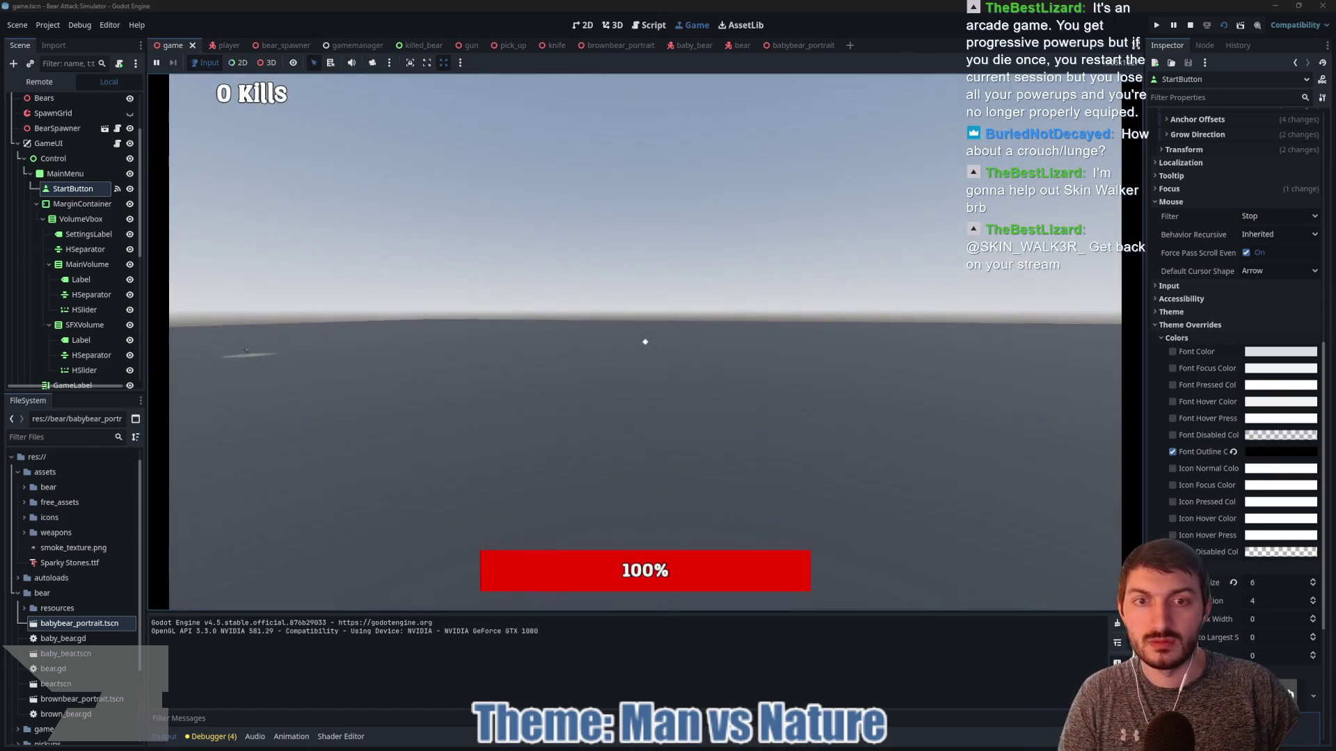
pyautogui.press('e')
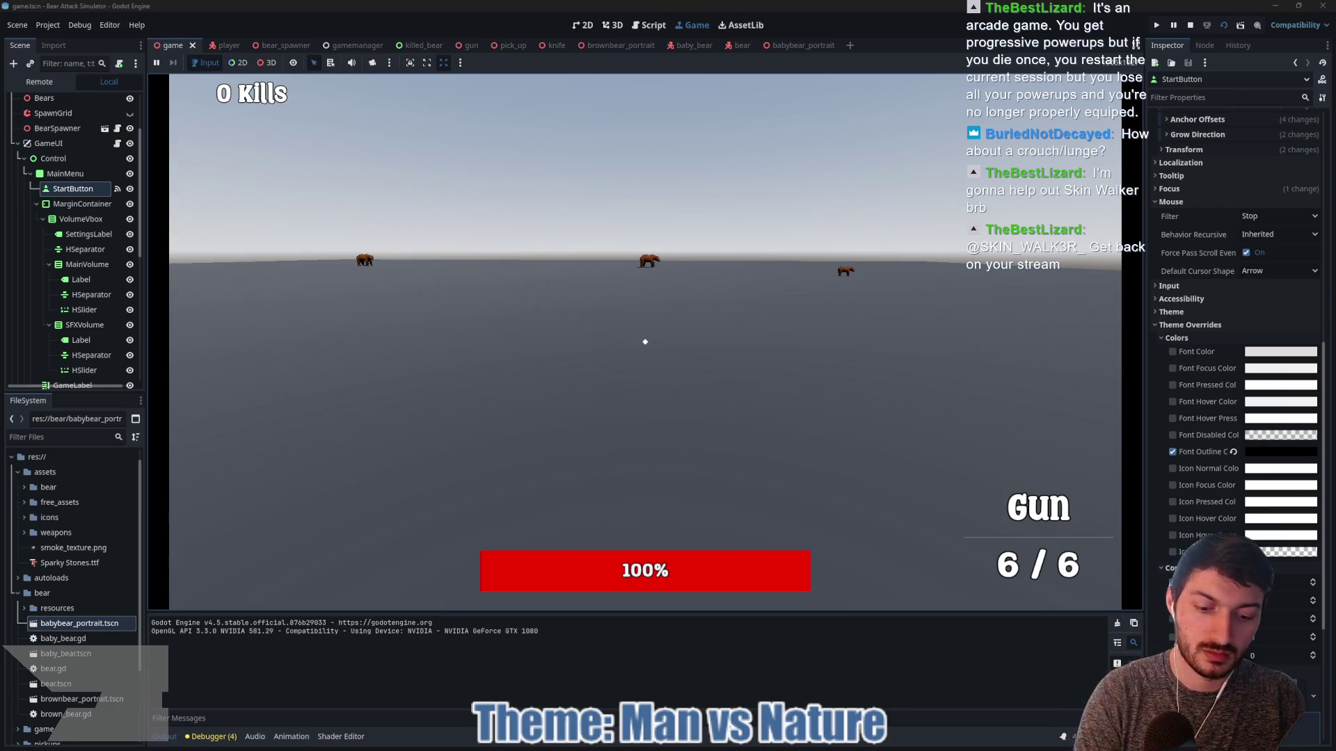
pyautogui.press('F8')
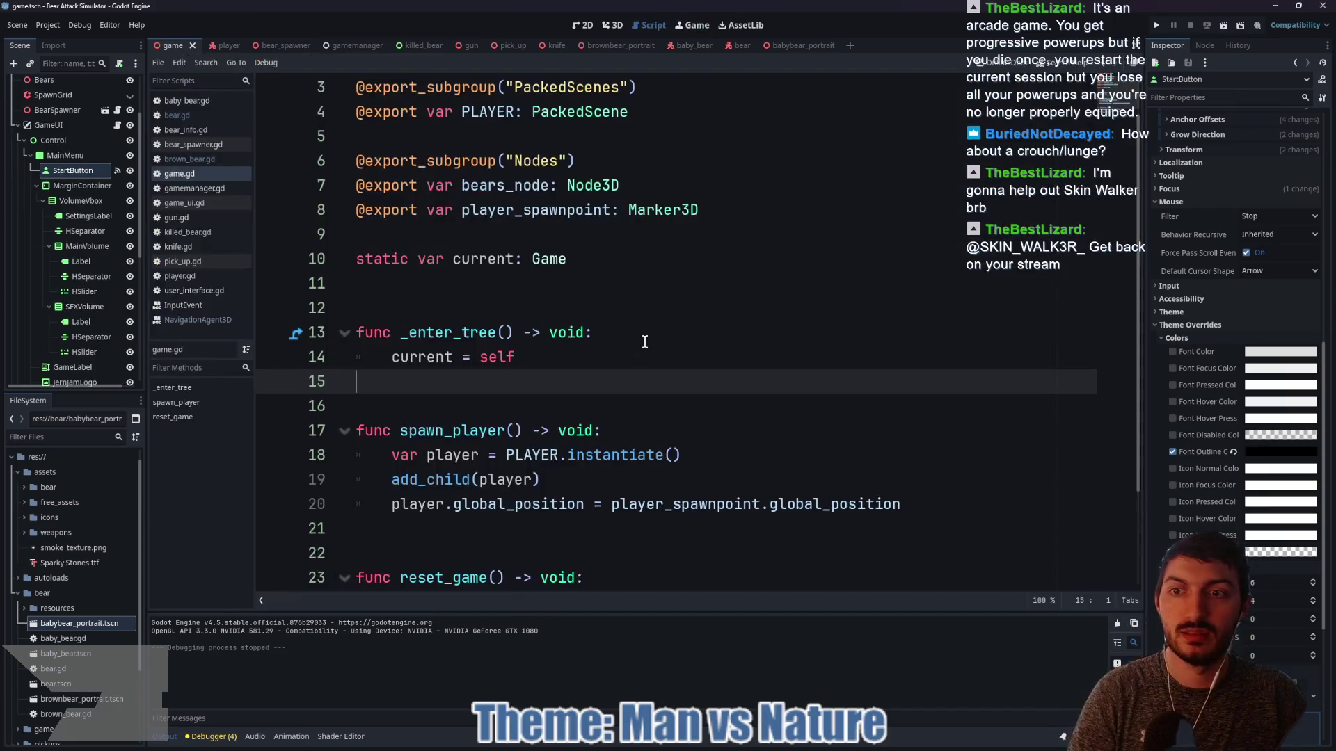
pyautogui.click(739, 47)
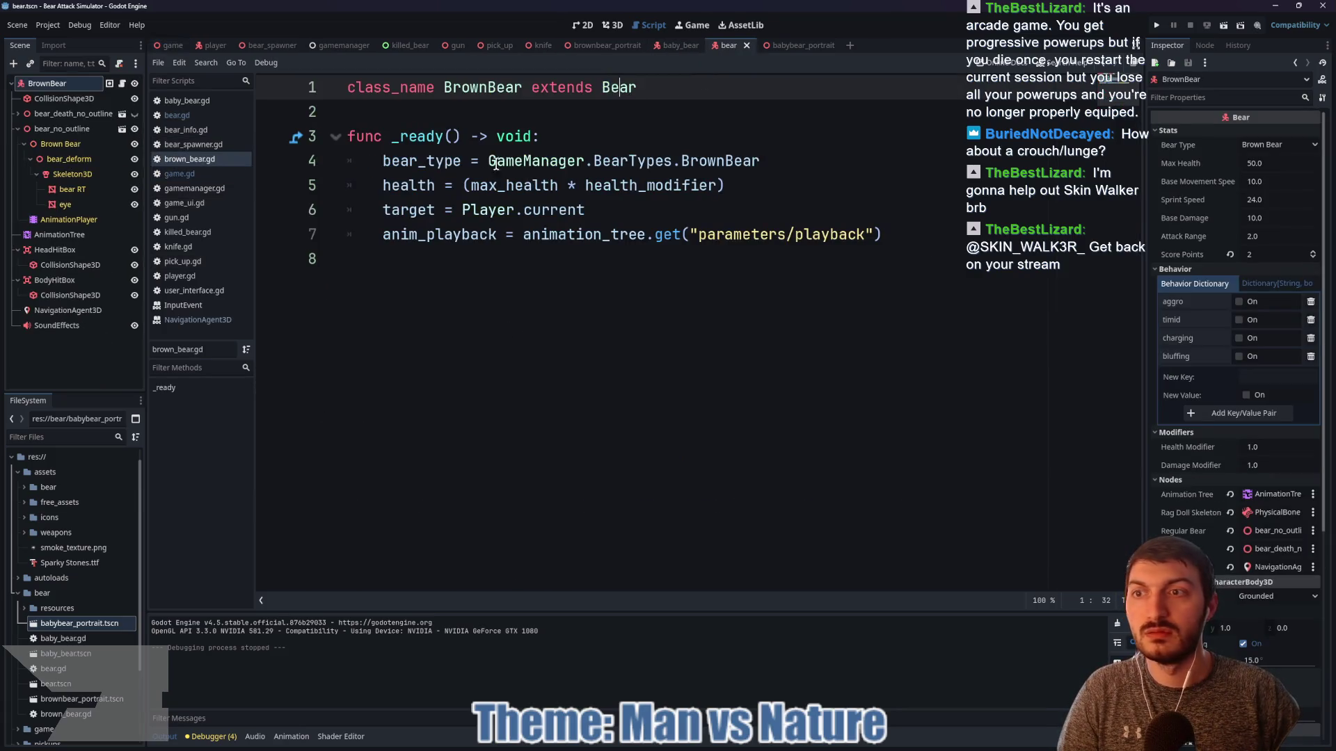
# Enable aggro in the BrownBear node's Behavior Dictionary and return to the main game scene
pyautogui.click(54, 84)
pyautogui.click(1240, 302)
pyautogui.click(811, 304)
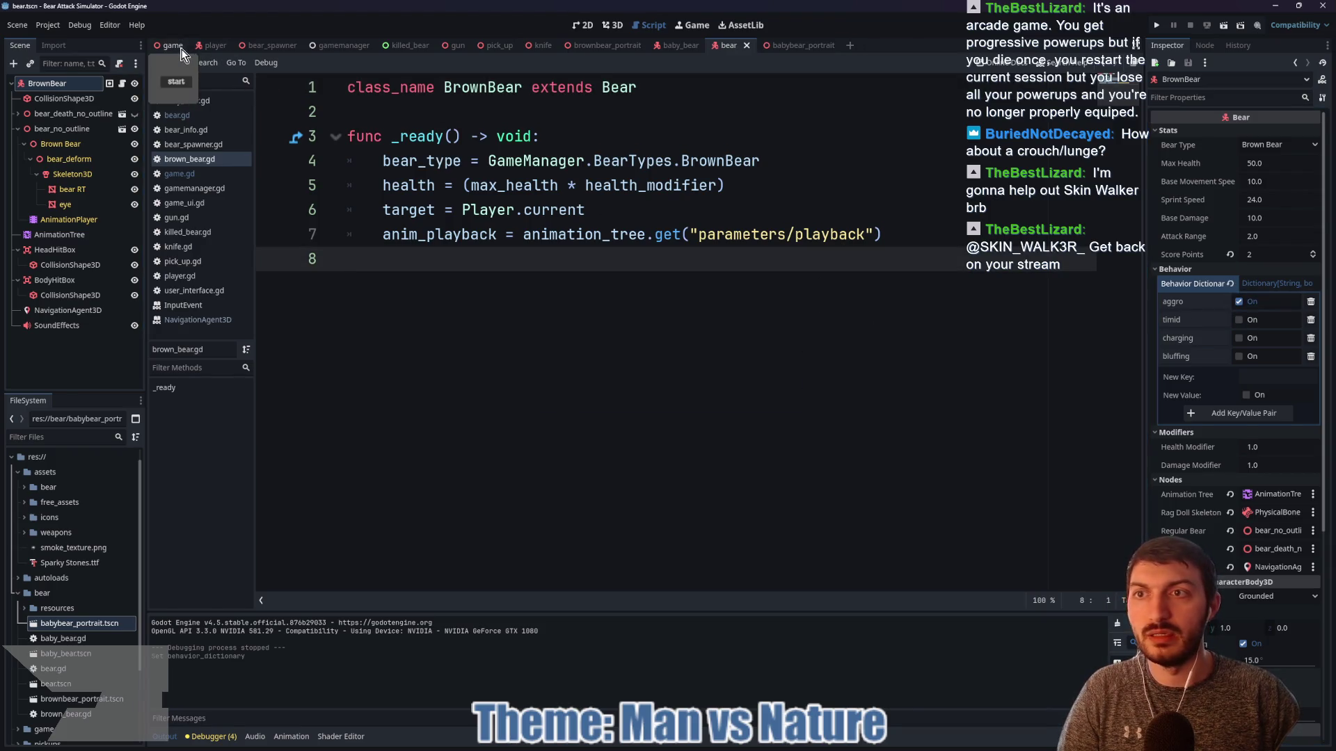
pyautogui.click(180, 50)
# Play a new game, pick up the gun, shoot the charging brown bear twice, then stop
pyautogui.press('F5')
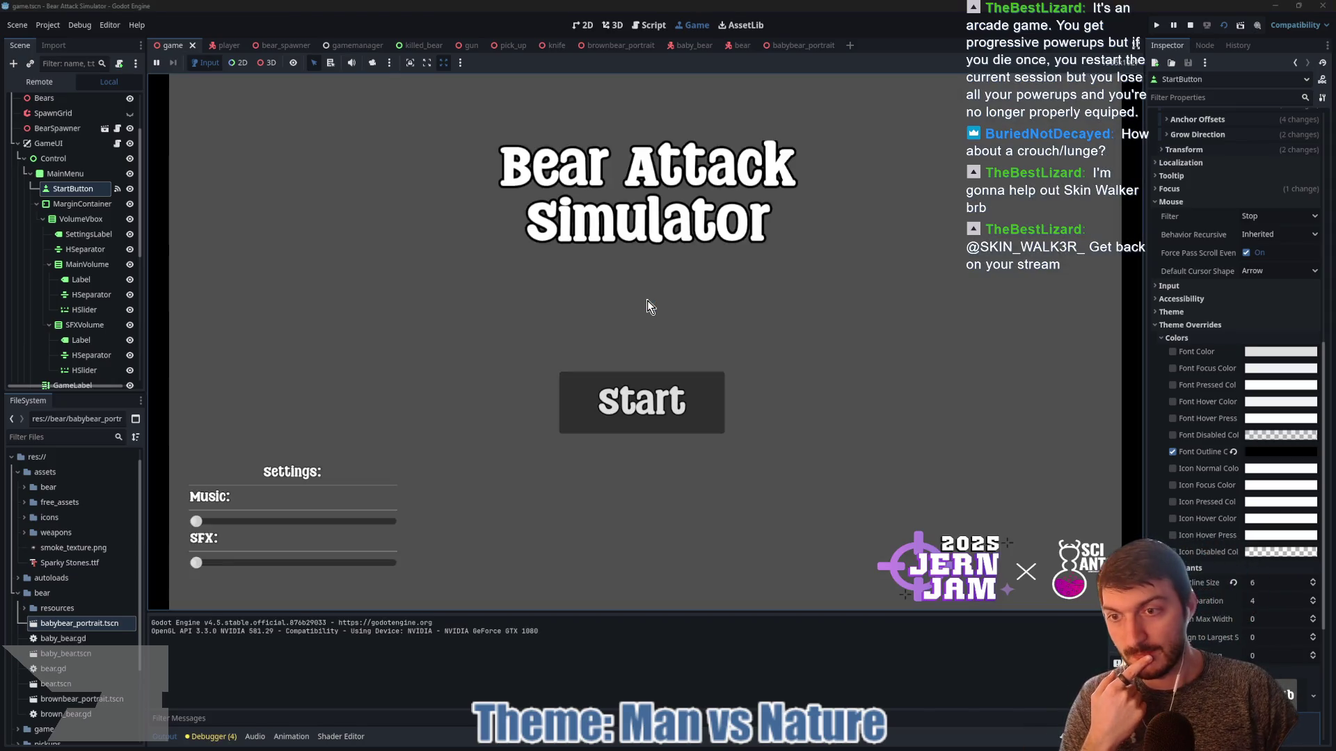
pyautogui.click(641, 402)
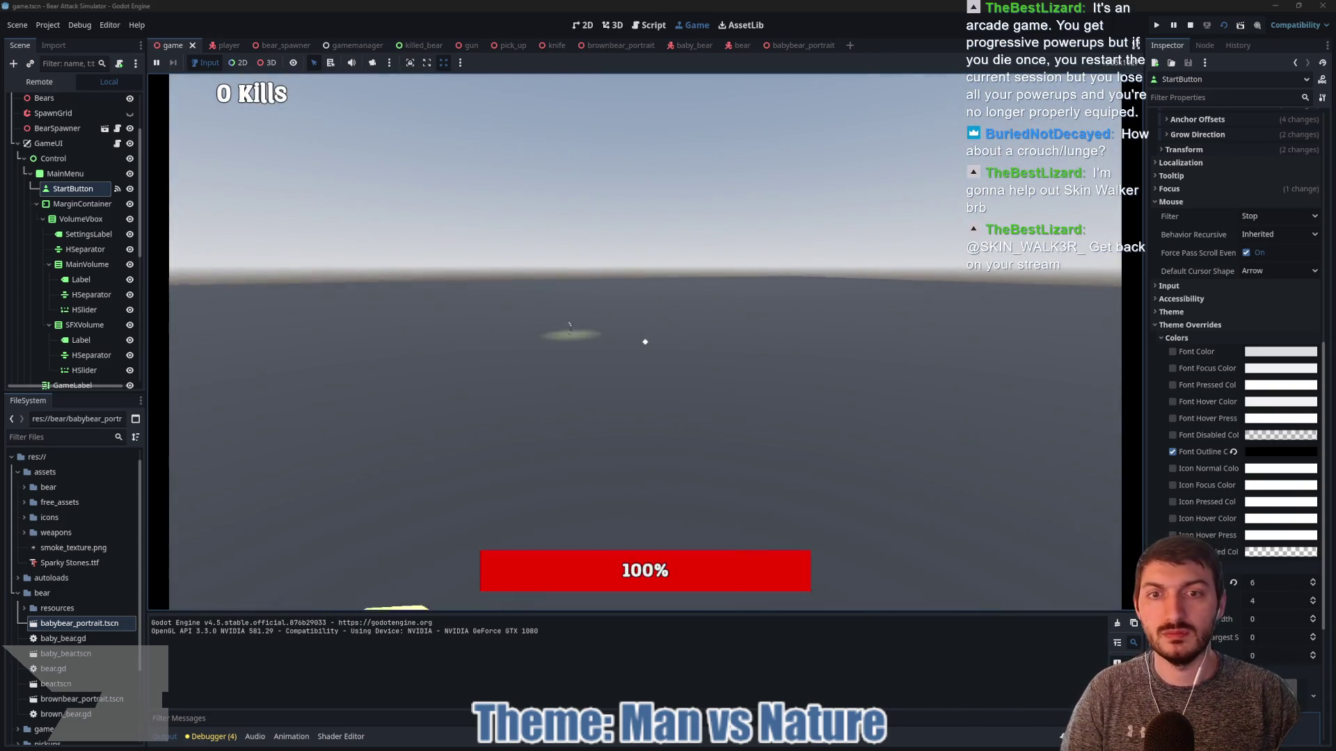
pyautogui.press('e')
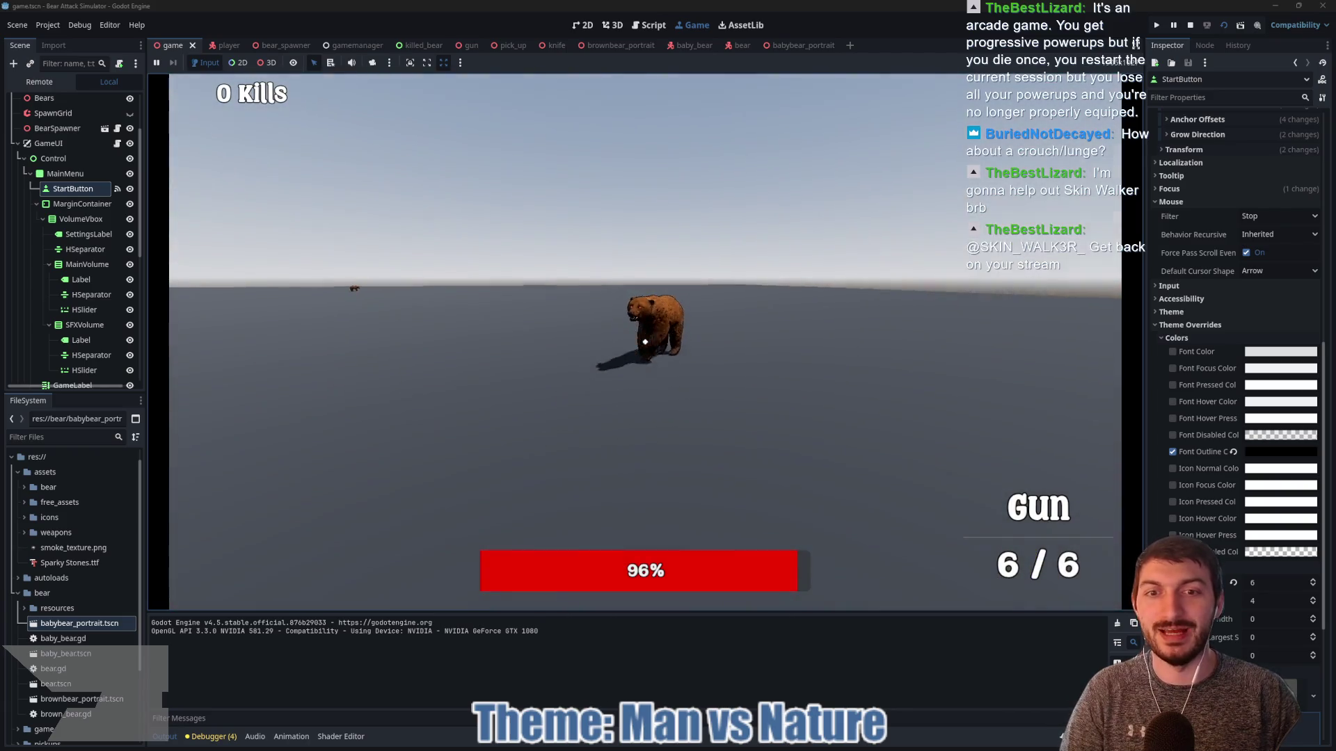
pyautogui.click(645, 341)
pyautogui.click(645, 341)
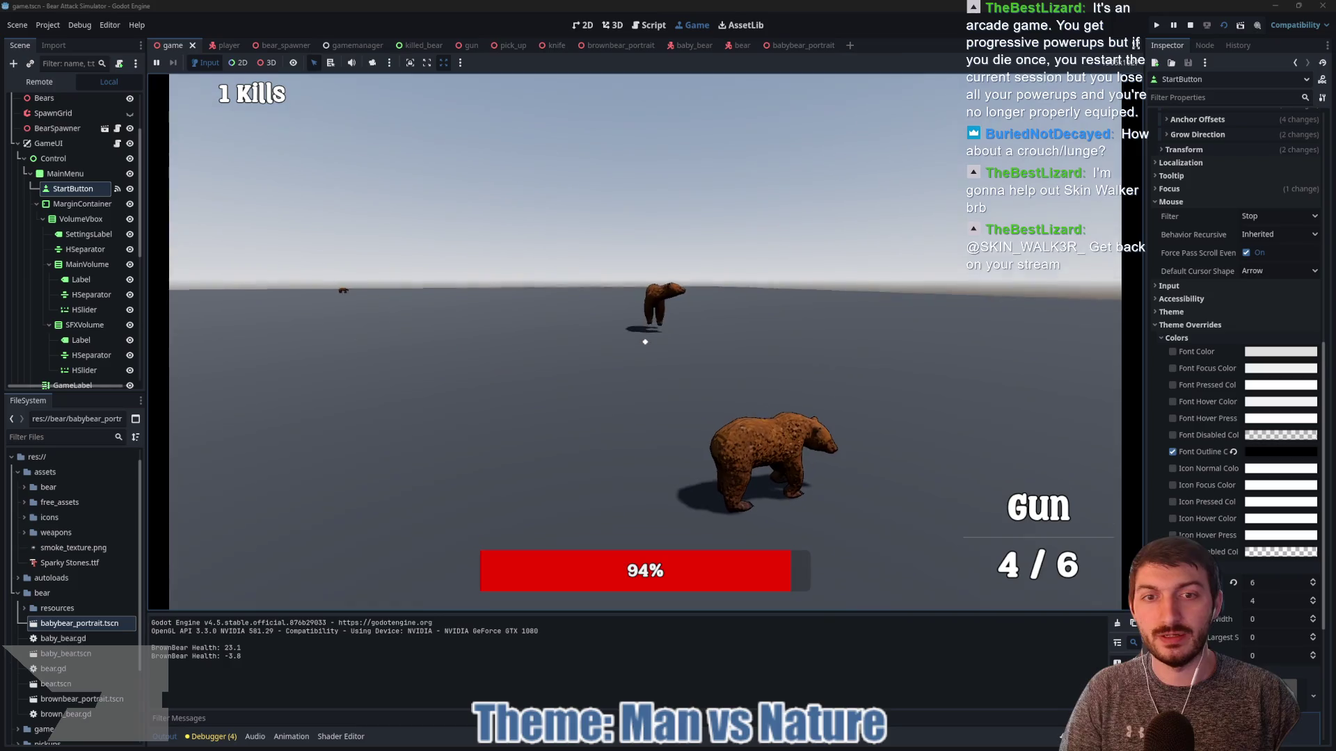
pyautogui.press('F8')
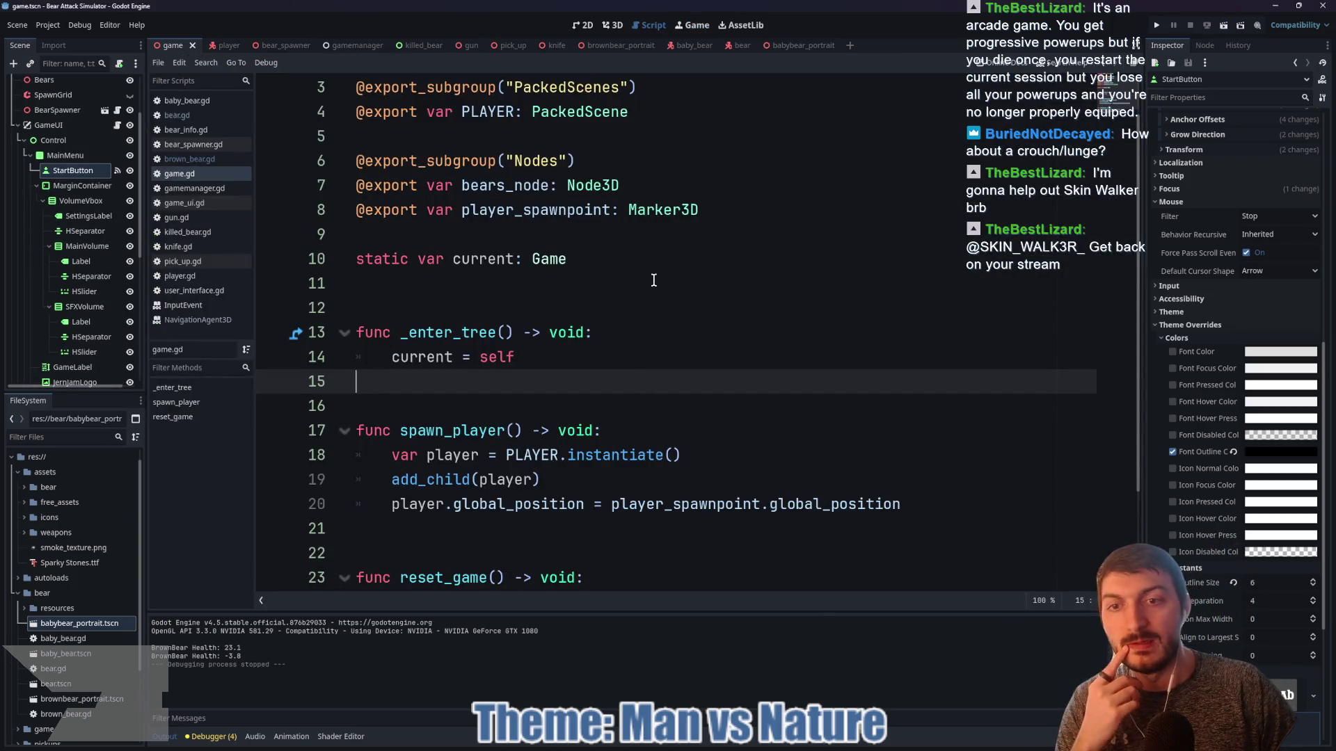
pyautogui.scroll(-2, 658, 284)
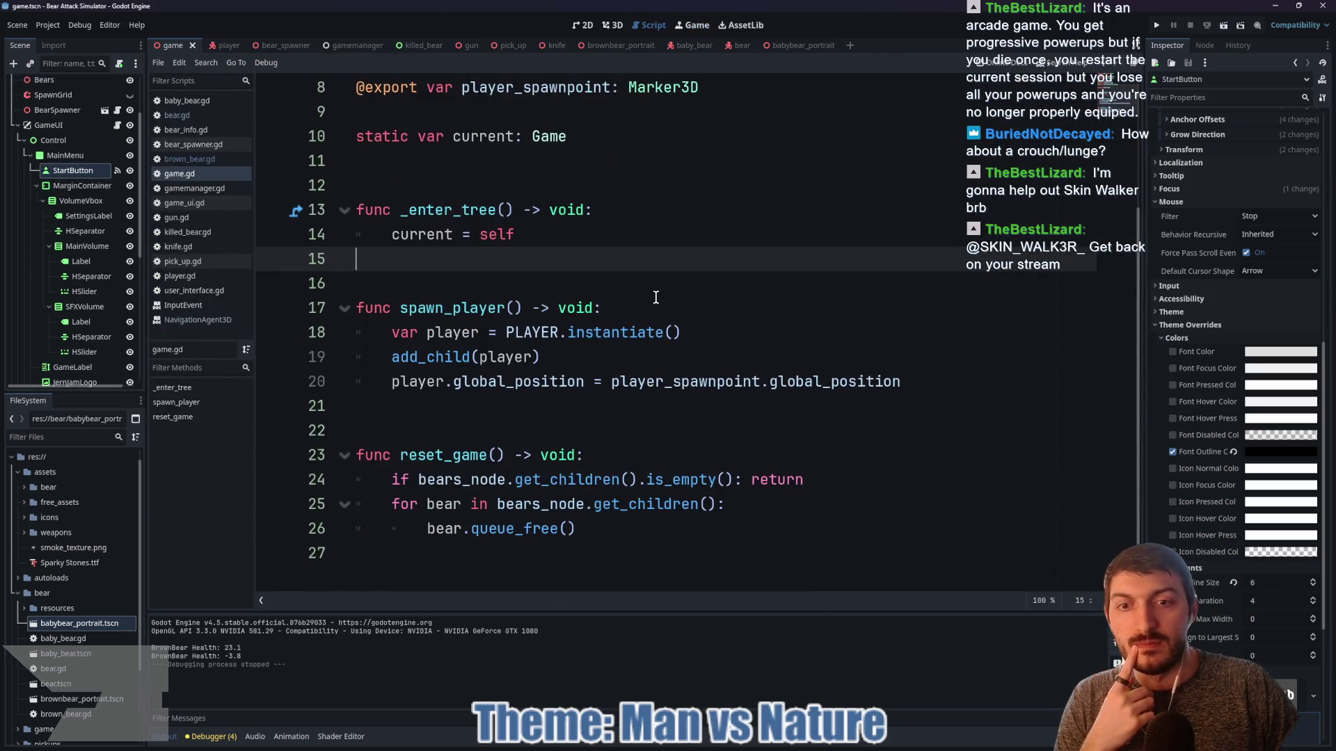
# Open the bear scene's base script bear.gd
pyautogui.click(742, 56)
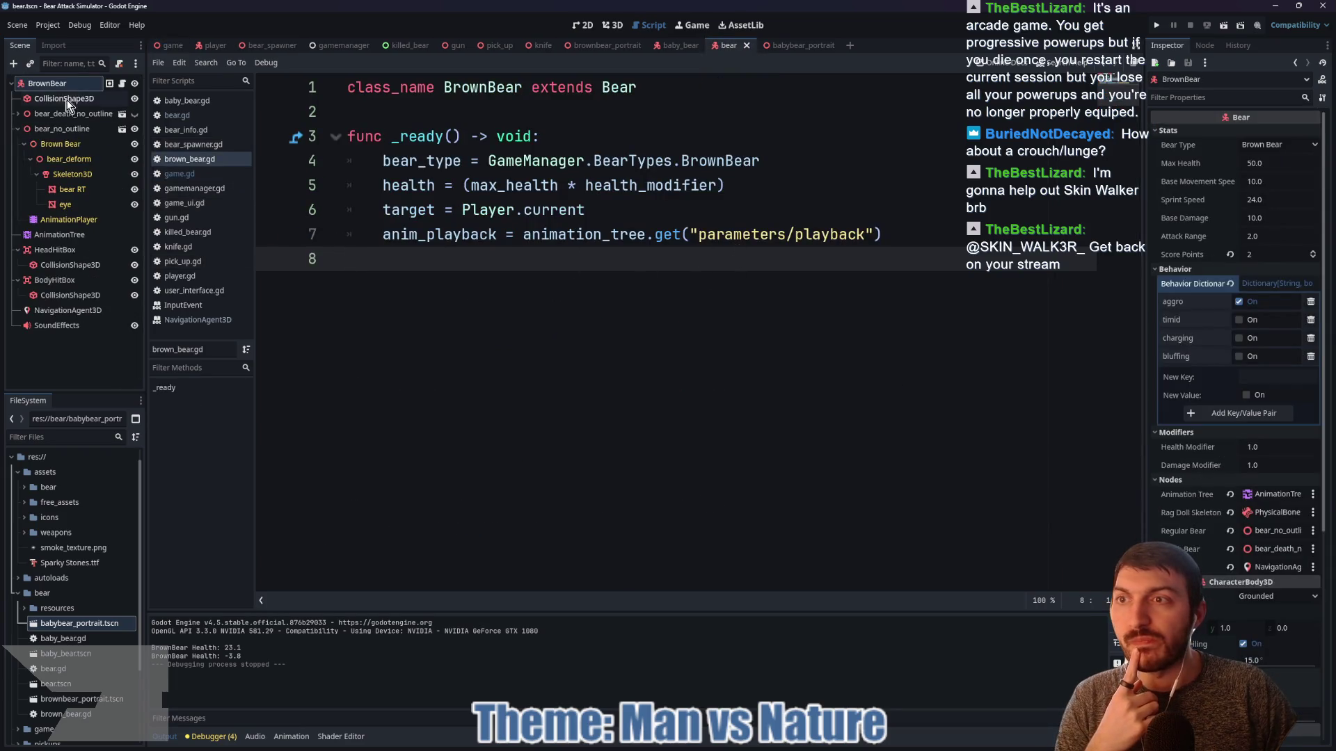
pyautogui.keyDown('ctrl'); pyautogui.click(615, 89); pyautogui.keyUp('ctrl')
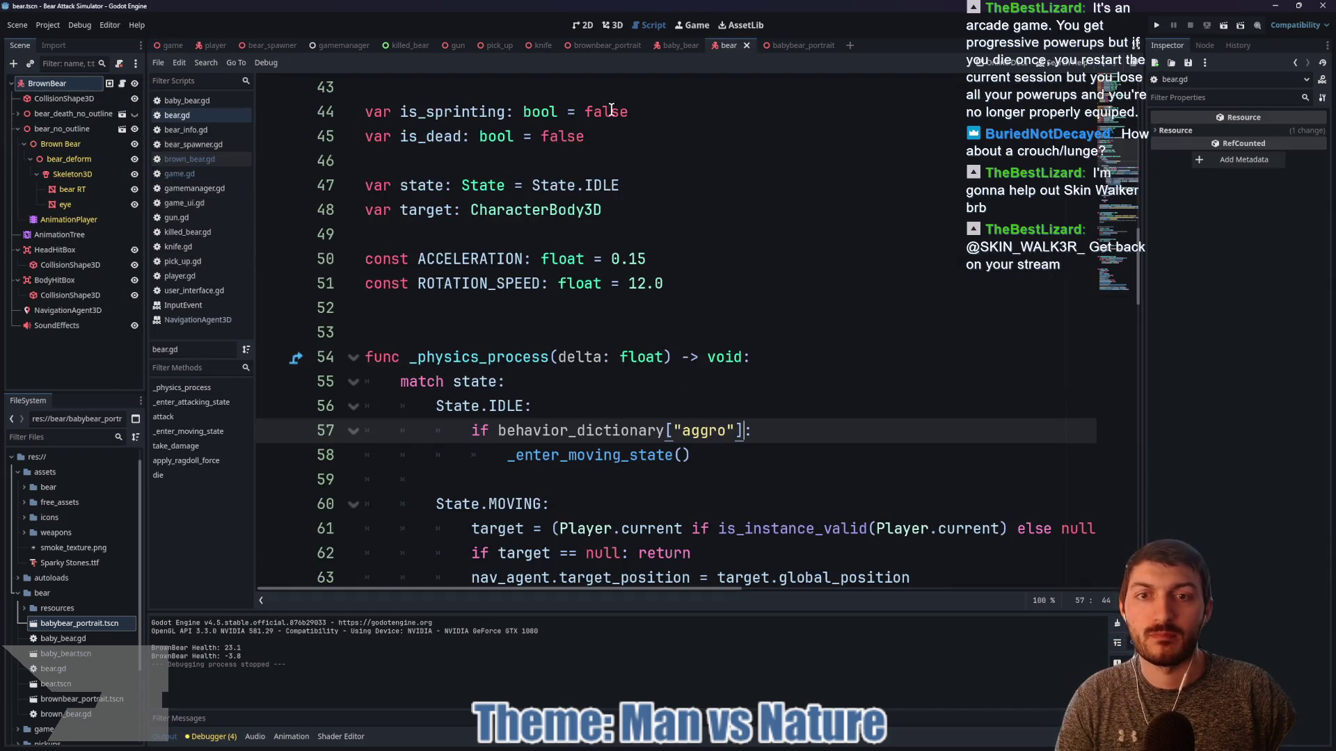
pyautogui.scroll(-3, 704, 230)
pyautogui.scroll(1, 709, 257)
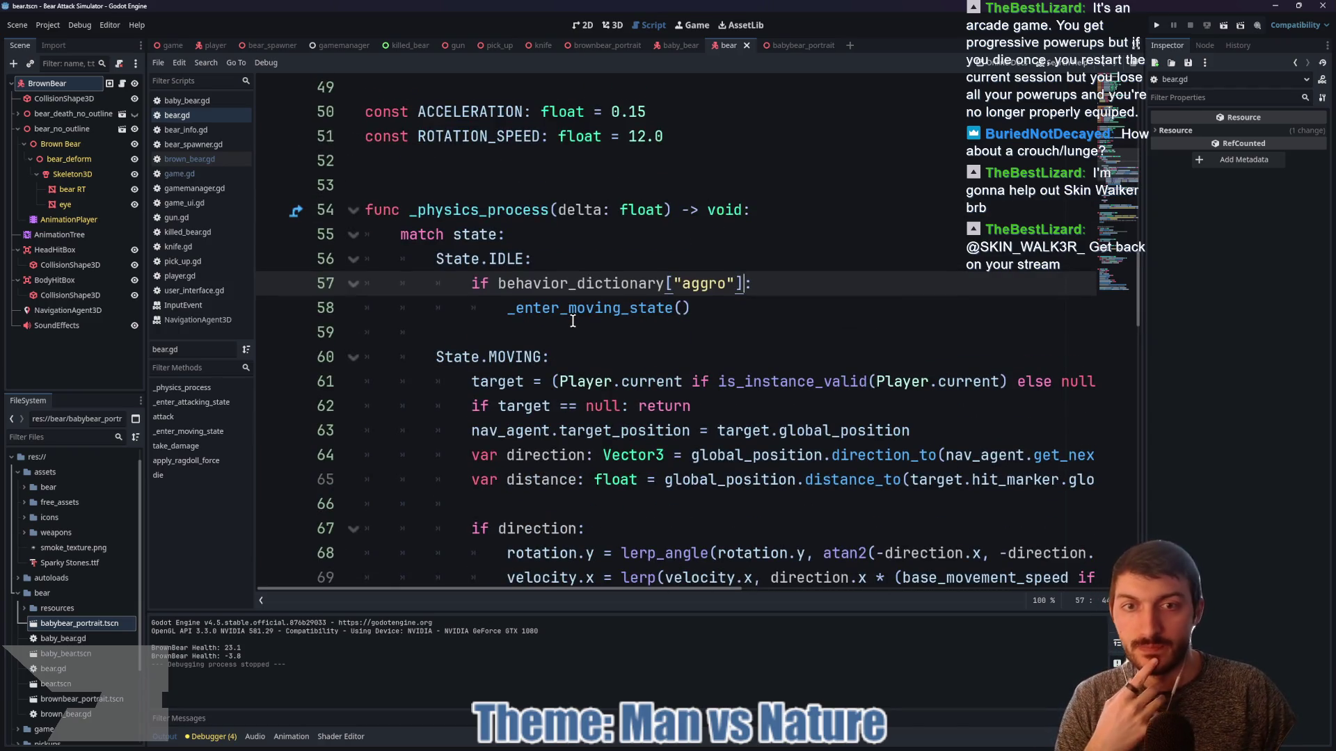
# Add an elif behavior_dictionary["timid"]: branch with an empty indented body below the aggro check
pyautogui.click(573, 327)
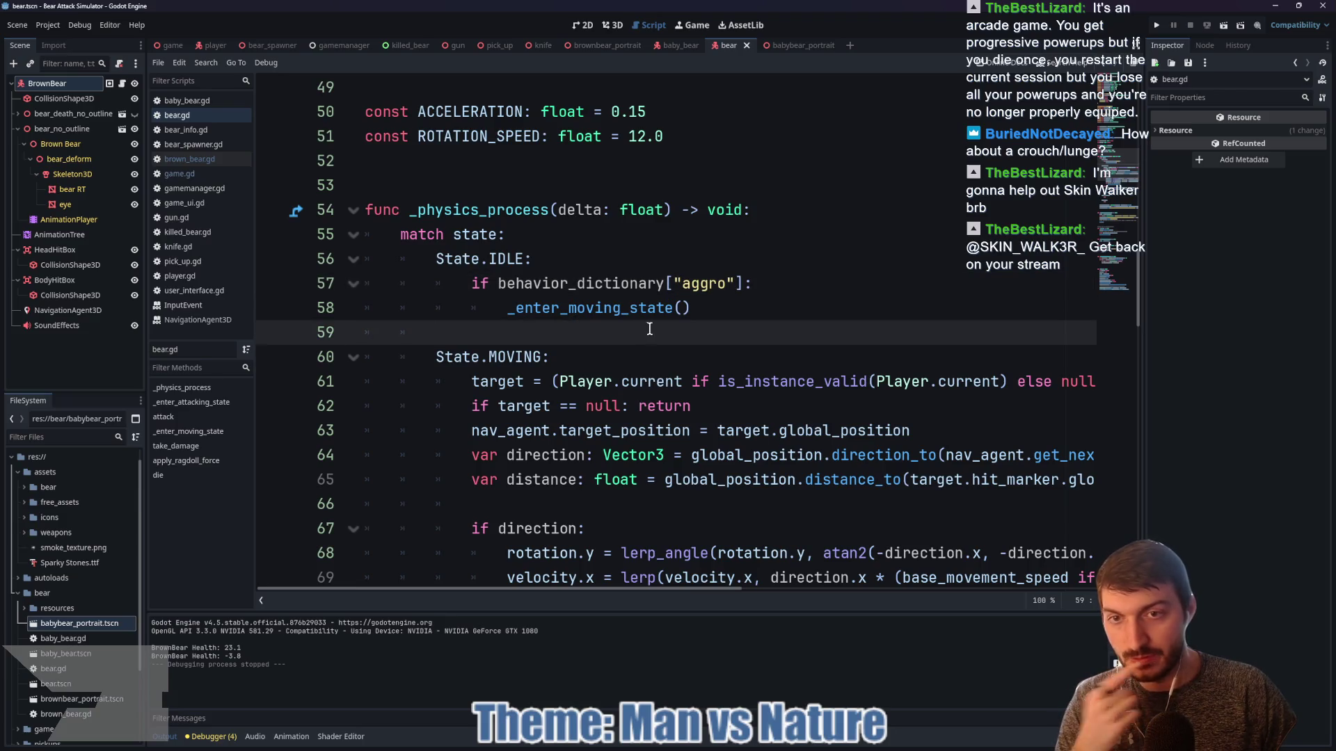
pyautogui.press('Return')
pyautogui.press('Up')
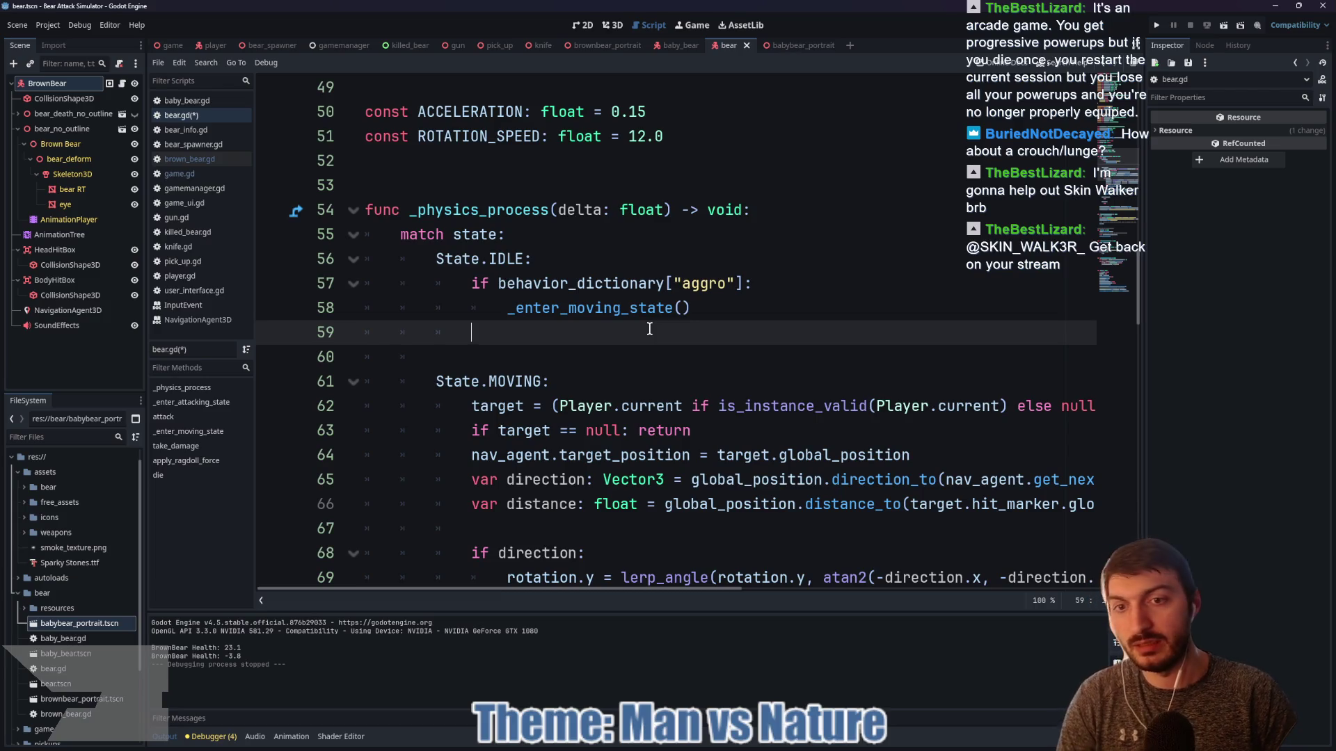
pyautogui.write('elif ')
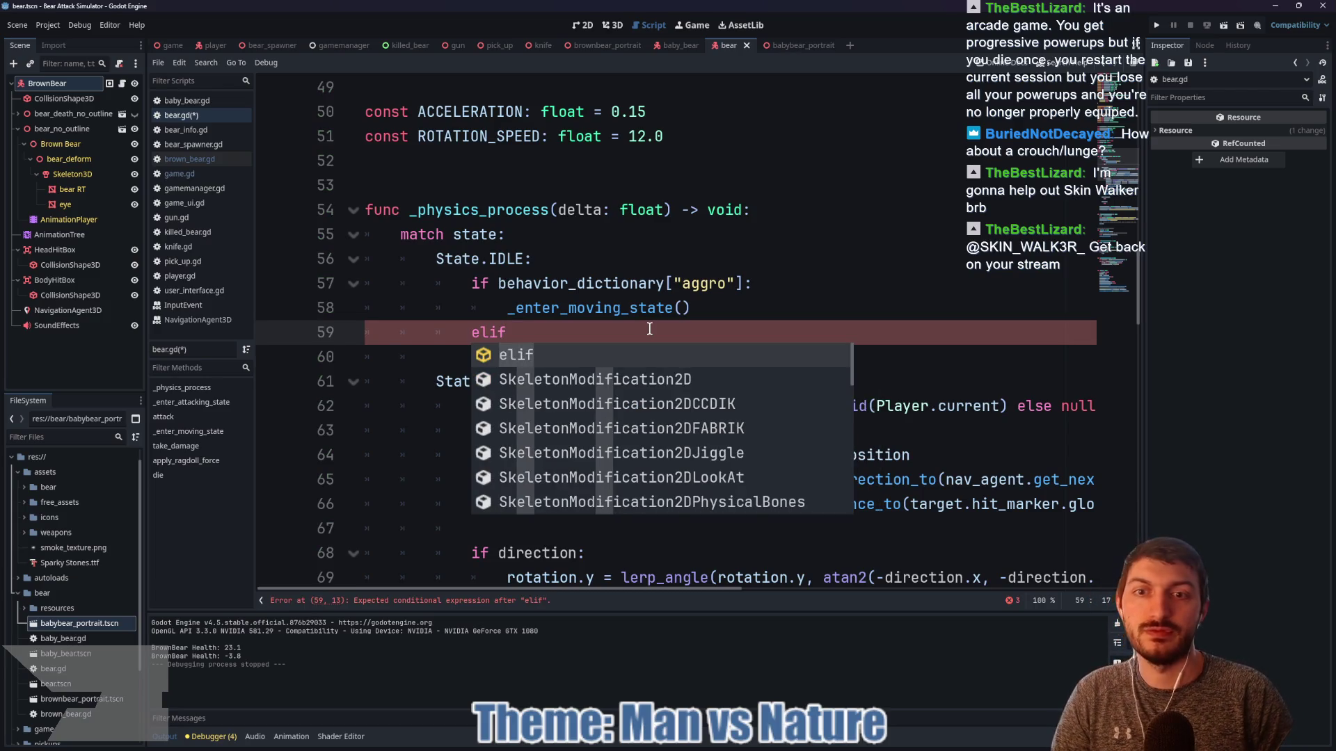
pyautogui.write('behavior')
pyautogui.press('Return')
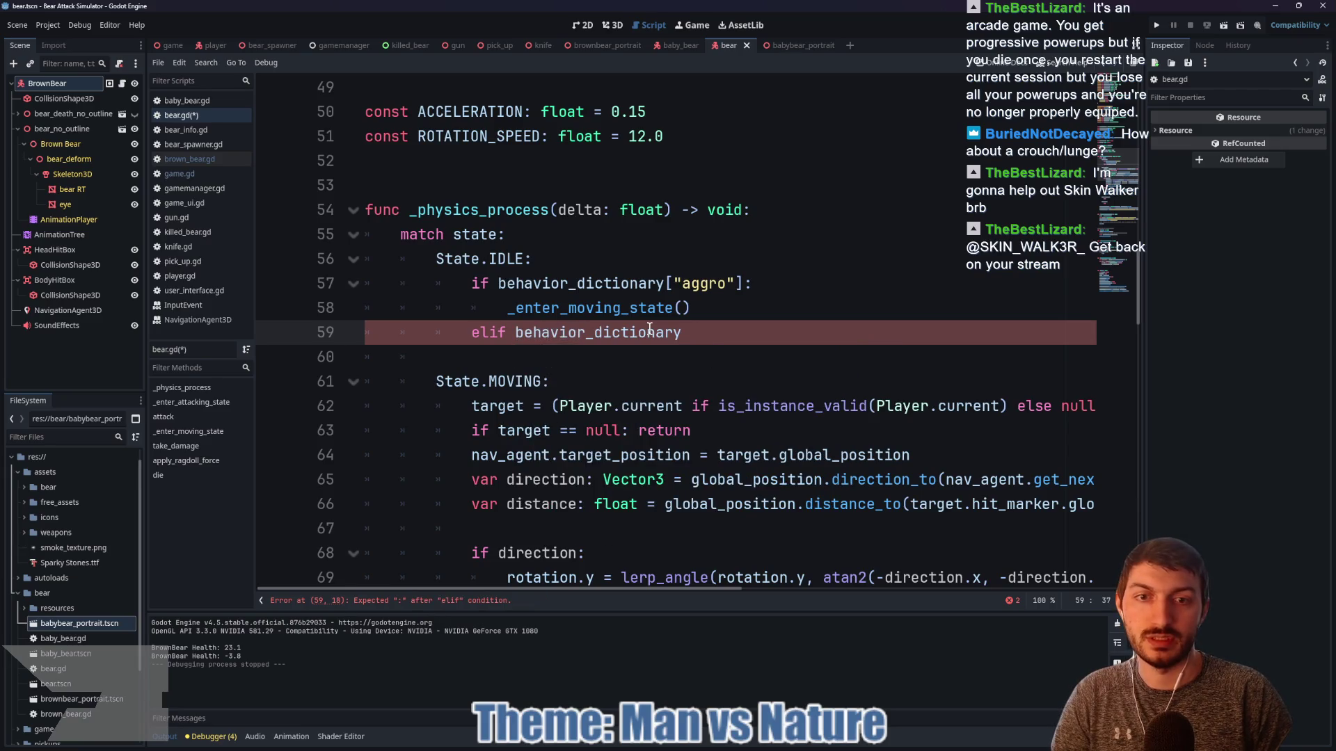
pyautogui.write('["t')
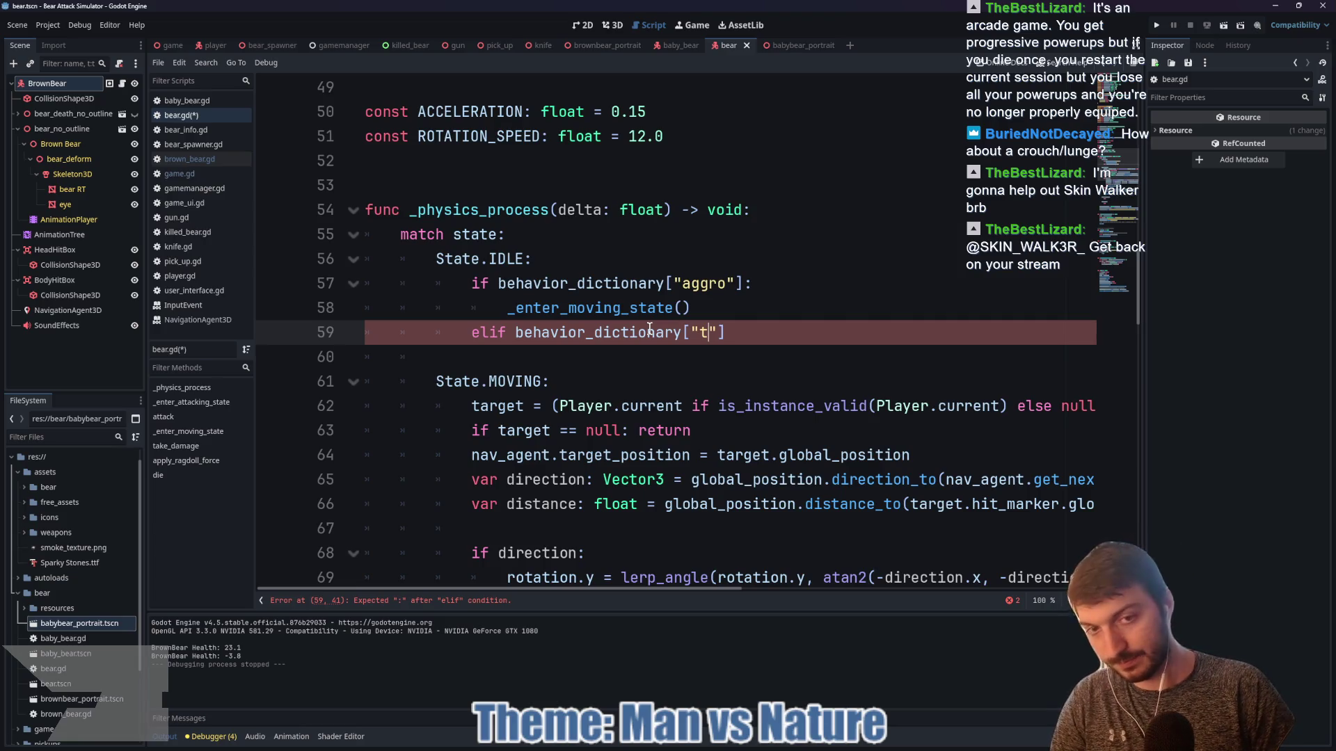
pyautogui.write('imid')
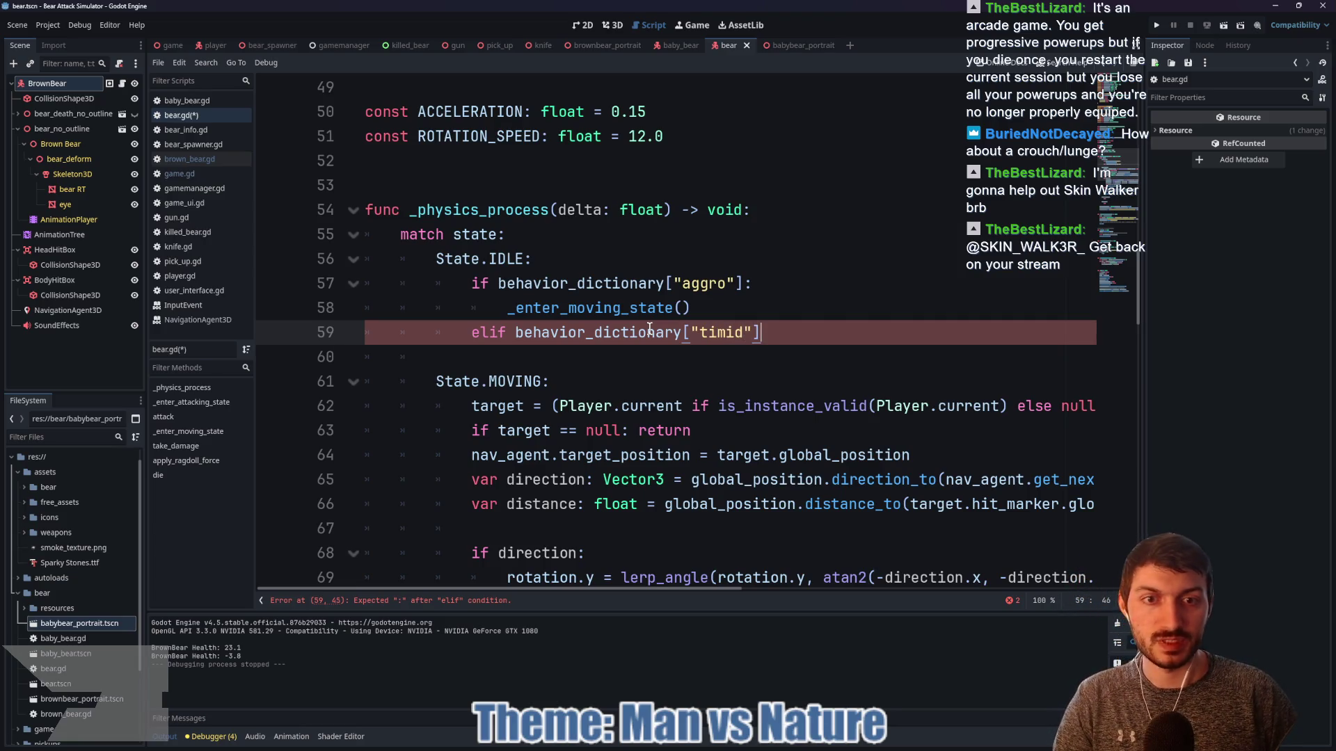
pyautogui.press('Return')
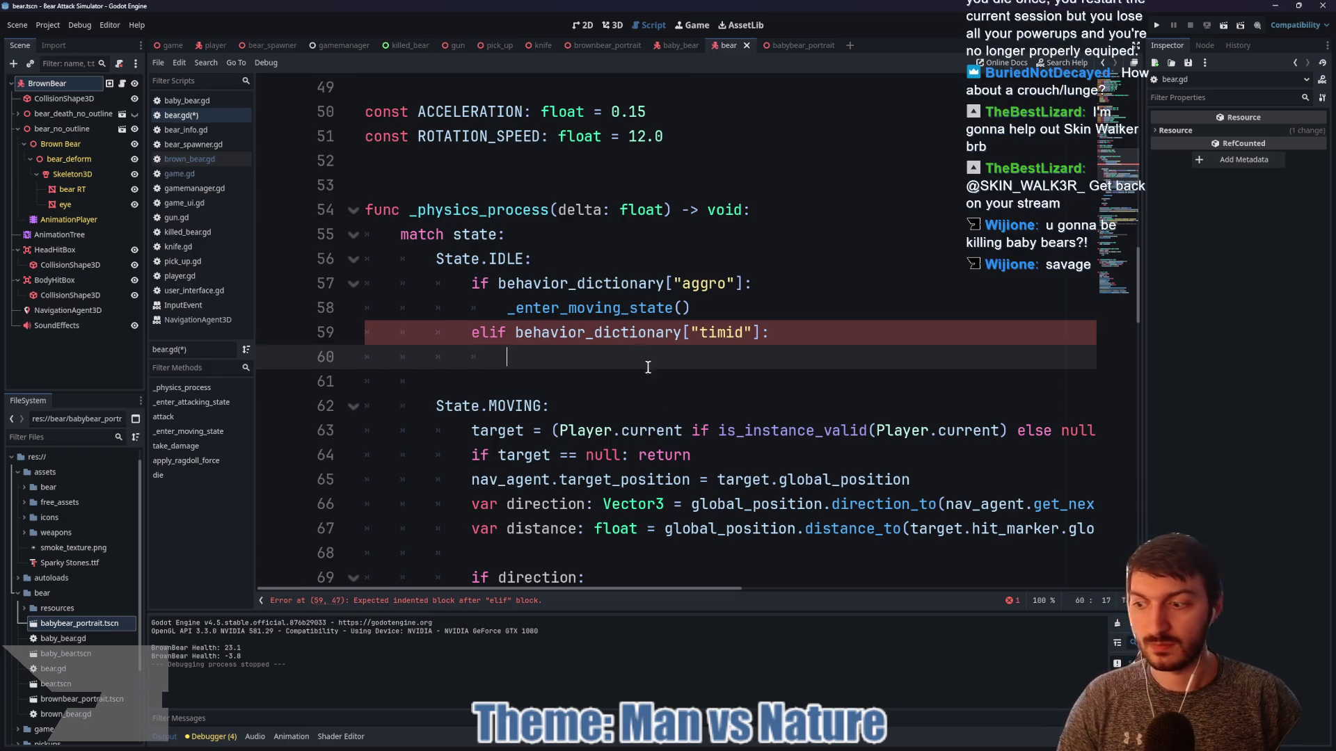
pyautogui.moveTo(644, 590)
pyautogui.mouseDown()
pyautogui.moveTo(740, 598)
pyautogui.moveTo(632, 599)
pyautogui.mouseUp()
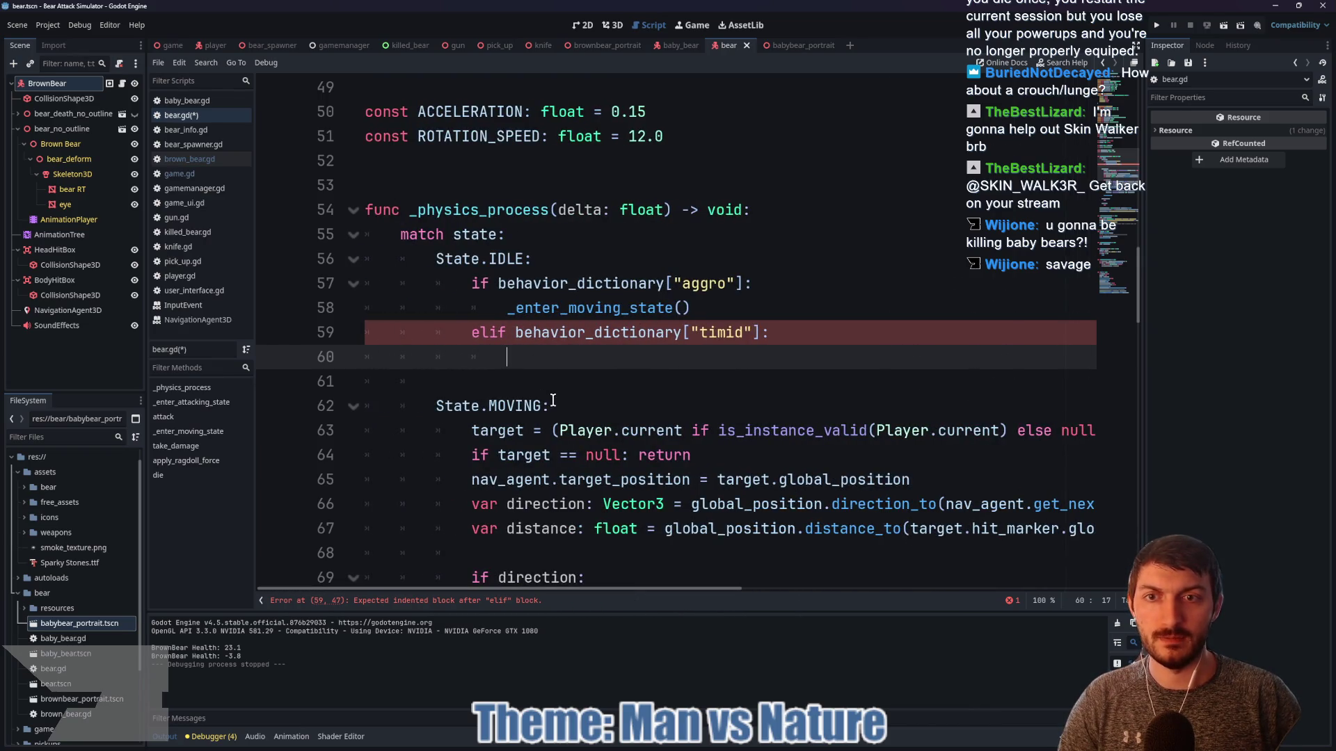
pyautogui.scroll(-6, 552, 390)
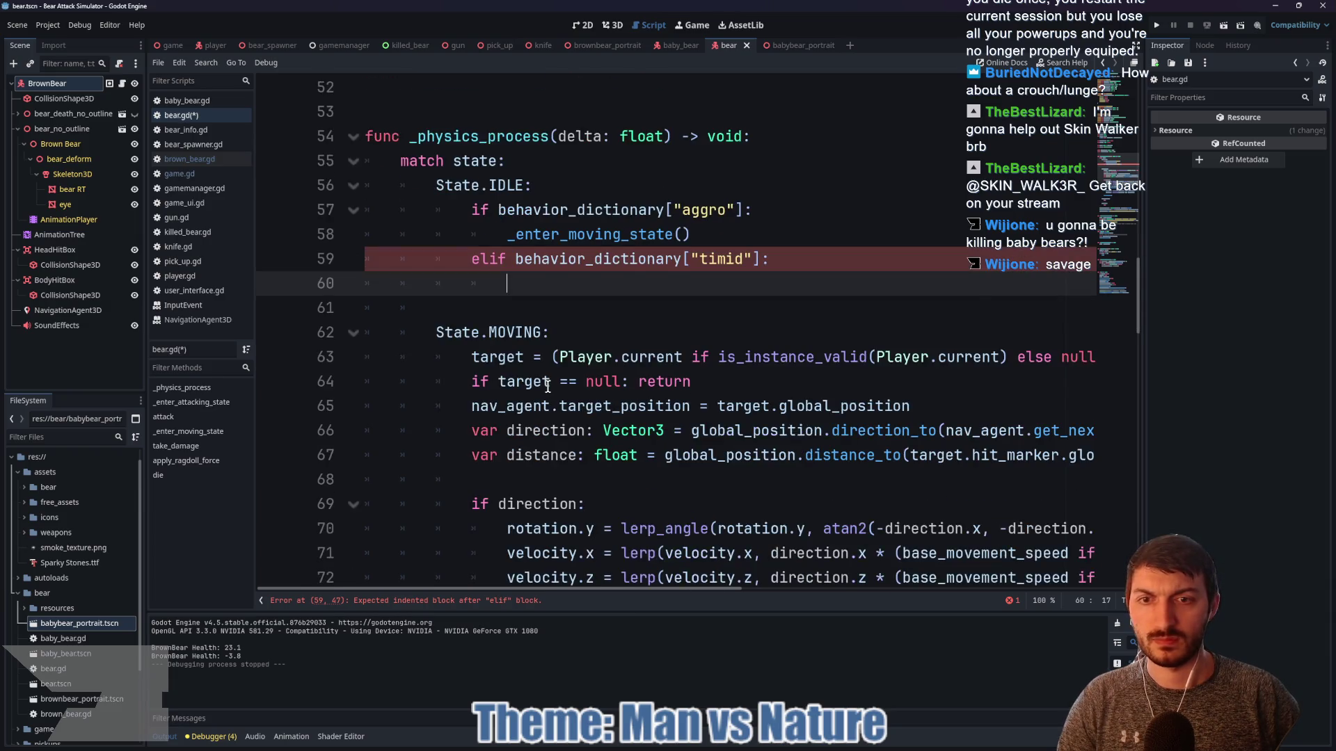
pyautogui.scroll(6, 548, 387)
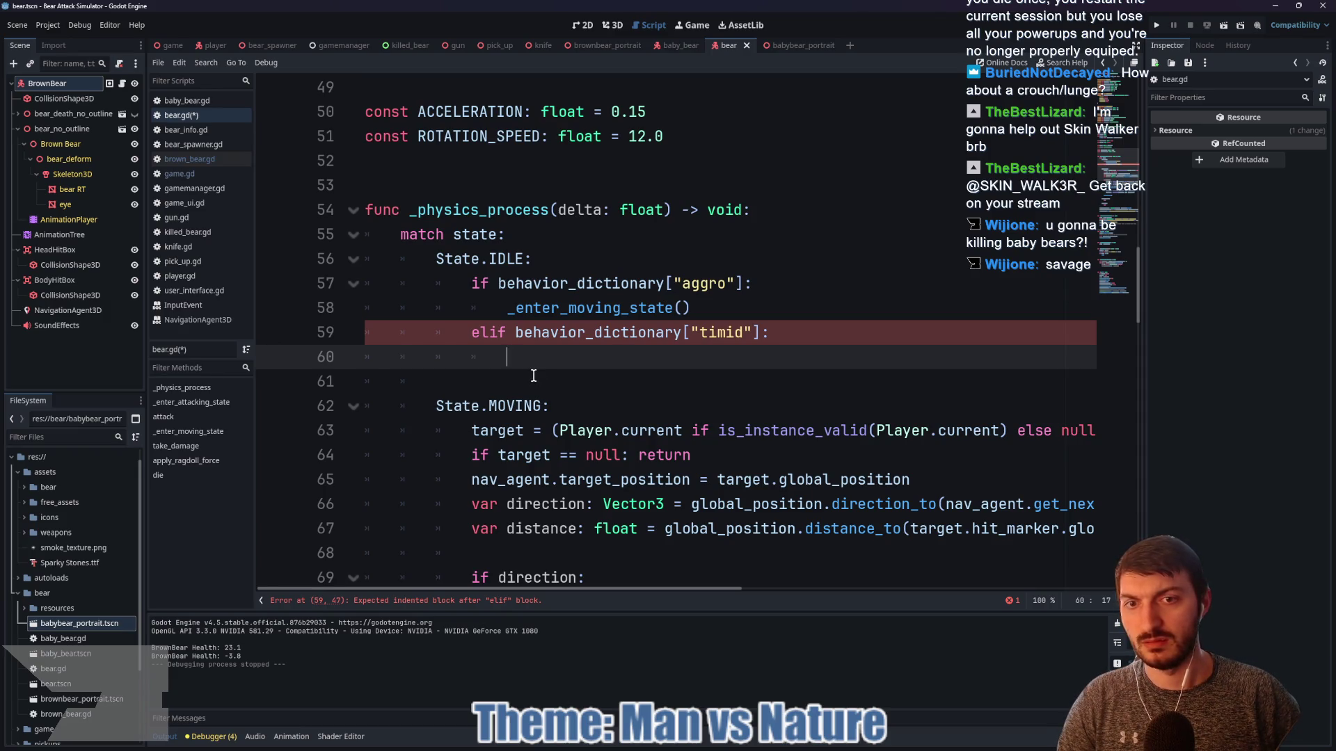
pyautogui.scroll(16, 534, 376)
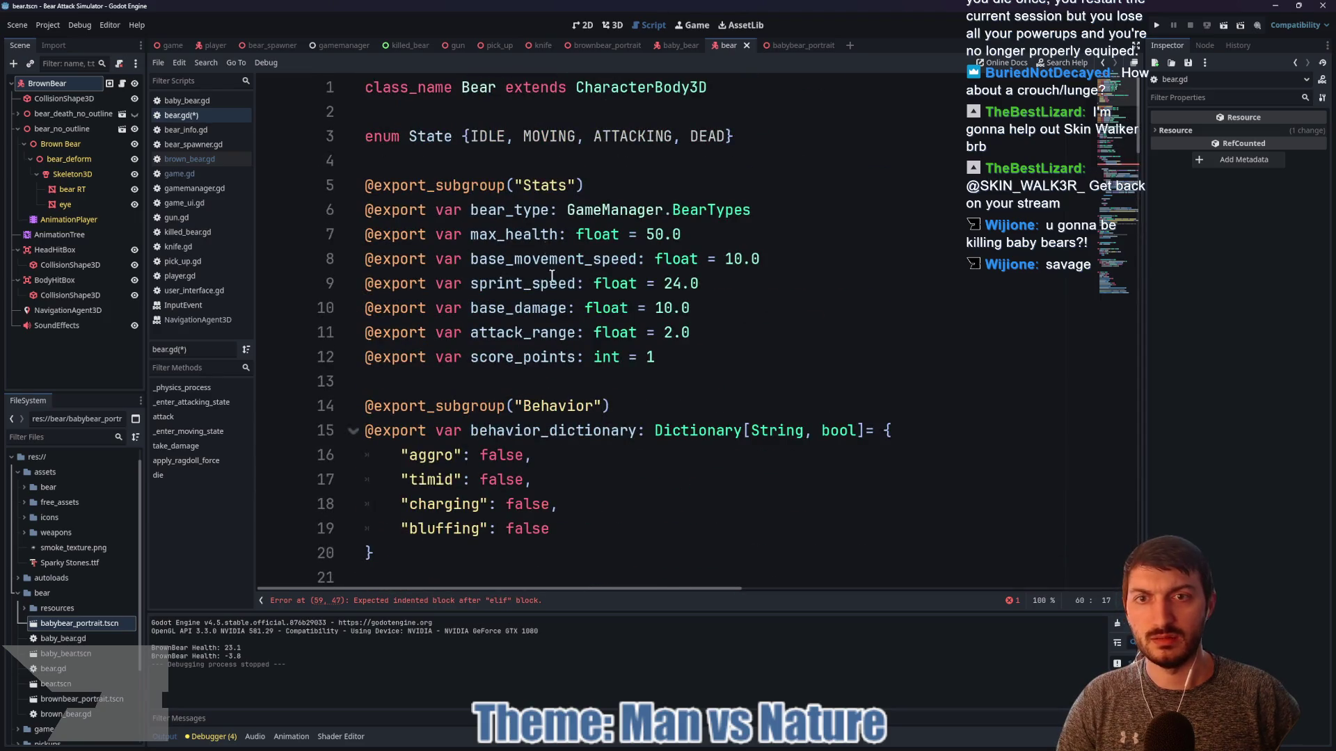
pyautogui.click(522, 136)
# Add WANDERING to the State enum and a State.WANDERING match case containing pass
pyautogui.write('WANDERING,')
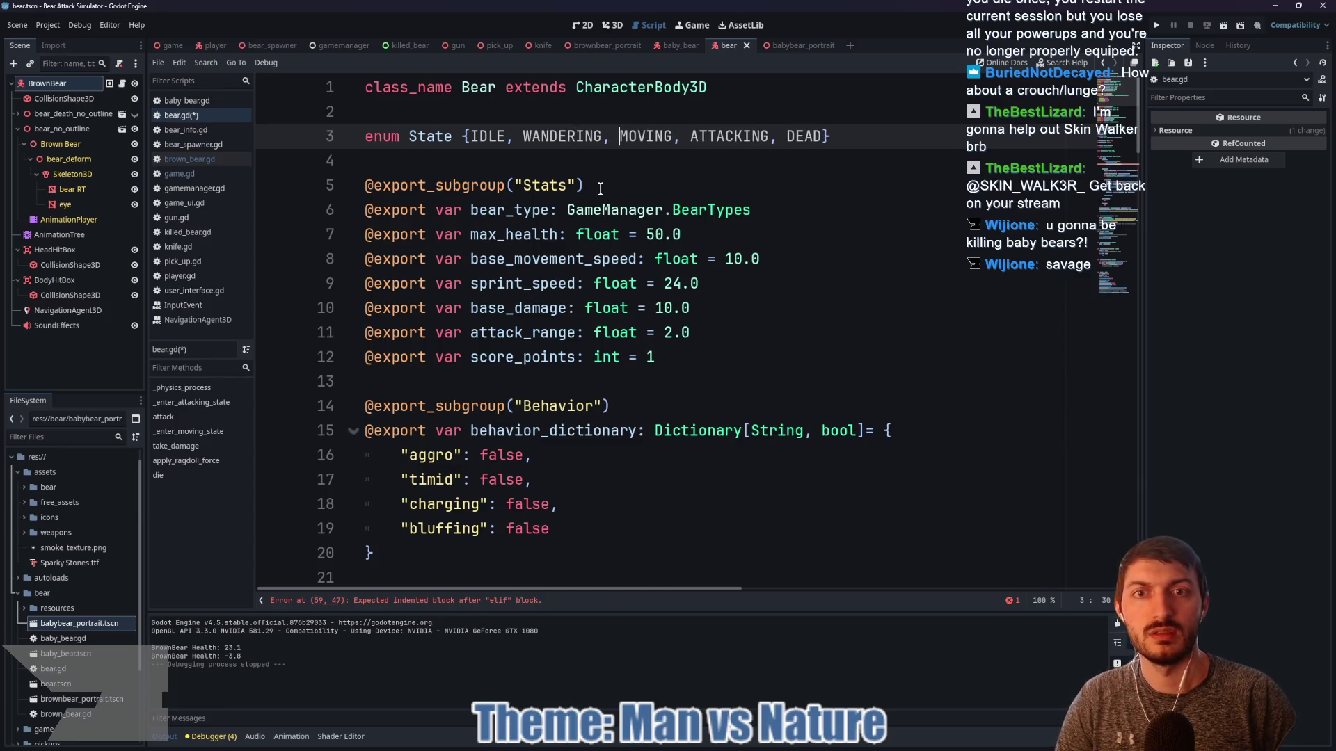
pyautogui.scroll(-16, 612, 264)
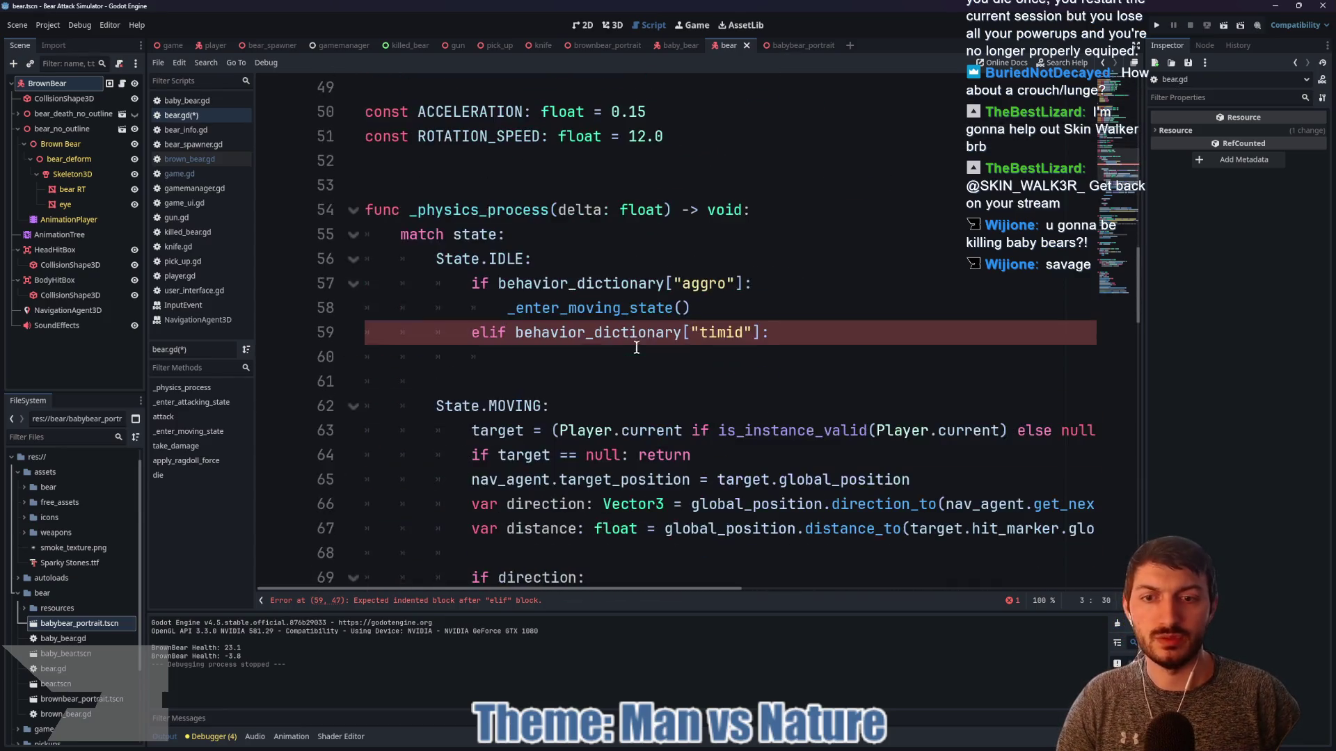
pyautogui.click(517, 378)
pyautogui.write('State.')
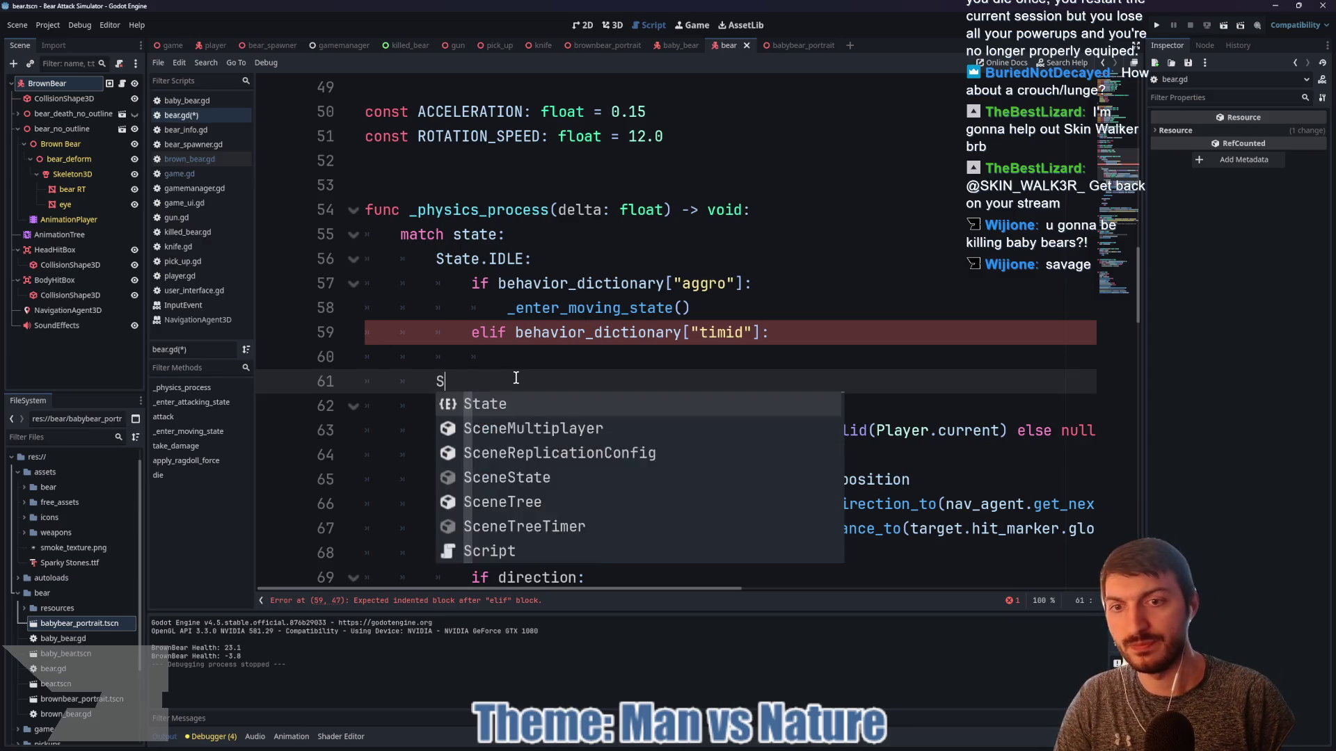
pyautogui.write('WANDERING:')
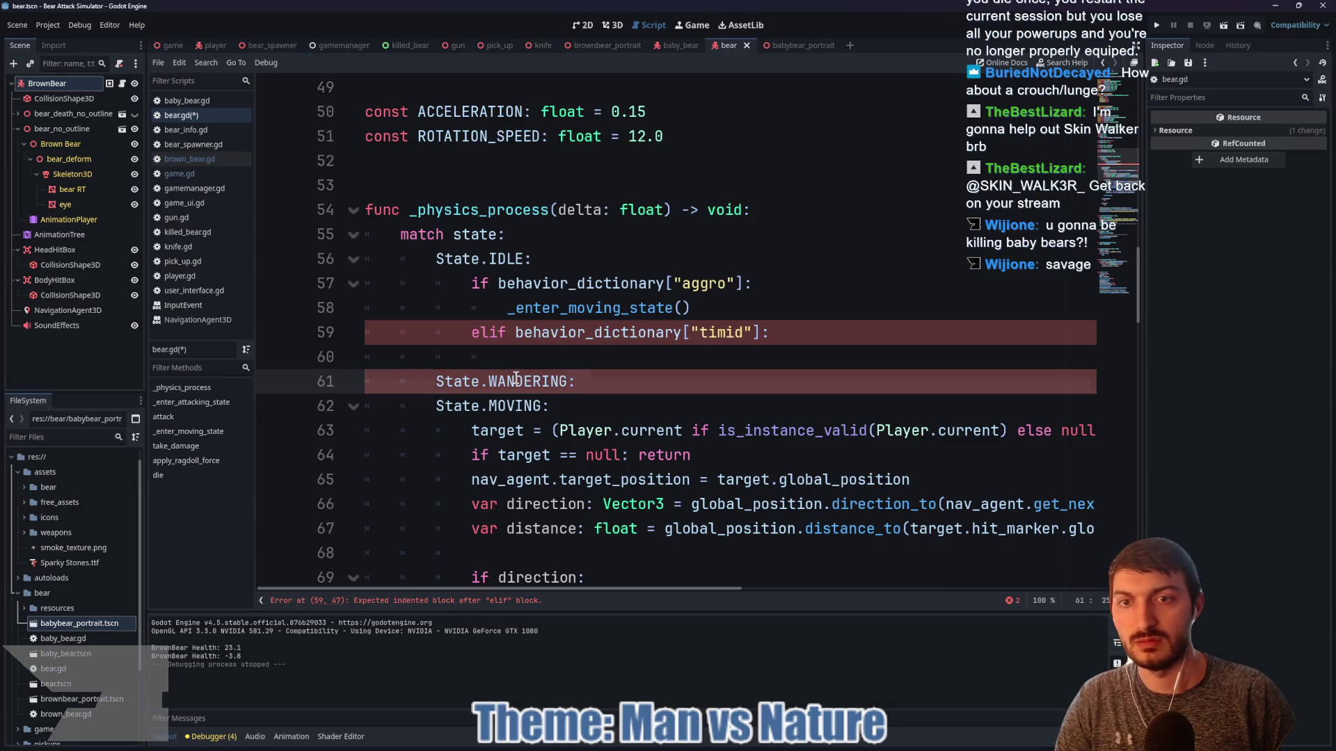
pyautogui.press('Return')
pyautogui.write('pass')
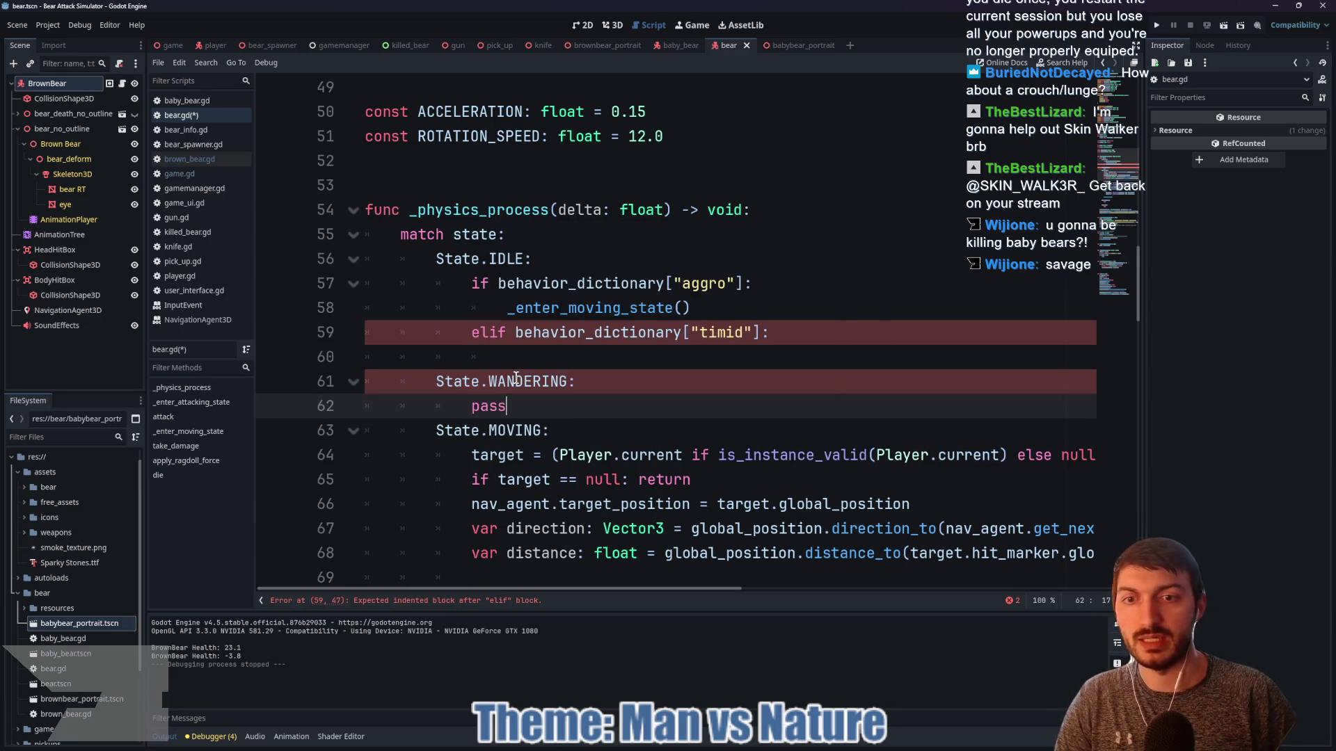
pyautogui.press('Return')
# Call _enter_wandering_state() inside the timid branch
pyautogui.click(580, 355)
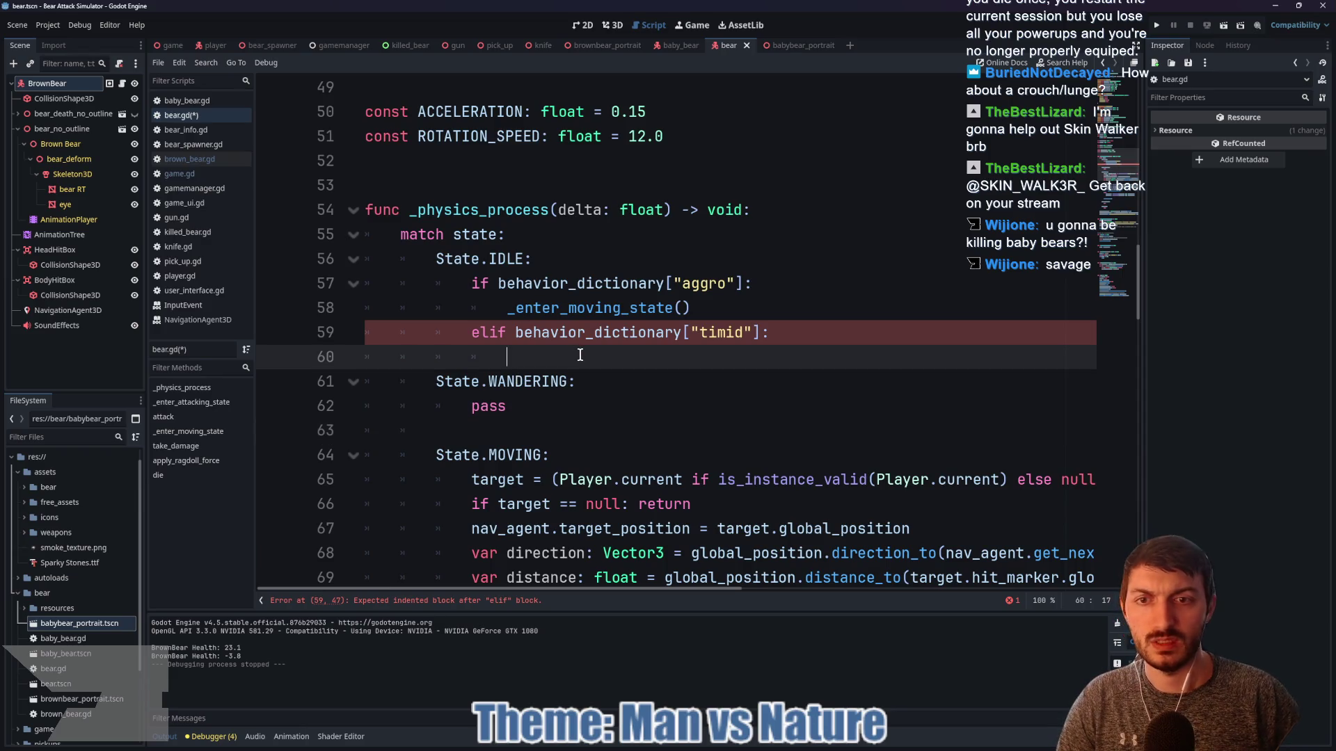
pyautogui.write('_enter_wand')
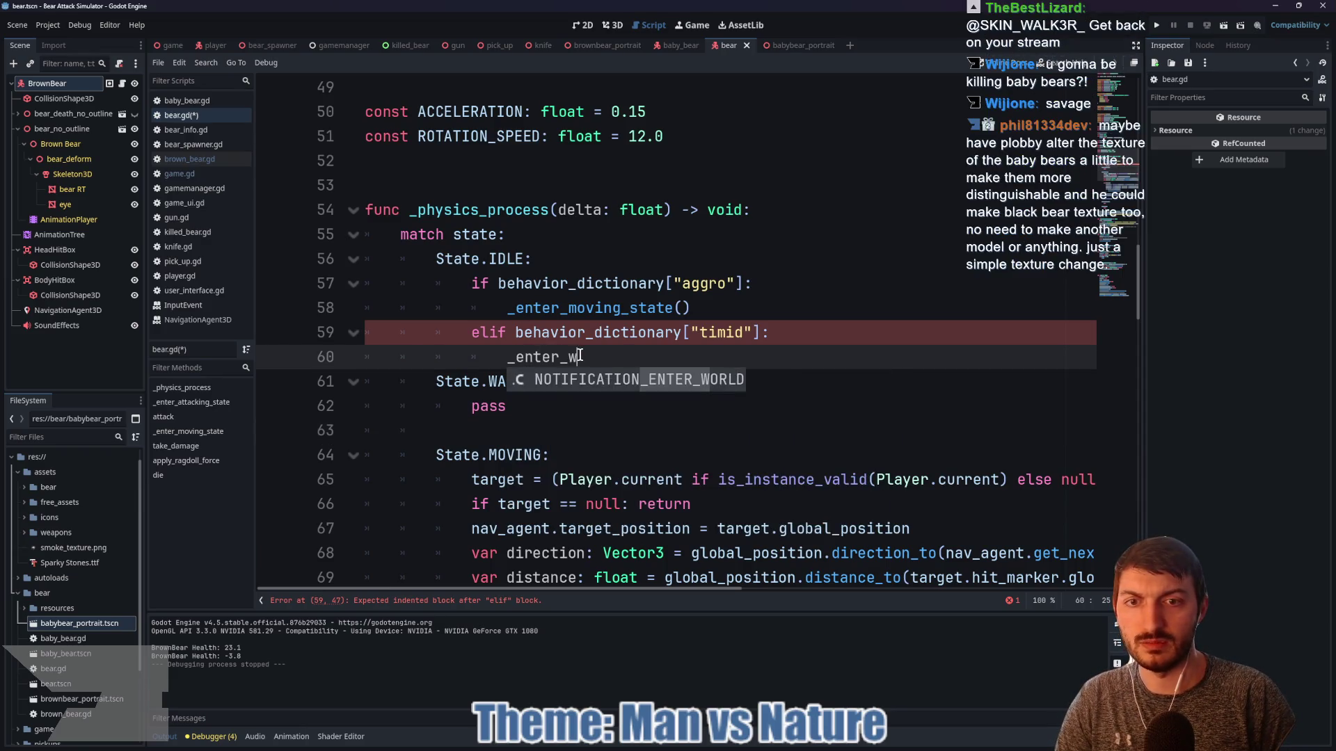
pyautogui.write('ering_state()')
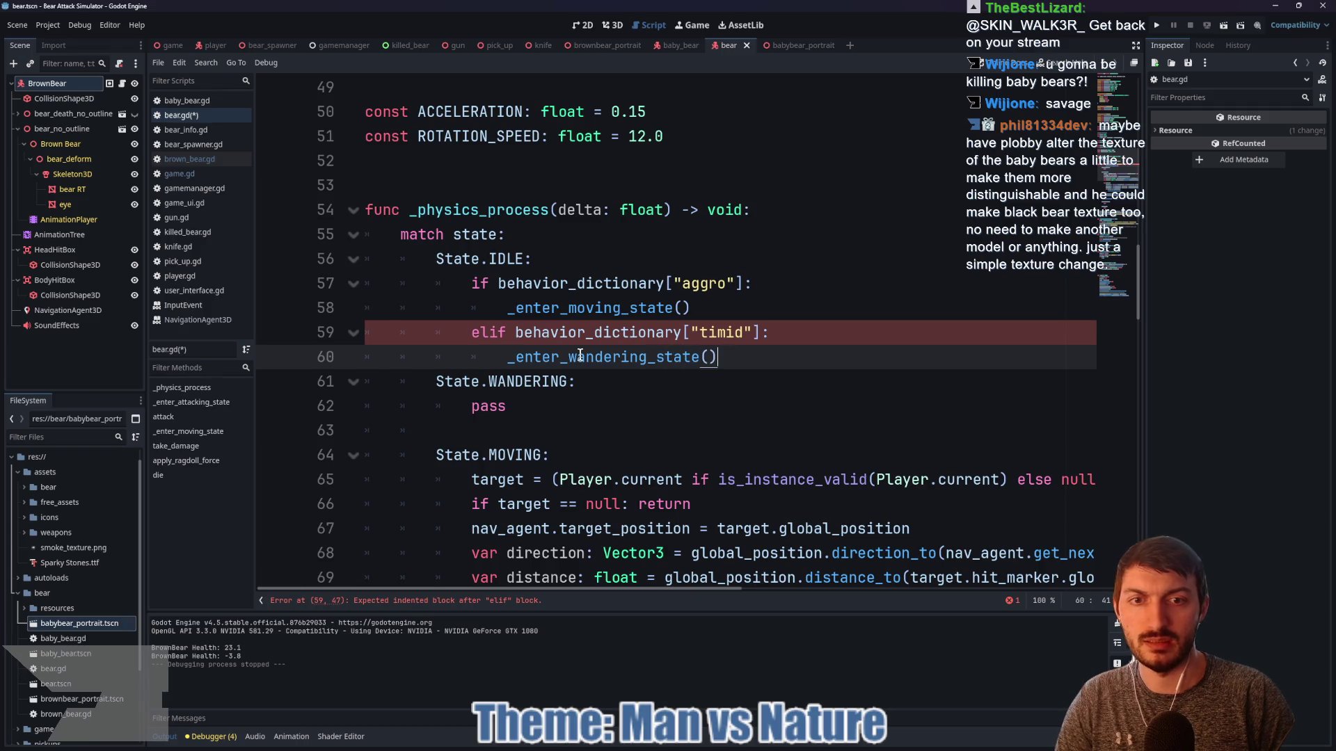
pyautogui.press('Return')
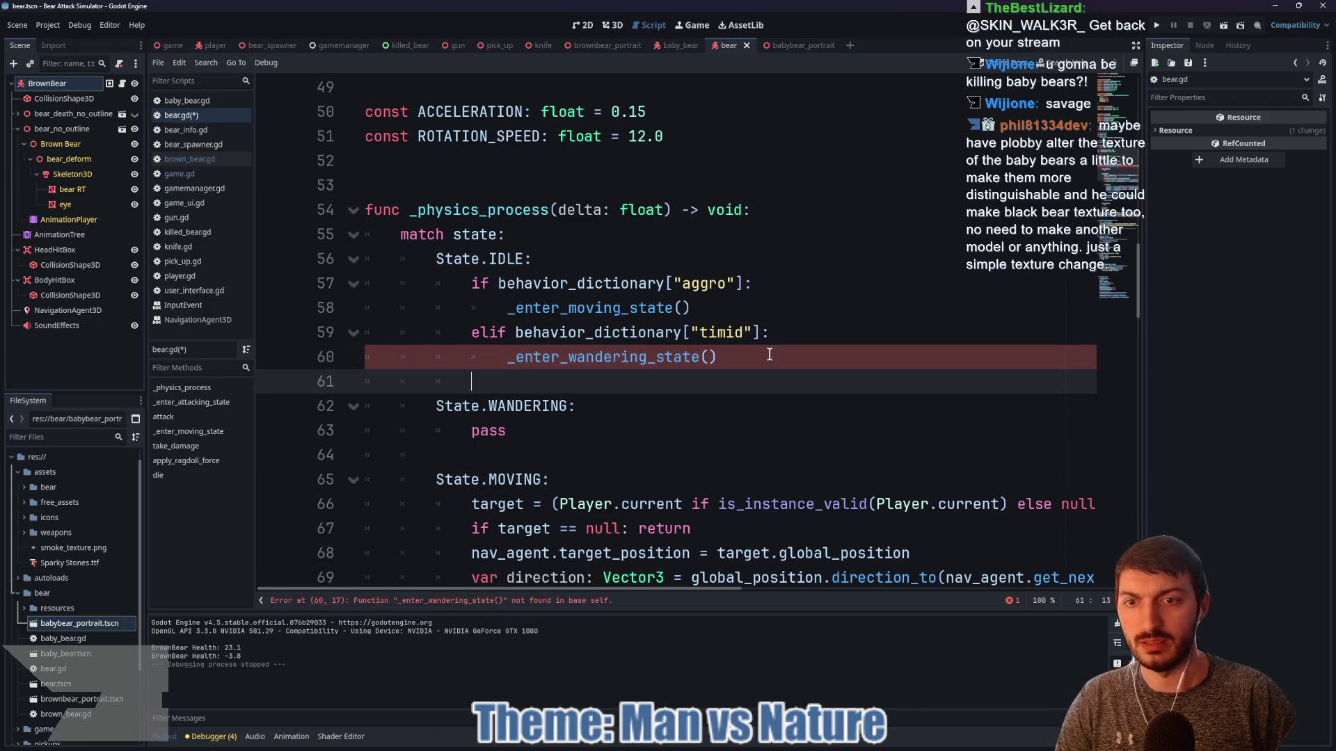
pyautogui.scroll(-20, 769, 355)
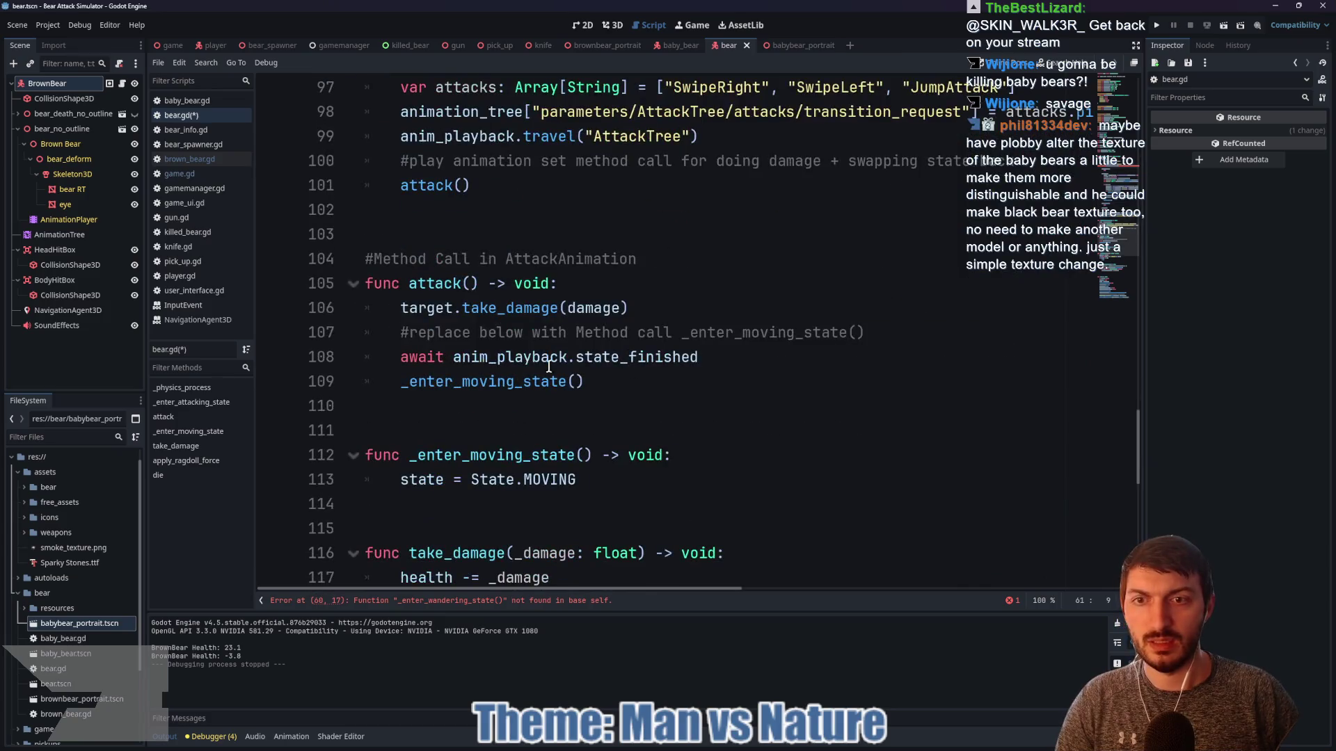
# Insert a new func _enter_wandering_state() -> void: header above _enter_attacking_state
pyautogui.scroll(-4, 478, 362)
pyautogui.scroll(11, 487, 372)
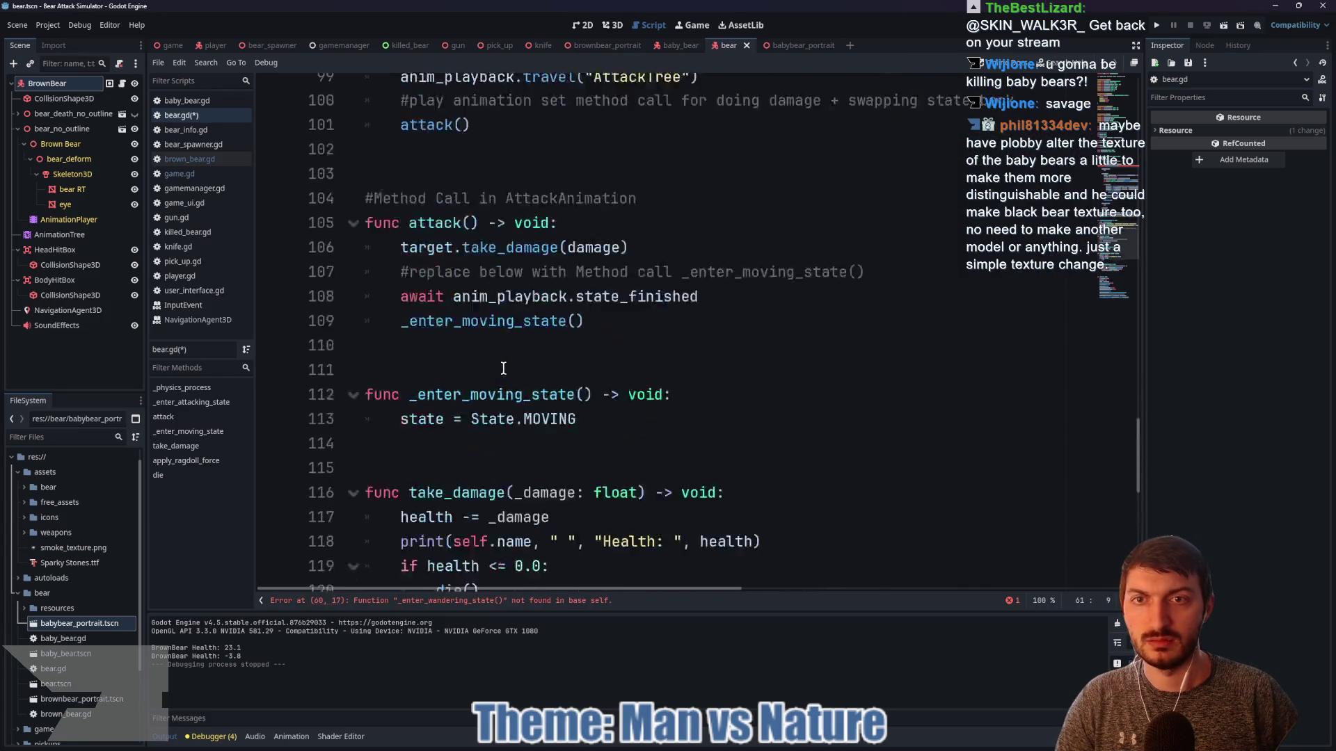
pyautogui.scroll(6, 426, 381)
pyautogui.scroll(-4, 425, 381)
pyautogui.scroll(-3, 425, 381)
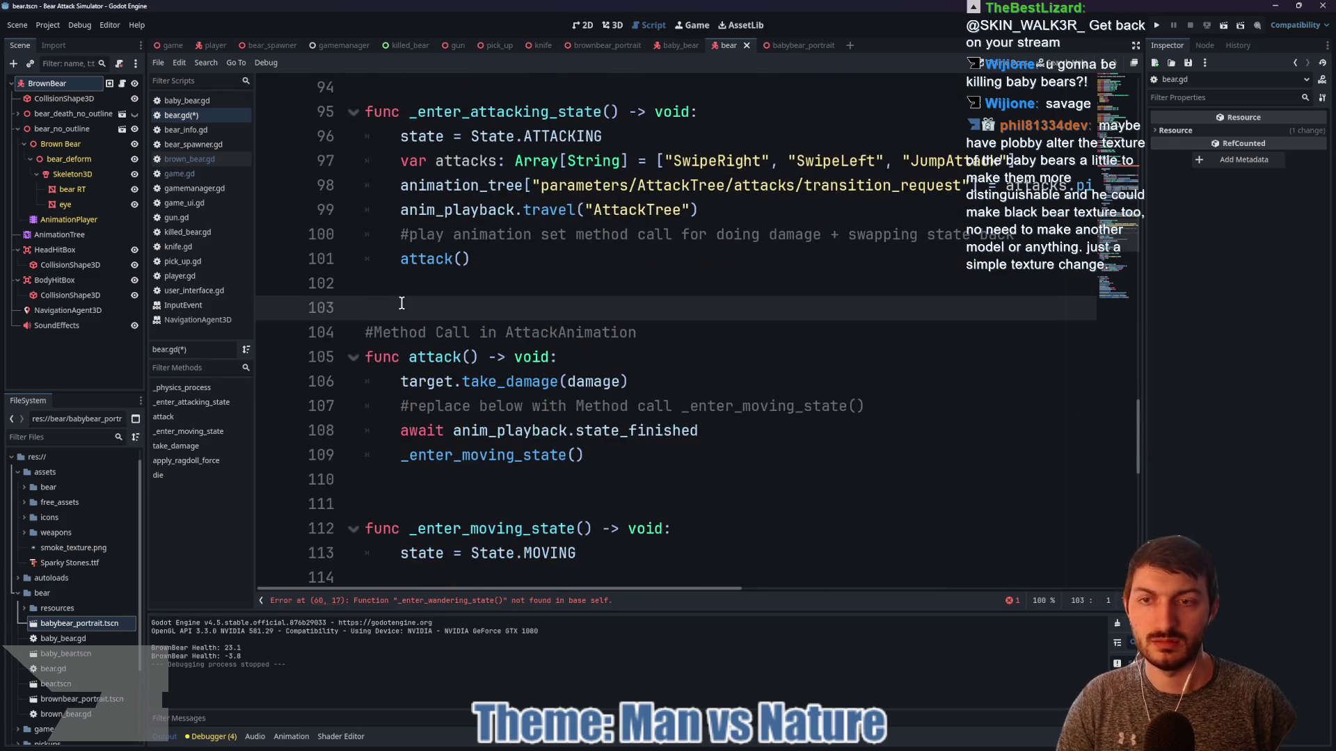
pyautogui.scroll(3, 402, 303)
pyautogui.click(411, 294)
pyautogui.press('Return')
pyautogui.press('Return')
pyautogui.press('Return')
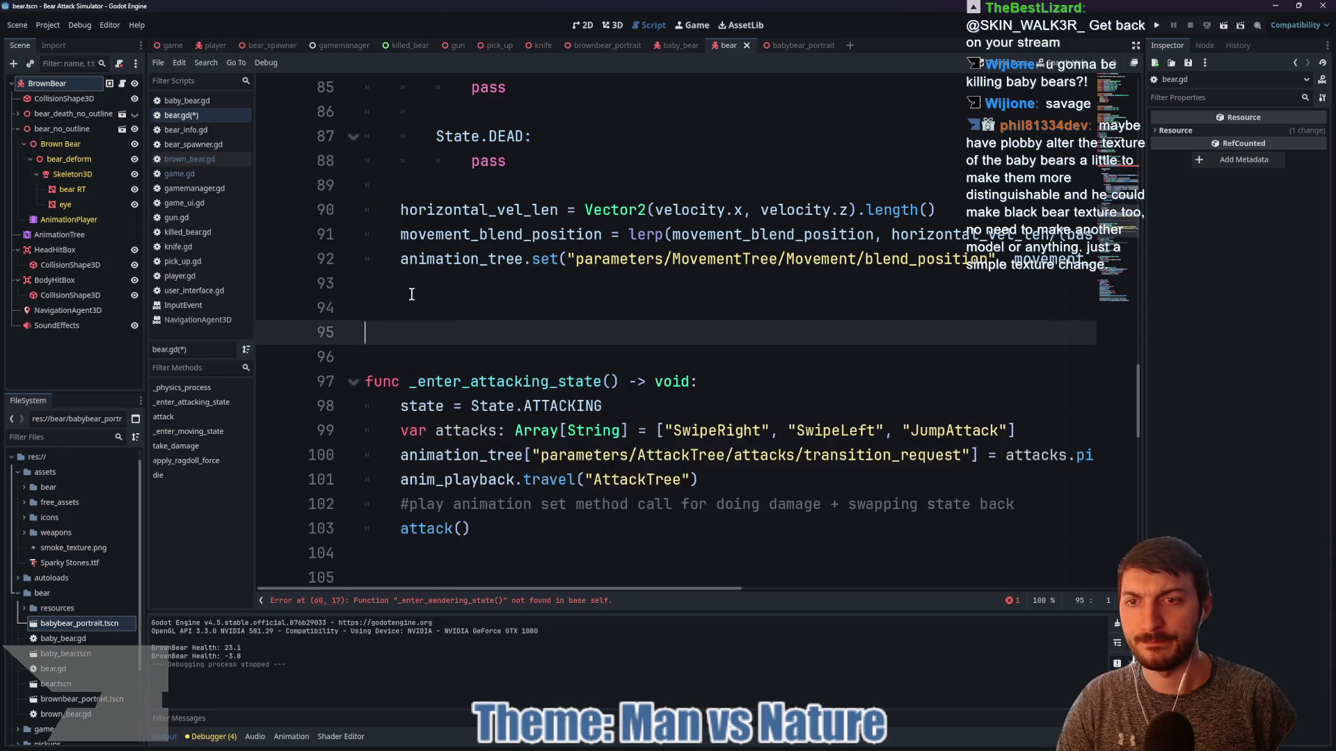
pyautogui.press('Up')
pyautogui.write('func _enter_')
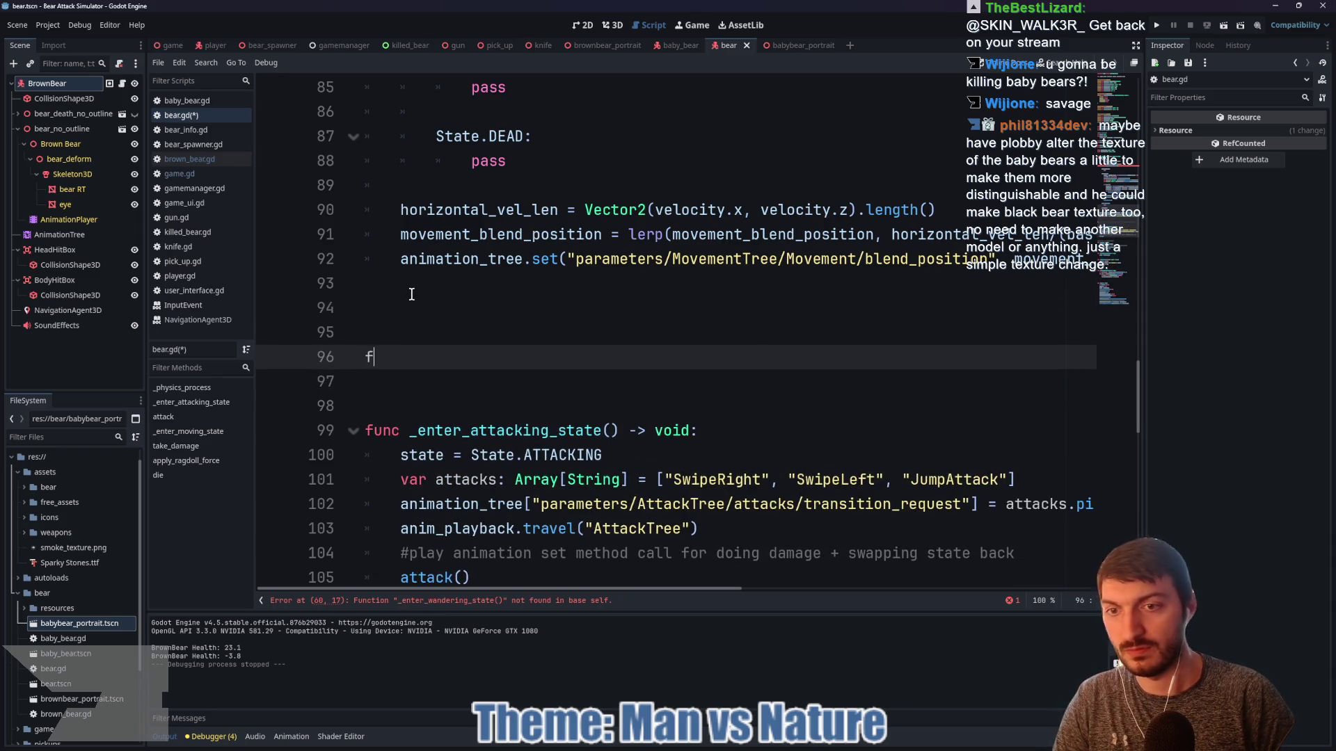
pyautogui.write('wandering_sta')
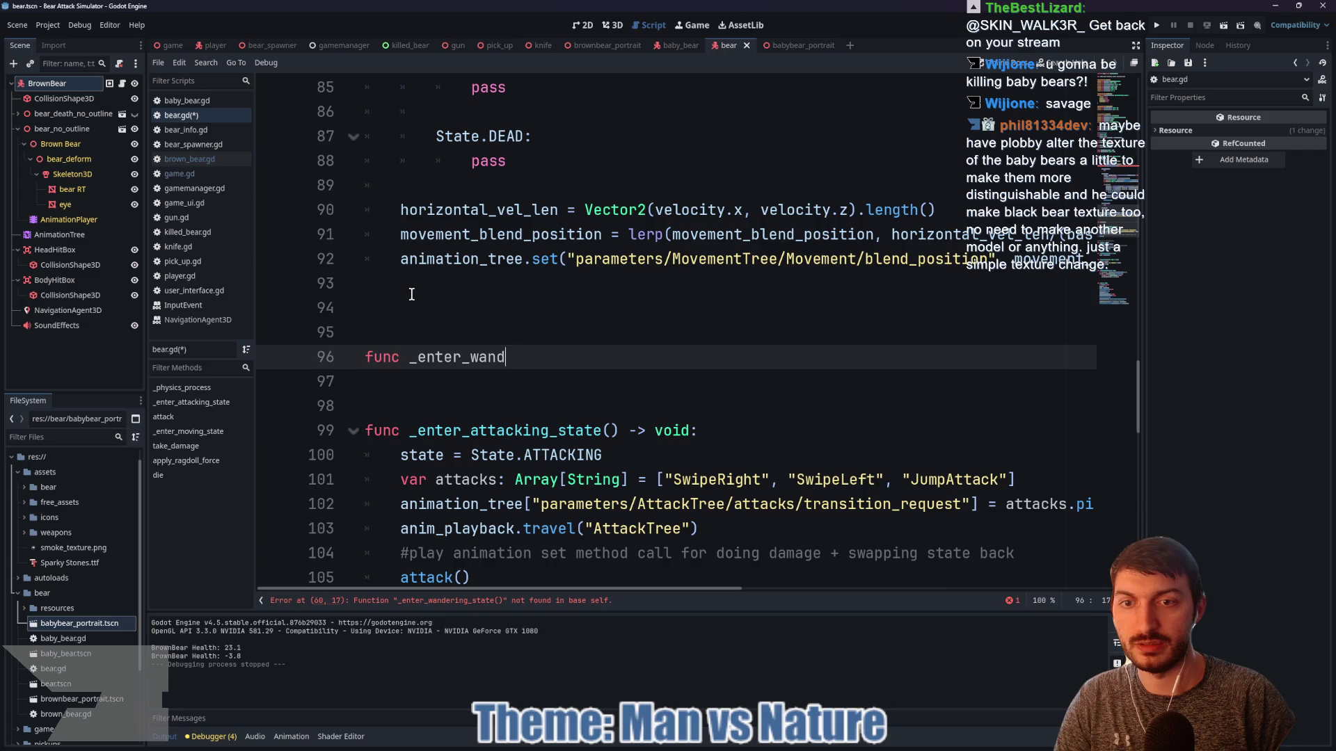
pyautogui.write('te() -> void:')
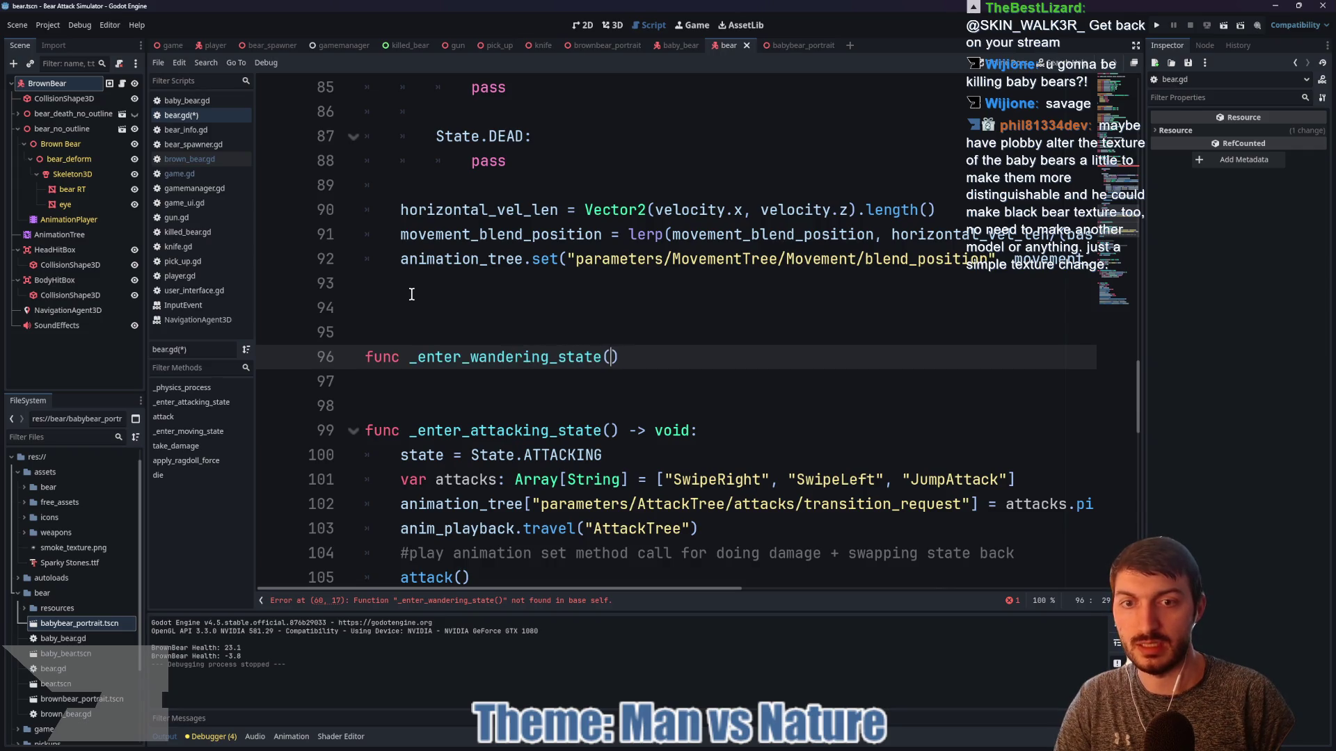
pyautogui.press('Return')
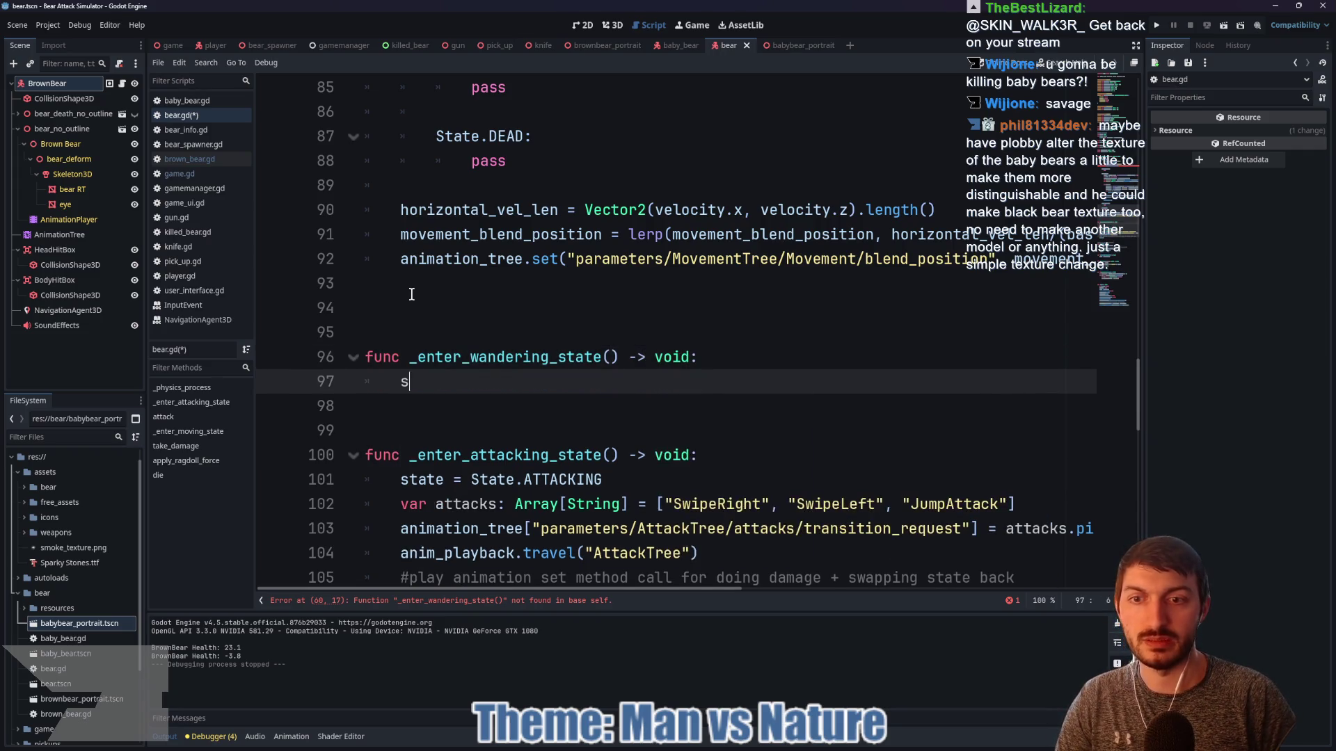
# Make the function body set state = State.WANDERING and save bear.gd
pyautogui.write('state = States')
pyautogui.press('BackSpace')
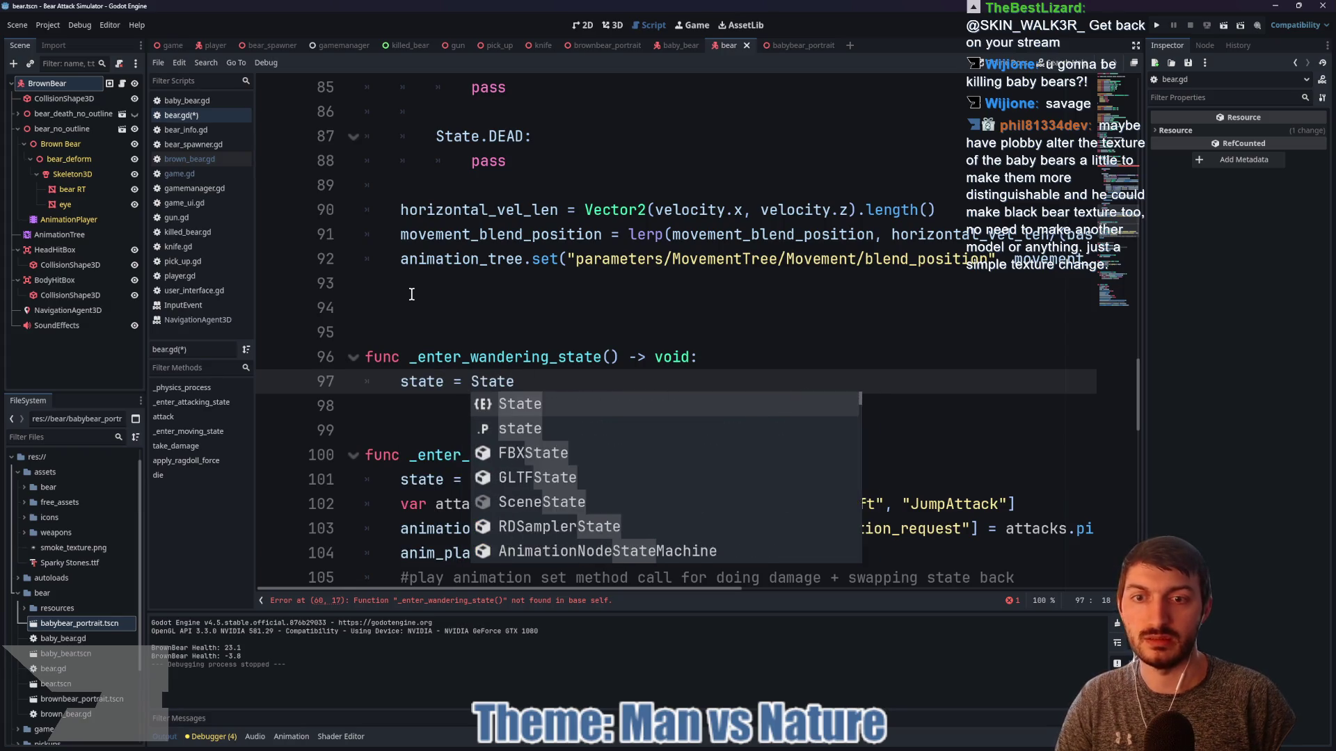
pyautogui.write('.WAN')
pyautogui.press('Return')
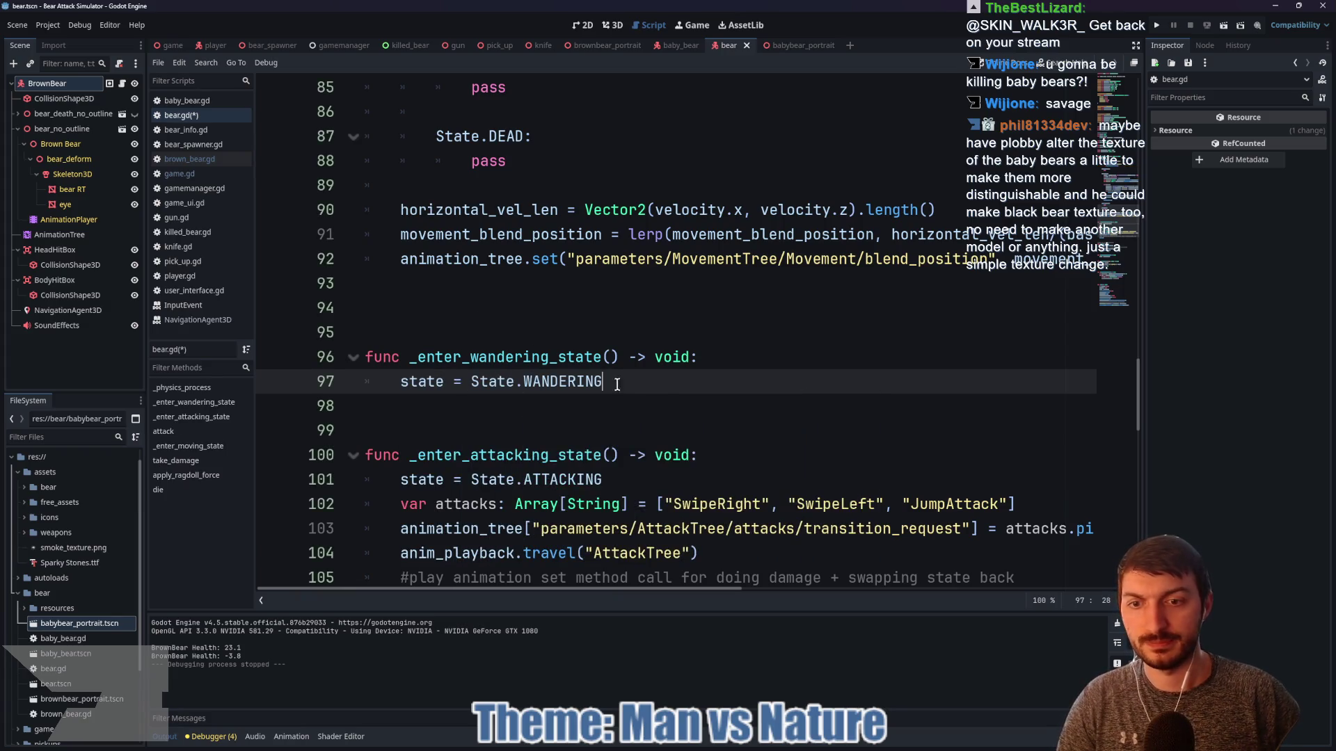
pyautogui.hotkey('ctrl', 's')
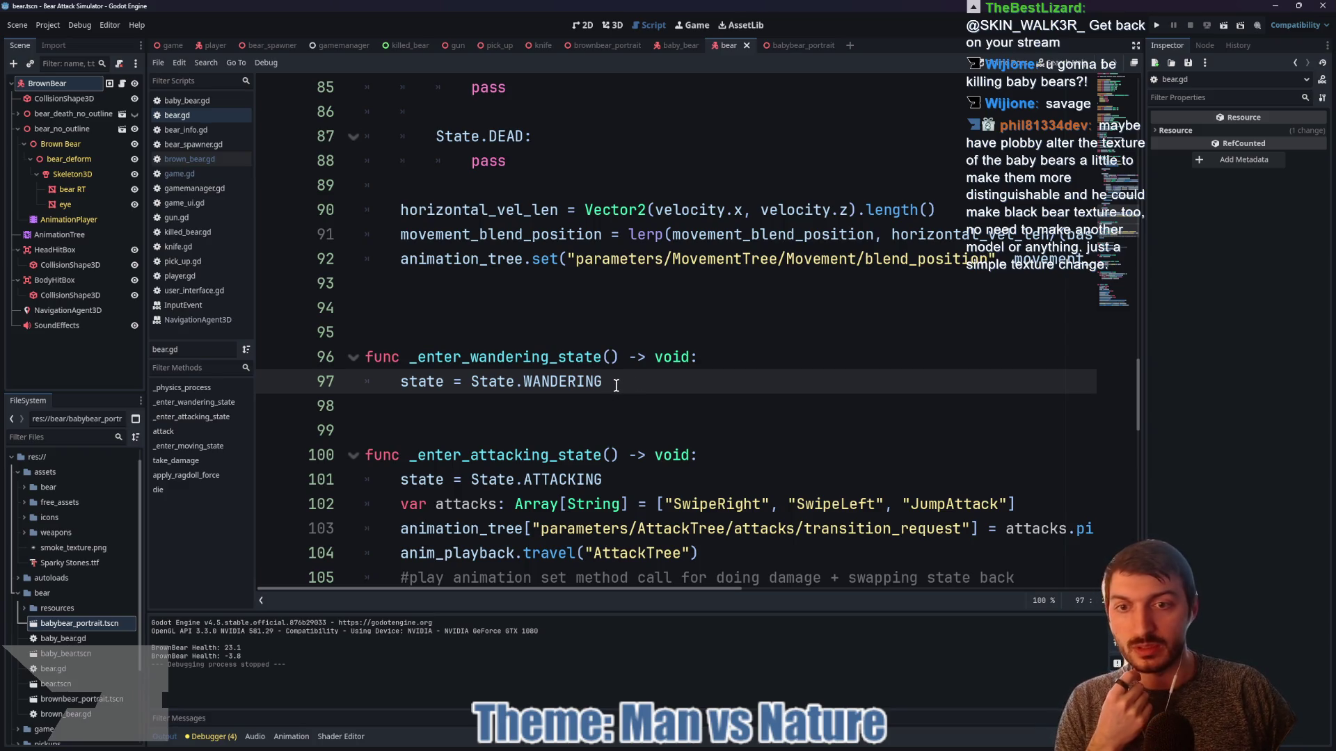
# Replace pass in WANDERING with var random_position = global_position + random_offset
pyautogui.scroll(10, 616, 390)
pyautogui.scroll(-1, 626, 388)
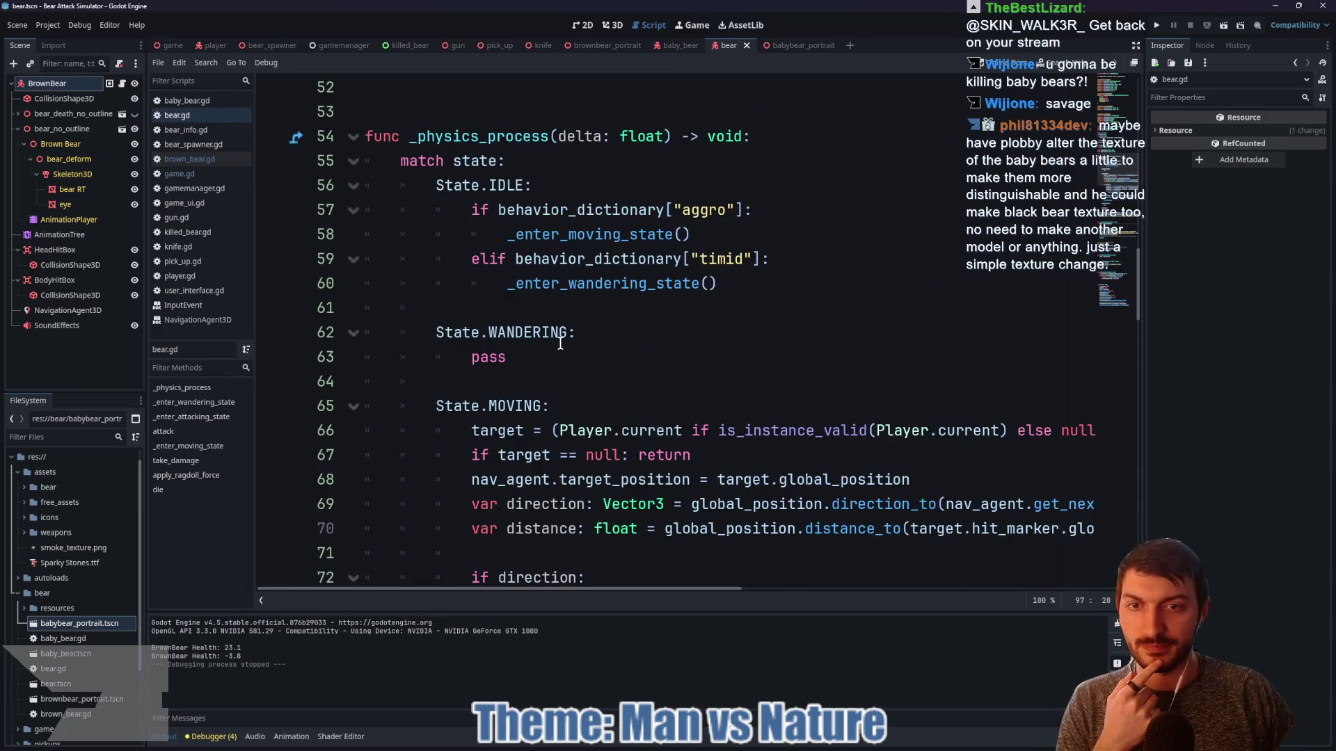
pyautogui.click(554, 353)
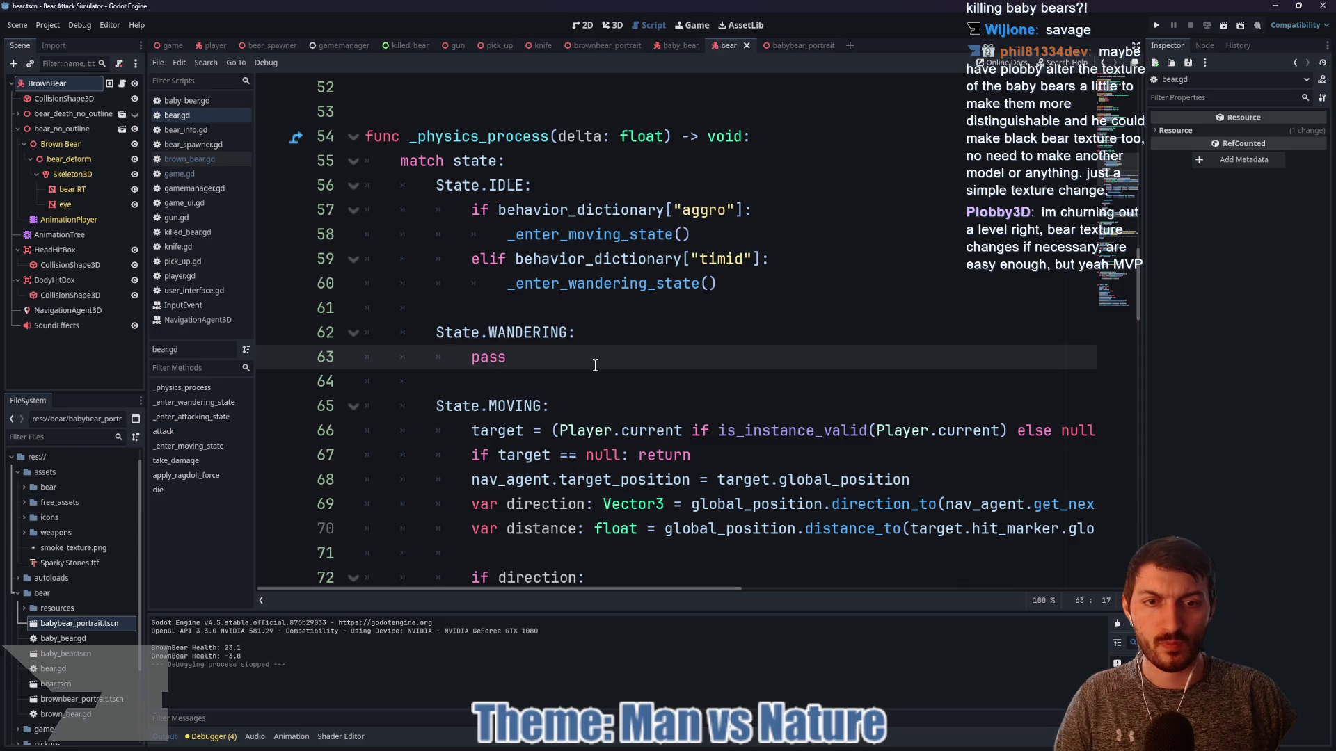
pyautogui.scroll(-1, 598, 410)
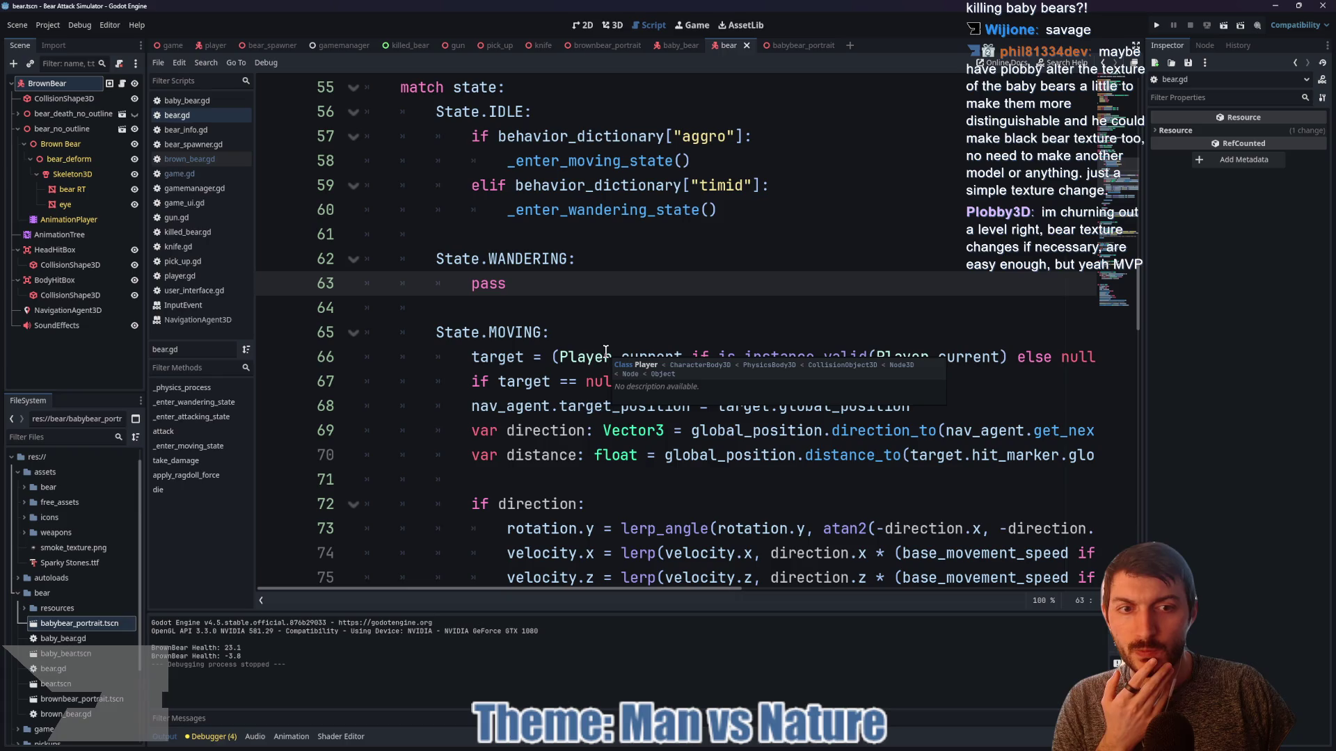
pyautogui.press('BackSpace')
pyautogui.press('BackSpace')
pyautogui.press('BackSpace')
pyautogui.write('var ra')
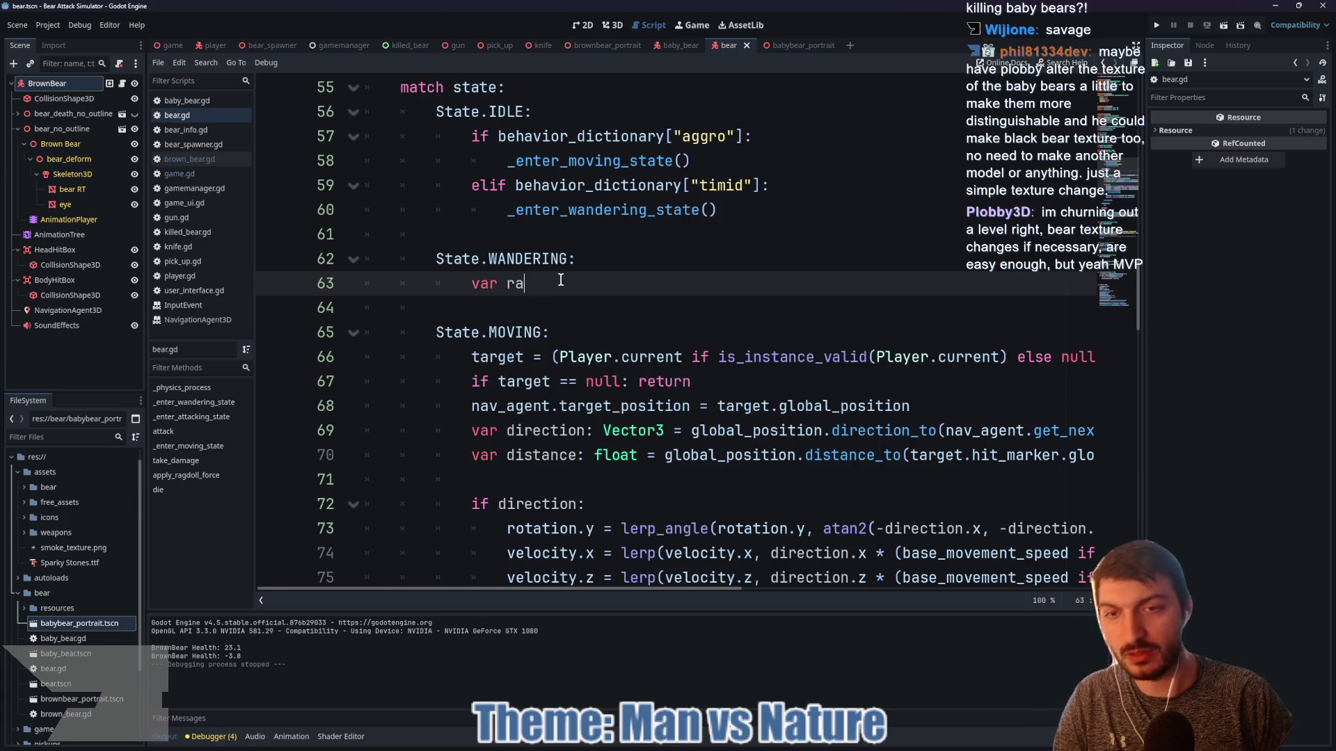
pyautogui.write('ndom_position ')
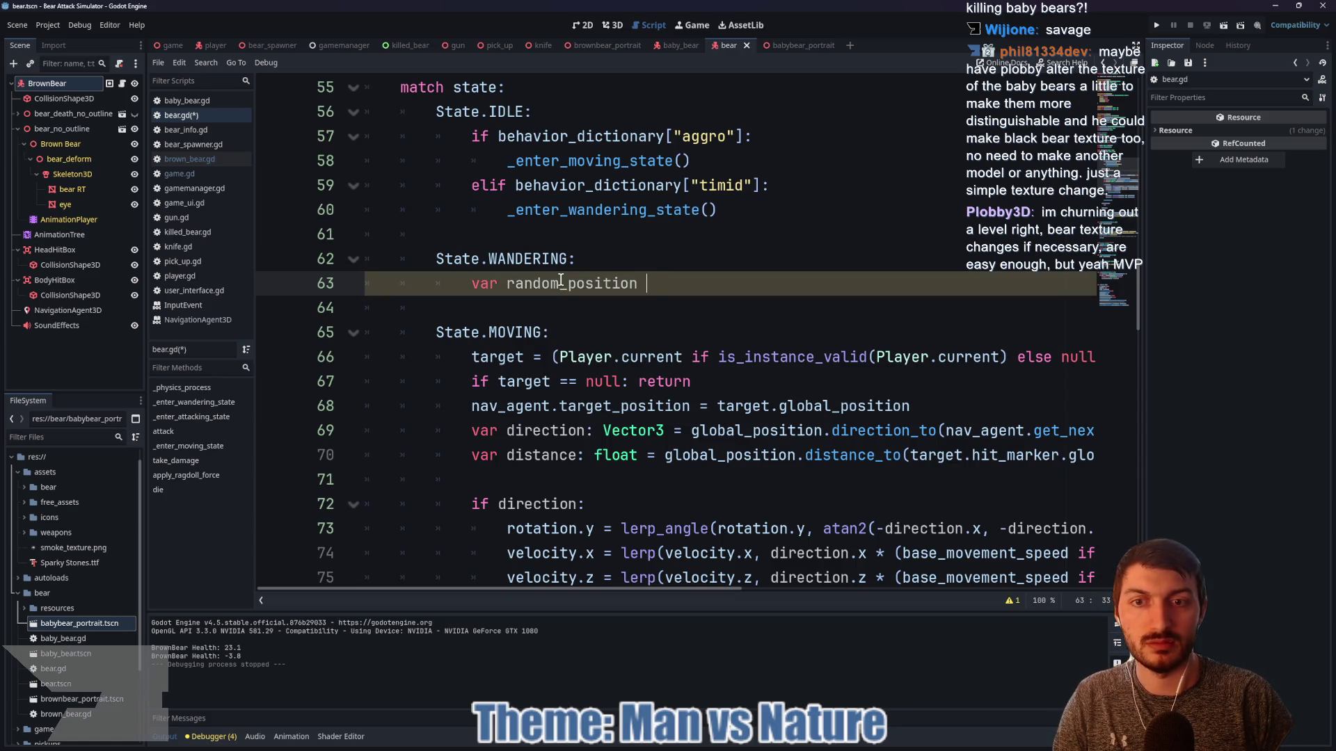
pyautogui.write('=')
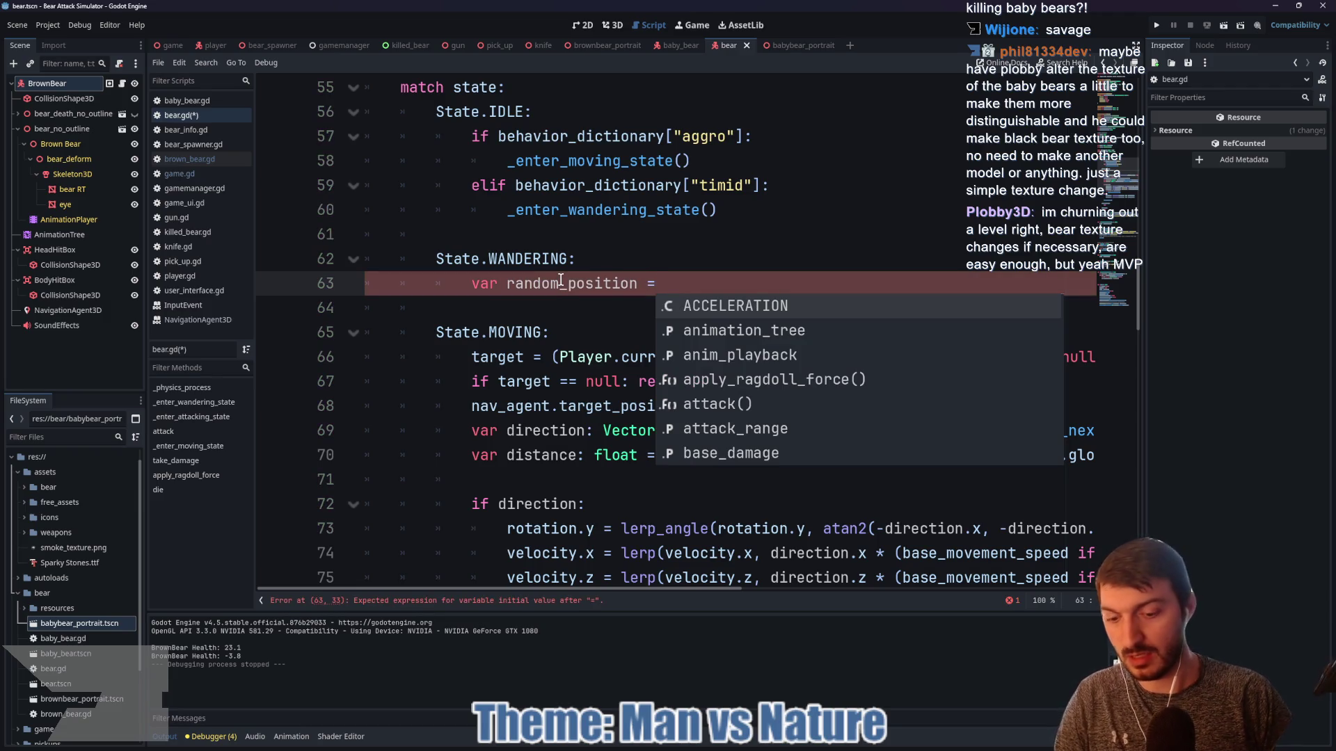
pyautogui.write(' global_po')
pyautogui.press('Return')
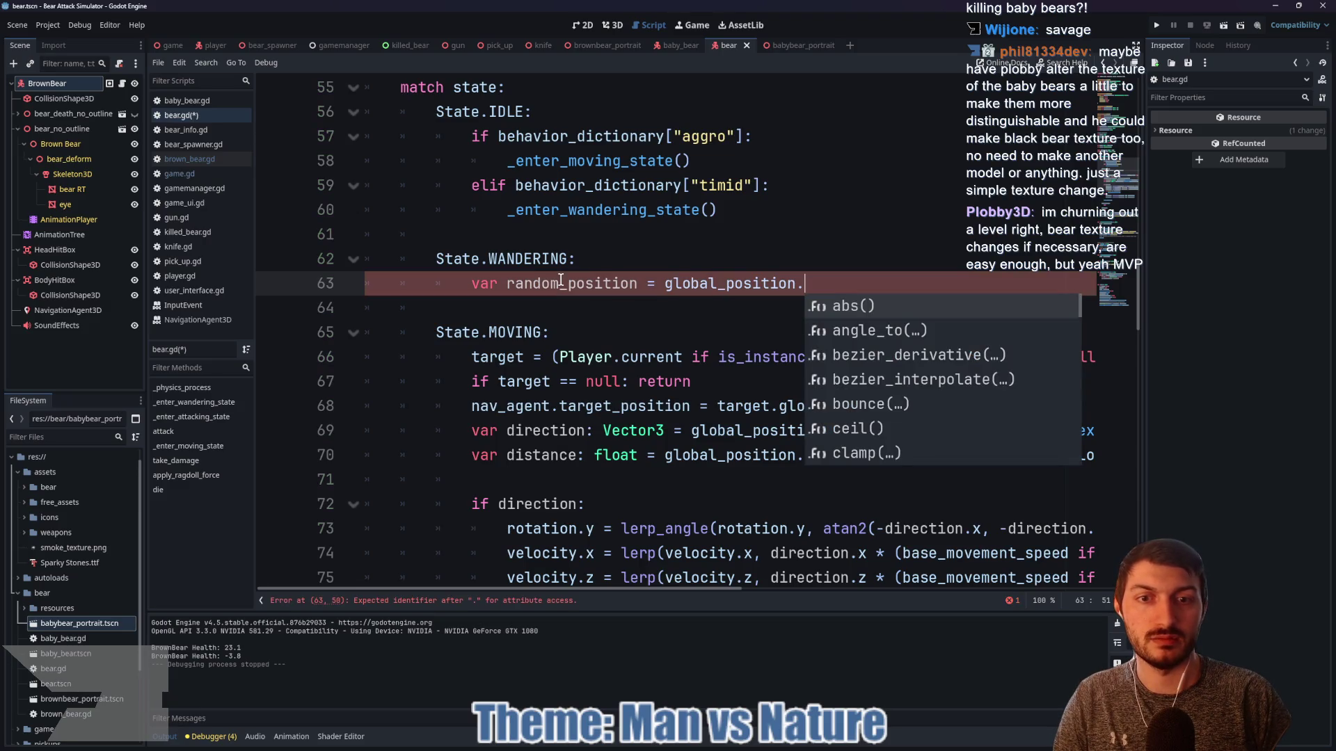
pyautogui.click(634, 283)
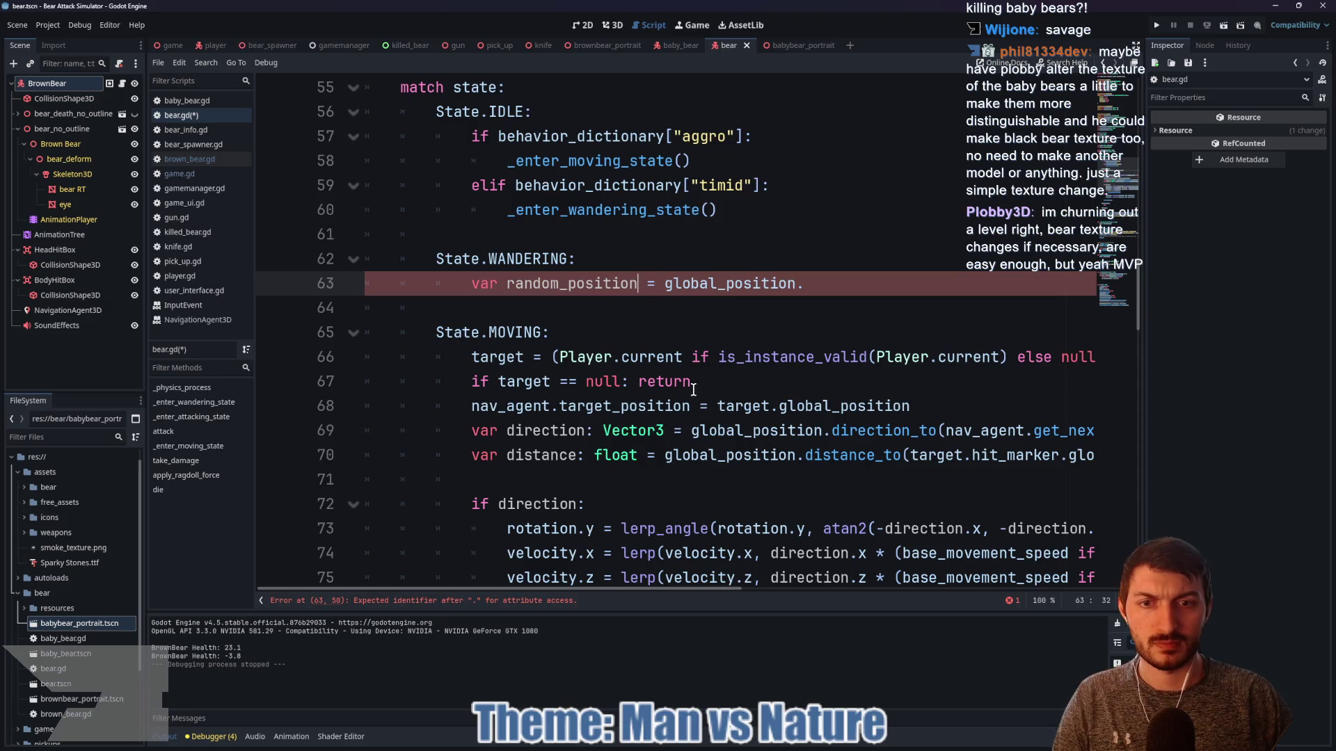
pyautogui.moveTo(598, 591); pyautogui.dragTo(621, 586)
pyautogui.click(766, 289)
pyautogui.press('BackSpace')
pyautogui.write('+')
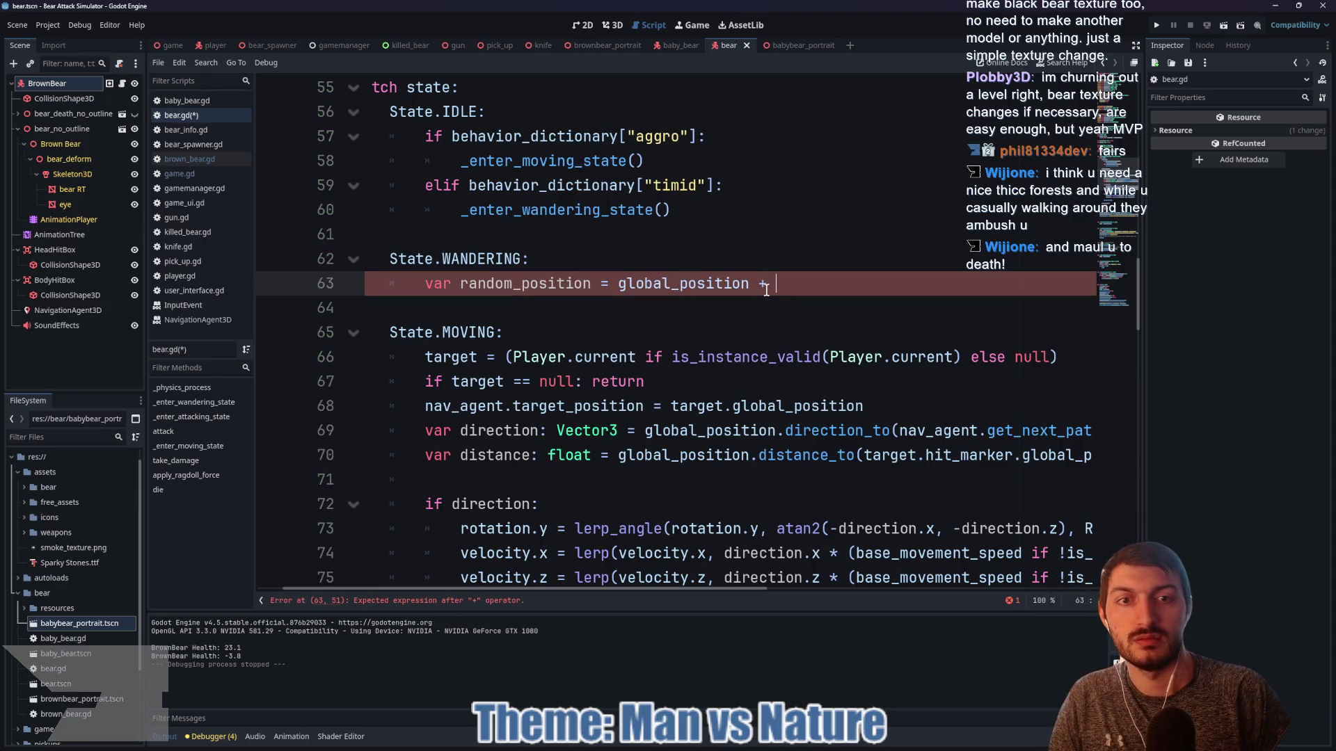
pyautogui.write(' random_off')
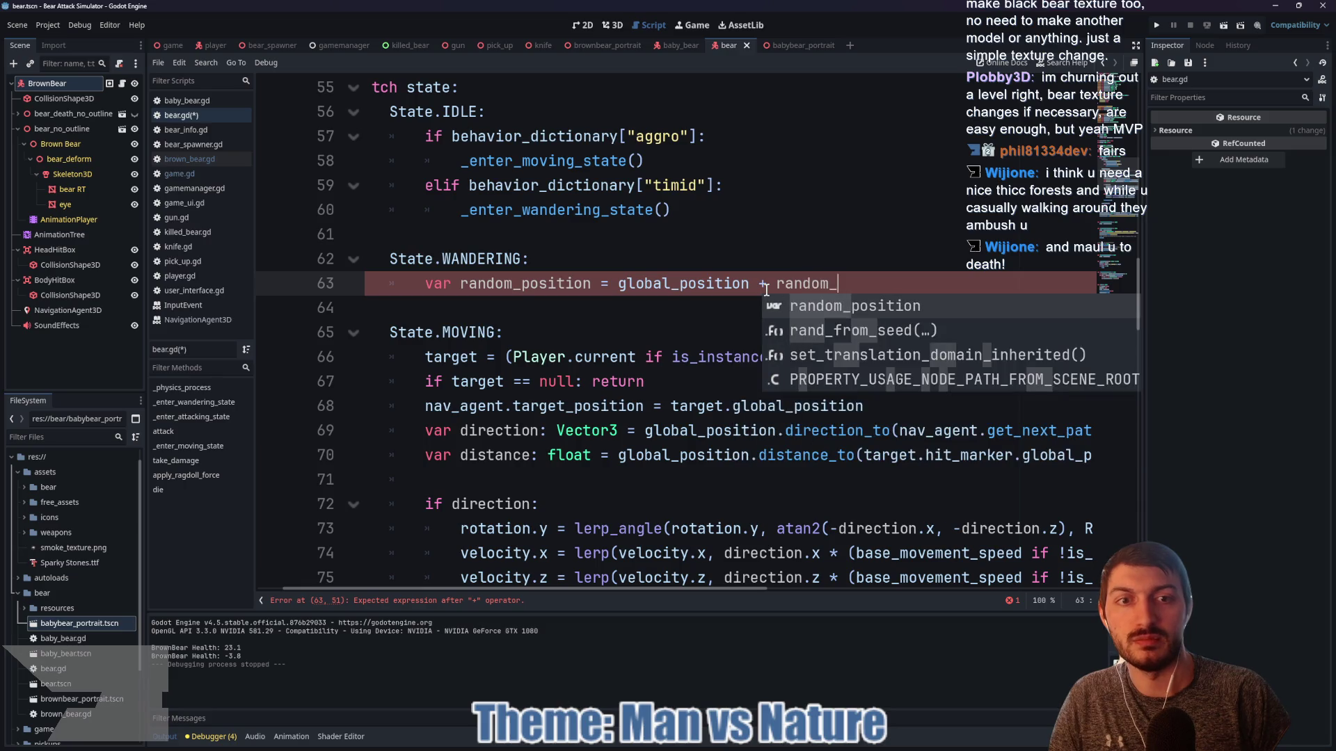
pyautogui.write('set')
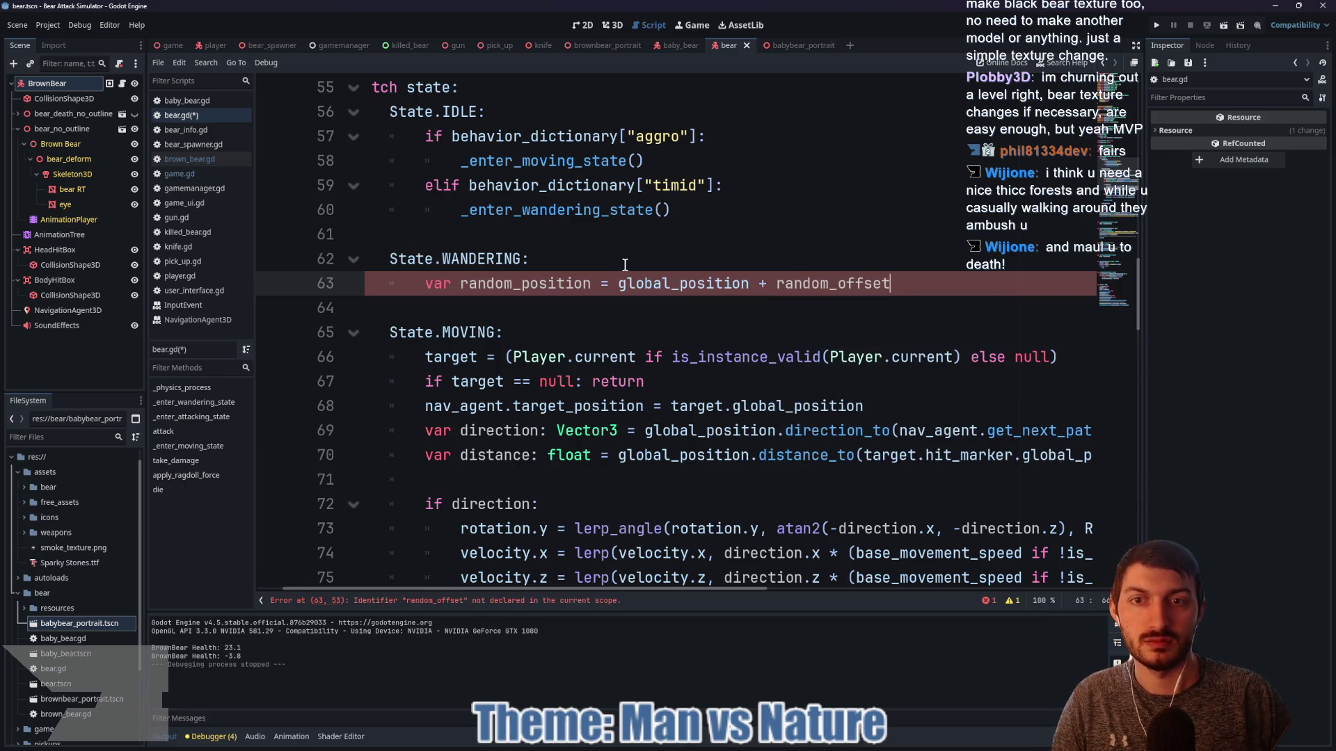
# Add var random_offset = Vector3(randf_range(-10, 10), 1.0, randf_range(-10, 10)) above it
pyautogui.hotkey('ctrl', 'shift', 'Return')
pyautogui.write('var random_')
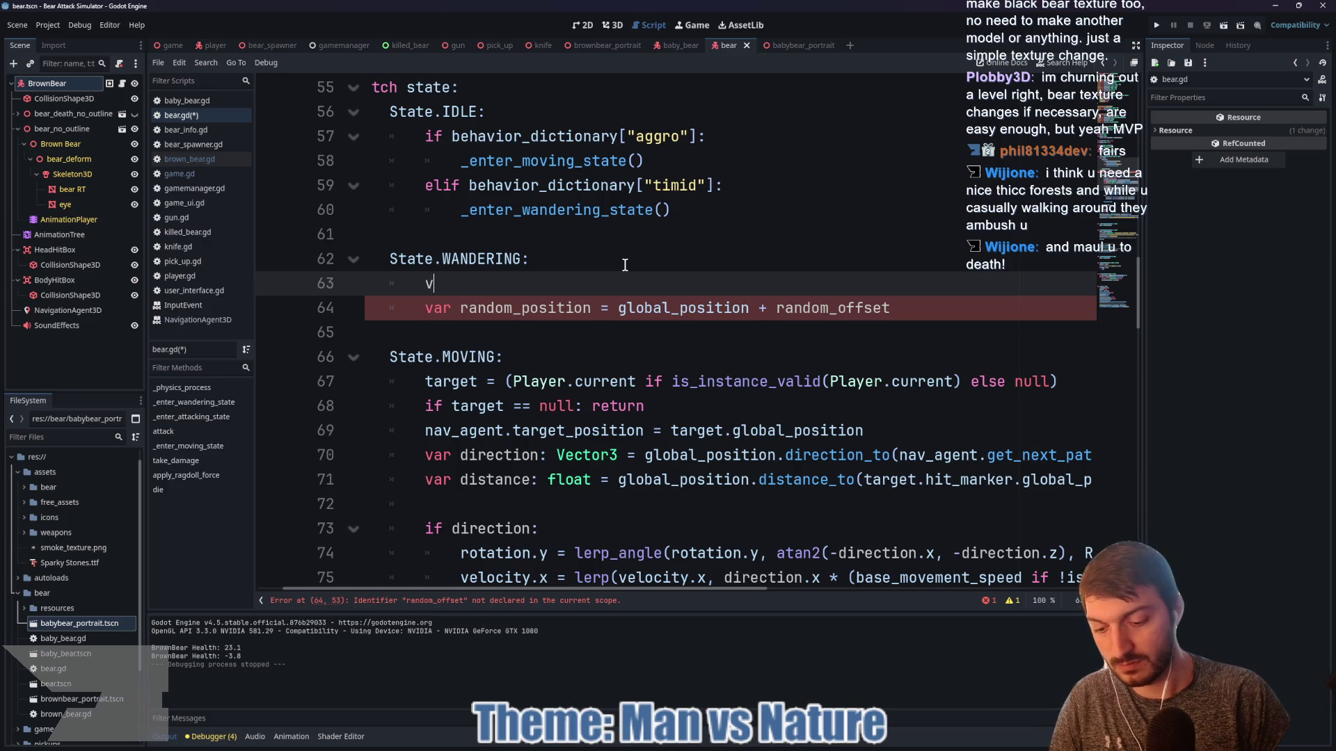
pyautogui.write('offset = ')
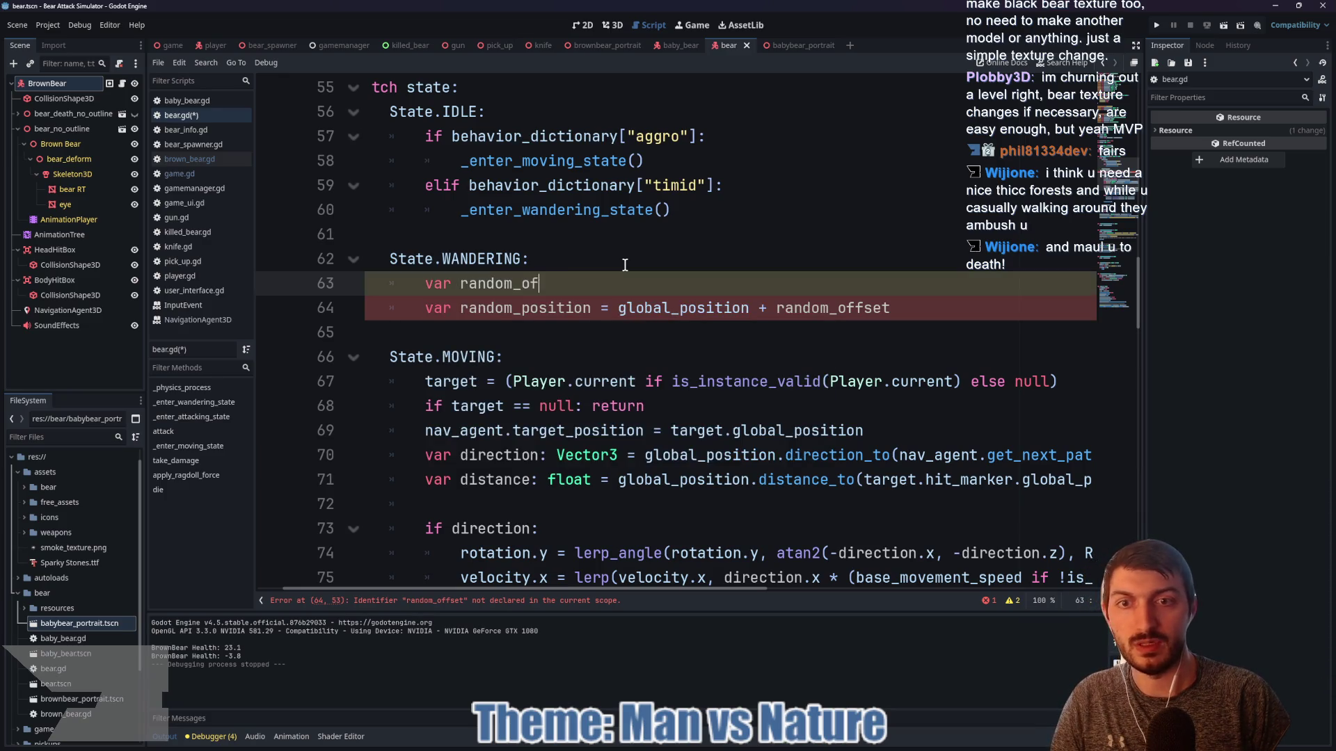
pyautogui.write('ra')
pyautogui.press('BackSpace')
pyautogui.press('BackSpace')
pyautogui.write('Vector3')
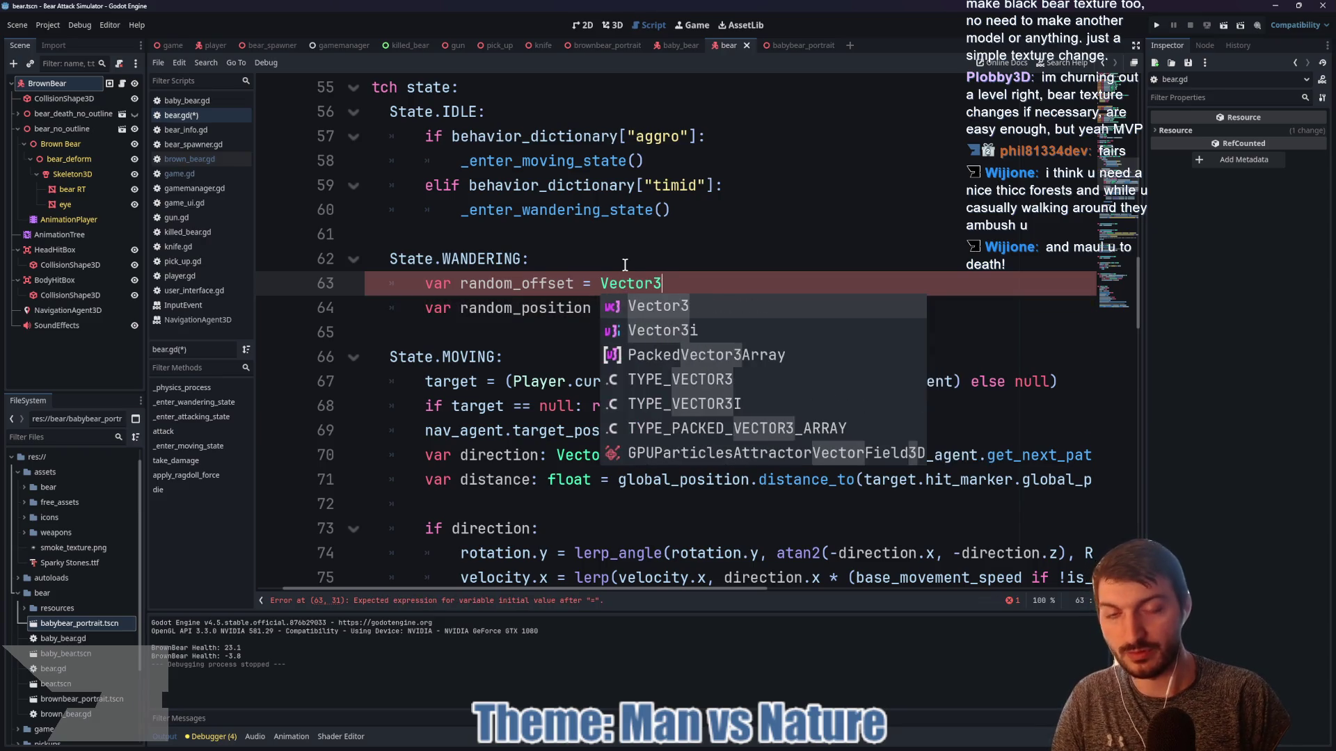
pyautogui.press('Return')
pyautogui.write('rand')
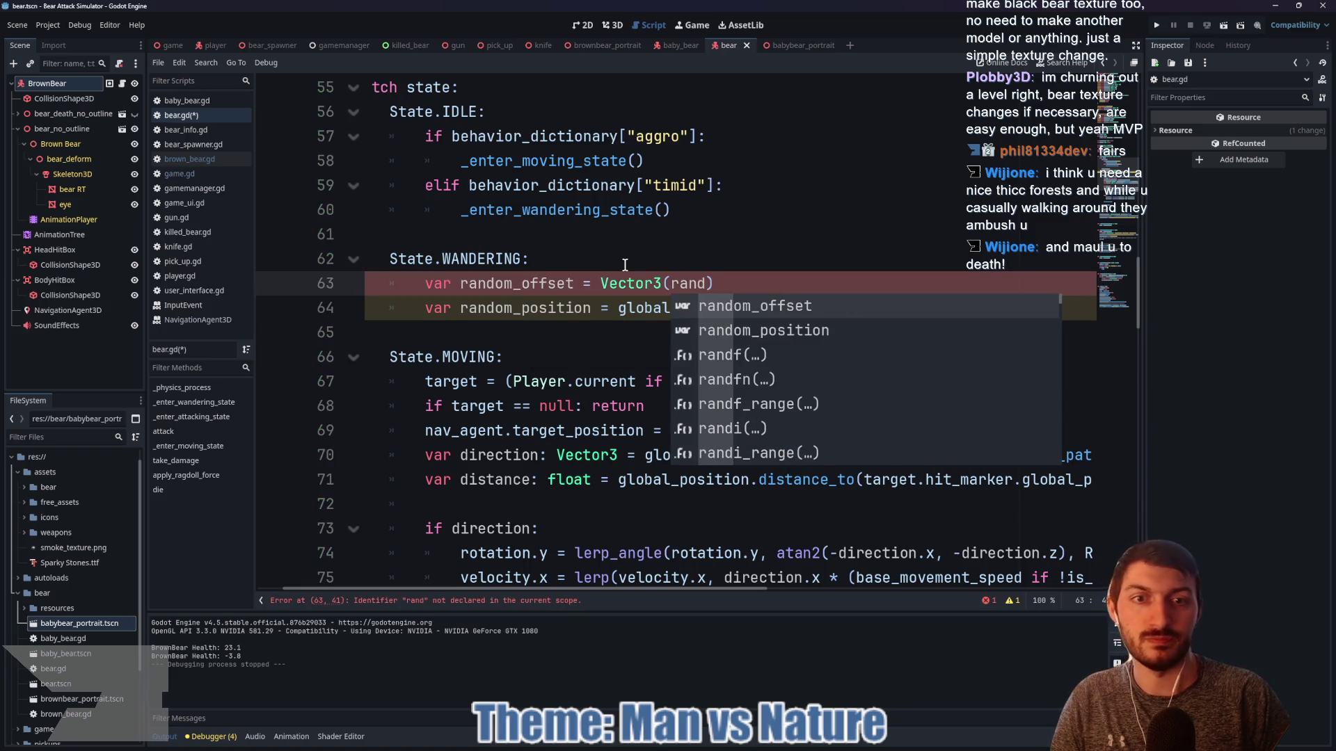
pyautogui.write('f')
pyautogui.press('Down')
pyautogui.press('Down')
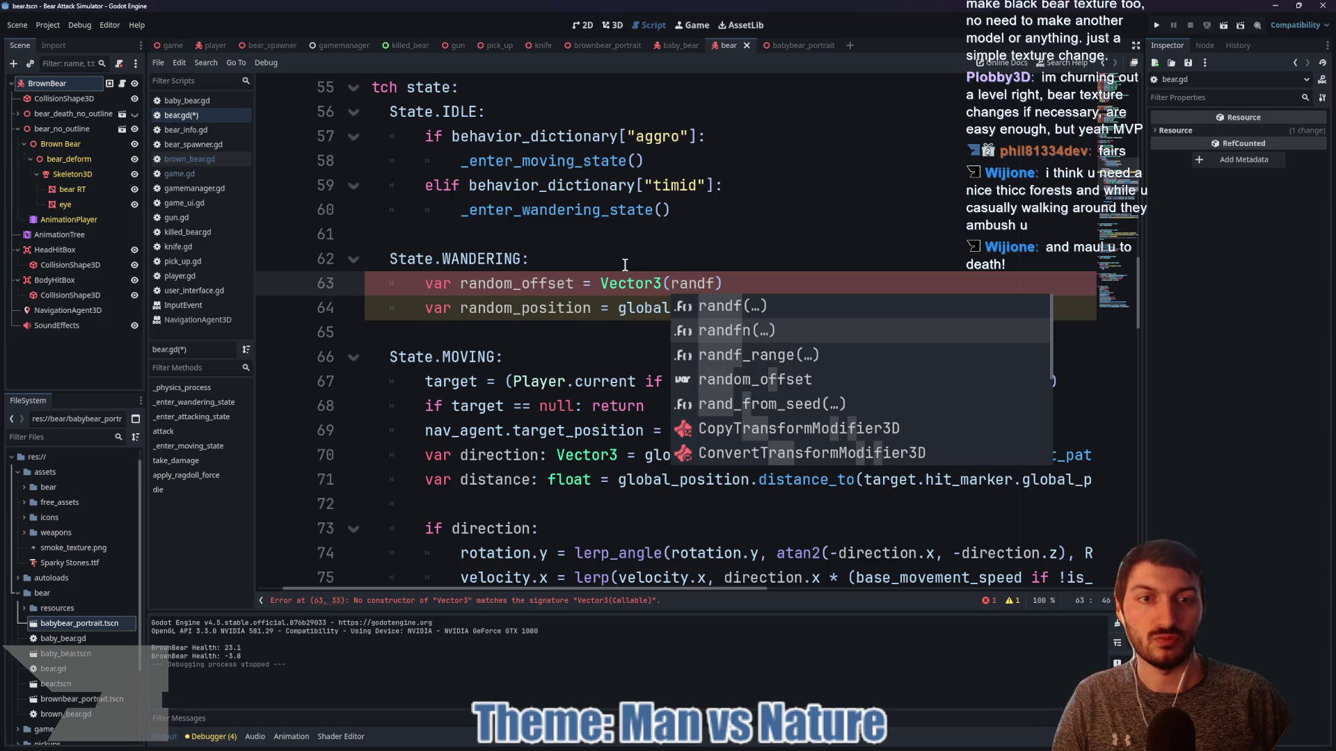
pyautogui.press('Return')
pyautogui.write('-10')
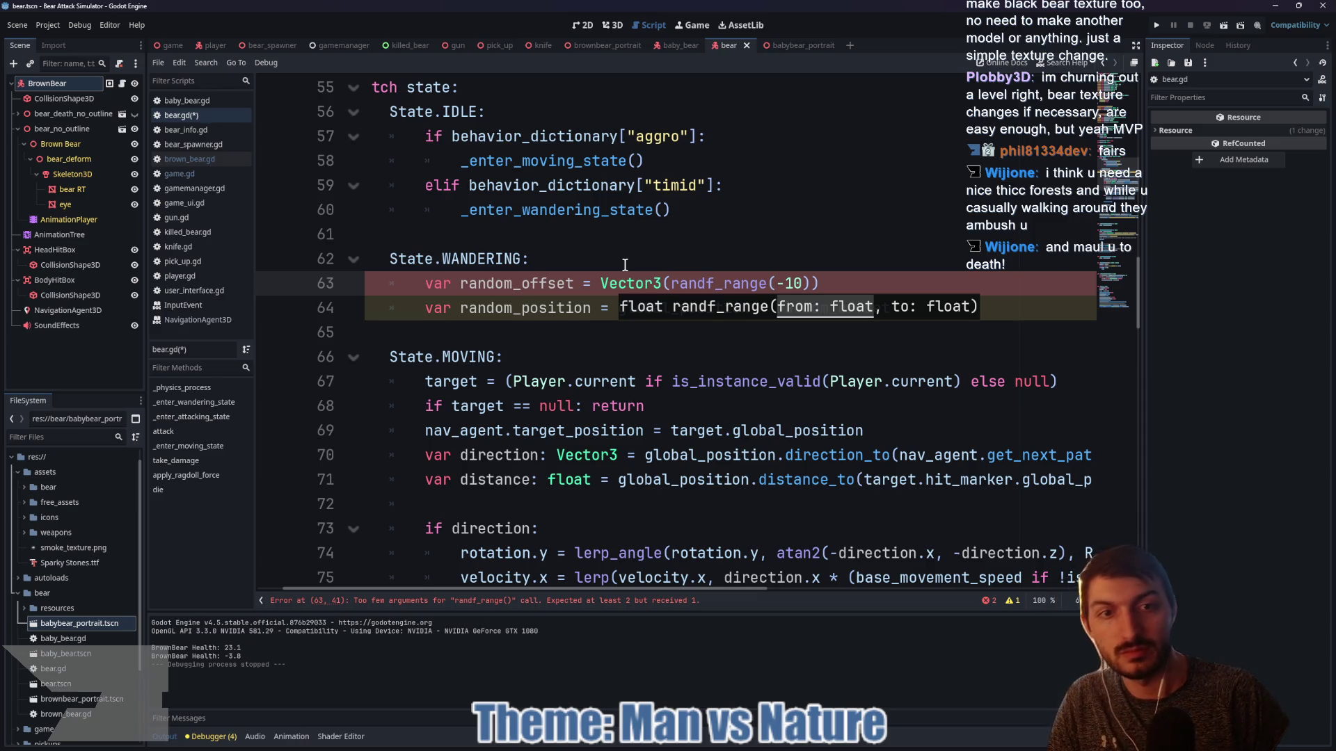
pyautogui.write('.')
pyautogui.press('BackSpace')
pyautogui.write(', 10')
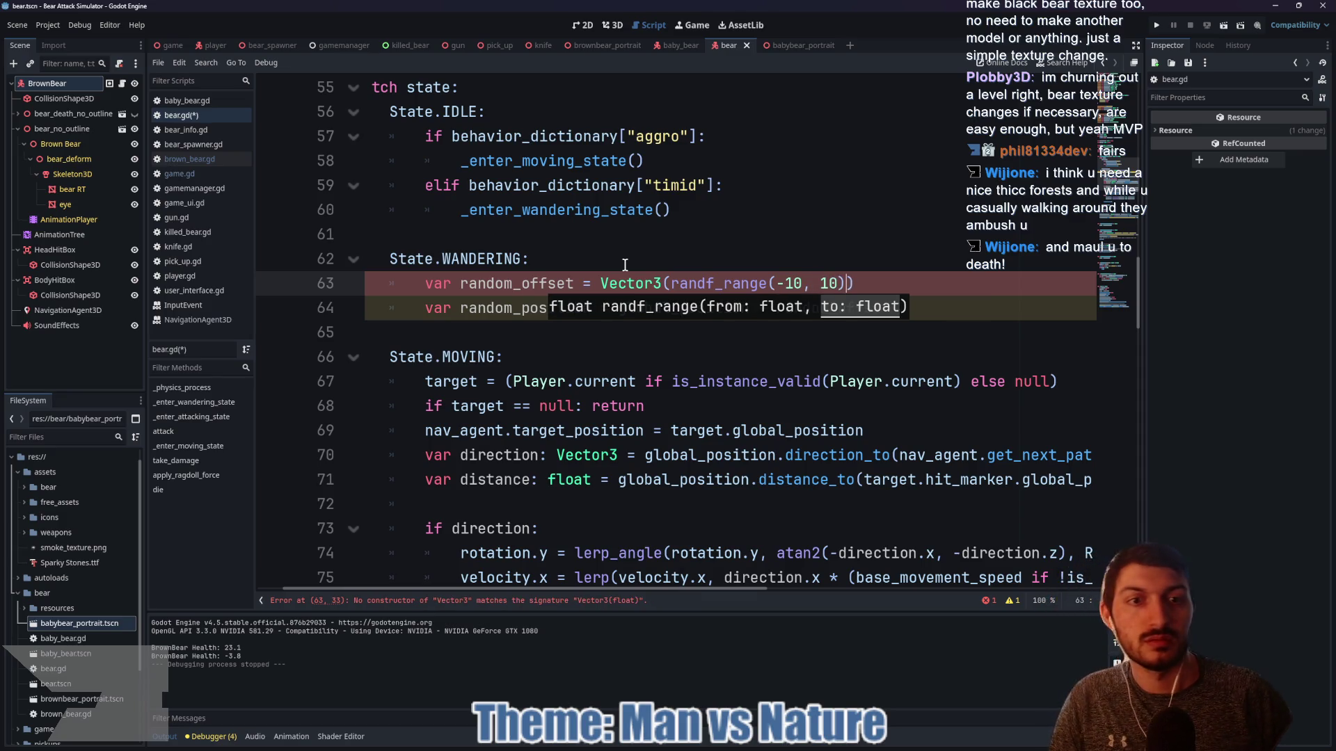
pyautogui.write('),')
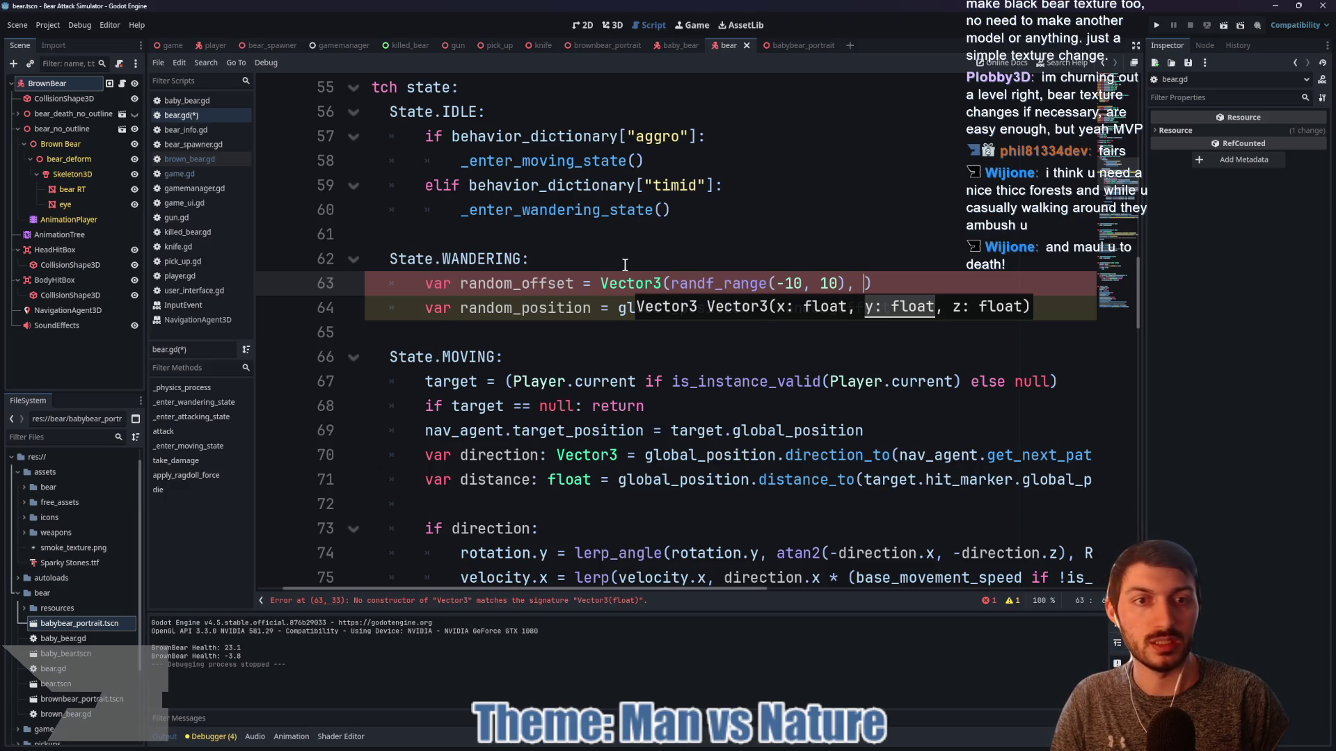
pyautogui.write('1.0')
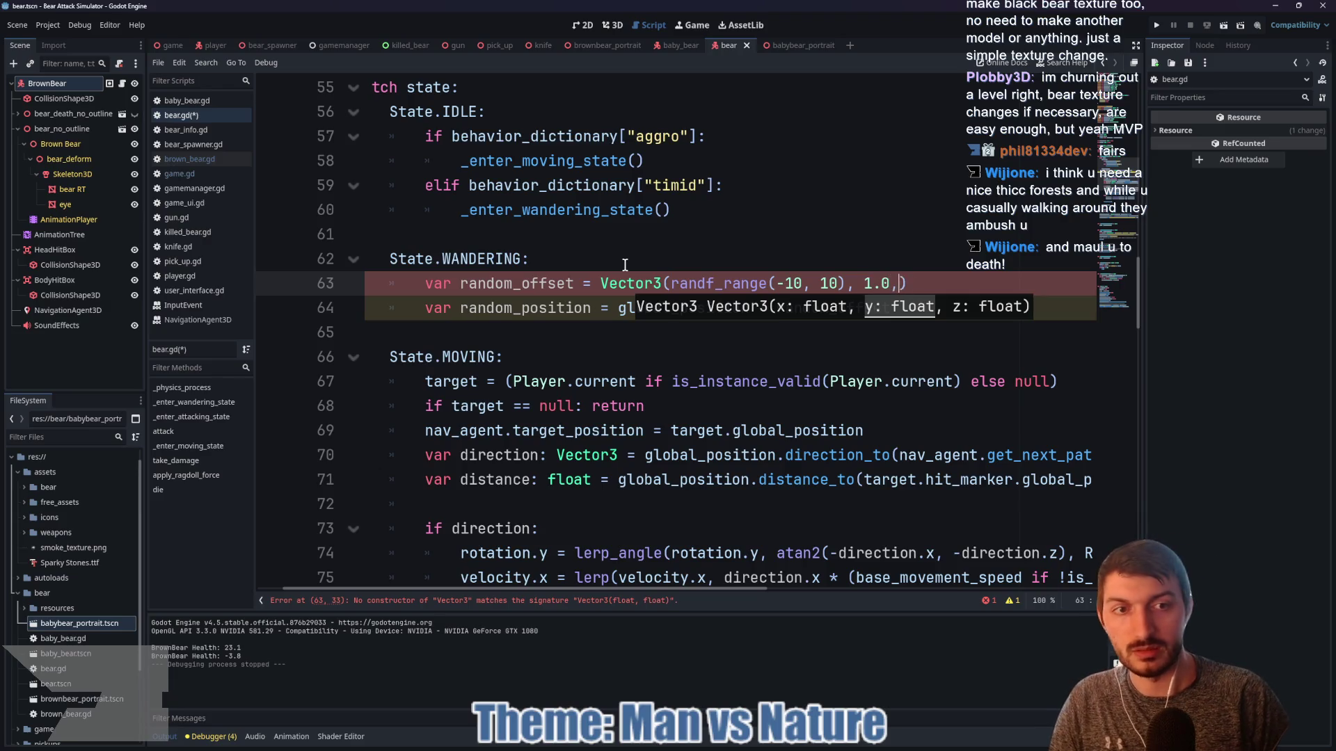
pyautogui.write(', ')
pyautogui.write('randf_ra')
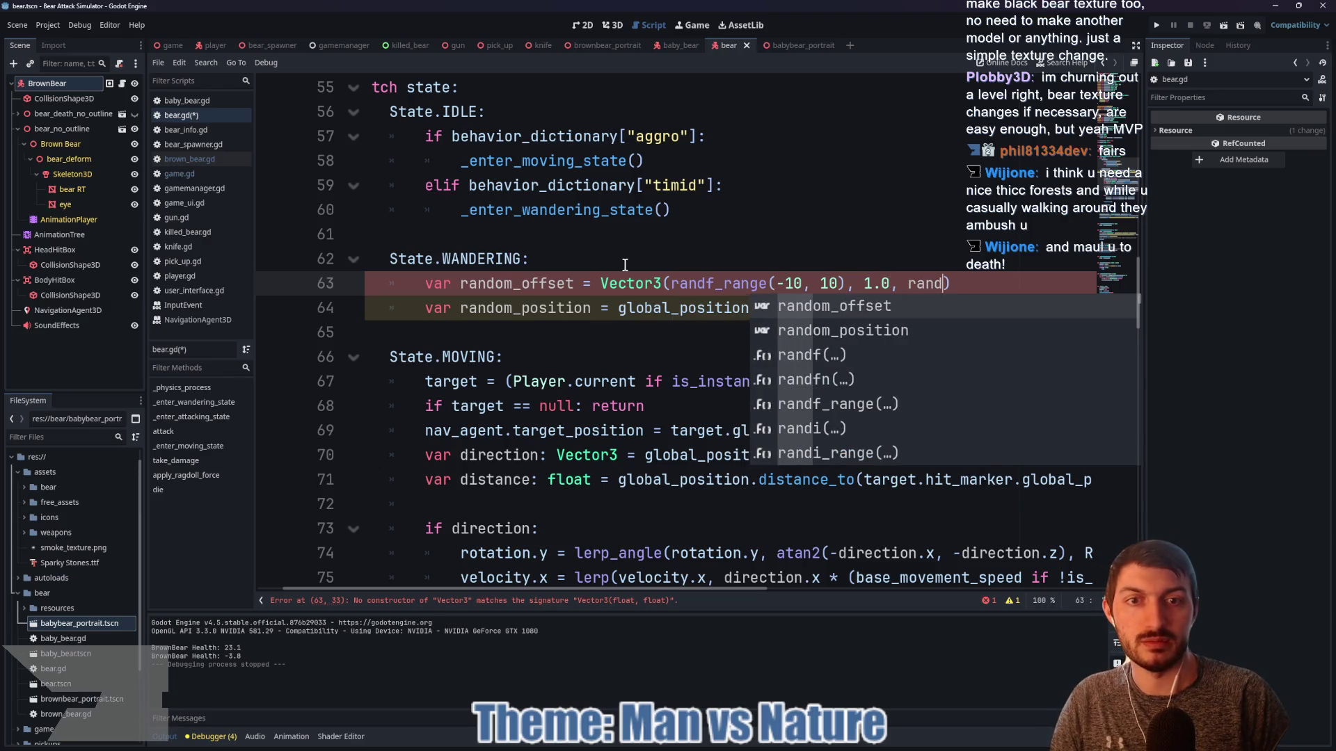
pyautogui.press('Return')
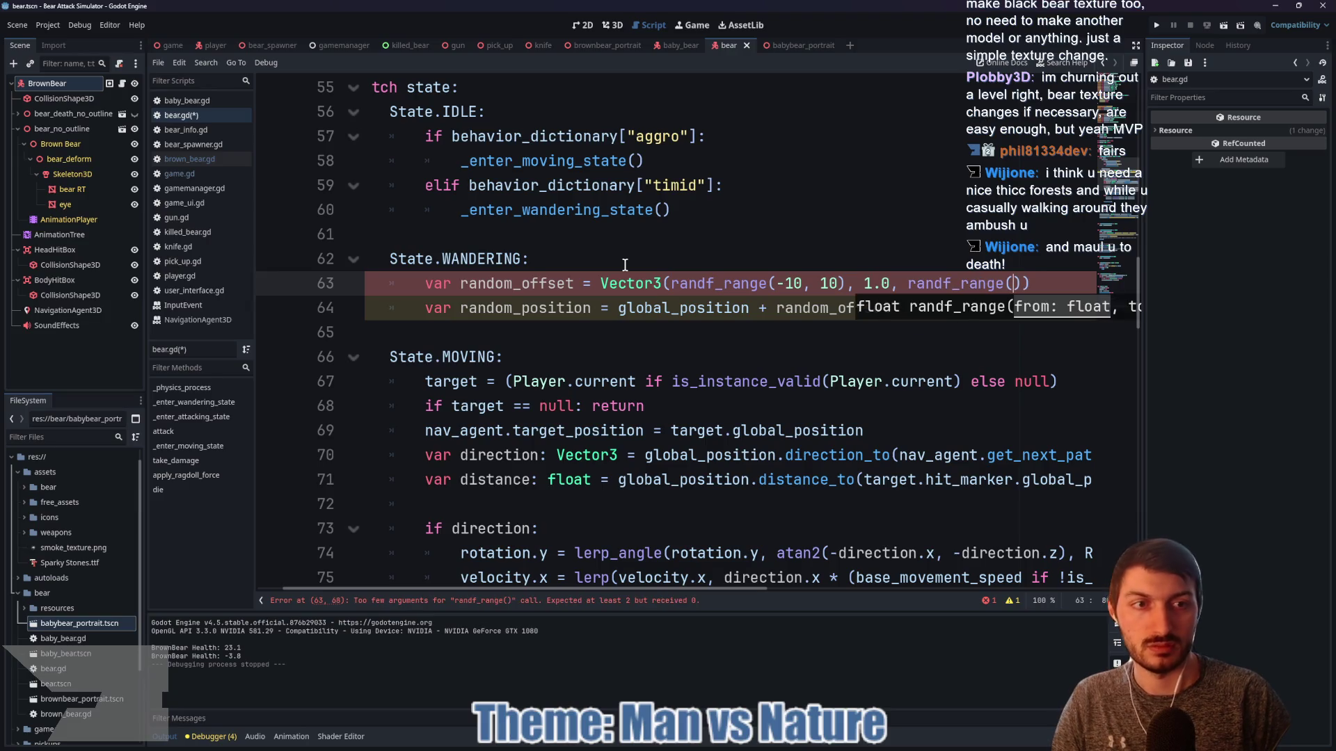
pyautogui.write('-10,10')
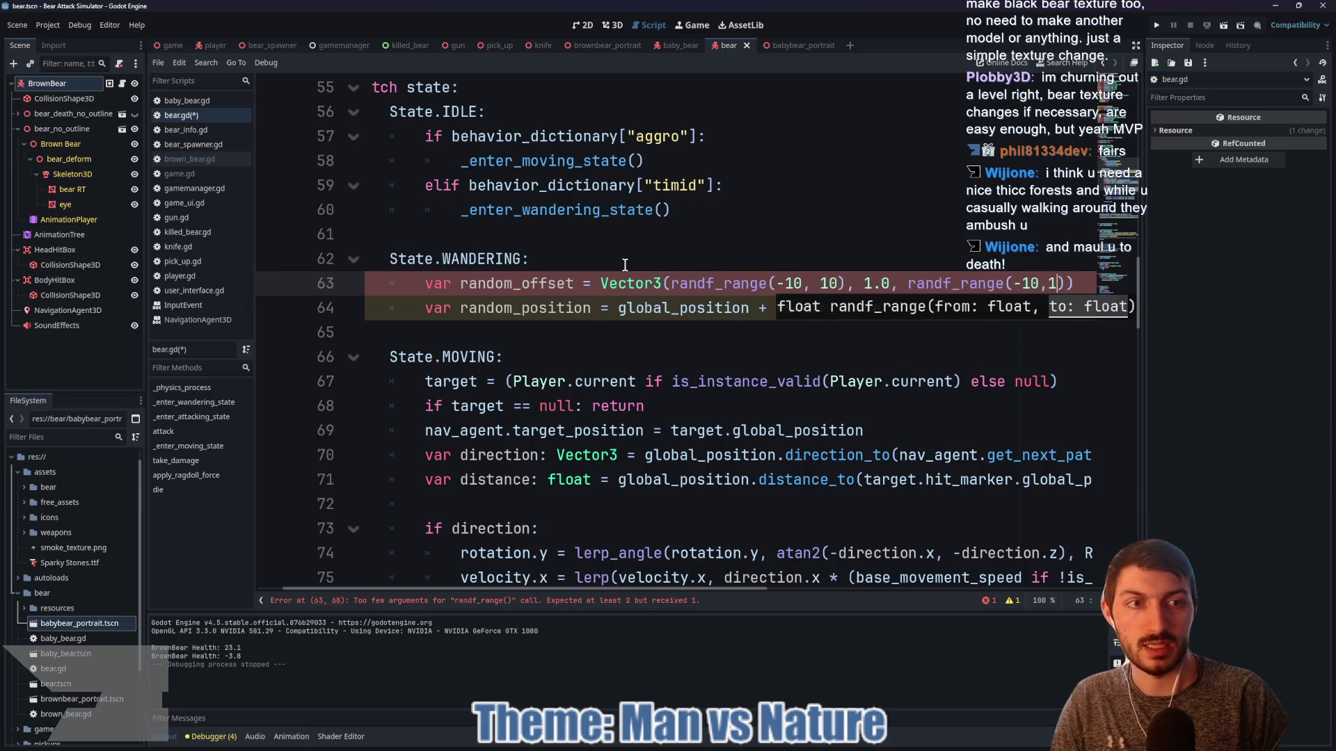
pyautogui.write('random_offset')
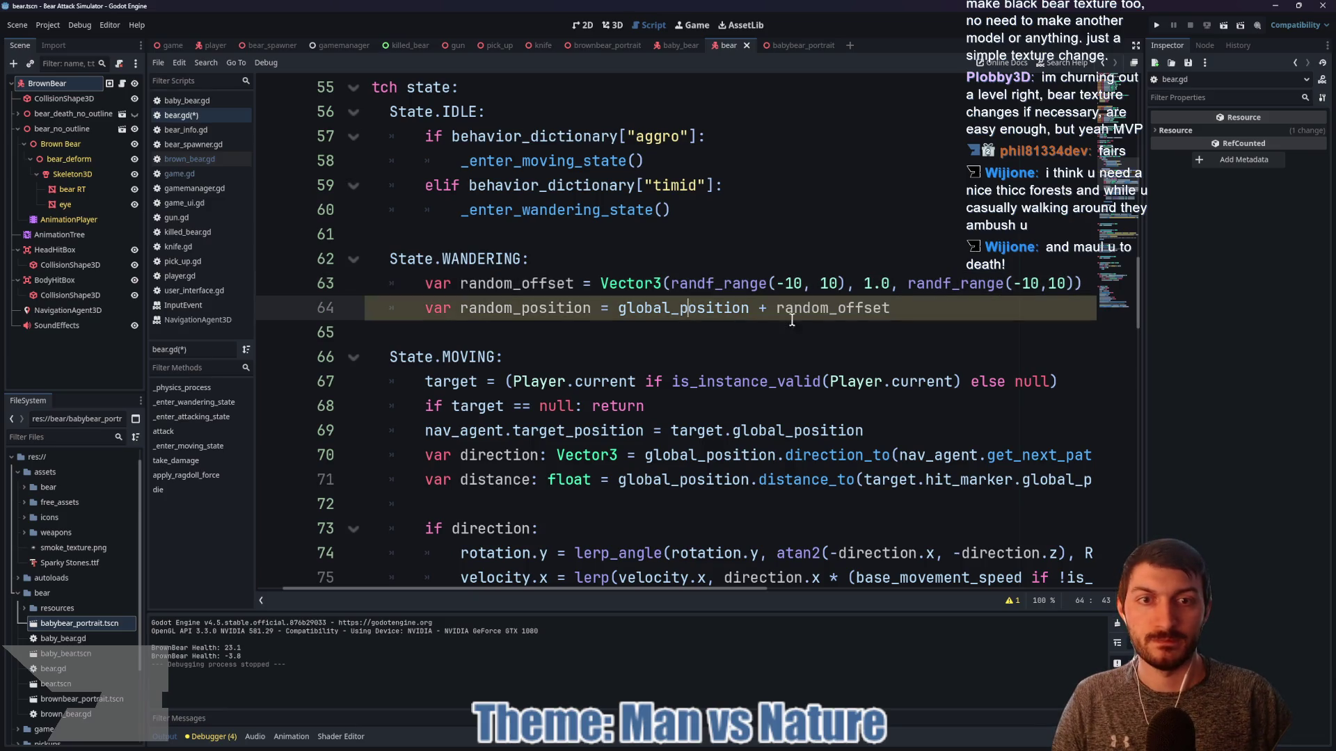
# Set nav_agent.target_position = random_position below the random_position line
pyautogui.click(778, 307)
pyautogui.press('Left')
pyautogui.press('Left')
pyautogui.press('Left')
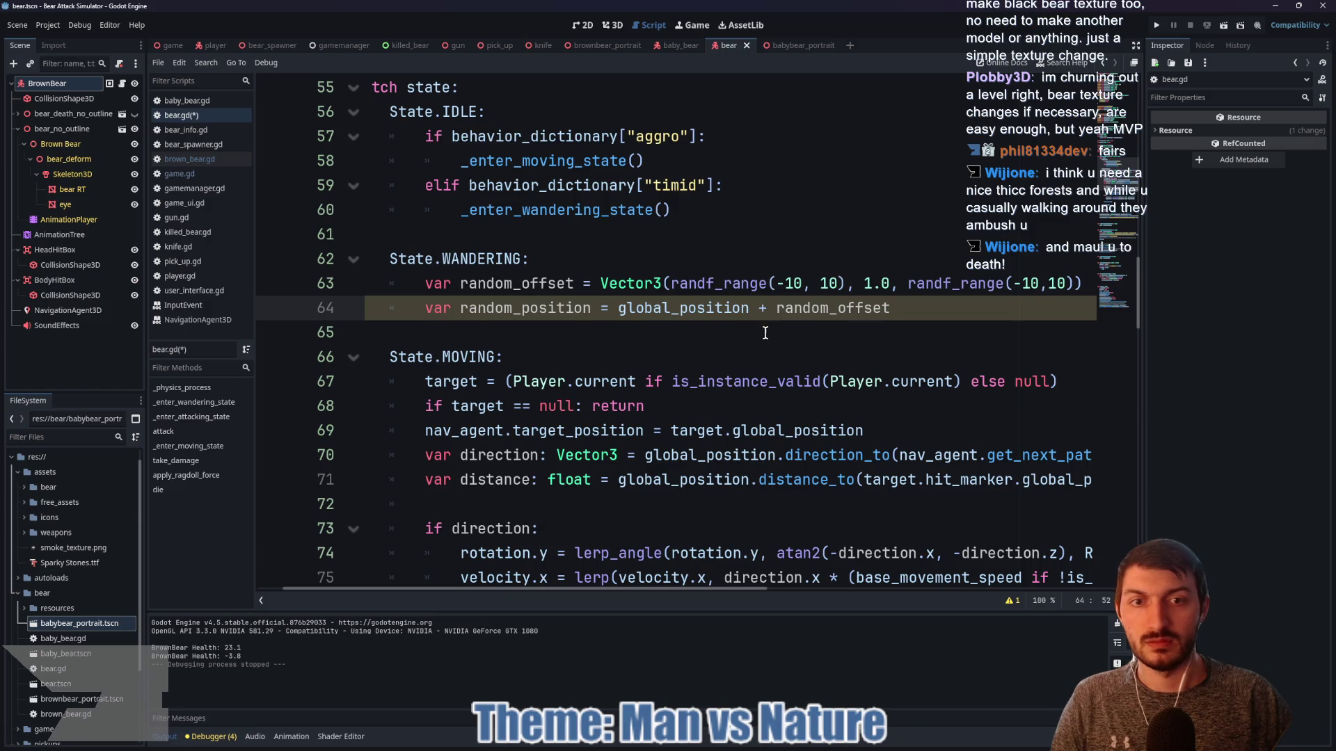
pyautogui.click(948, 302)
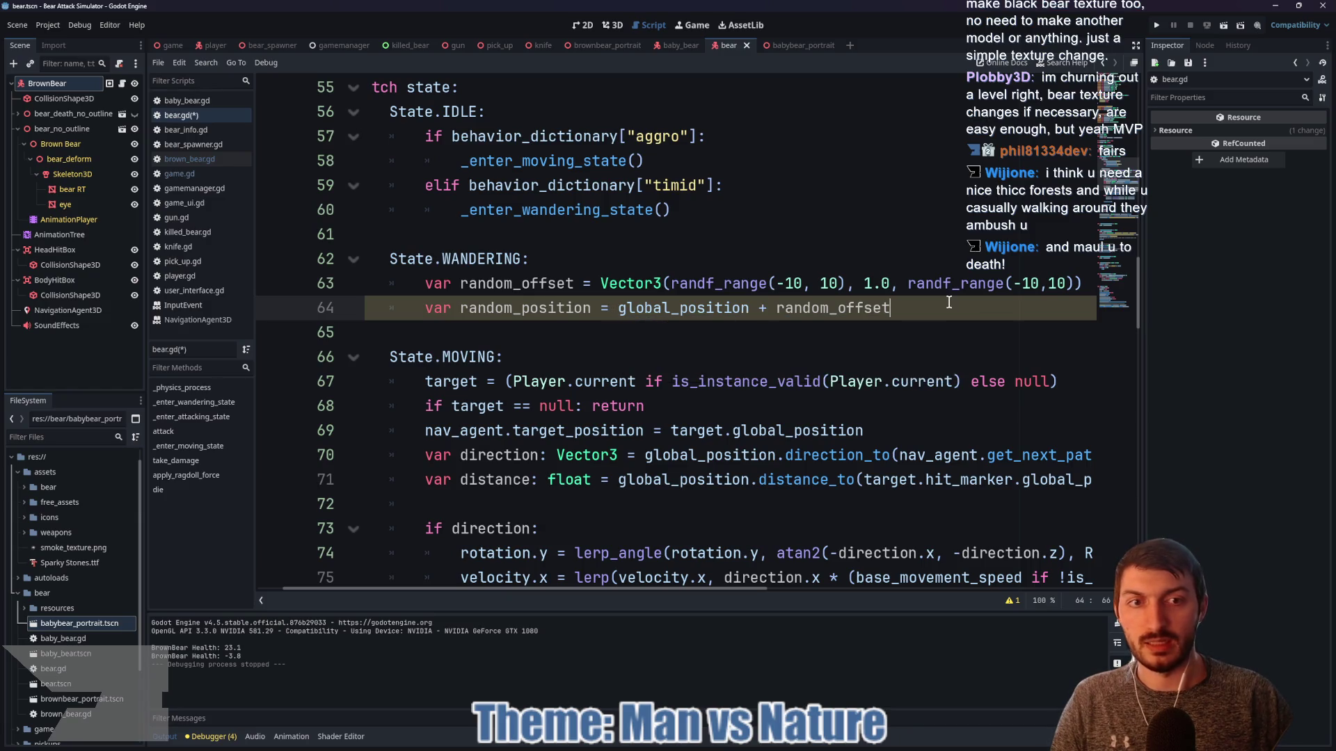
pyautogui.press('Return')
pyautogui.write('nav')
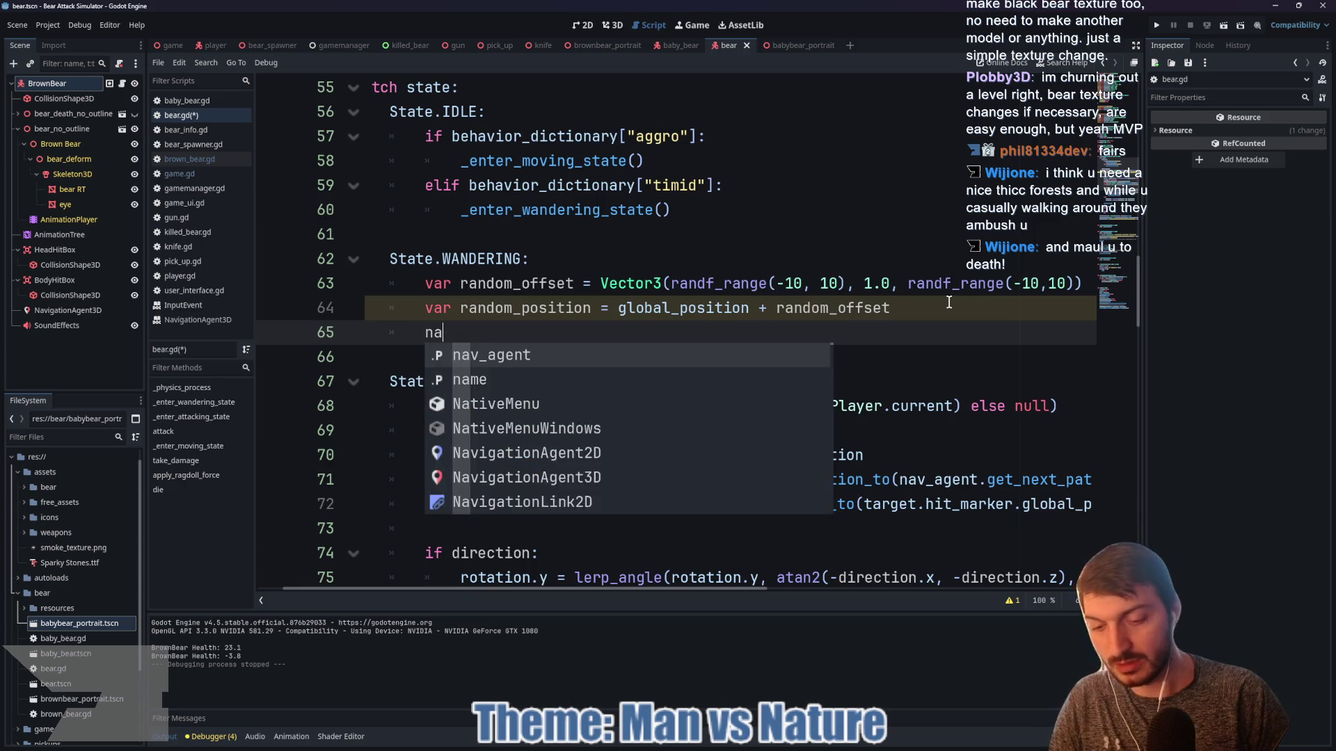
pyautogui.press('Return')
pyautogui.write('.target')
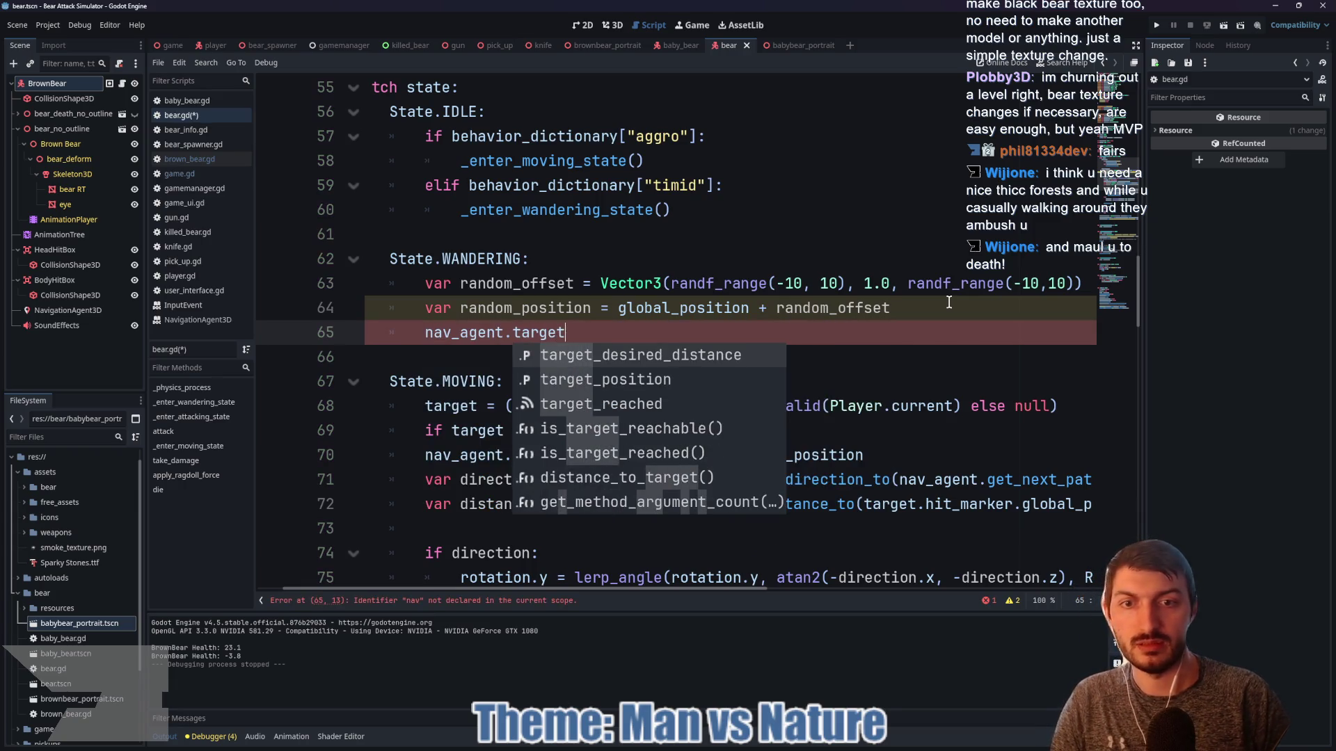
pyautogui.press('Return')
pyautogui.write('= ran')
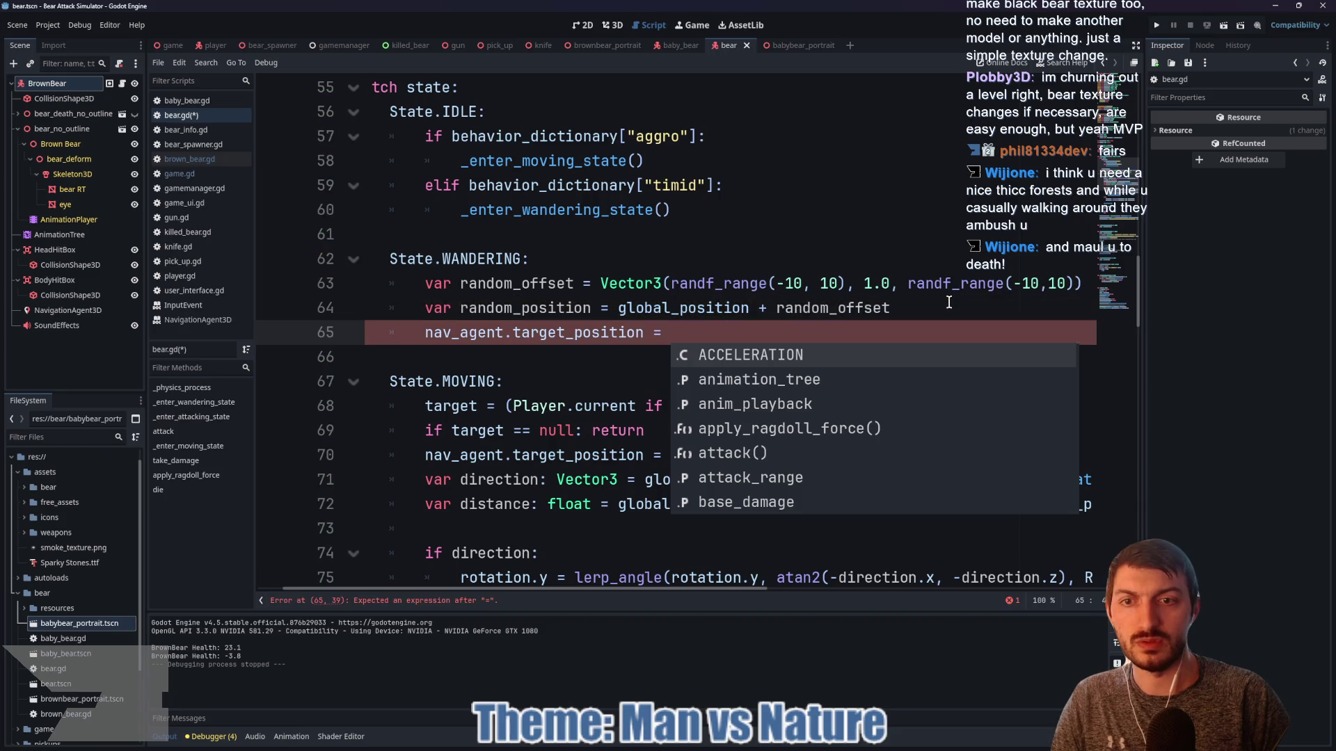
pyautogui.write('dom')
pyautogui.press('Down')
pyautogui.press('Return')
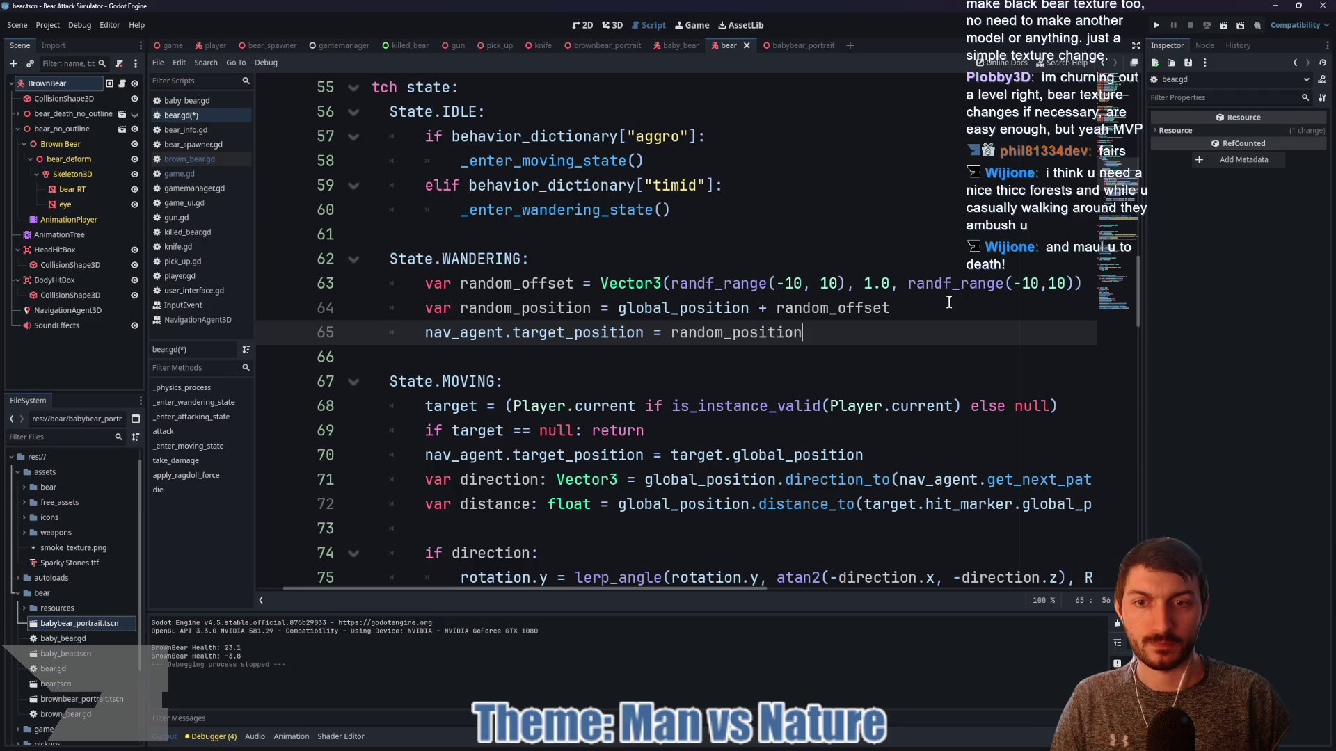
# Copy MOVING's var direction and var distance lines below WANDERING's target_position line
pyautogui.moveTo(428, 529)
pyautogui.mouseDown()
pyautogui.moveTo(409, 477)
pyautogui.moveTo(387, 481)
pyautogui.mouseUp()
pyautogui.hscroll(-2, 384, 480)
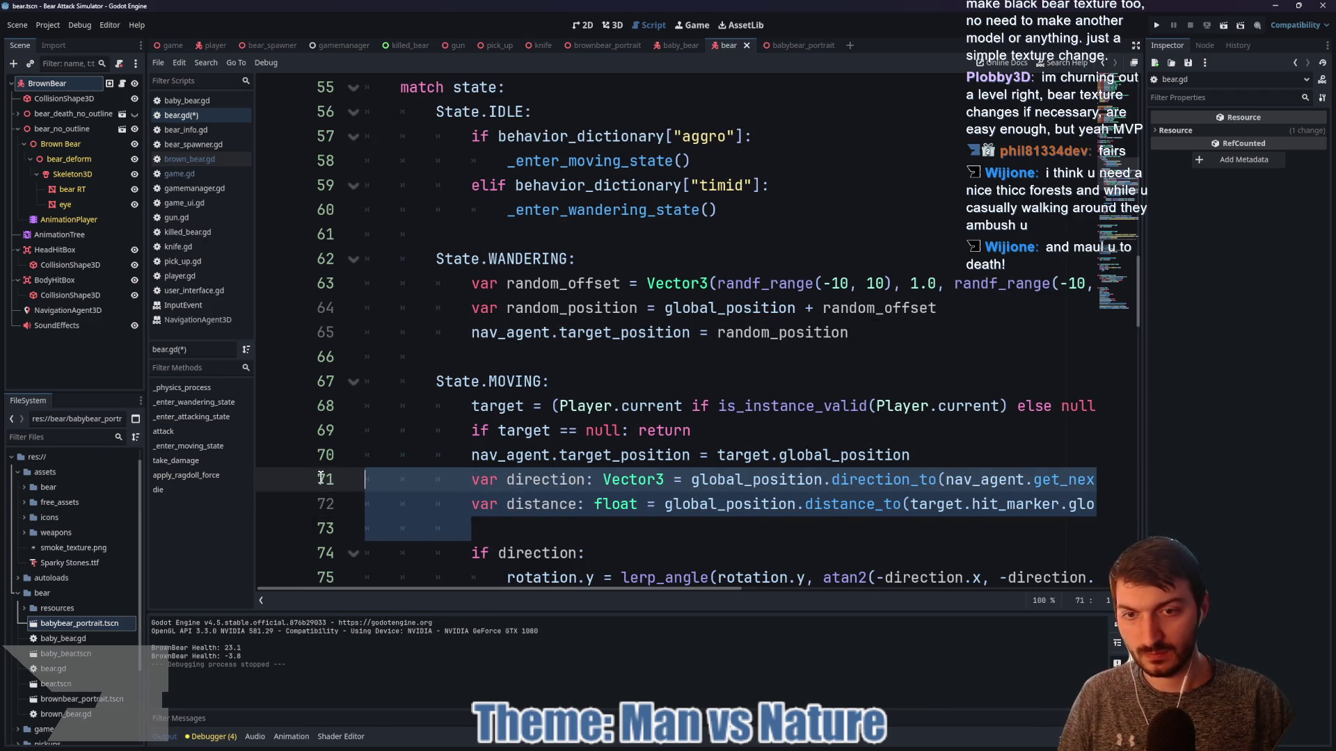
pyautogui.click(446, 355)
pyautogui.press('Return')
pyautogui.press('Return')
pyautogui.press('Return')
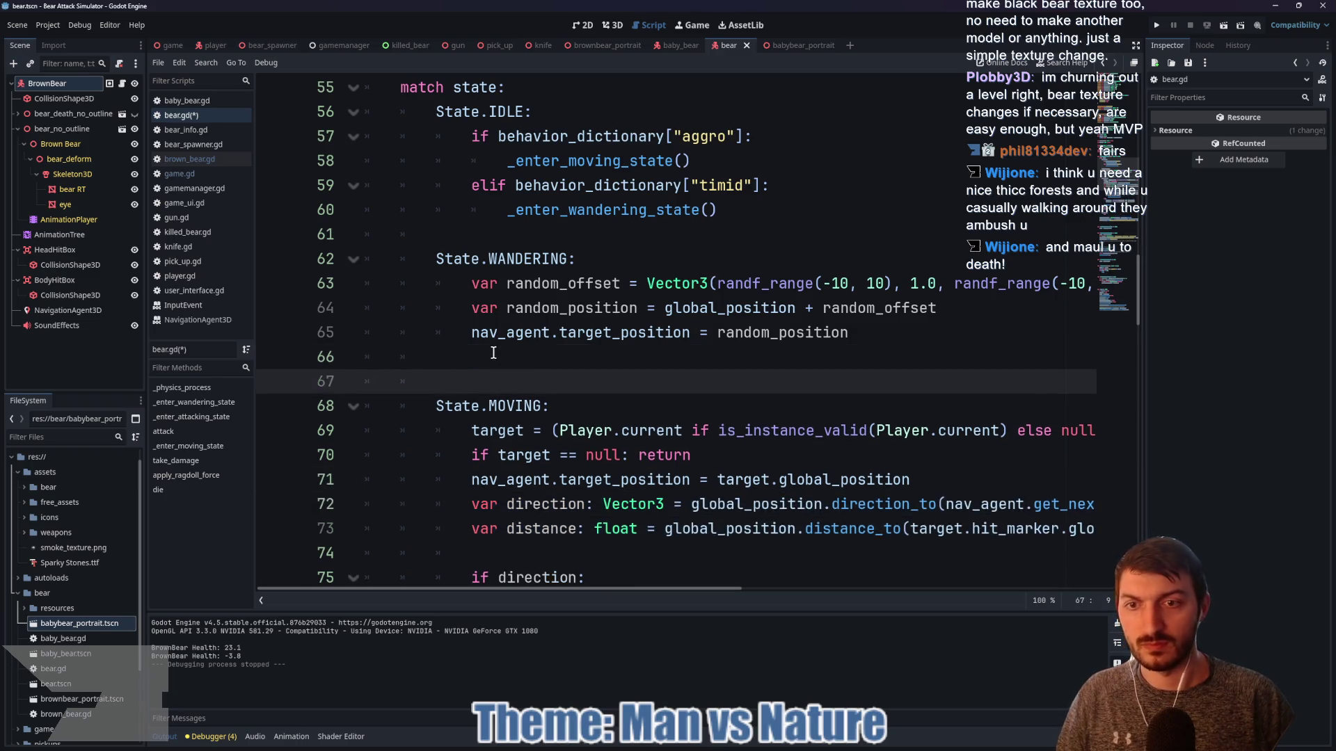
pyautogui.press('Up')
pyautogui.press('Up')
pyautogui.press('Up')
pyautogui.hotkey('ctrl', 'v')
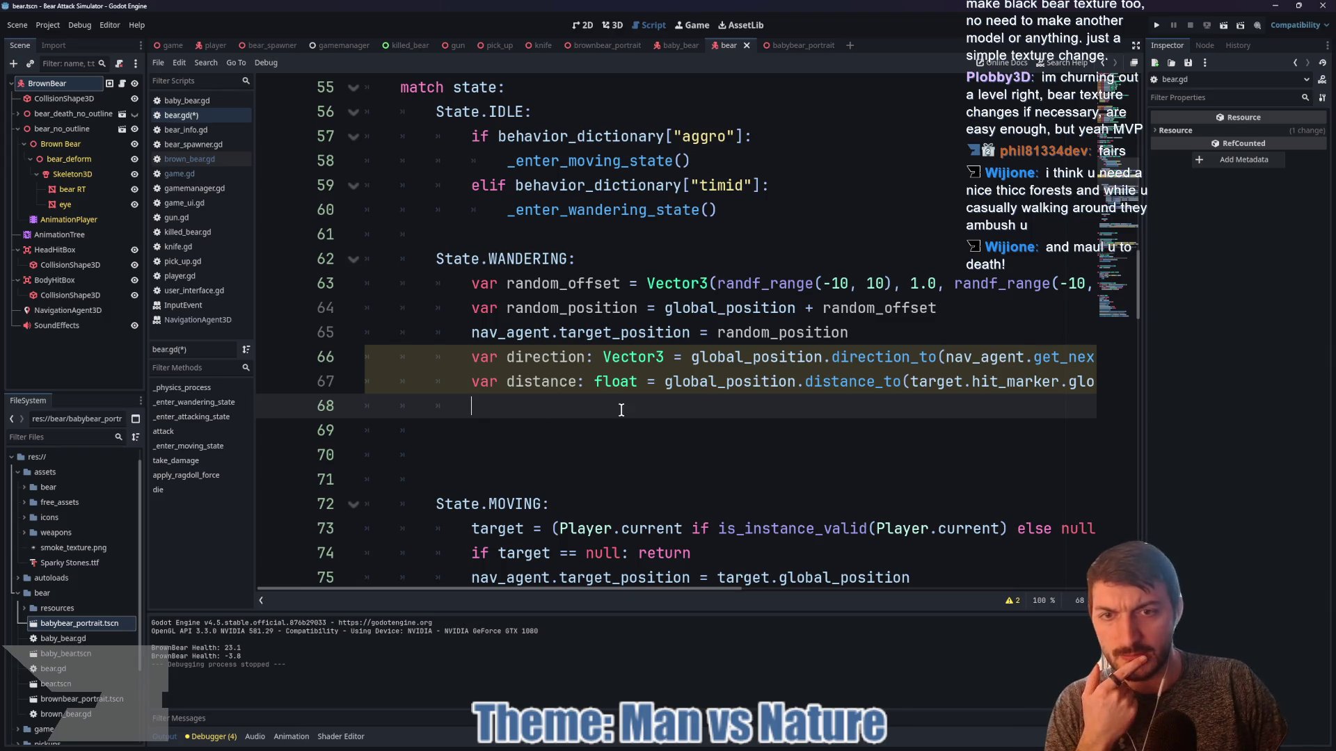
pyautogui.scroll(-1, 616, 407)
pyautogui.scroll(-2, 605, 368)
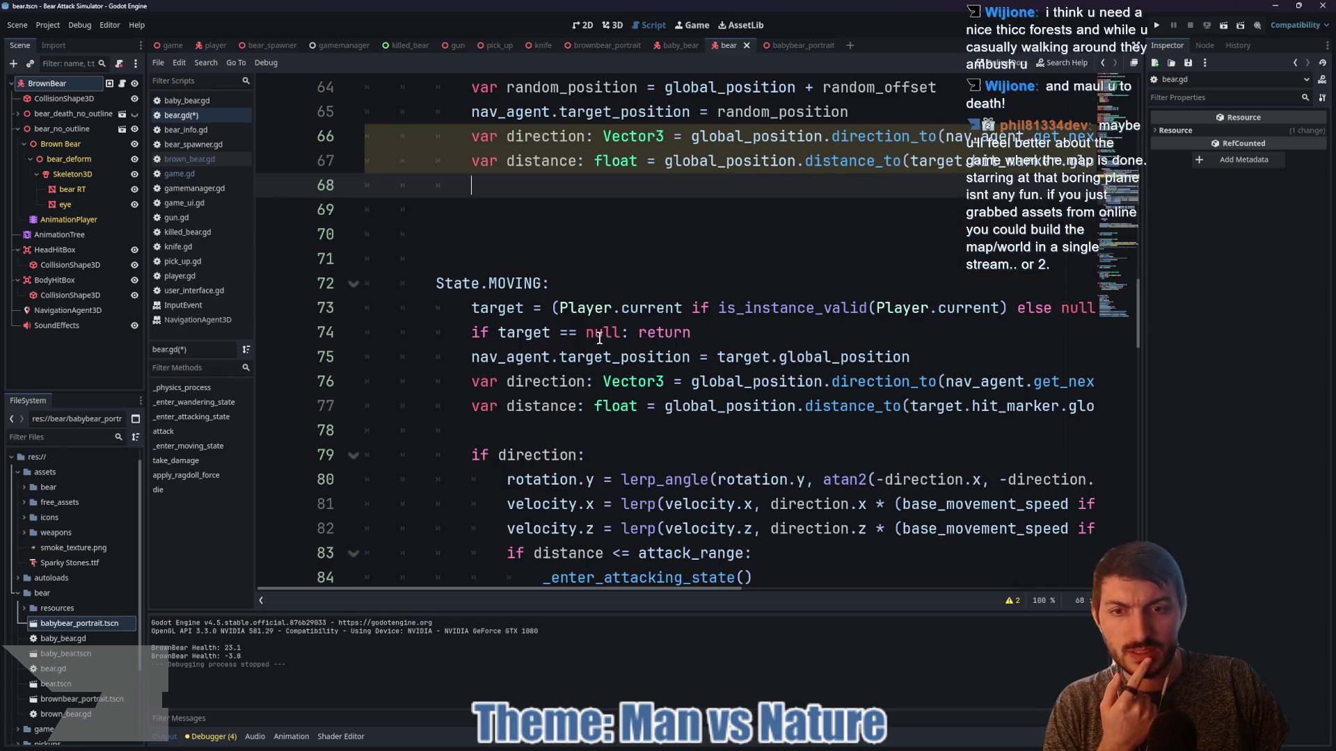
pyautogui.scroll(-1, 615, 316)
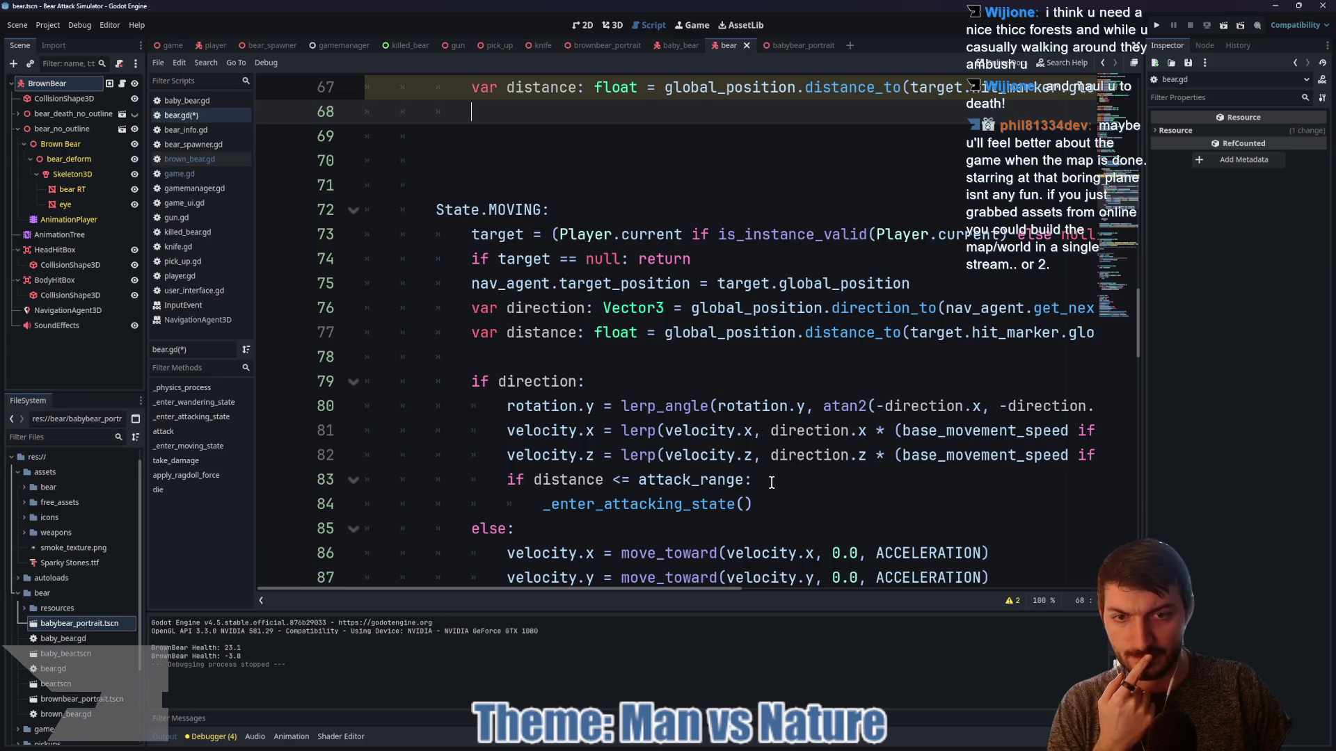
pyautogui.moveTo(455, 373)
pyautogui.mouseDown()
pyautogui.moveTo(1064, 456)
pyautogui.moveTo(1145, 453)
pyautogui.mouseUp()
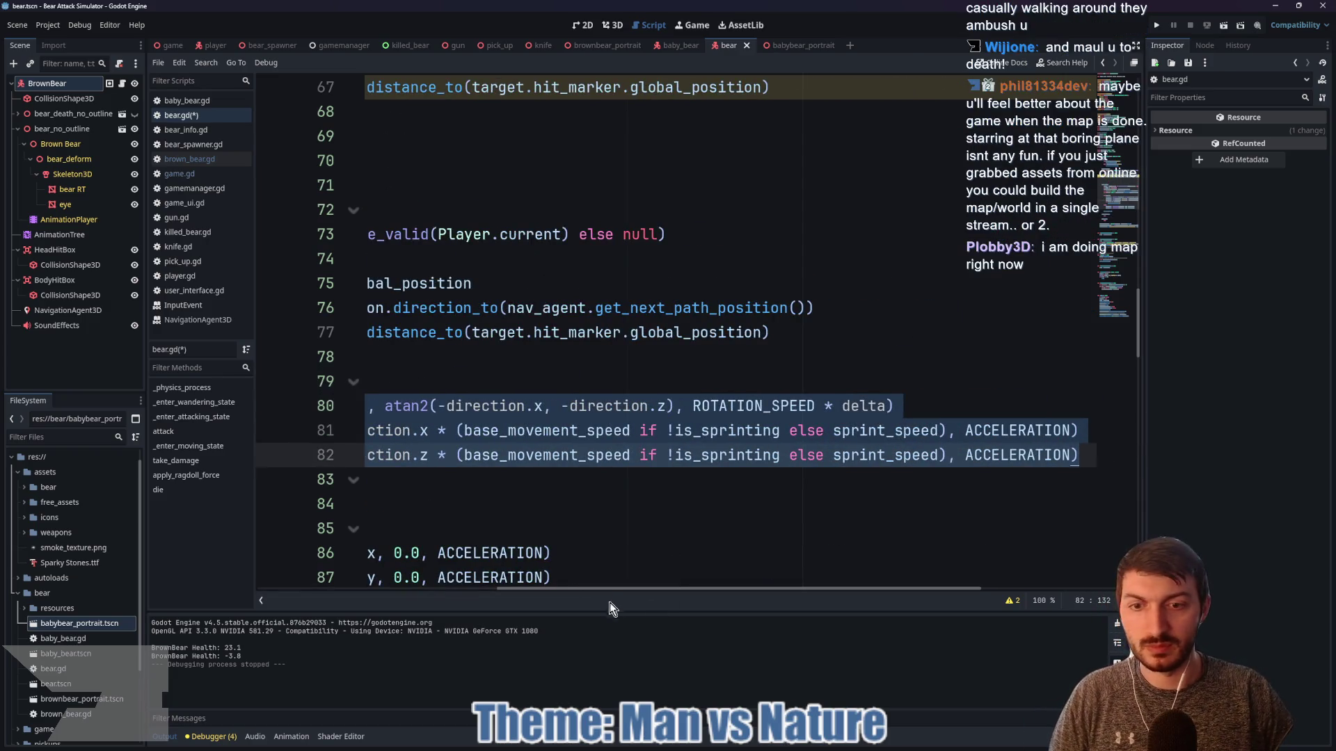
pyautogui.moveTo(600, 591); pyautogui.dragTo(360, 591)
pyautogui.scroll(4, 522, 388)
pyautogui.click(502, 407)
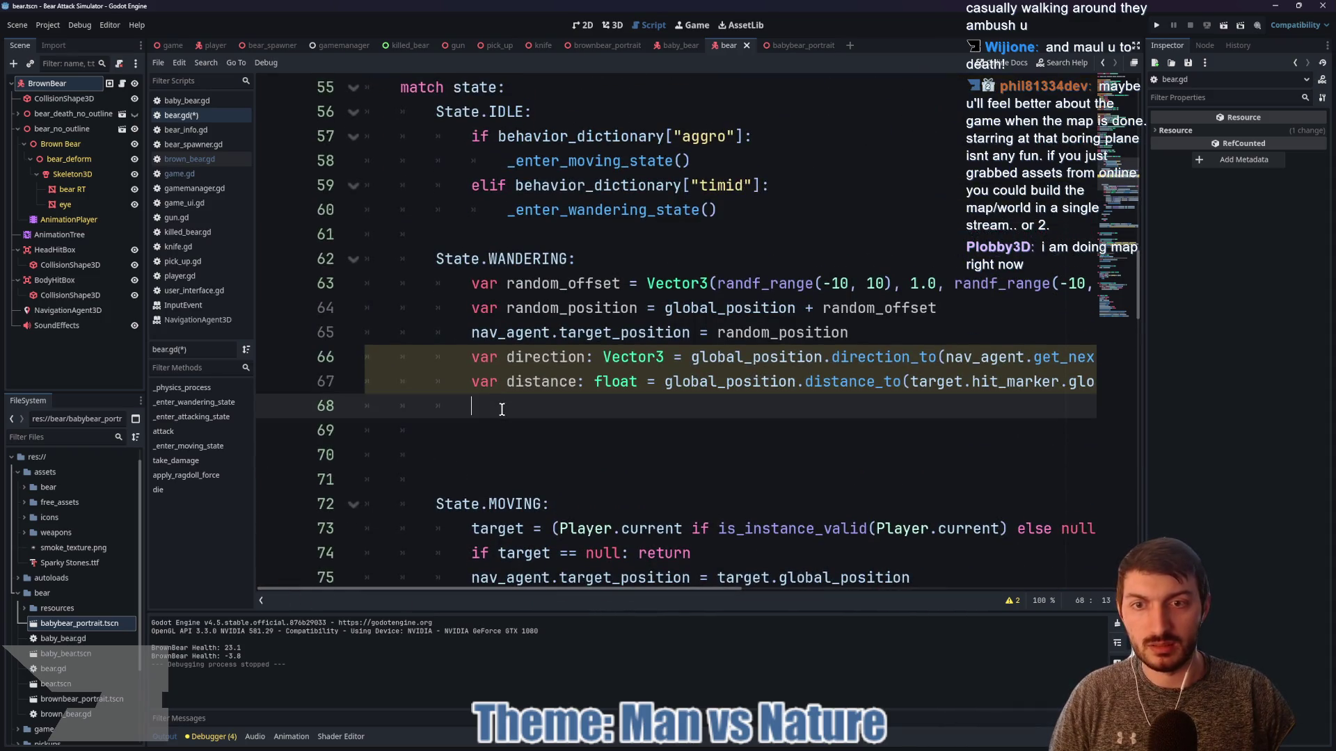
# Paste the steering code under the distance line in the wandering state and add an else: block
pyautogui.write('if direction: \t\t\t\trotation.y = lerp_angle(rotation.y, atan2(-direction.x, -direction.z), ROTATION_SPEED * delta) \t\t\t\tvelocity.x = lerp(velocity.x, direction.x * (base_movement_speed if !is_sprinting else sprint_speed), ACCELERATION) \t\t\t\tvelocity.z = lerp(velocity.z, direction.z * (base_movement_speed if !is_sprinting else sprint_speed), ACCELERATION)')
pyautogui.moveTo(616, 592); pyautogui.dragTo(376, 590)
pyautogui.click(534, 512)
pyautogui.write('e')
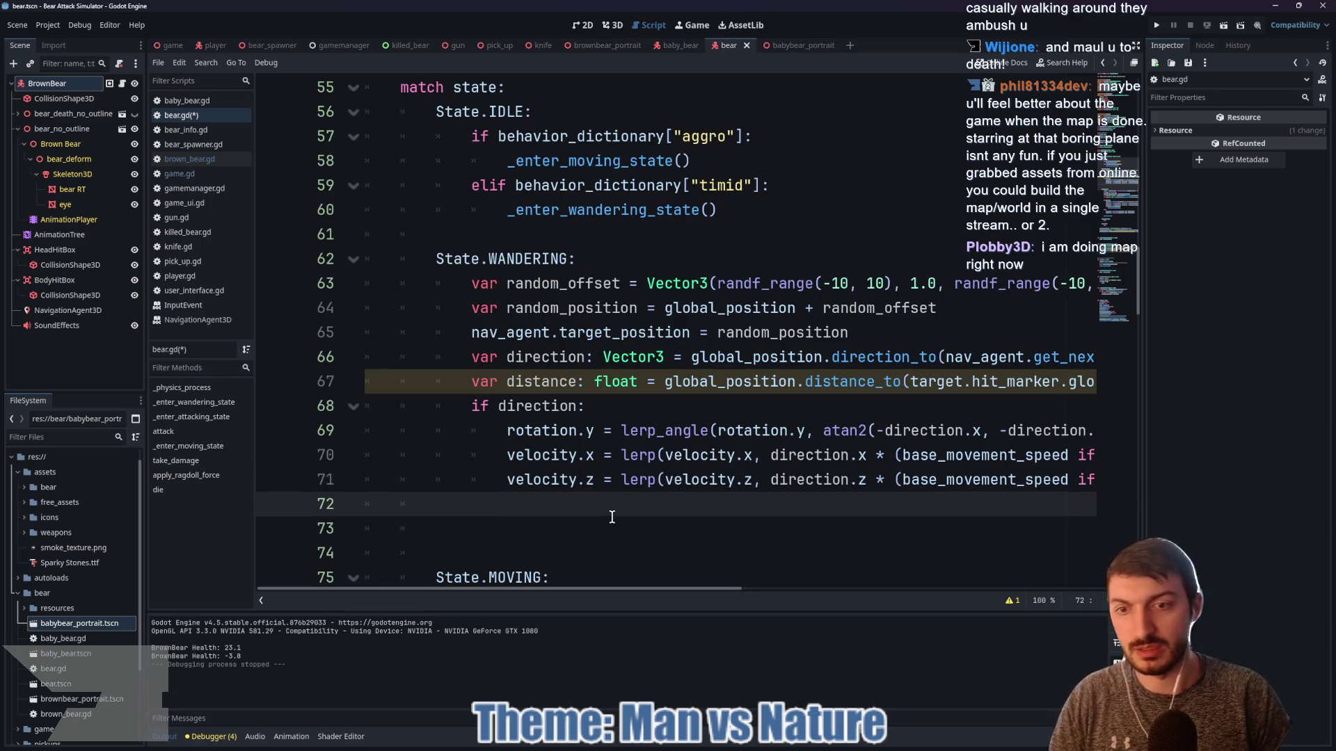
pyautogui.write('lse:')
pyautogui.press('Return')
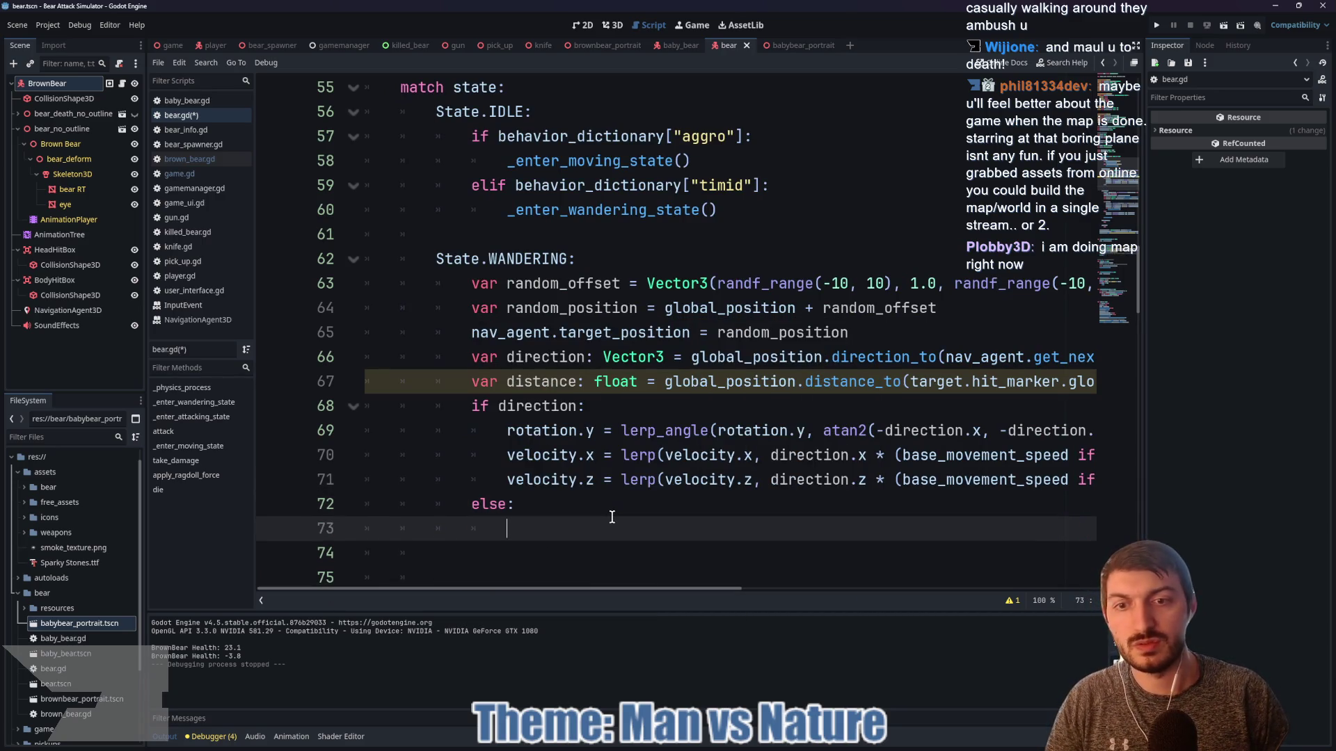
pyautogui.scroll(-5, 612, 516)
pyautogui.scroll(-4, 620, 464)
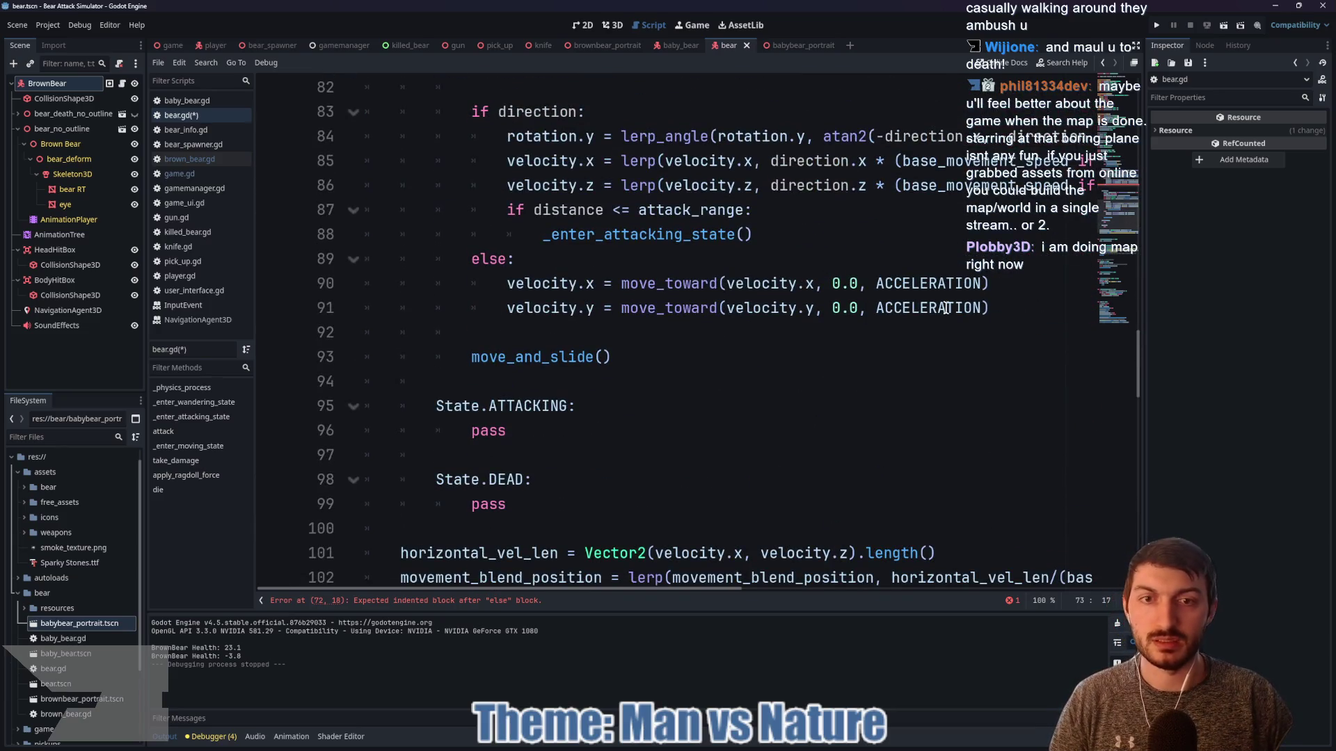
# Move the moving state's slowdown lines into the else block, add move_and_slide(), and save bear.gd
pyautogui.click(1002, 311)
pyautogui.moveTo(1002, 311); pyautogui.dragTo(365, 284)
pyautogui.hotkey('ctrl', 'c')
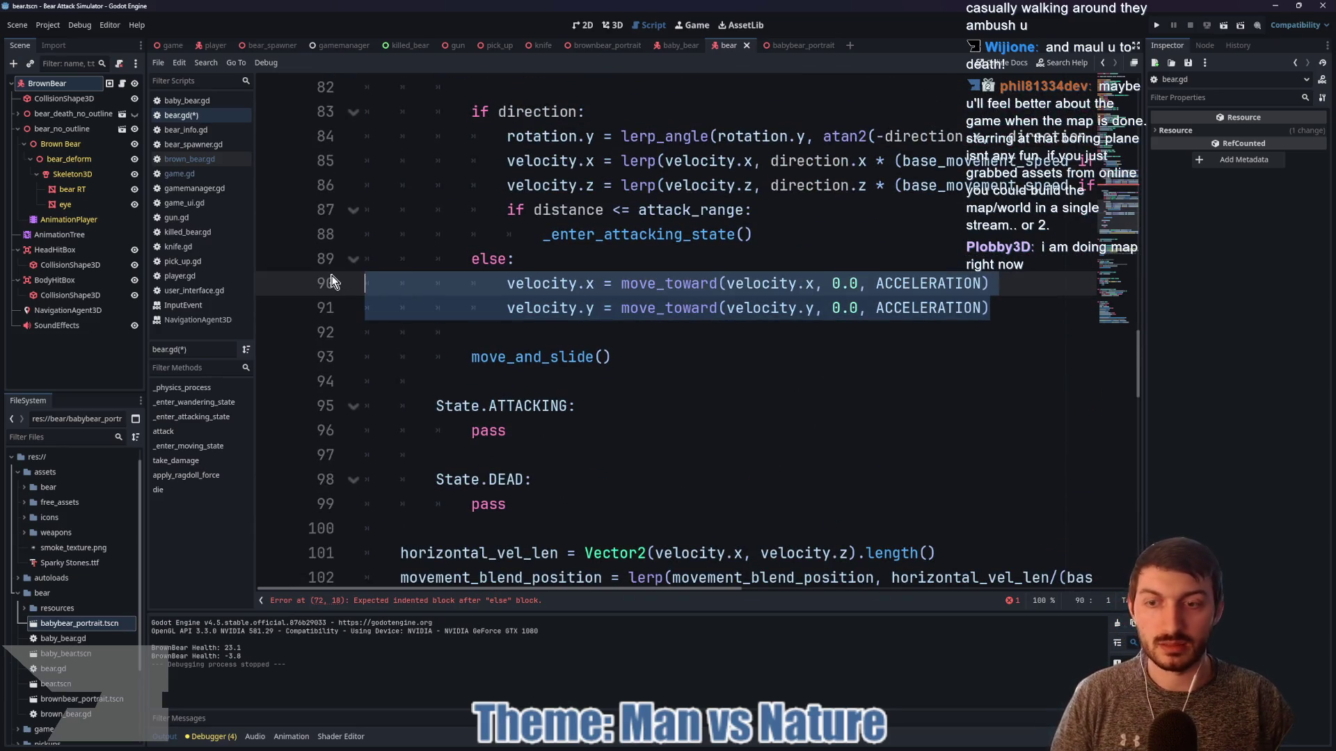
pyautogui.scroll(1, 694, 338)
pyautogui.scroll(6, 626, 341)
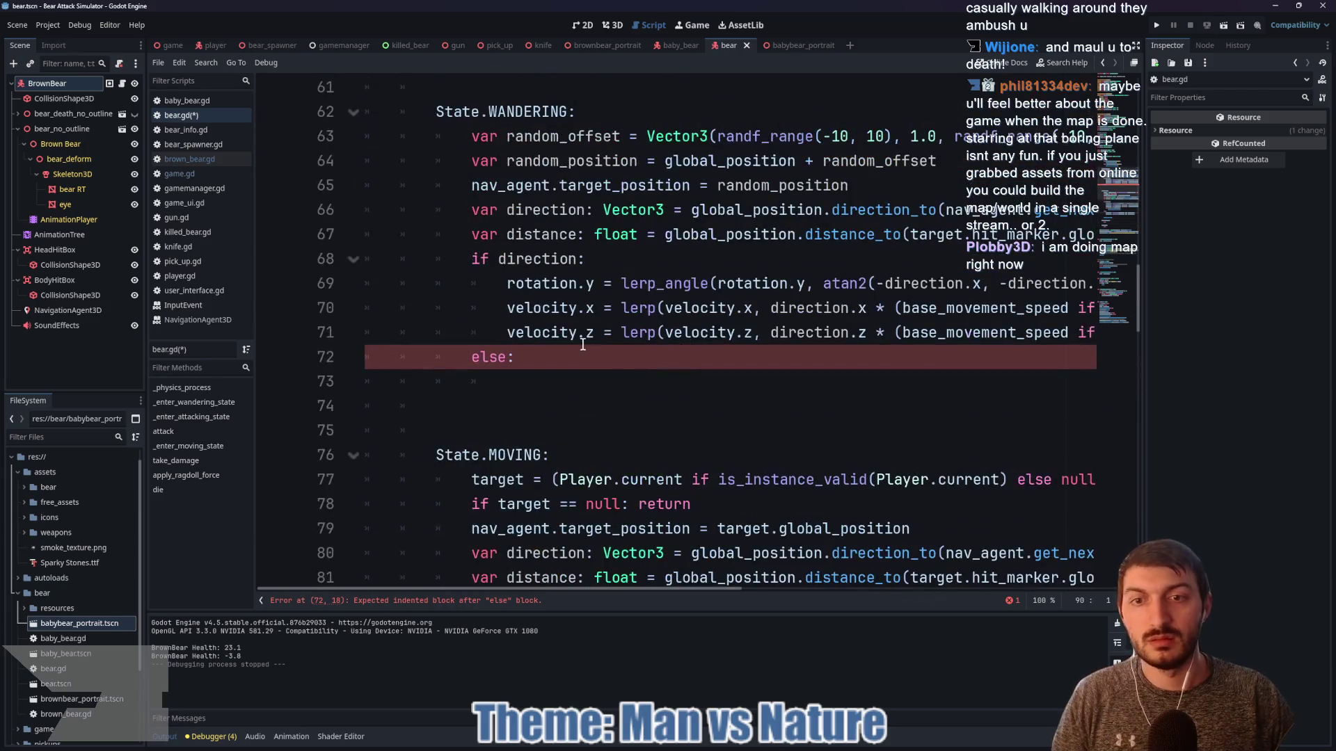
pyautogui.click(497, 381)
pyautogui.hotkey('ctrl', 'v')
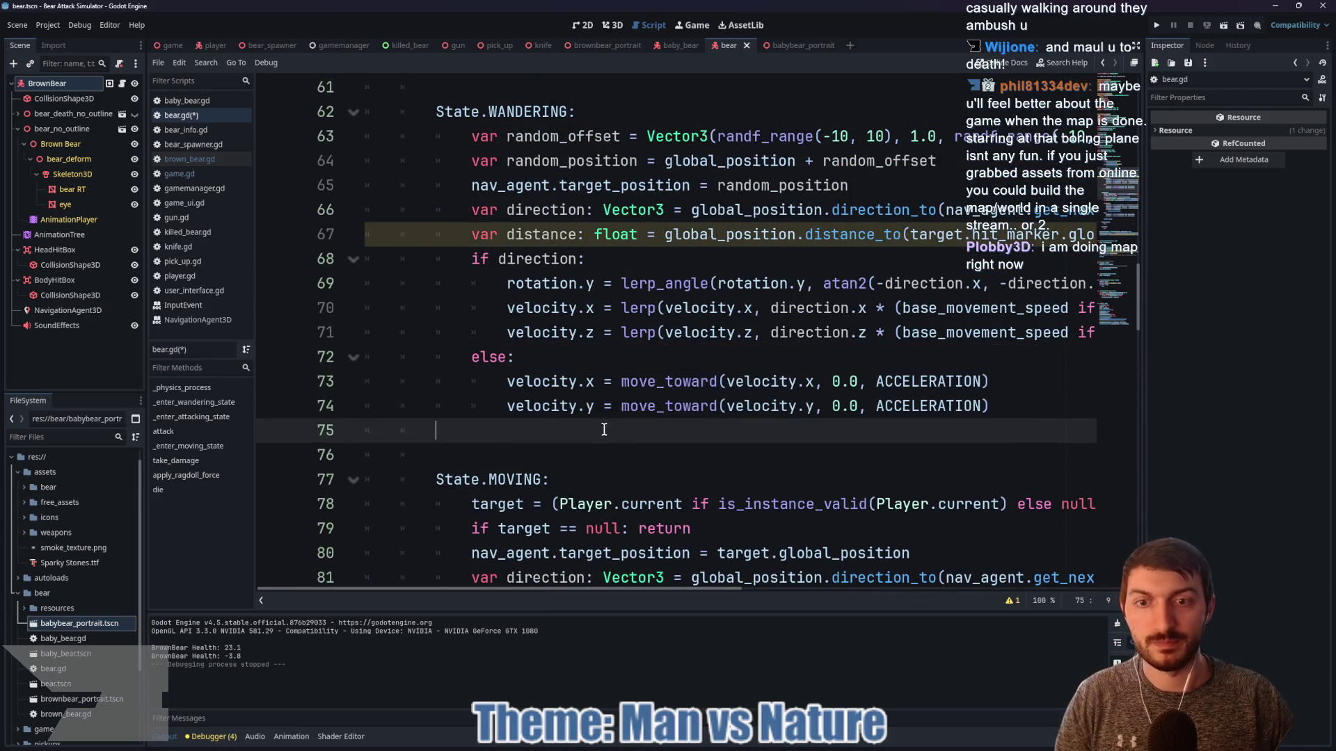
pyautogui.write('move_and')
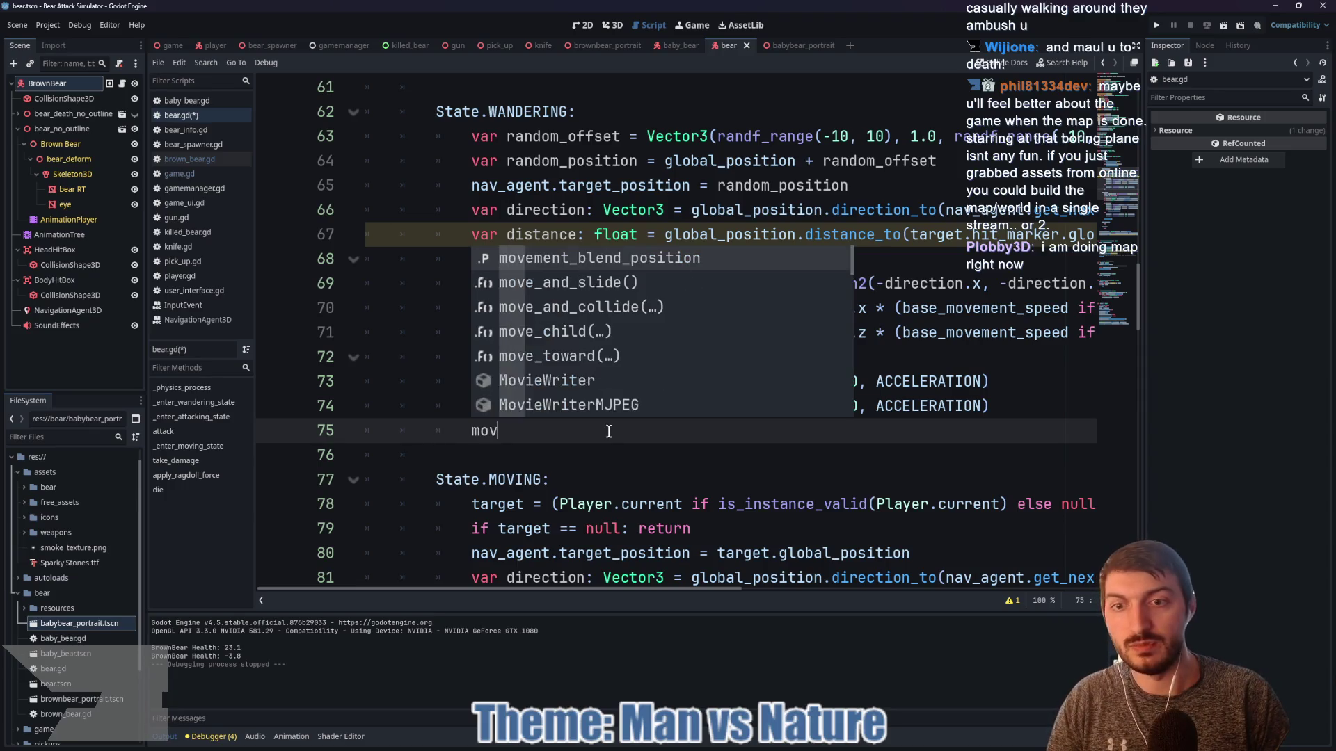
pyautogui.press('Return')
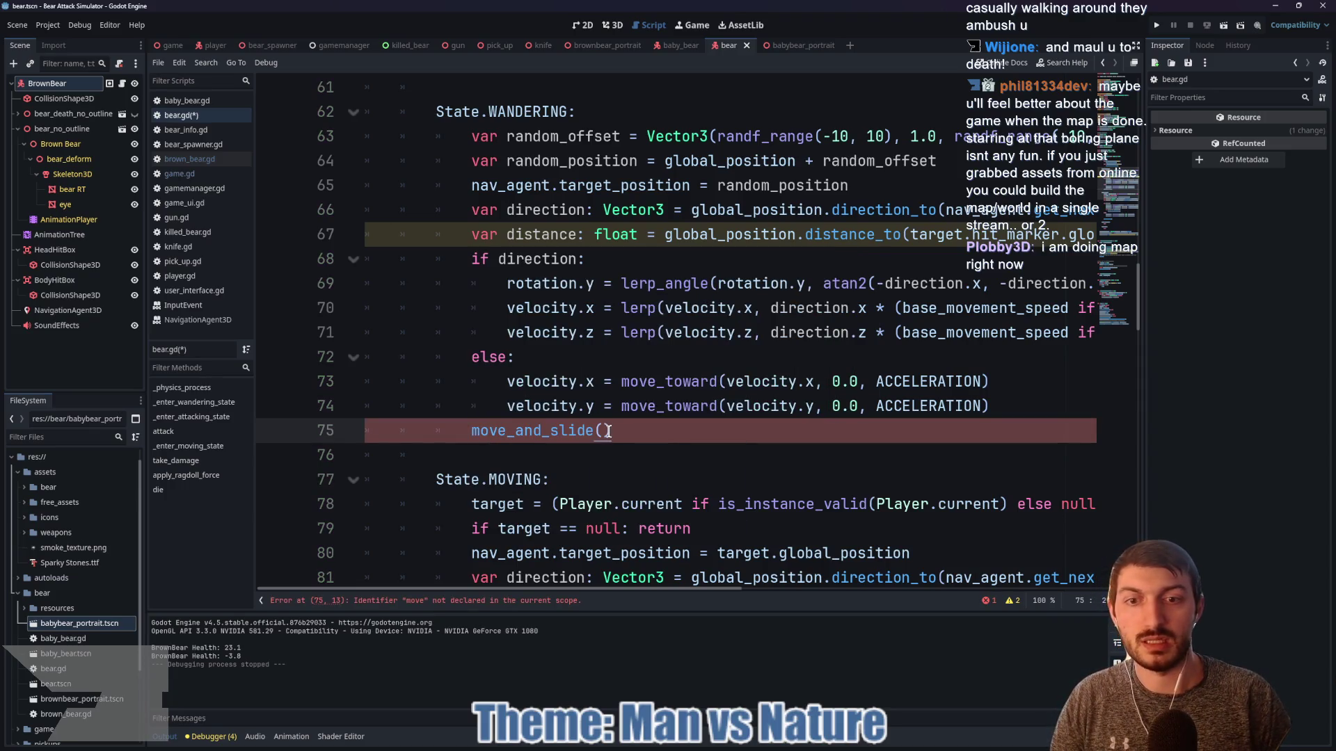
pyautogui.hotkey('ctrl', 's')
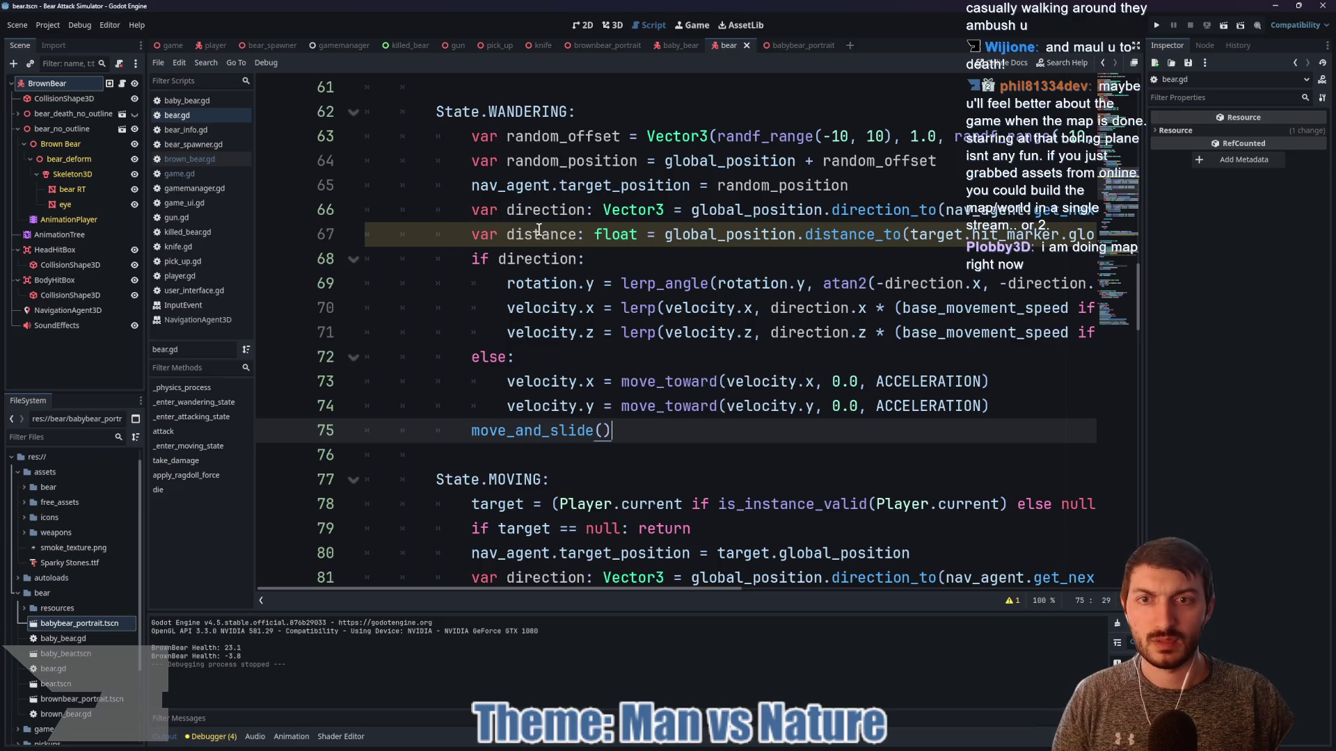
# Delete the distance line 67 and leave a blank line above 'if direction:'
pyautogui.press('Up')
pyautogui.press('Up')
pyautogui.press('Up')
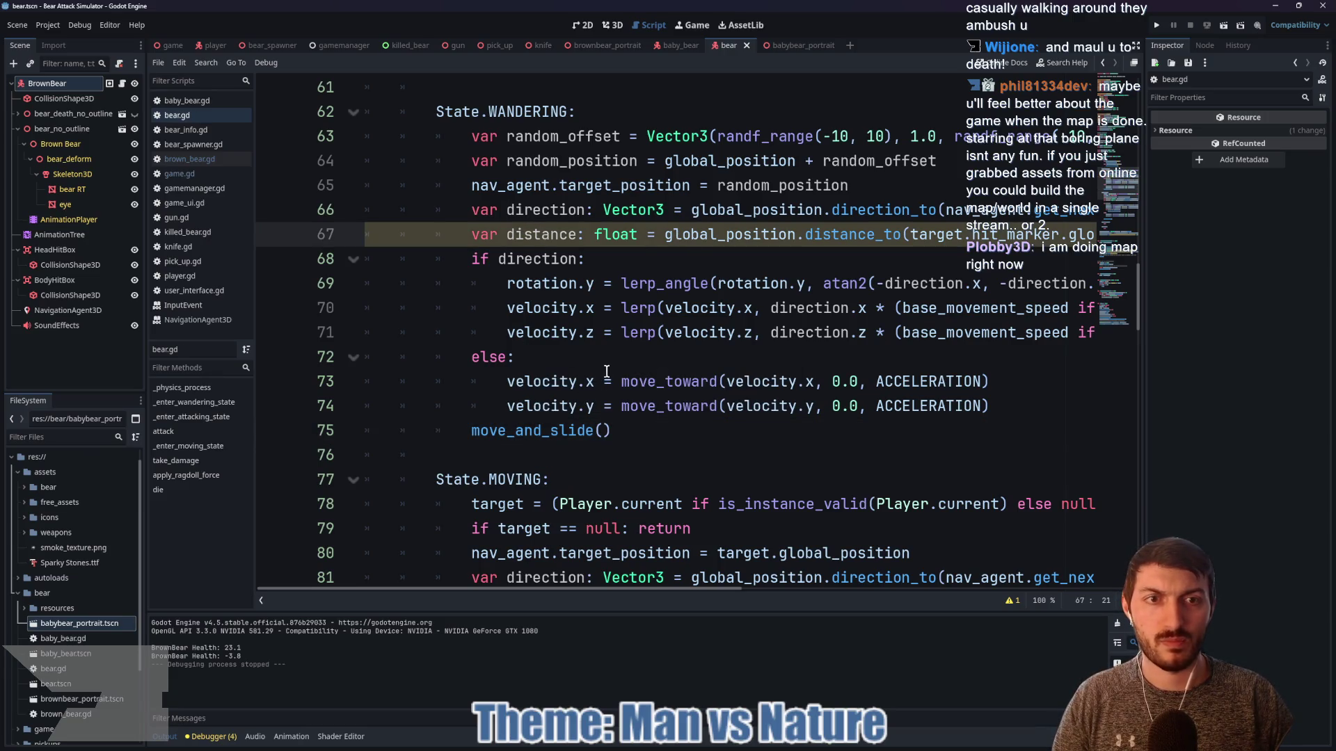
pyautogui.moveTo(470, 227); pyautogui.dragTo(1102, 235)
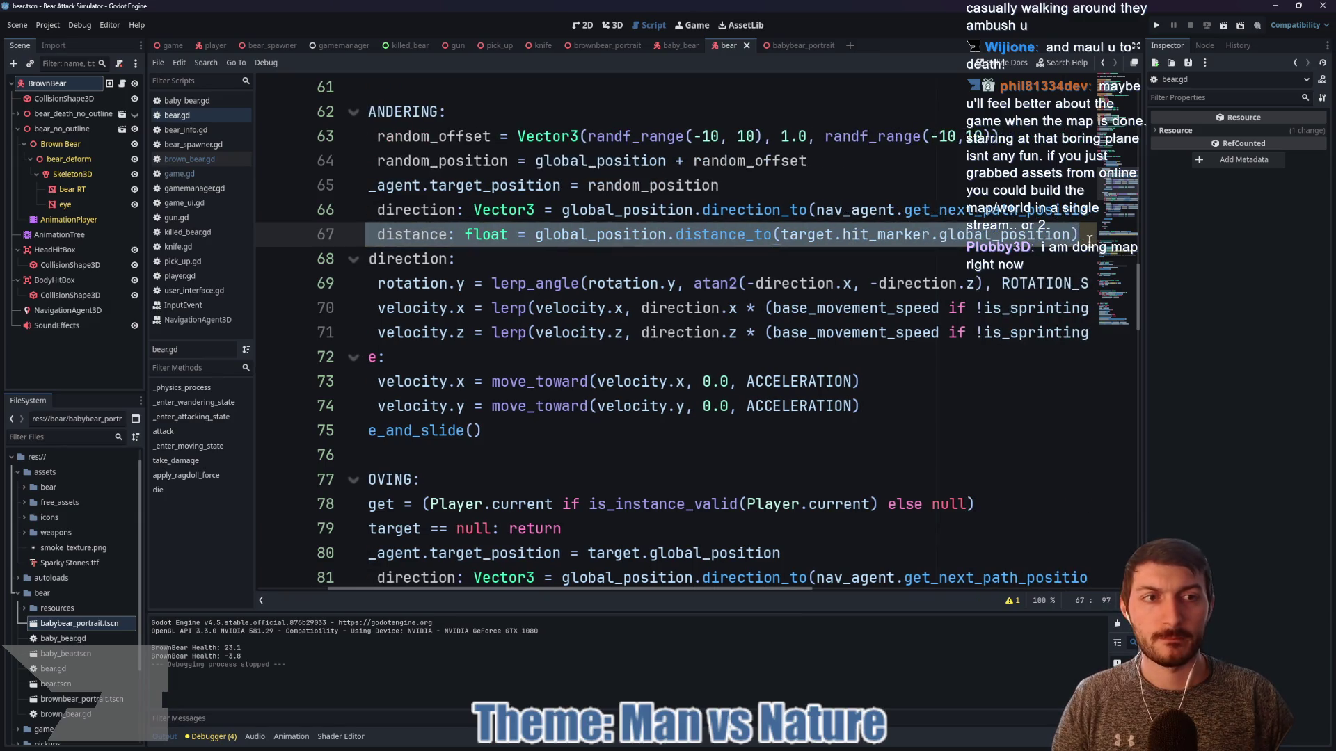
pyautogui.press('BackSpace')
pyautogui.press('BackSpace')
pyautogui.press('BackSpace')
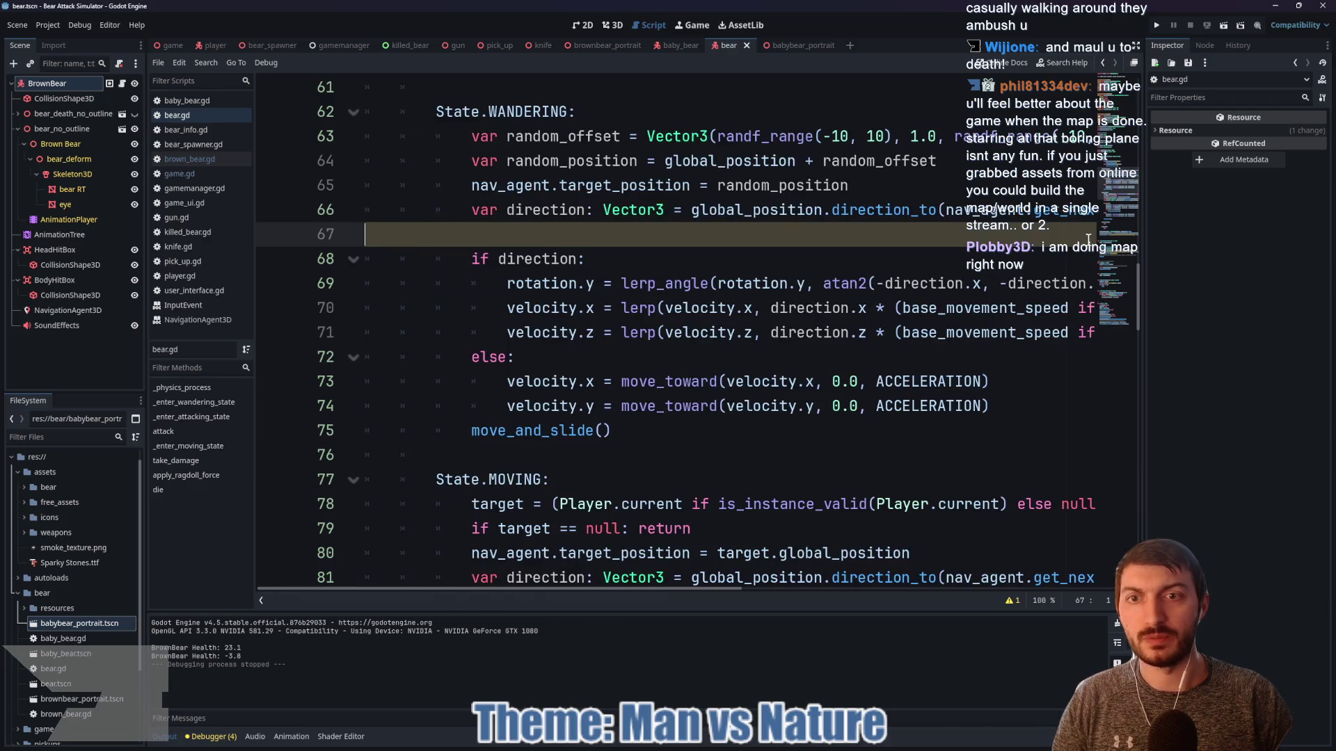
pyautogui.moveTo(724, 588); pyautogui.dragTo(591, 587)
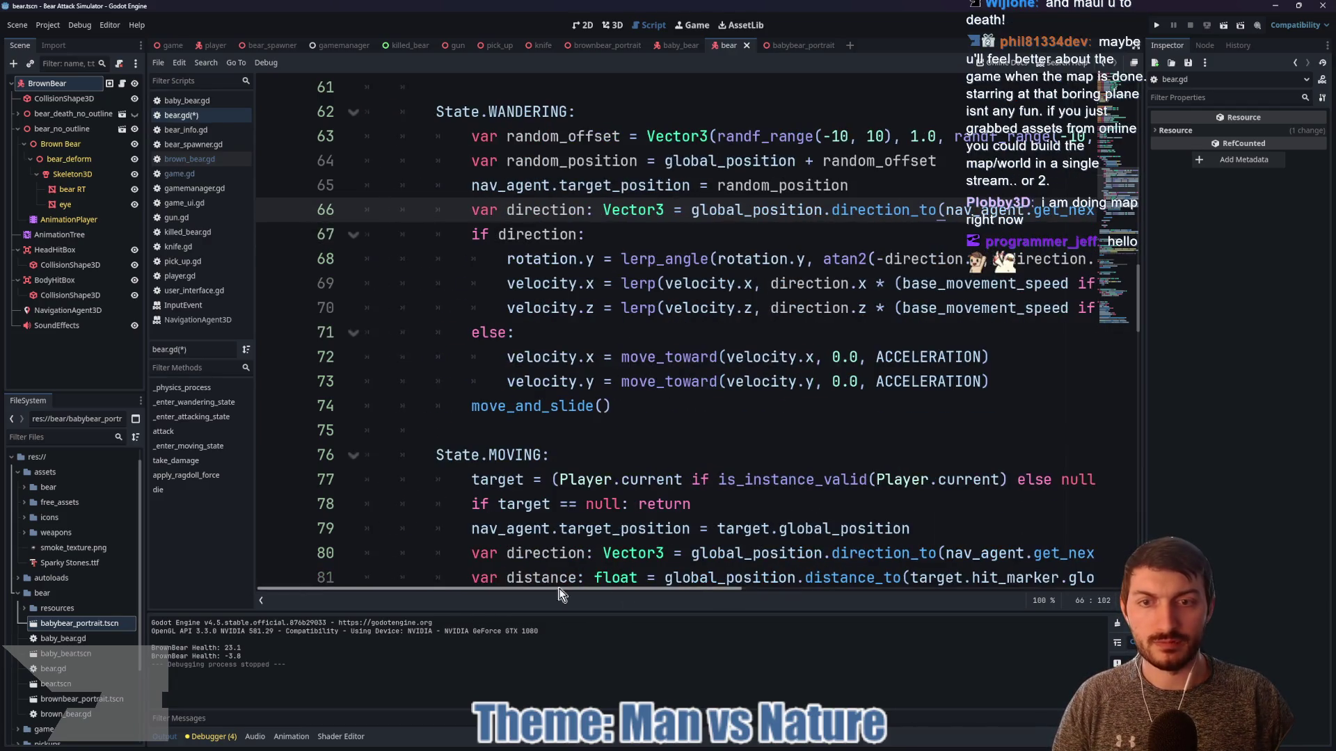
pyautogui.click(471, 235)
pyautogui.press('Return')
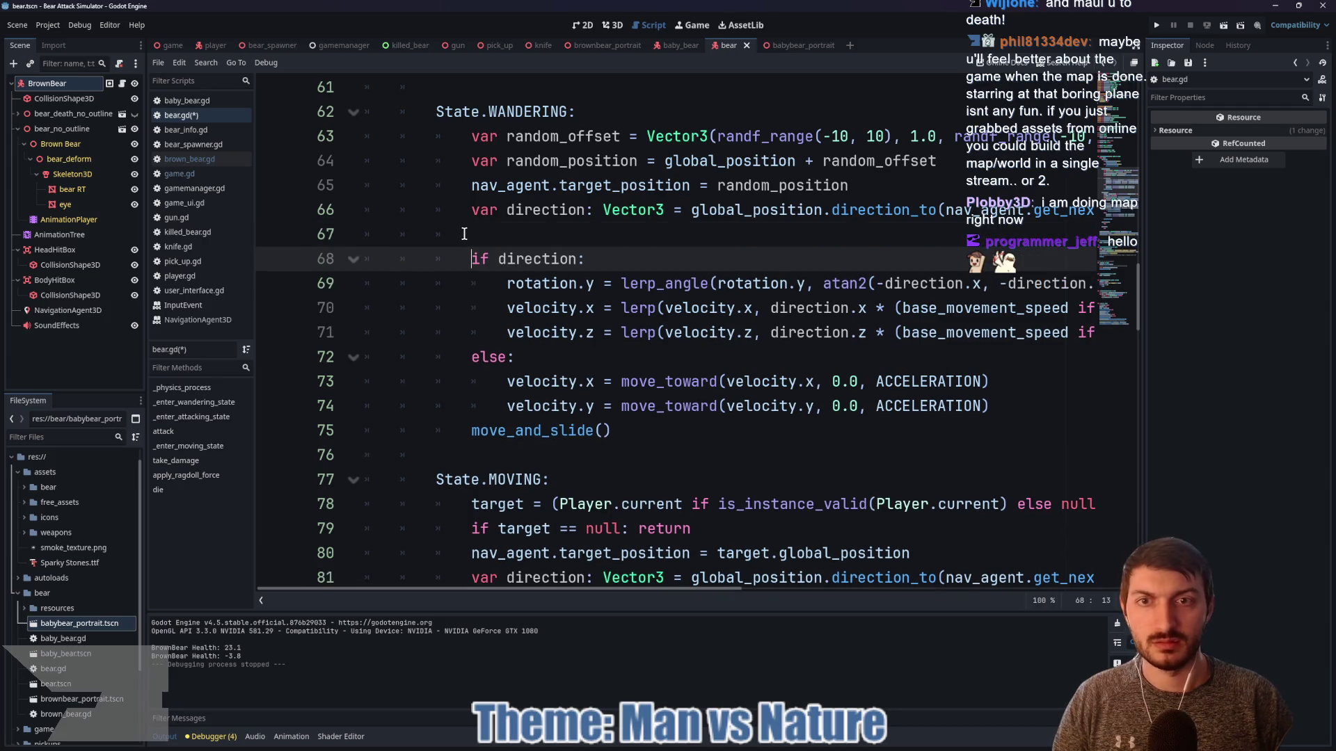
# Save bear.gd, scroll through it to review the edits, and select the BrownBear root node
pyautogui.press('Up')
pyautogui.hotkey('ctrl', 's')
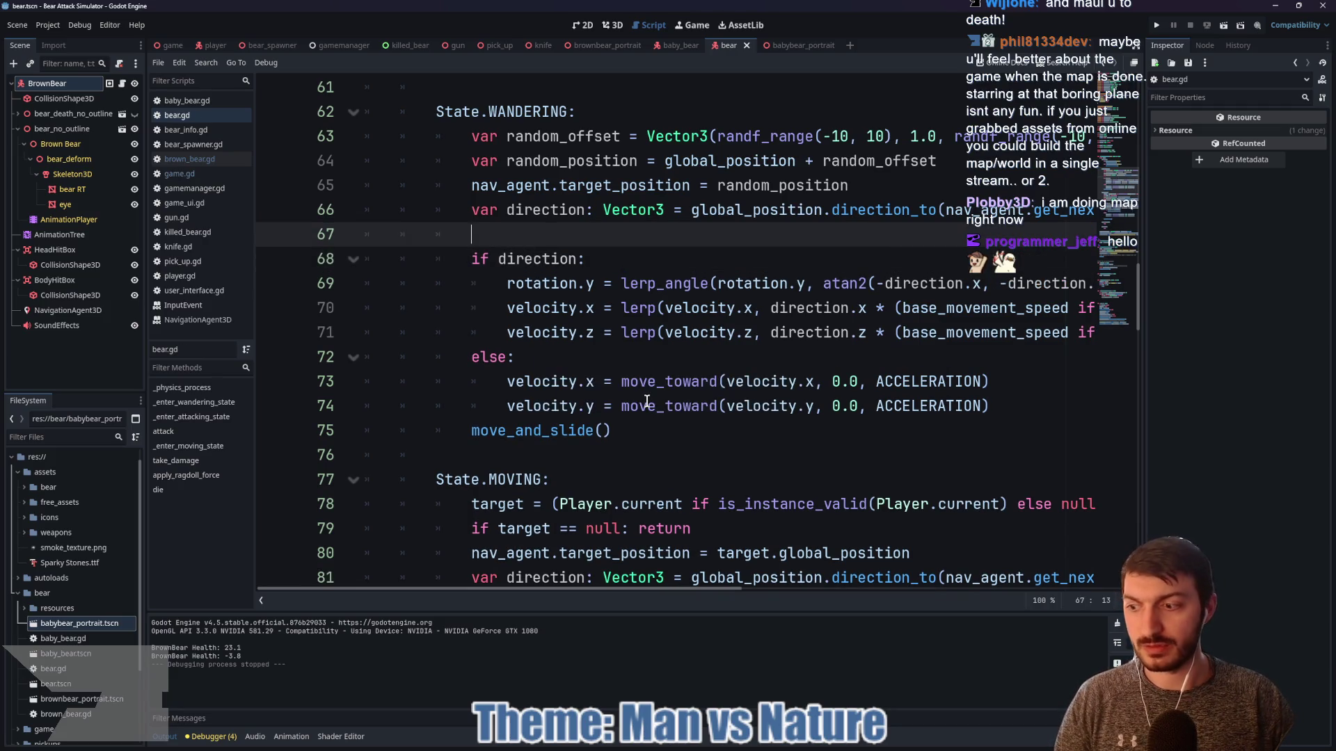
pyautogui.scroll(-1, 642, 404)
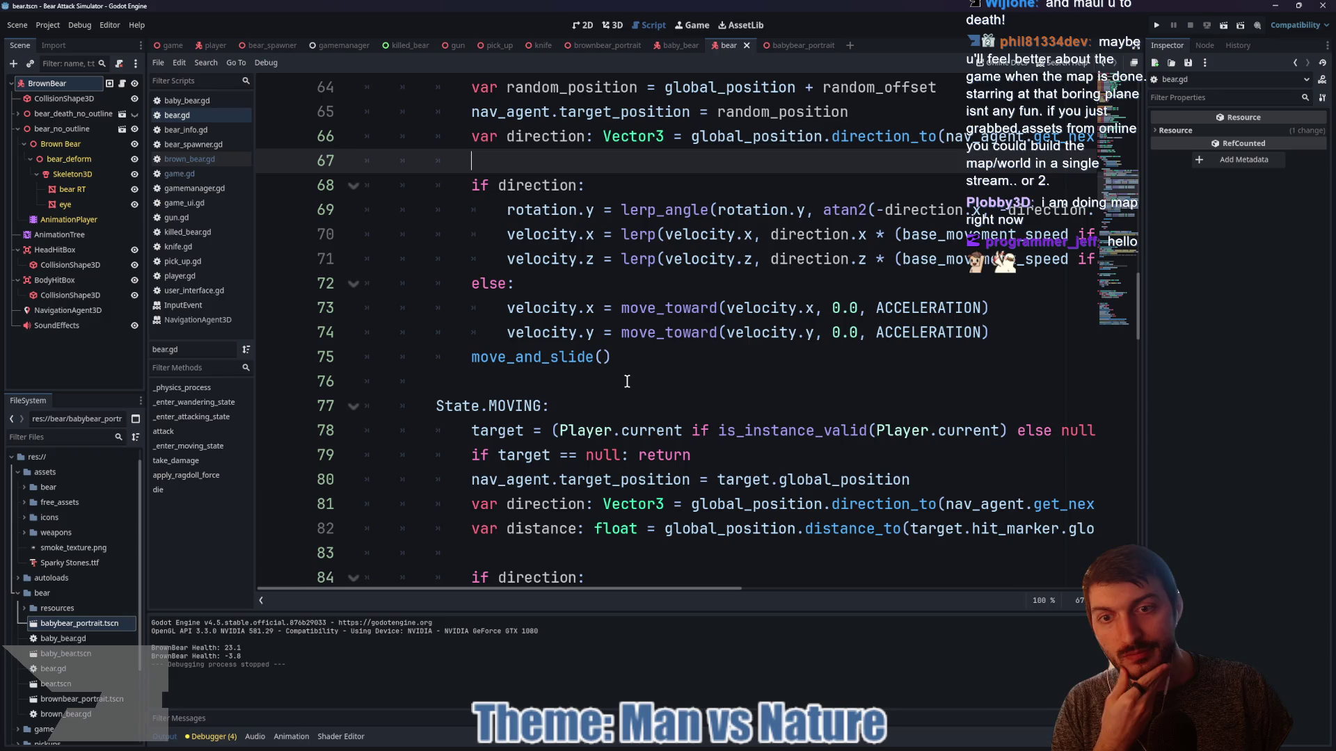
pyautogui.scroll(4, 624, 381)
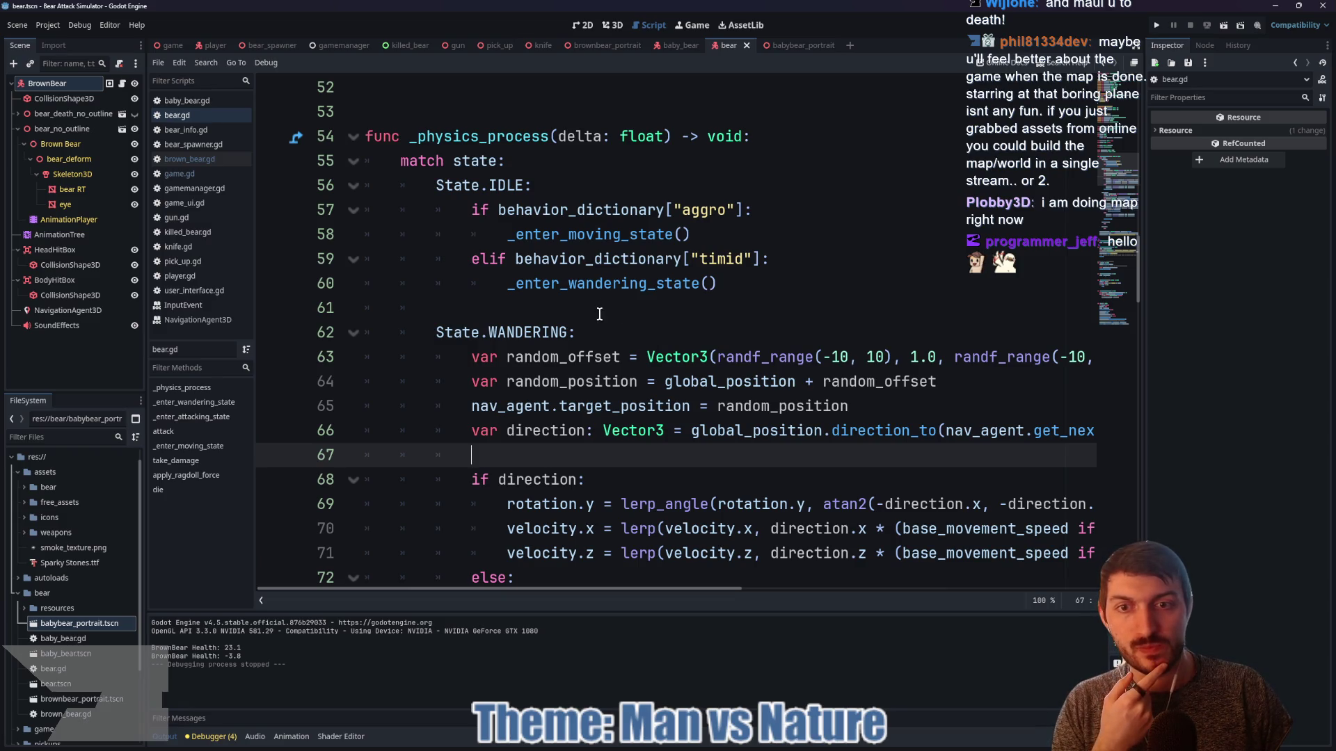
pyautogui.click(63, 84)
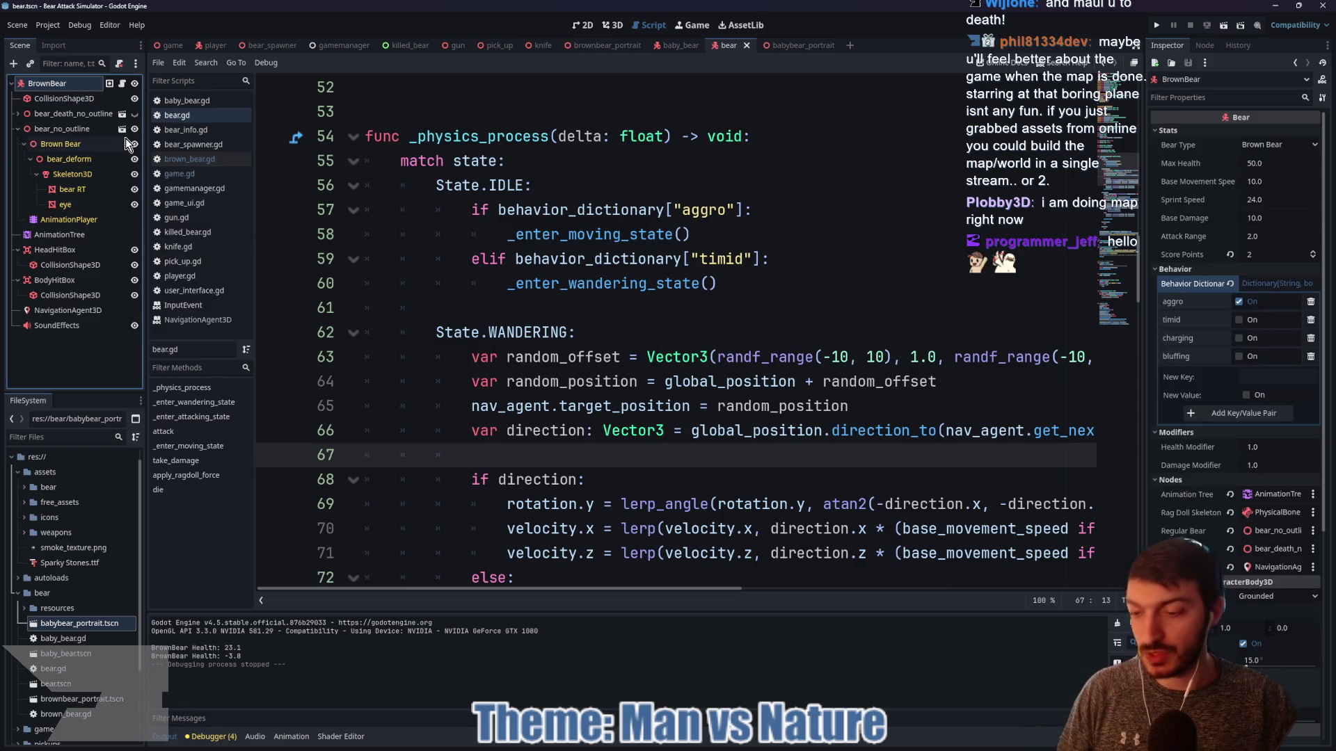
# Add an Area3D child under BrownBear and rename it AggroArea
pyautogui.hotkey('ctrl', 'a')
pyautogui.write('area')
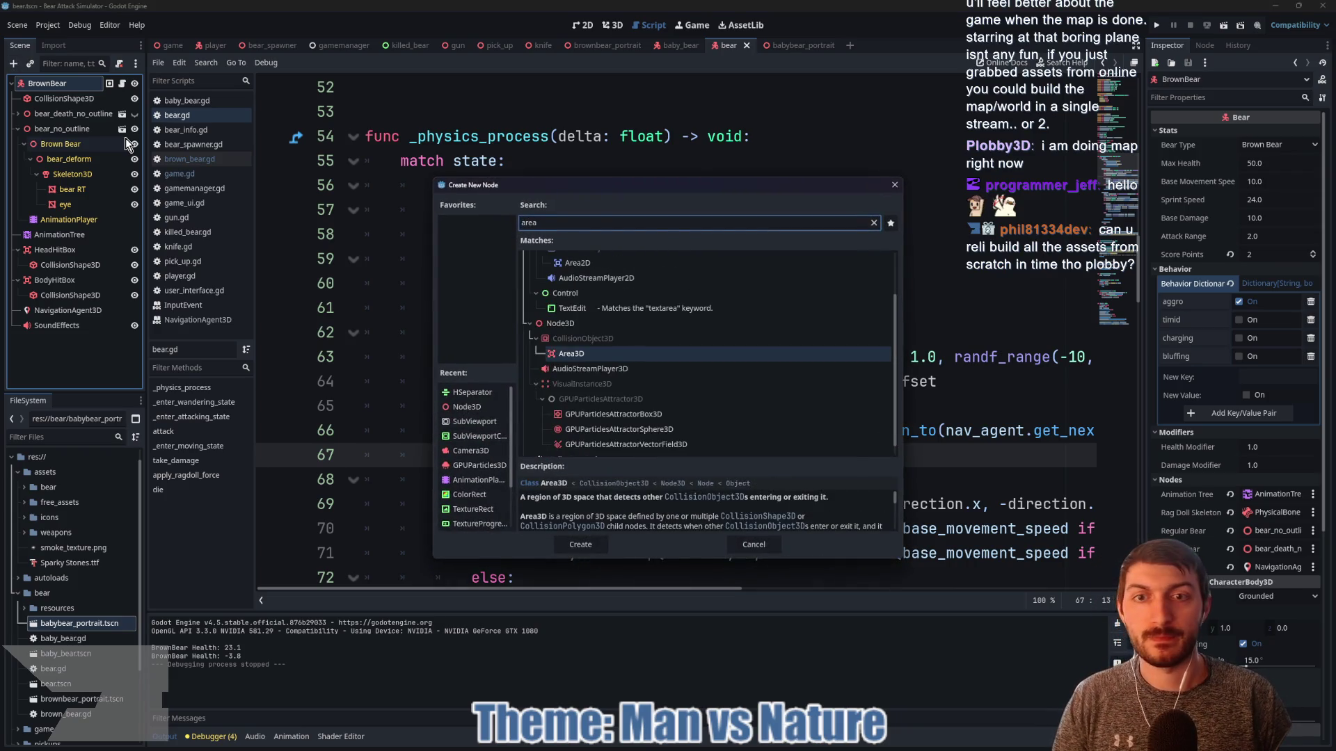
pyautogui.press('Return')
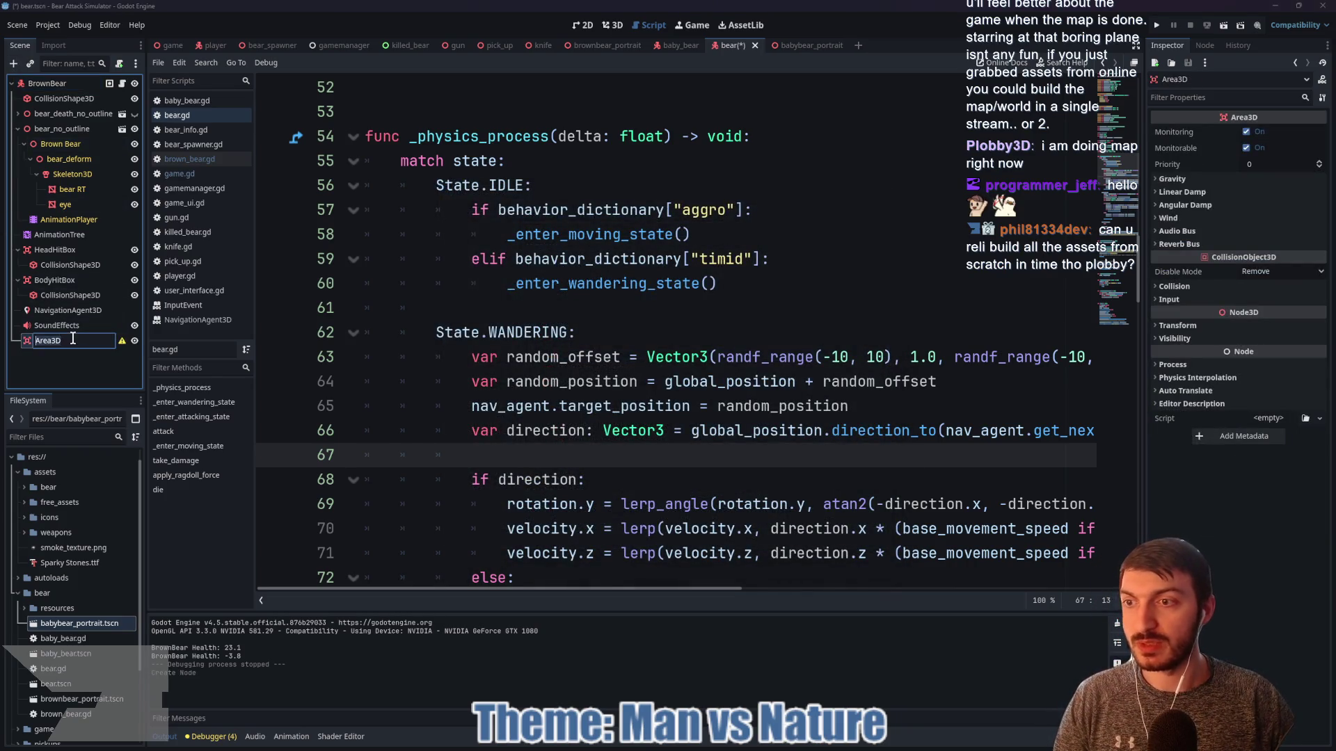
pyautogui.doubleClick(69, 339)
pyautogui.write('Ar')
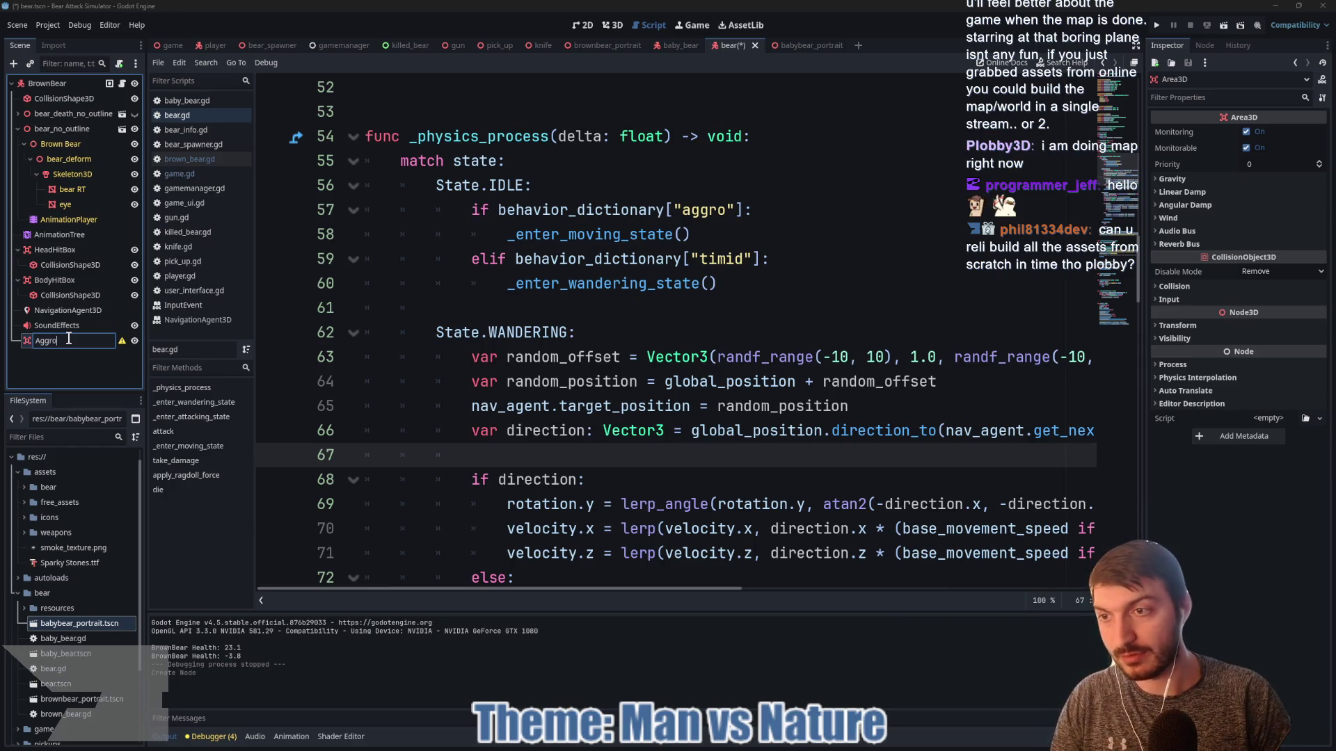
pyautogui.write('ea')
pyautogui.press('Return')
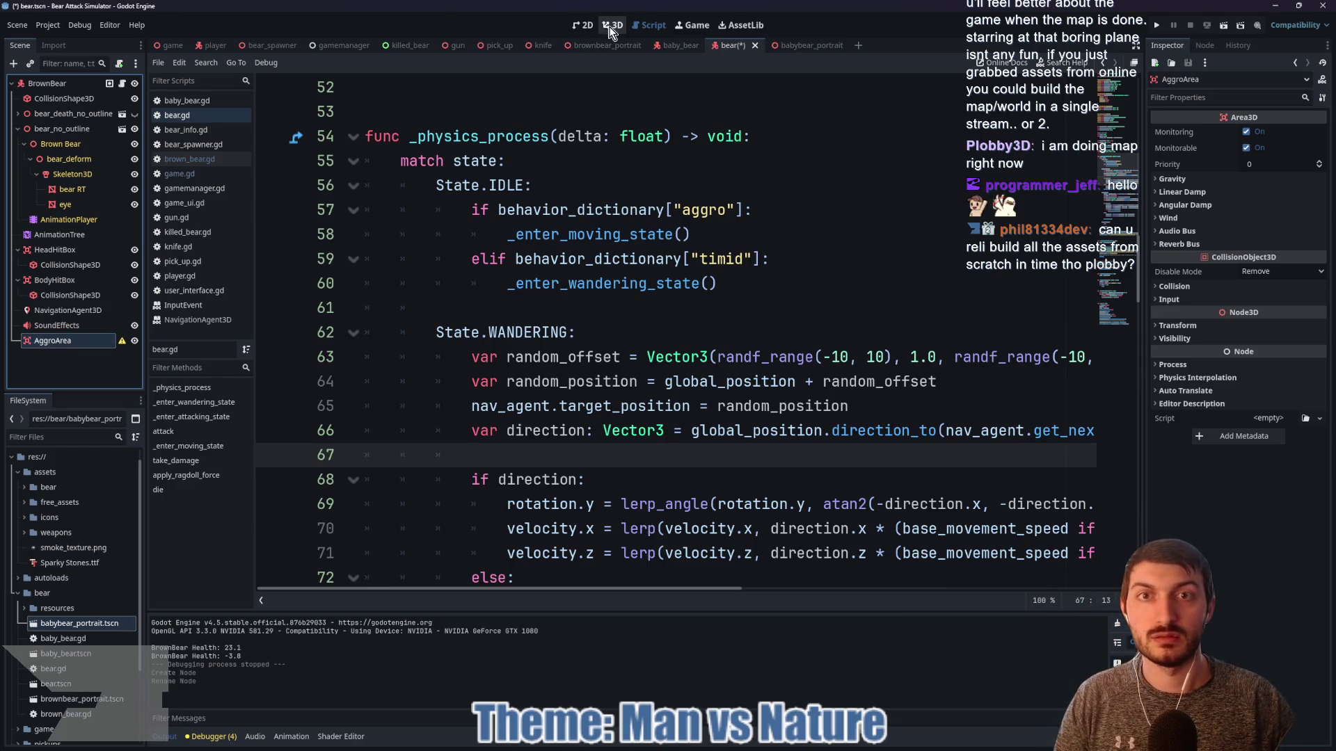
# In the 3D view, add a CollisionShape3D child under AggroArea
pyautogui.click(610, 25)
pyautogui.click(70, 341)
pyautogui.hotkey('ctrl', 'a')
pyautogui.write('coll')
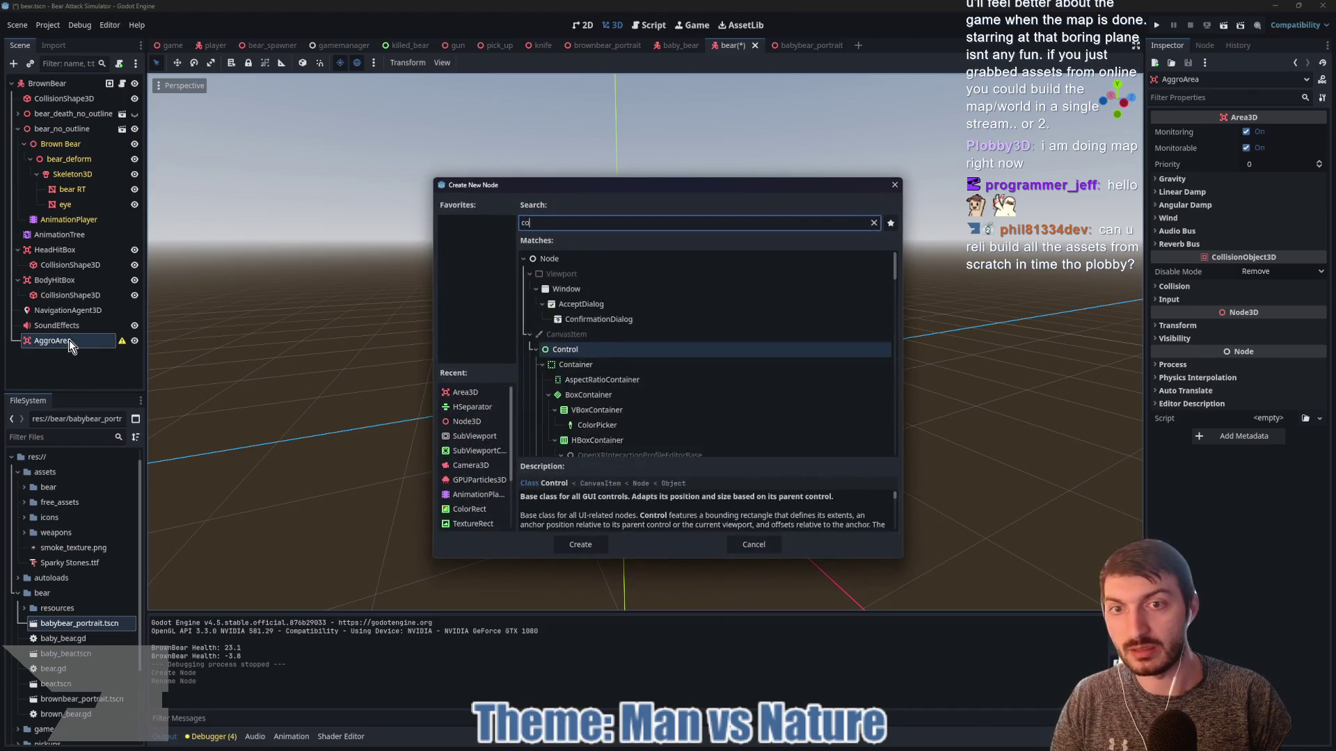
pyautogui.press('Return')
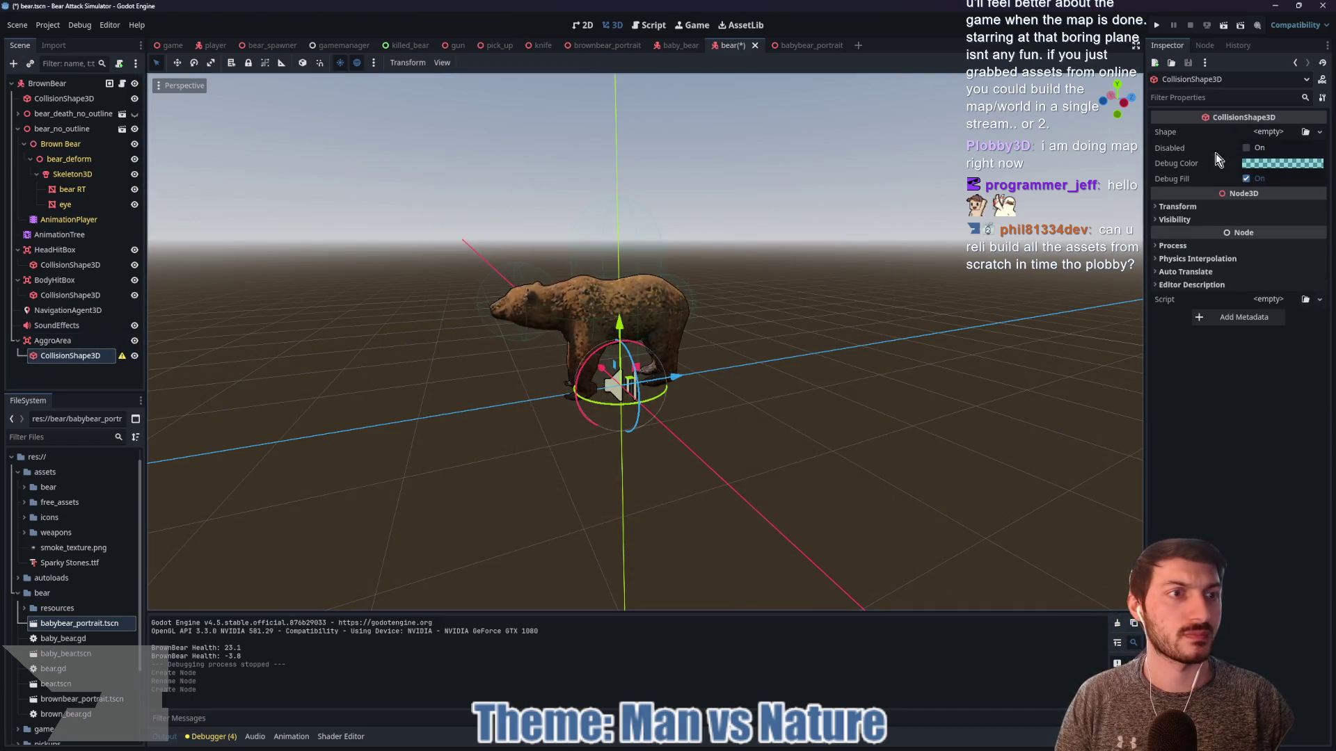
# Give the collision shape a new CylinderShape3D with a radius of 5
pyautogui.click(1264, 133)
pyautogui.click(1268, 210)
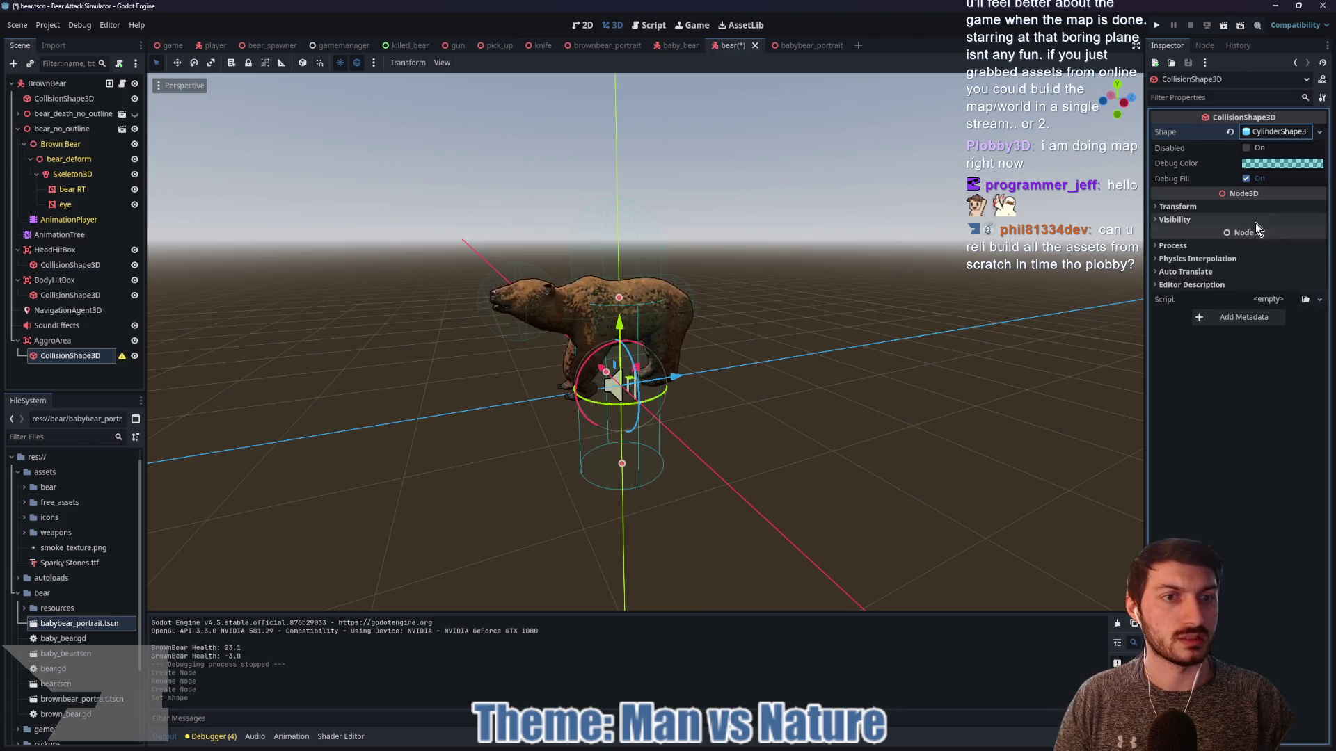
pyautogui.moveTo(783, 364); pyautogui.dragTo(908, 361)
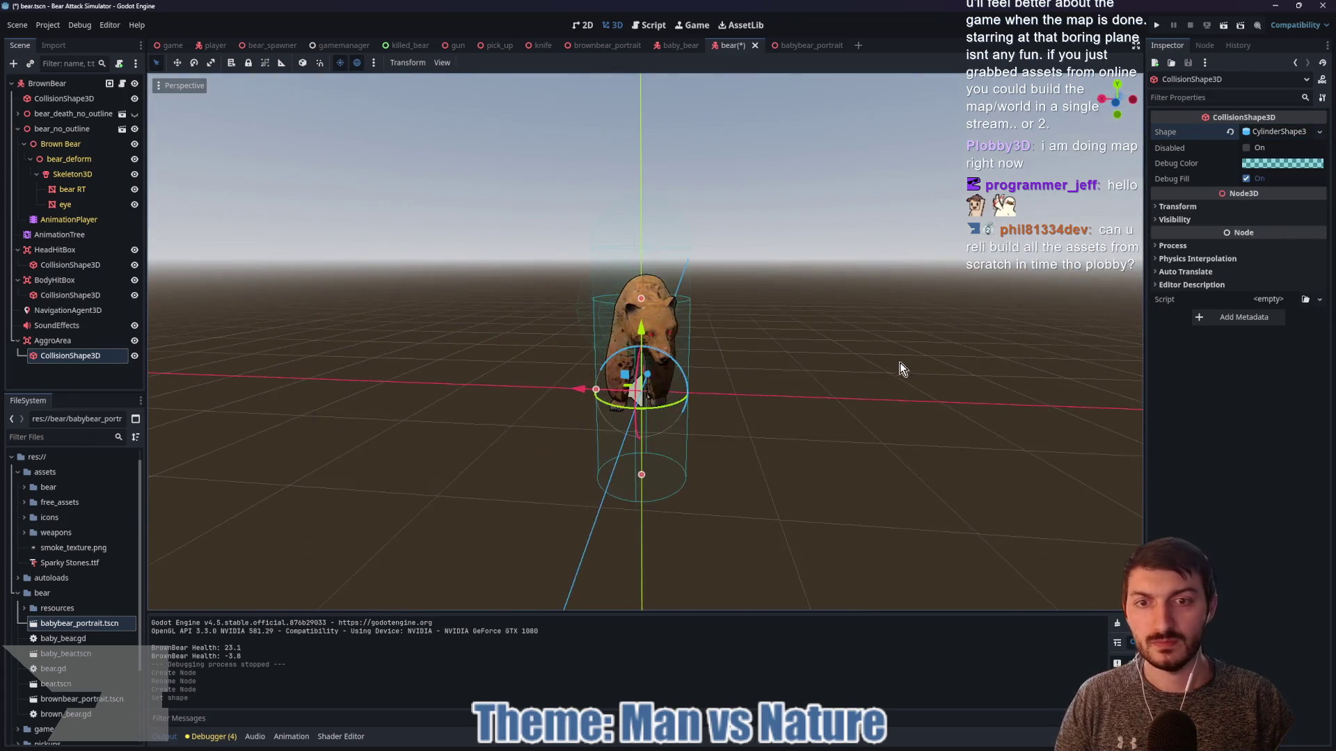
pyautogui.moveTo(595, 390); pyautogui.dragTo(462, 385)
pyautogui.click(1273, 132)
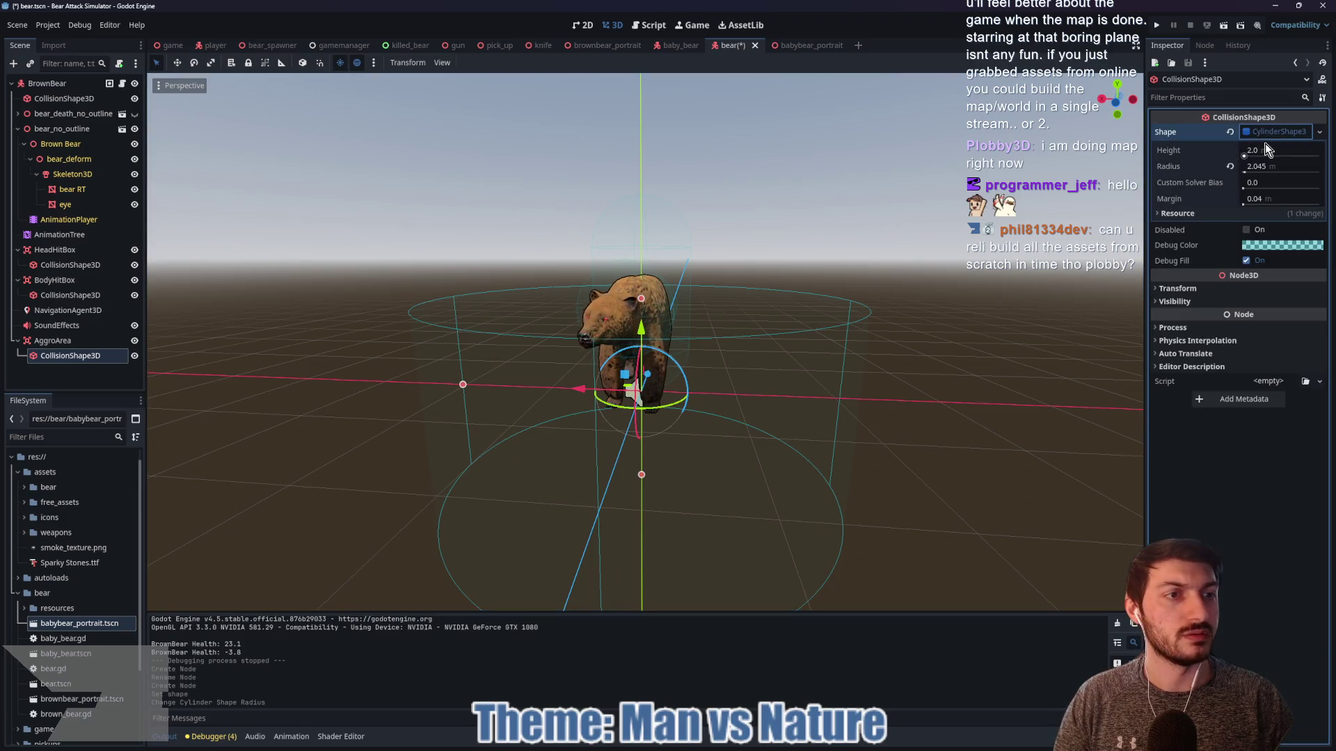
pyautogui.click(1274, 167)
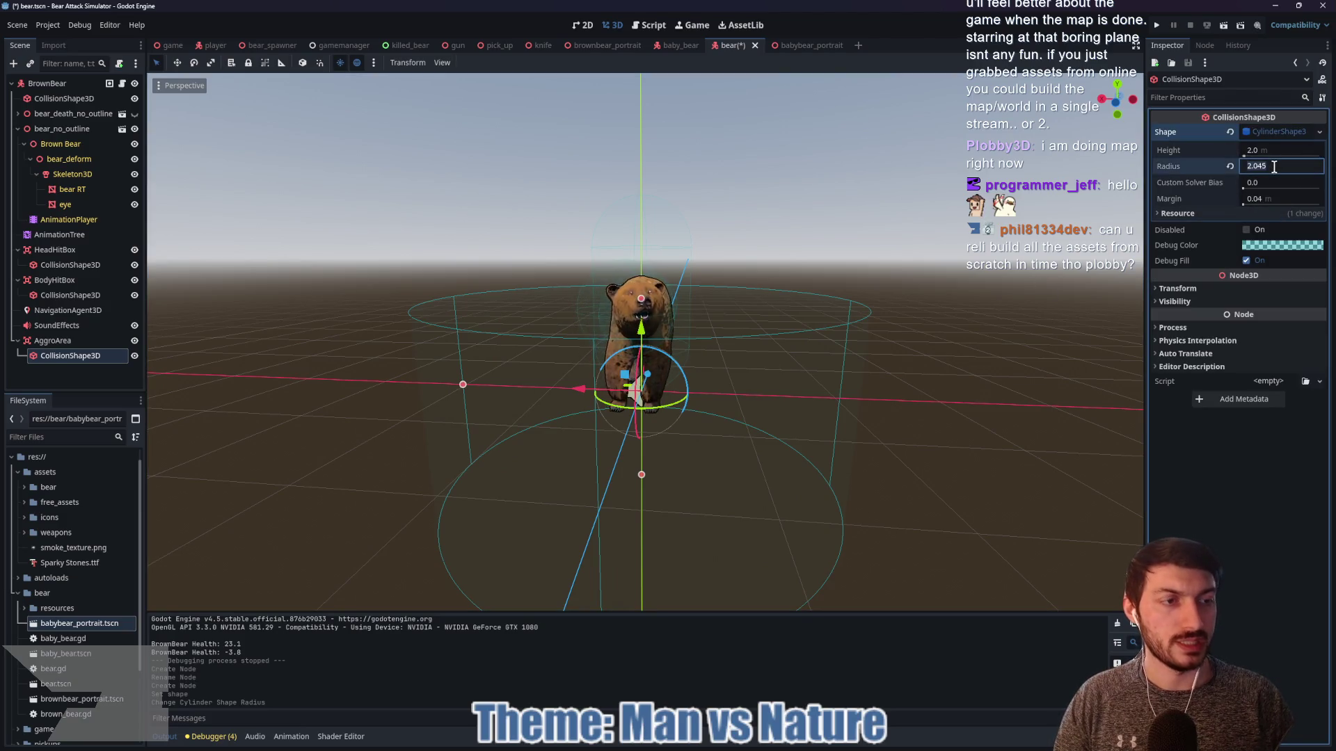
pyautogui.write('5')
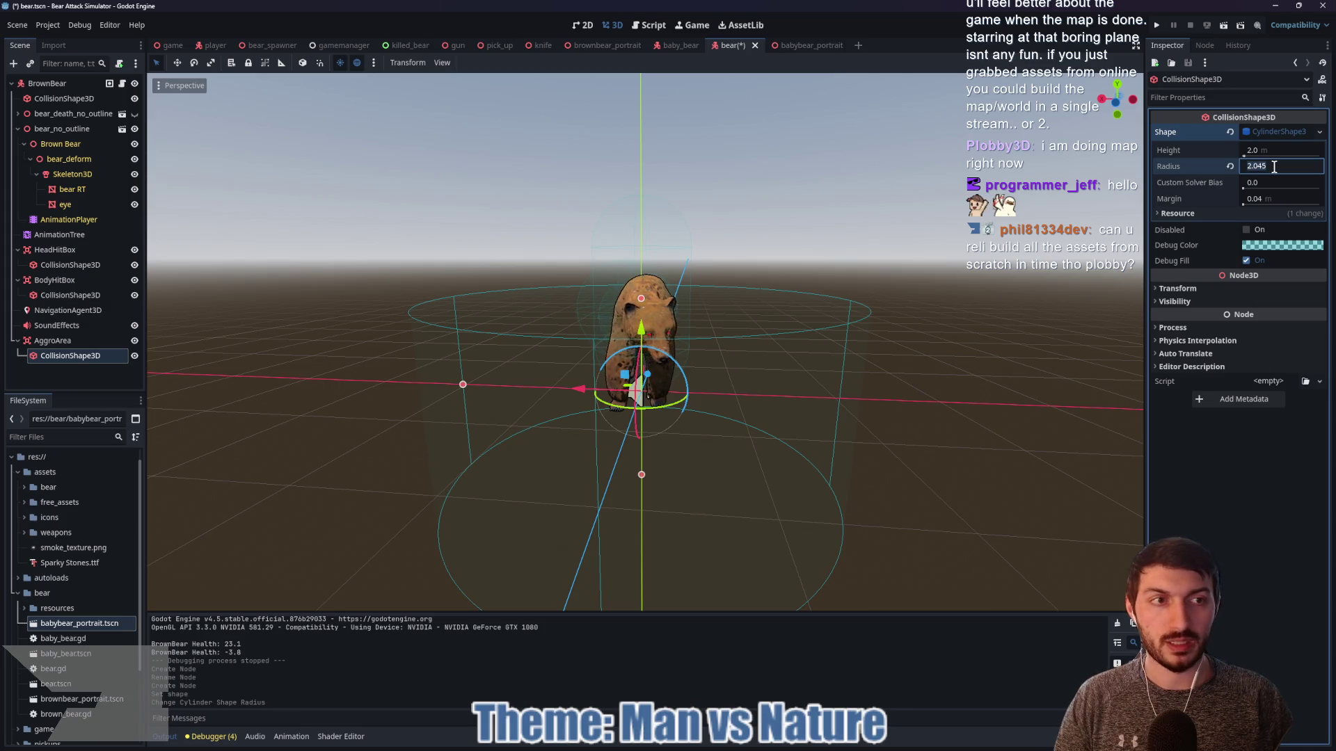
pyautogui.press('Return')
pyautogui.scroll(-3, 736, 334)
# Orbit around the 5 m cylinder, then view AggroArea's signals in the Node tab
pyautogui.moveTo(897, 299)
pyautogui.mouseDown()
pyautogui.moveTo(736, 334)
pyautogui.moveTo(865, 319)
pyautogui.mouseUp()
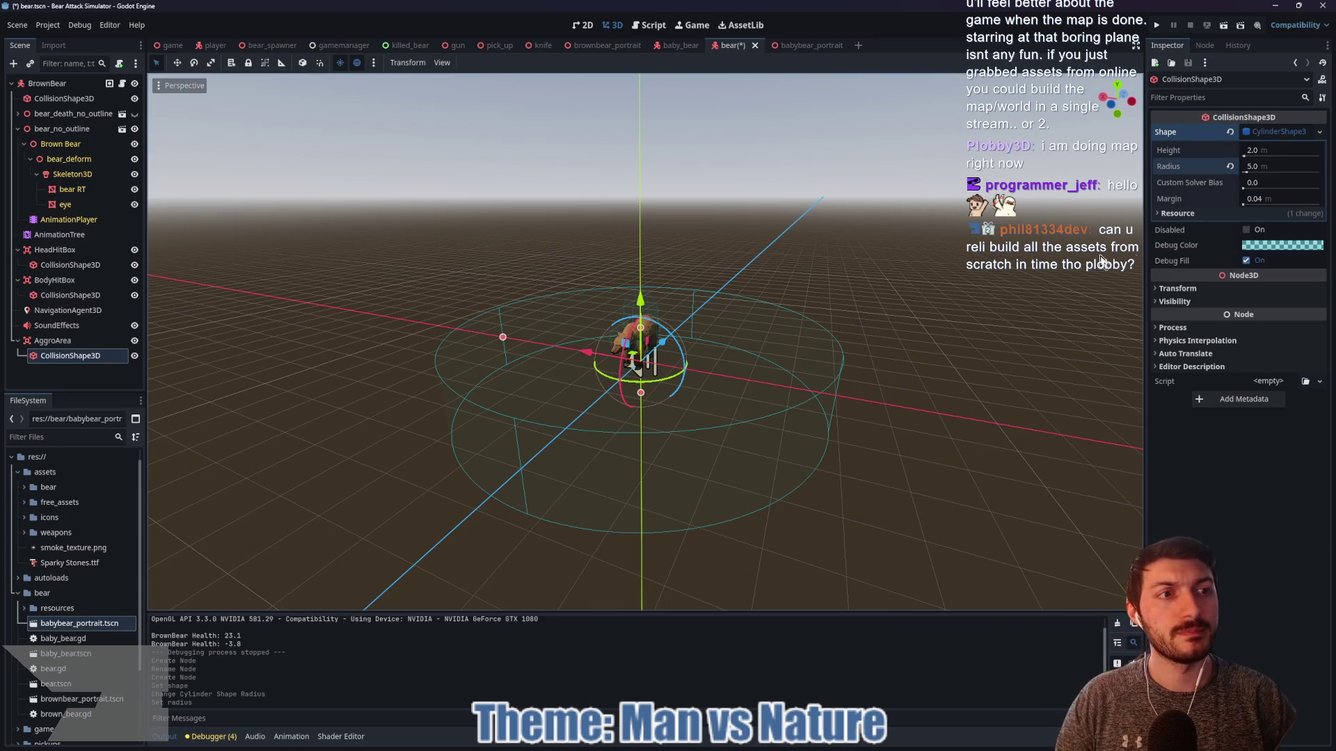
pyautogui.moveTo(882, 304)
pyautogui.mouseDown()
pyautogui.moveTo(784, 307)
pyautogui.moveTo(828, 310)
pyautogui.mouseUp()
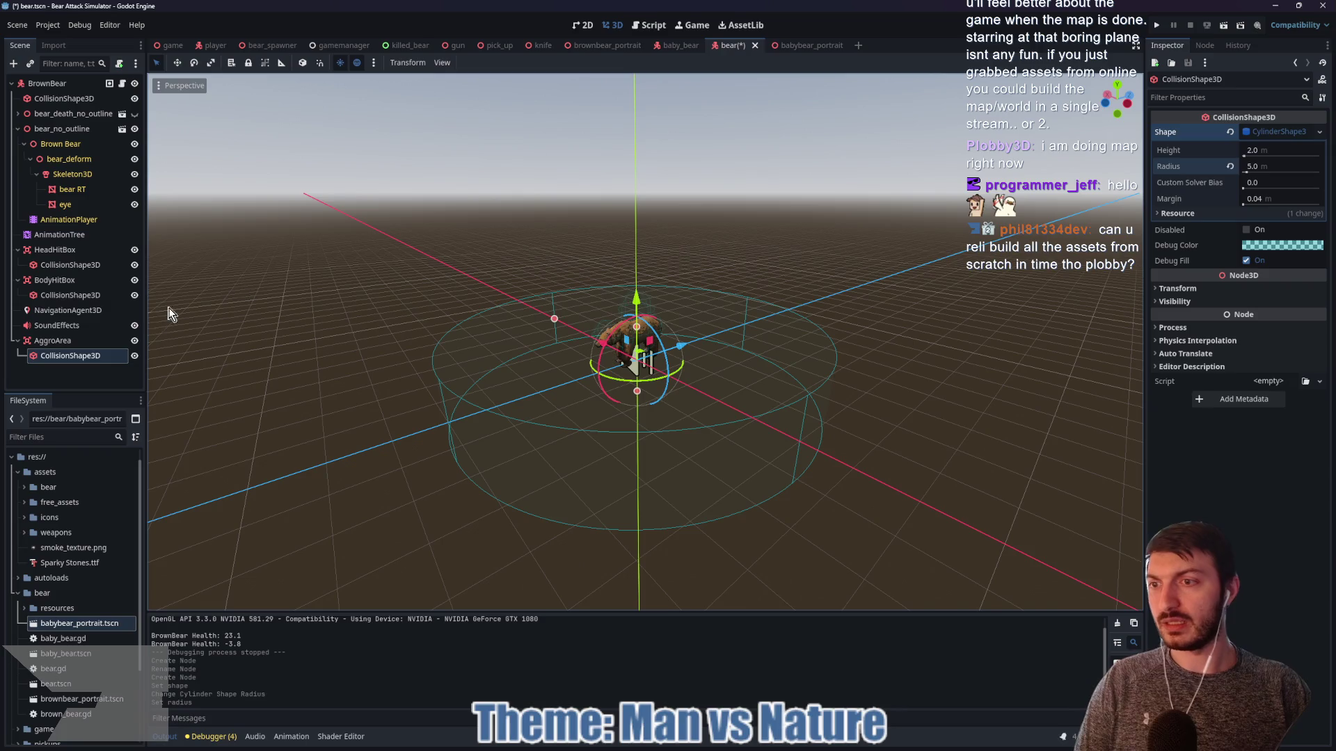
pyautogui.press('Up')
pyautogui.click(1206, 45)
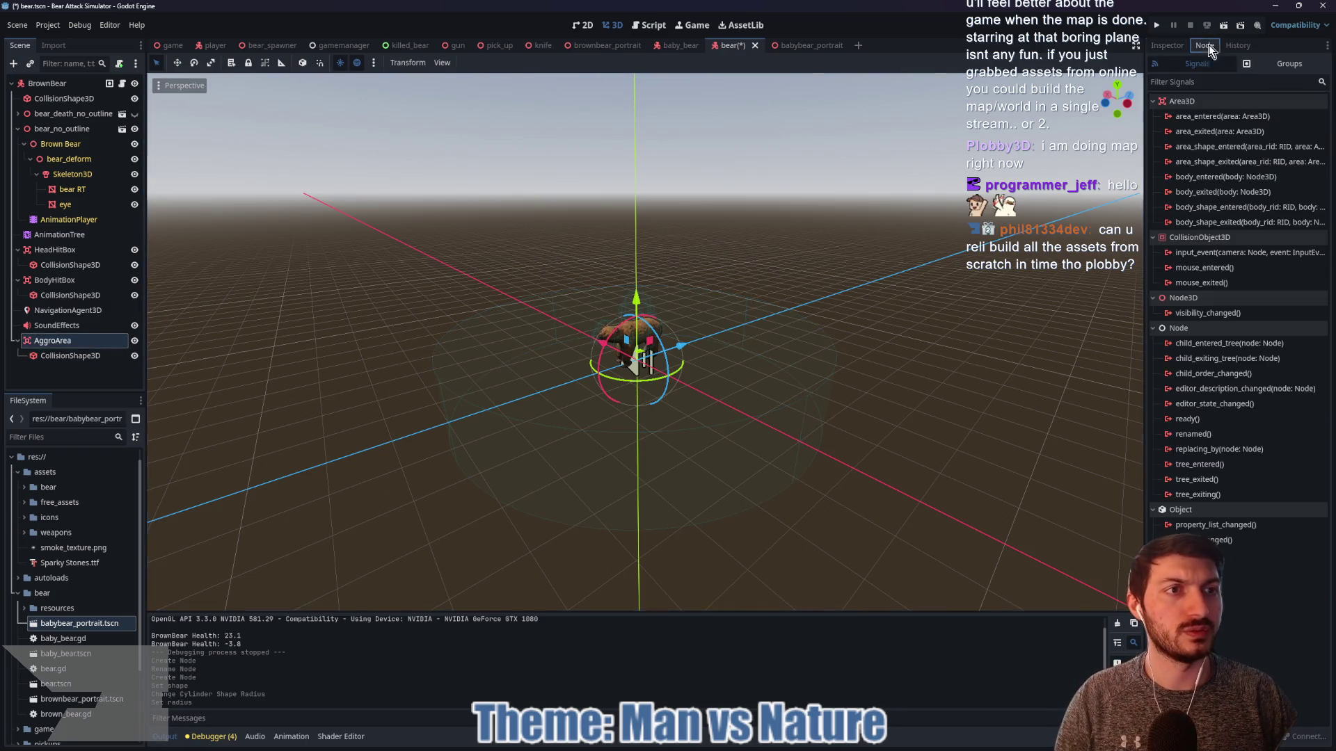
# Set AggroArea's collision to no layer 1 and mask only layer 2
pyautogui.click(1168, 45)
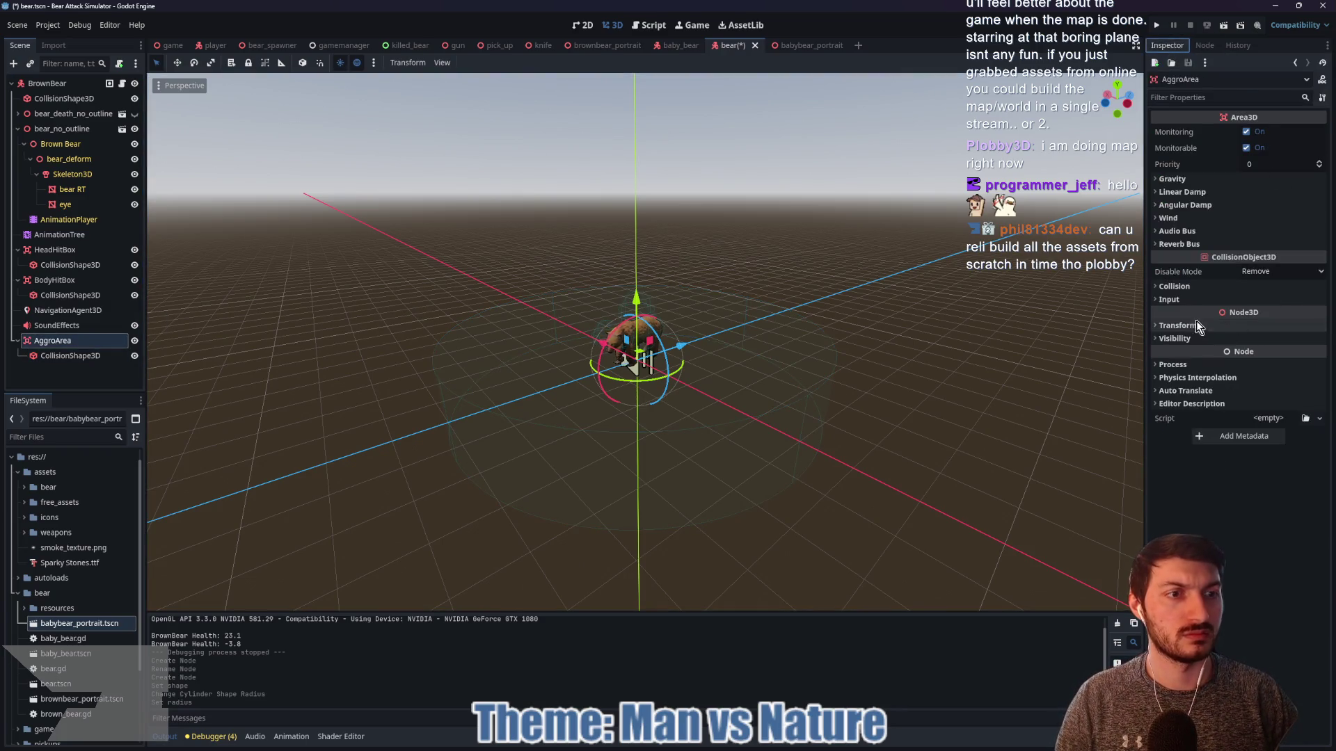
pyautogui.click(1166, 318)
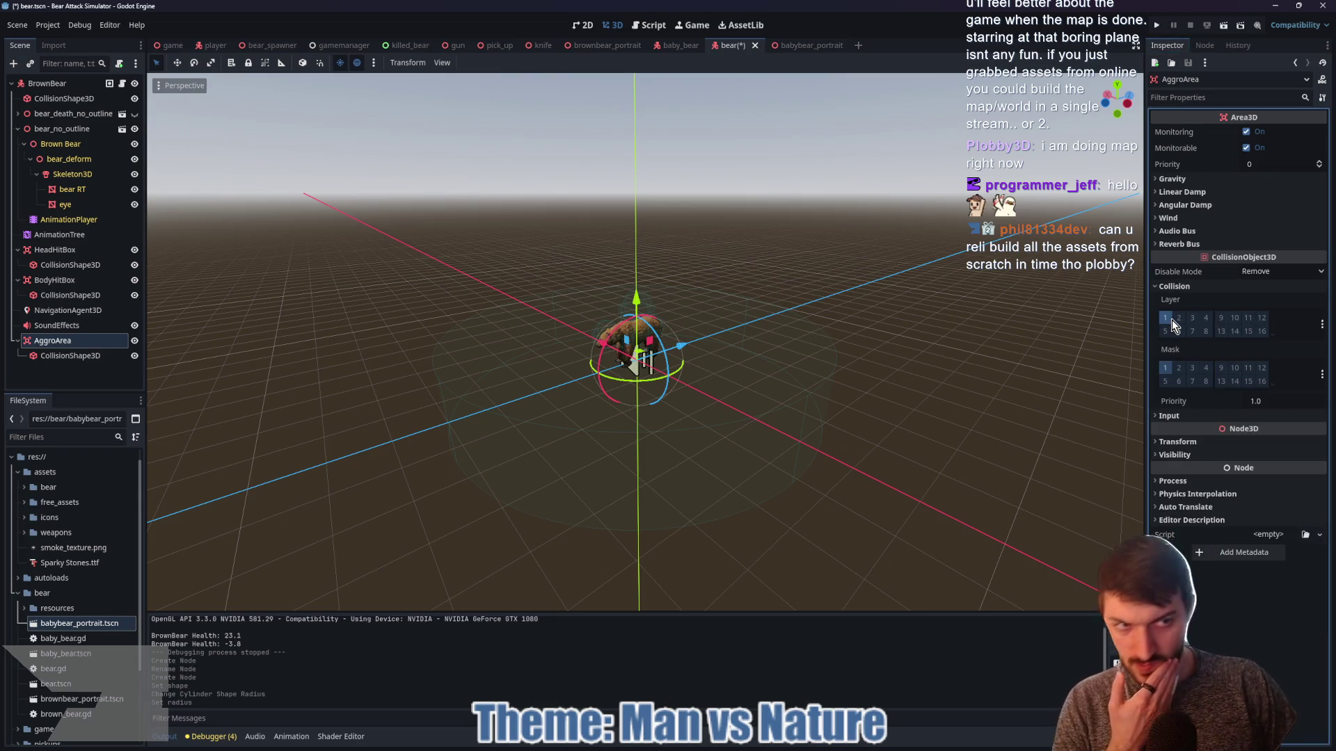
pyautogui.click(1178, 368)
pyautogui.click(1166, 368)
# Connect AggroArea's body_entered signal to a new handler in brown_bear.gd
pyautogui.click(1209, 46)
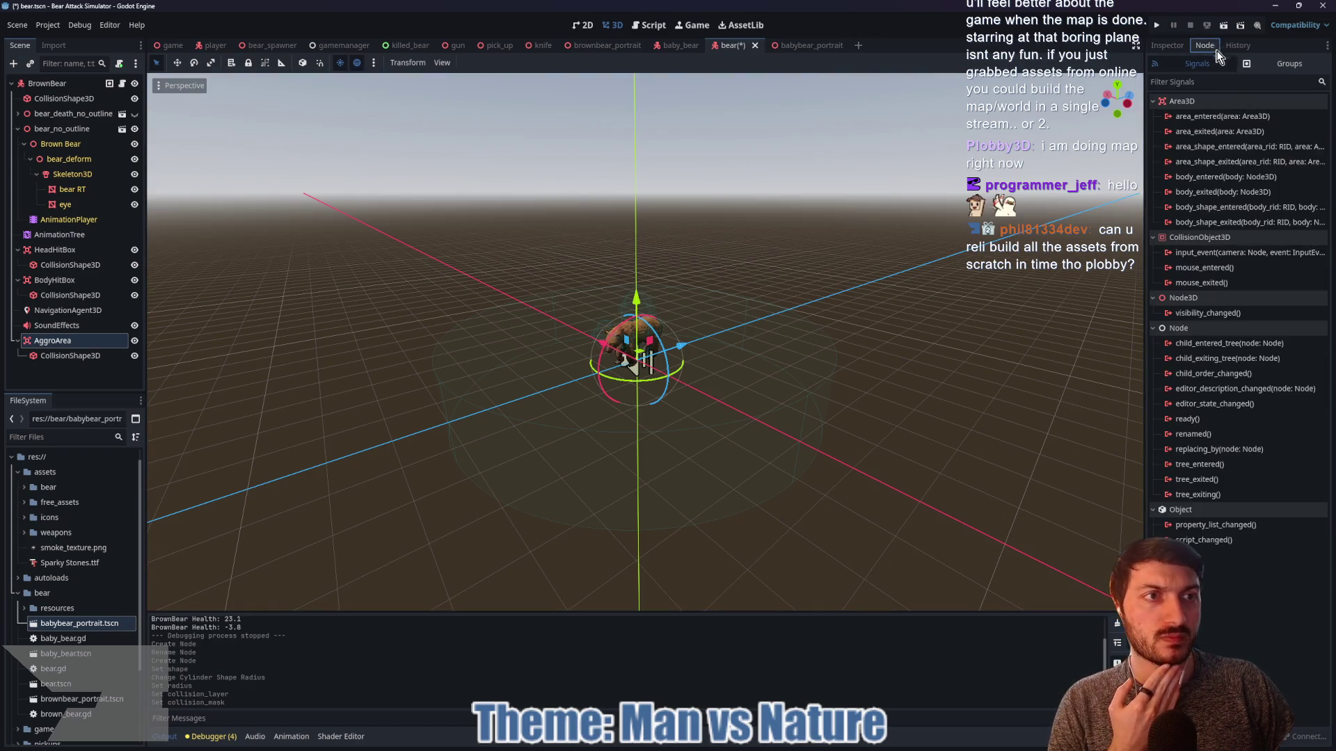
pyautogui.doubleClick(1218, 177)
pyautogui.click(624, 493)
pyautogui.moveTo(725, 341); pyautogui.dragTo(383, 335)
# Add handler guards returning for non-Player bodies and for states other than State.WANDERING
pyautogui.write('if body is not Pla')
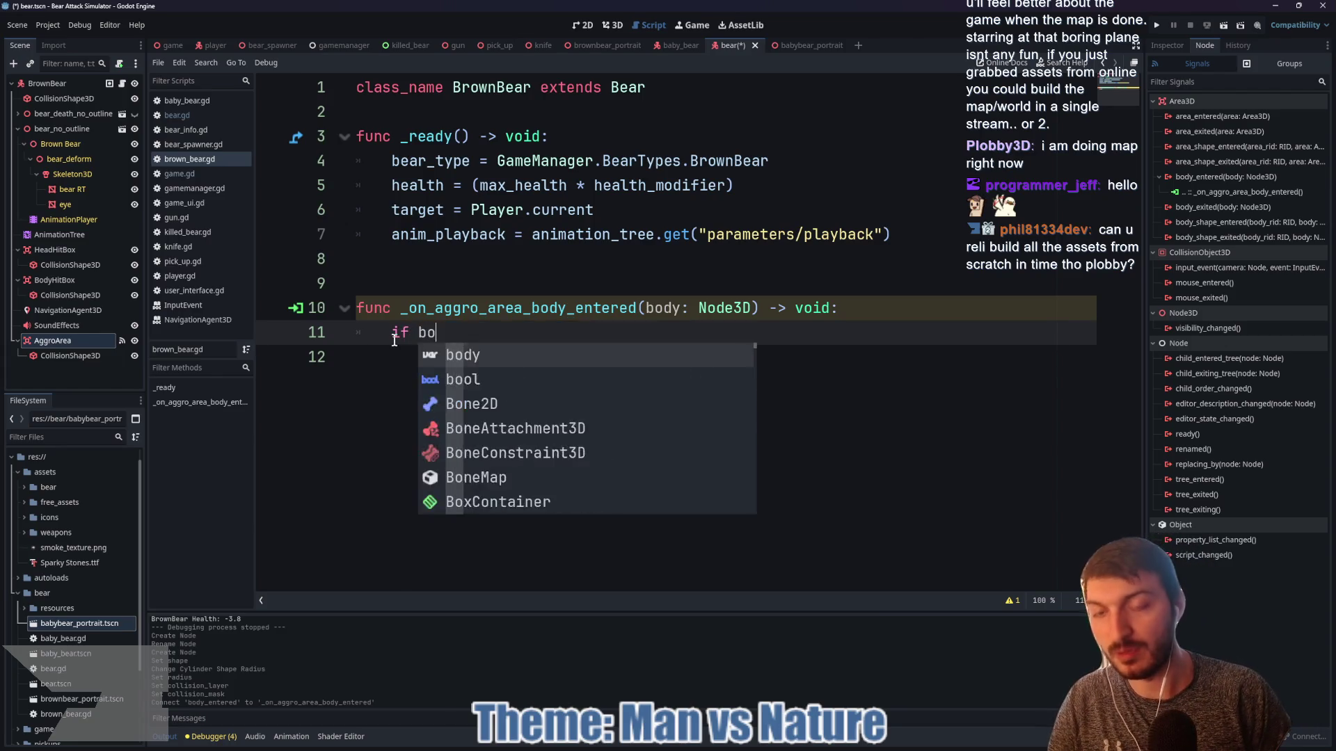
pyautogui.write('yer: return')
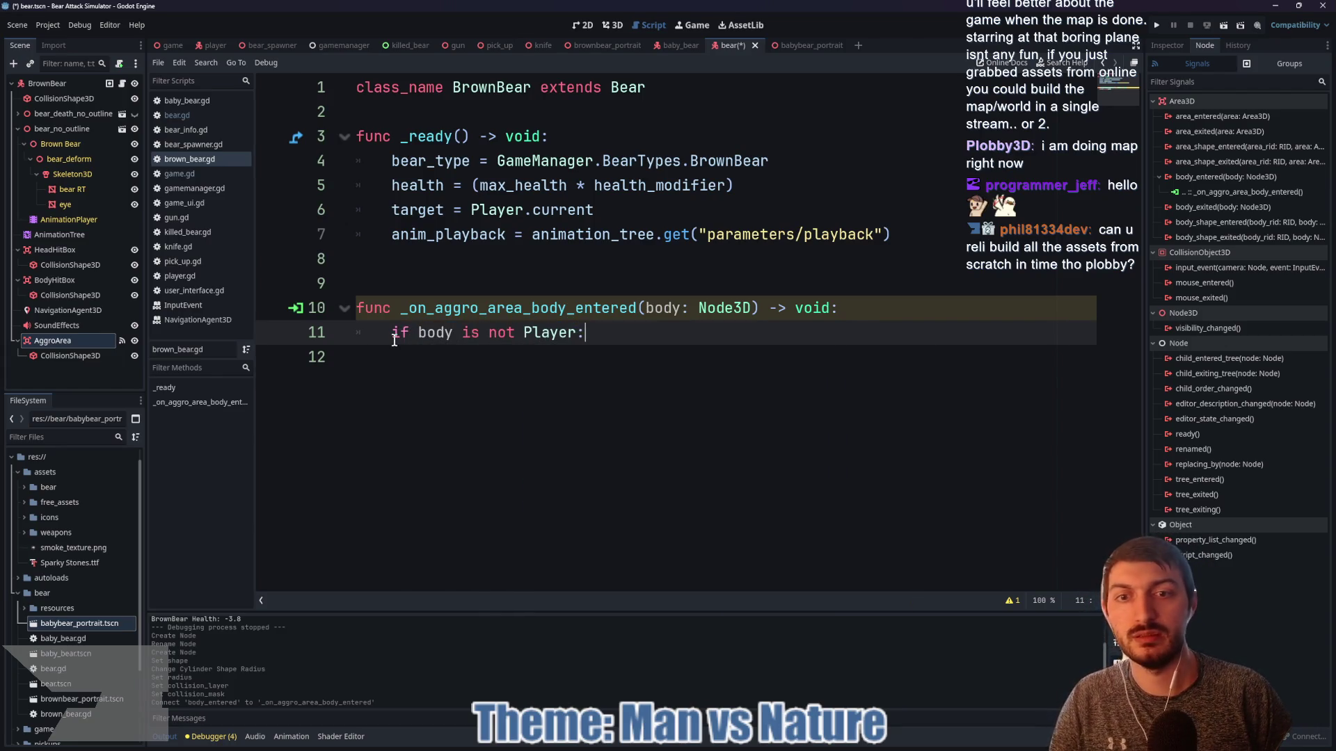
pyautogui.press('Return')
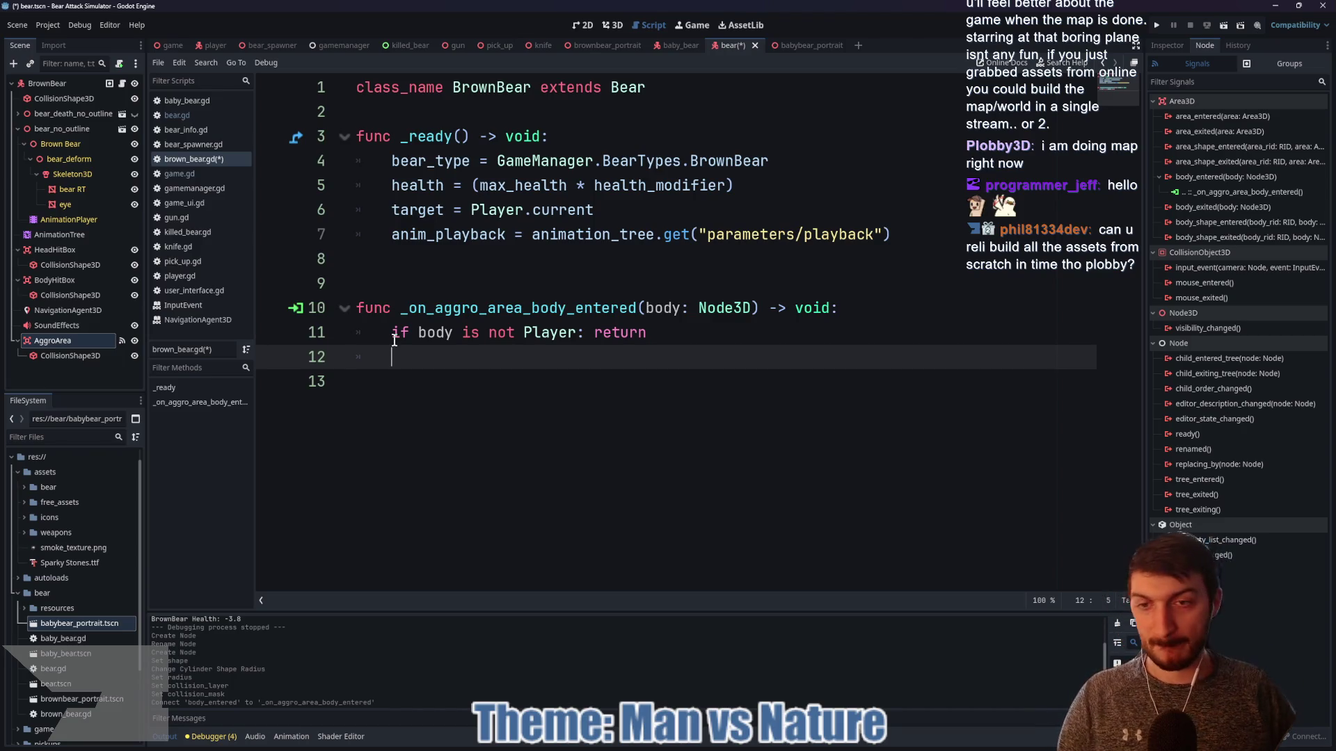
pyautogui.write('if state')
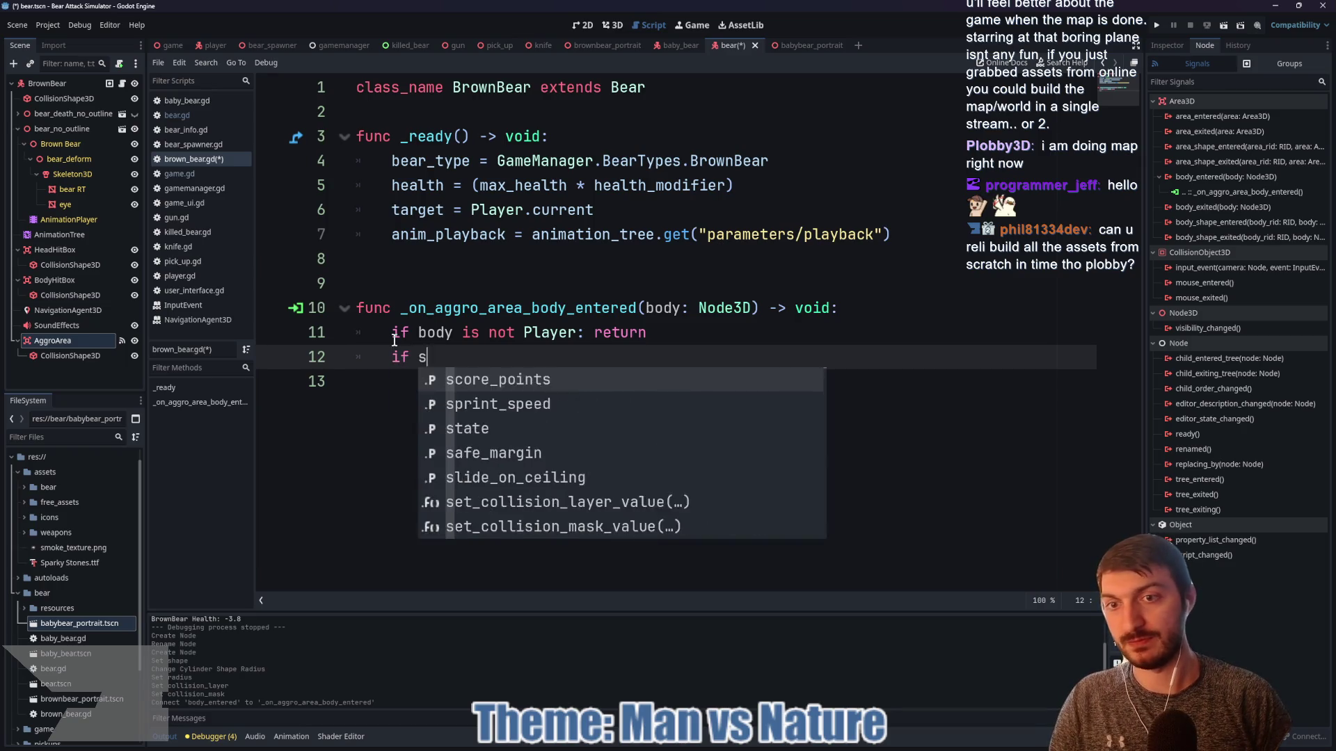
pyautogui.write(' !=')
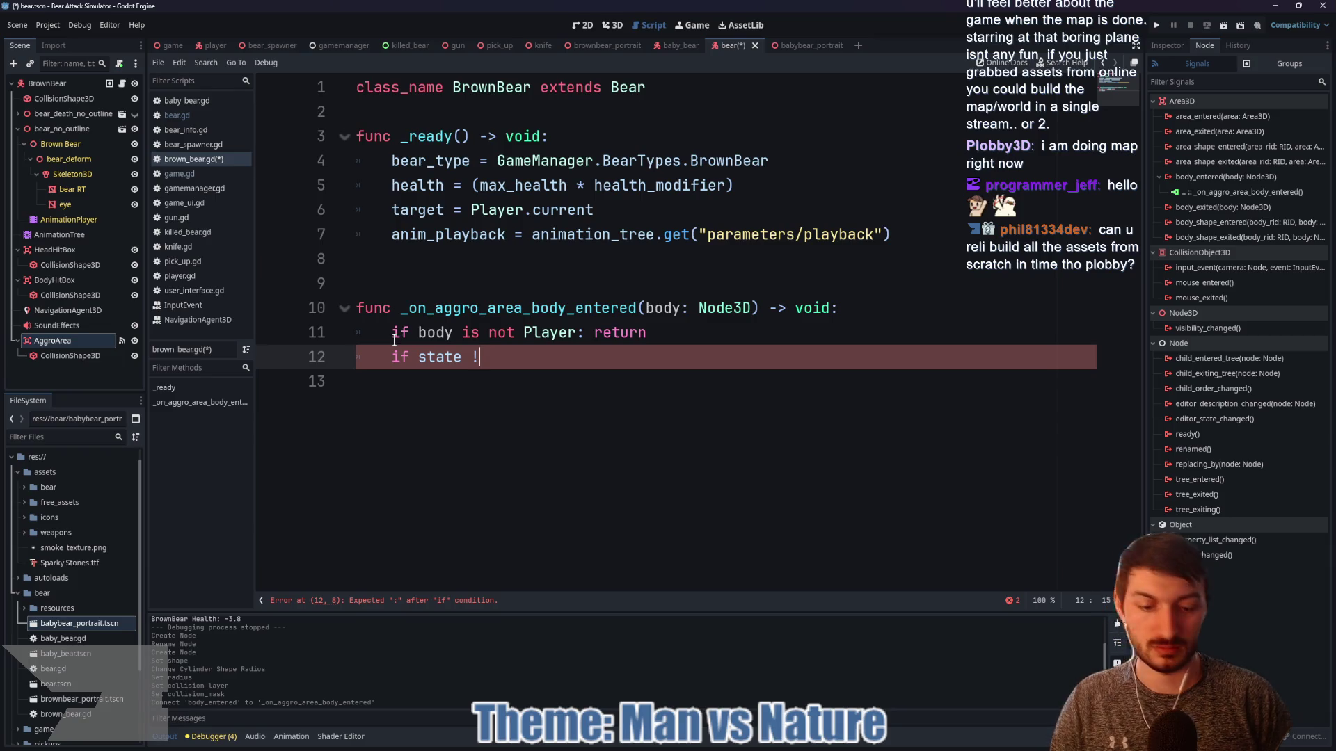
pyautogui.write(' Sya')
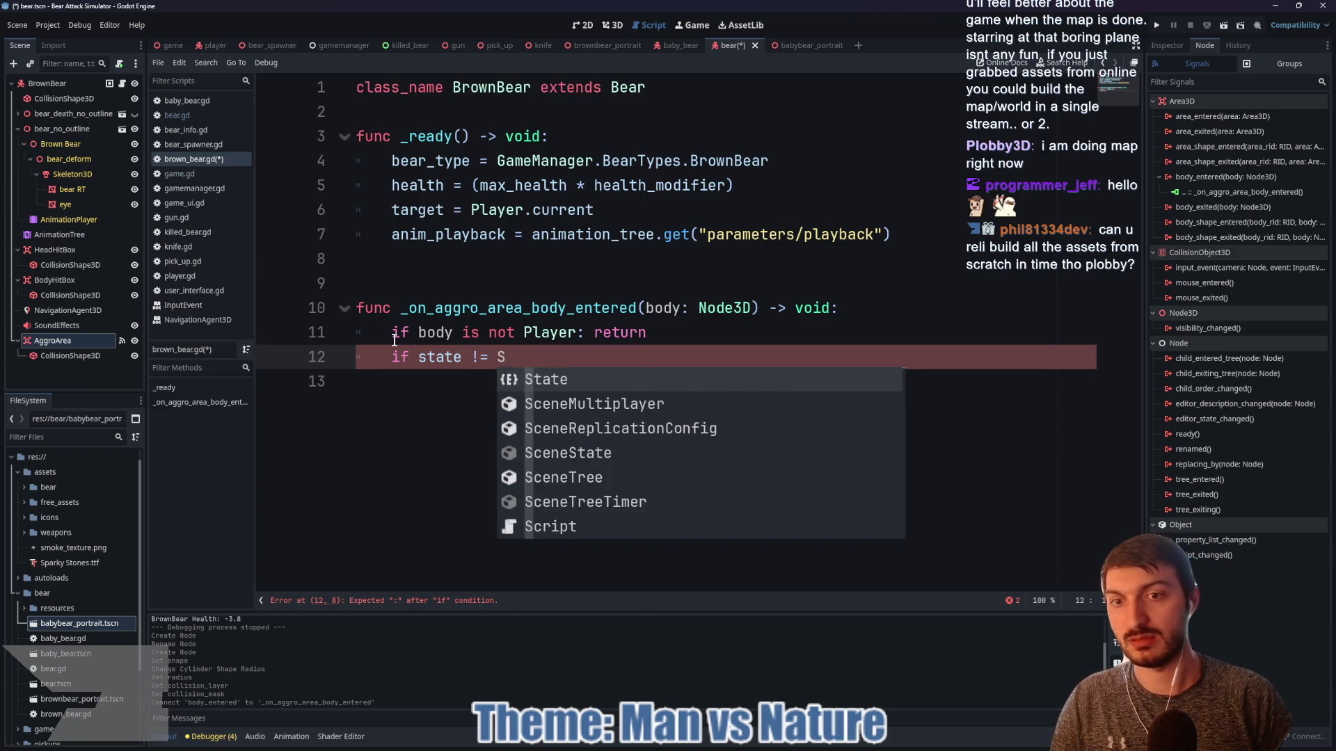
pyautogui.press('BackSpace')
pyautogui.press('BackSpace')
pyautogui.write('tate.')
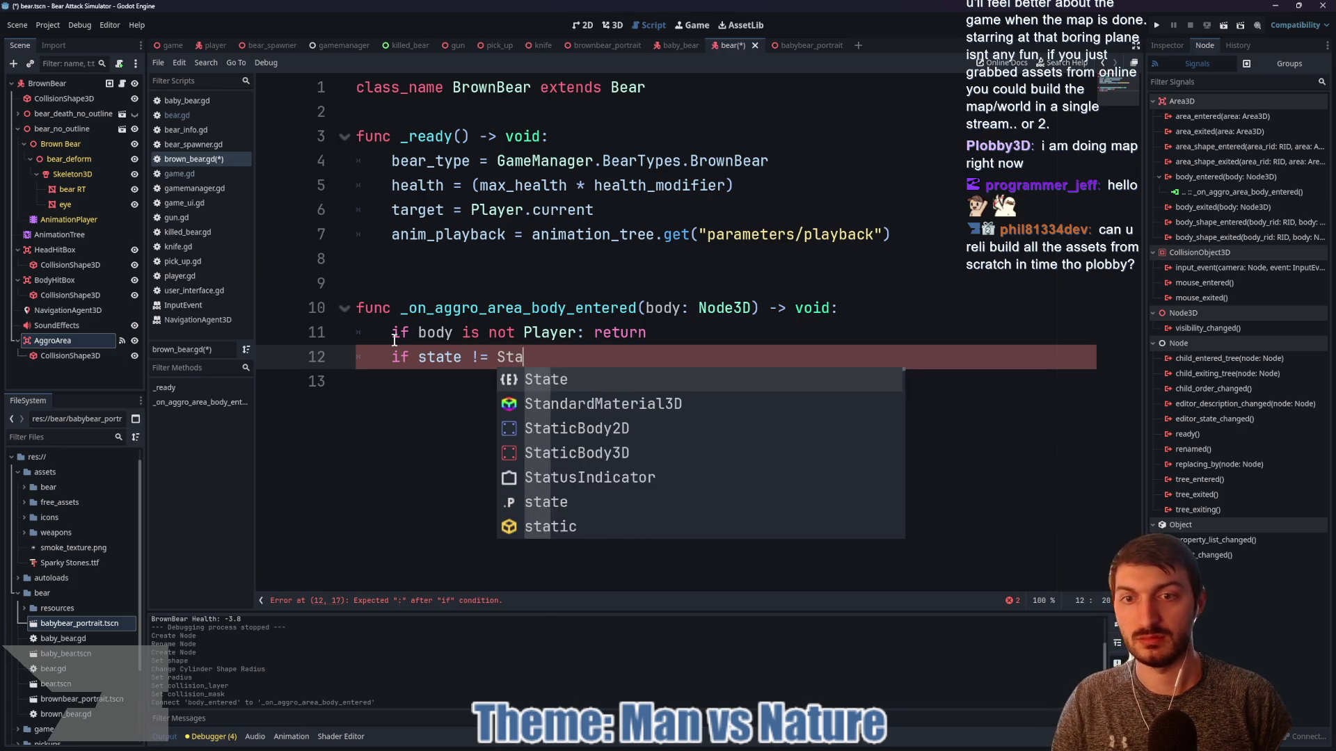
pyautogui.write('WA')
pyautogui.press('Return')
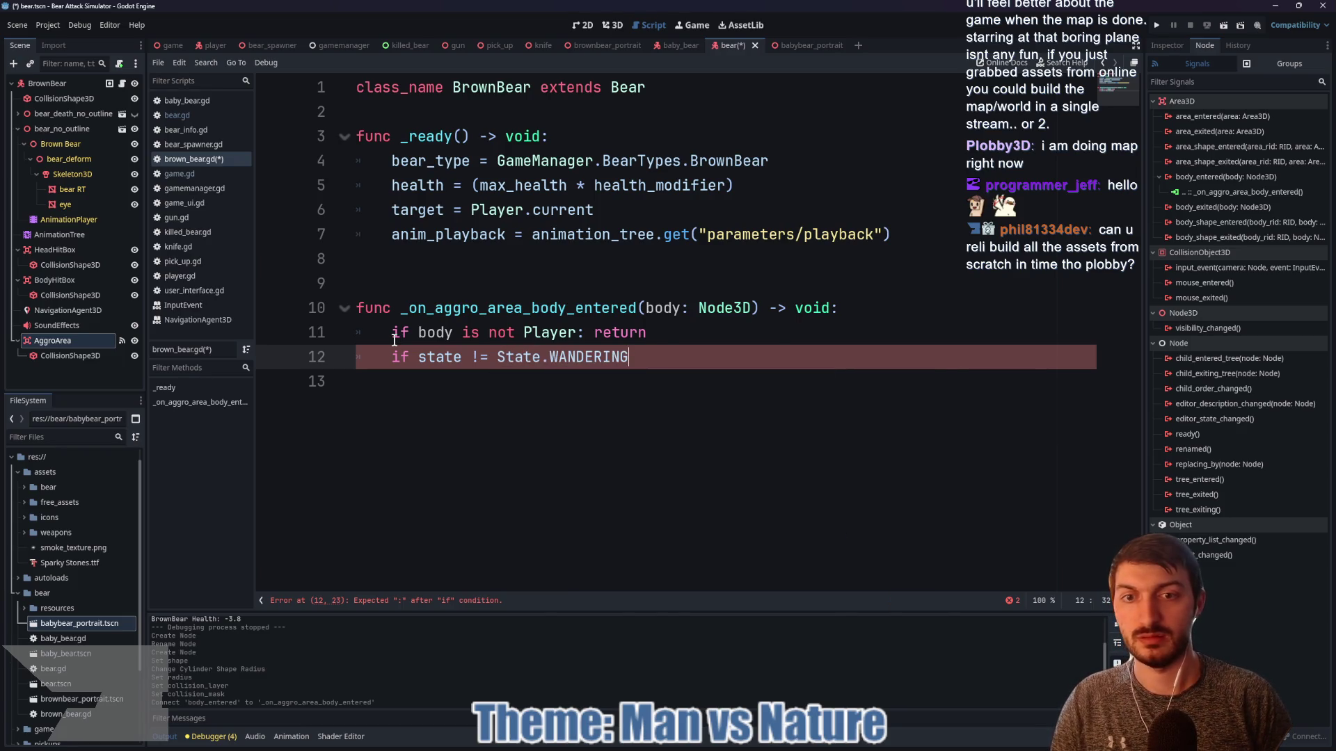
pyautogui.write('retu')
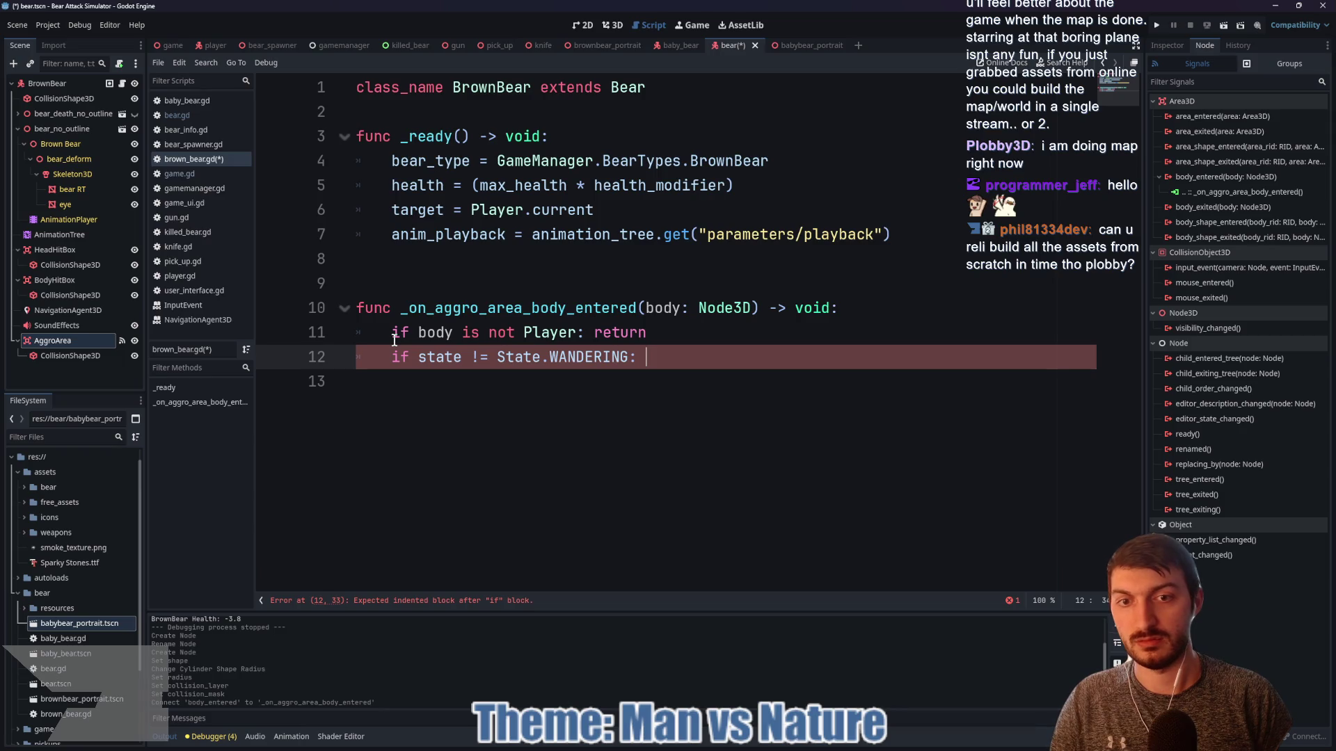
pyautogui.press('Return')
pyautogui.press('Return')
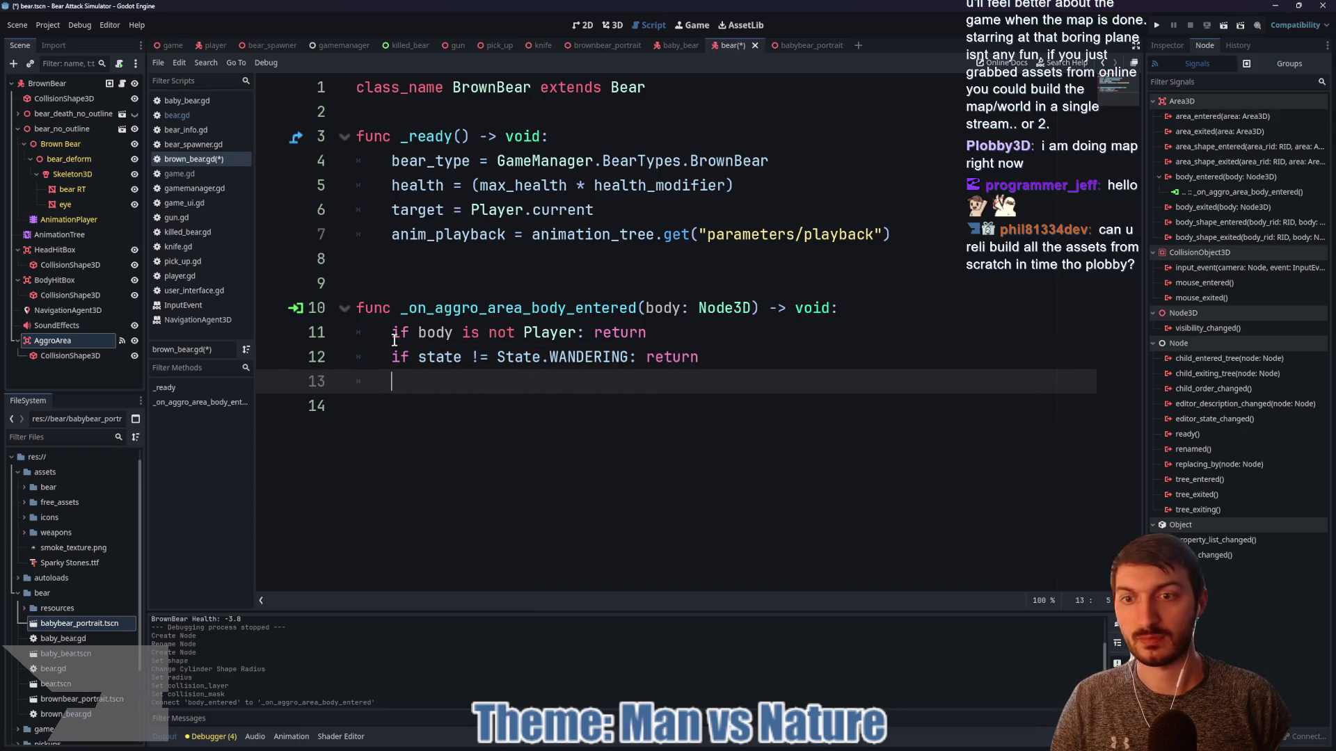
# Call _enter_moving_state() in the handler, then jump to the base Bear script bear.gd
pyautogui.write('state')
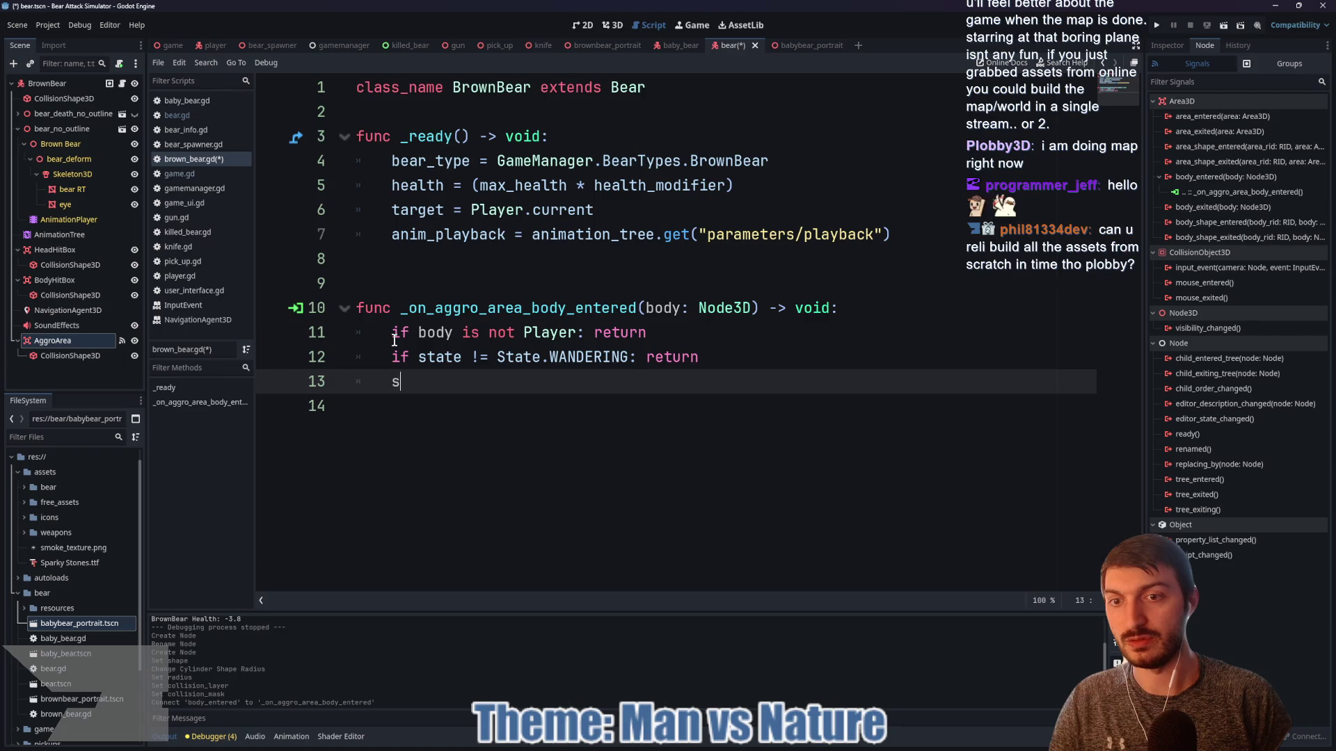
pyautogui.press('BackSpace')
pyautogui.press('BackSpace')
pyautogui.press('BackSpace')
pyautogui.write('_enter')
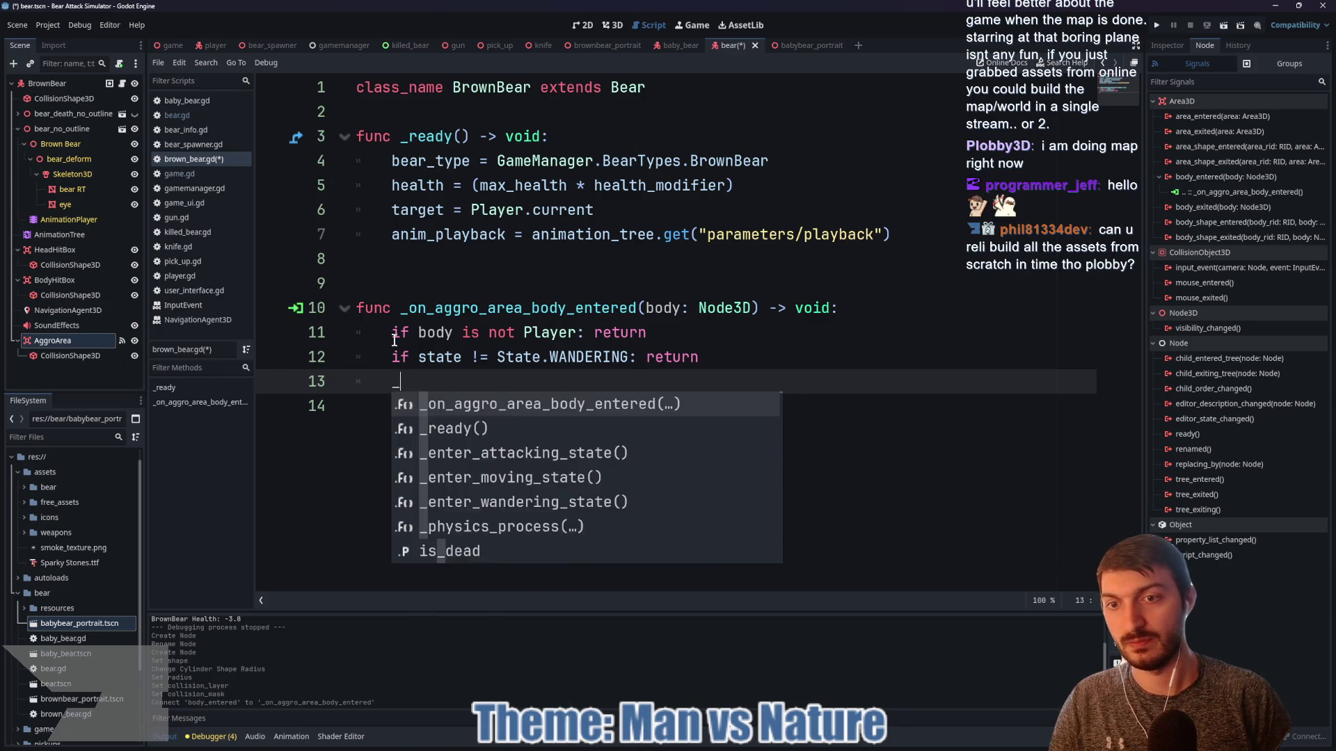
pyautogui.press('Down')
pyautogui.press('Return')
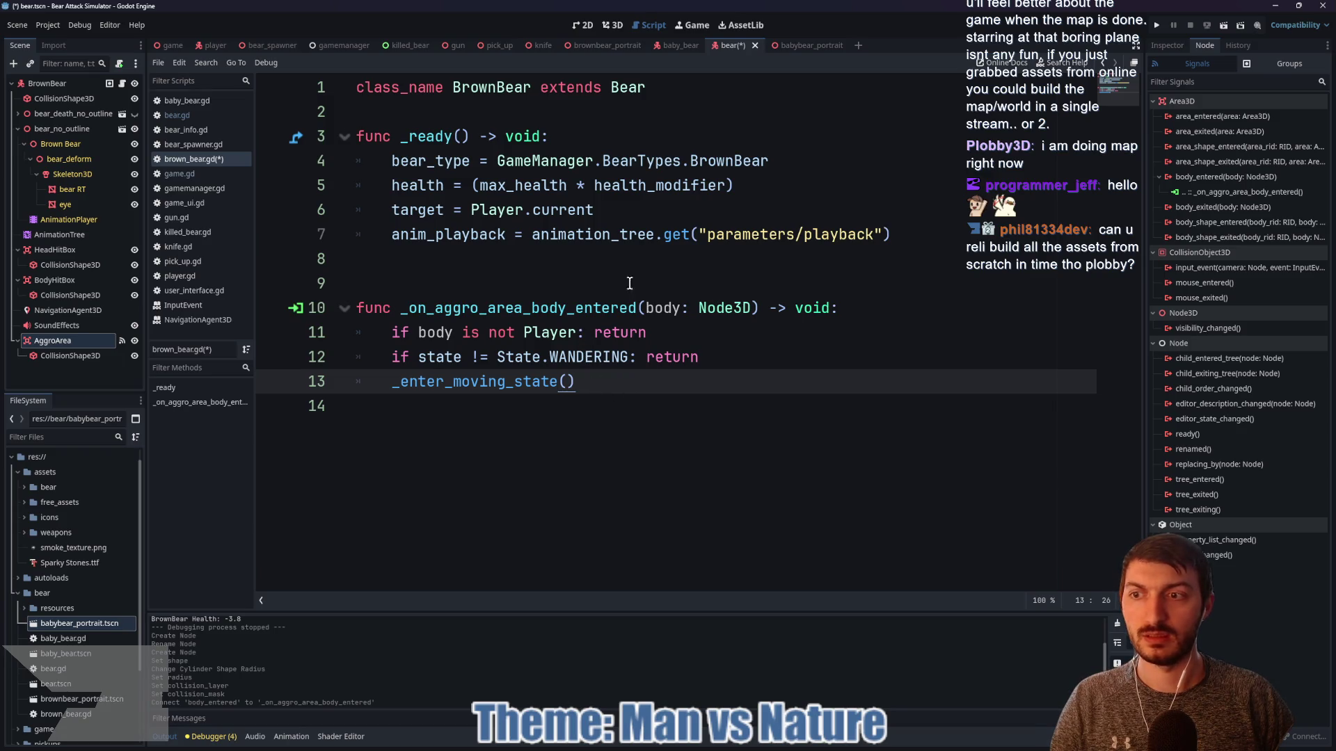
pyautogui.keyDown('ctrl'); pyautogui.click(624, 92); pyautogui.keyUp('ctrl')
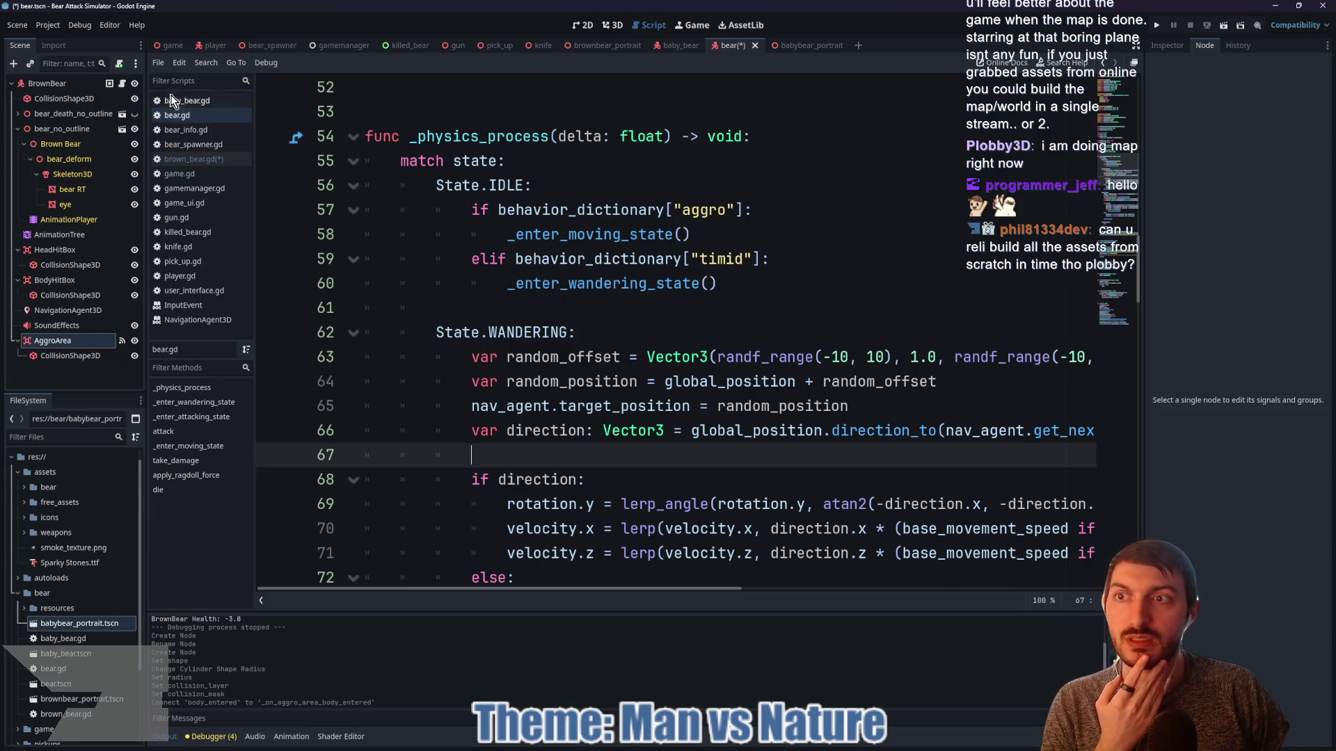
# Add behavior_dictionary["timid"] = false and behavior_dictionary["aggo"] = true to the handler, then save brown_bear.gd
pyautogui.click(194, 159)
pyautogui.click(610, 394)
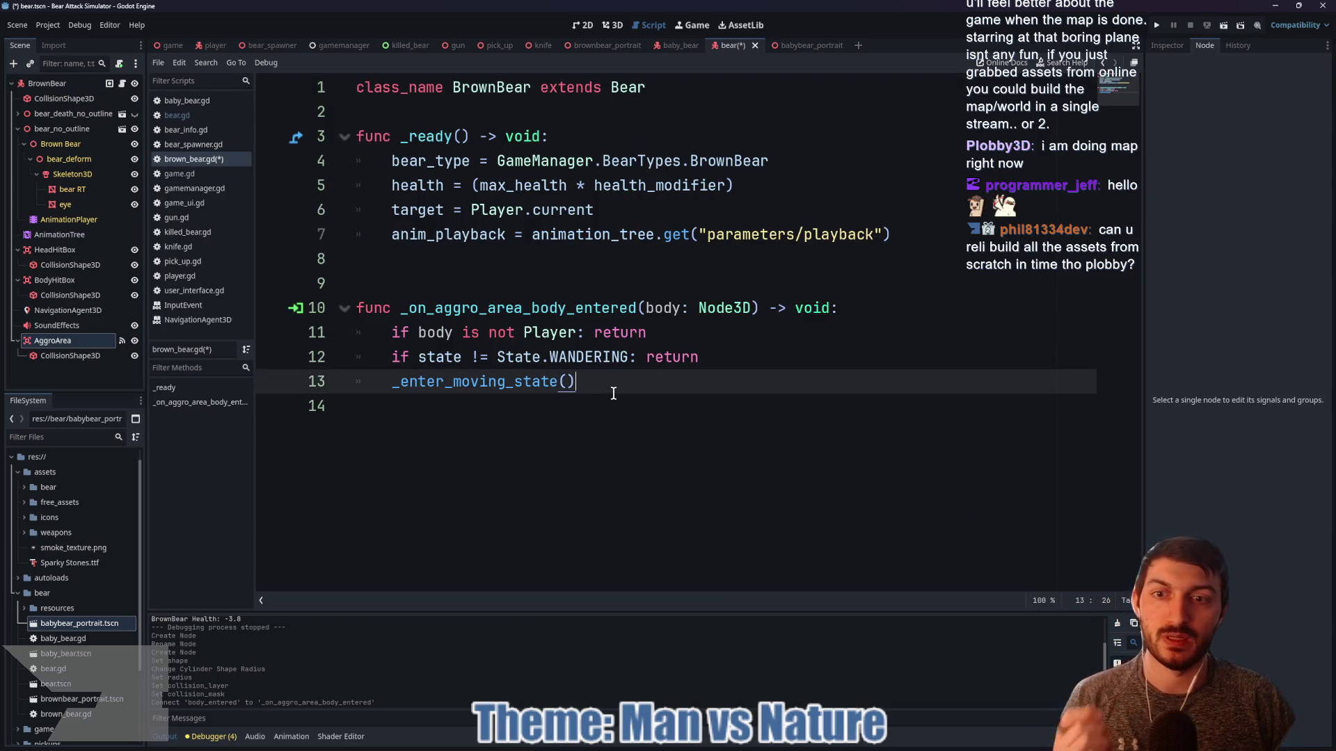
pyautogui.press('Return')
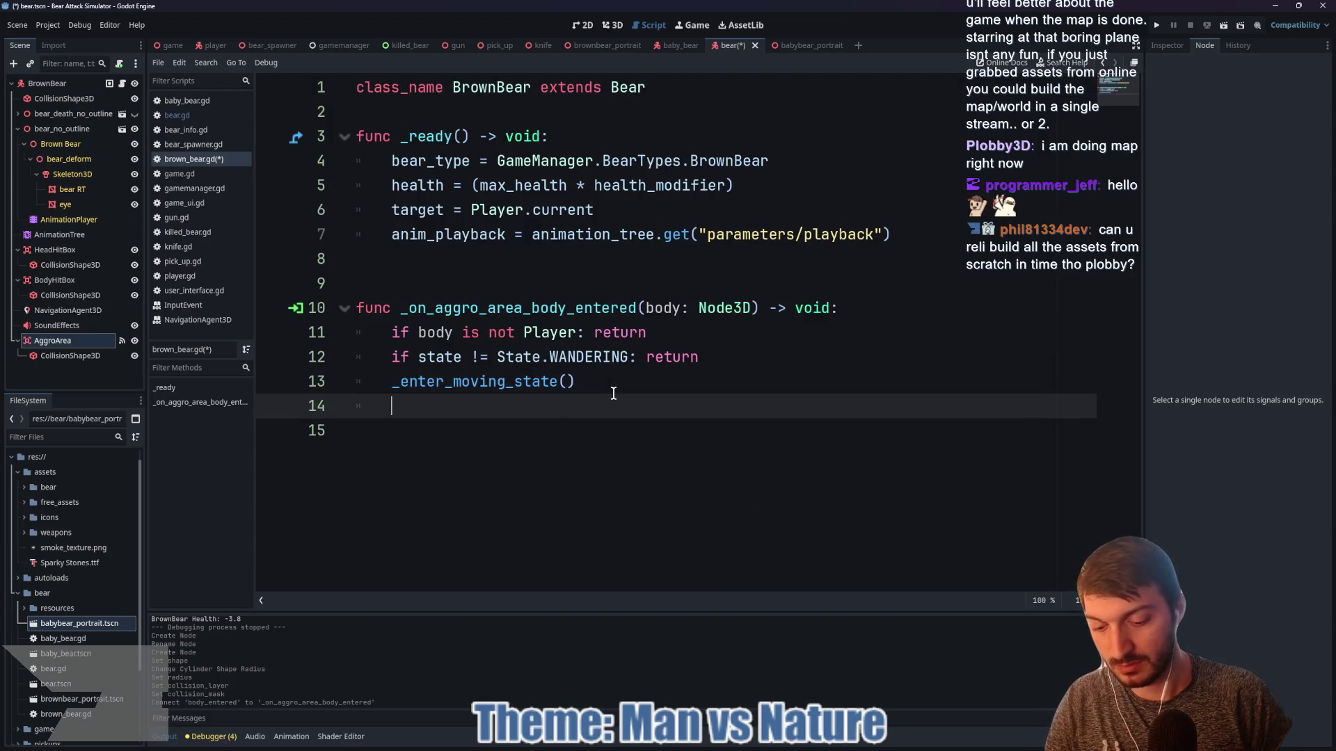
pyautogui.write('behav')
pyautogui.press('Return')
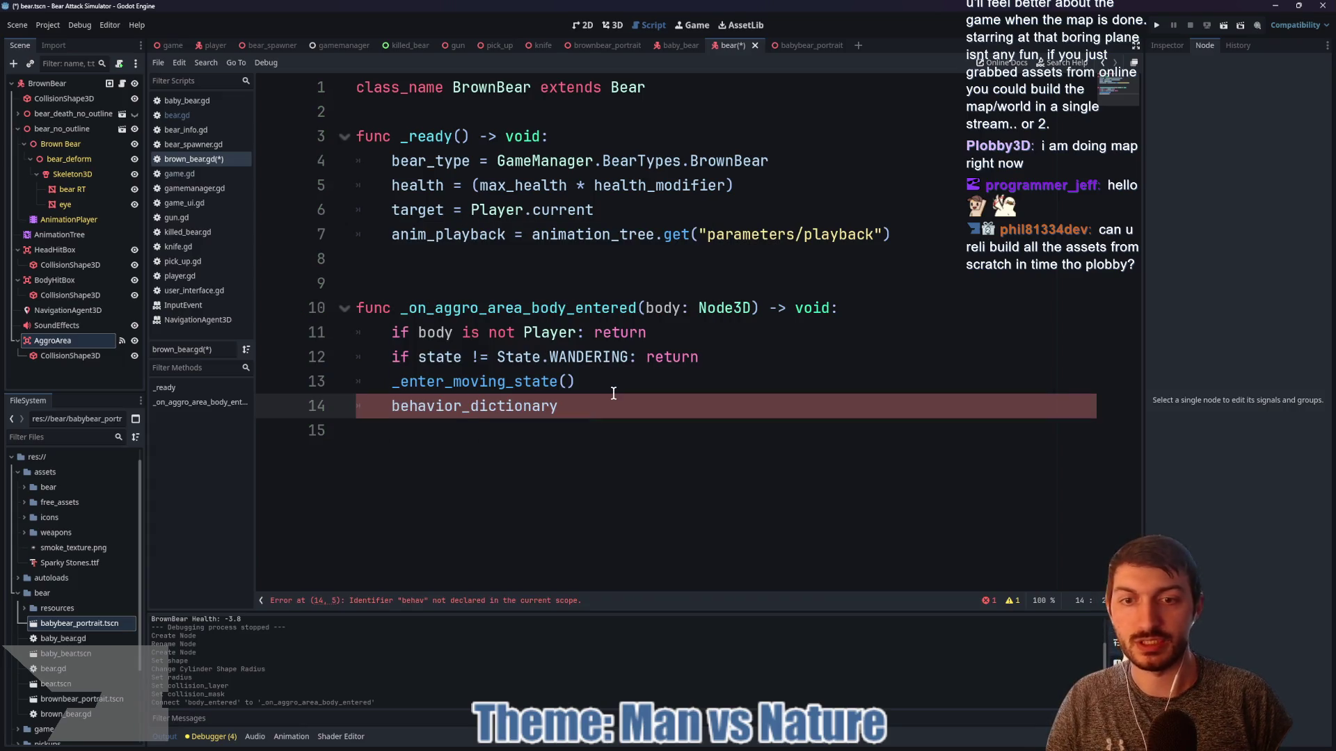
pyautogui.write('["timis')
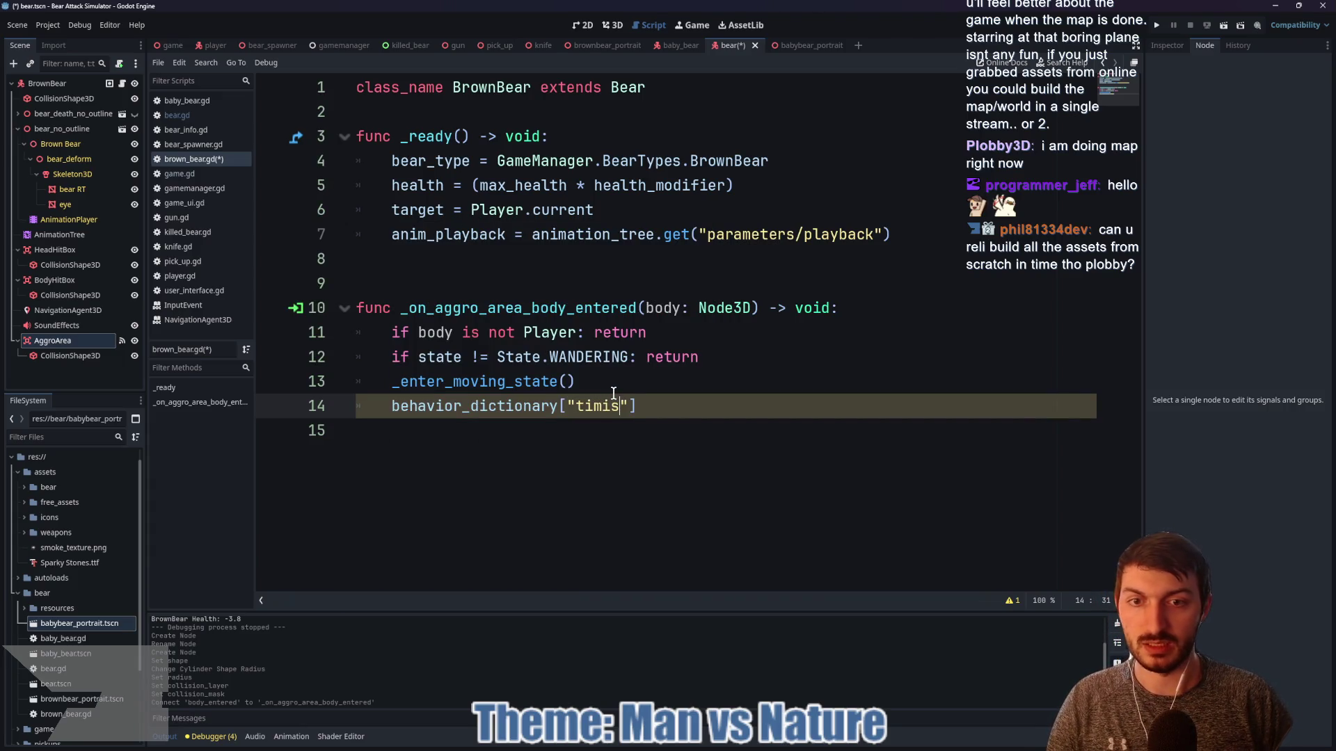
pyautogui.write(' fals')
pyautogui.press('Return')
pyautogui.press('Return')
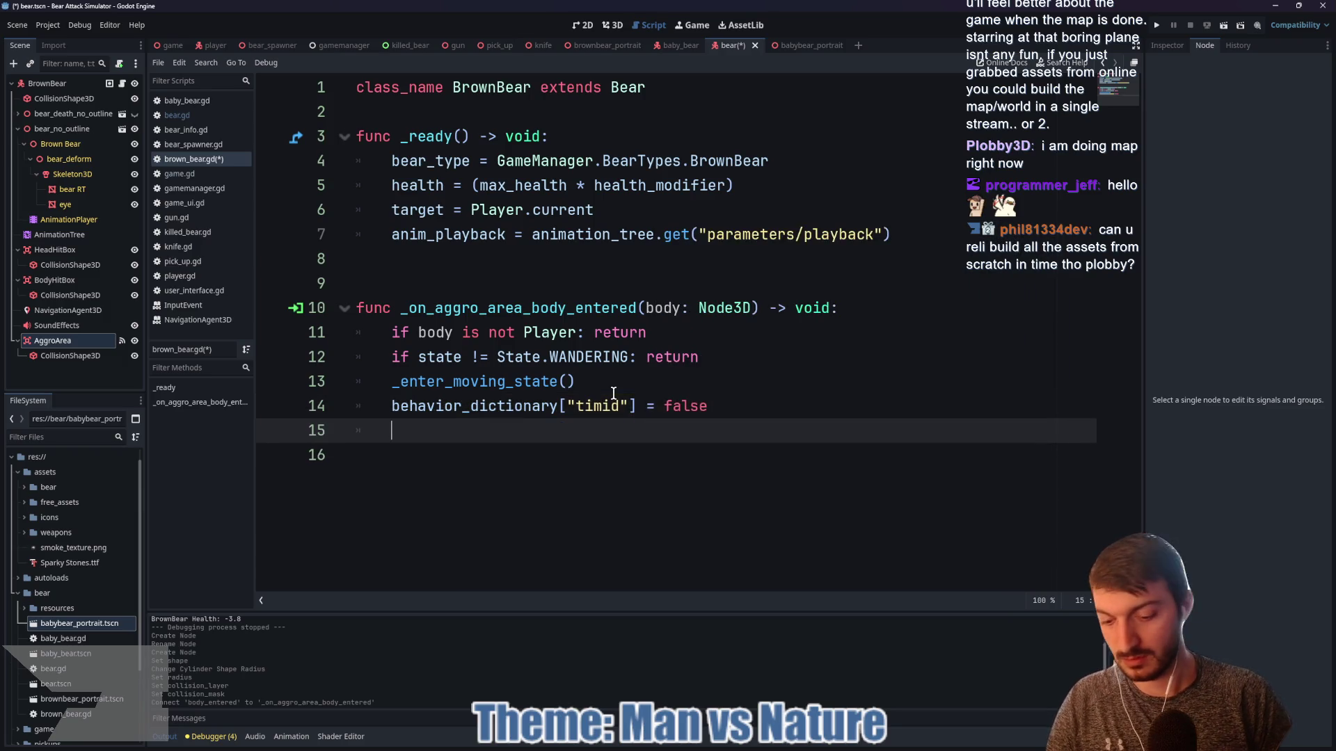
pyautogui.write('behavio')
pyautogui.press('Return')
pyautogui.write('["aggo"]')
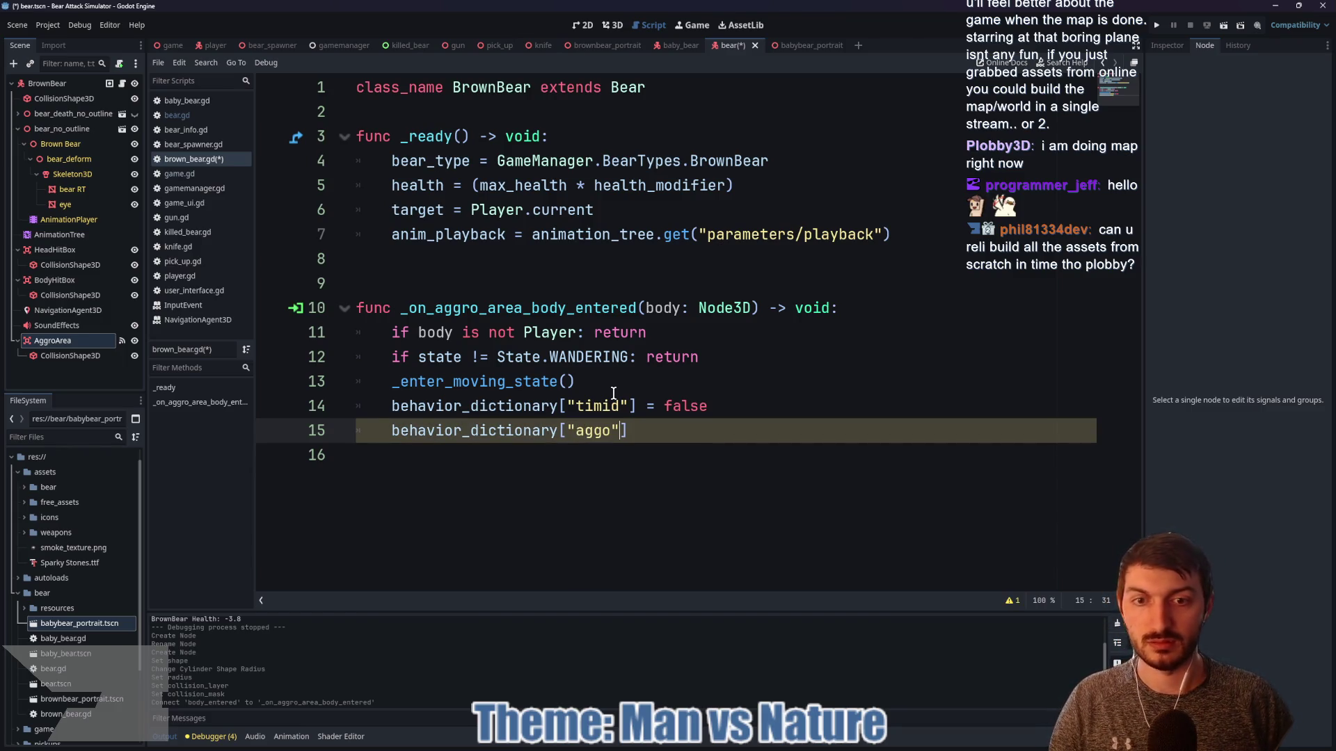
pyautogui.write(' = true')
pyautogui.press('Return')
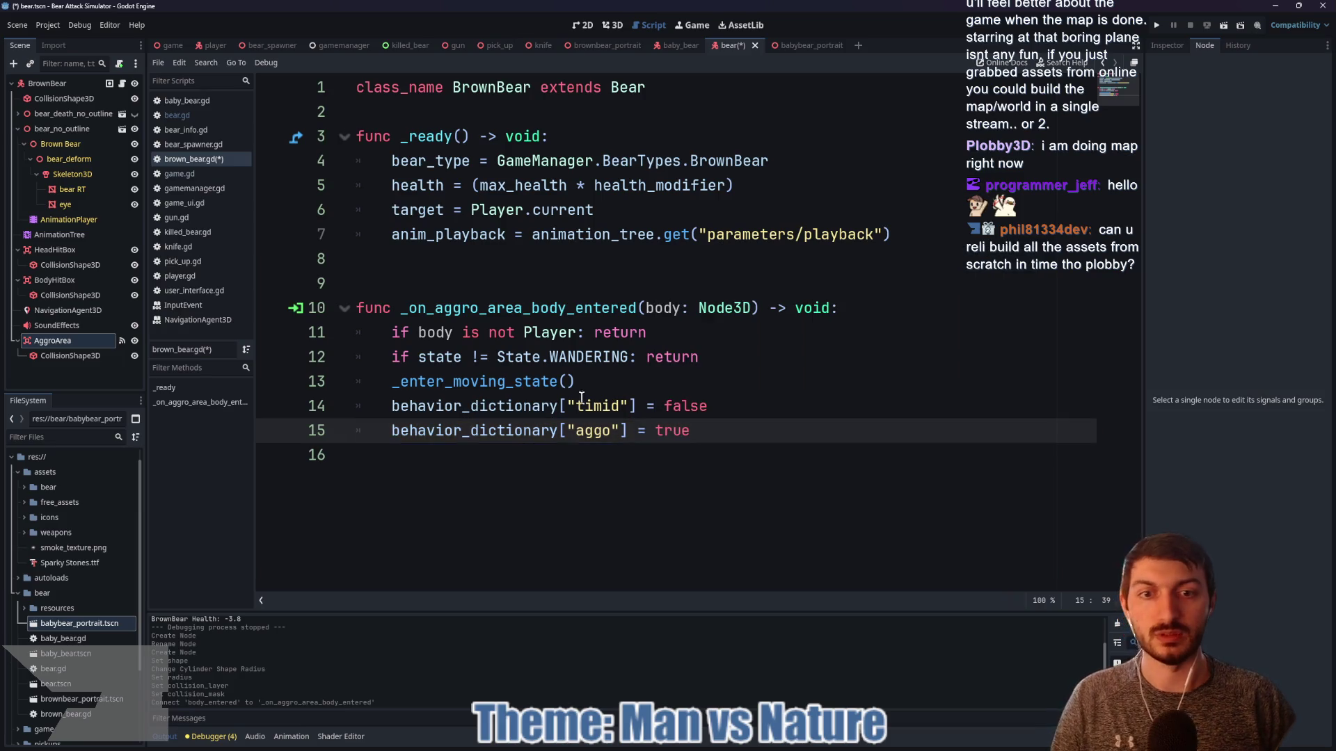
pyautogui.hotkey('ctrl', 's')
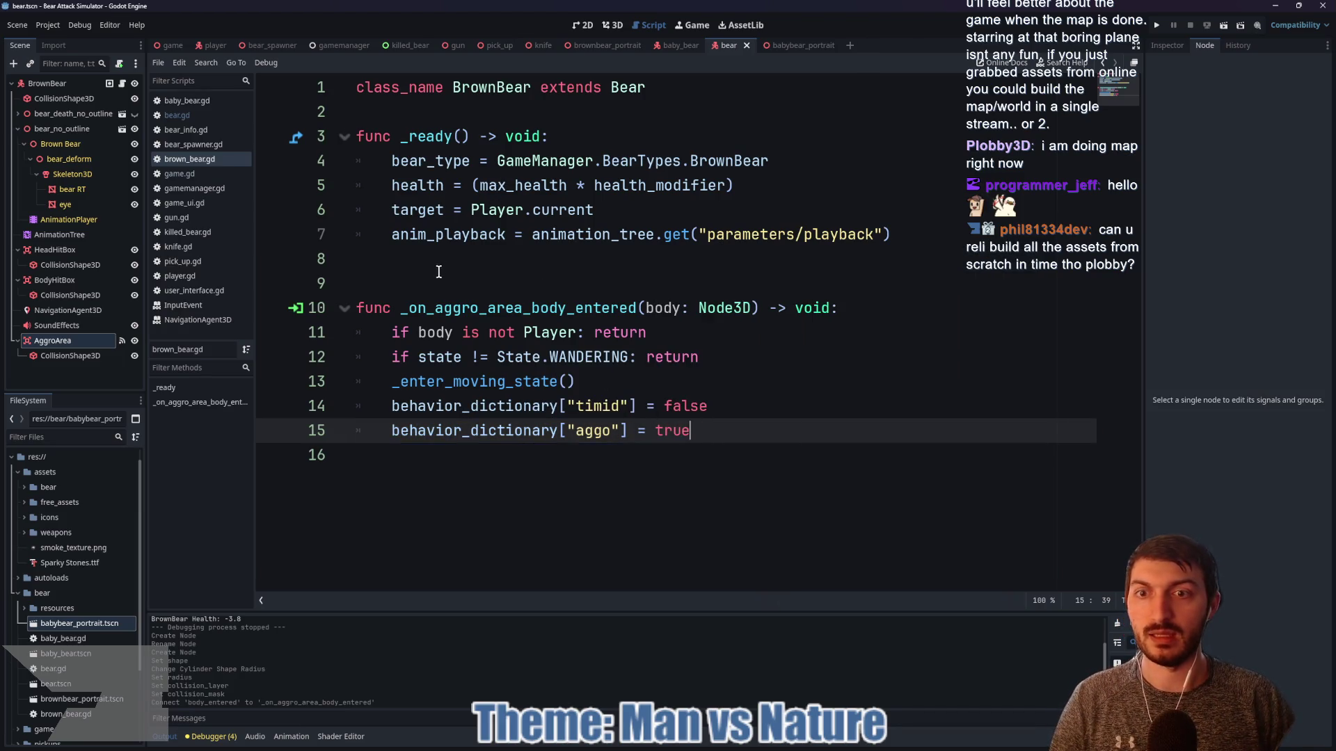
pyautogui.click(437, 285)
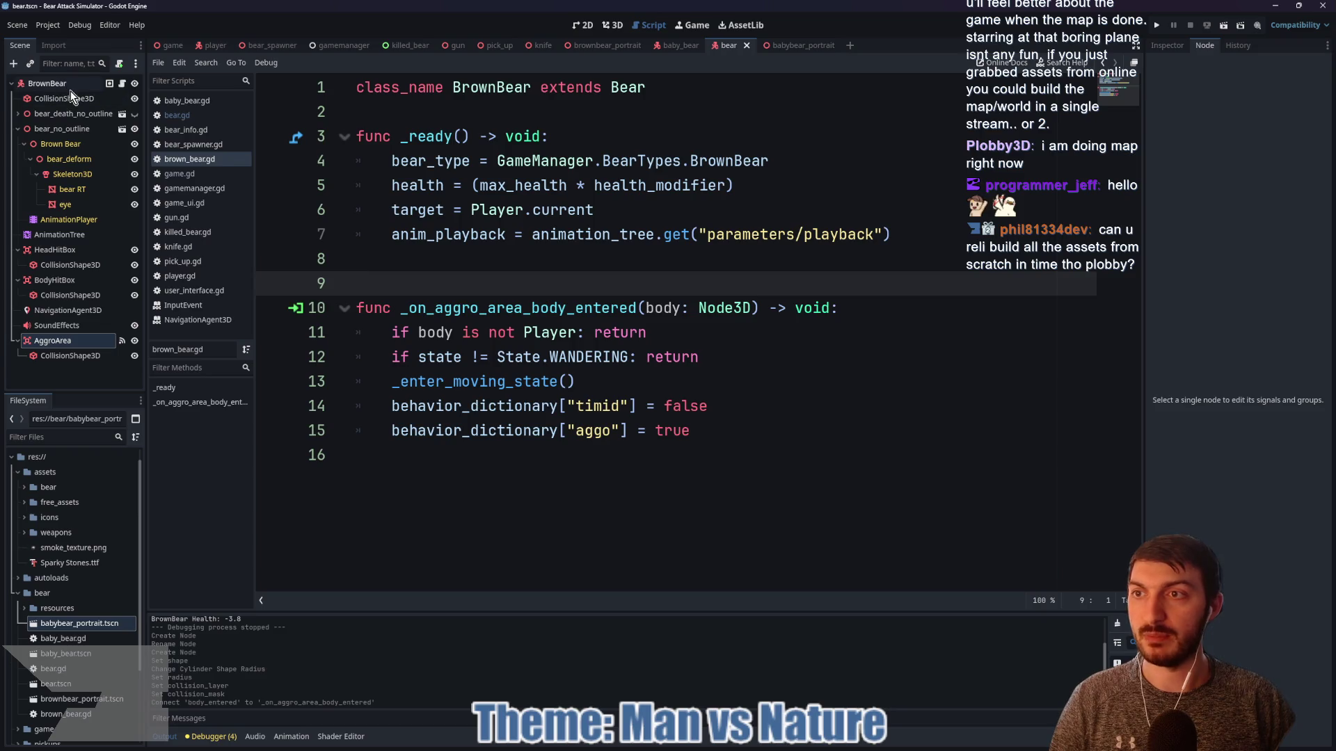
# Switch BrownBear's behaviour default from aggro to timid, save the scene, and start a test round
pyautogui.click(70, 89)
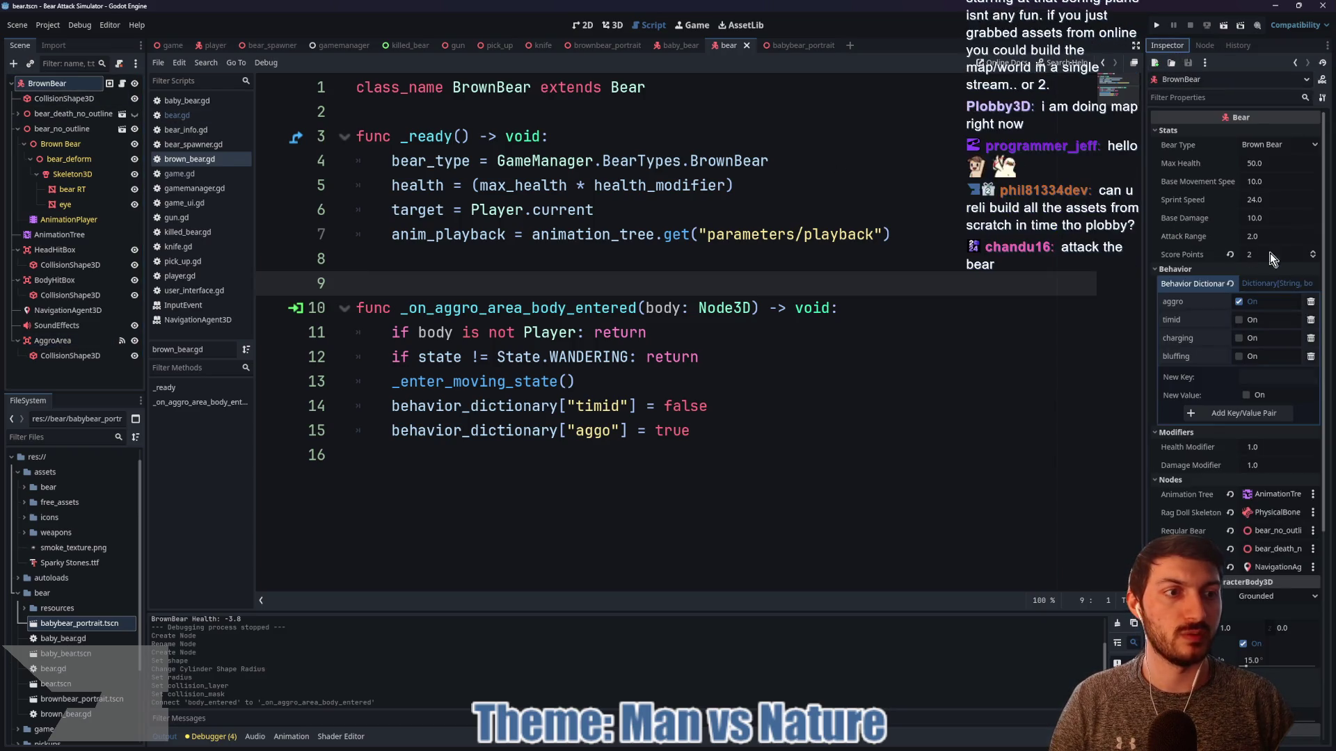
pyautogui.click(1239, 319)
pyautogui.click(1239, 301)
pyautogui.click(908, 357)
pyautogui.hotkey('ctrl', 's')
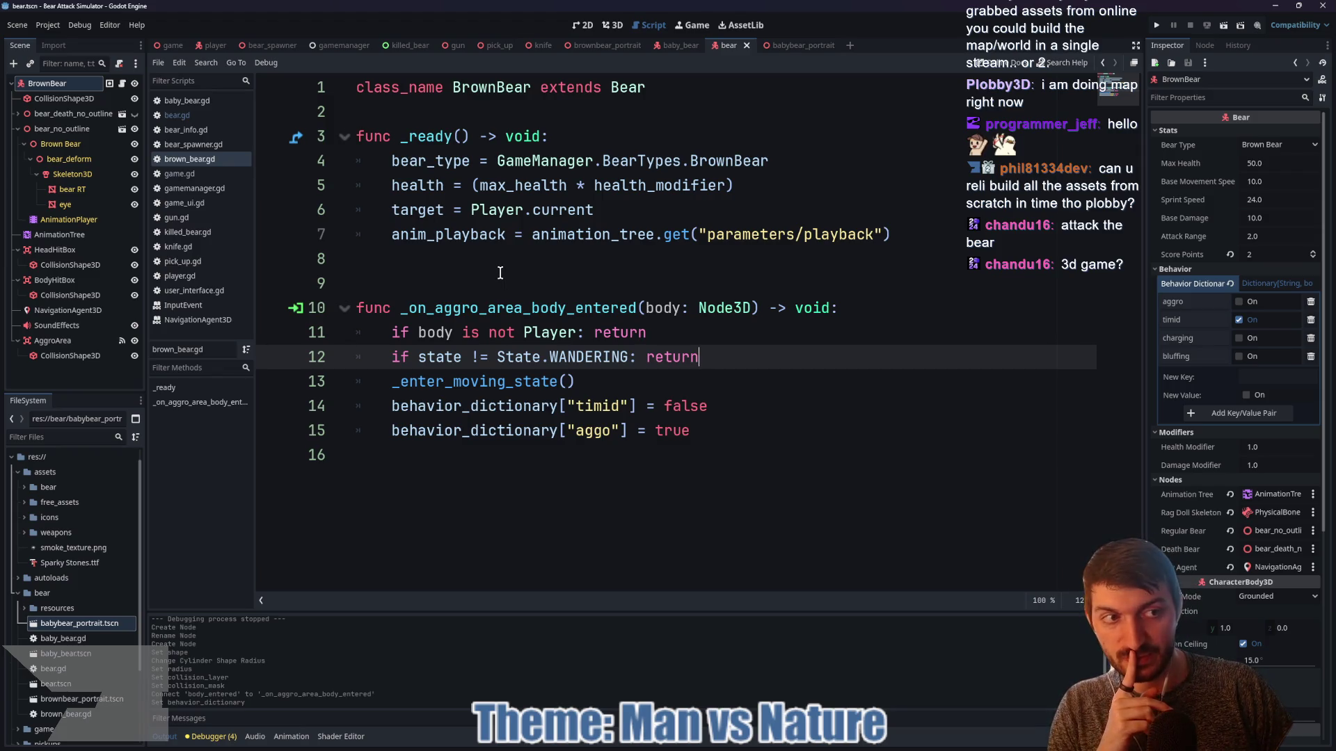
pyautogui.press('F5')
pyautogui.click(641, 397)
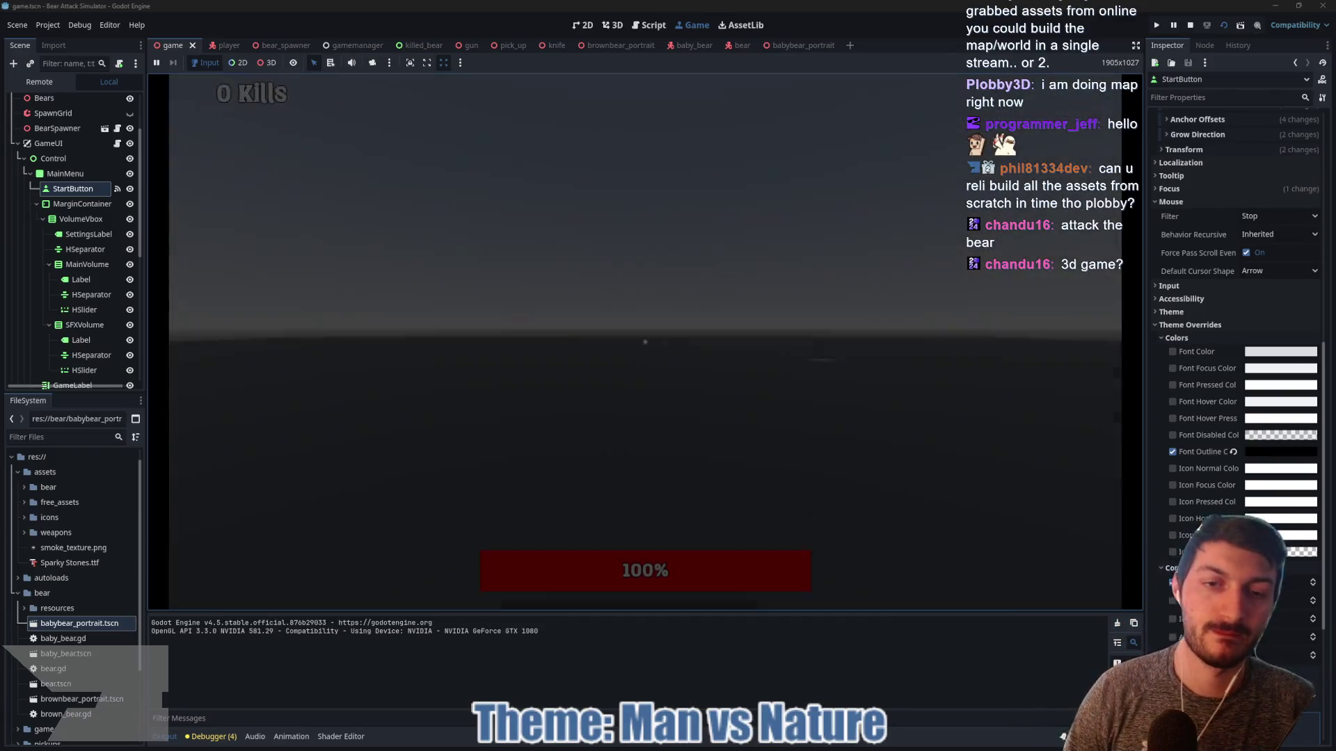
# Walk onto the pistol, pick it up, and head toward the distant bears
pyautogui.press('w')
pyautogui.press('e')
pyautogui.press('w')
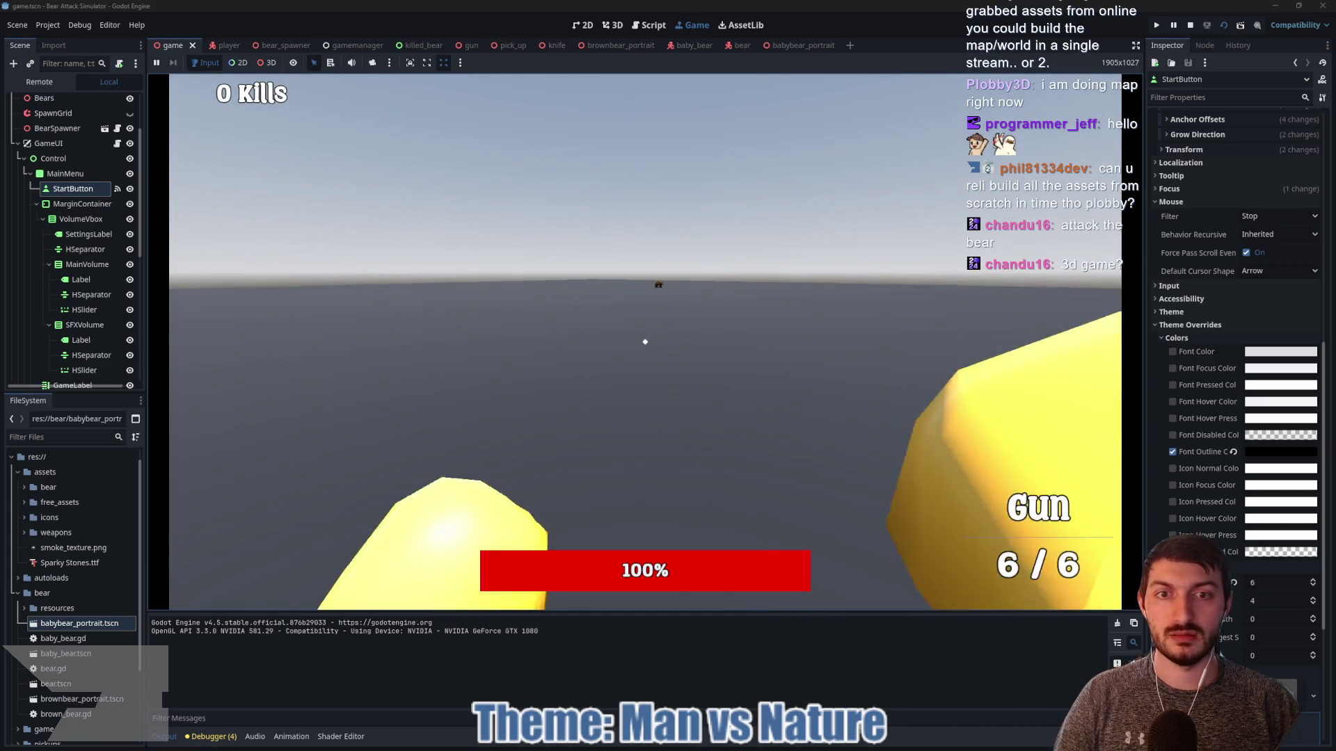
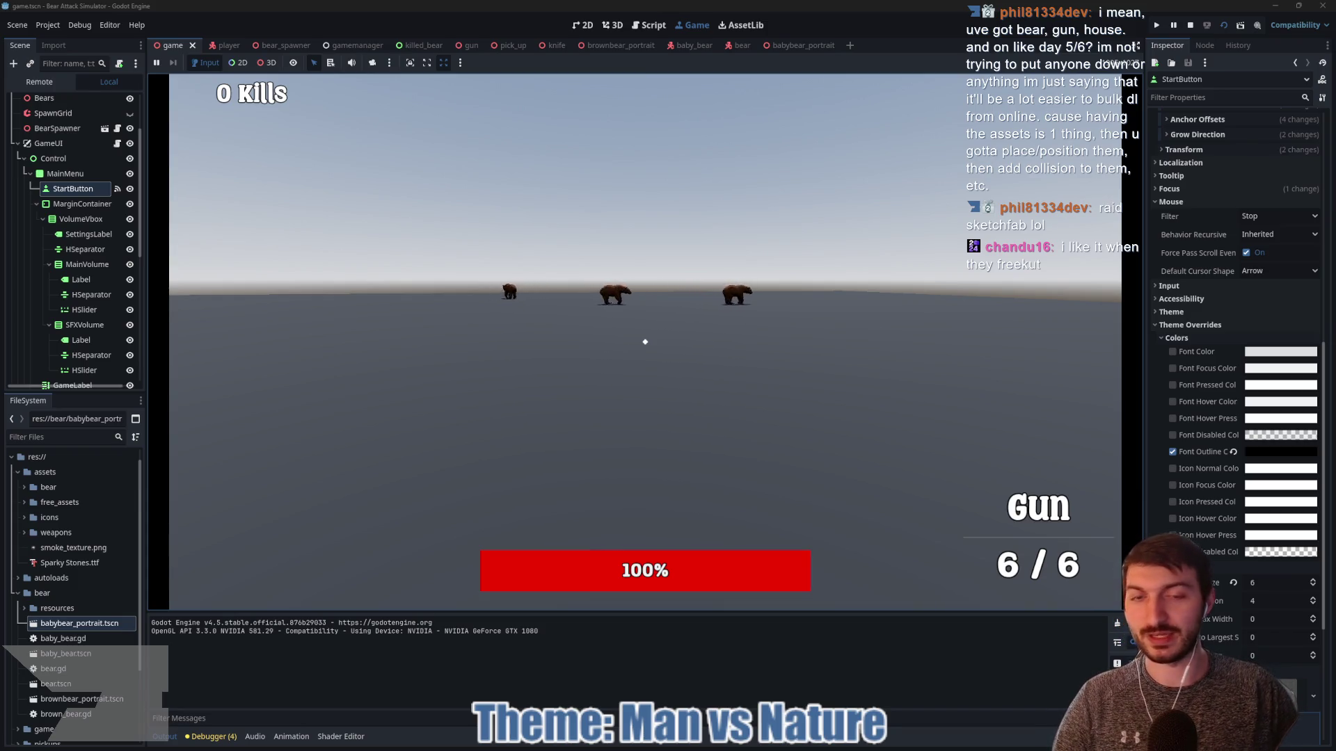
# Draw the gun, shoot the charging bear three times until it dies, then stop the playtest
pyautogui.press('w')
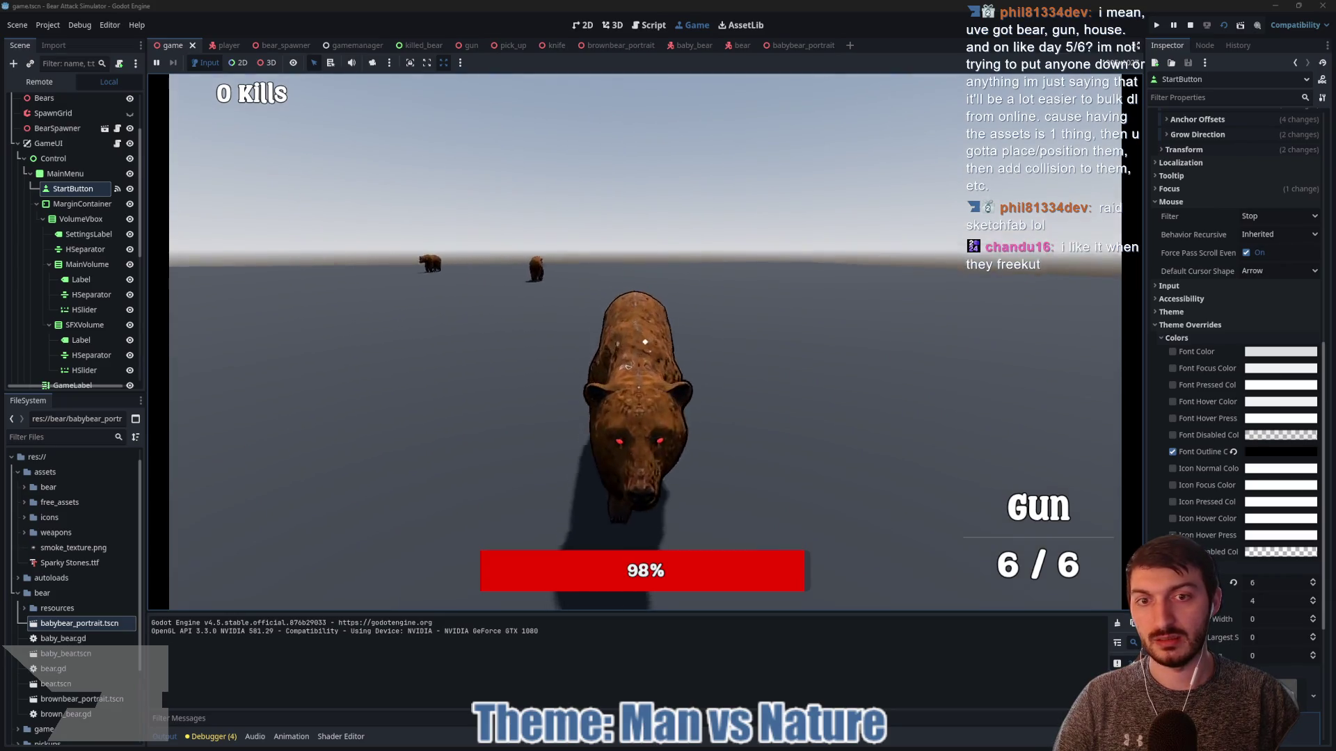
pyautogui.click(645, 341)
pyautogui.click(645, 341)
pyautogui.click(645, 341)
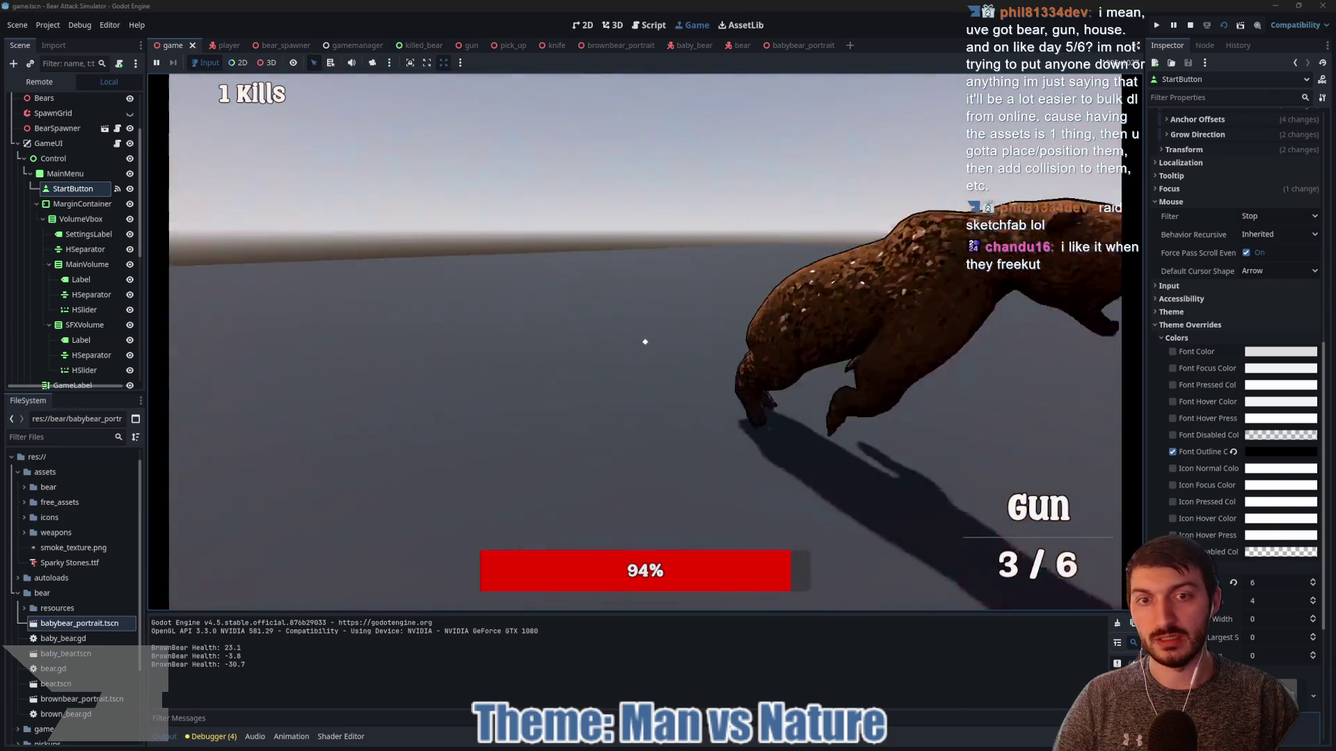
pyautogui.press('F8')
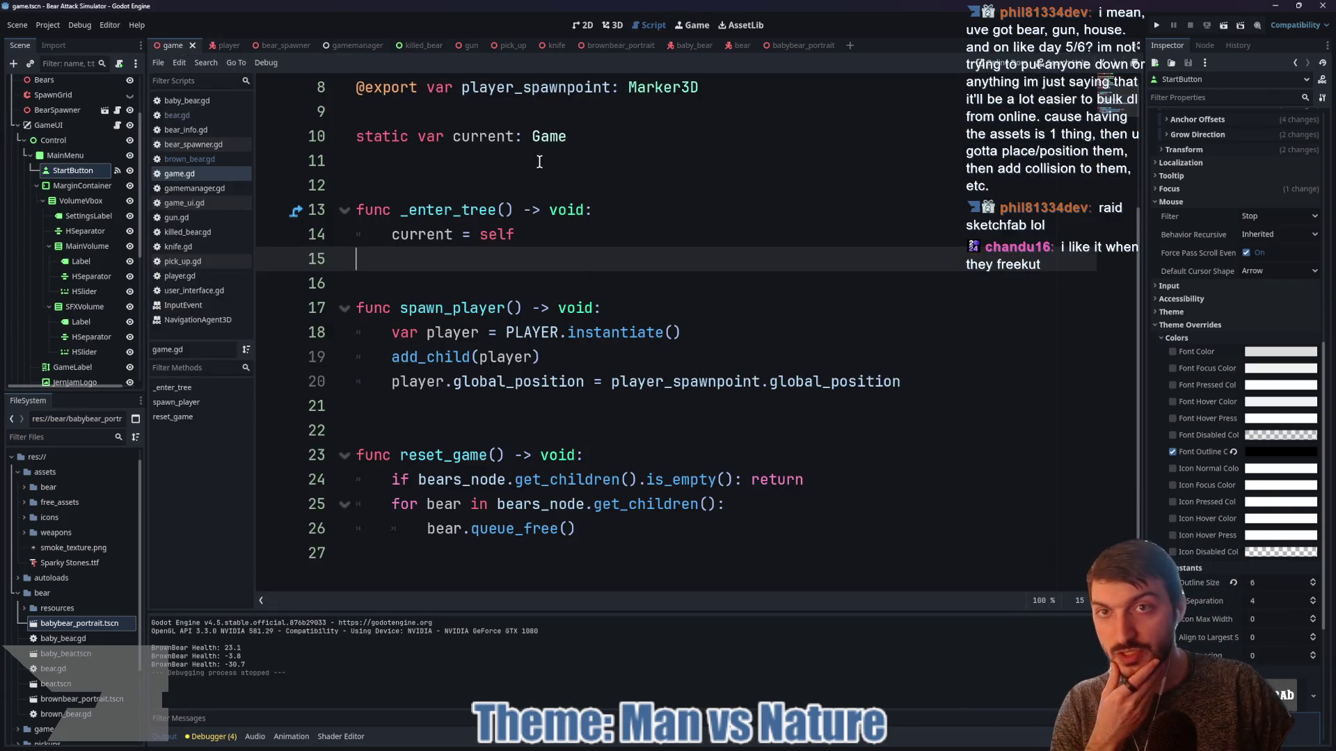
# Open bear.gd from the BrownBear scene and read through _physics_process and the state functions
pyautogui.click(733, 48)
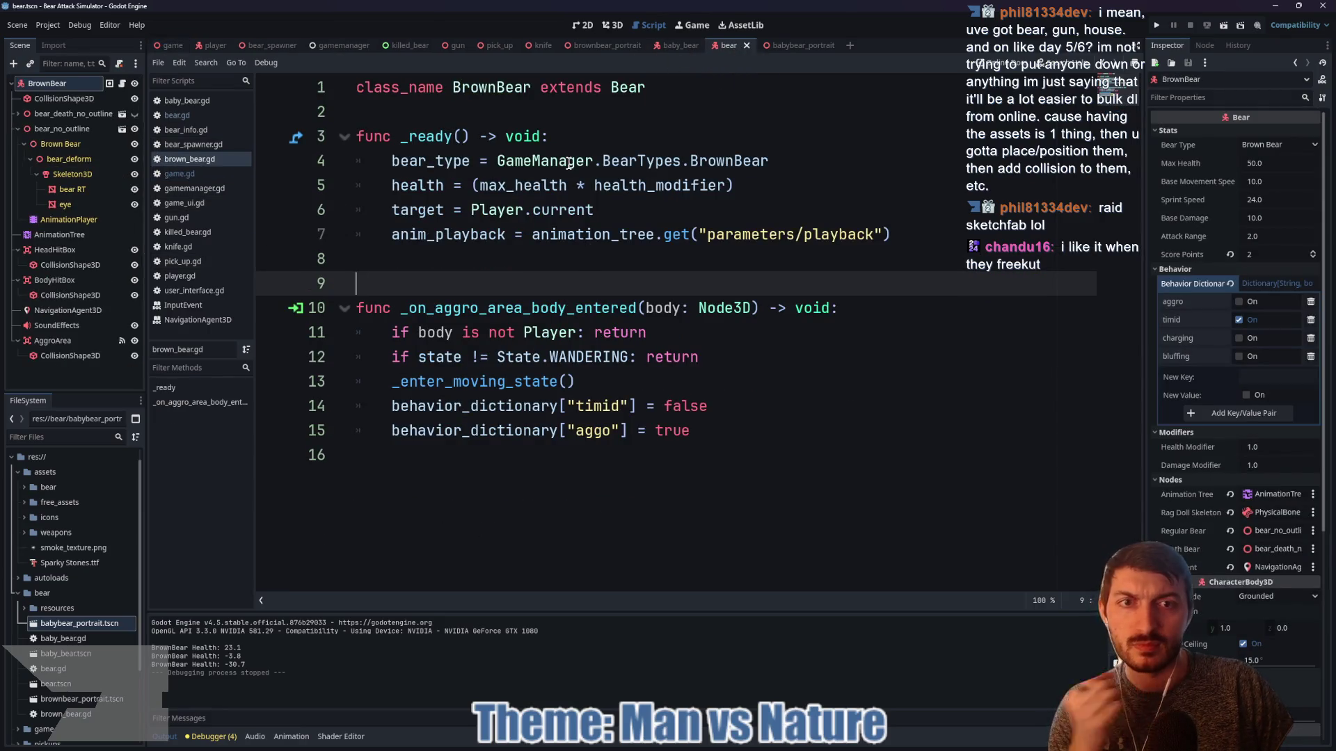
pyautogui.keyDown('ctrl'); pyautogui.click(625, 91); pyautogui.keyUp('ctrl')
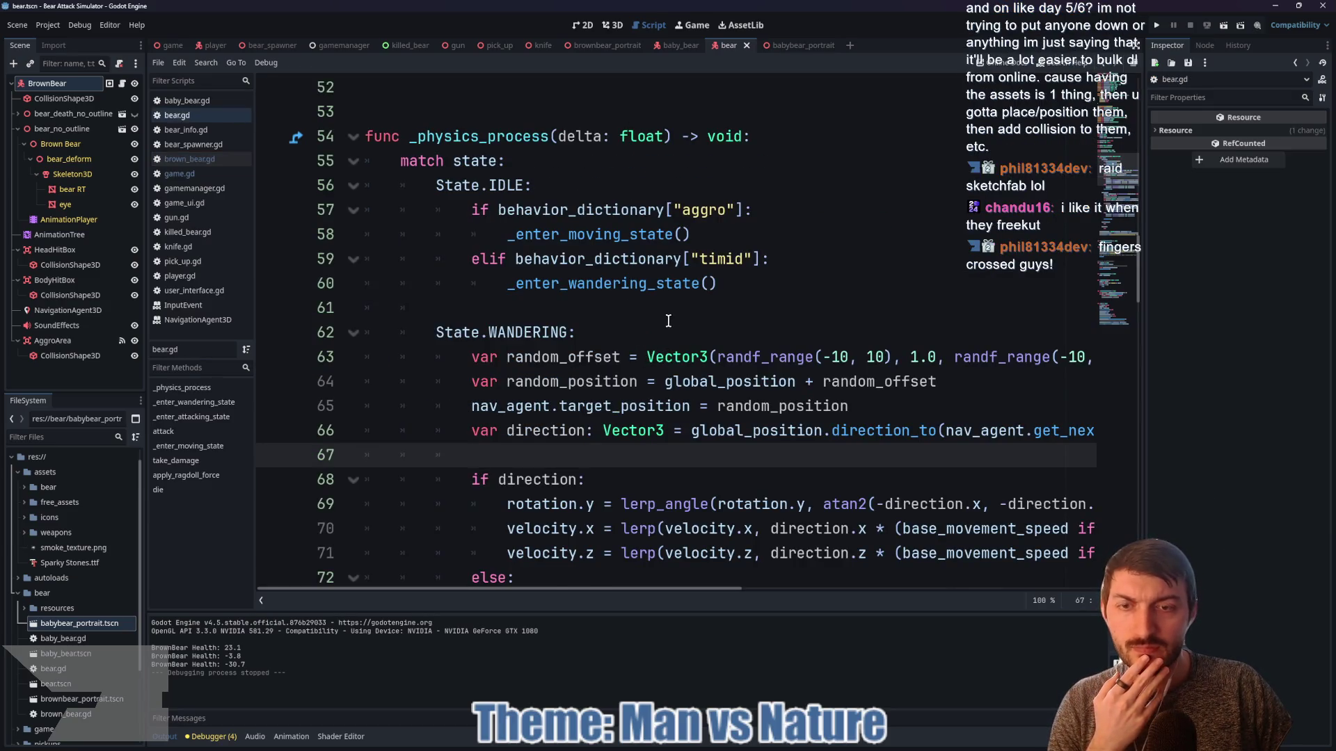
pyautogui.scroll(-1, 670, 320)
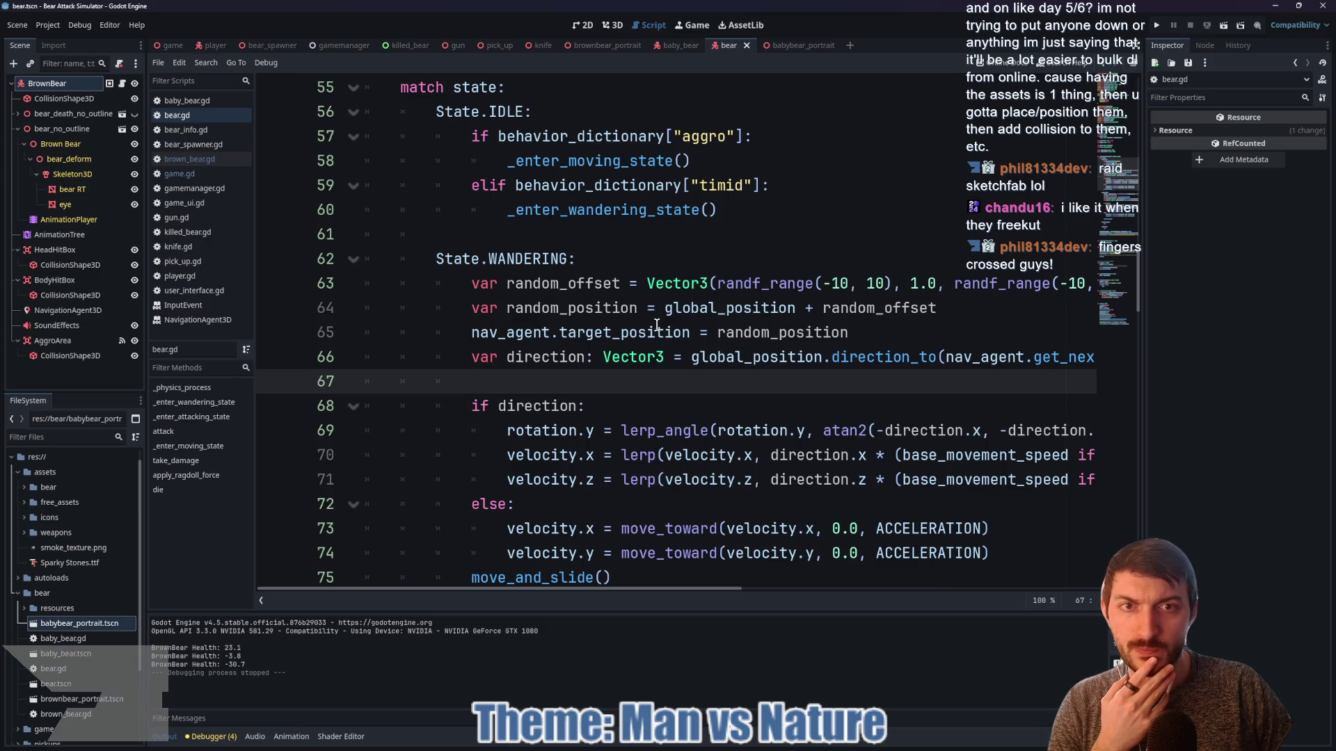
pyautogui.scroll(-11, 657, 325)
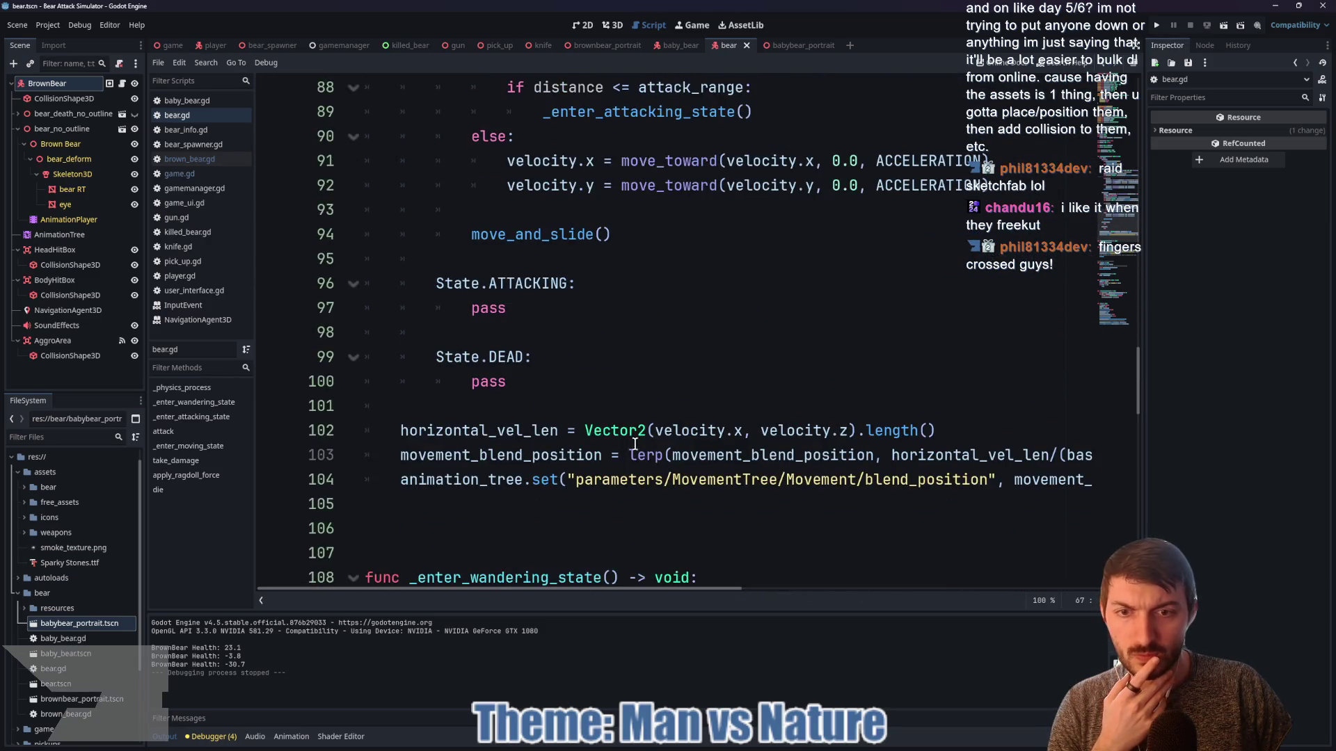
pyautogui.moveTo(590, 590)
pyautogui.mouseDown()
pyautogui.moveTo(985, 596)
pyautogui.moveTo(578, 593)
pyautogui.mouseUp()
pyautogui.scroll(11, 626, 459)
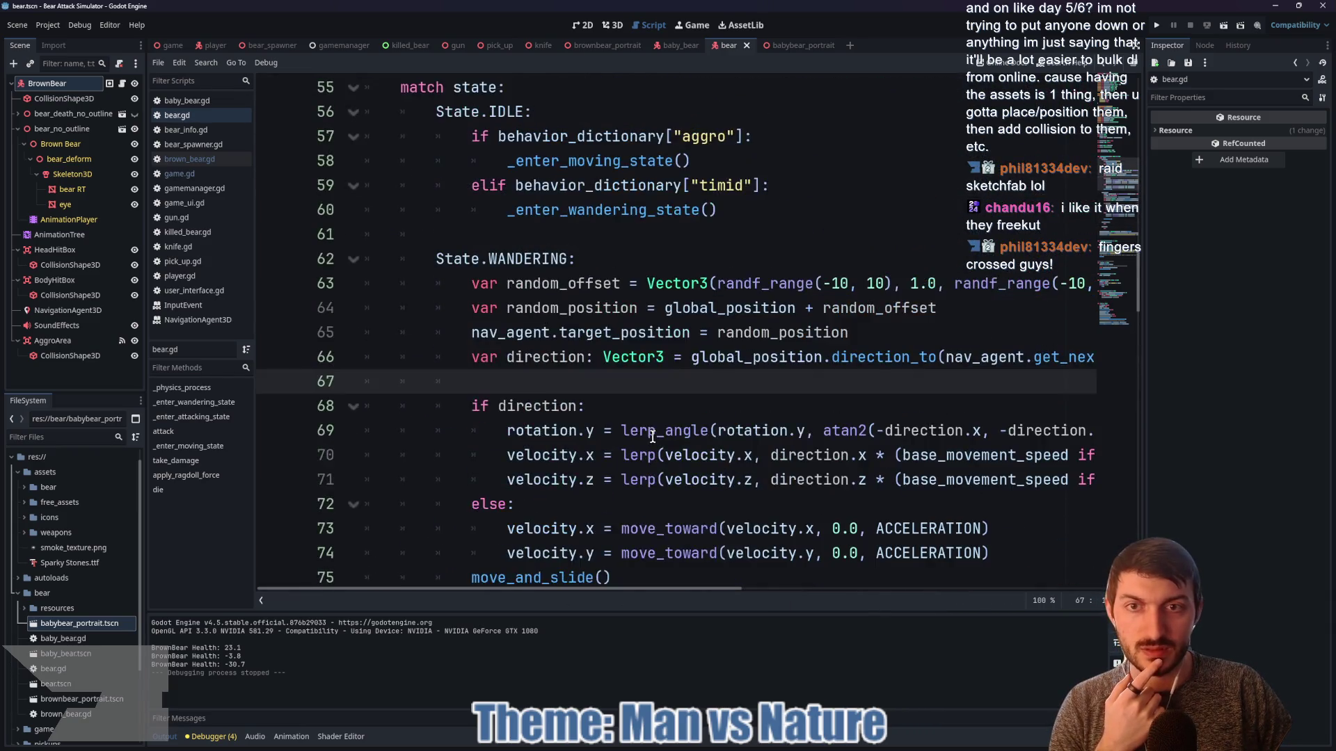
pyautogui.scroll(1, 647, 425)
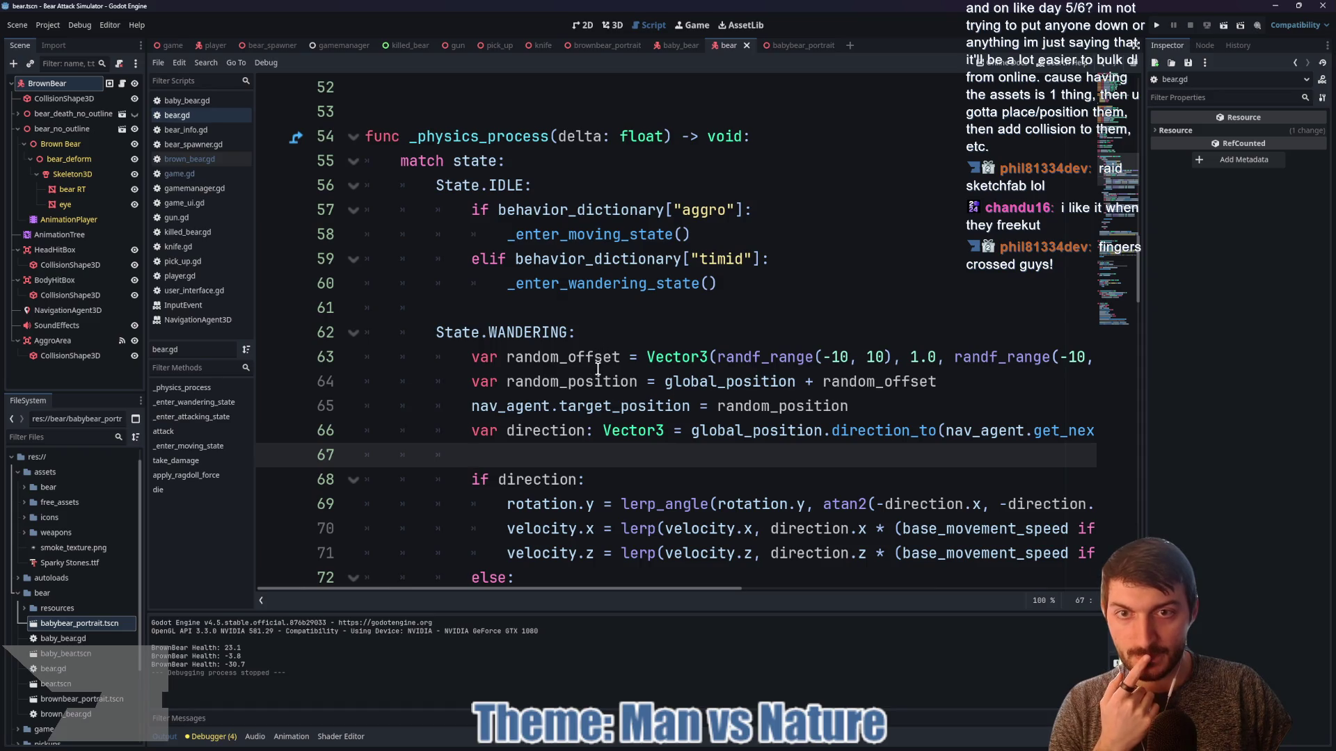
pyautogui.scroll(-10, 597, 379)
pyautogui.scroll(9, 604, 391)
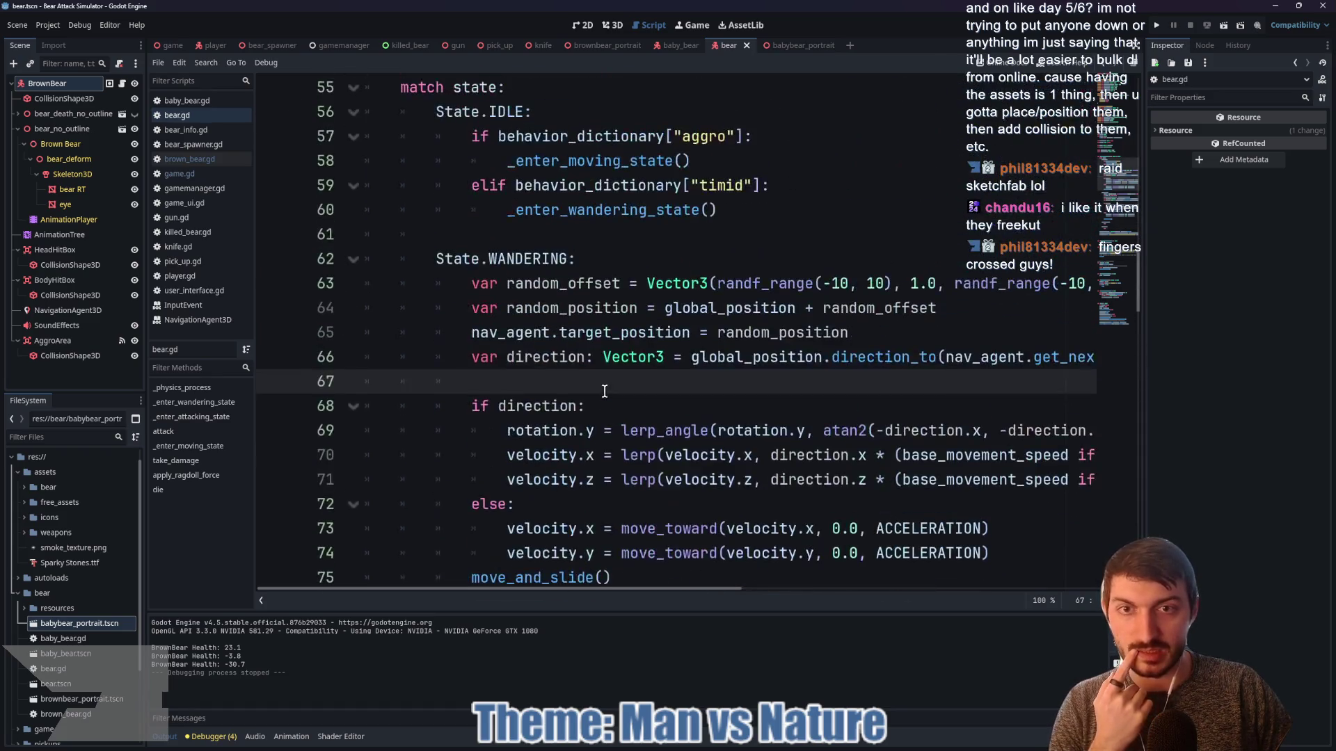
pyautogui.scroll(-17, 615, 408)
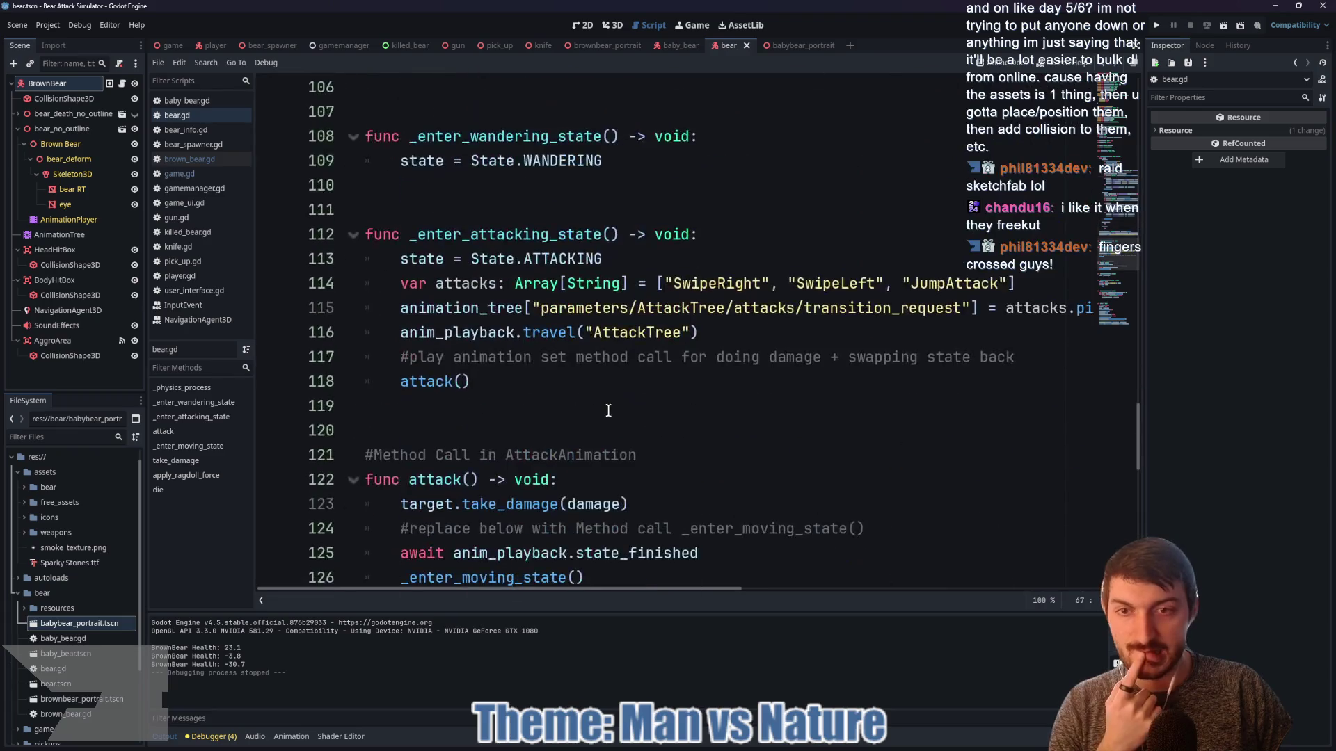
pyautogui.scroll(1, 554, 398)
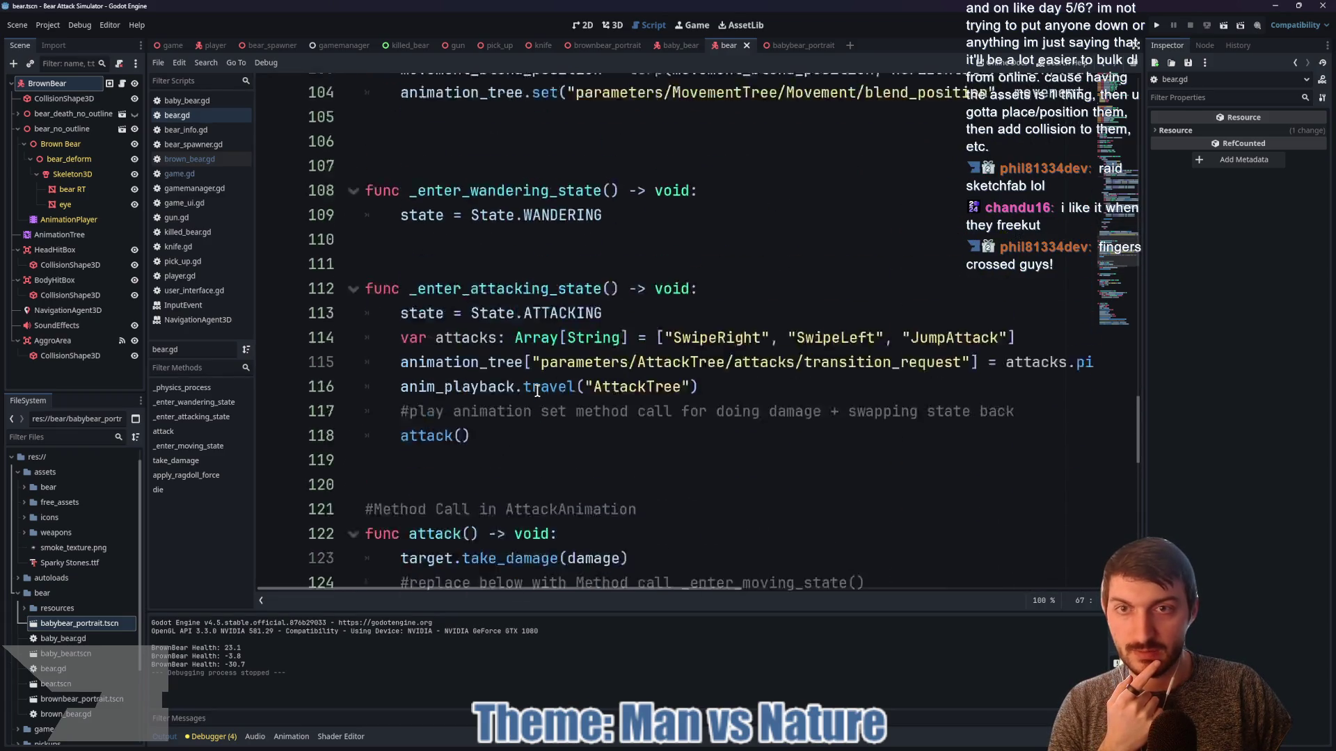
pyautogui.click(676, 232)
# Add 'is_sprinting = false' to _enter_wandering_state and save bear.gd
pyautogui.press('Return')
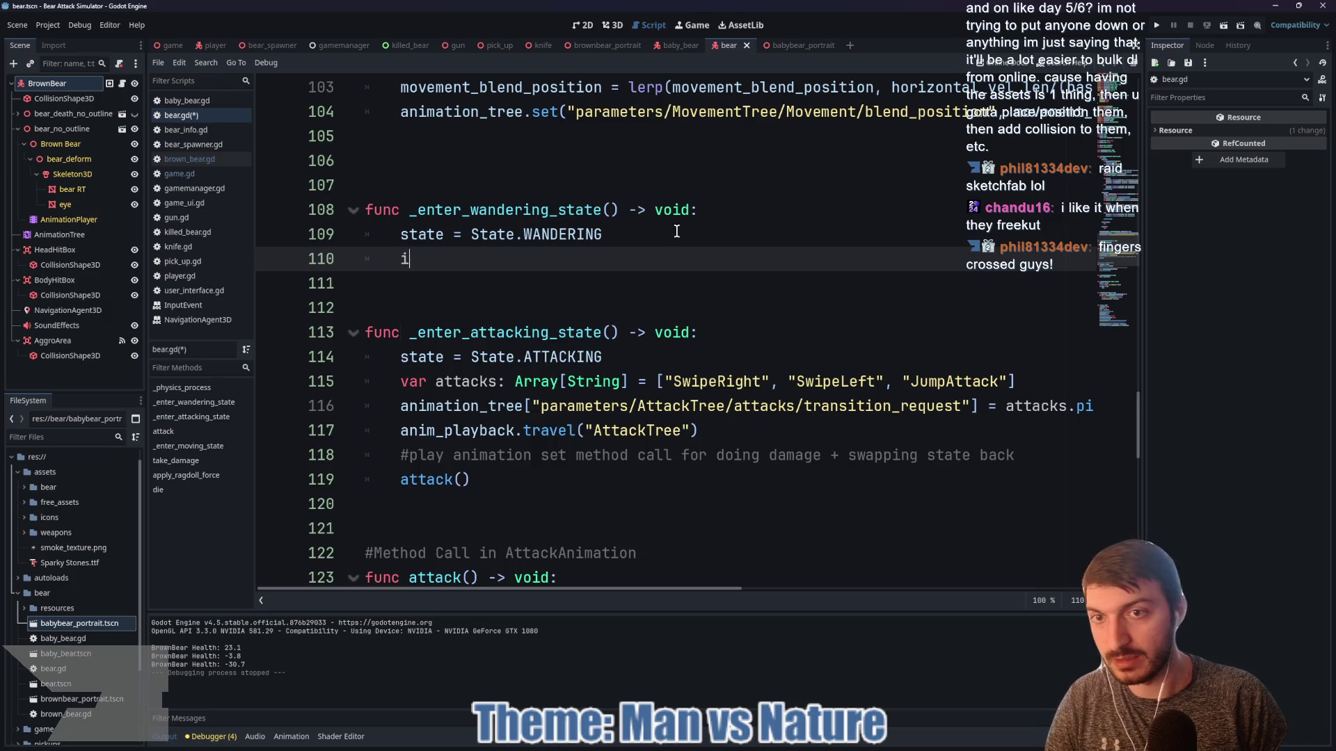
pyautogui.write('is_sprinting = false')
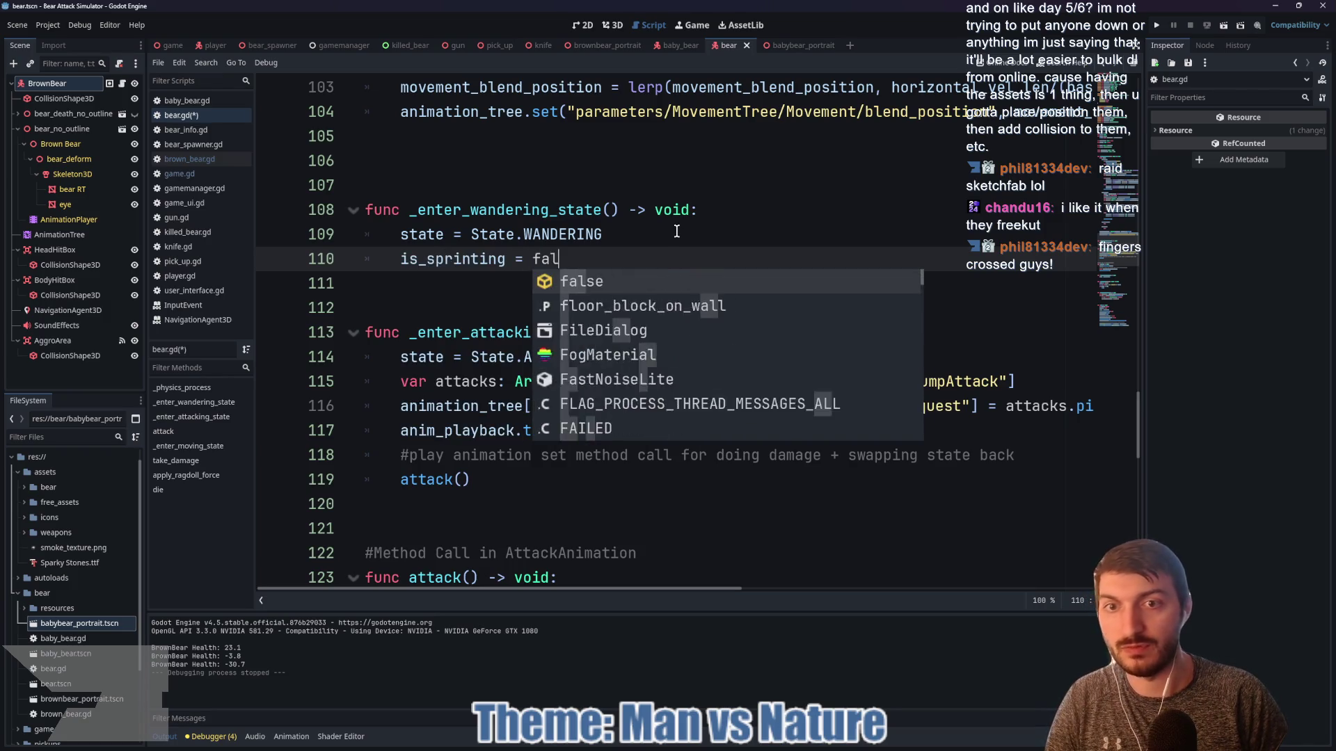
pyautogui.hotkey('ctrl', 's')
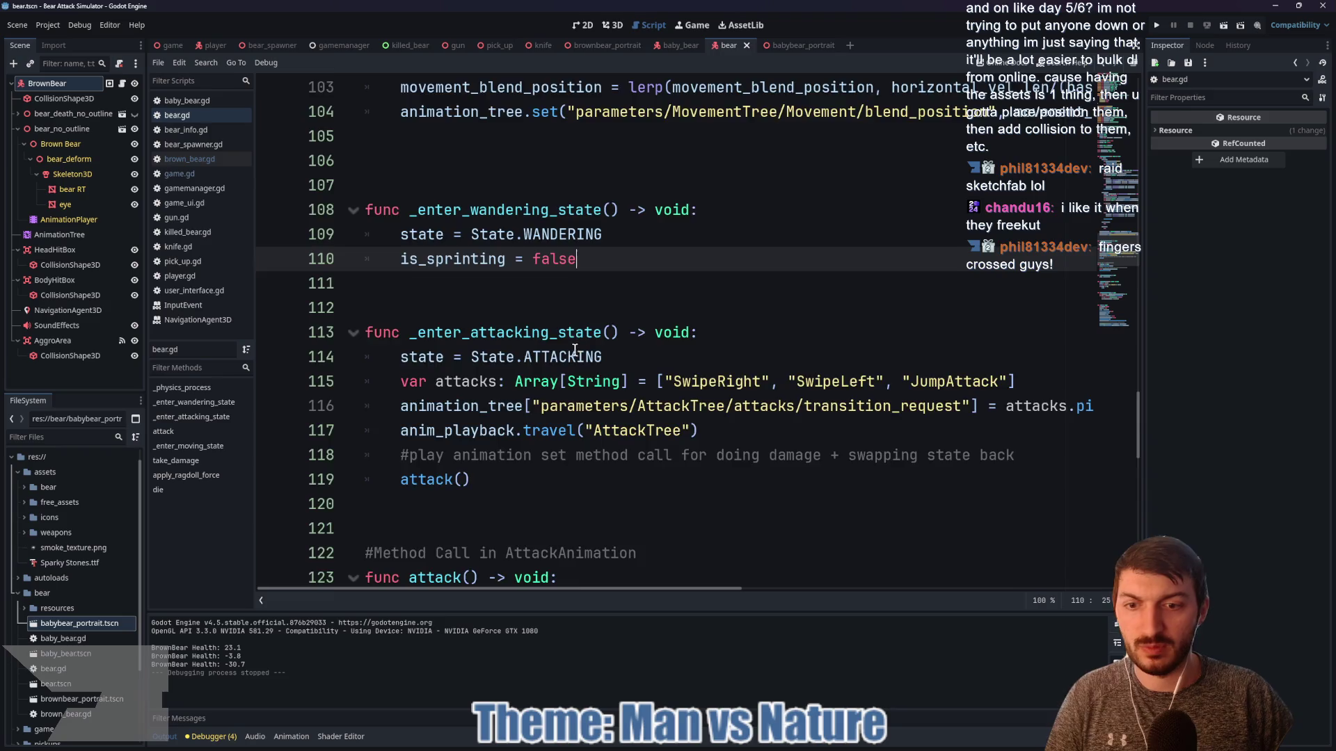
# Add 'is_sprinting = true' after the State.MOVING line in _enter_moving_state and save
pyautogui.scroll(-5, 562, 377)
pyautogui.click(715, 382)
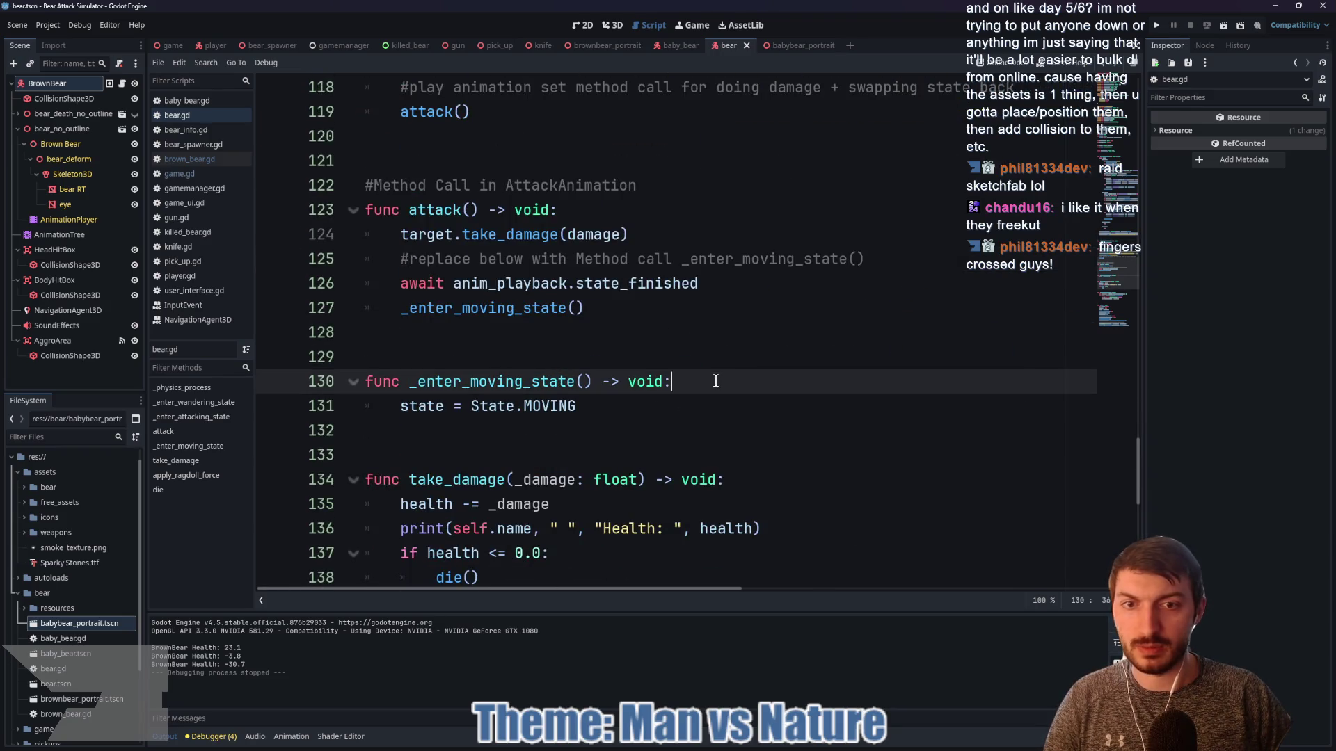
pyautogui.click(622, 402)
pyautogui.press('Return')
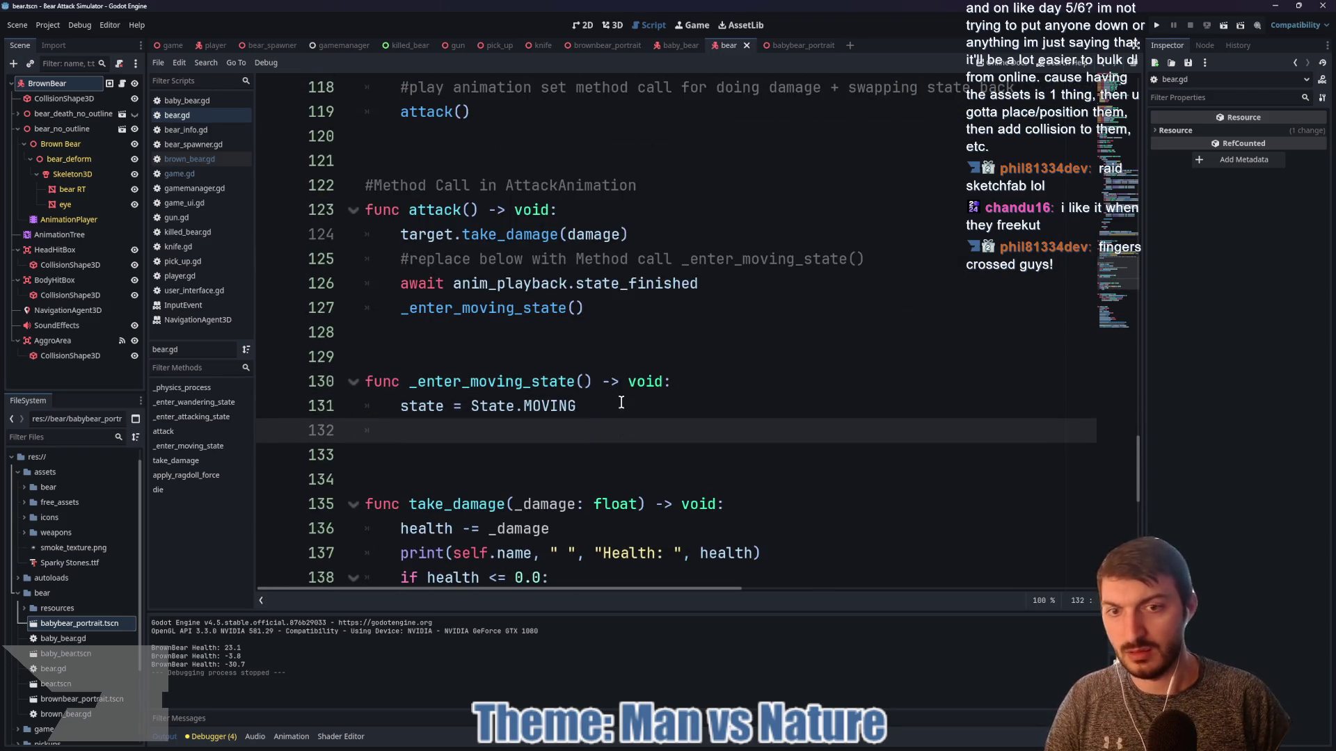
pyautogui.write('is_sprin')
pyautogui.press('Return')
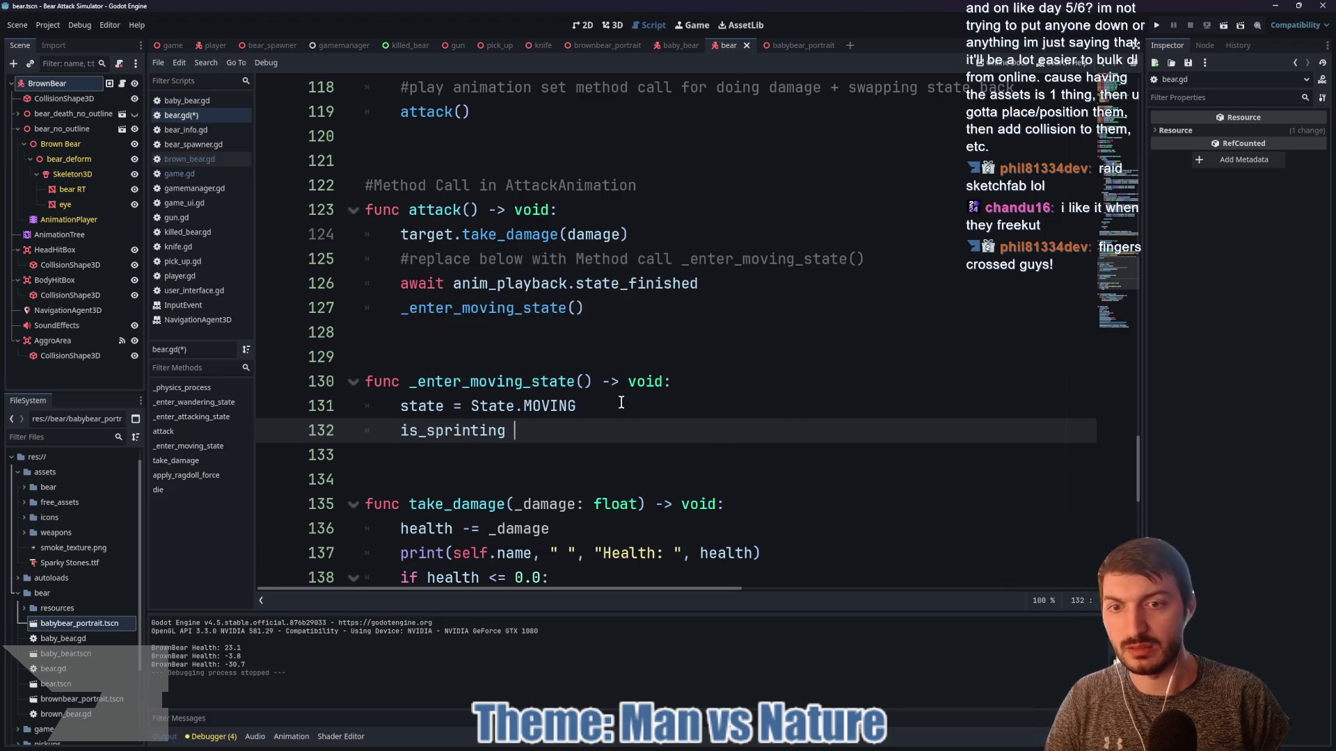
pyautogui.write('= true')
pyautogui.press('Escape')
pyautogui.hotkey('ctrl', 's')
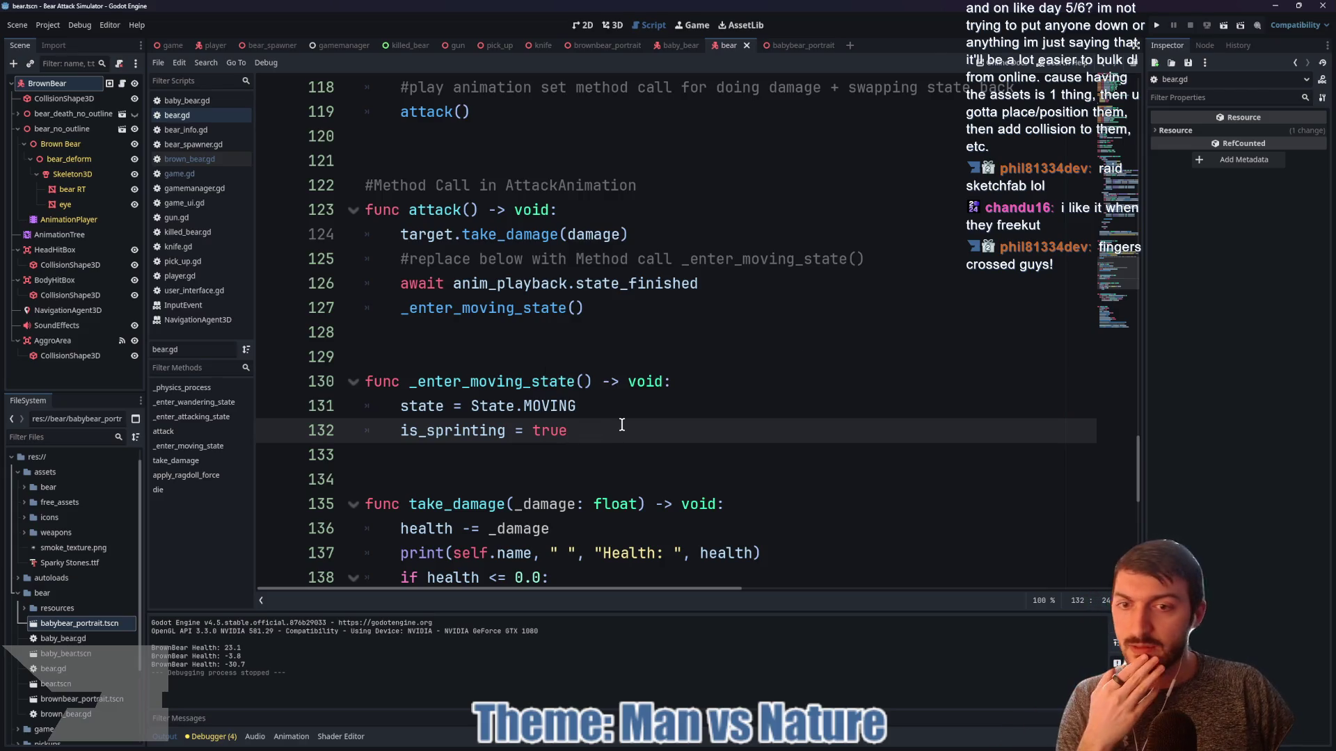
pyautogui.scroll(-1, 609, 425)
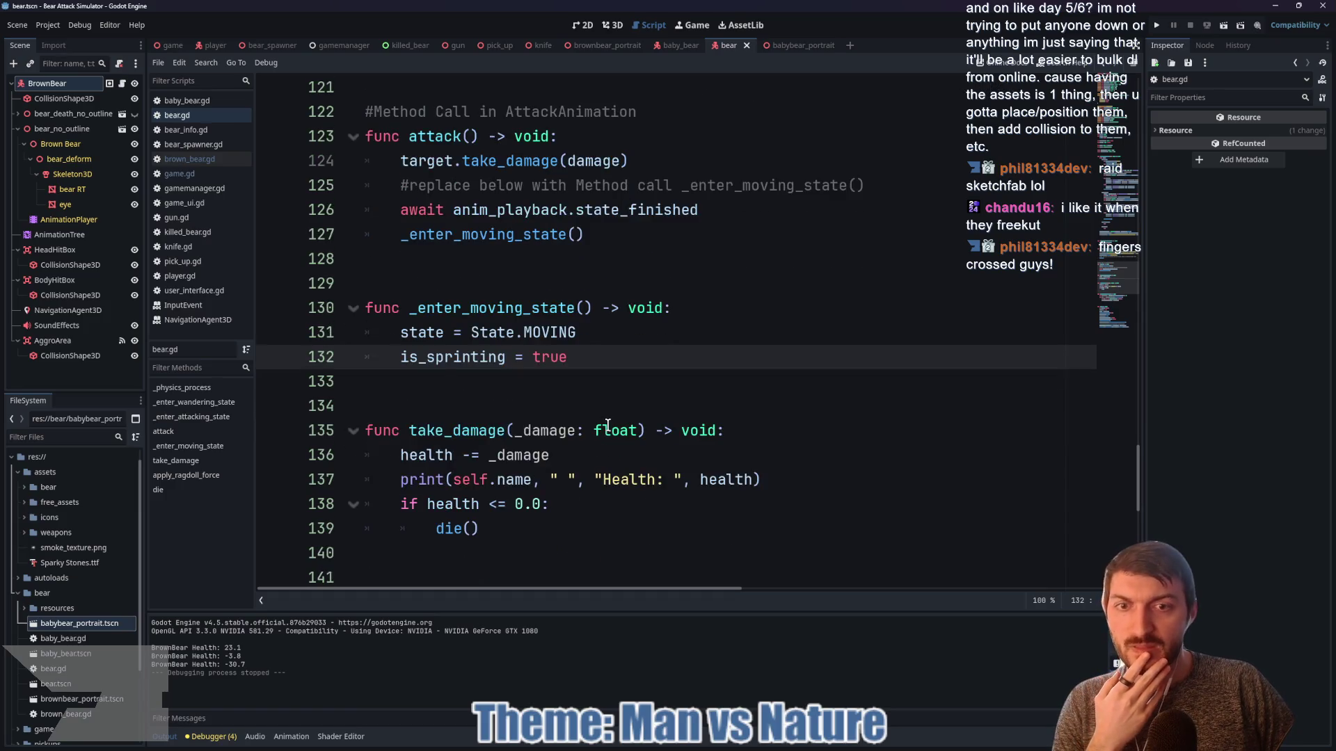
# Review the rest of bear.gd down to die(), then switch to the browser showing gun.jpg
pyautogui.click(584, 388)
pyautogui.click(555, 397)
pyautogui.click(562, 392)
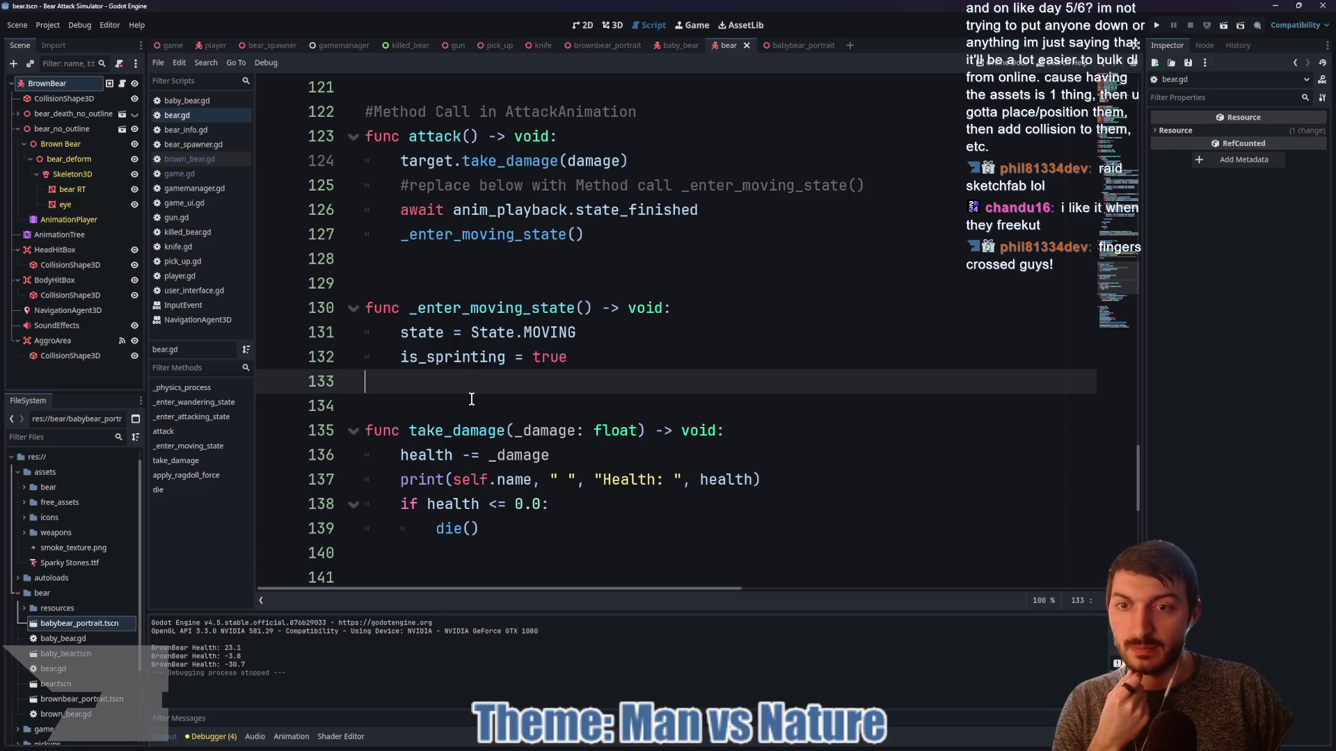
pyautogui.click(621, 359)
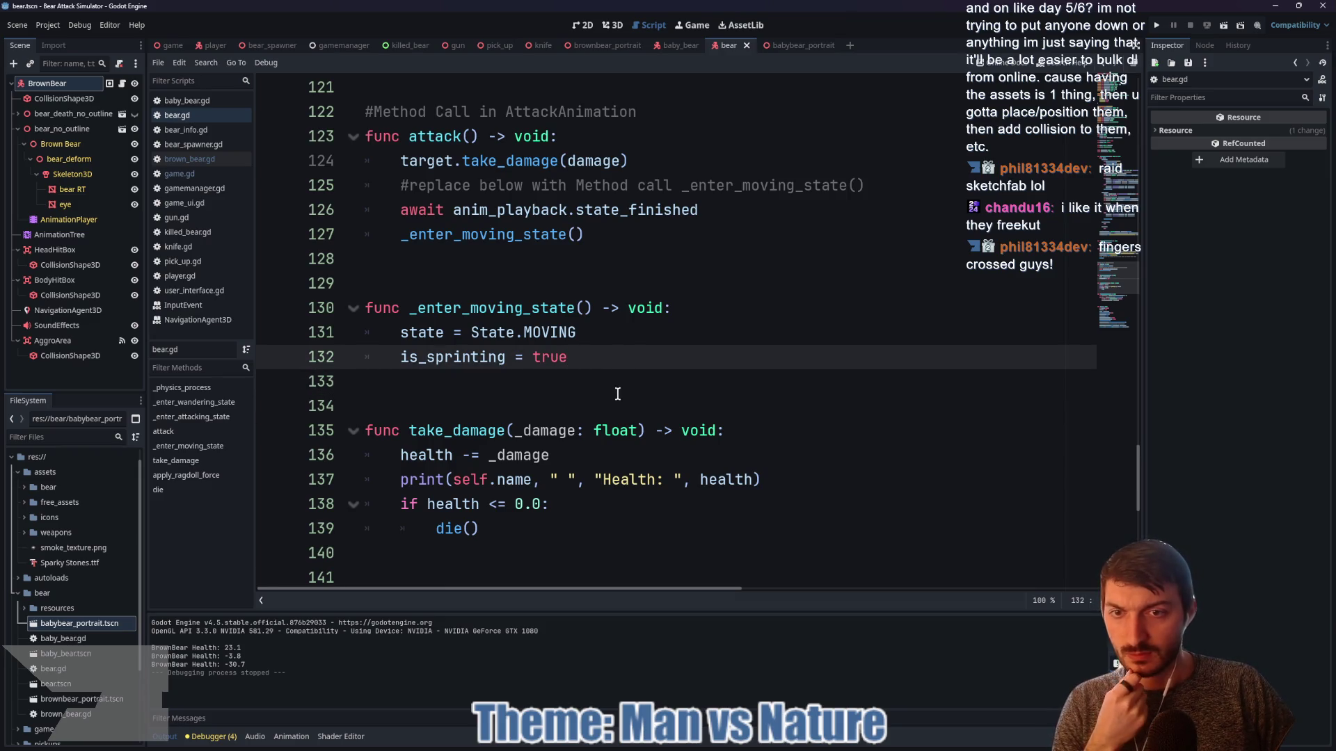
pyautogui.press('Up')
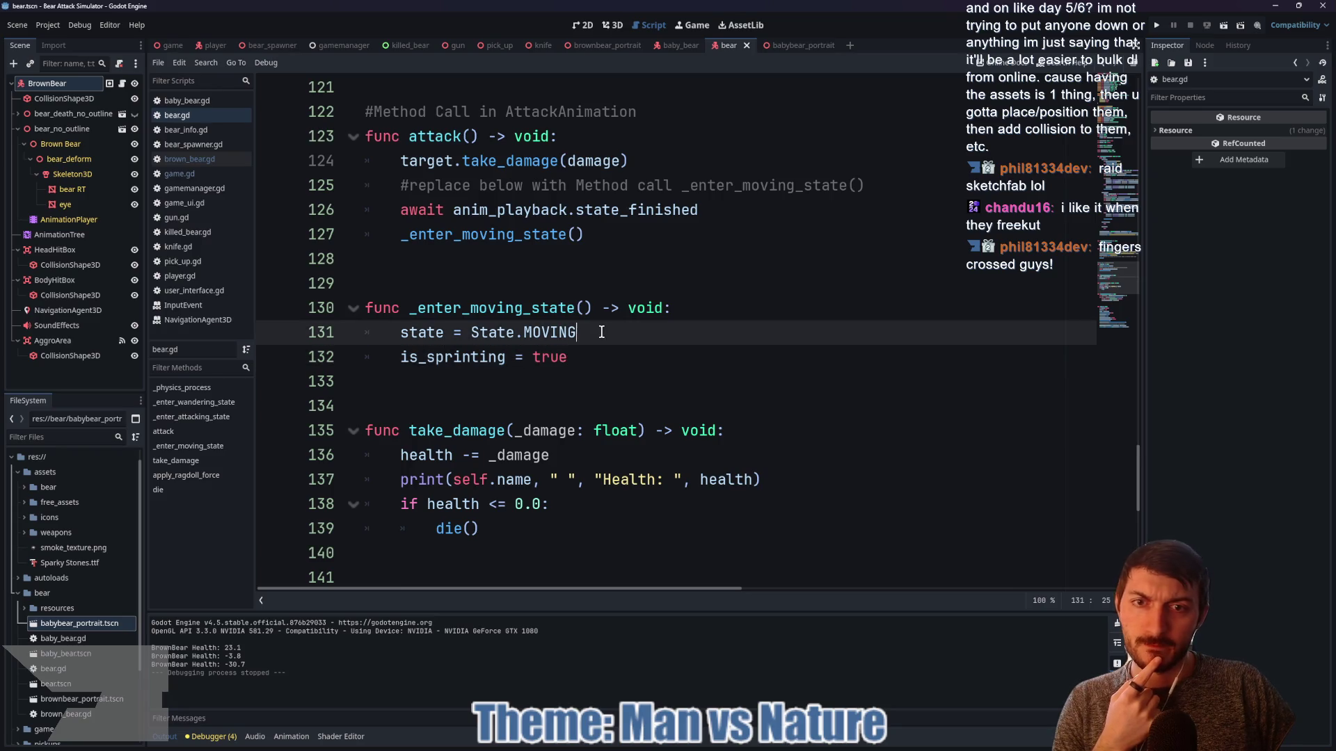
pyautogui.scroll(-8, 595, 367)
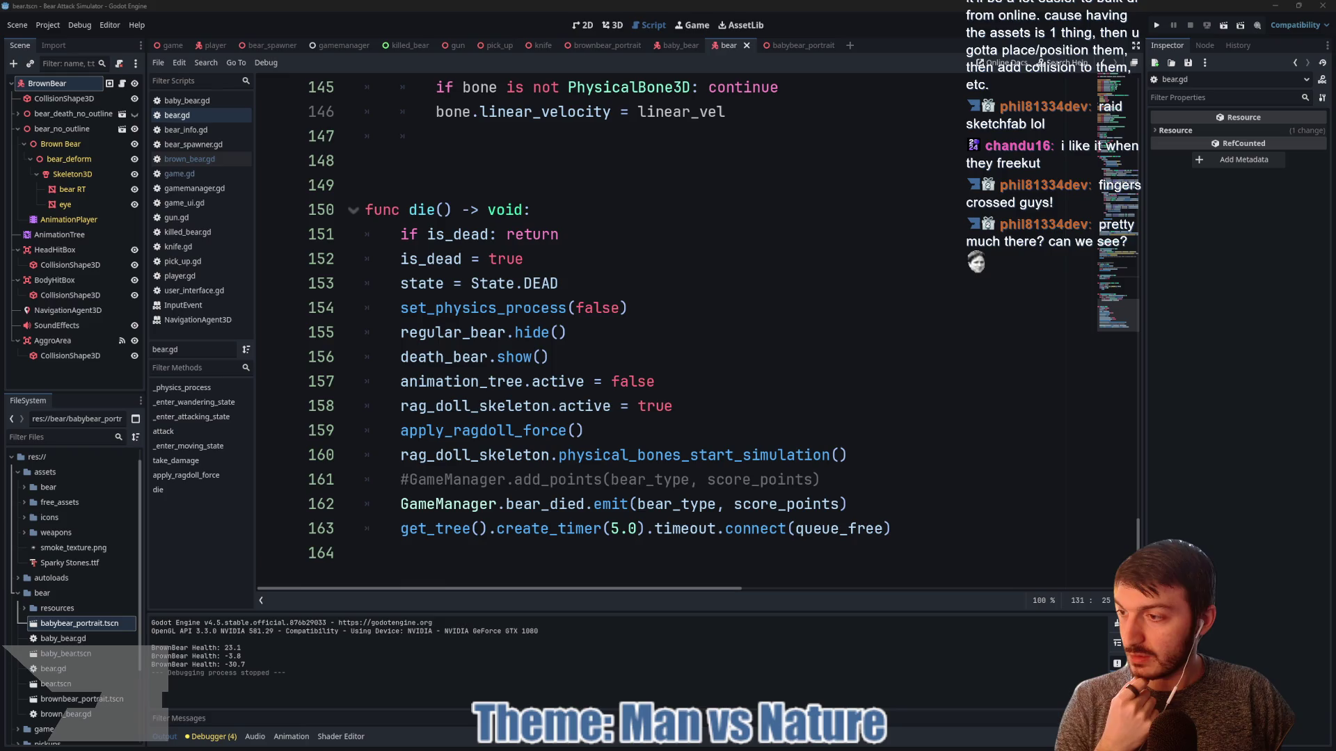
pyautogui.hotkey('alt', 'Tab')
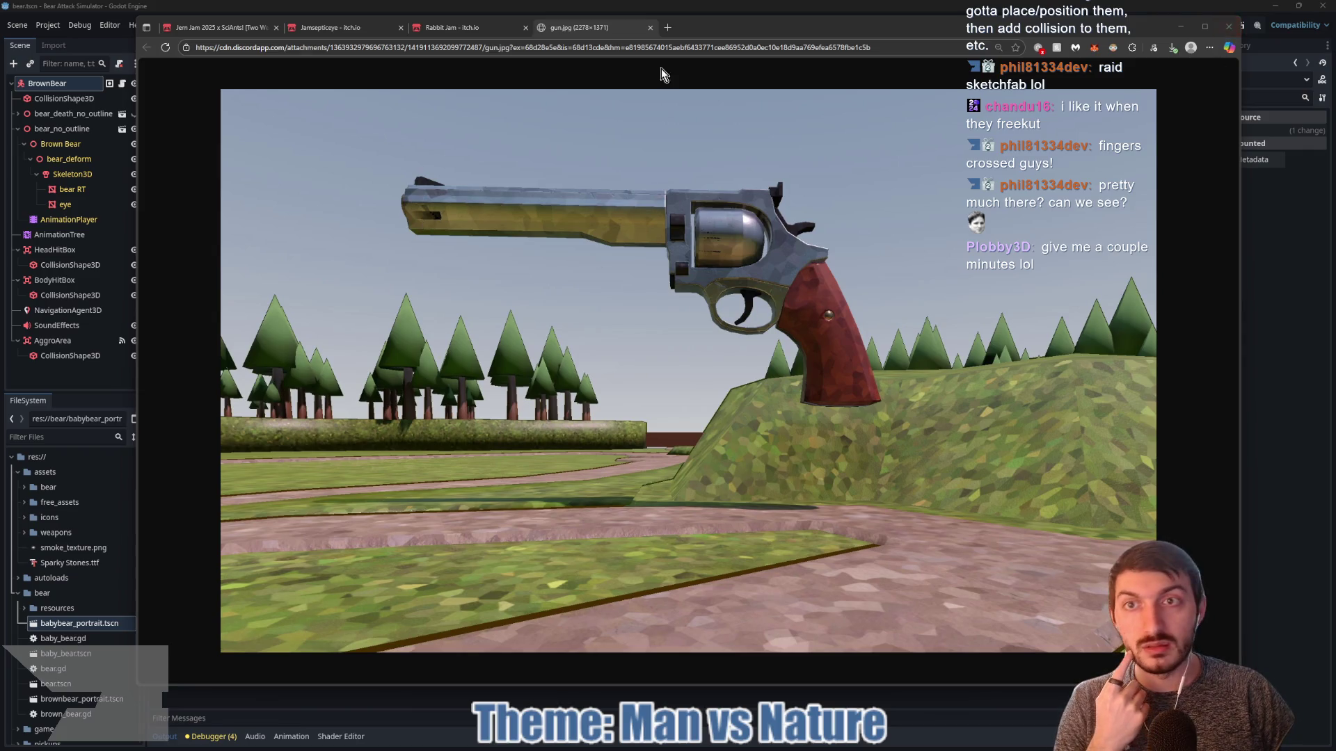
# Close the gun.jpg tab and play the shared level-blockout video fullscreen in Discord
pyautogui.click(651, 27)
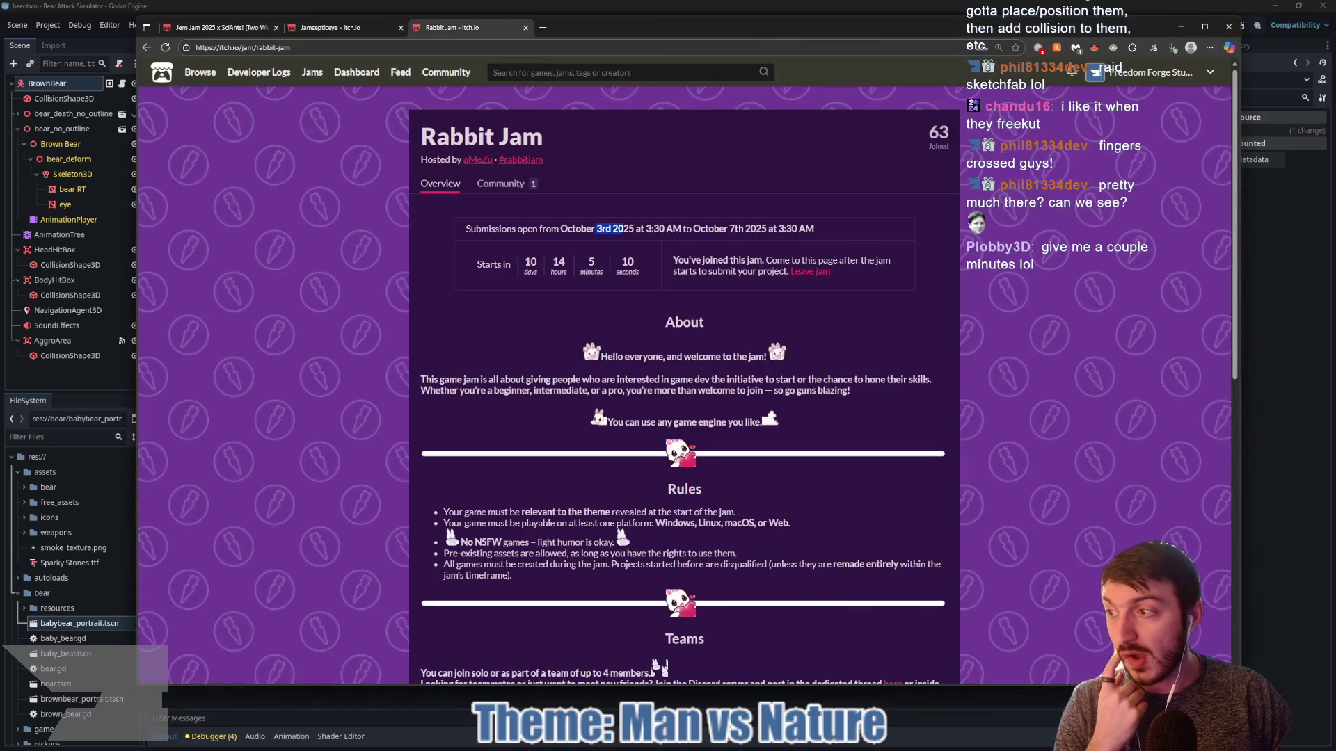
pyautogui.hotkey('alt', 'Tab')
pyautogui.doubleClick(449, 387)
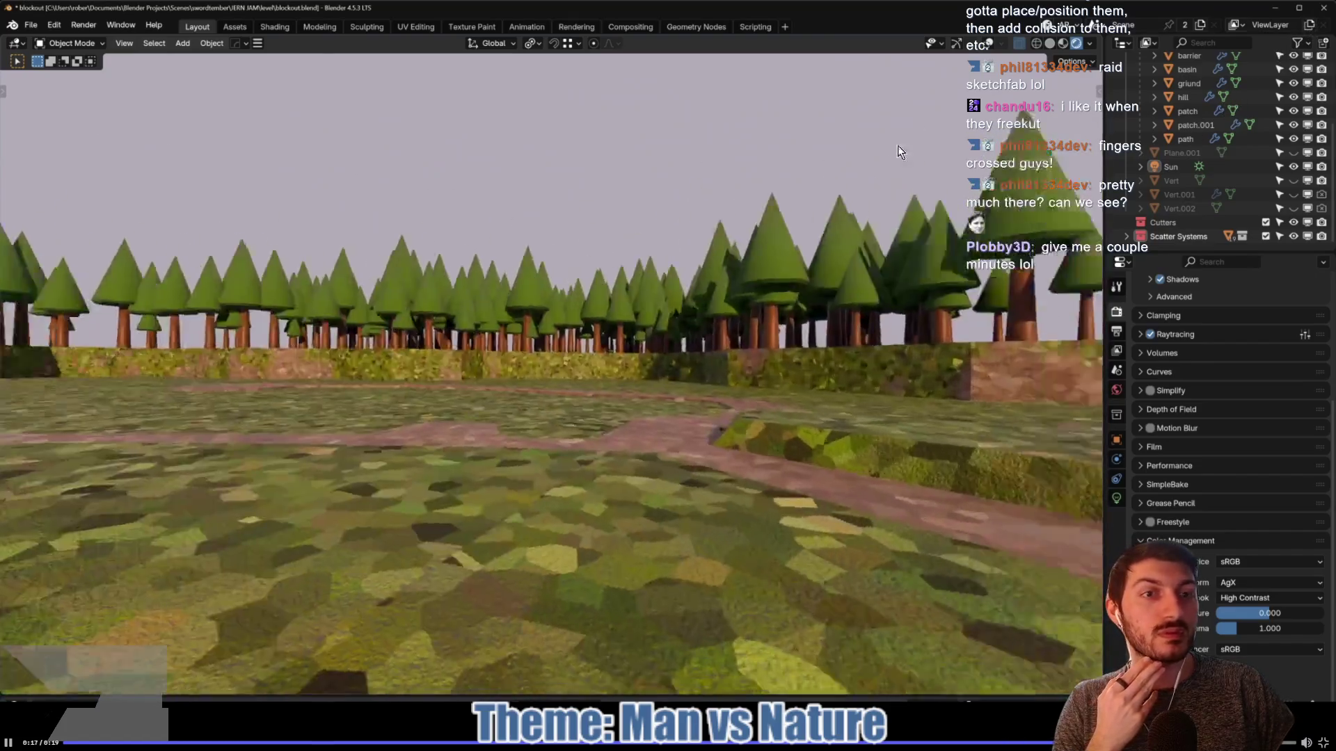
# Exit the fullscreen video, drag the Discord window off screen, and return to bear.gd in Godot
pyautogui.press('Escape')
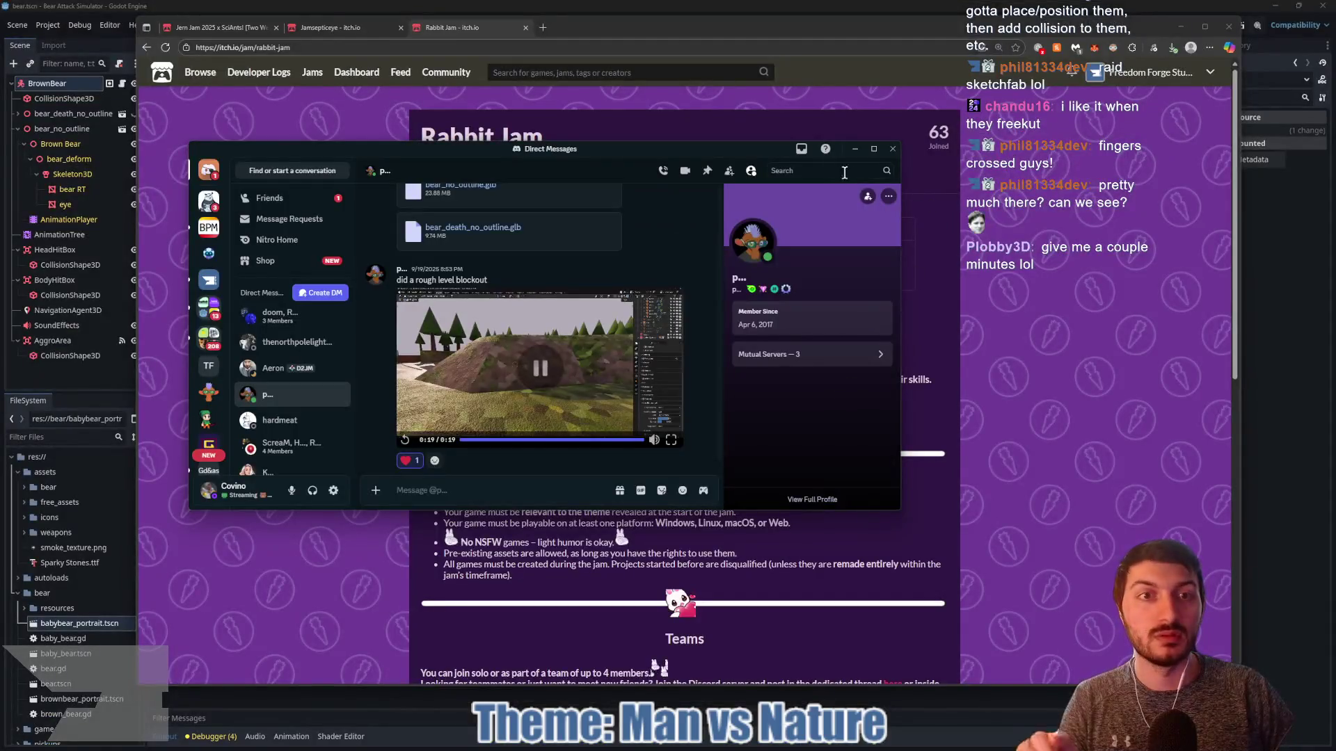
pyautogui.click(777, 201)
pyautogui.moveTo(778, 201)
pyautogui.mouseDown()
pyautogui.moveTo(223, 129)
pyautogui.moveTo(0, 125)
pyautogui.mouseUp()
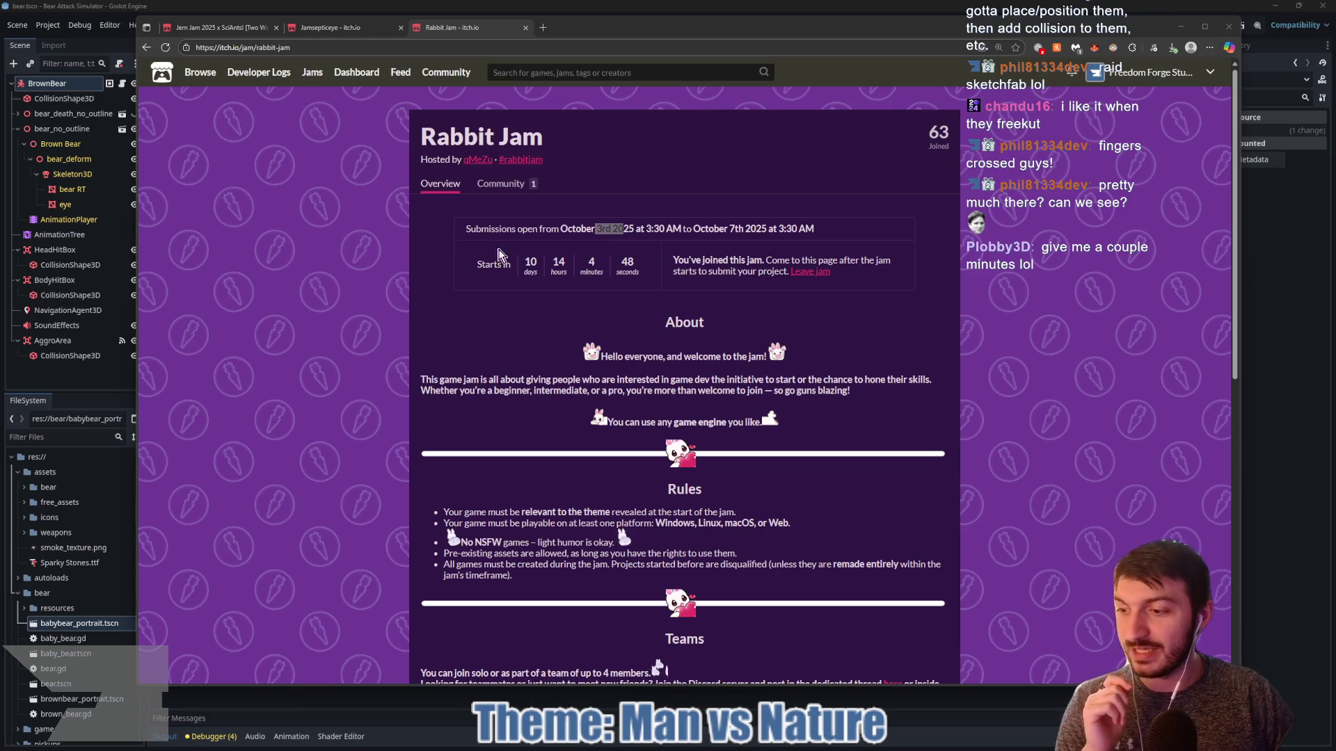
pyautogui.click(1322, 382)
pyautogui.scroll(3, 656, 362)
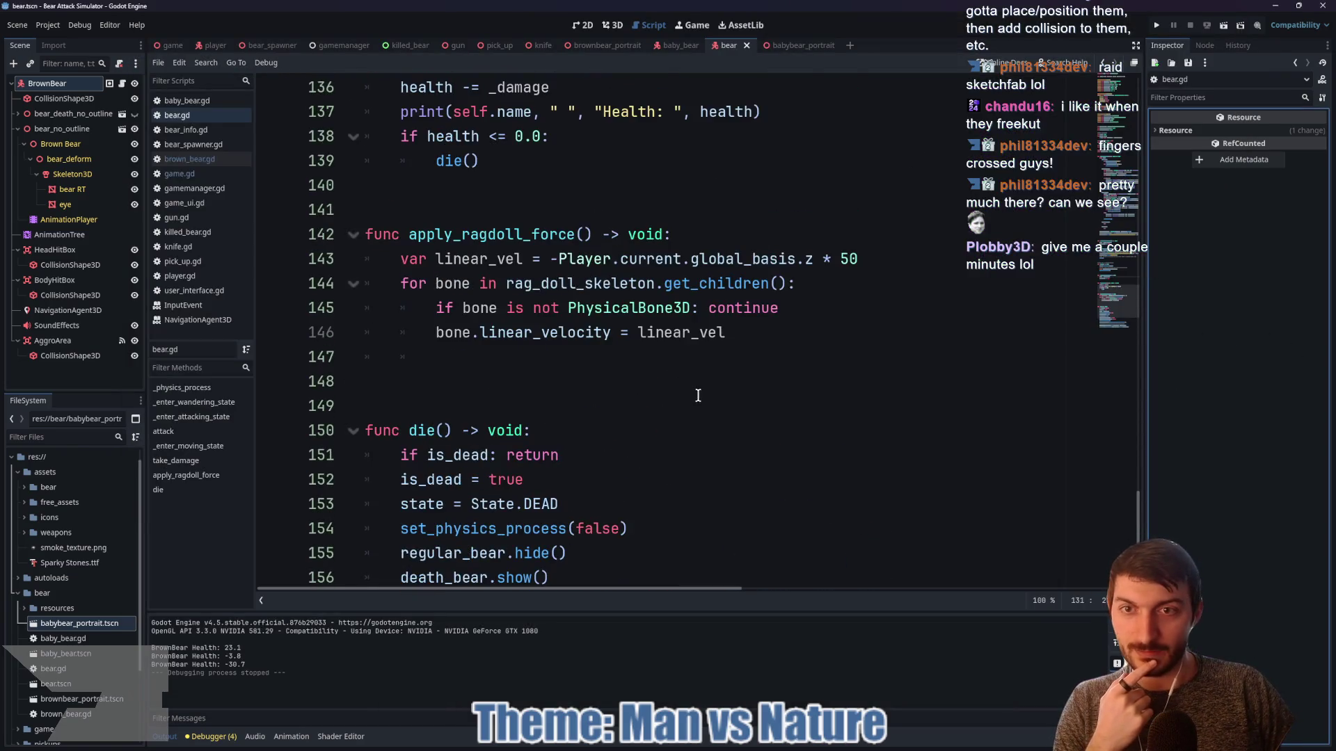
# Delete the blank line after apply_ragdoll_force's velocity loop and save bear.gd
pyautogui.click(567, 382)
pyautogui.click(459, 361)
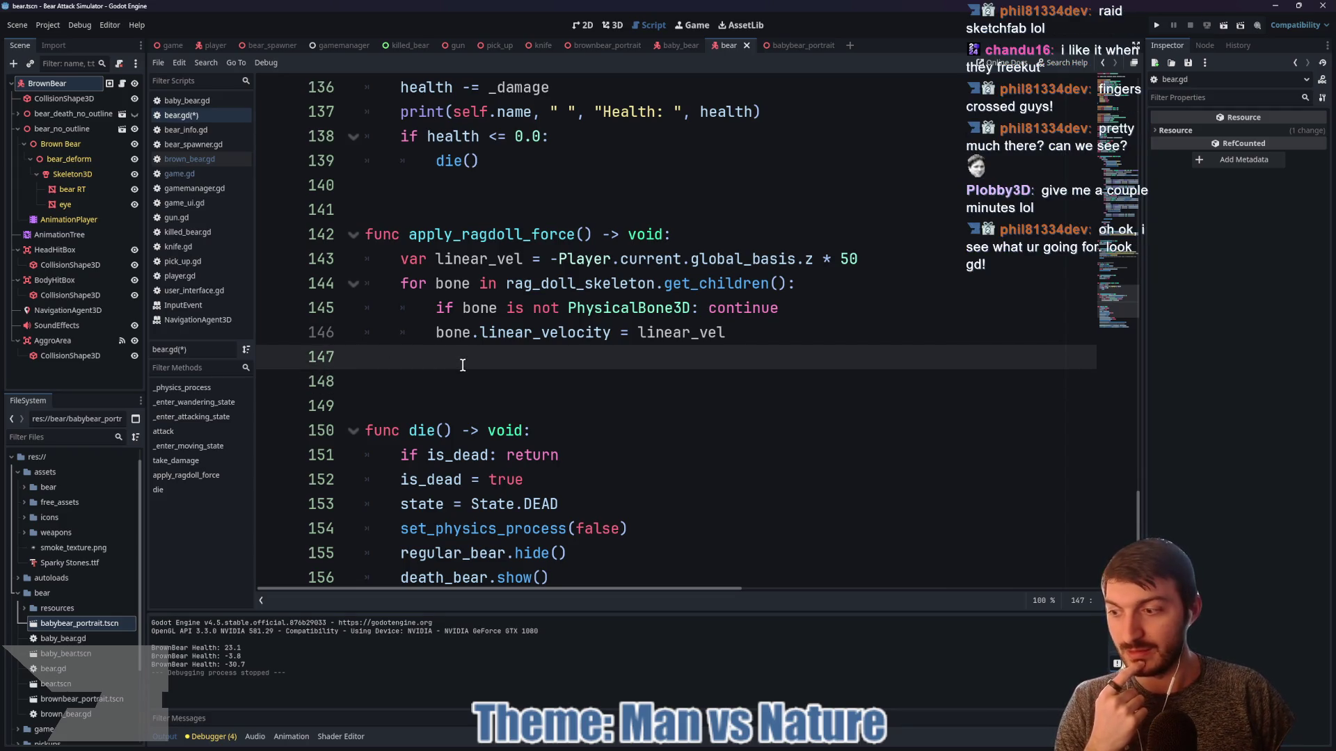
pyautogui.press('BackSpace')
pyautogui.press('BackSpace')
pyautogui.press('BackSpace')
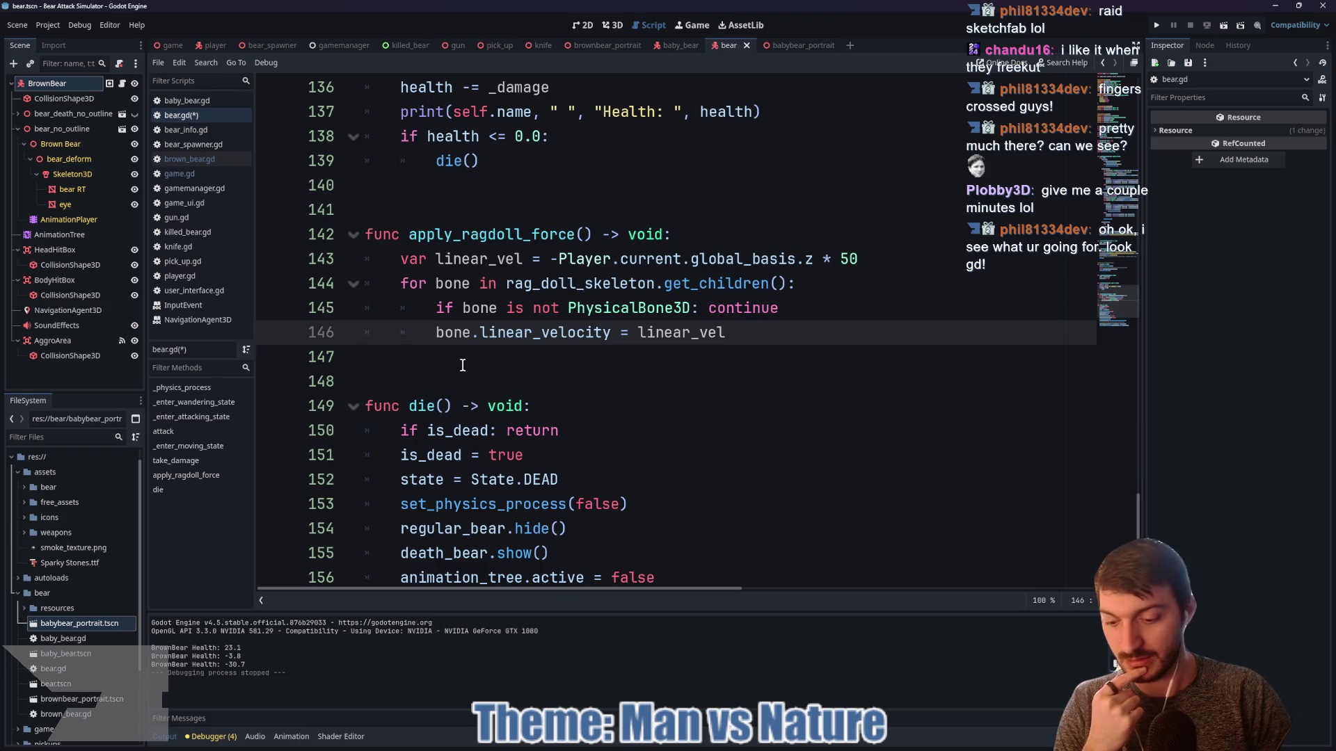
pyautogui.hotkey('ctrl', 's')
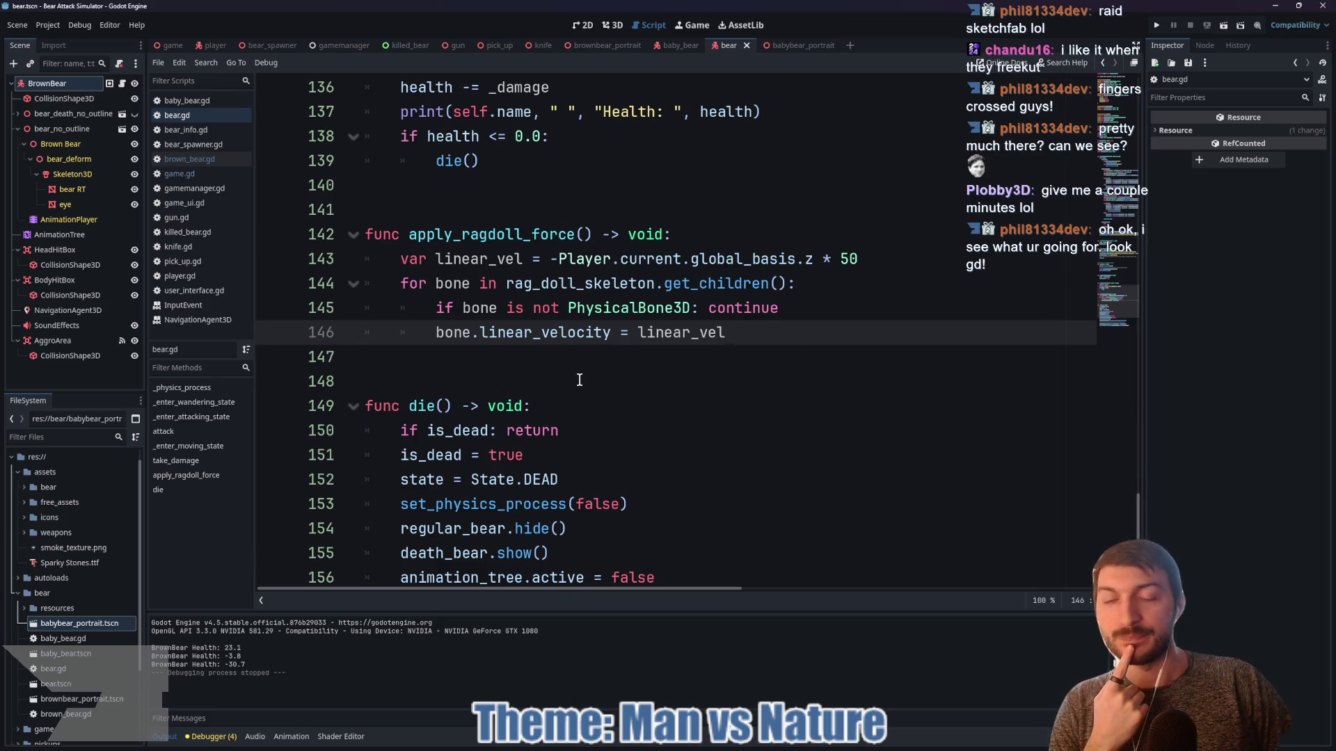
# Review _physics_process, where idle bears enter moving when aggro and wandering when timid
pyautogui.scroll(6, 579, 380)
pyautogui.scroll(8, 574, 379)
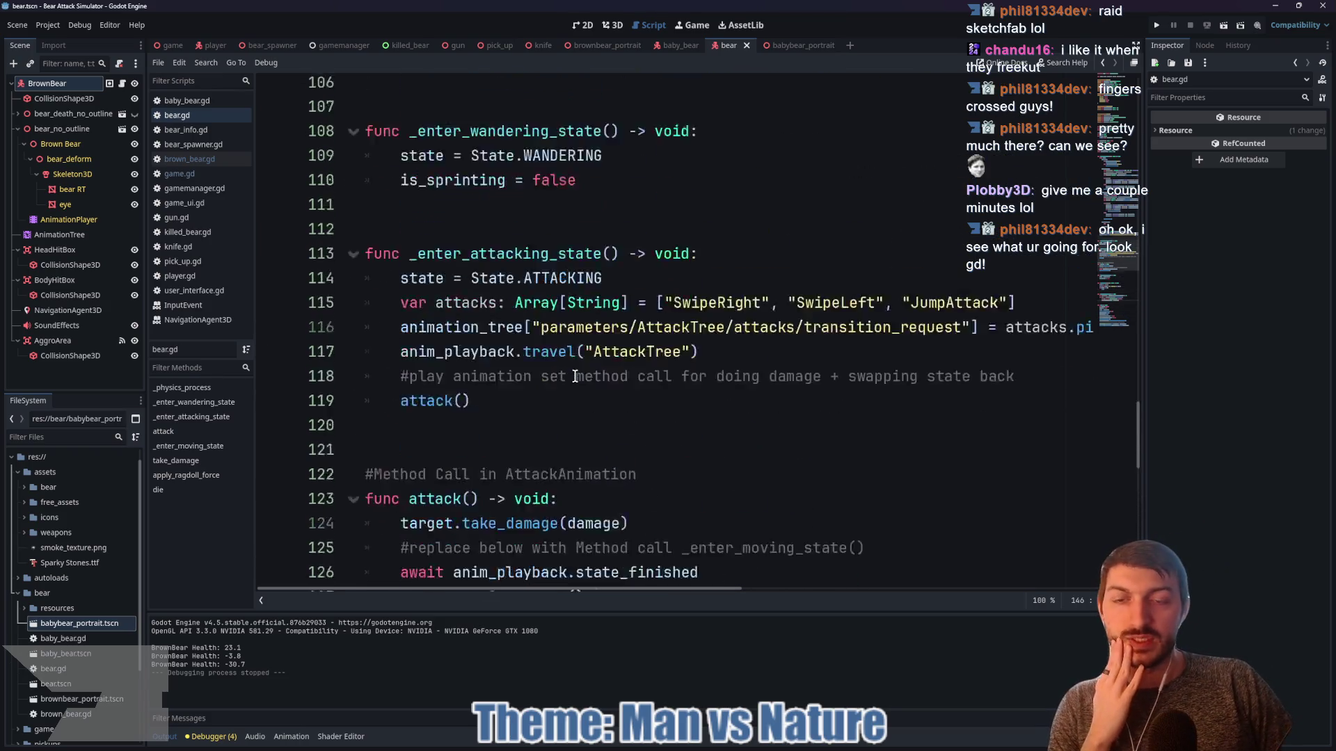
pyautogui.scroll(6, 586, 382)
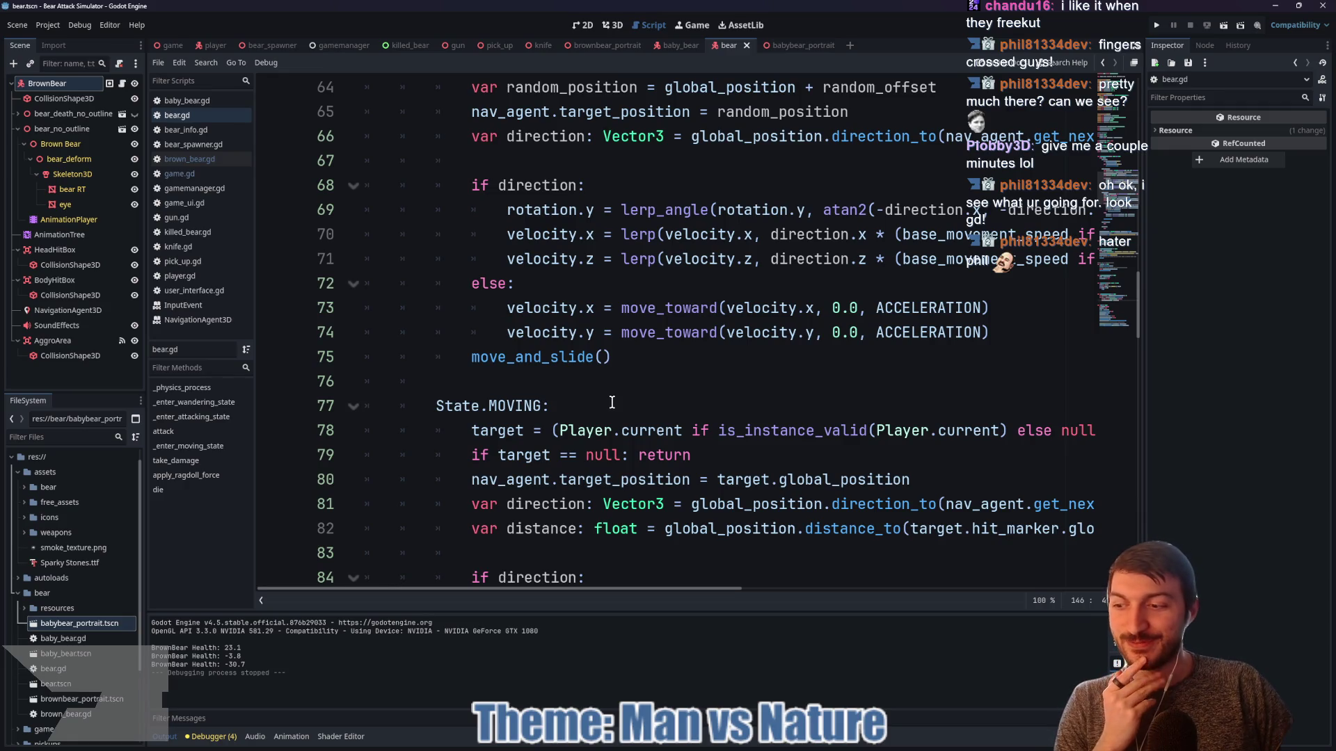
pyautogui.scroll(7, 616, 402)
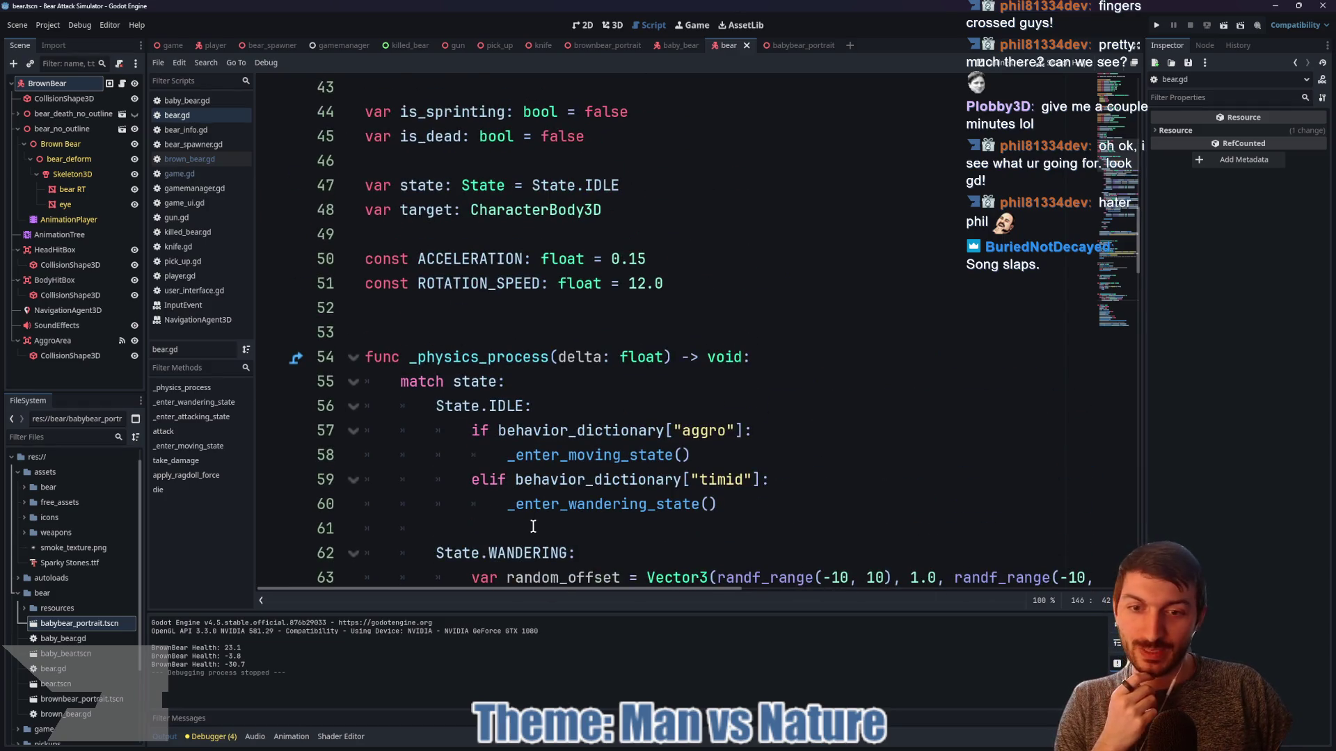
pyautogui.click(533, 527)
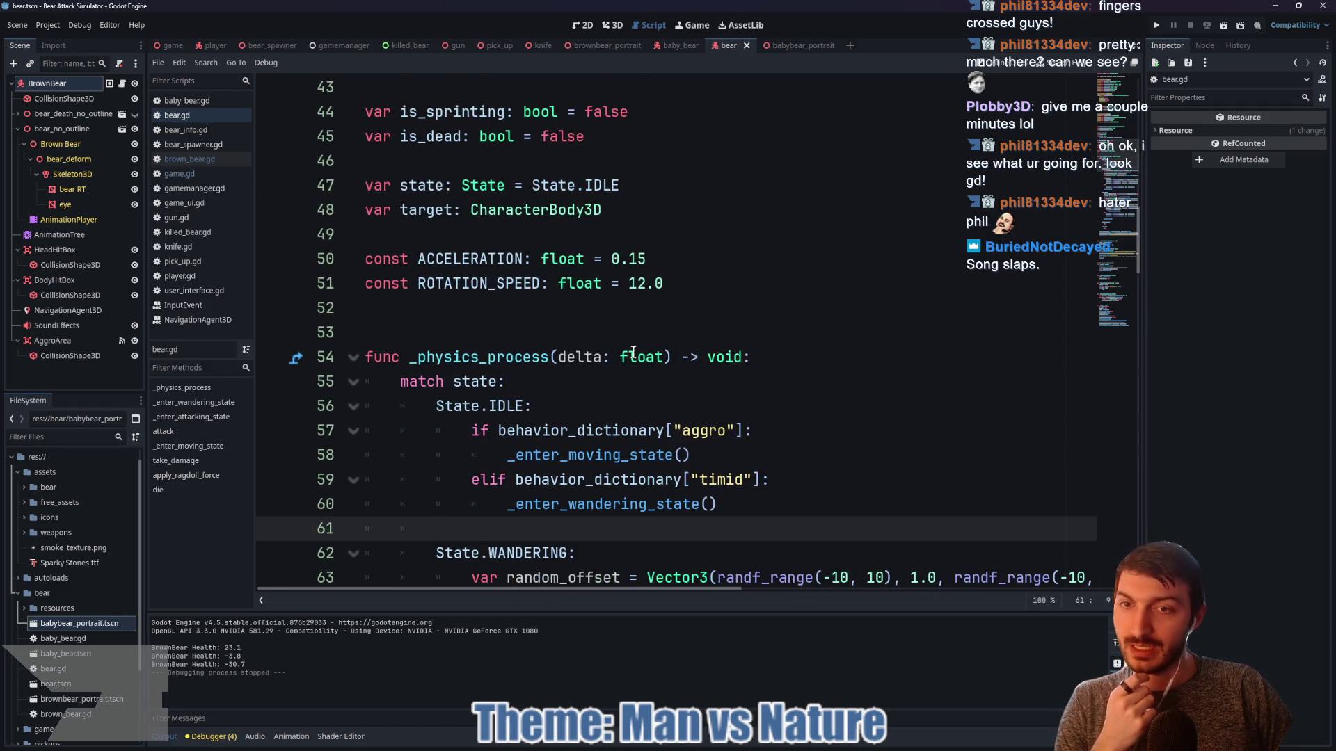
pyautogui.scroll(-2, 613, 359)
pyautogui.scroll(-2, 593, 364)
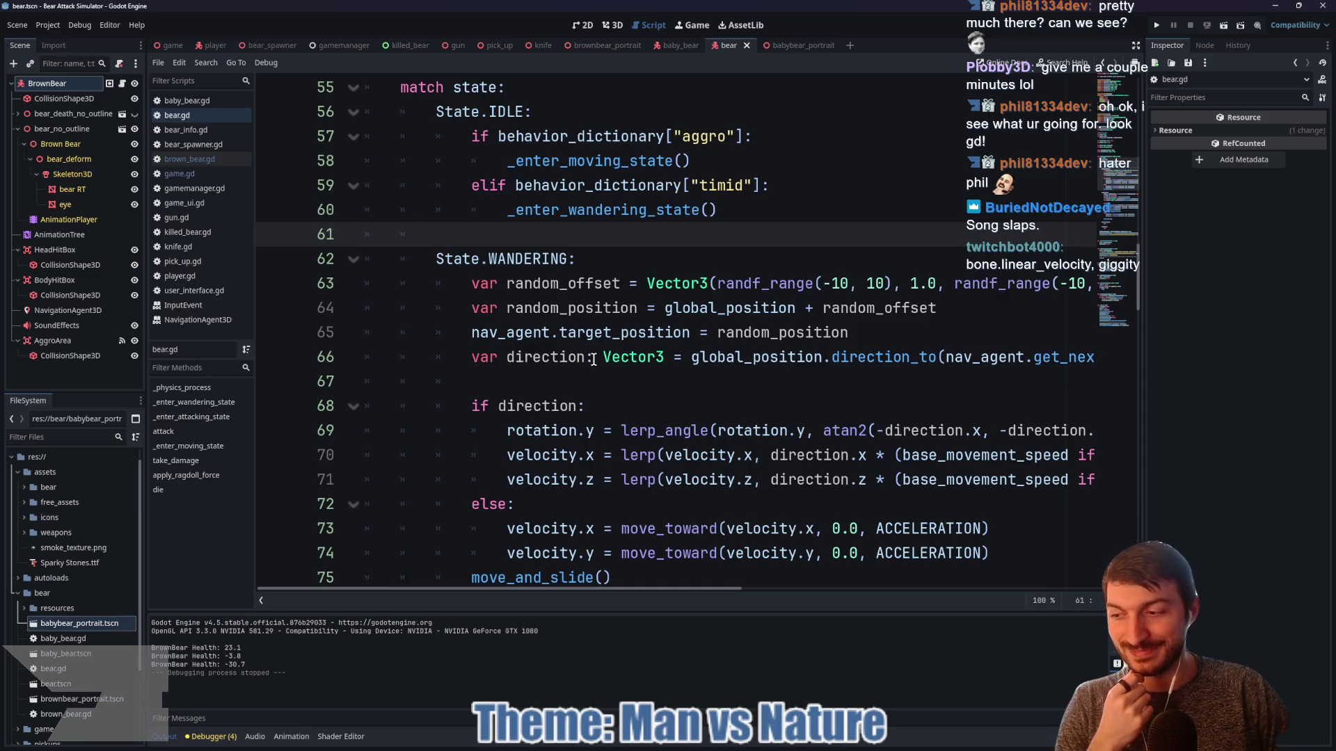
pyautogui.scroll(3, 598, 362)
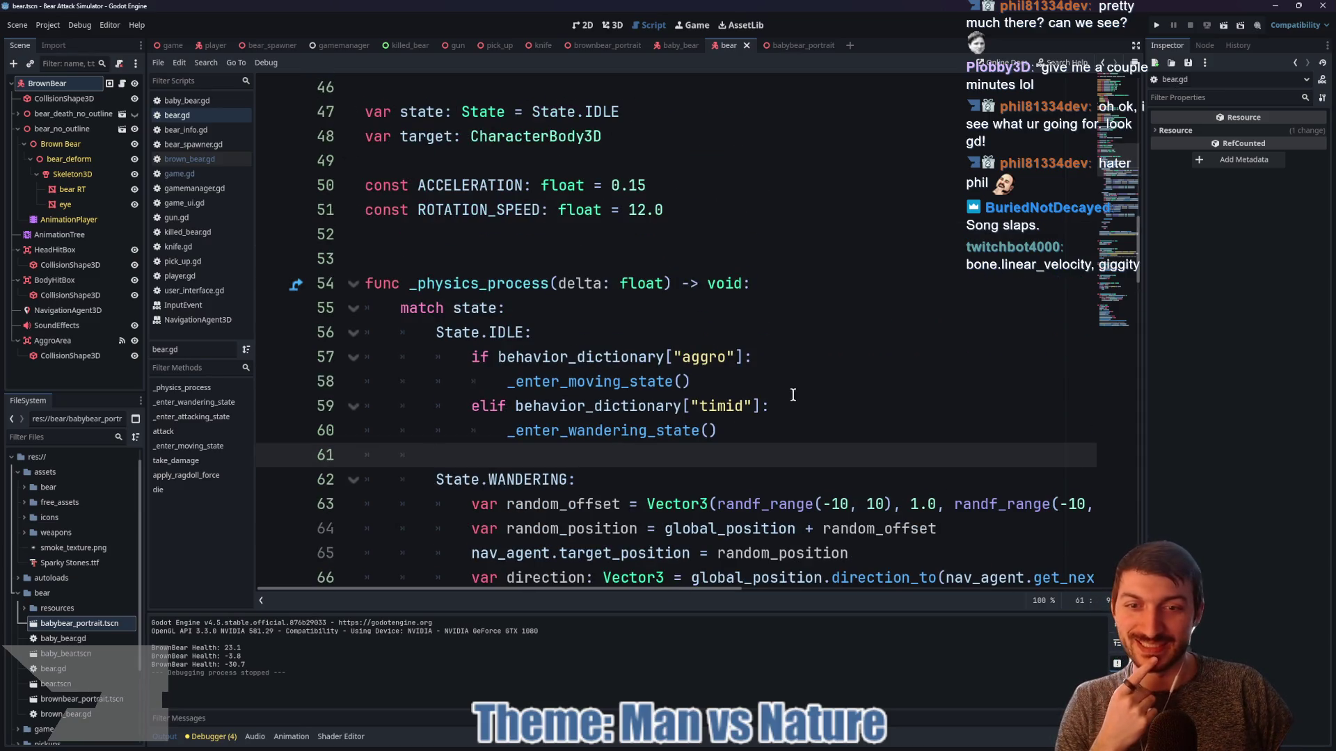
pyautogui.scroll(-1, 792, 383)
pyautogui.scroll(-6, 792, 383)
pyautogui.scroll(7, 696, 355)
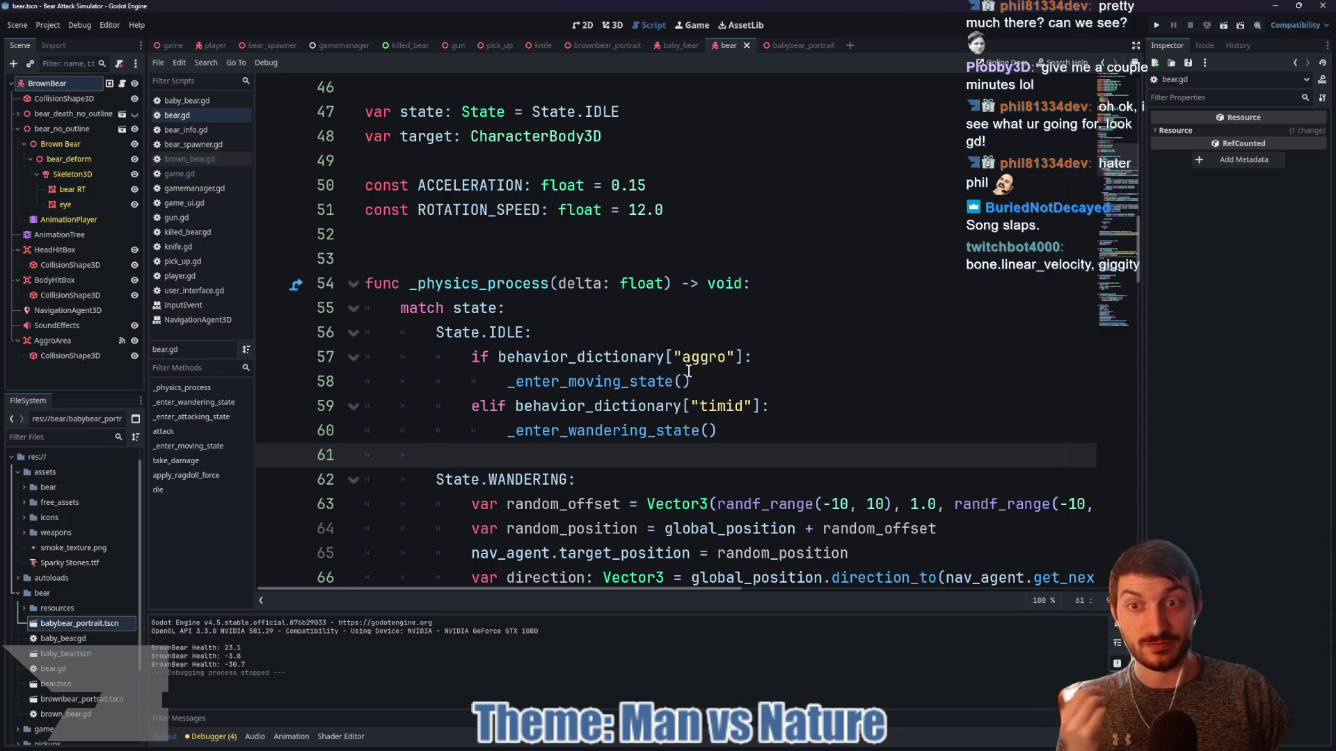
pyautogui.scroll(3, 532, 254)
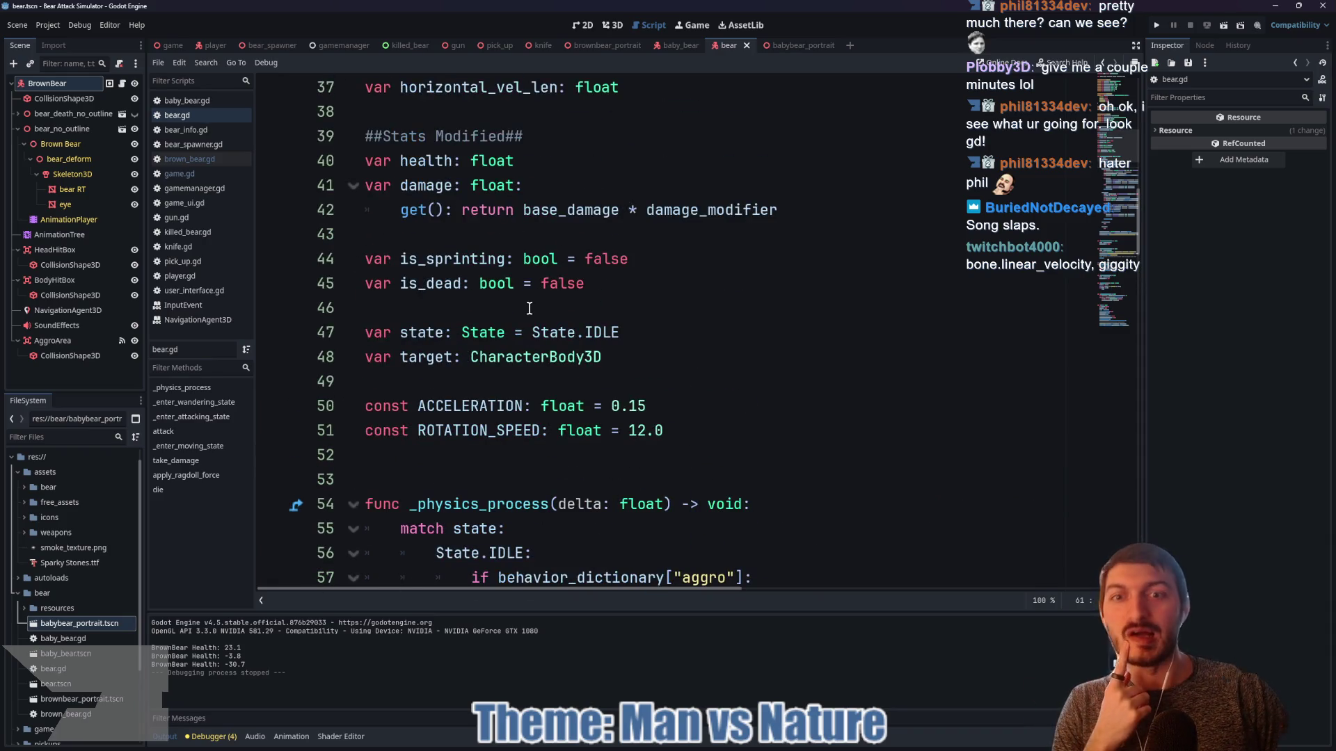
pyautogui.scroll(1, 530, 306)
pyautogui.scroll(-1, 530, 309)
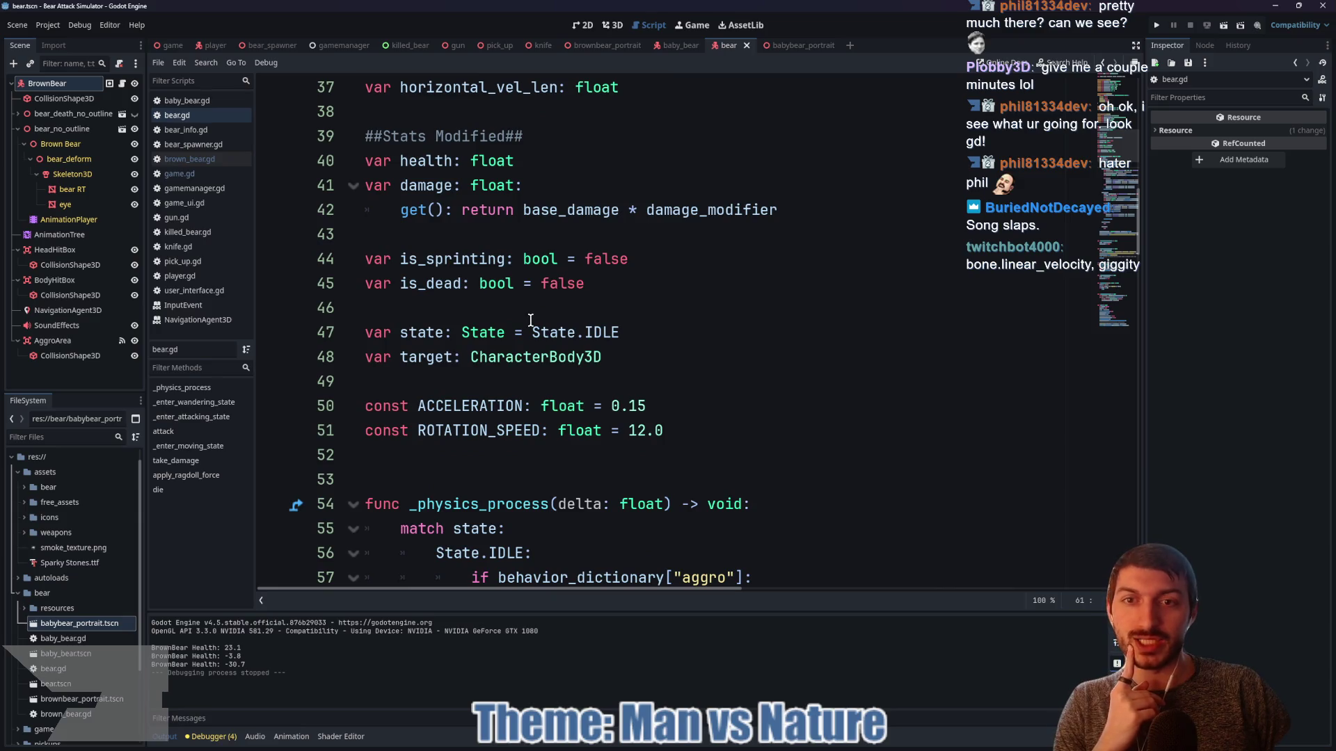
pyautogui.scroll(-4, 533, 313)
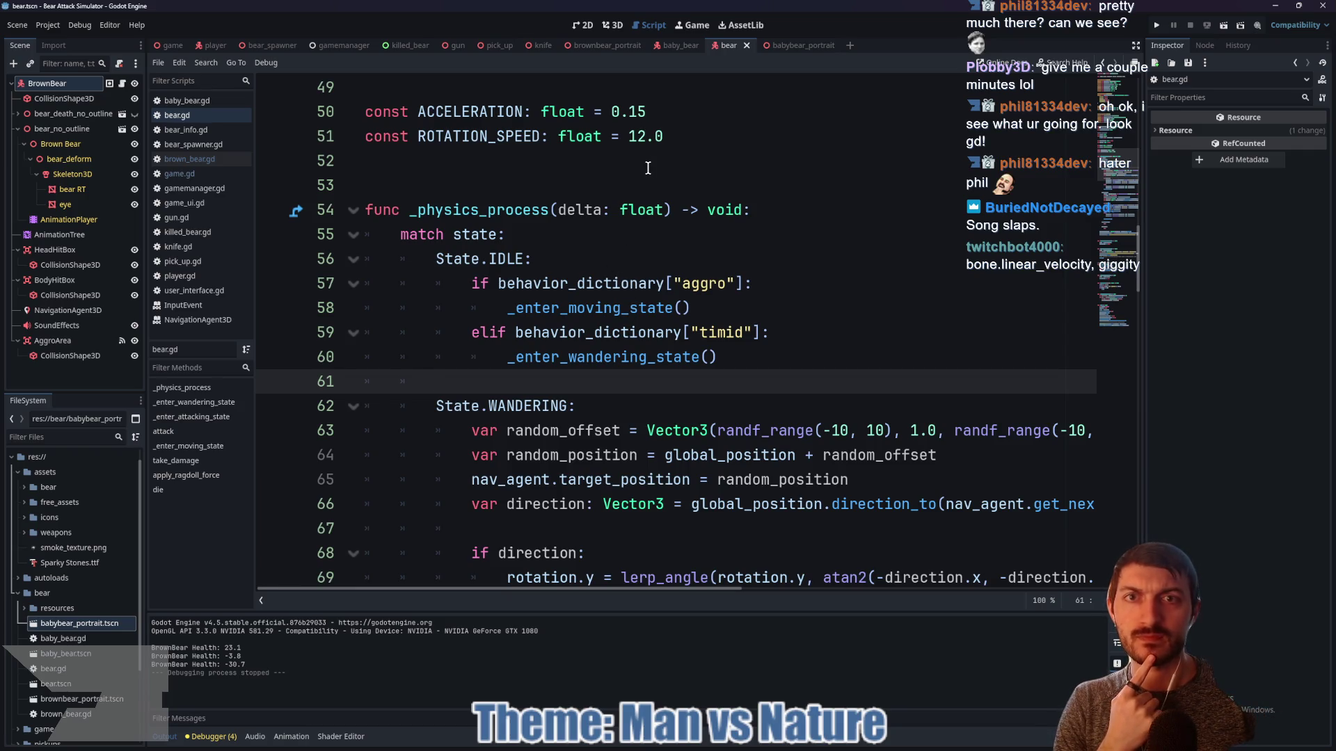
# In bear_spawner.gd, add bear.behavior_dictionary["aggro"] = false after instantiate()
pyautogui.click(270, 45)
pyautogui.scroll(-1, 661, 258)
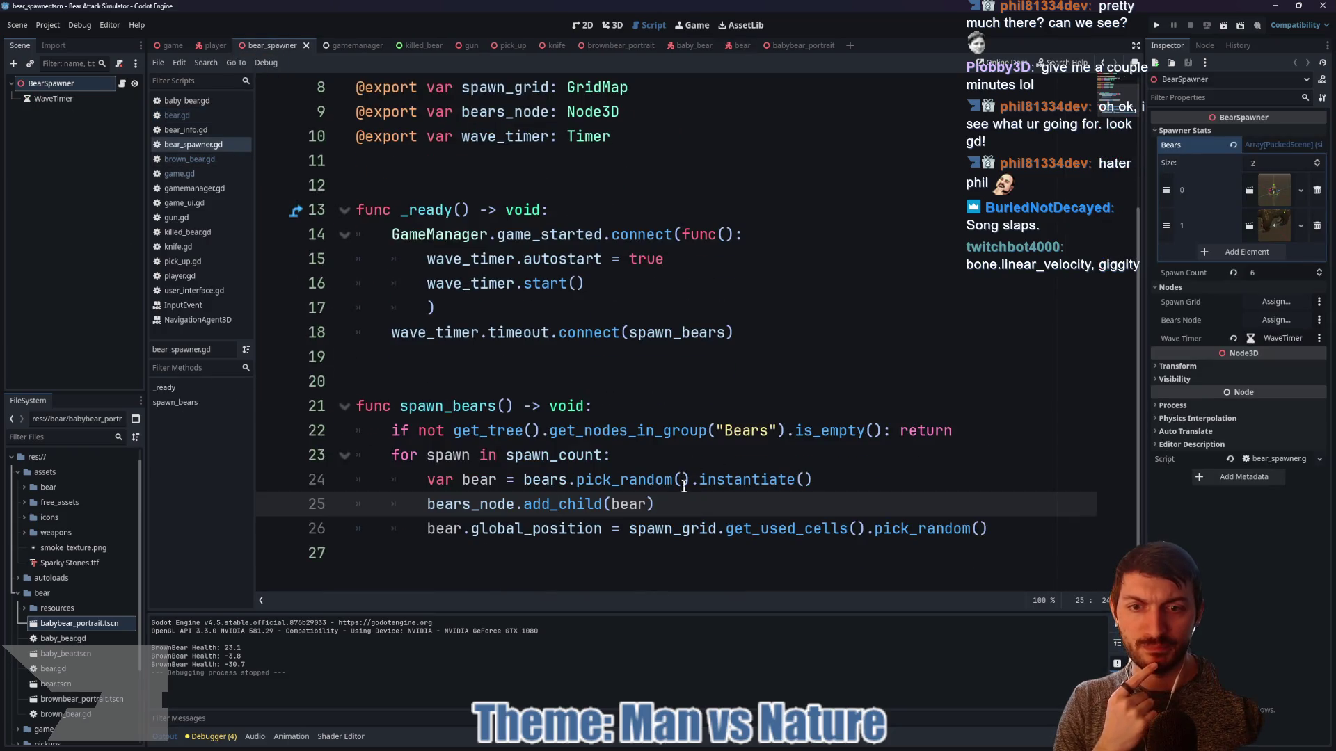
pyautogui.click(889, 478)
pyautogui.press('Return')
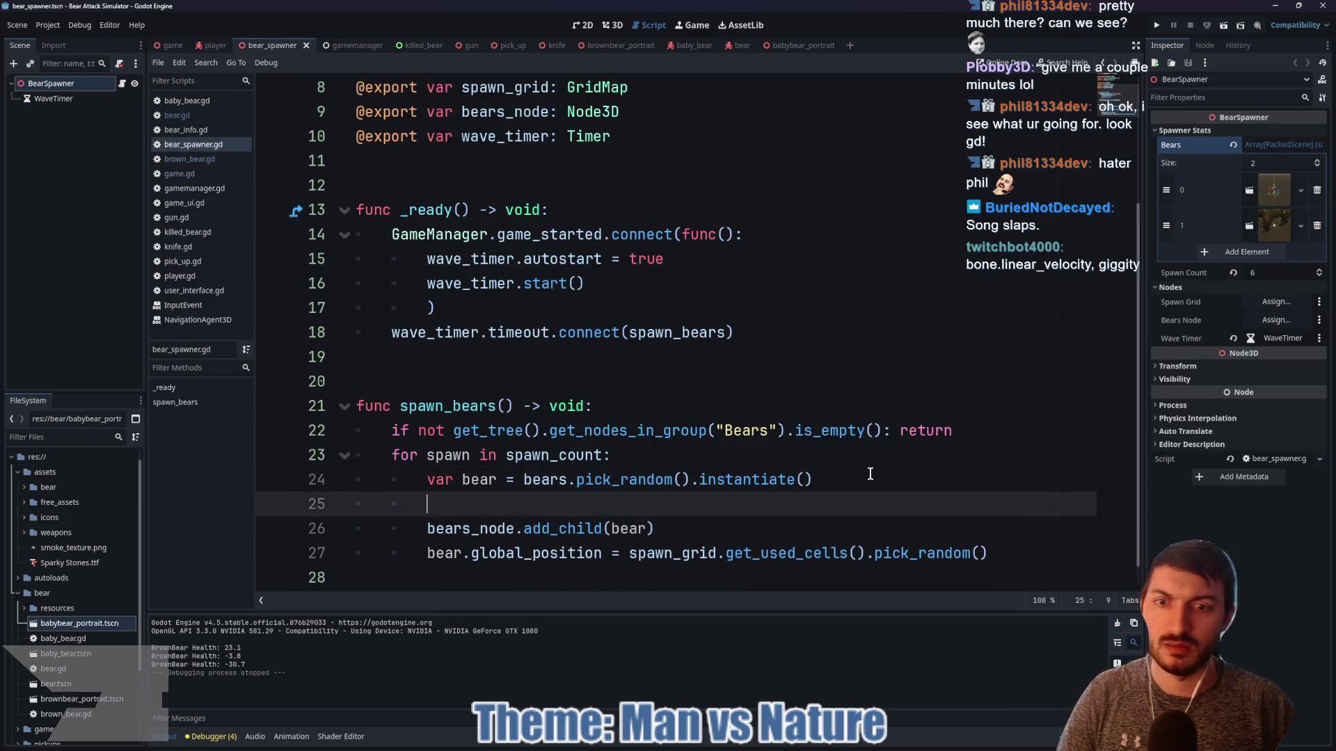
pyautogui.write('bear.')
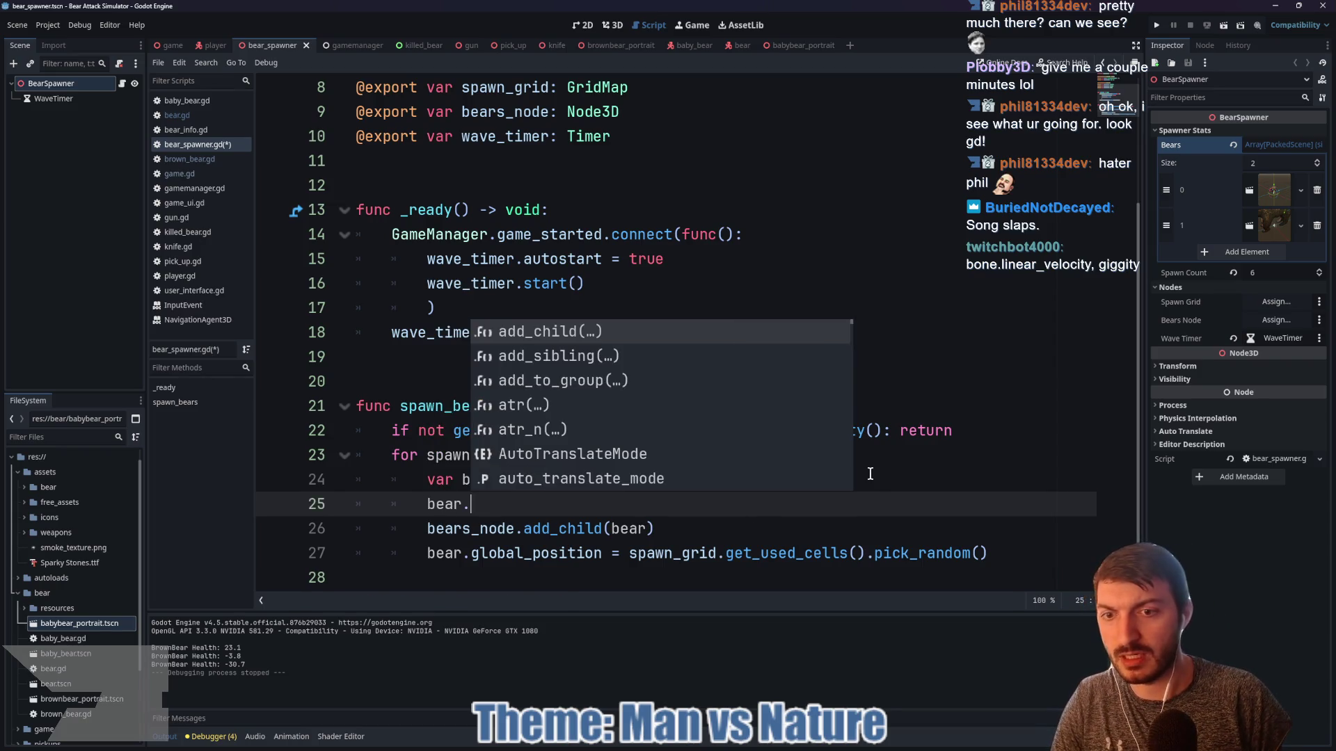
pyautogui.write('behavior_ddict')
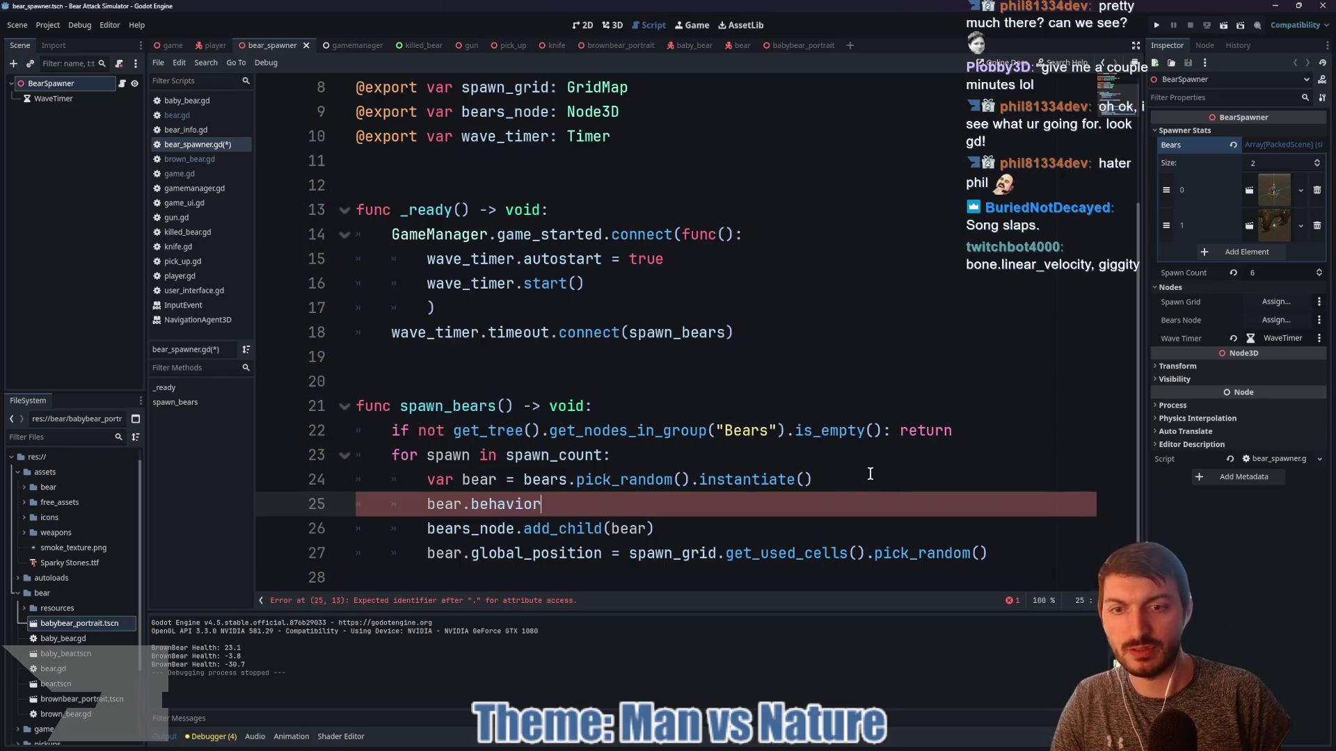
pyautogui.press('BackSpace')
pyautogui.press('BackSpace')
pyautogui.press('BackSpace')
pyautogui.write('ictionary')
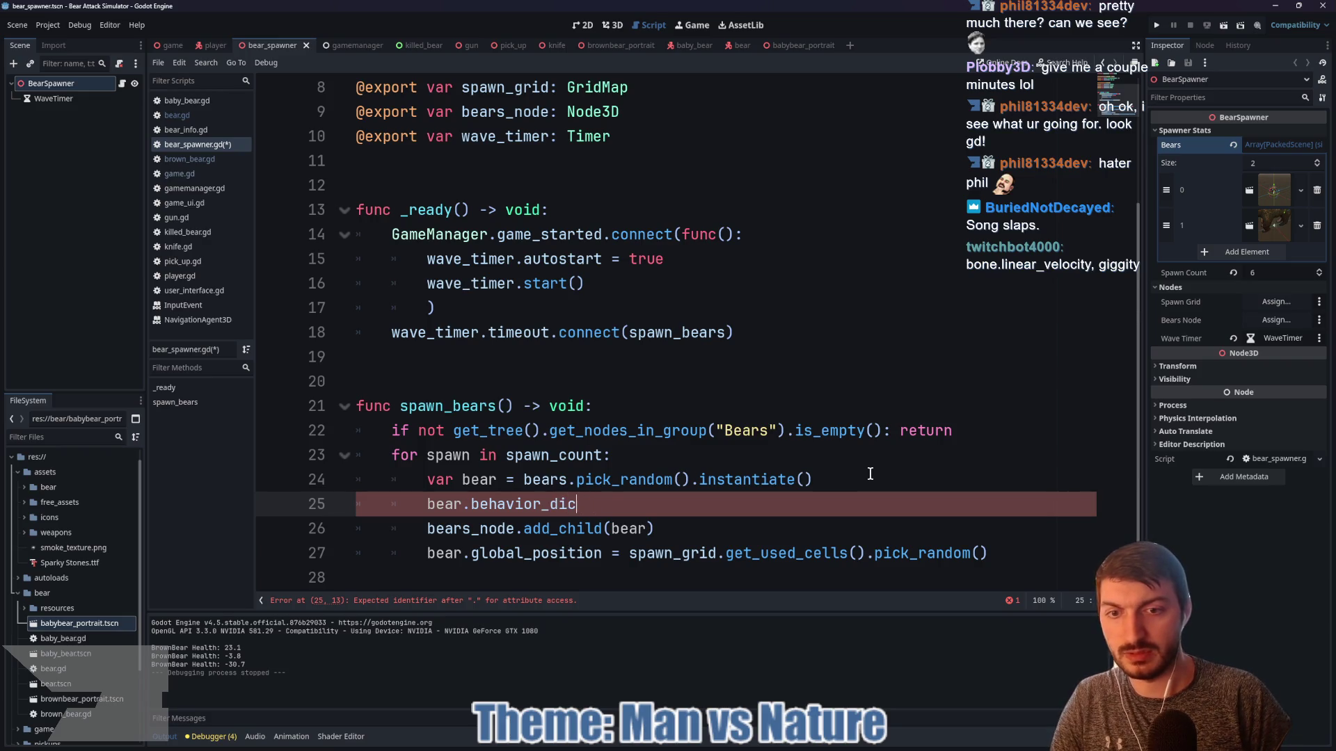
pyautogui.write('["')
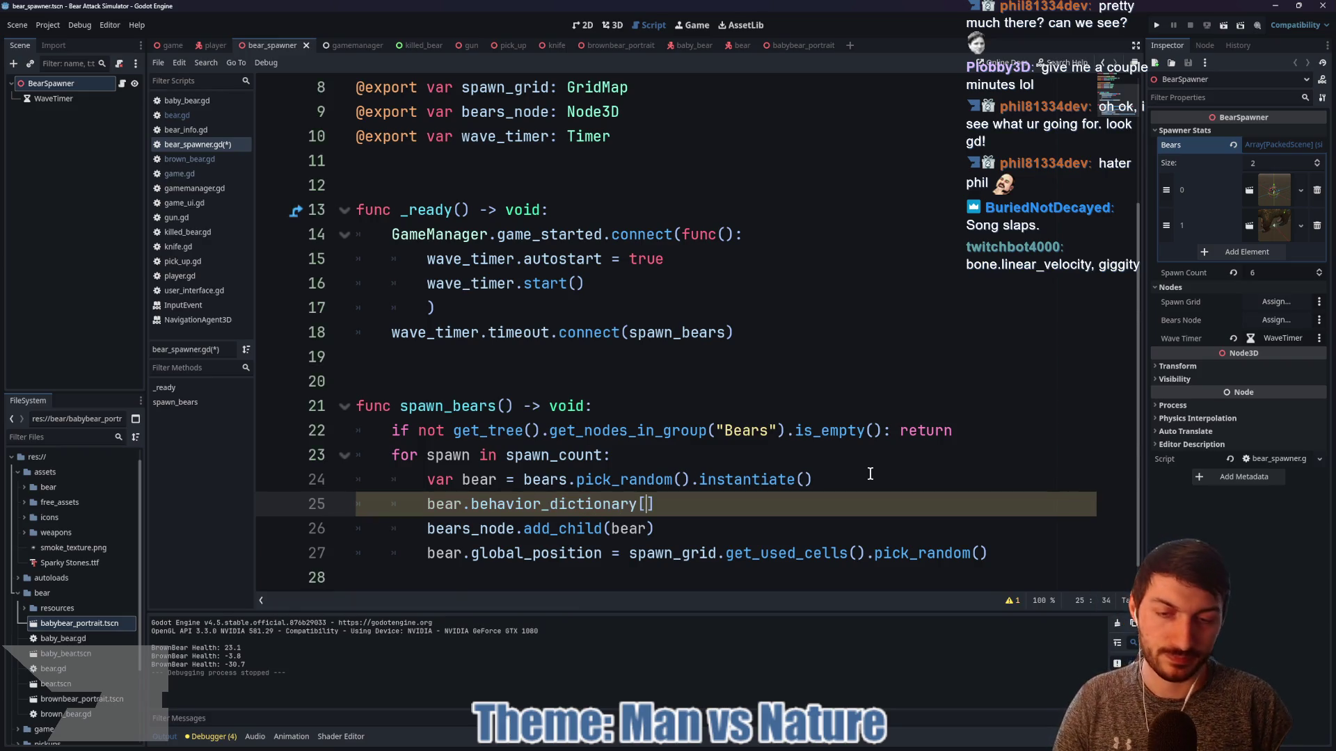
pyautogui.write('aggro"] ')
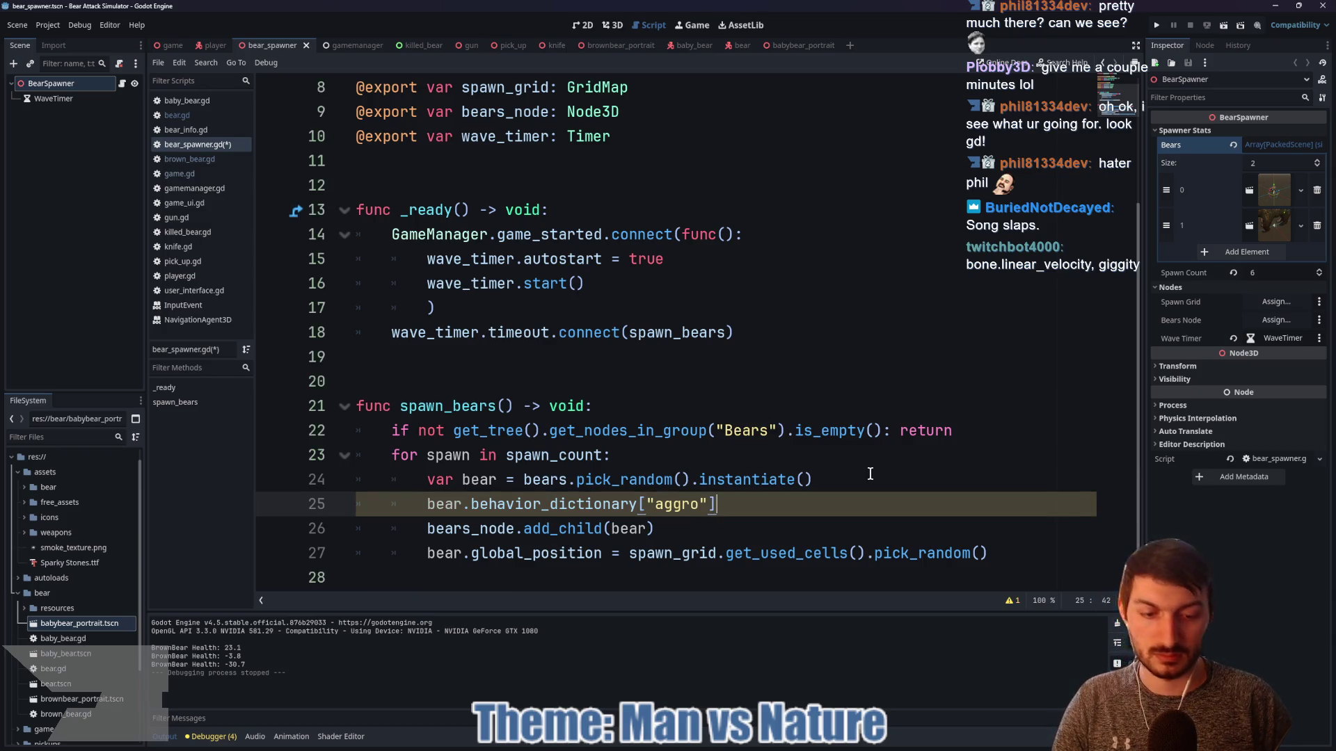
pyautogui.write('= false')
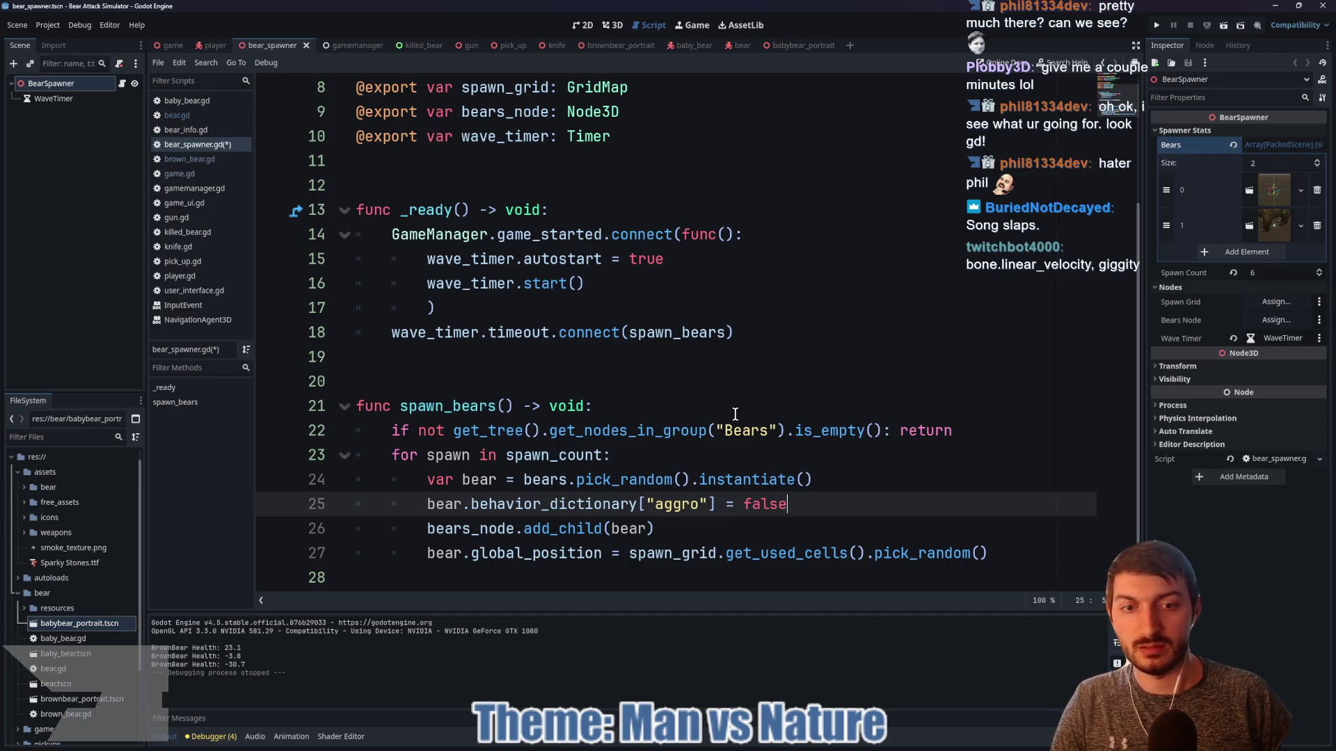
# Set bear.behavior_dictionary["timid"] to !bear.behavior_dictionary["aggro"] on the next line
pyautogui.press('Return')
pyautogui.write('bear.behavior_dictionary[')
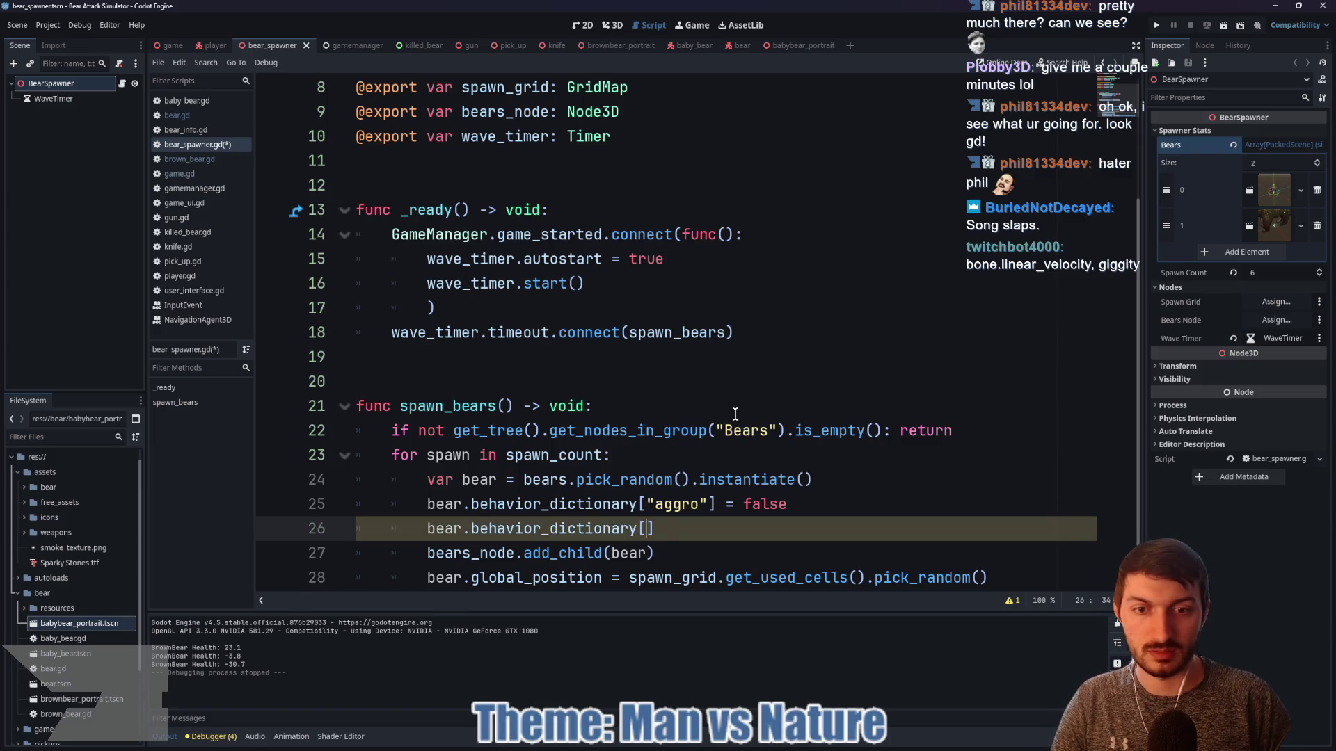
pyautogui.write('"timid"] =fa')
pyautogui.press('BackSpace')
pyautogui.press('BackSpace')
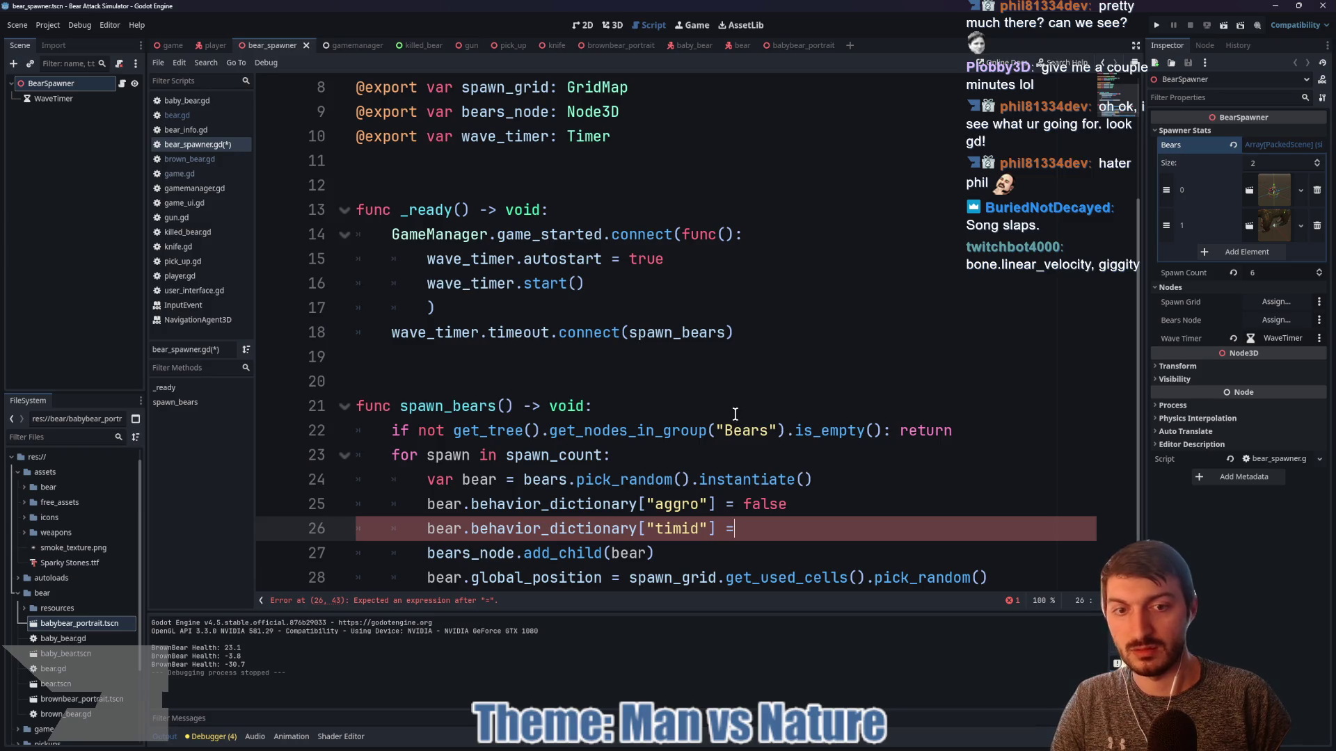
pyautogui.write('!')
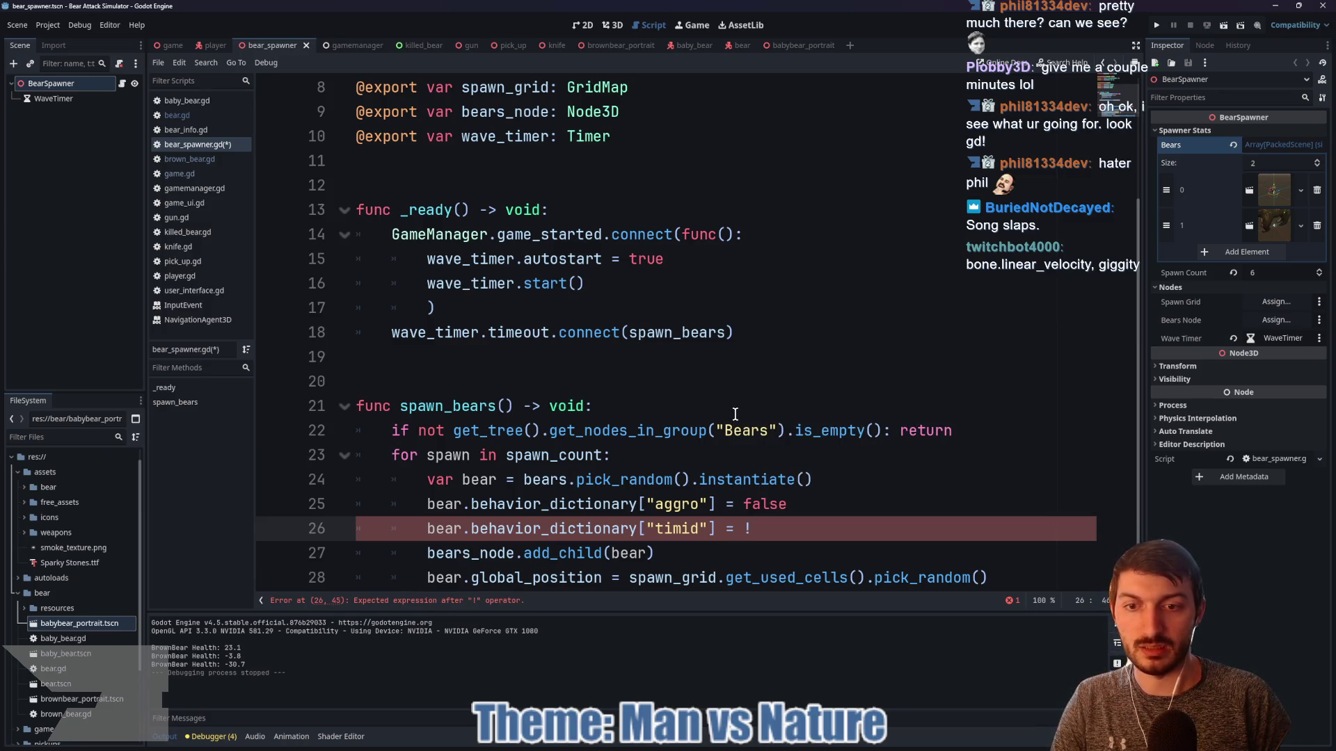
pyautogui.write('bear.behav')
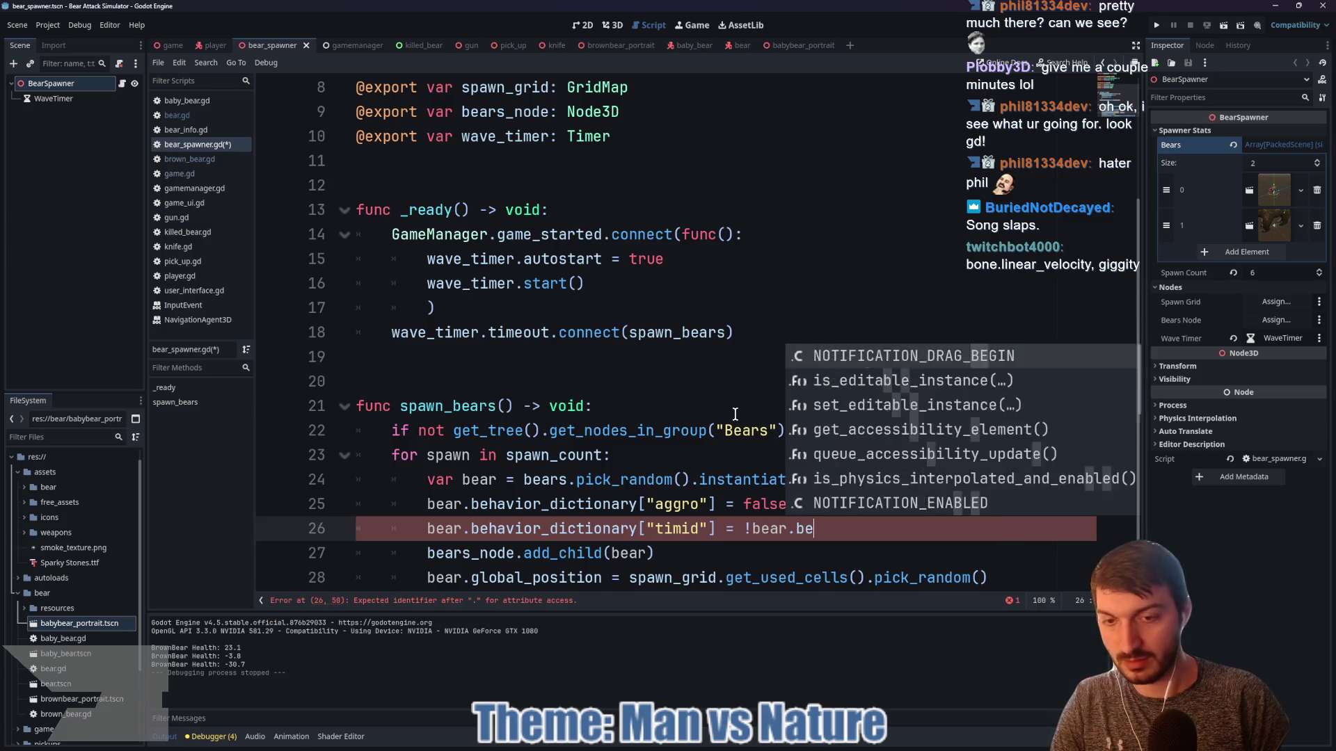
pyautogui.write('ior_dictionary')
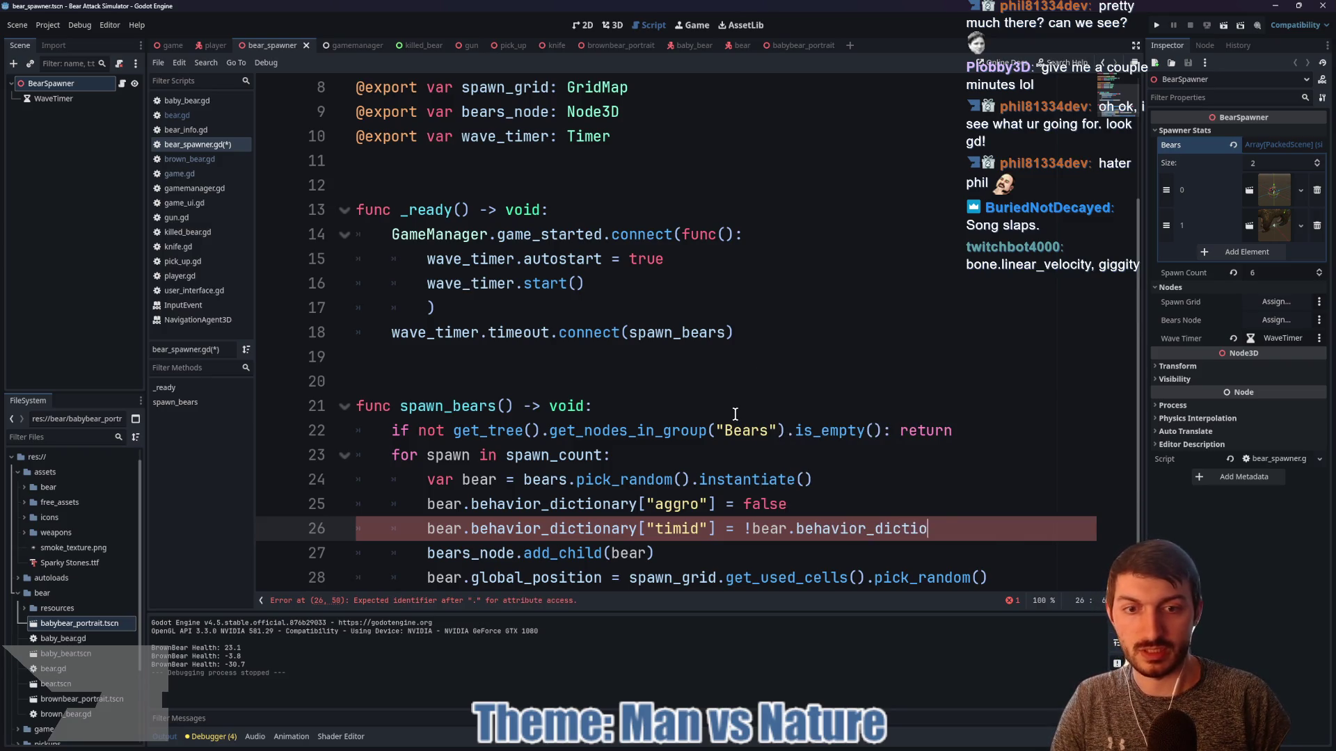
pyautogui.write('["aggro')
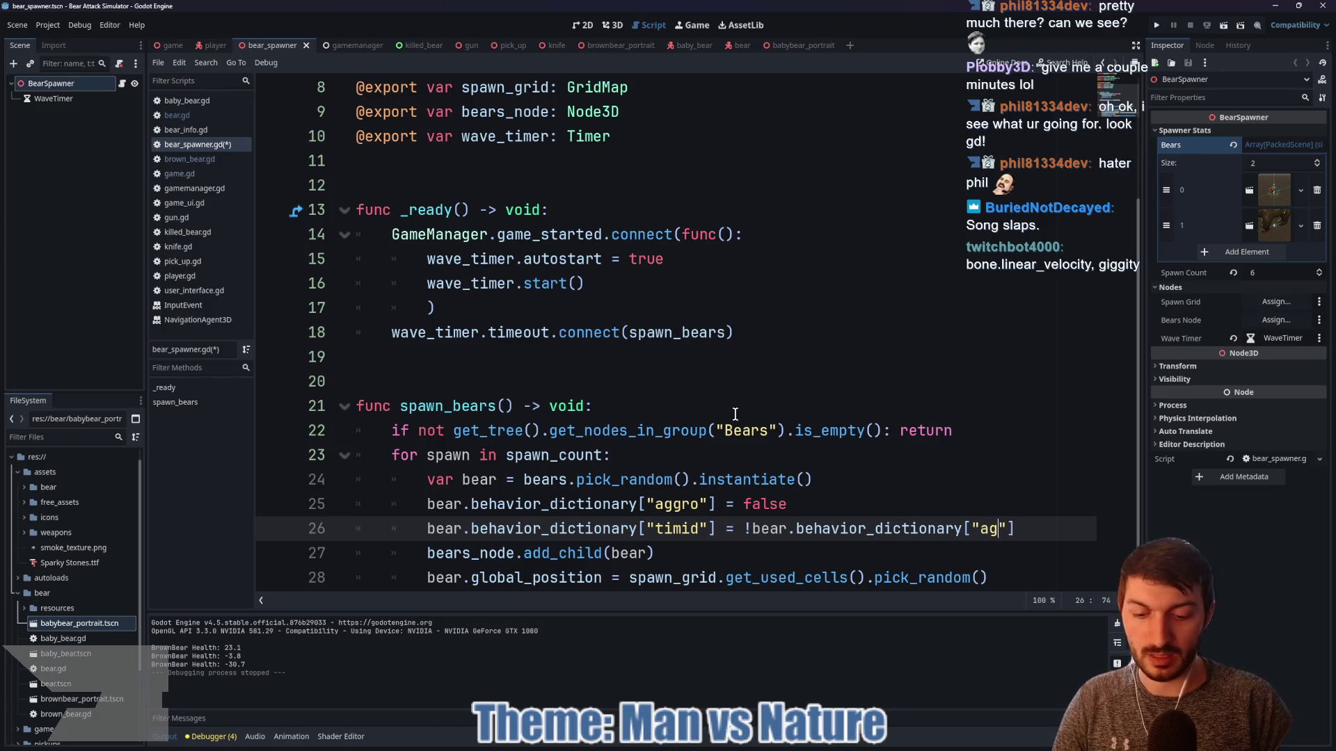
pyautogui.click(798, 506)
pyautogui.scroll(1, 693, 375)
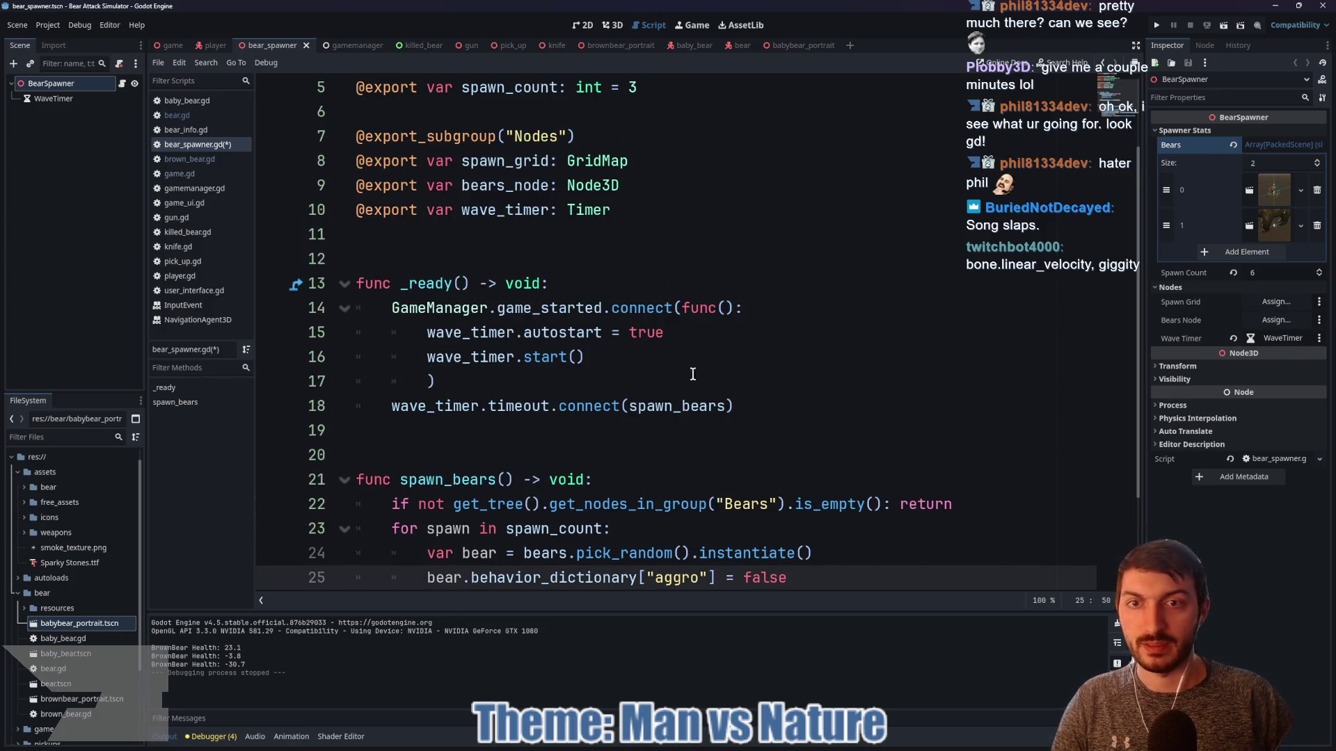
pyautogui.scroll(-1, 855, 510)
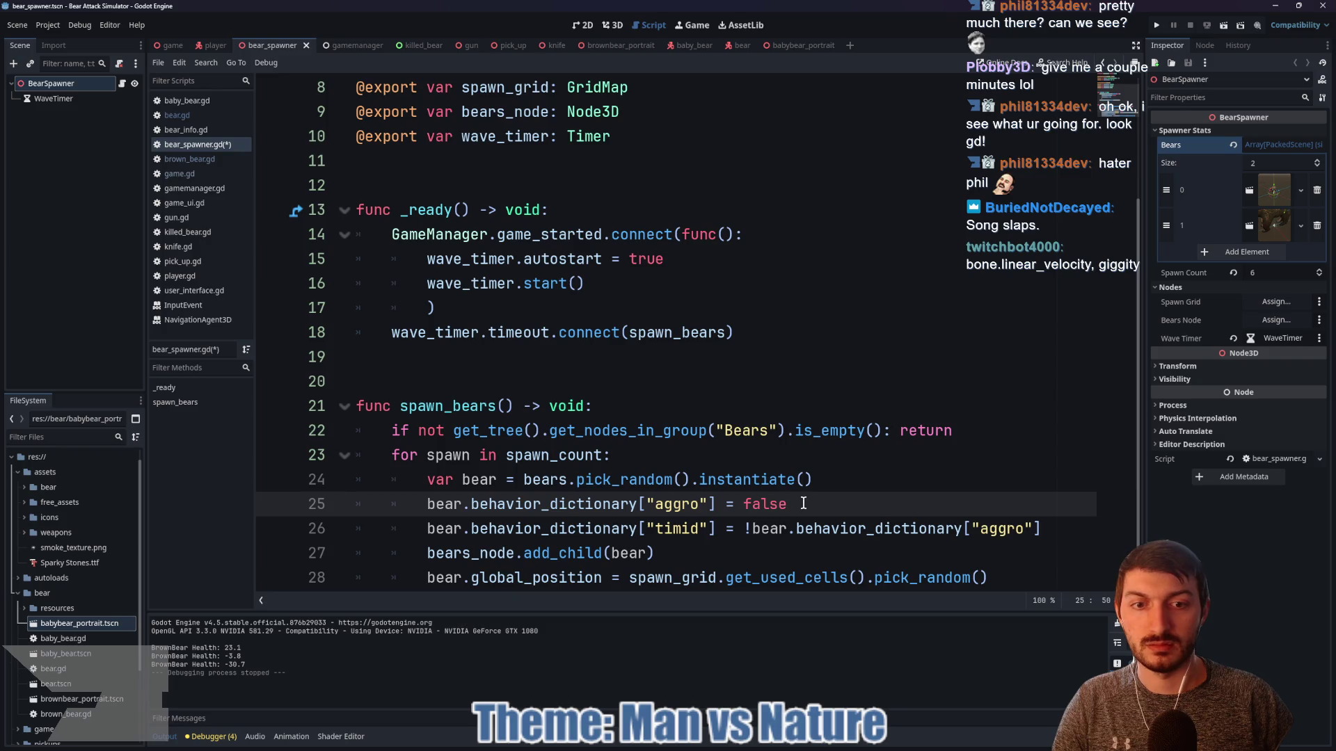
pyautogui.scroll(2, 635, 322)
pyautogui.click(498, 307)
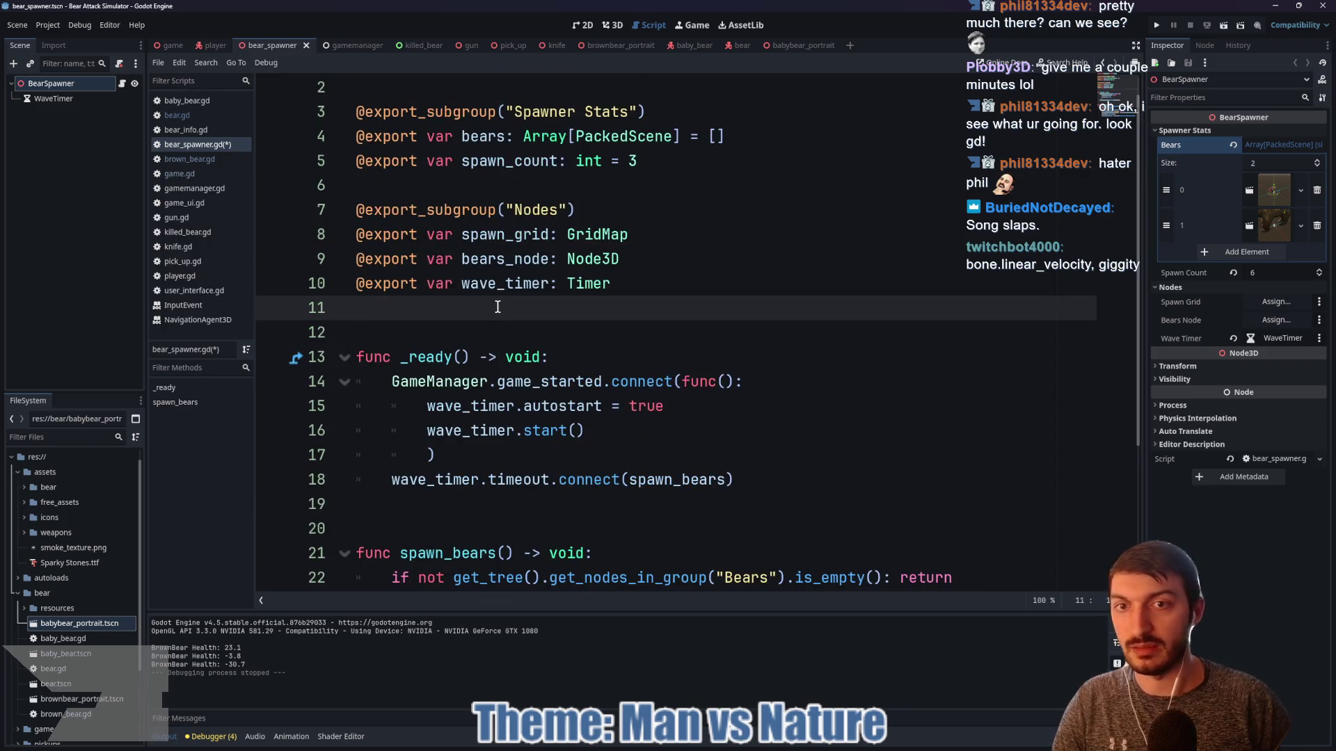
# Declare var behavior_array: Array[bool] = [true, false] in bear_spawner.gd
pyautogui.press('Return')
pyautogui.write('var')
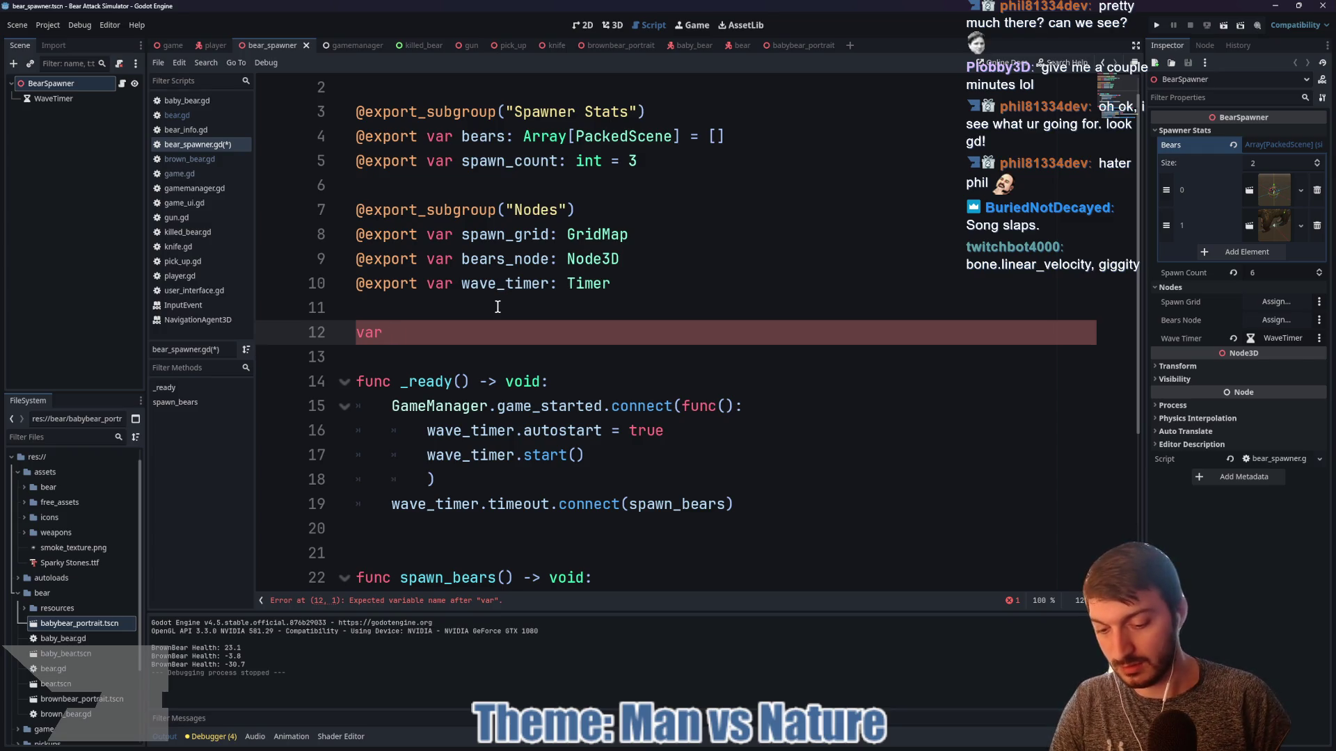
pyautogui.write('beha')
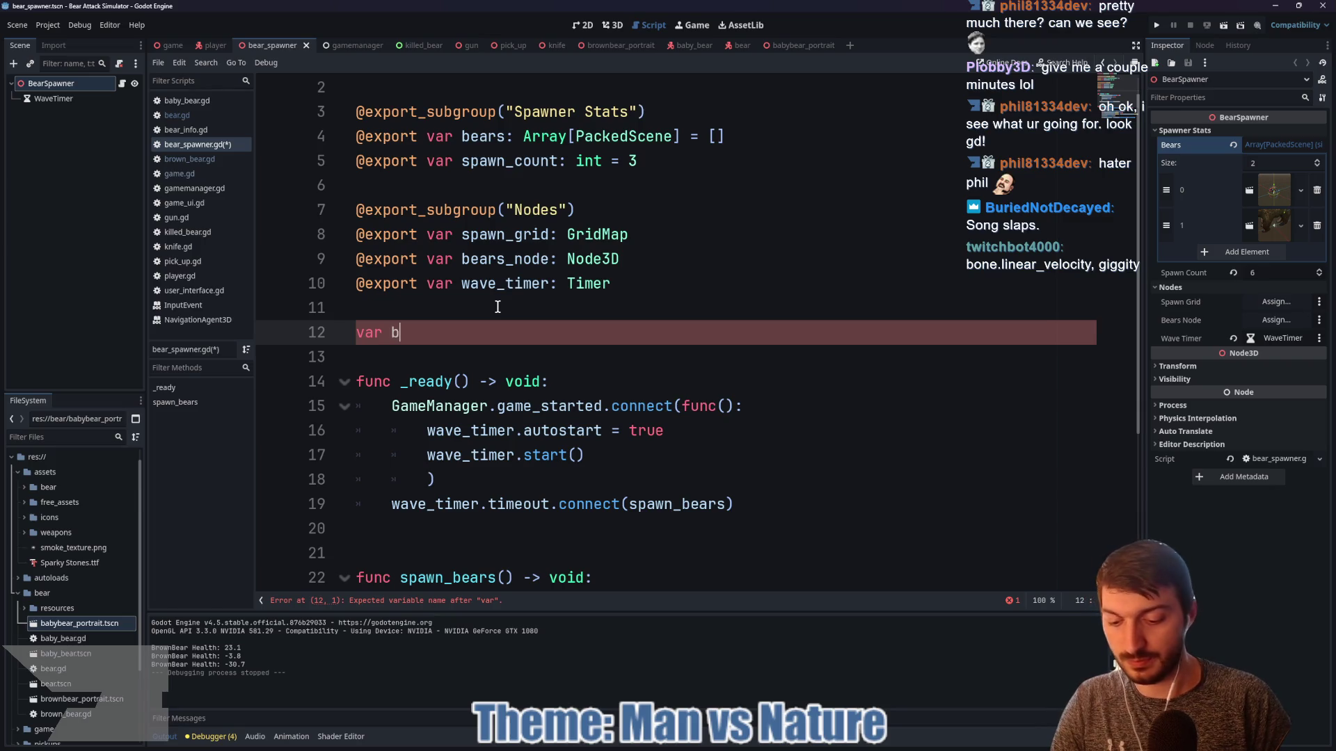
pyautogui.write('ior_array')
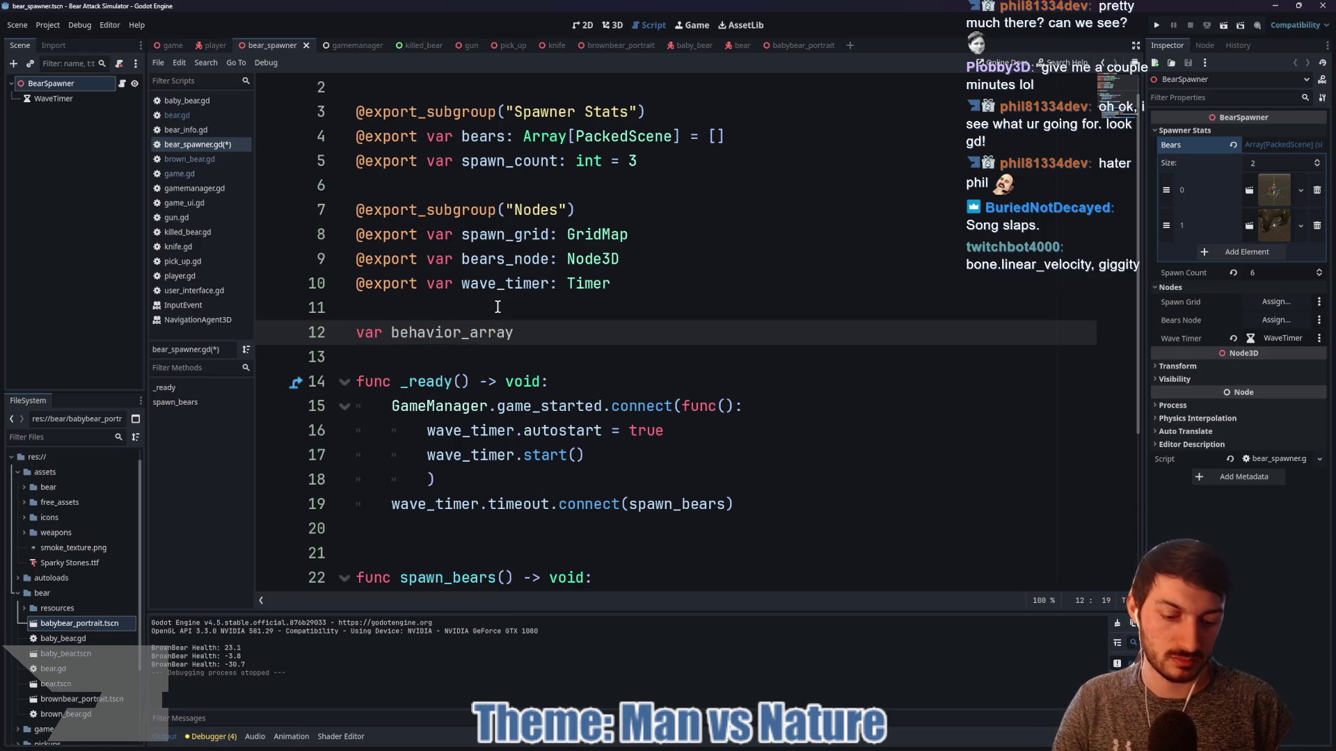
pyautogui.write('Array')
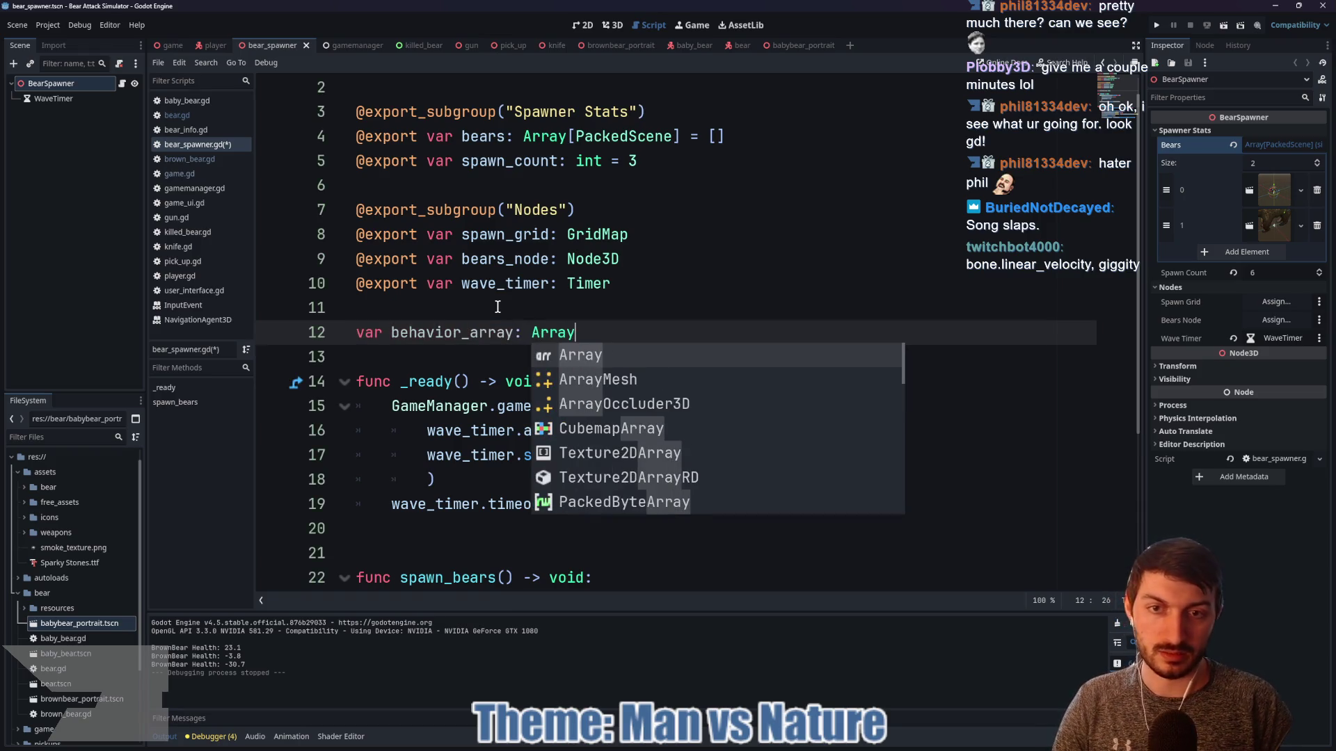
pyautogui.write('[')
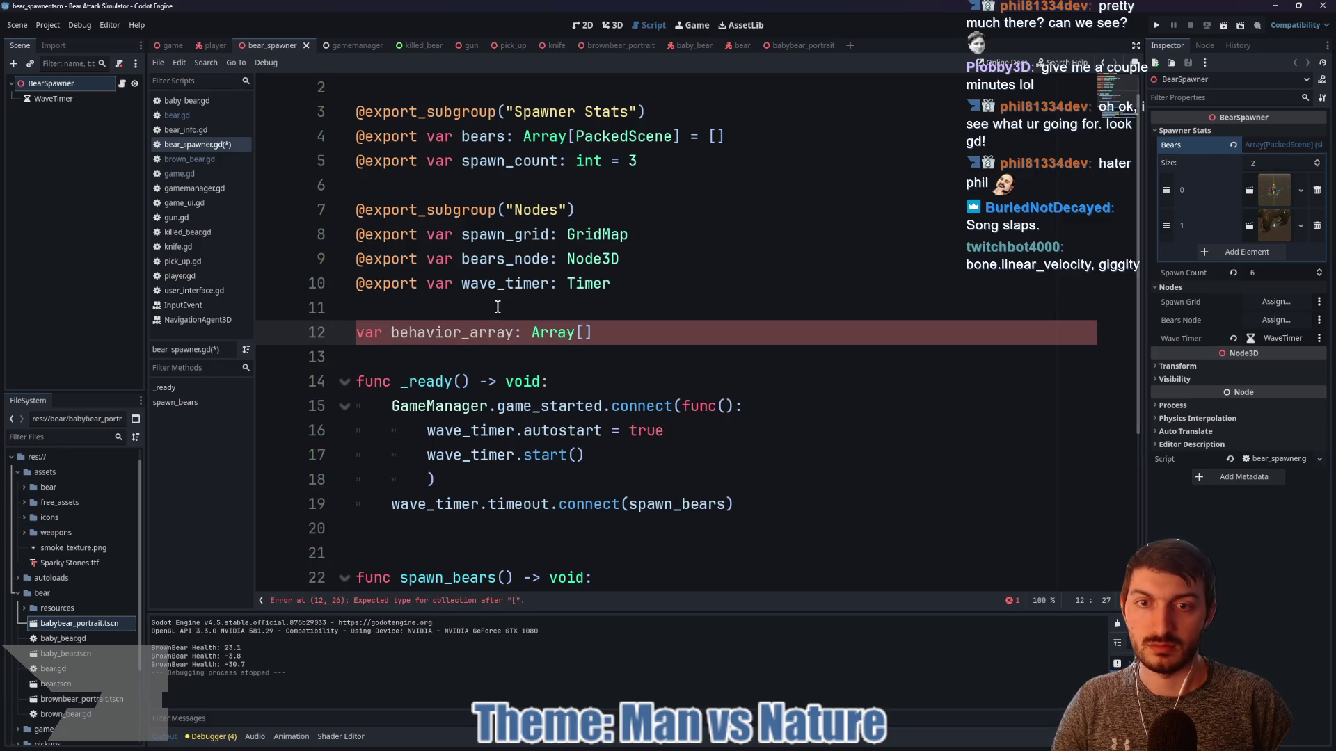
pyautogui.write('bp')
pyautogui.press('BackSpace')
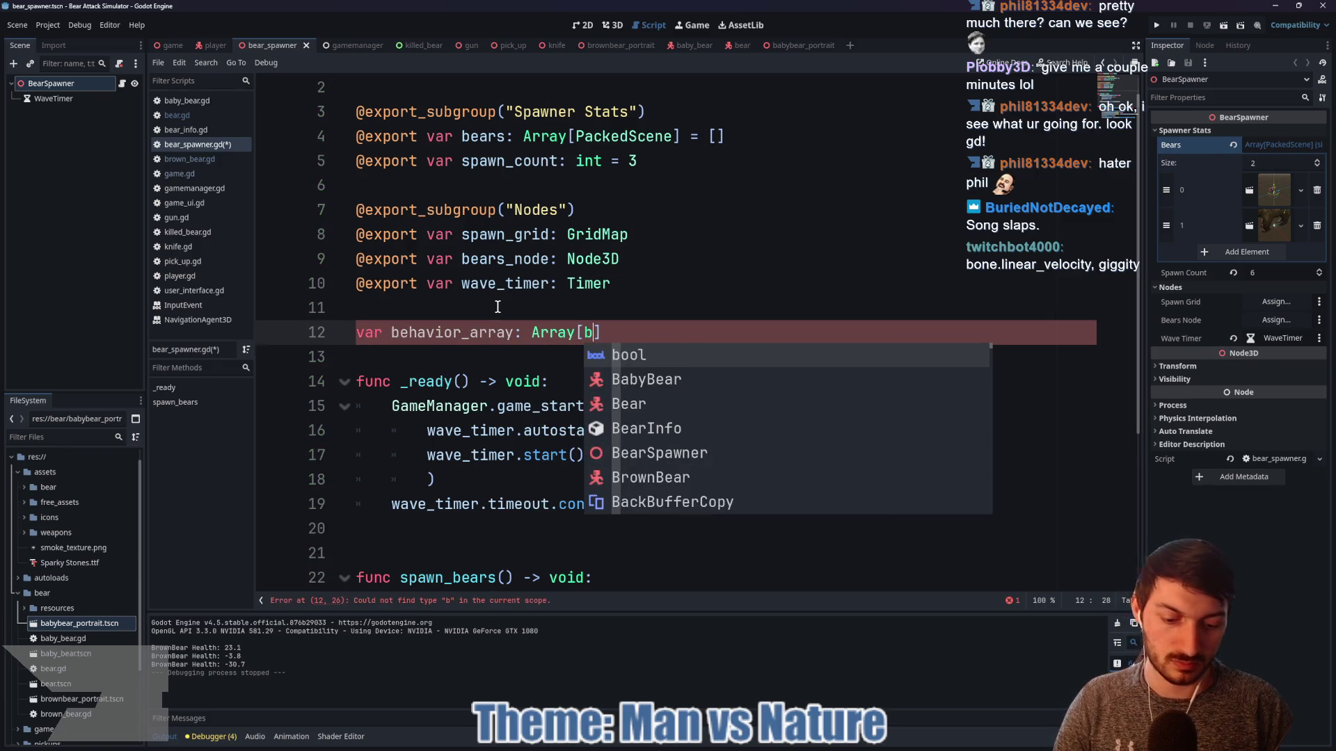
pyautogui.write('ool] = [true, false')
# Replace aggro's false with behavior_array.pick_random() and save bear_spawner.gd
pyautogui.scroll(-3, 770, 393)
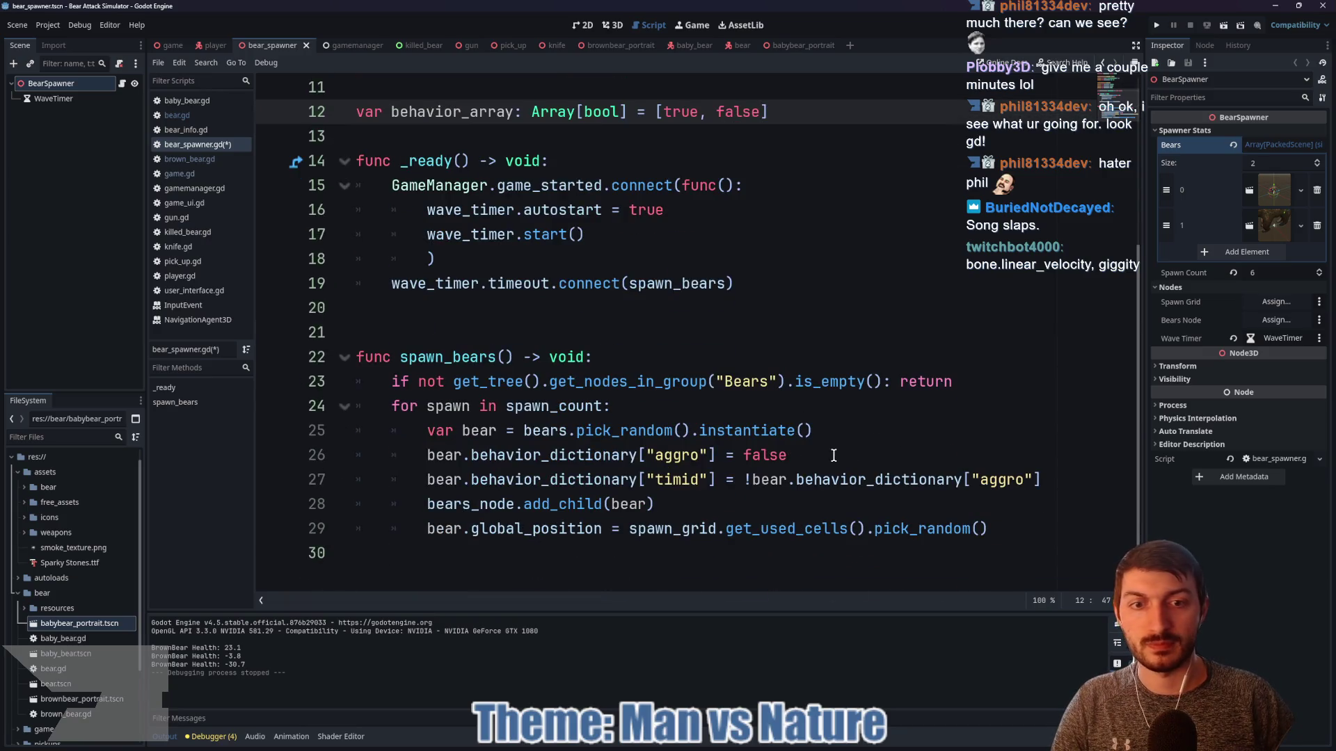
pyautogui.moveTo(789, 455); pyautogui.dragTo(743, 455)
pyautogui.write('behav')
pyautogui.press('Return')
pyautogui.write('.pic')
pyautogui.press('Return')
pyautogui.hotkey('ctrl', 's')
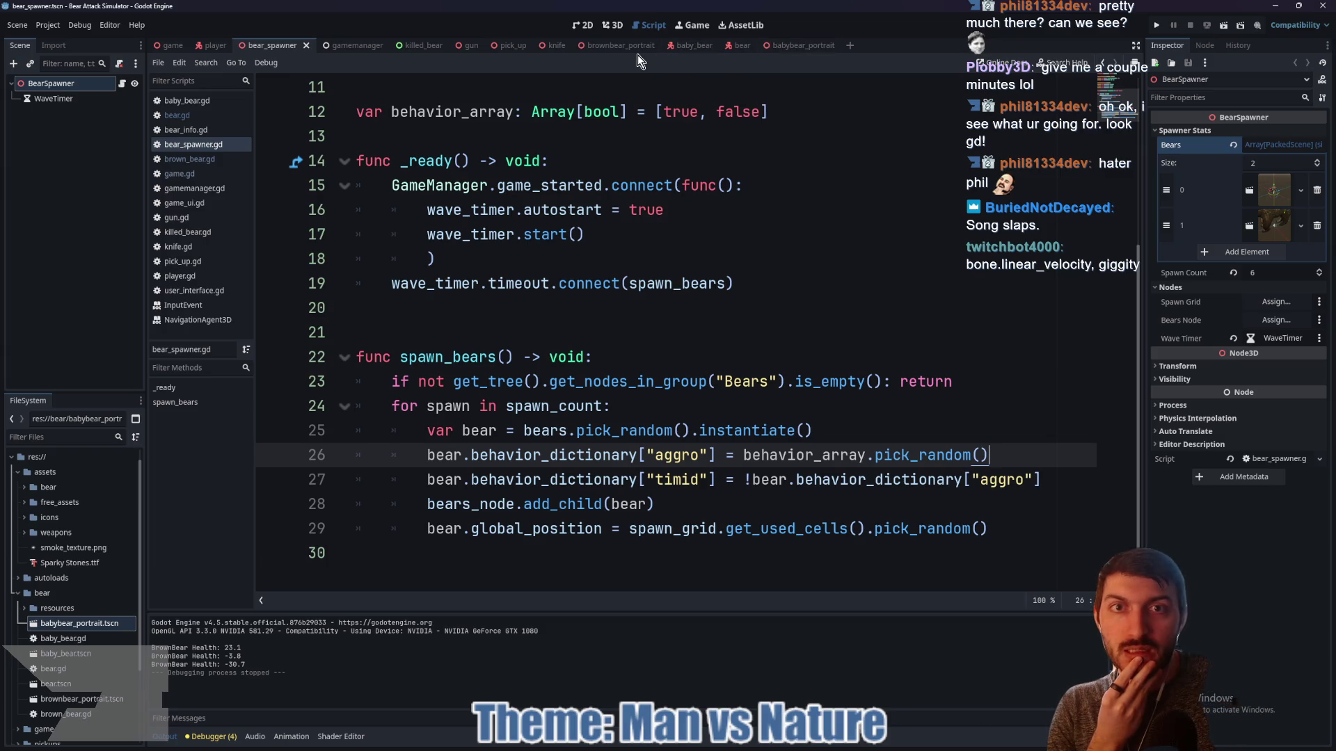
pyautogui.click(687, 48)
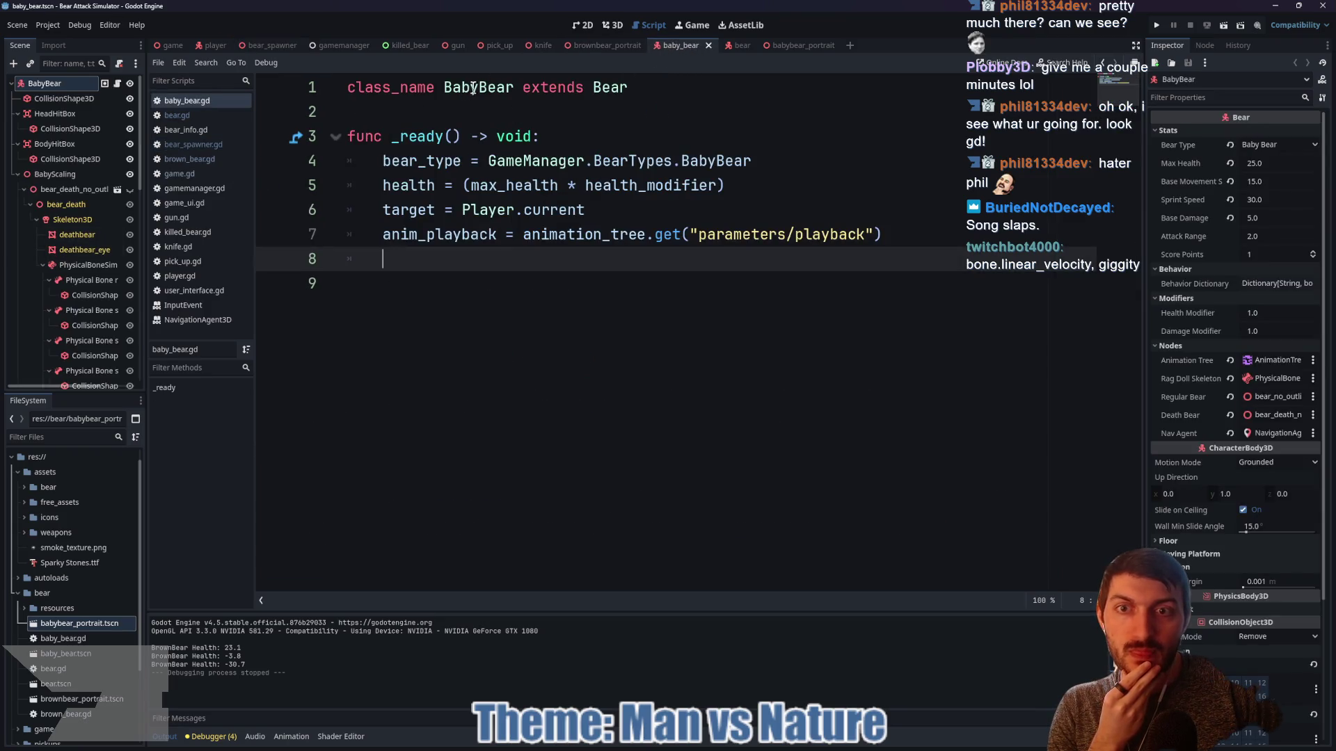
# Remove stray indentation on line 8 and copy the bear's AggroArea under the BabyBear root
pyautogui.doubleClick(390, 265)
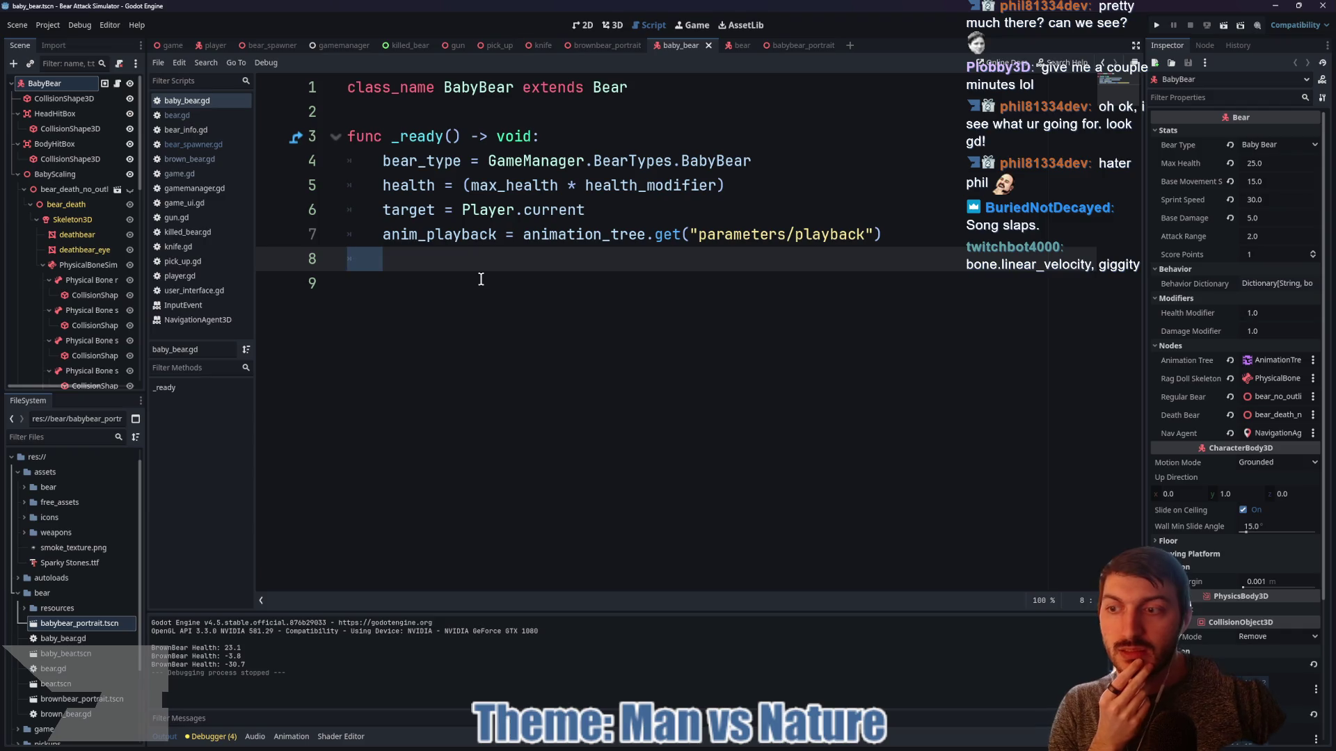
pyautogui.press('BackSpace')
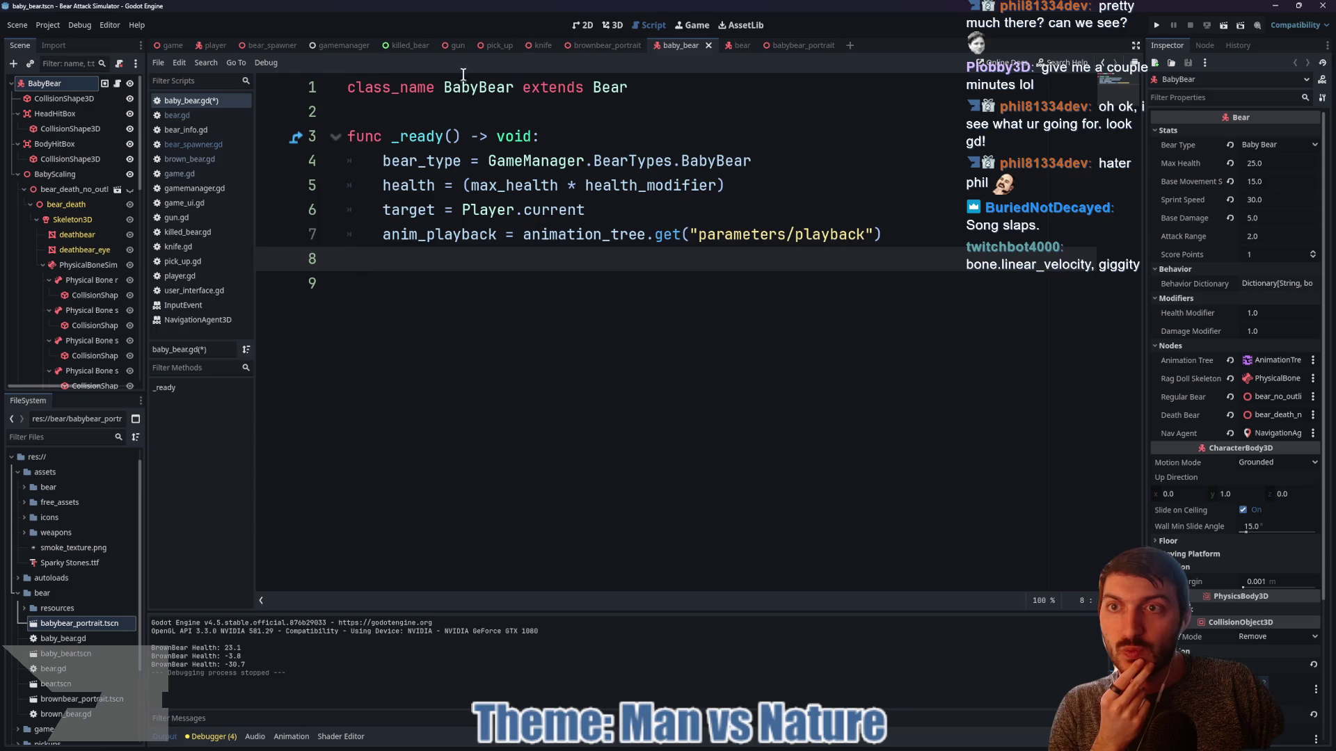
pyautogui.click(736, 44)
pyautogui.rightClick(51, 343)
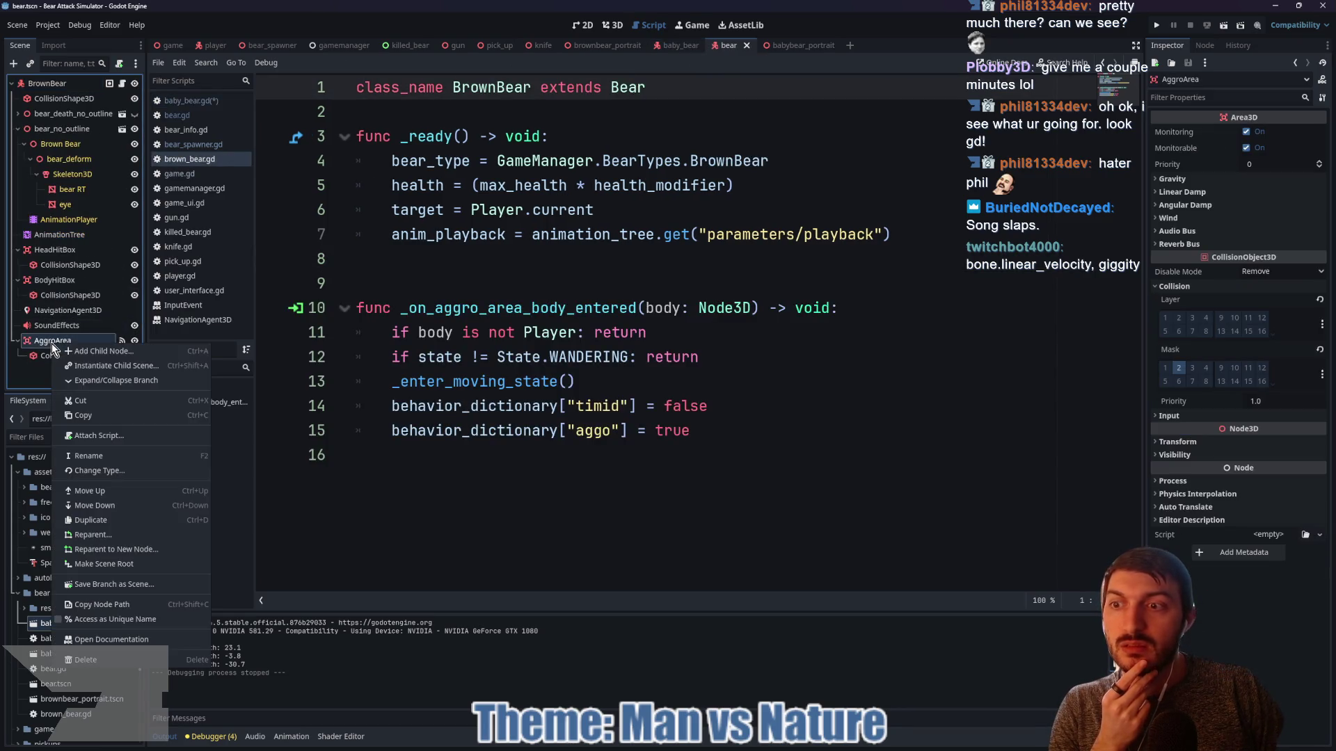
pyautogui.click(389, 320)
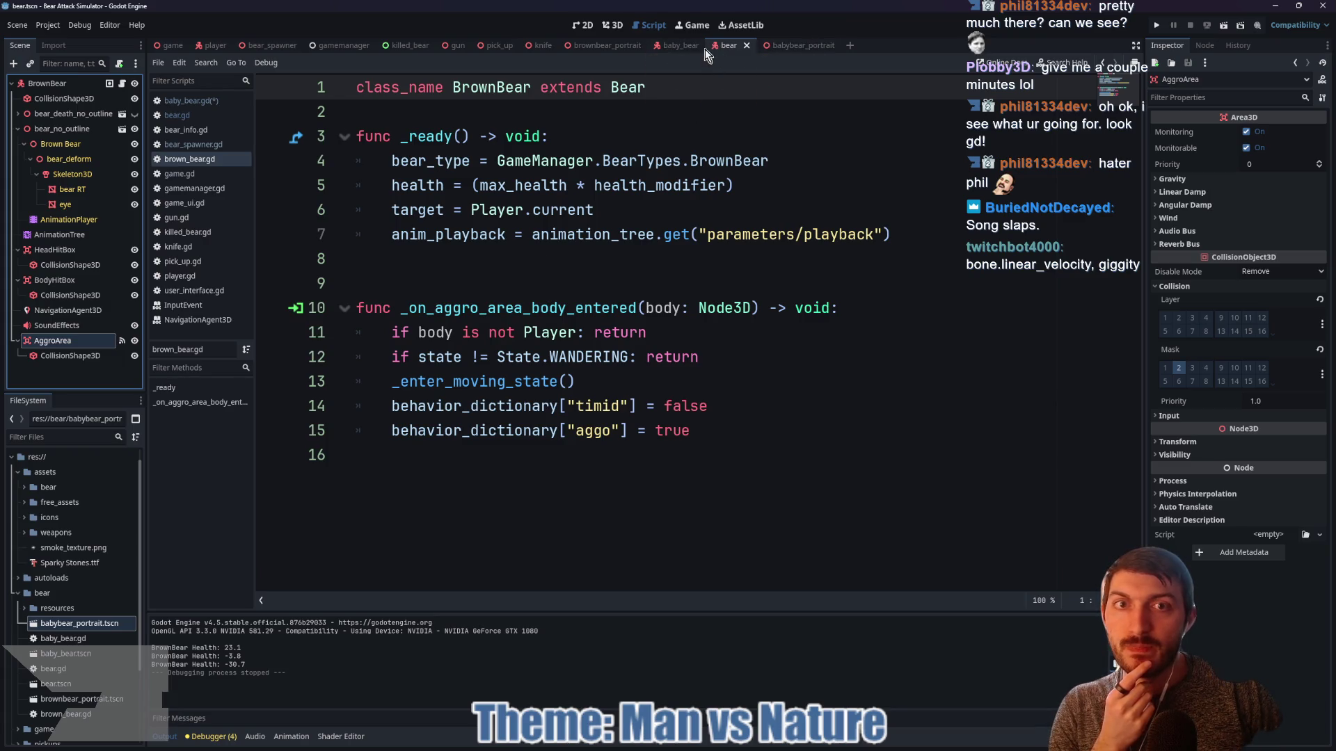
pyautogui.click(678, 46)
pyautogui.click(19, 174)
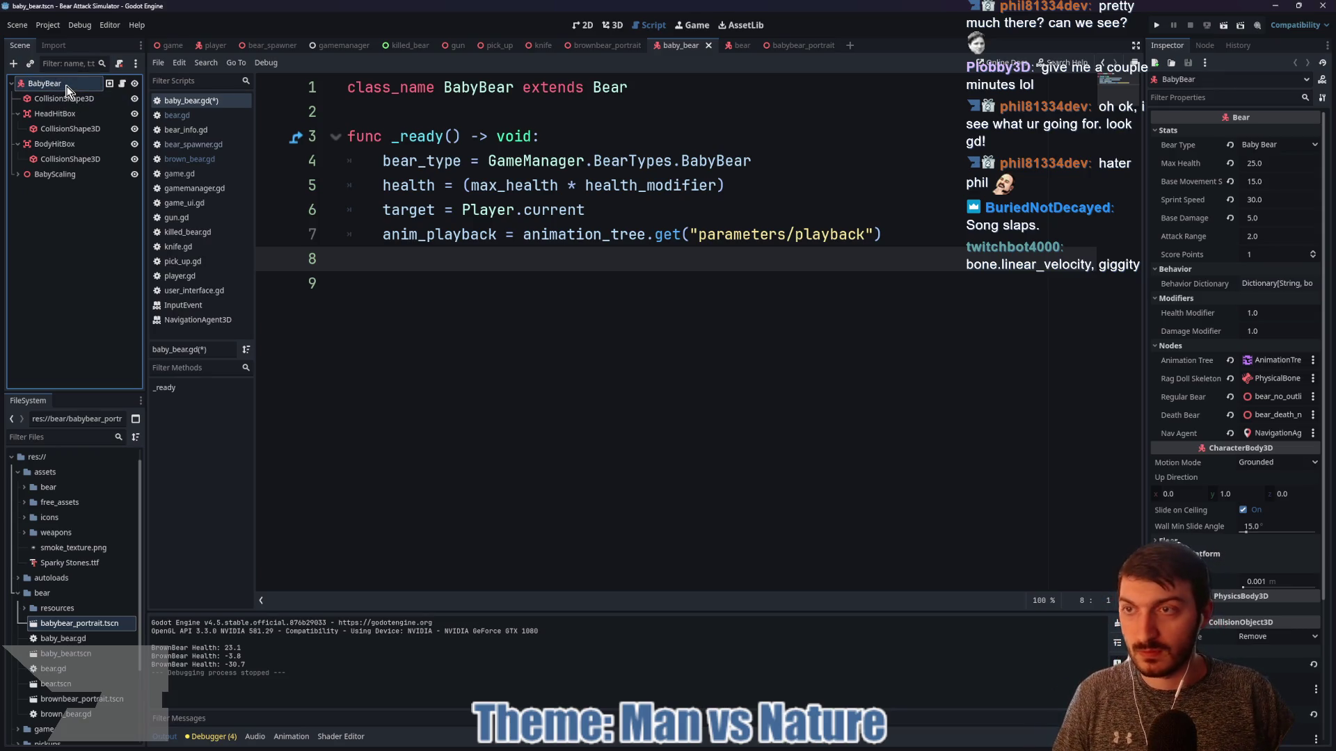
pyautogui.hotkey('ctrl', 'v')
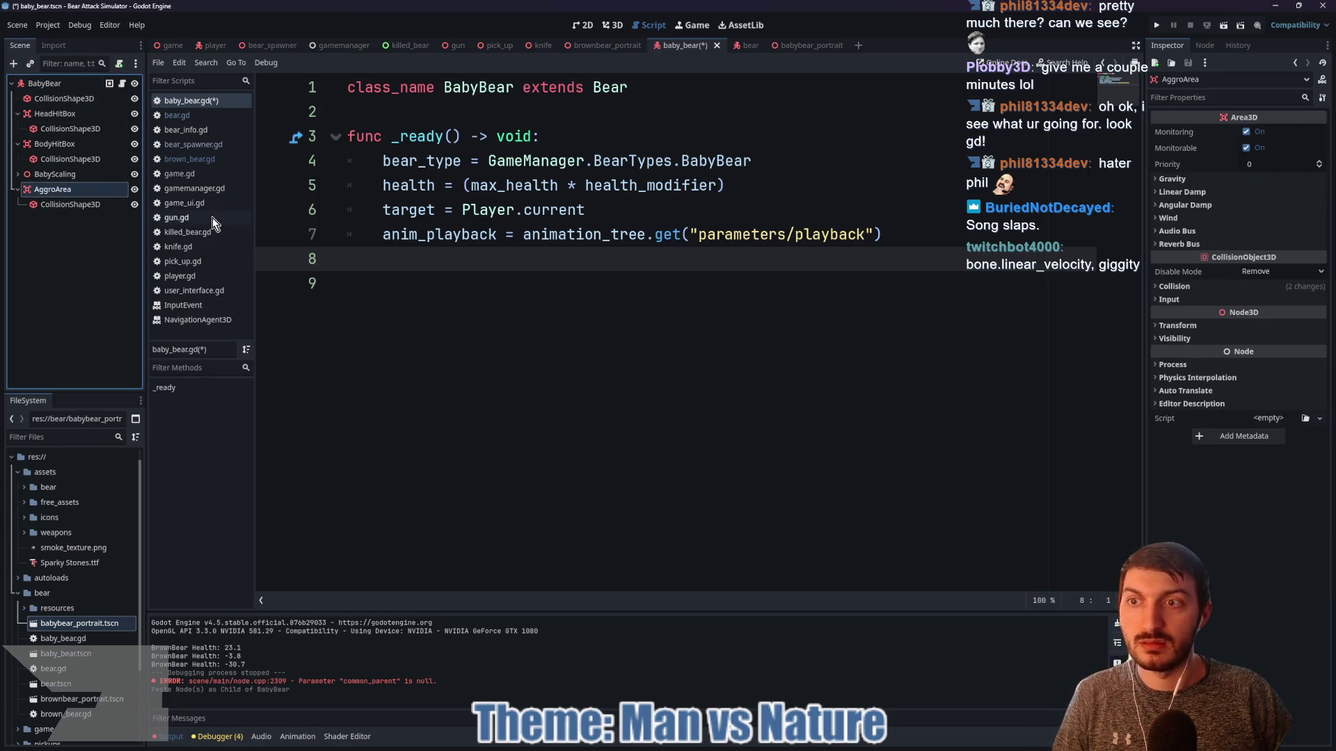
# Connect the AggroArea's body_entered signal to the baby bear script
pyautogui.click(1204, 45)
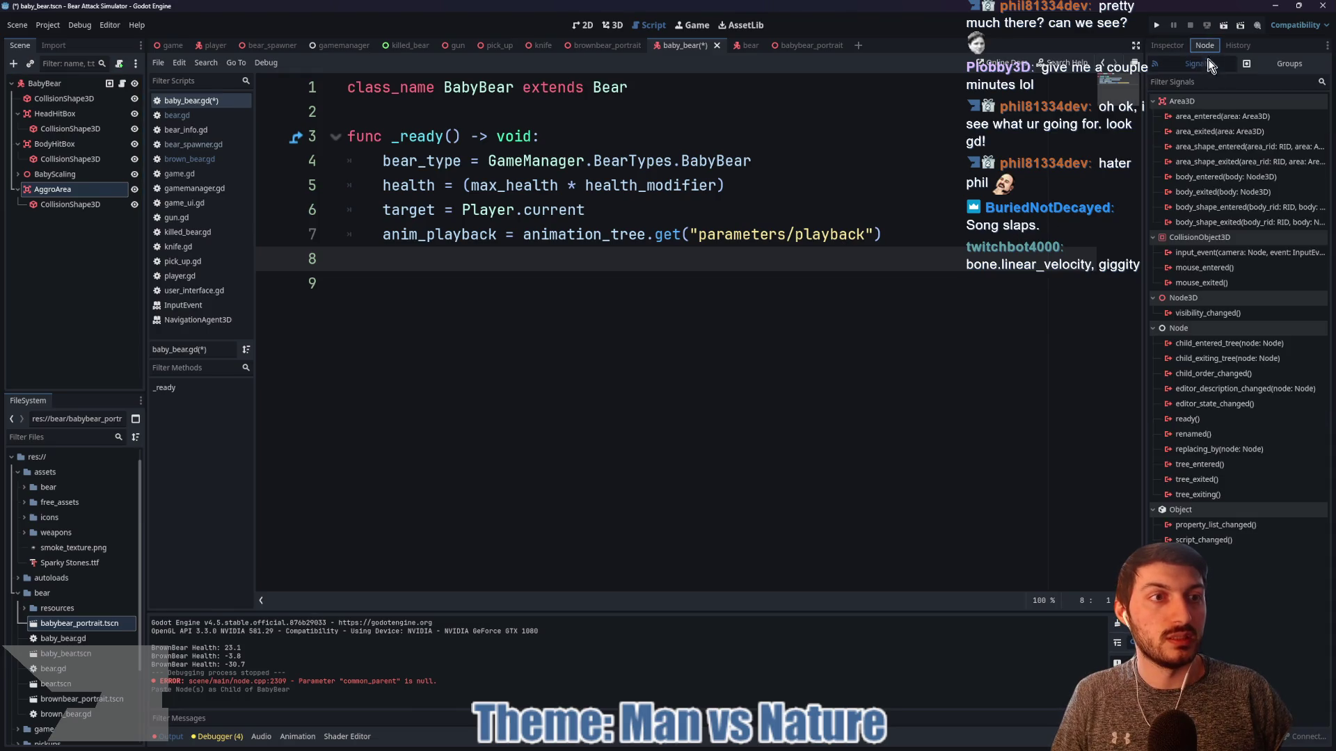
pyautogui.doubleClick(1235, 177)
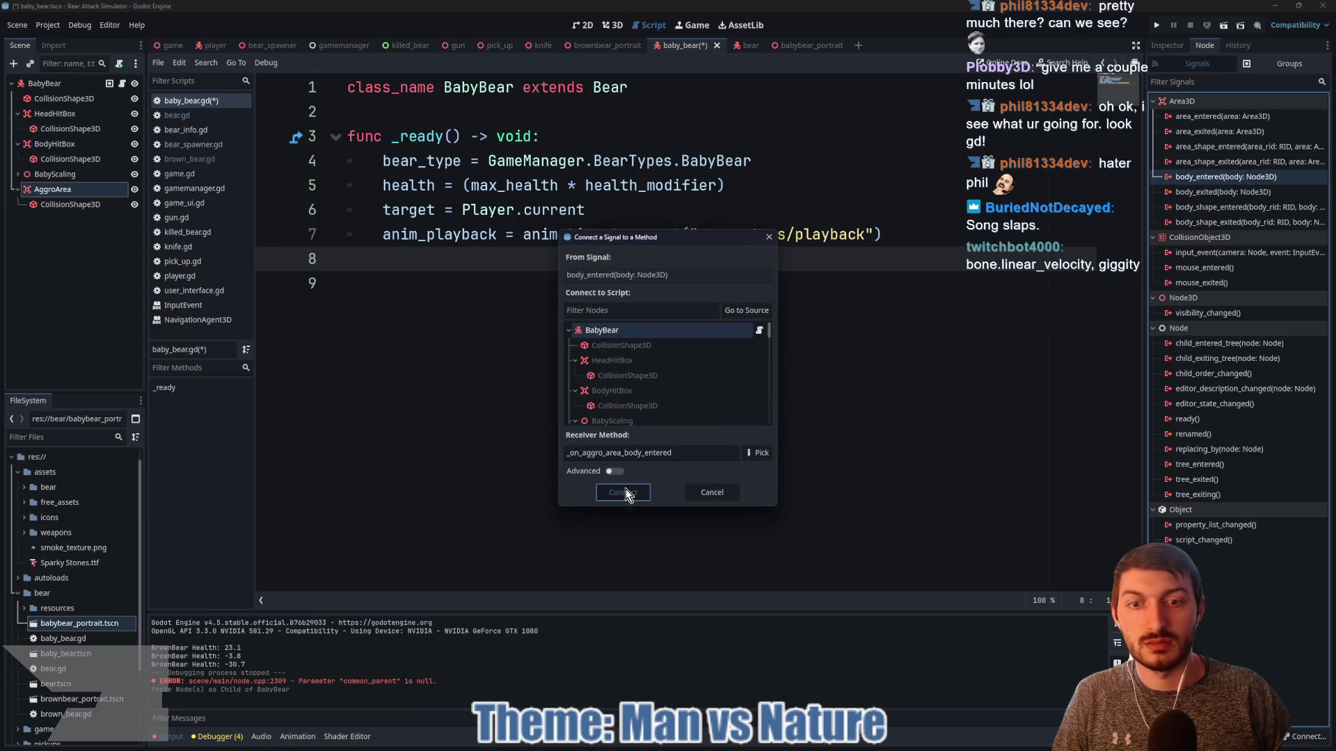
pyautogui.click(619, 492)
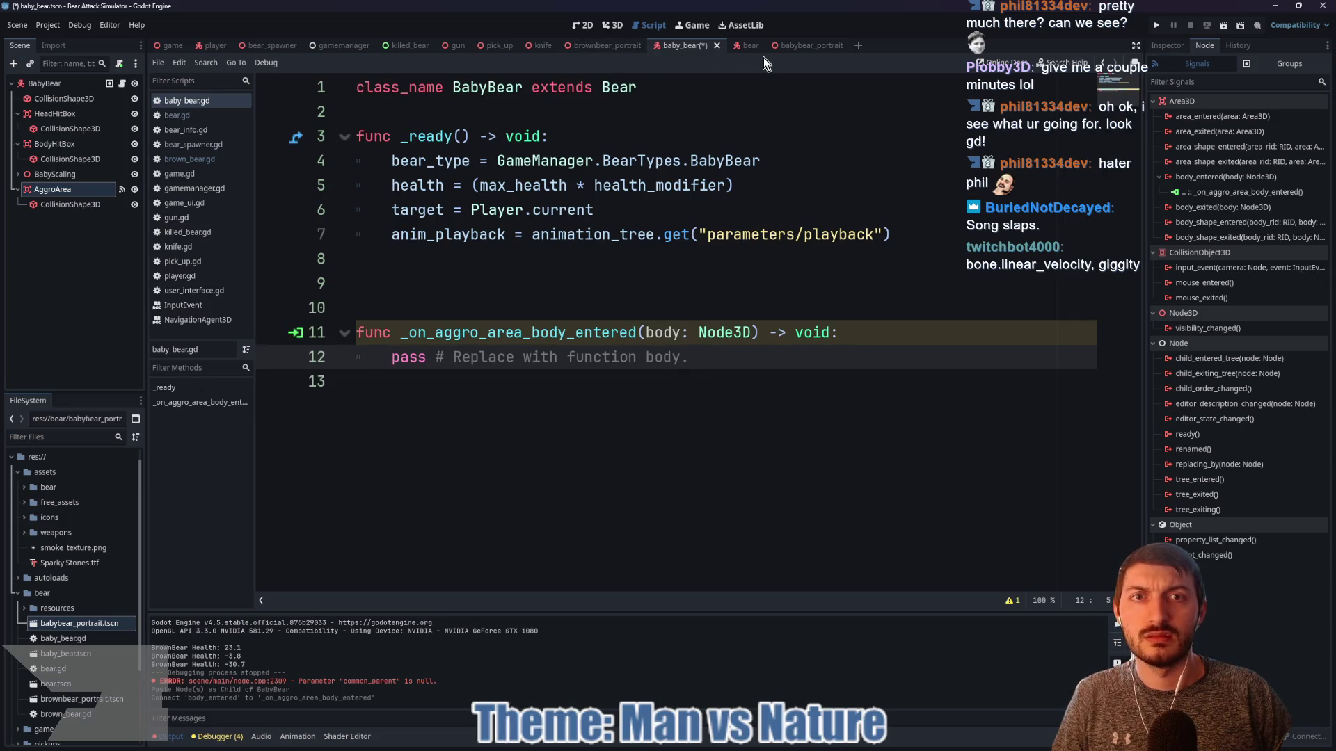
# Replace the handler's pass with the brown bear's aggro code, save, and run the game
pyautogui.click(738, 46)
pyautogui.moveTo(690, 431)
pyautogui.mouseDown()
pyautogui.moveTo(613, 431)
pyautogui.moveTo(360, 337)
pyautogui.mouseUp()
pyautogui.hotkey('ctrl', 'c')
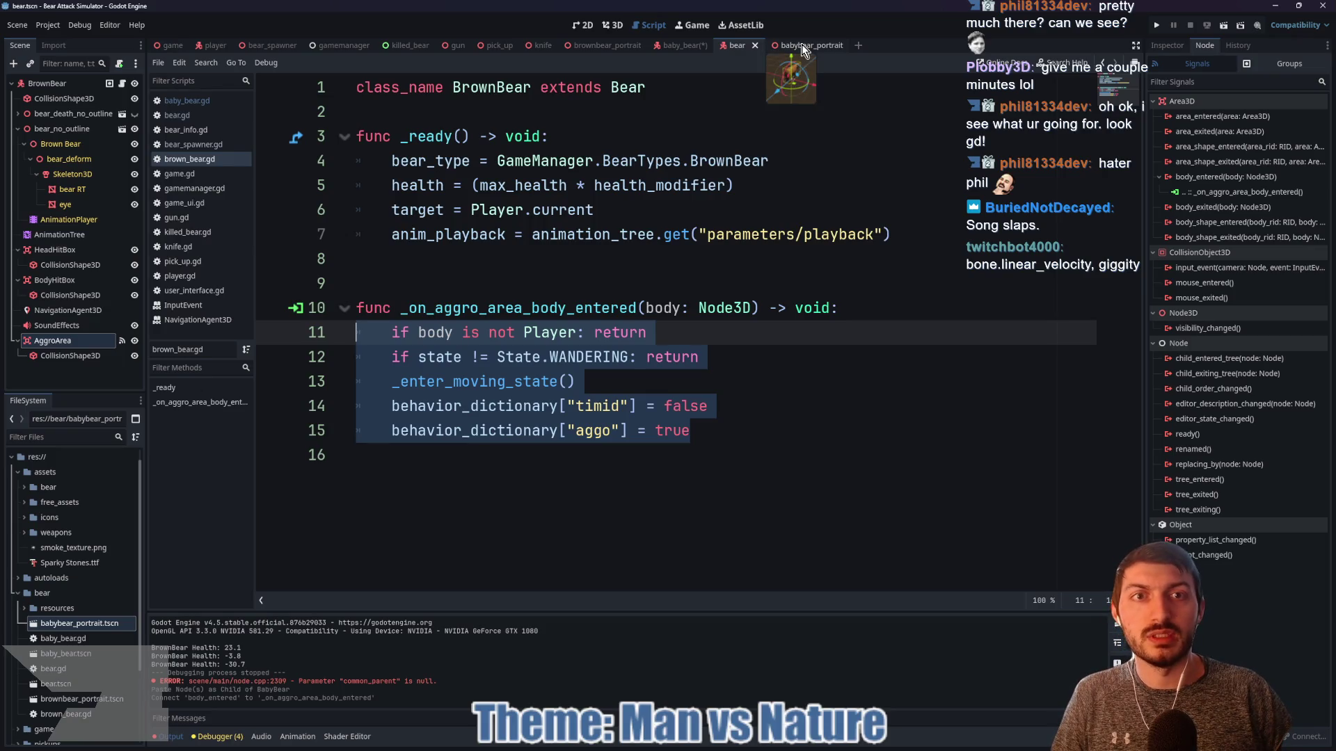
pyautogui.click(664, 46)
pyautogui.tripleClick(693, 357)
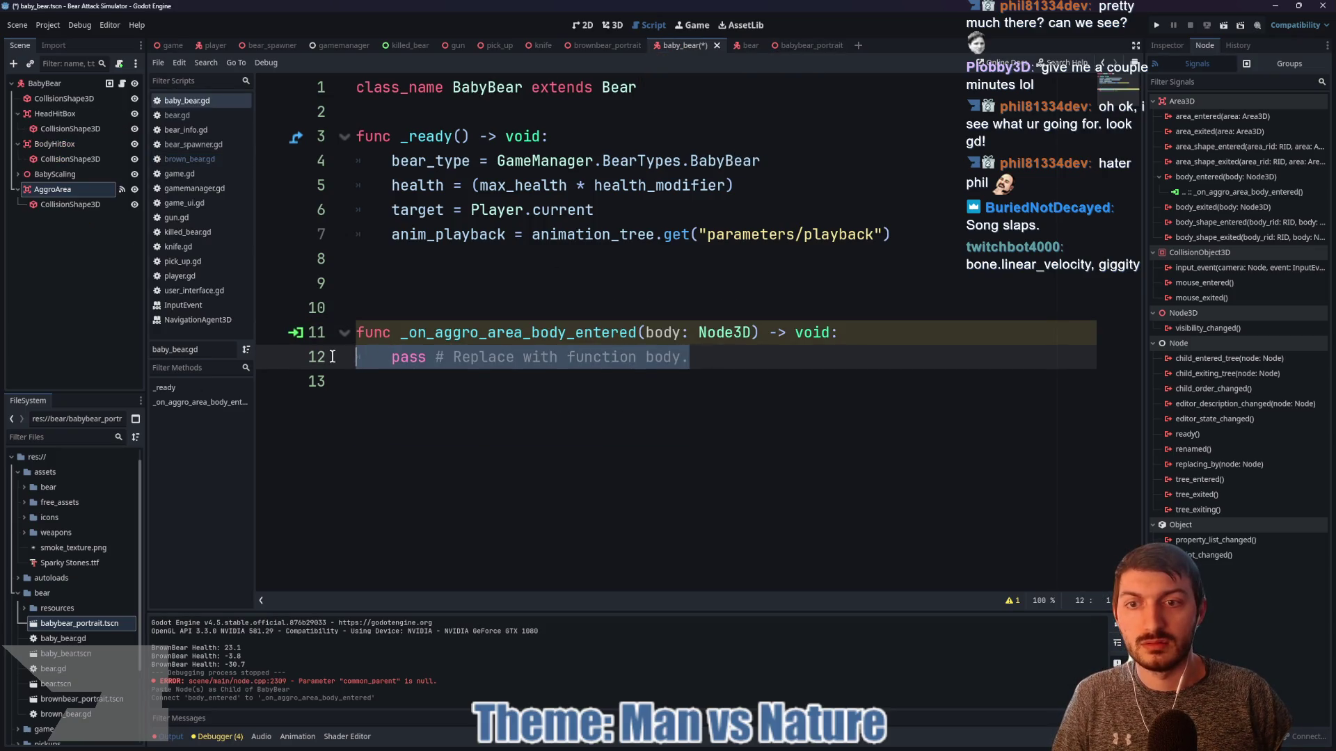
pyautogui.hotkey('ctrl', 'v')
pyautogui.hotkey('ctrl', 's')
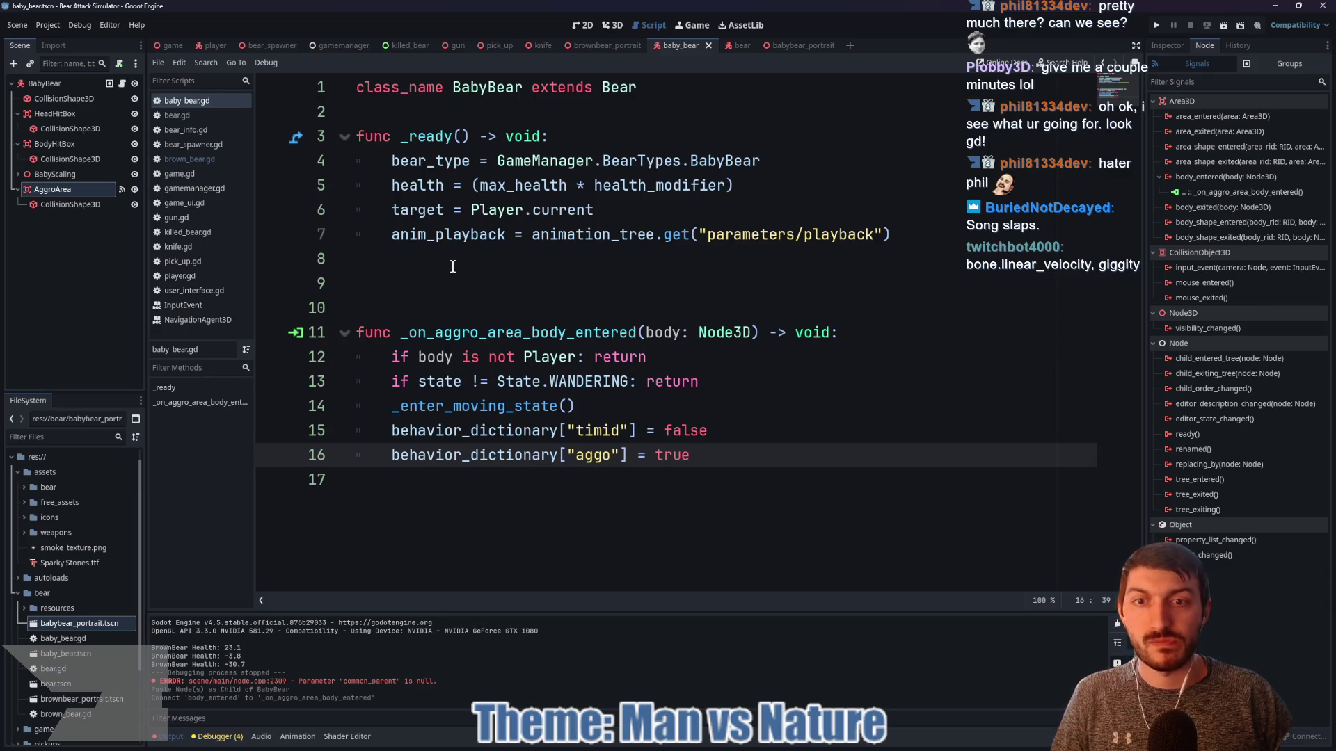
pyautogui.press('F5')
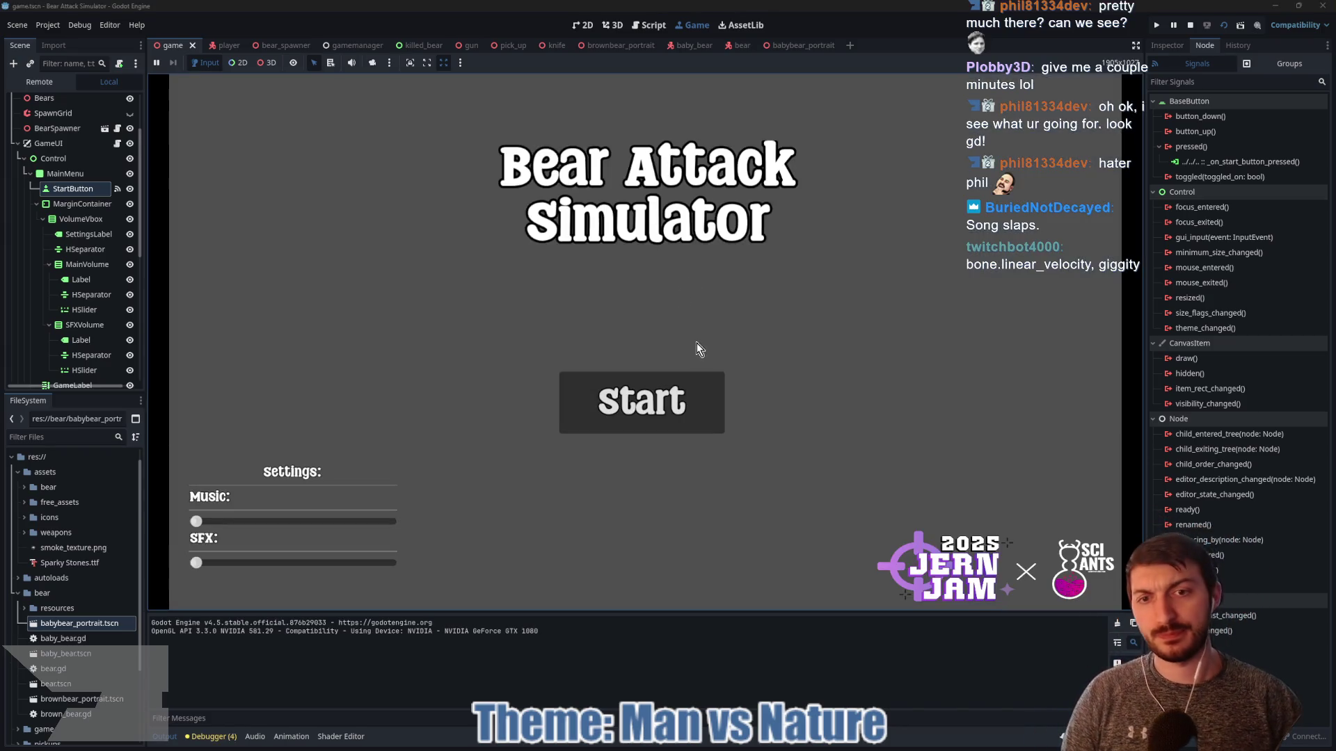
# Start a new game from the main menu and shoot the first bears
pyautogui.click(686, 400)
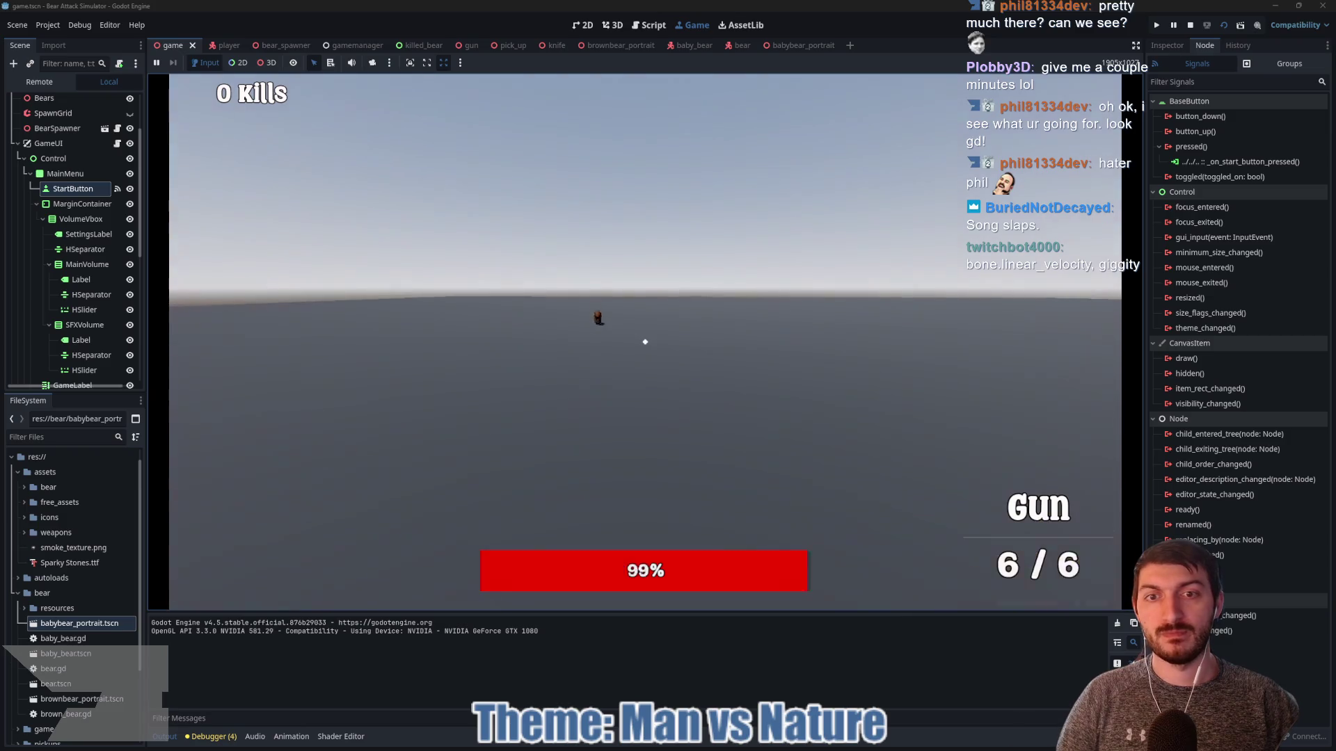
pyautogui.click(645, 342)
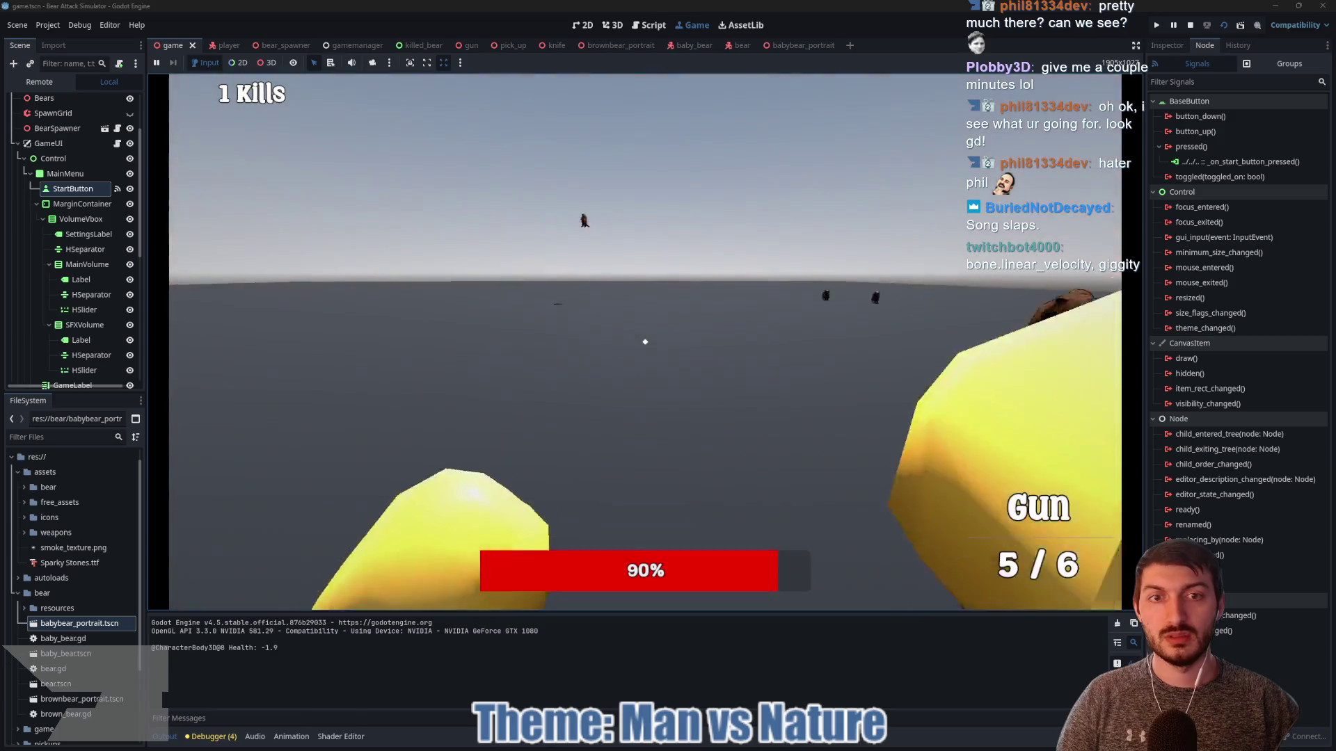
pyautogui.click(645, 342)
pyautogui.click(645, 341)
pyautogui.click(645, 342)
pyautogui.click(645, 342)
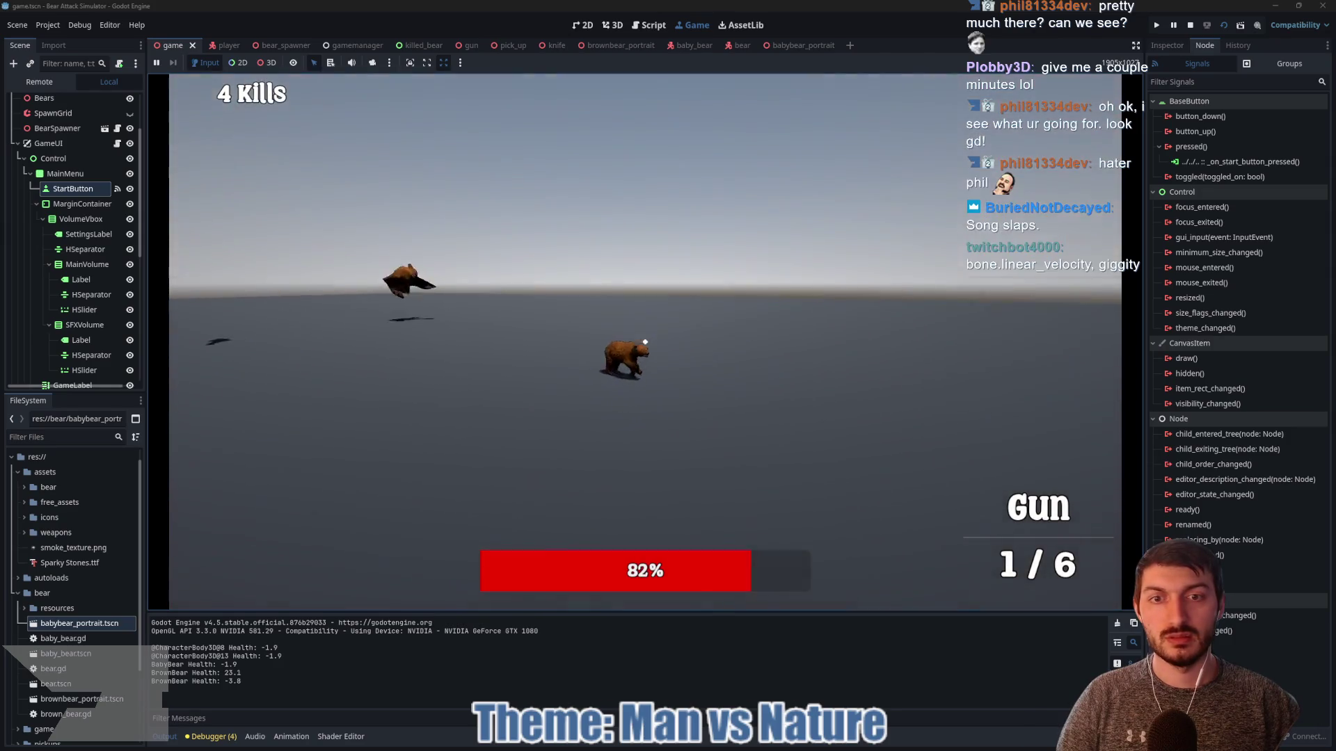
pyautogui.click(645, 342)
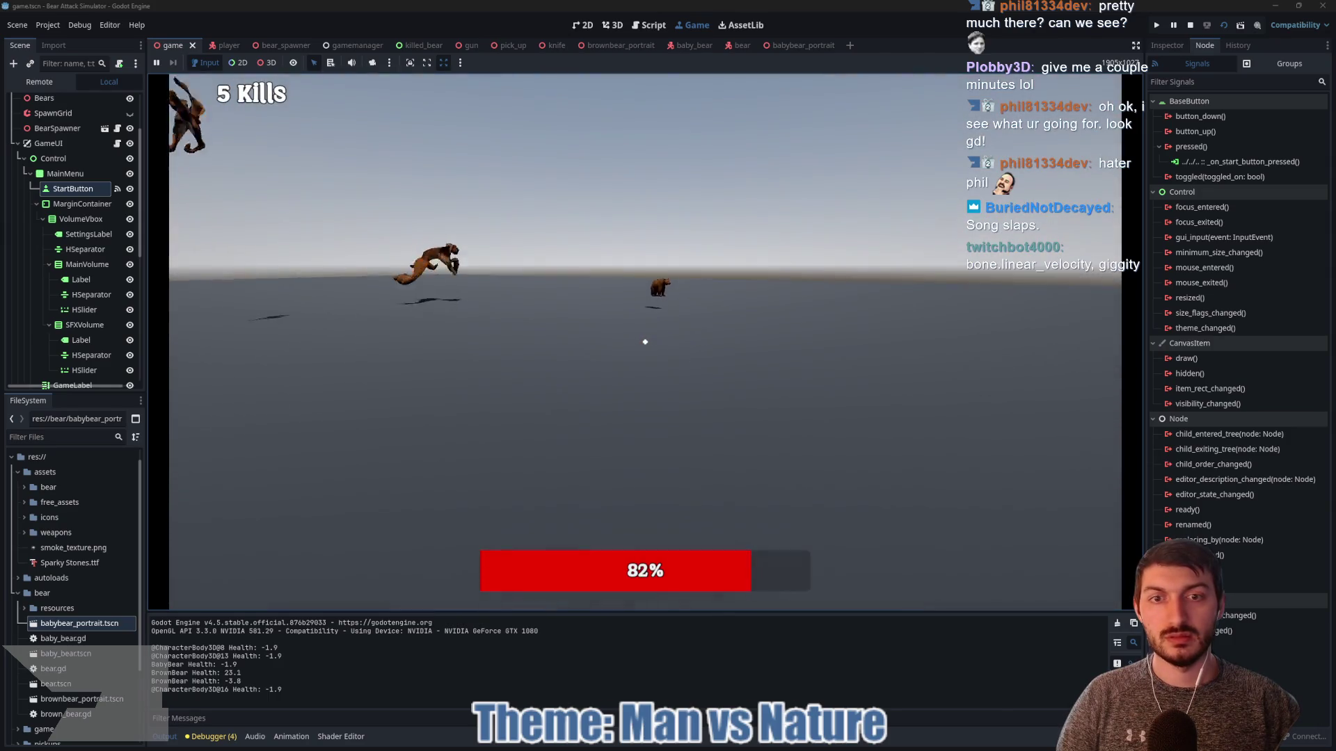
pyautogui.click(645, 341)
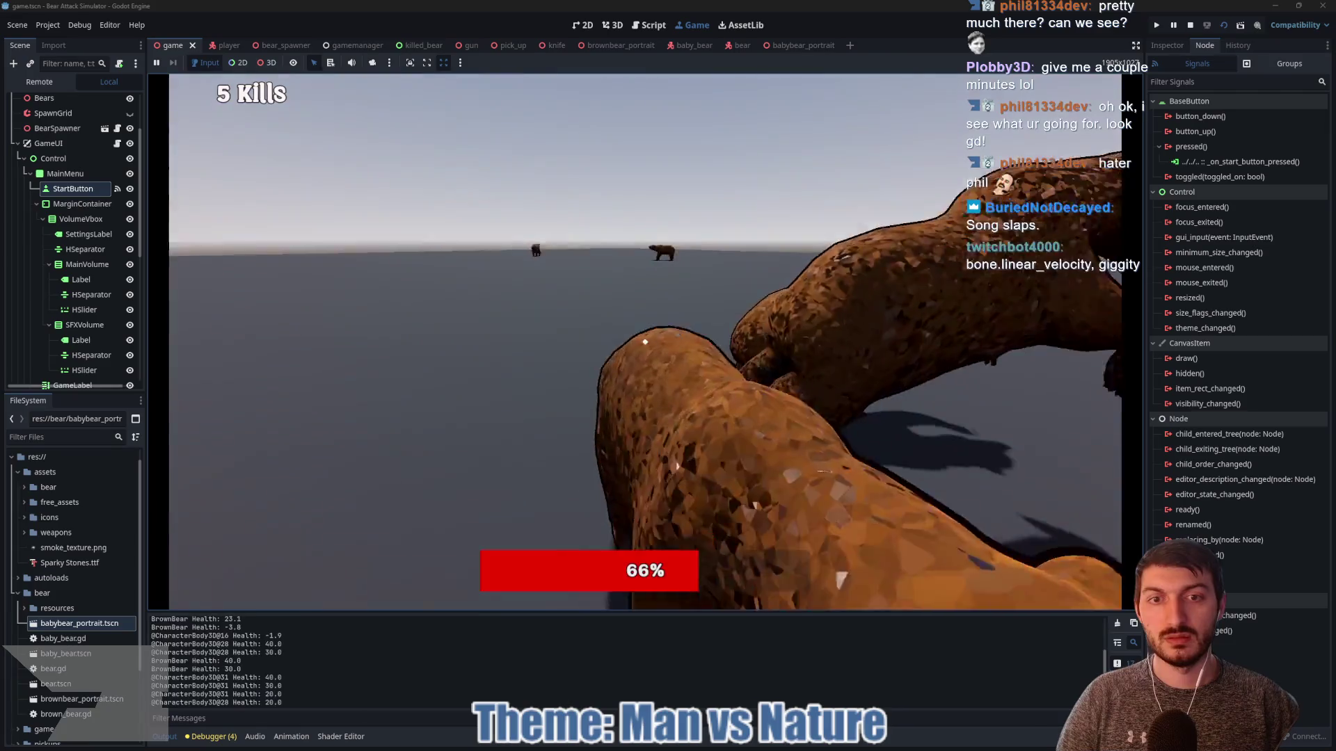
# Keep hitting the approaching bears until 8 kills, then stop the playtest
pyautogui.click(645, 341)
pyautogui.click(645, 342)
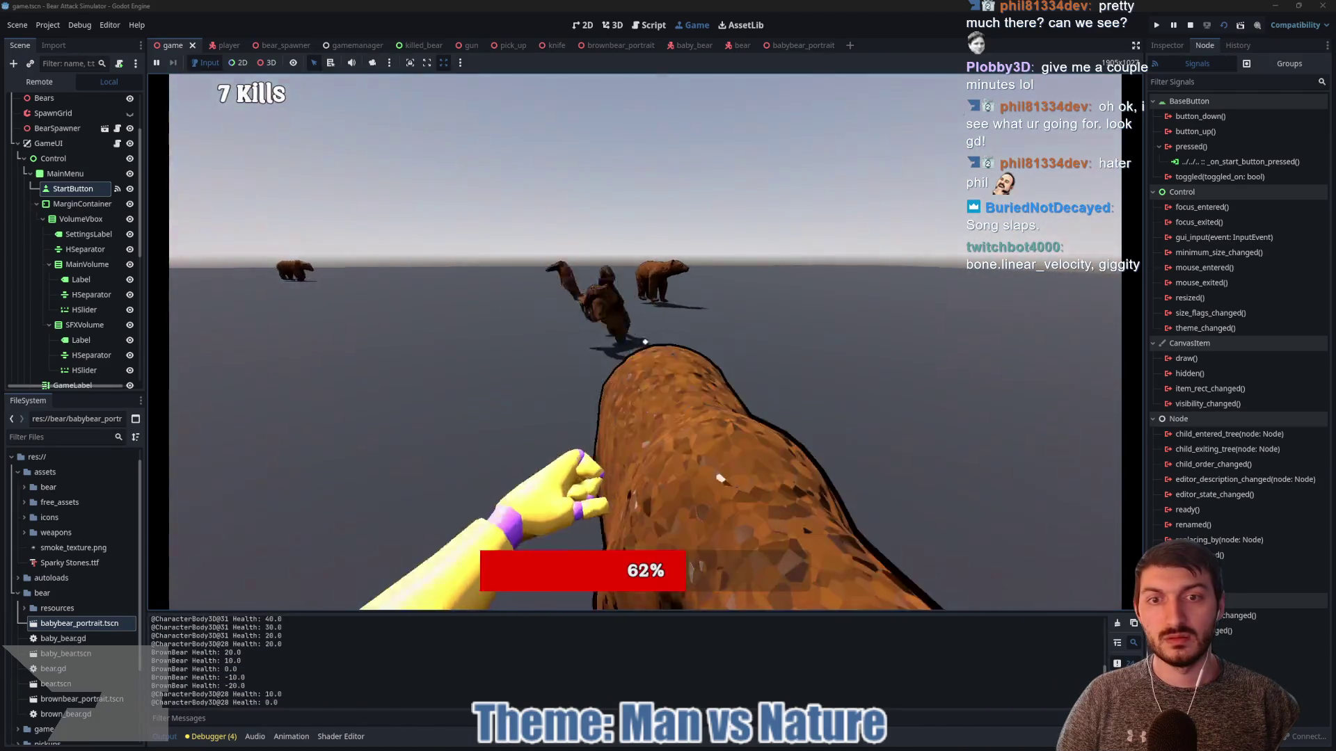
pyautogui.click(645, 341)
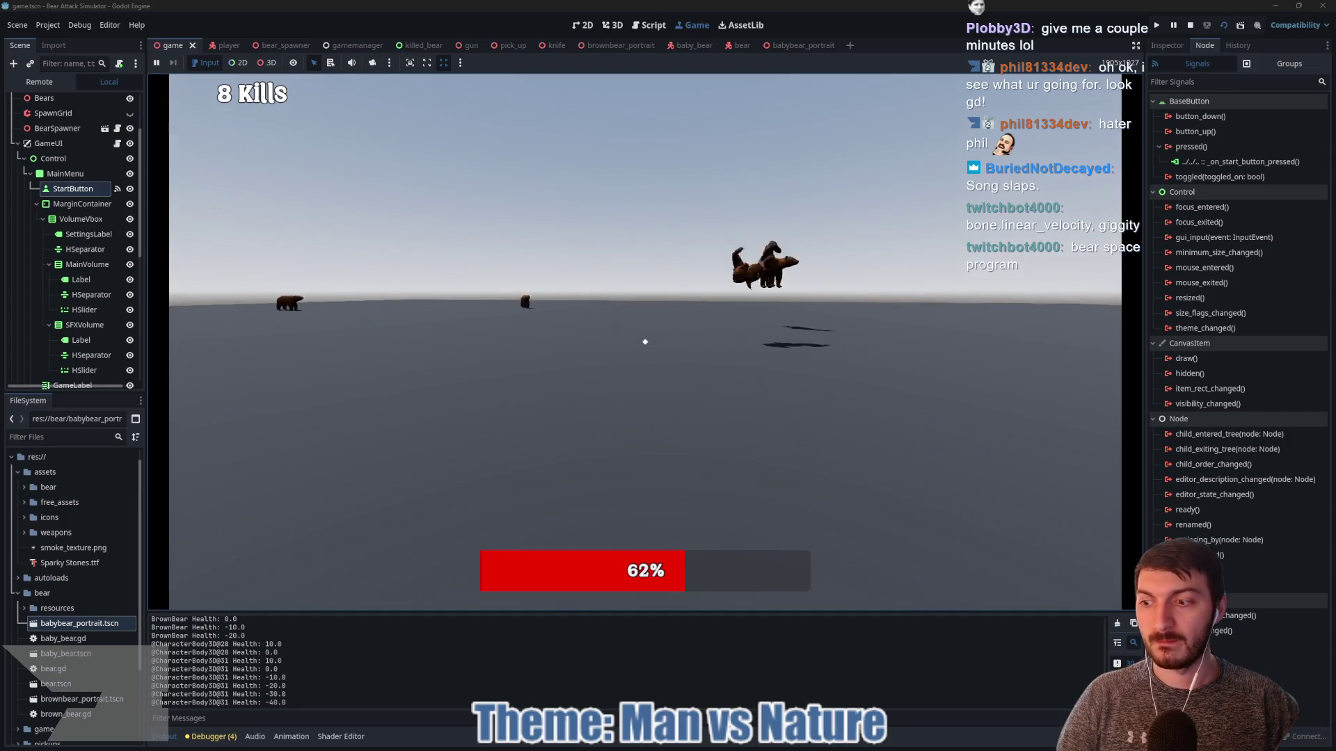
pyautogui.click(645, 341)
pyautogui.click(645, 342)
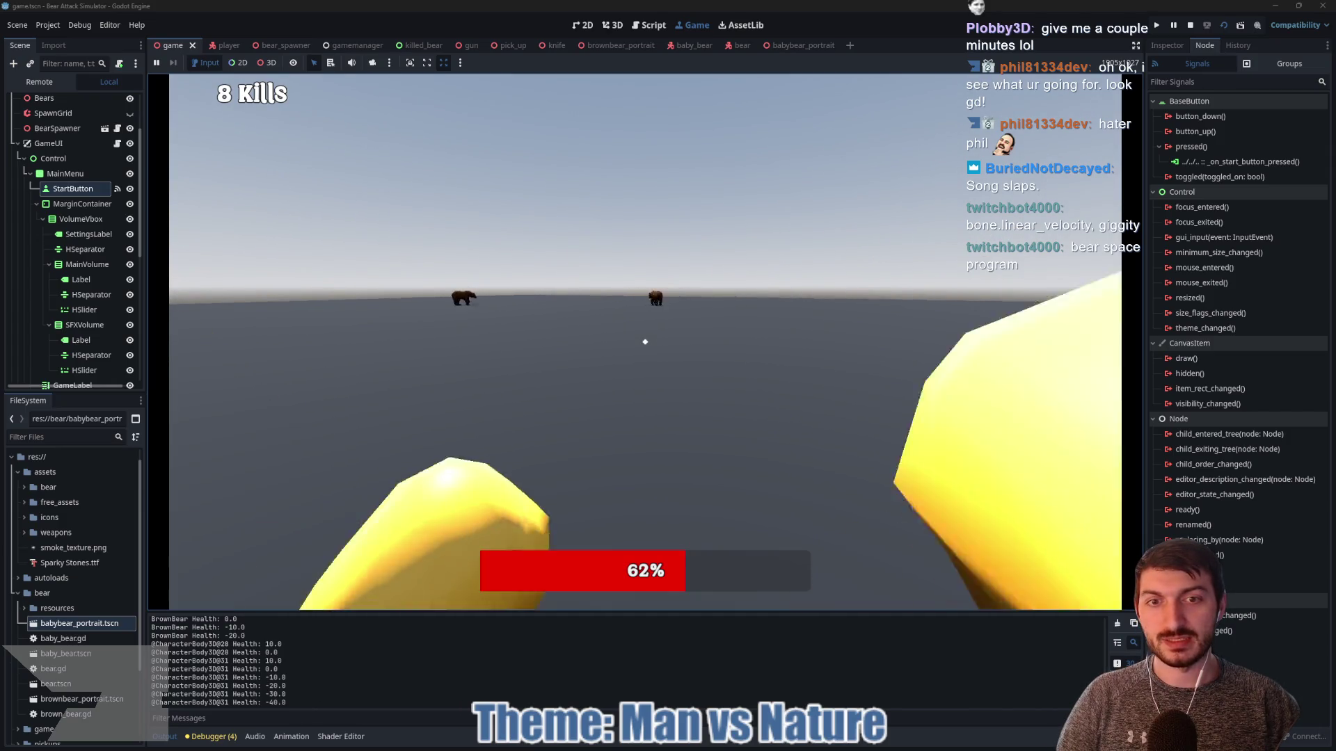
pyautogui.click(645, 341)
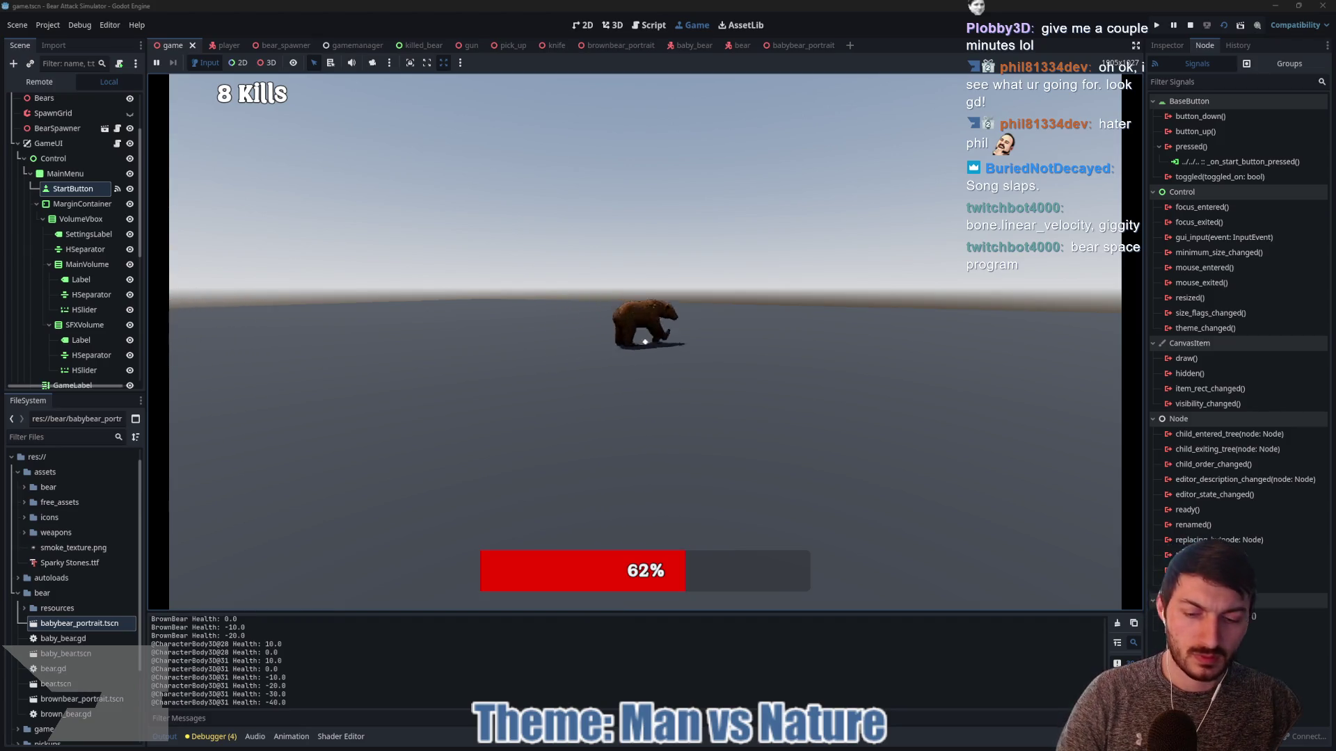
pyautogui.press('F8')
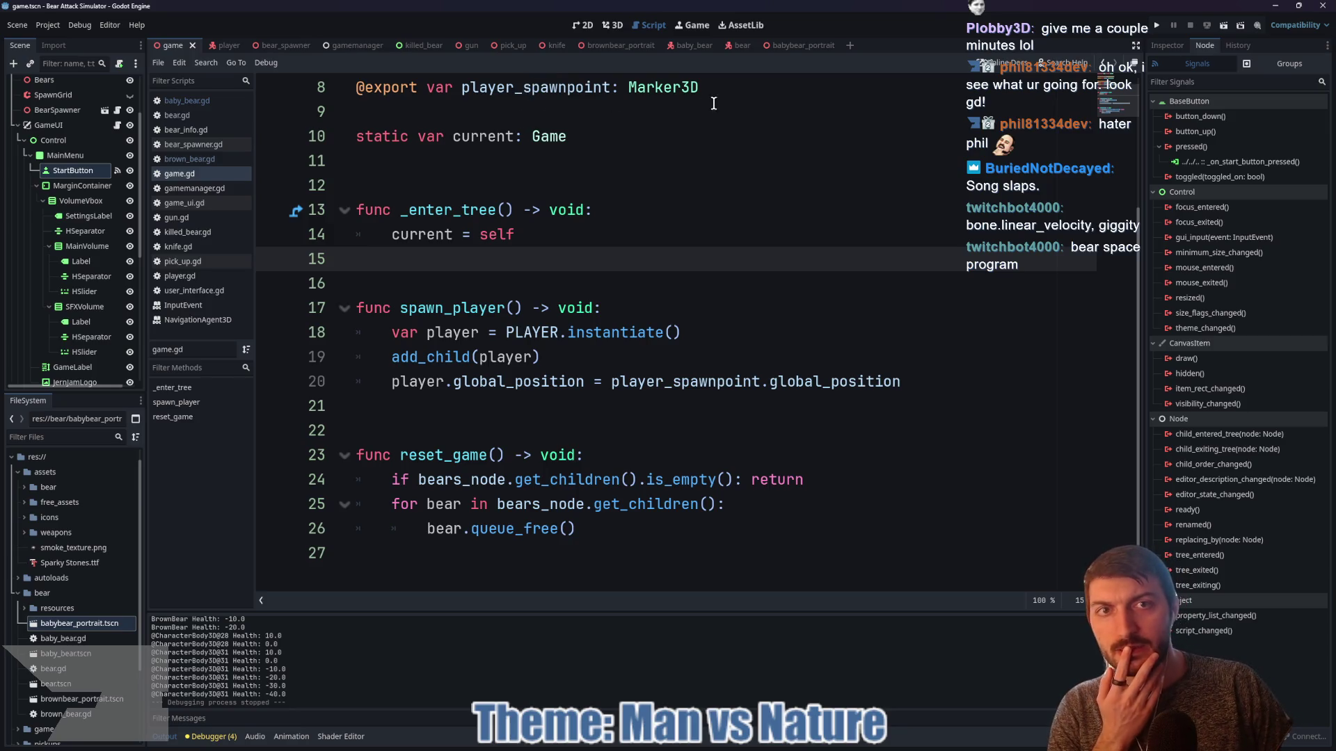
# Open the base bear.gd script from the bear scene
pyautogui.click(738, 48)
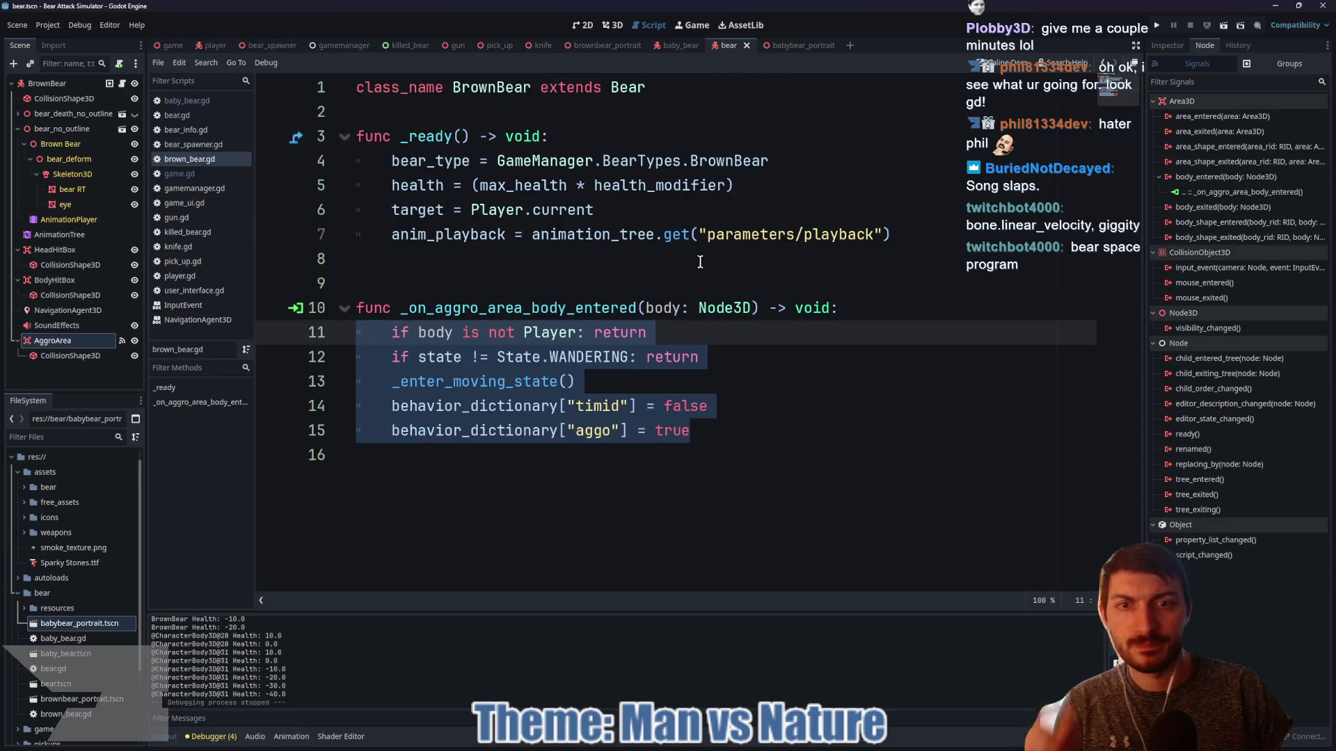
pyautogui.click(626, 87)
pyautogui.keyDown('ctrl'); pyautogui.click(626, 86); pyautogui.keyUp('ctrl')
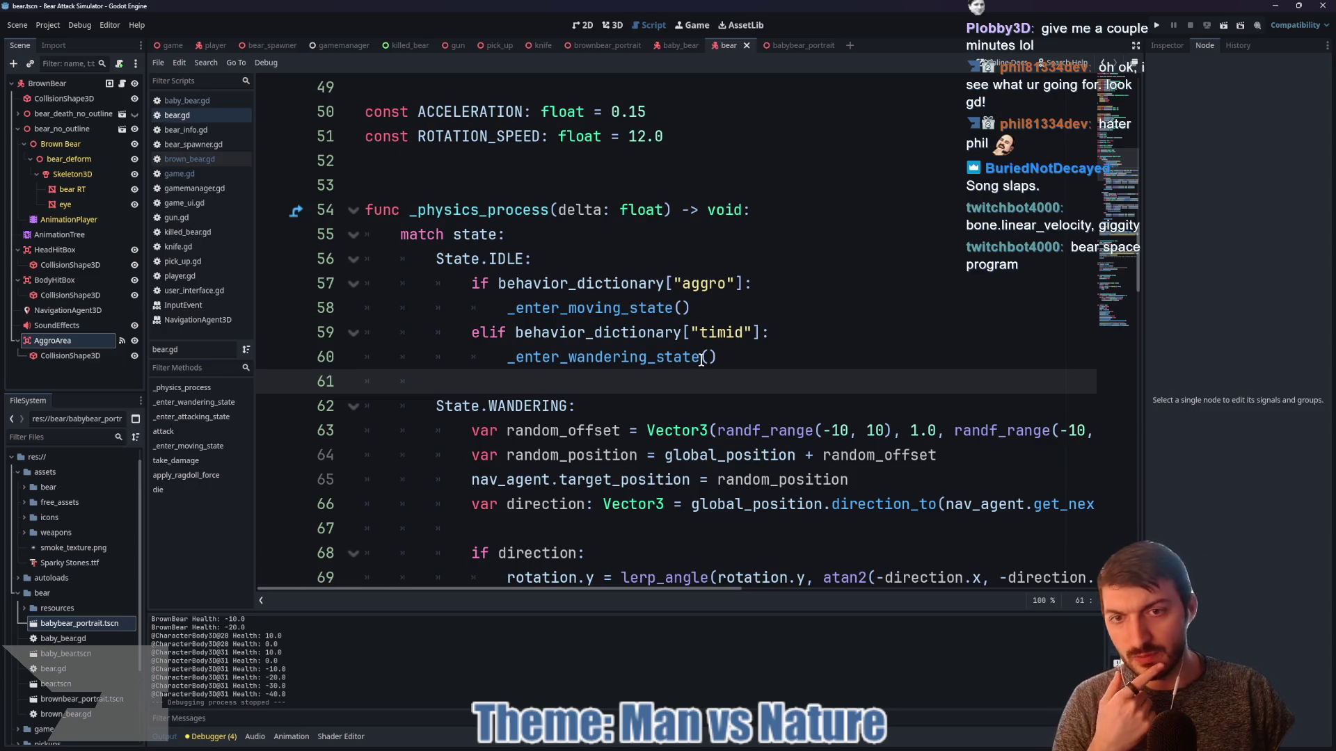
# Scroll through _physics_process to the State.WANDERING branch and place the caret after it
pyautogui.scroll(-2, 684, 408)
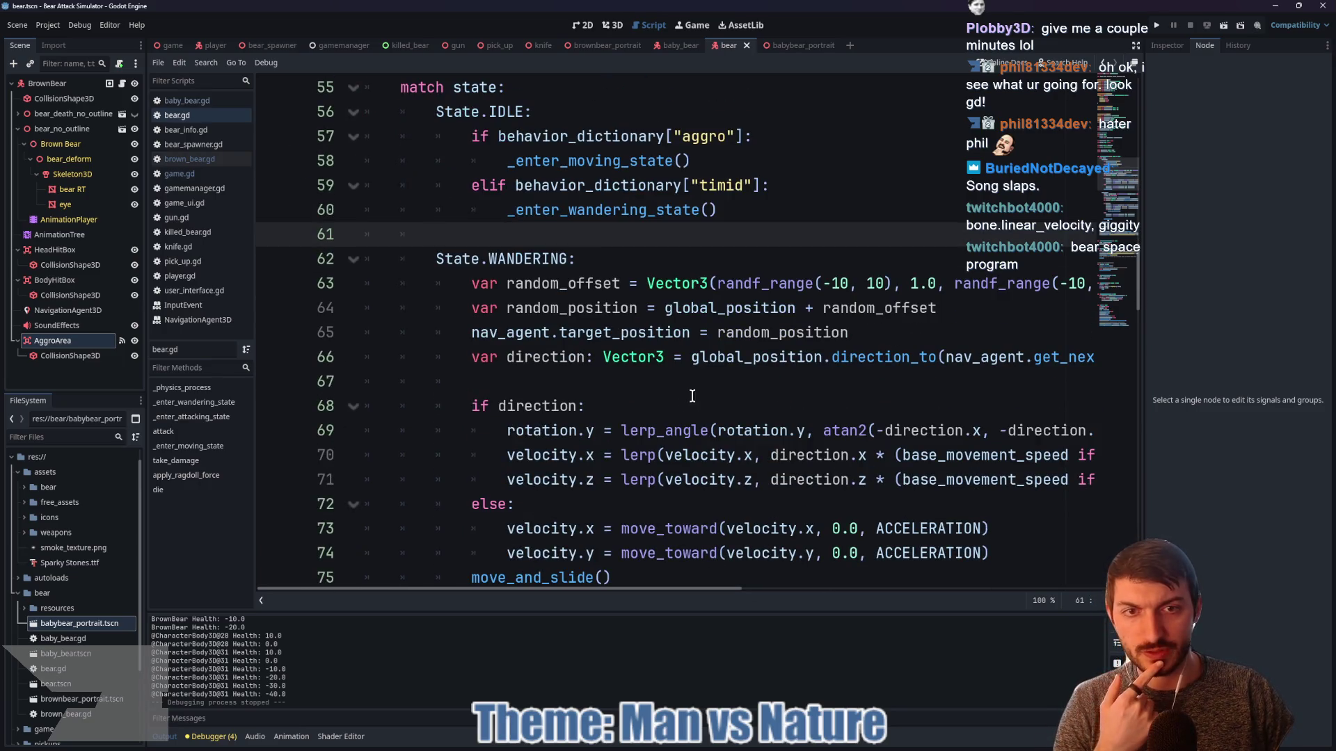
pyautogui.click(690, 285)
pyautogui.moveTo(604, 589)
pyautogui.mouseDown()
pyautogui.moveTo(755, 595)
pyautogui.moveTo(634, 588)
pyautogui.mouseUp()
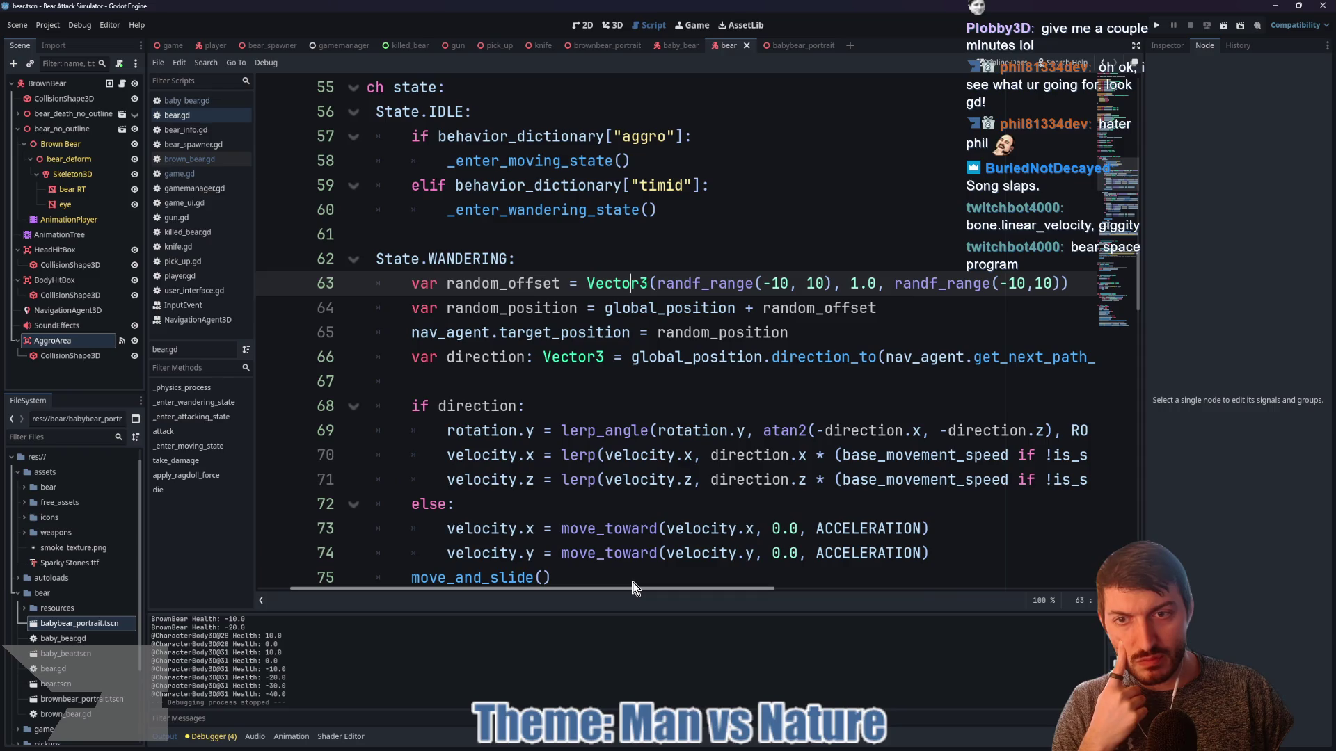
pyautogui.scroll(-4, 674, 482)
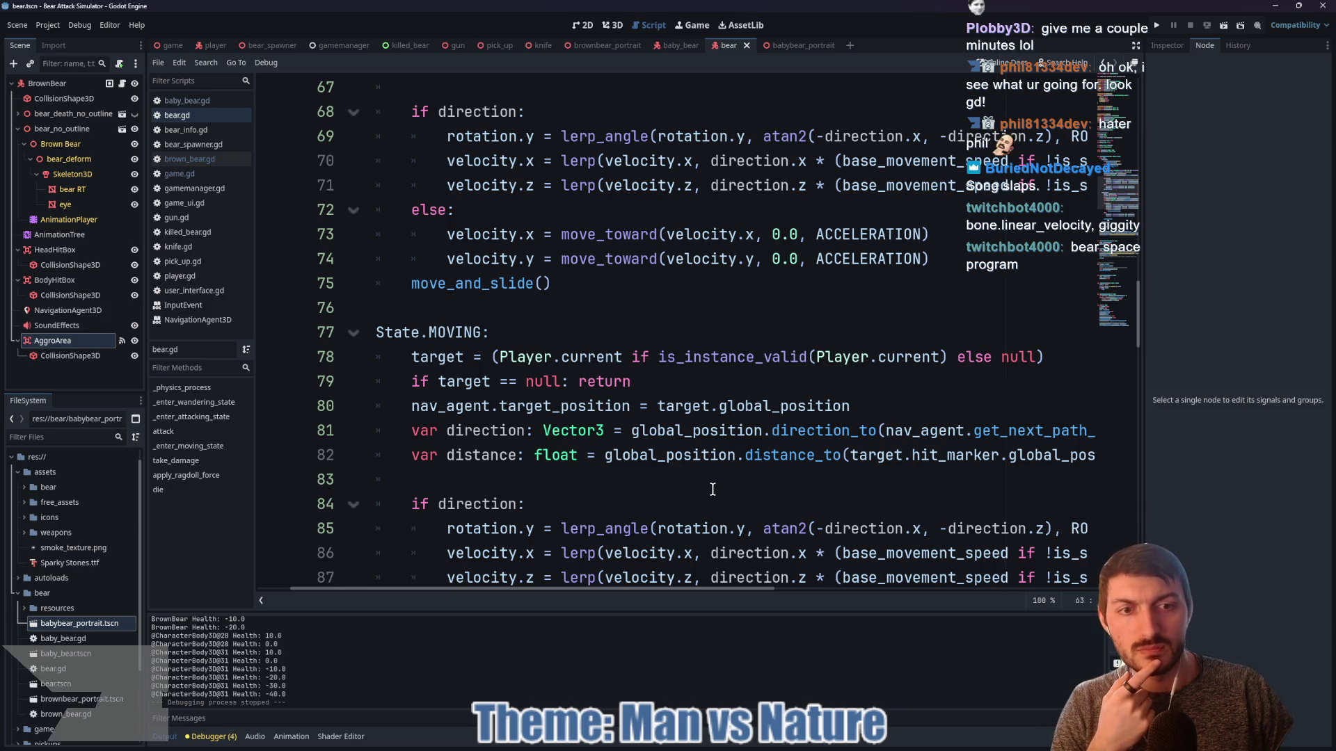
pyautogui.scroll(-1, 712, 489)
pyautogui.scroll(5, 712, 490)
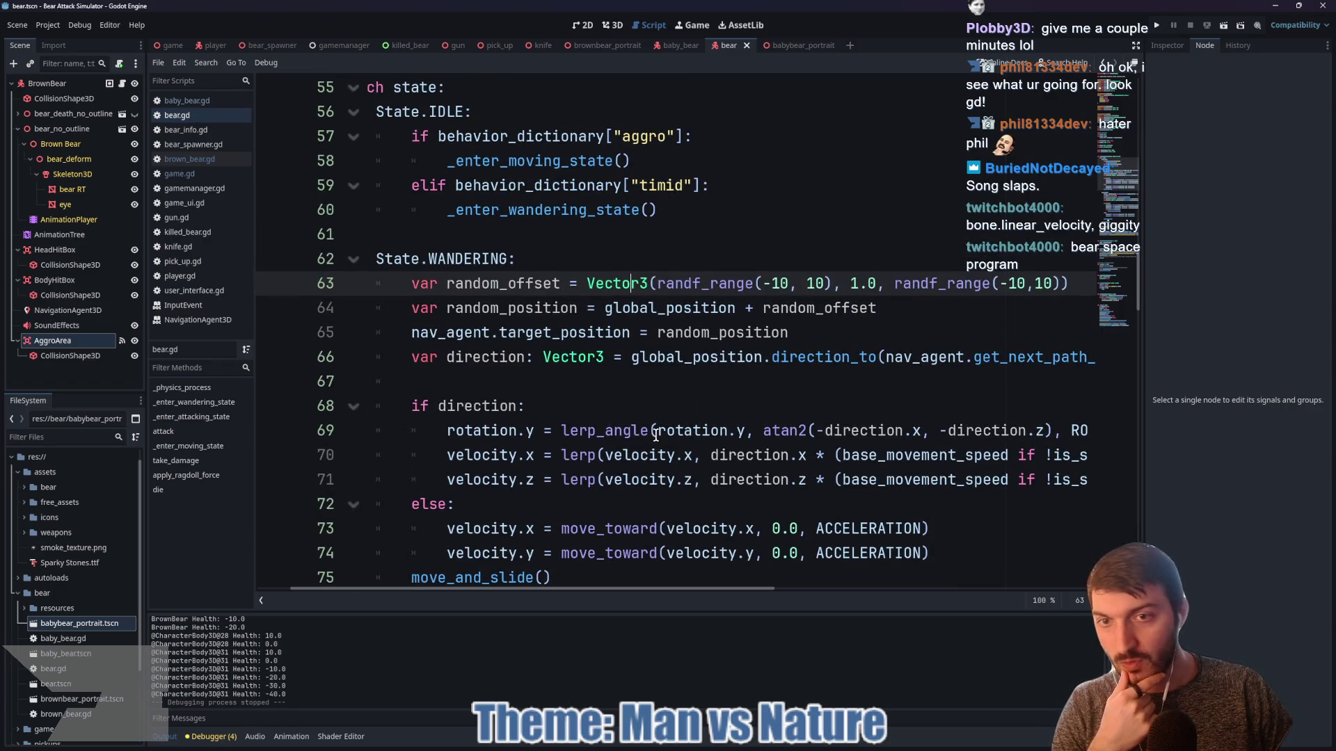
pyautogui.moveTo(654, 433)
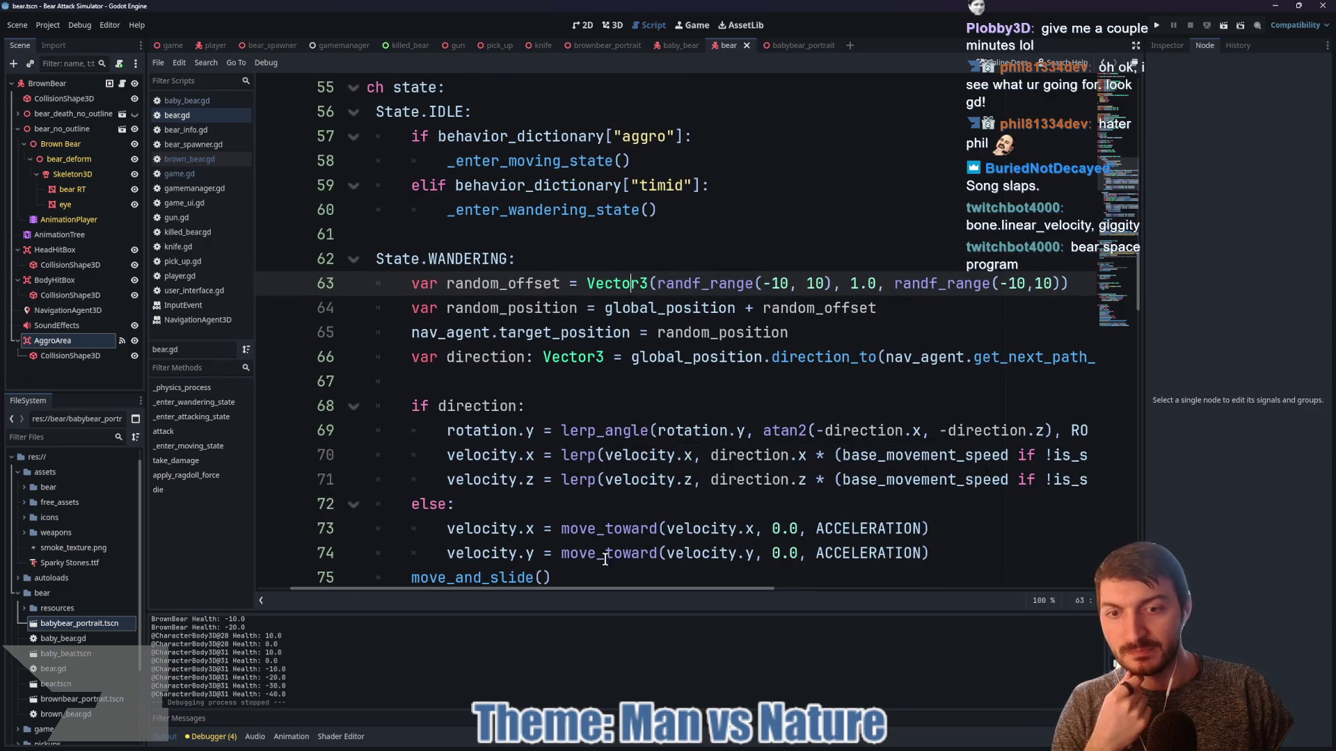
pyautogui.moveTo(596, 588); pyautogui.dragTo(552, 596)
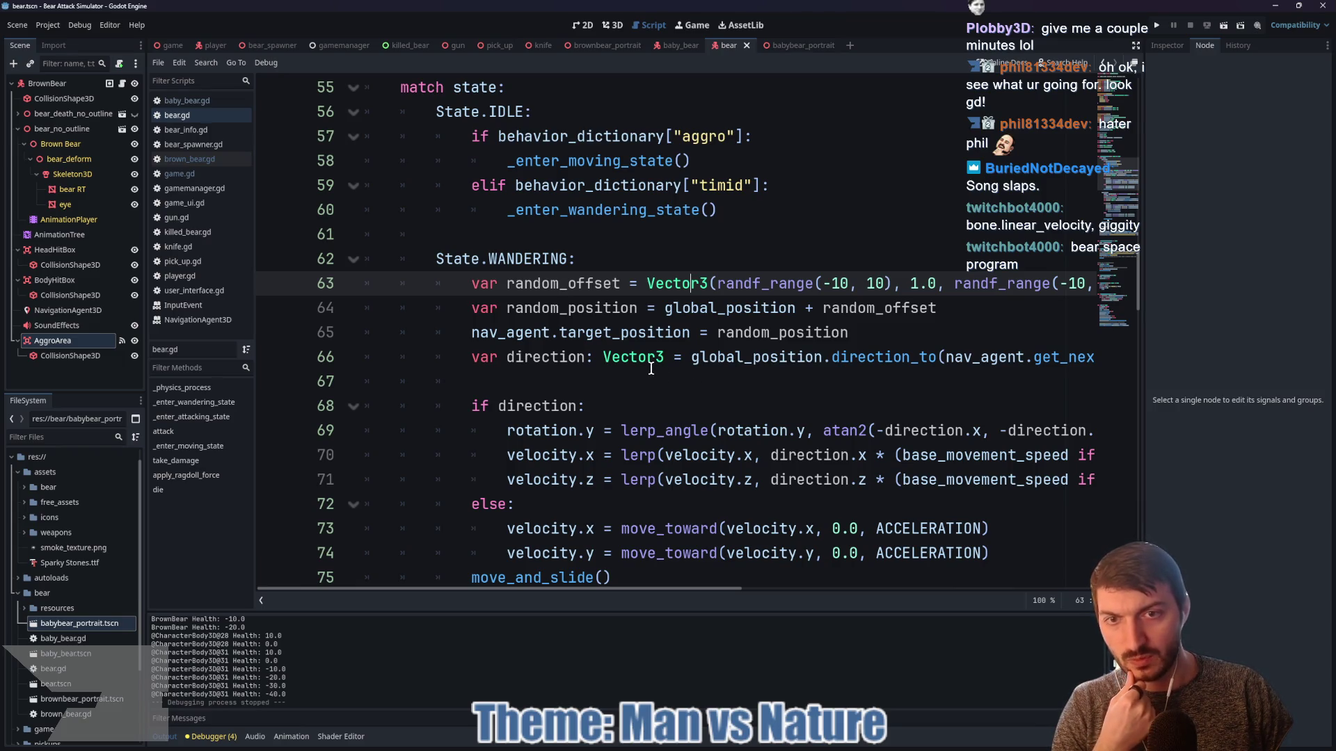
pyautogui.click(597, 263)
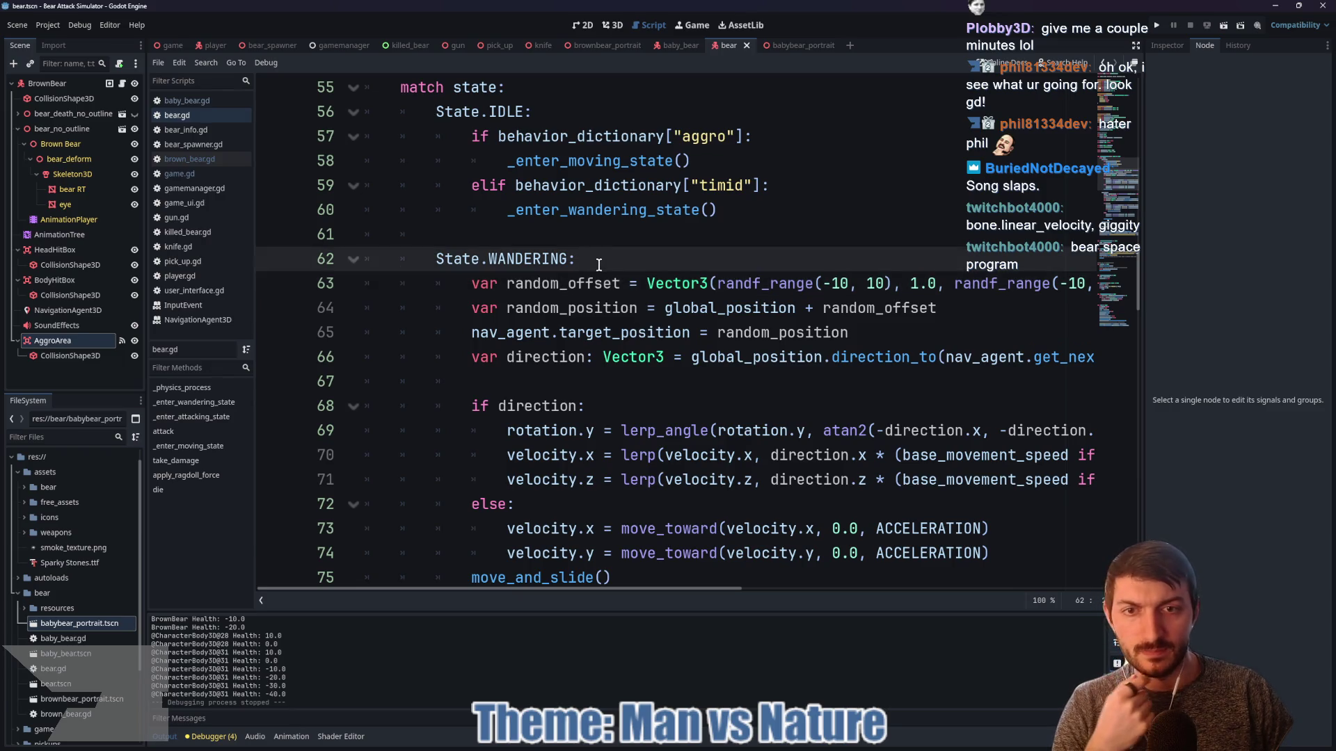
# Add 'await nav_agent.target_reached' under State.WANDERING and save bear.gd
pyautogui.press('Return')
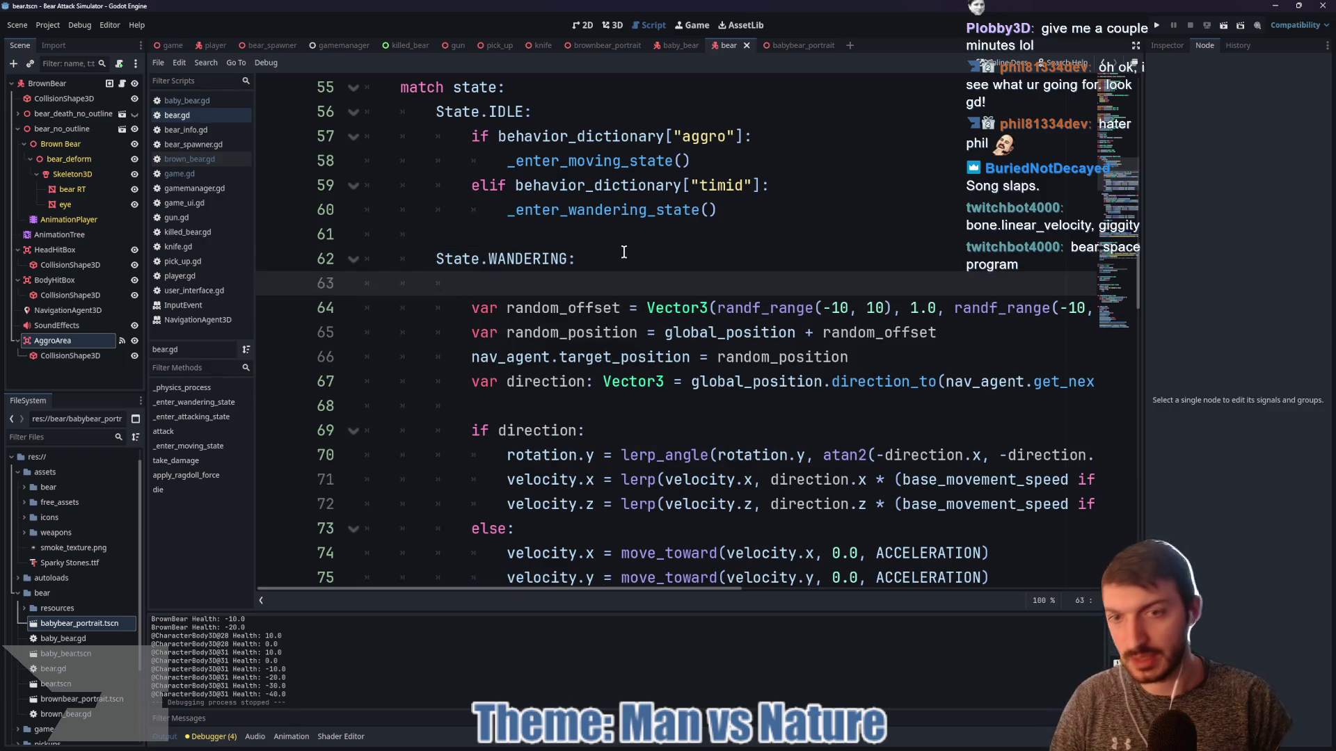
pyautogui.write('nav_agent.')
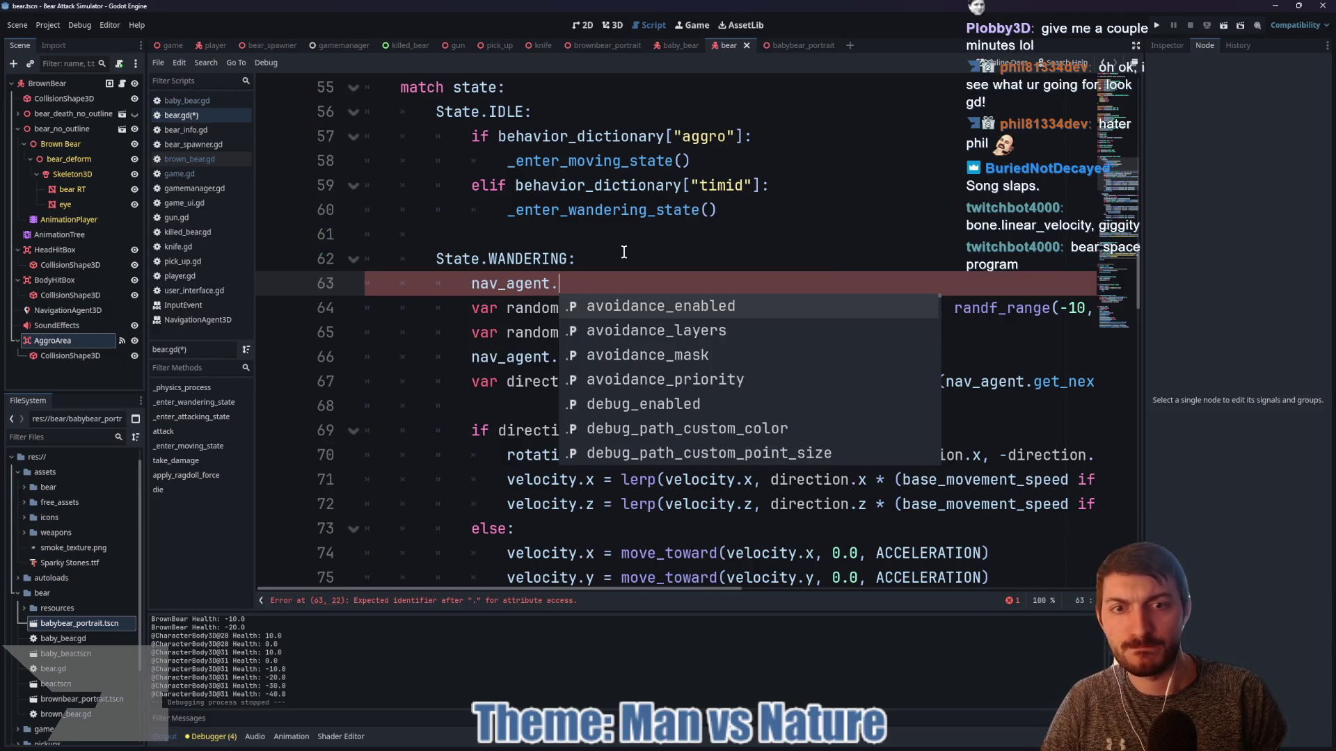
pyautogui.write('tar')
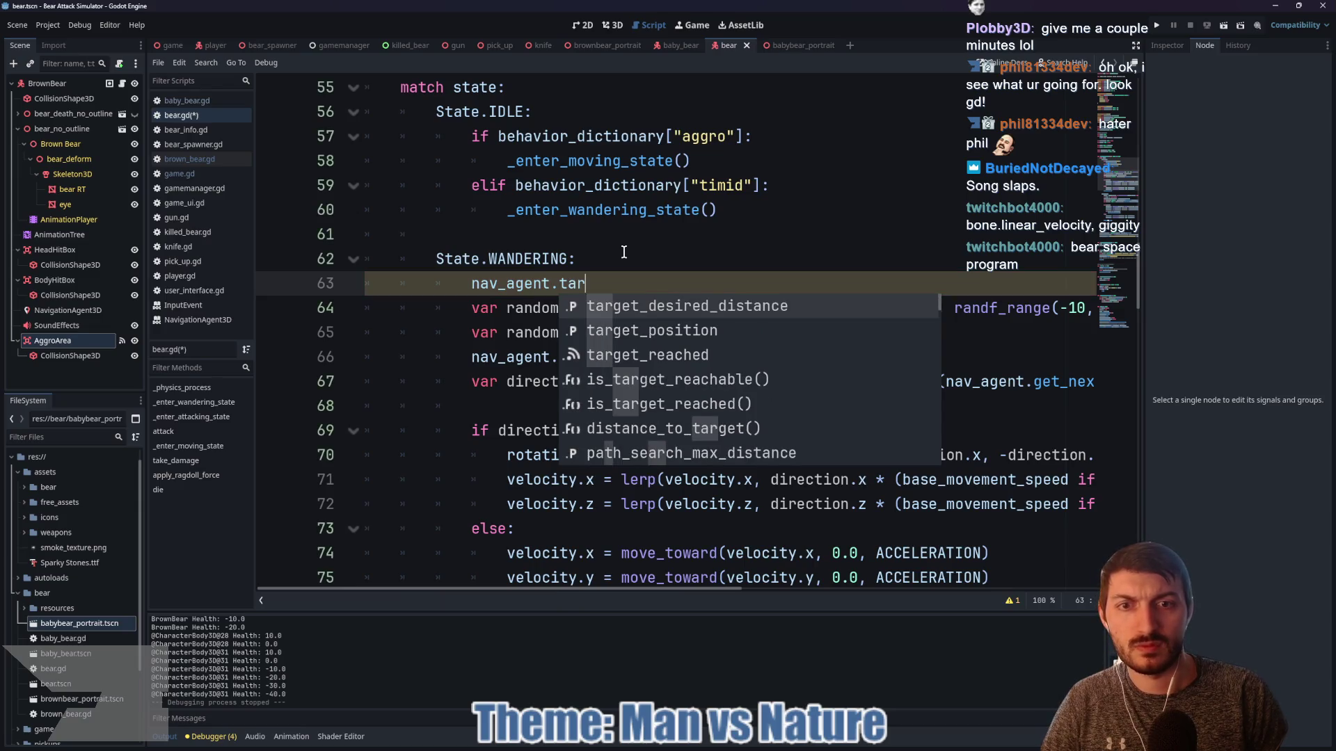
pyautogui.press('Down')
pyautogui.press('Down')
pyautogui.press('Return')
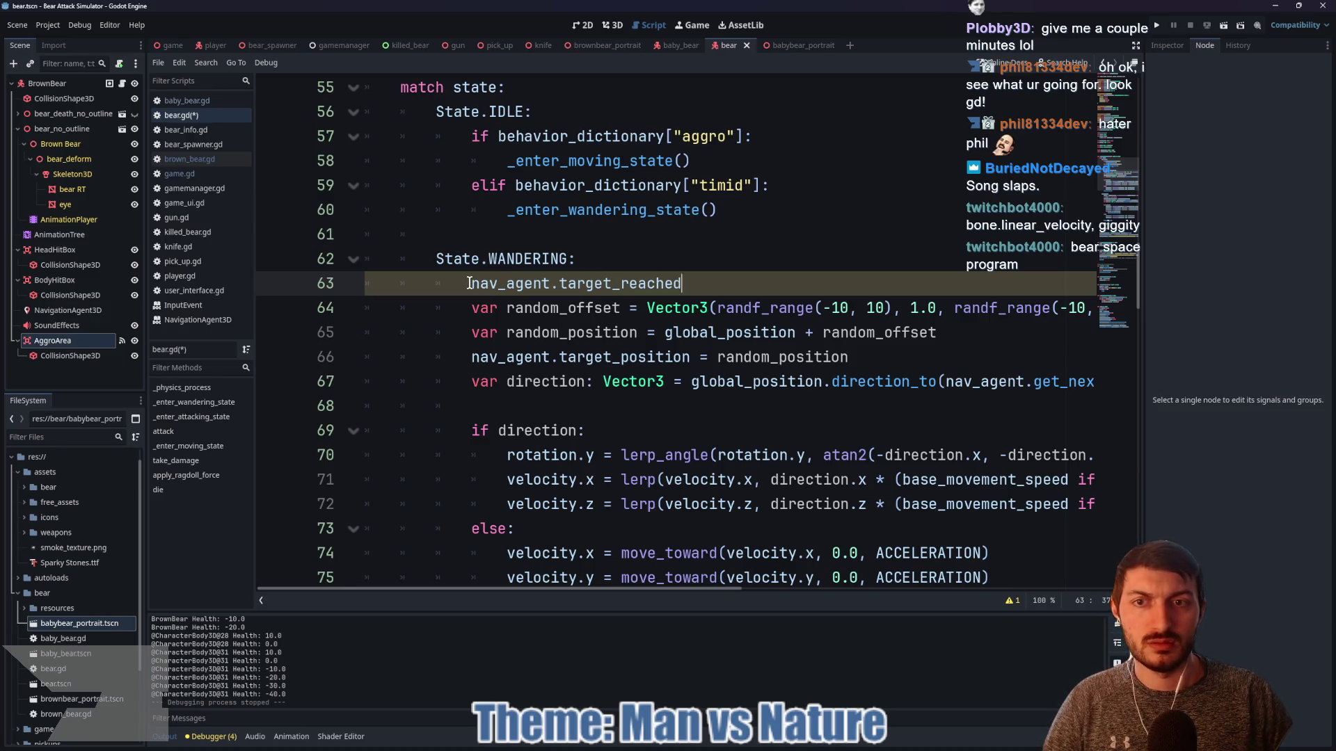
pyautogui.write('await')
pyautogui.press('End')
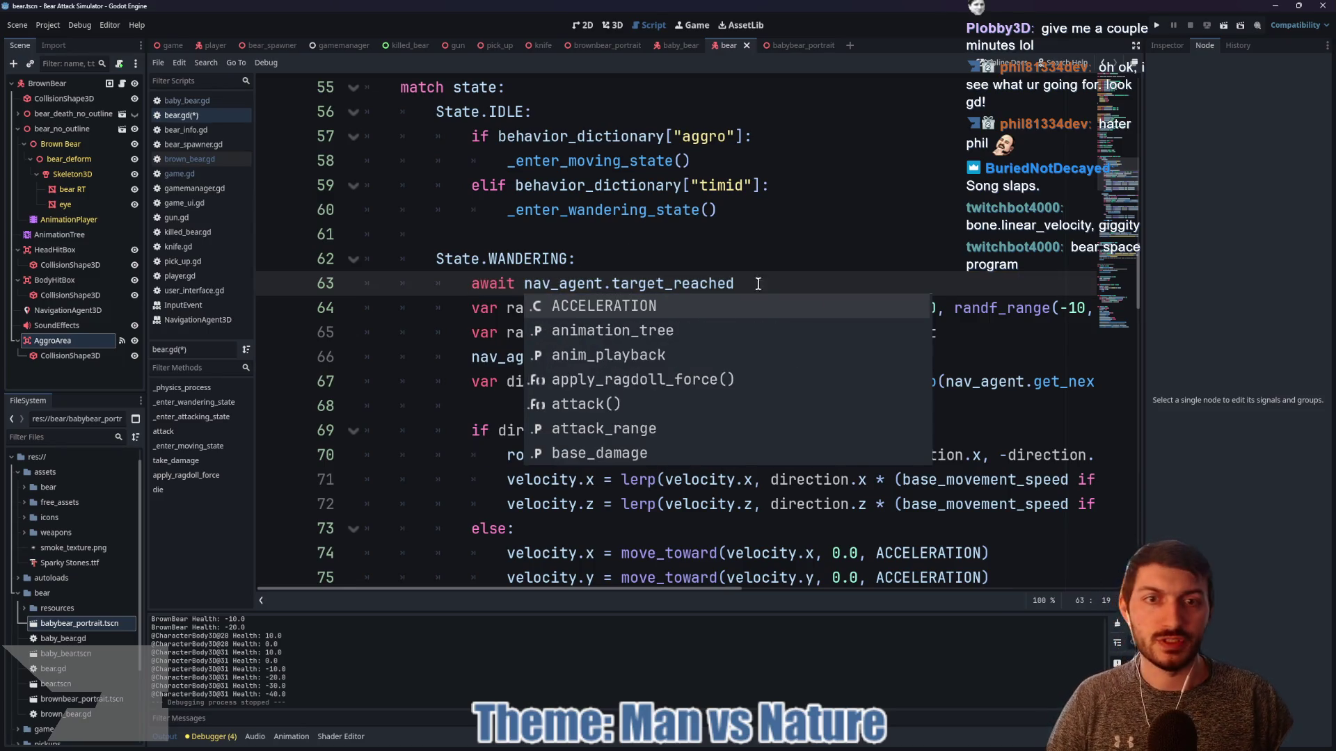
pyautogui.click(765, 279)
pyautogui.hotkey('ctrl', 's')
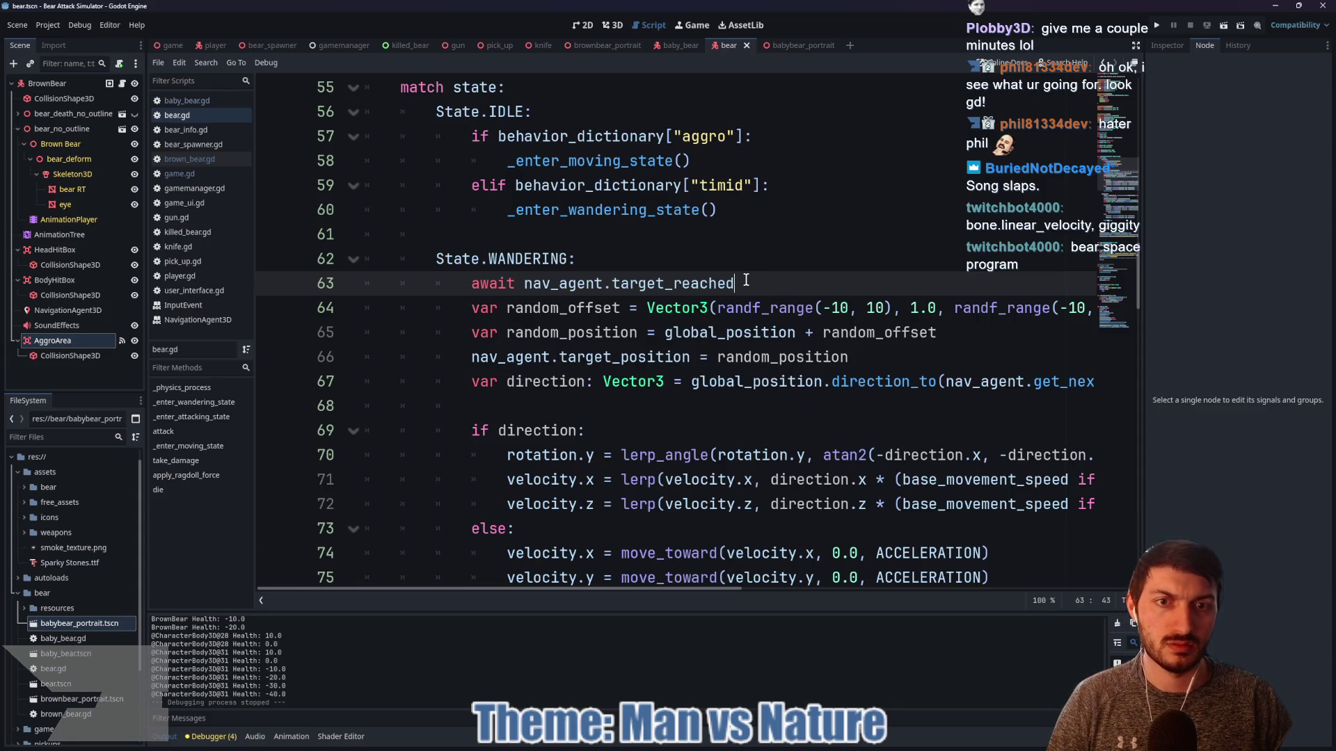
# Wrap the await in 'if nav_agent.target_position != null:', then launch the project from game.gd
pyautogui.moveTo(712, 284)
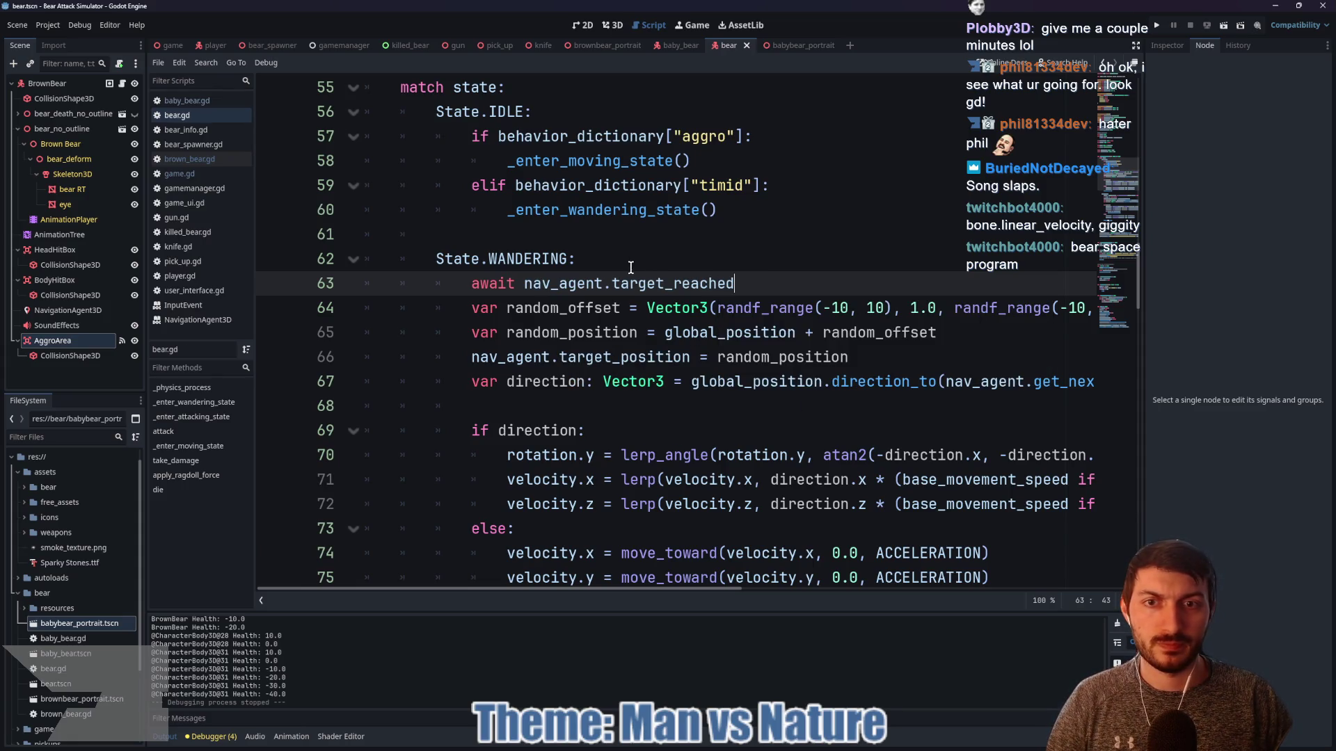
pyautogui.click(597, 268)
pyautogui.press('Return')
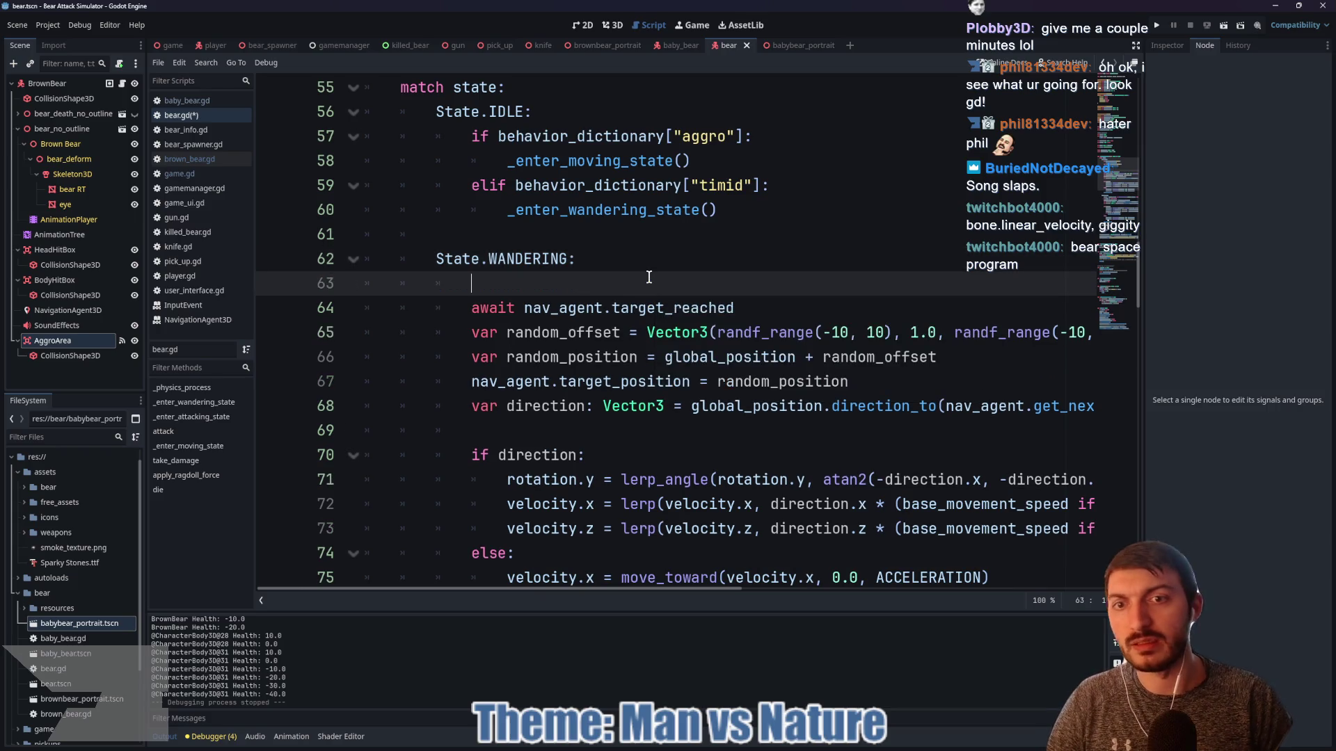
pyautogui.write('if nav_agent')
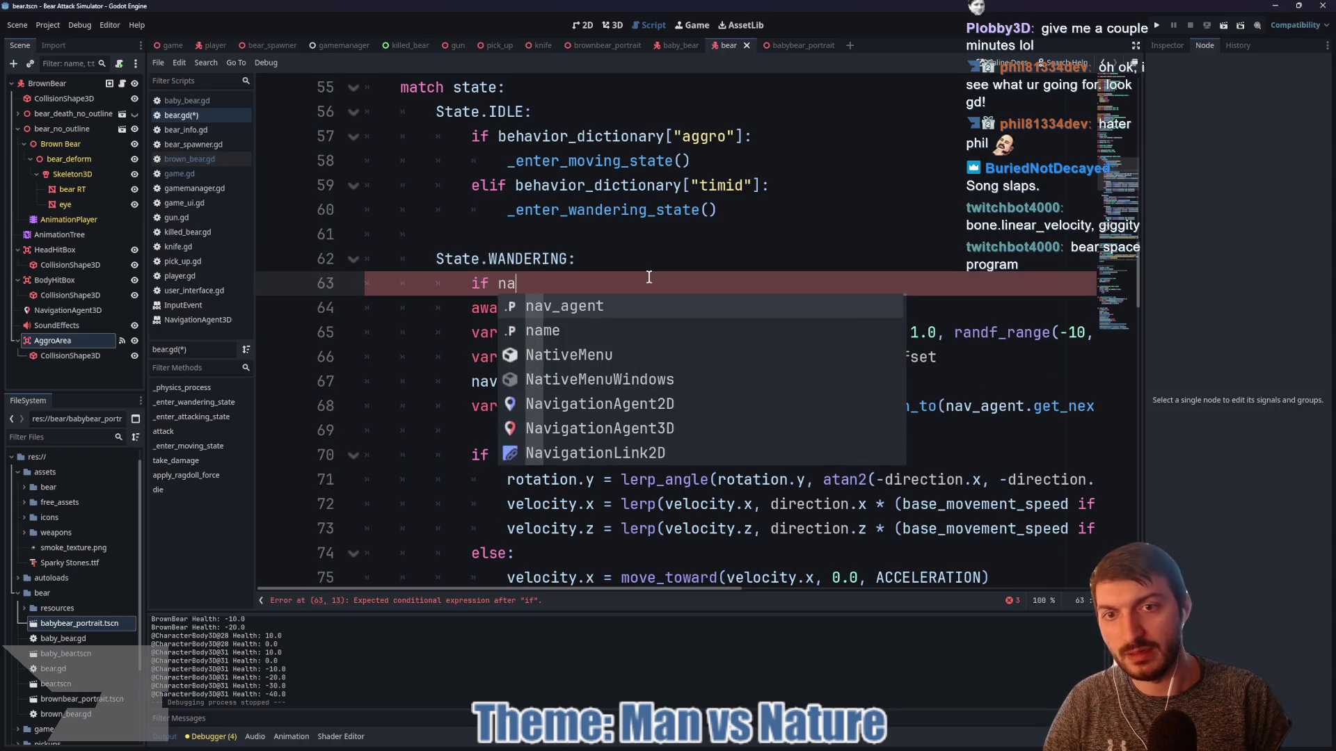
pyautogui.press('Return')
pyautogui.write('.target')
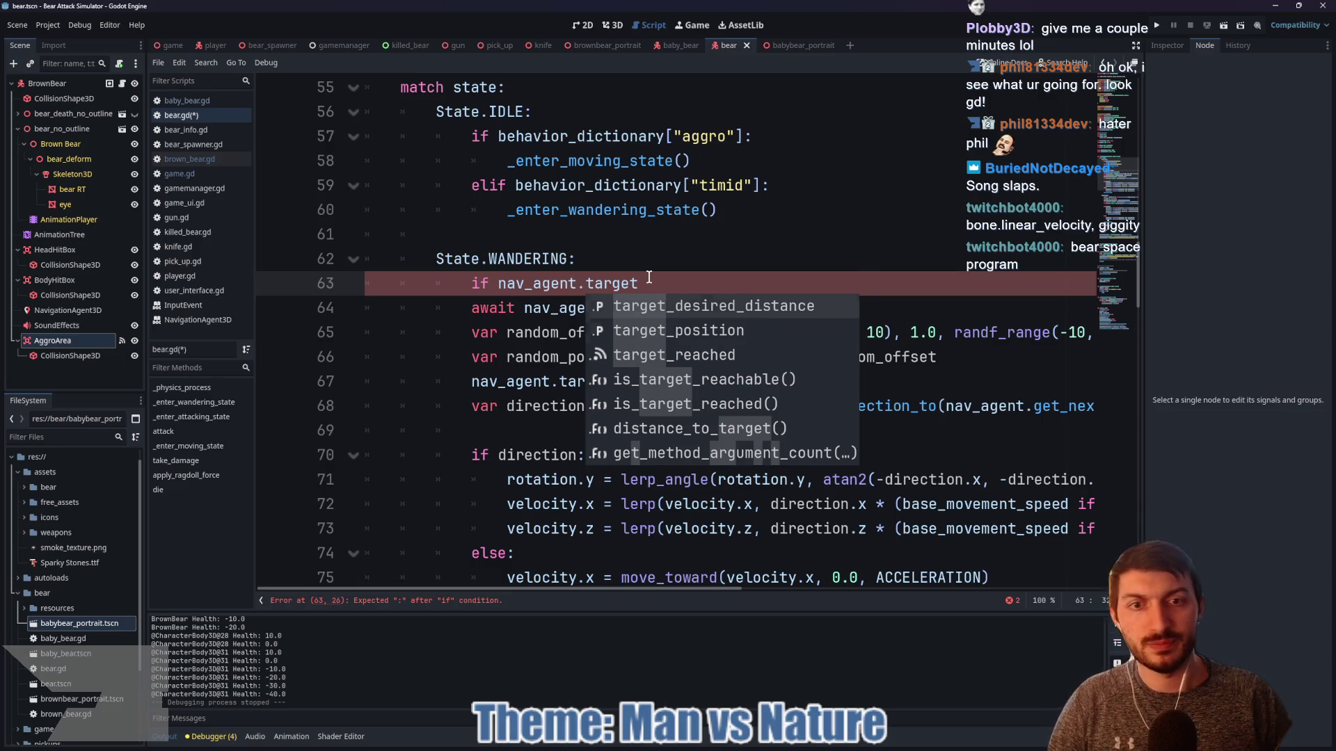
pyautogui.write('_p')
pyautogui.press('Return')
pyautogui.write('!= null')
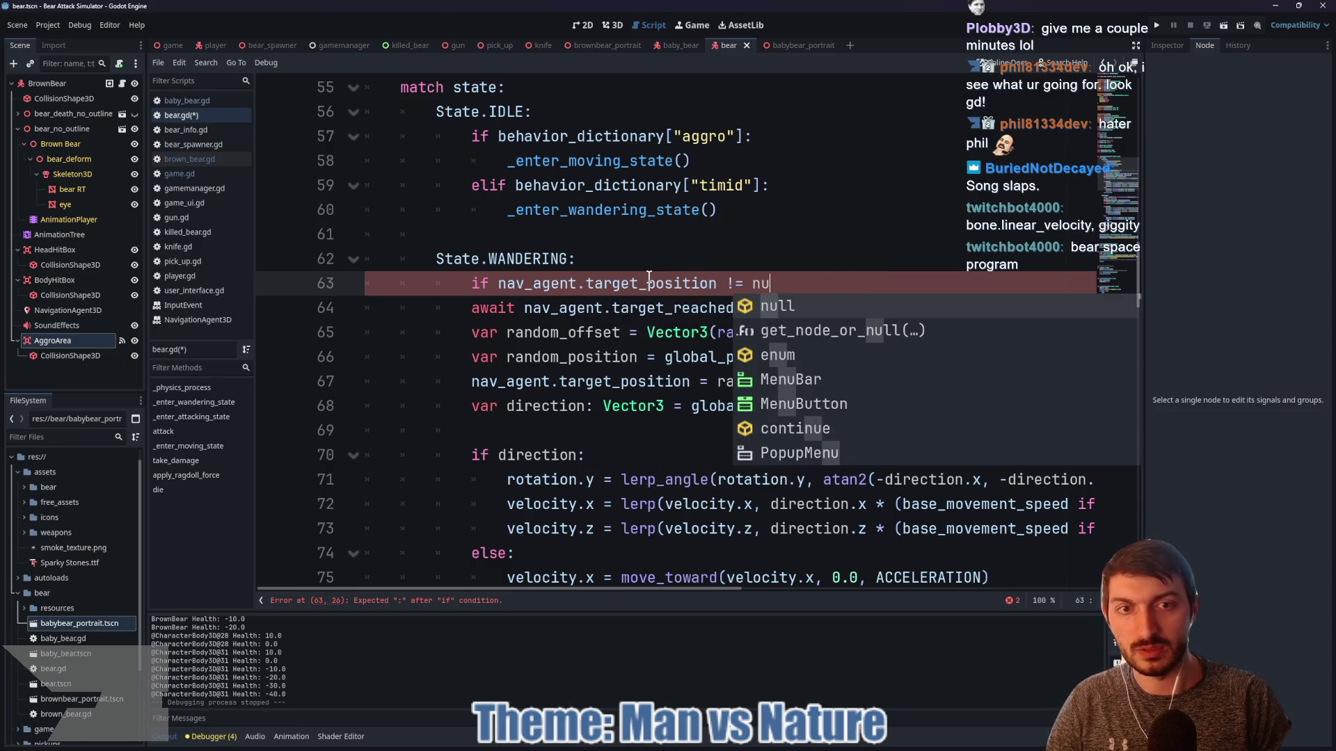
pyautogui.click(471, 309)
pyautogui.press('Tab')
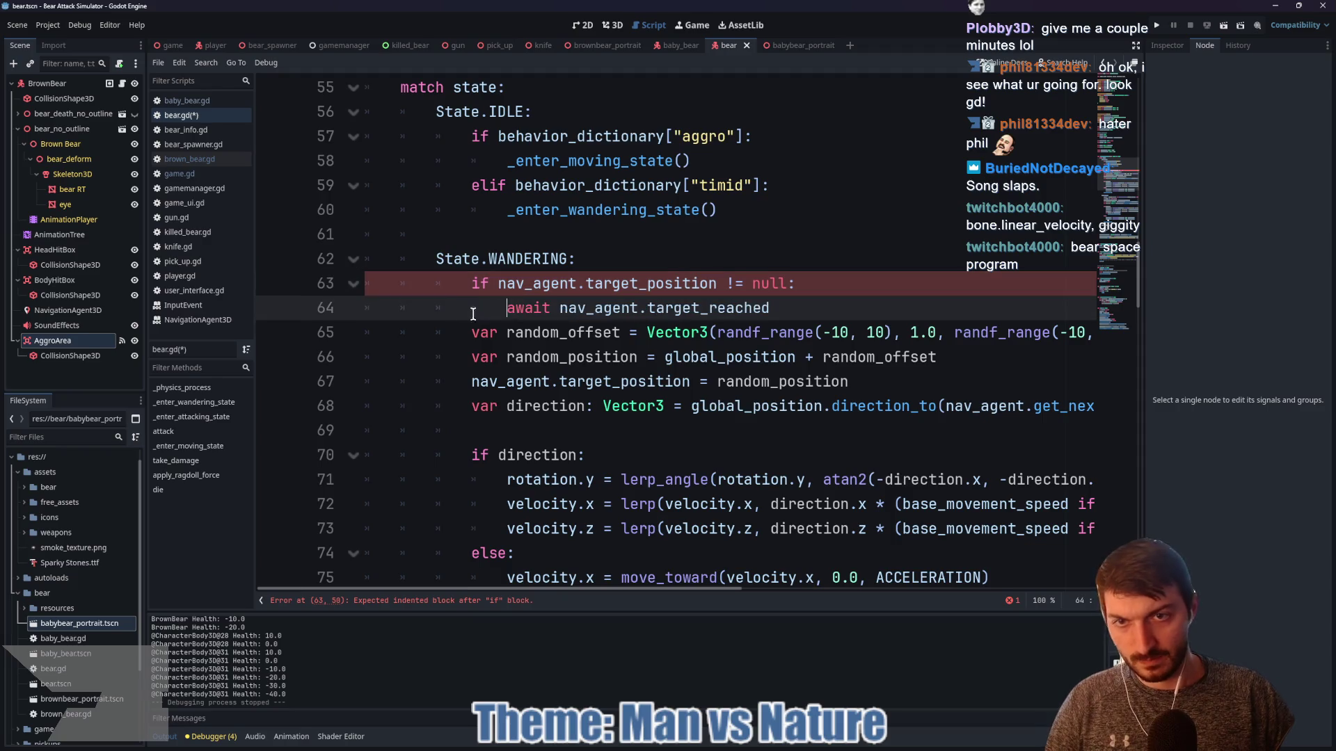
pyautogui.click(796, 312)
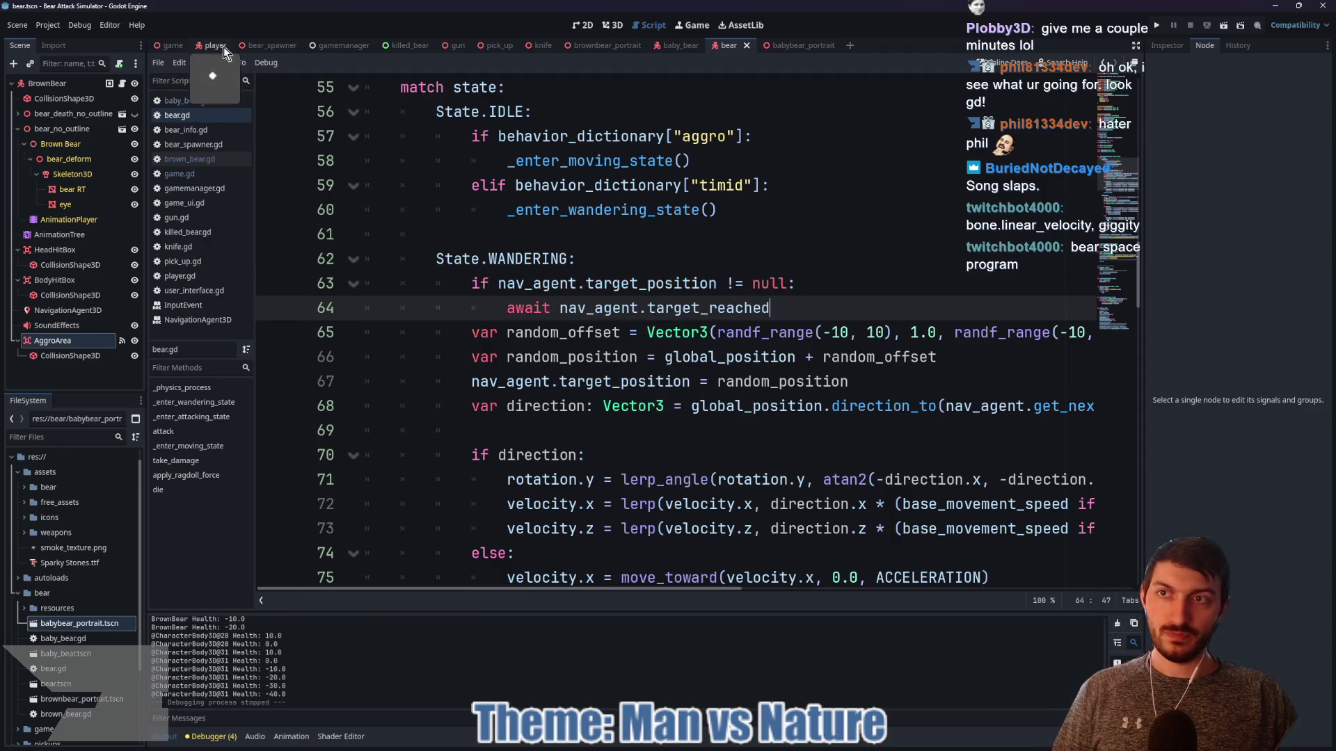
pyautogui.click(173, 46)
pyautogui.press('F5')
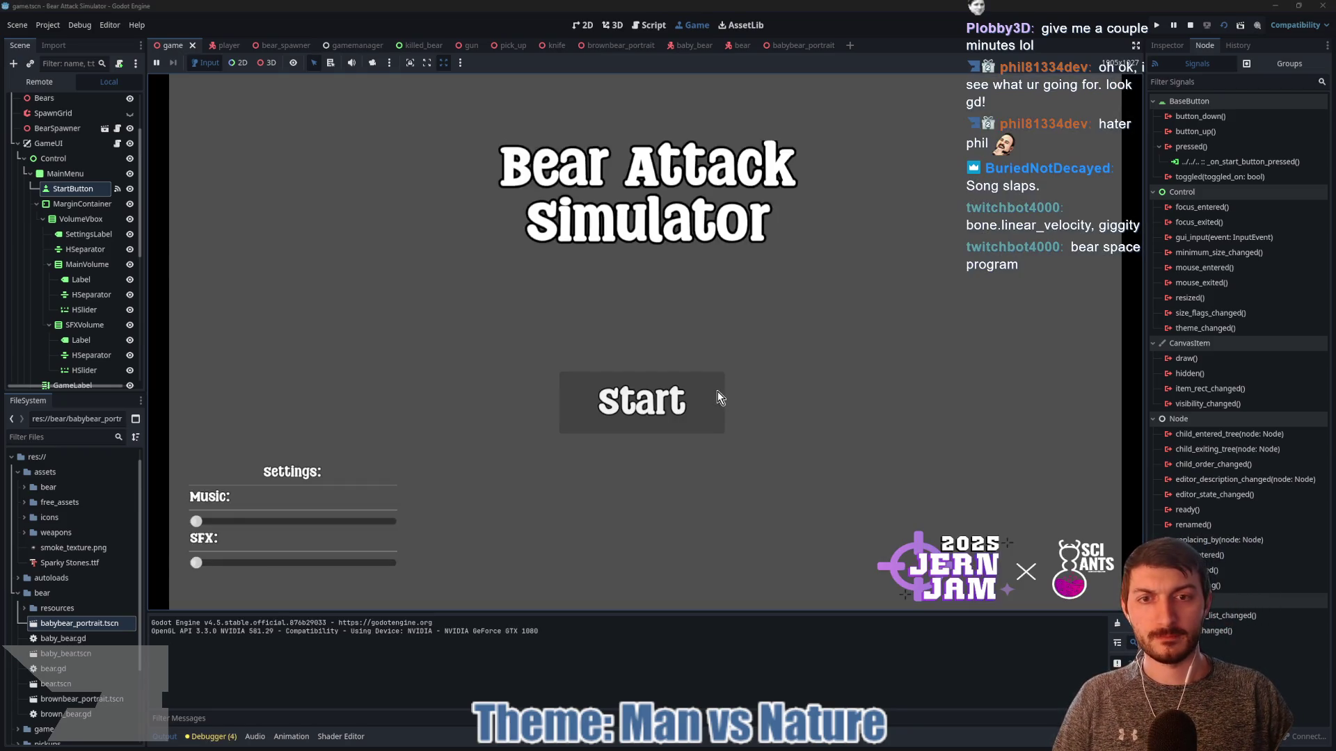
# Start the game, shoot bears until the counter reads 3 kills, then stop the playtest
pyautogui.click(717, 391)
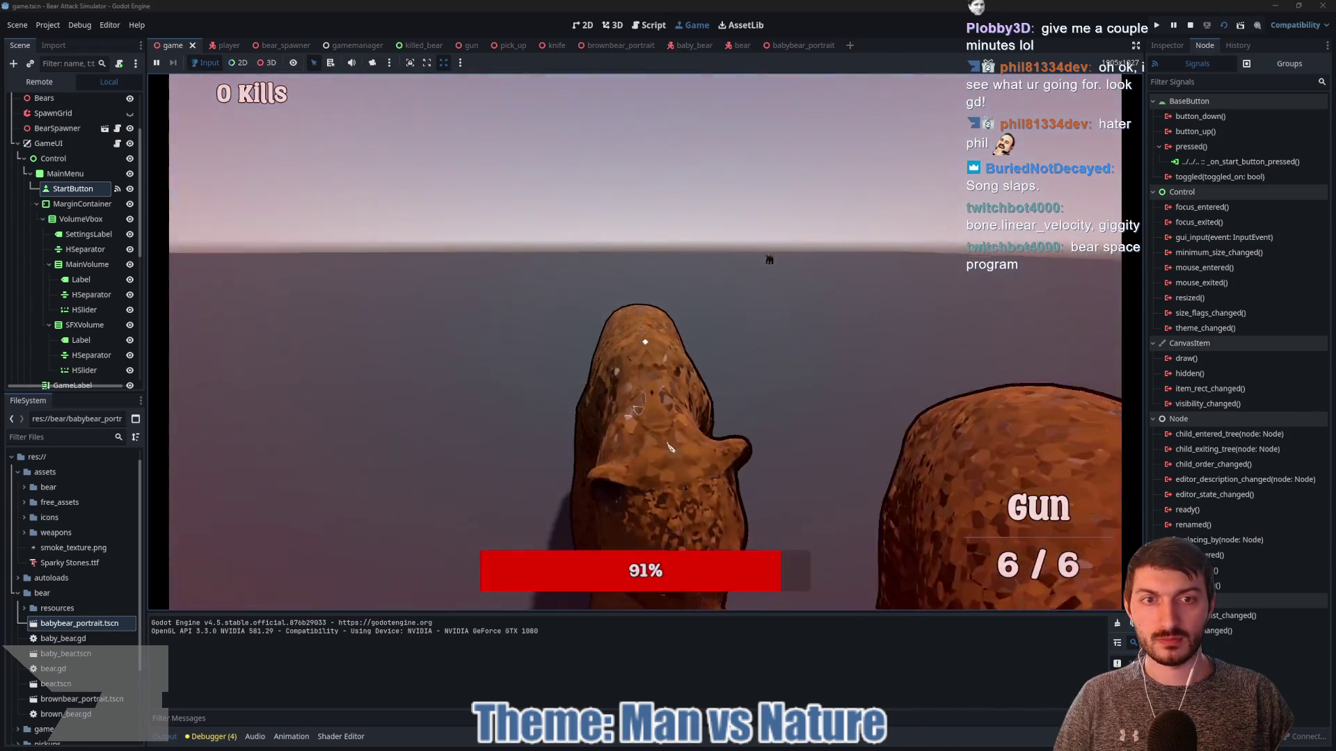
pyautogui.click(645, 341)
pyautogui.click(645, 342)
pyautogui.click(645, 341)
pyautogui.click(645, 342)
pyautogui.click(645, 342)
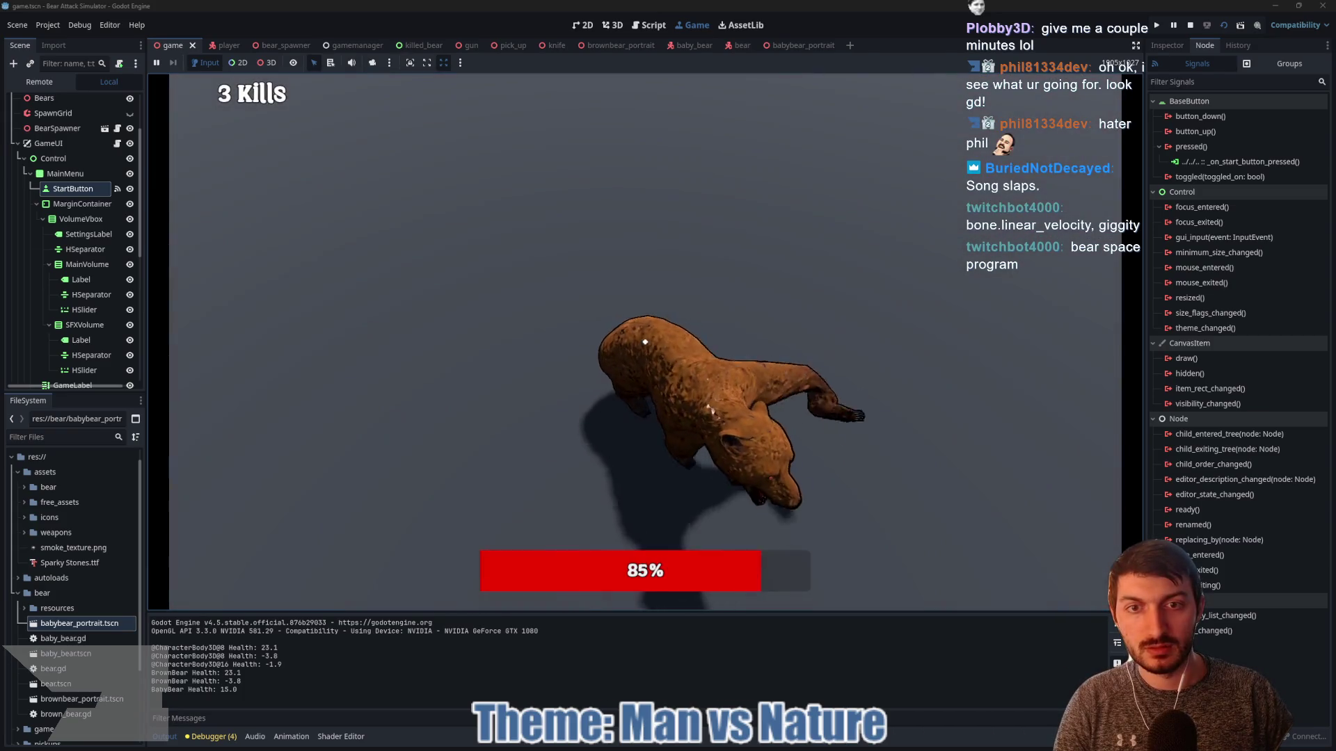
pyautogui.click(645, 342)
pyautogui.press('F8')
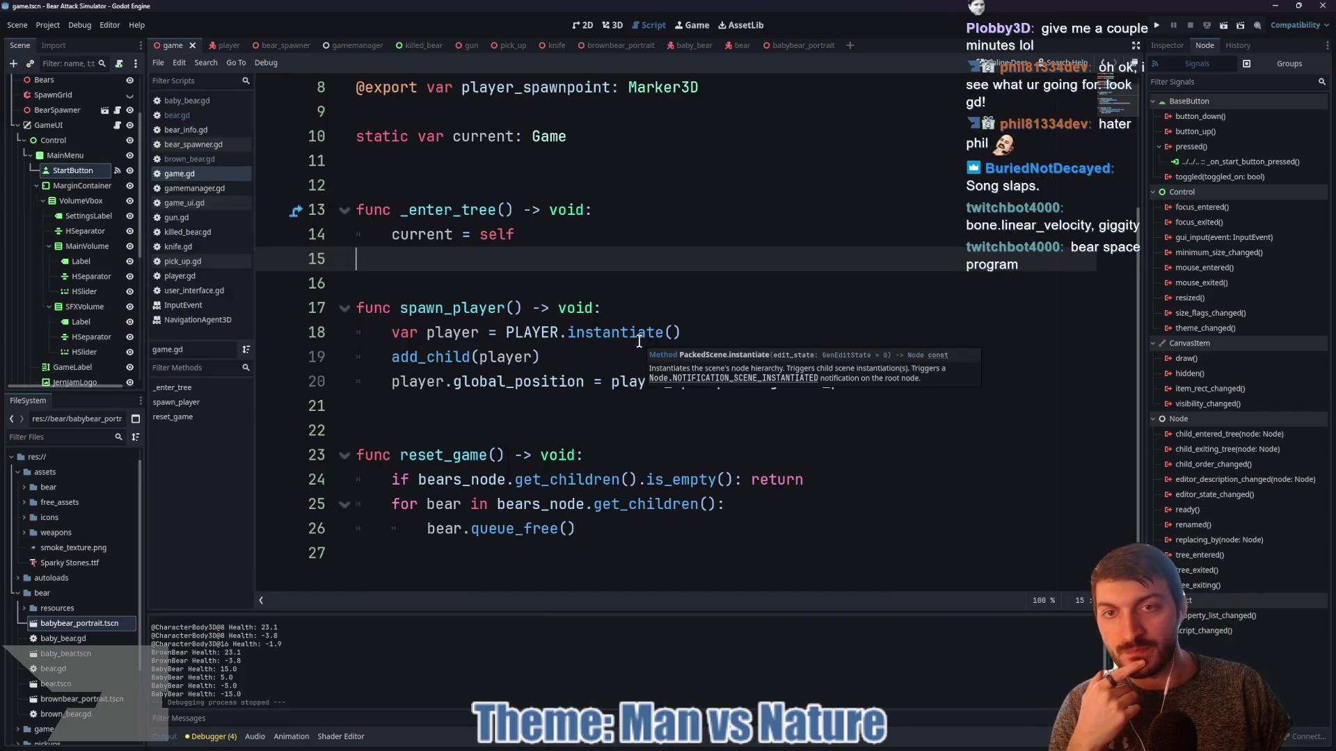
# Move the wait-for-target lines 63–64 below move_and_slide() and save bear.gd
pyautogui.scroll(3, 616, 291)
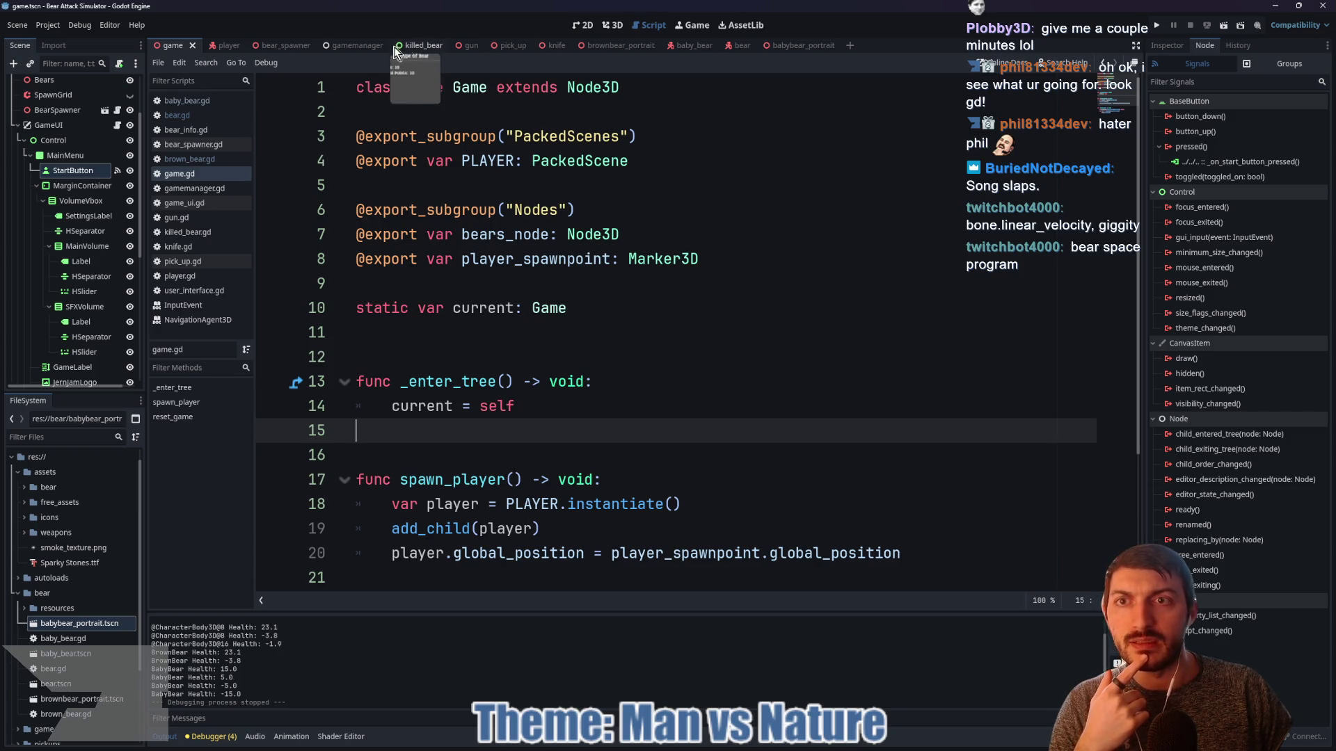
pyautogui.click(743, 48)
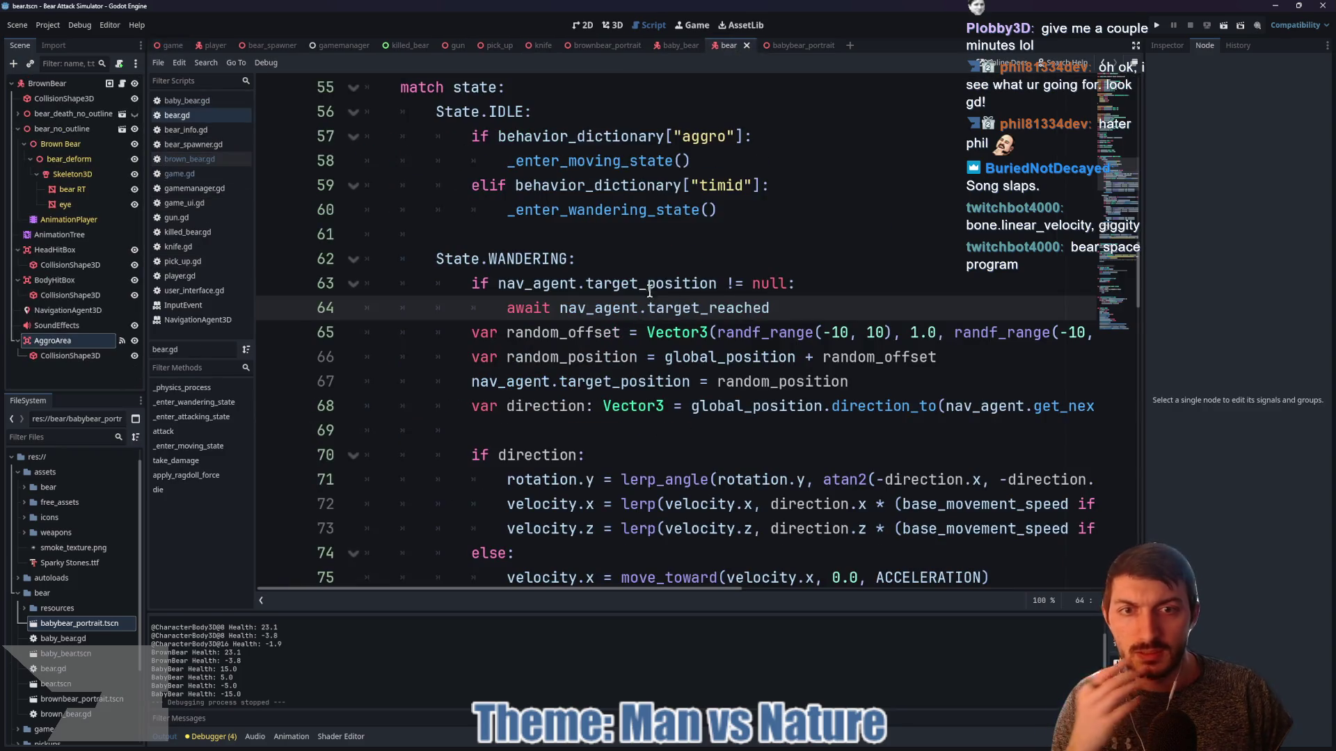
pyautogui.moveTo(777, 306); pyautogui.dragTo(447, 281)
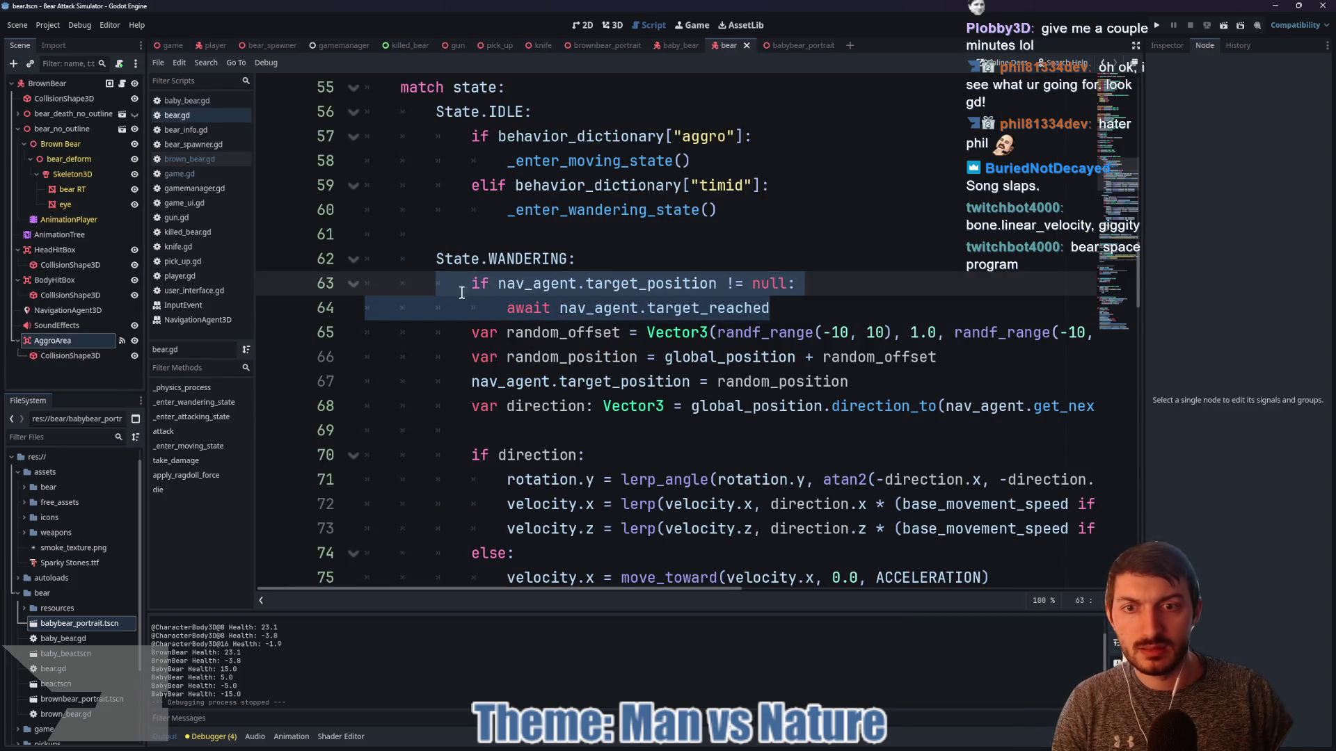
pyautogui.scroll(-2, 686, 310)
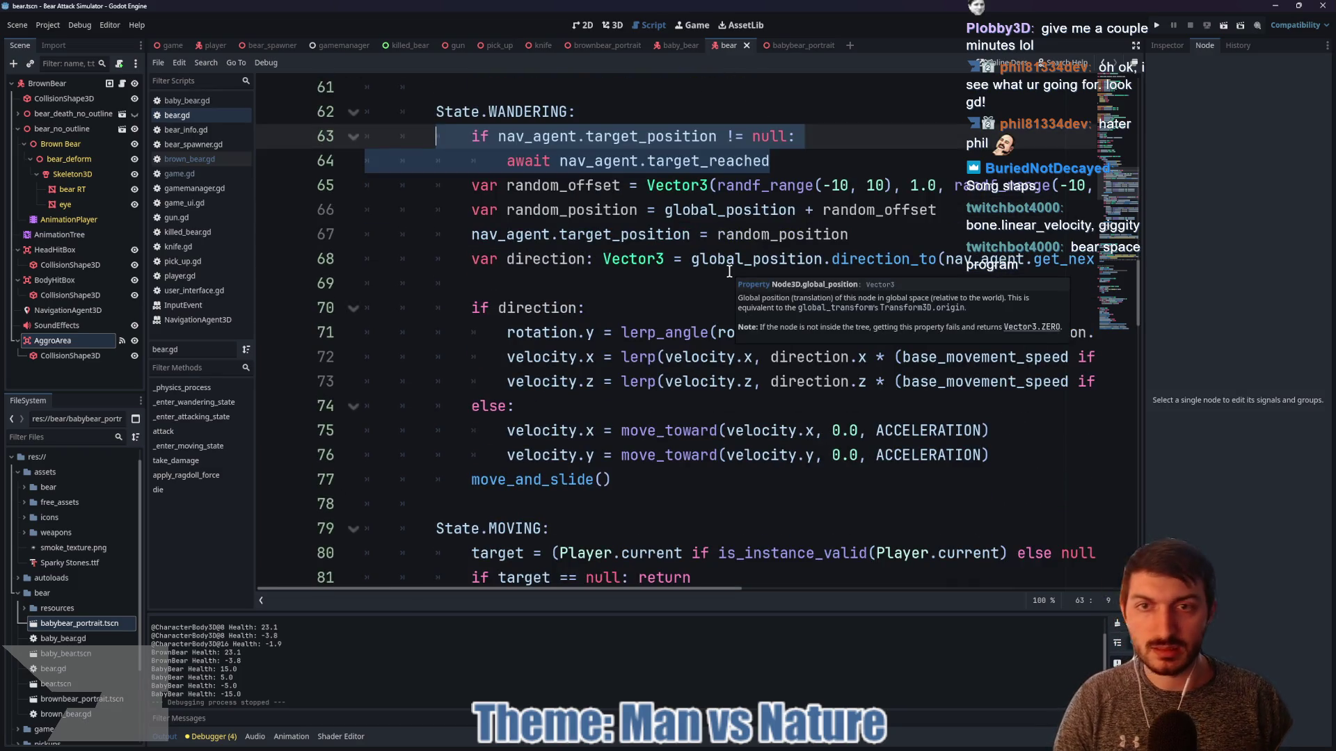
pyautogui.press('ctrl')
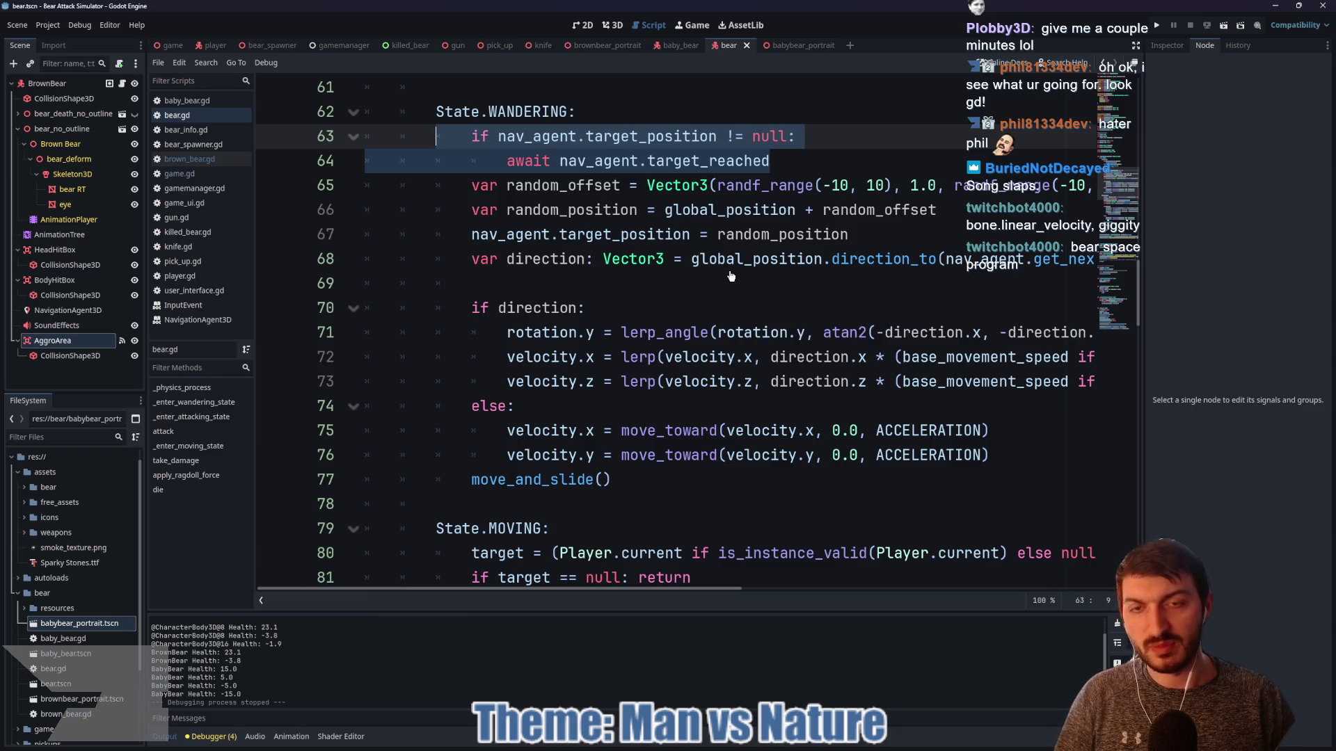
pyautogui.hotkey('alt', 'Down')
pyautogui.hotkey('alt', 'Down')
pyautogui.hotkey('alt', 'Down')
pyautogui.hotkey('alt', 'Down')
pyautogui.hotkey('alt', 'Down')
pyautogui.hotkey('alt', 'Down')
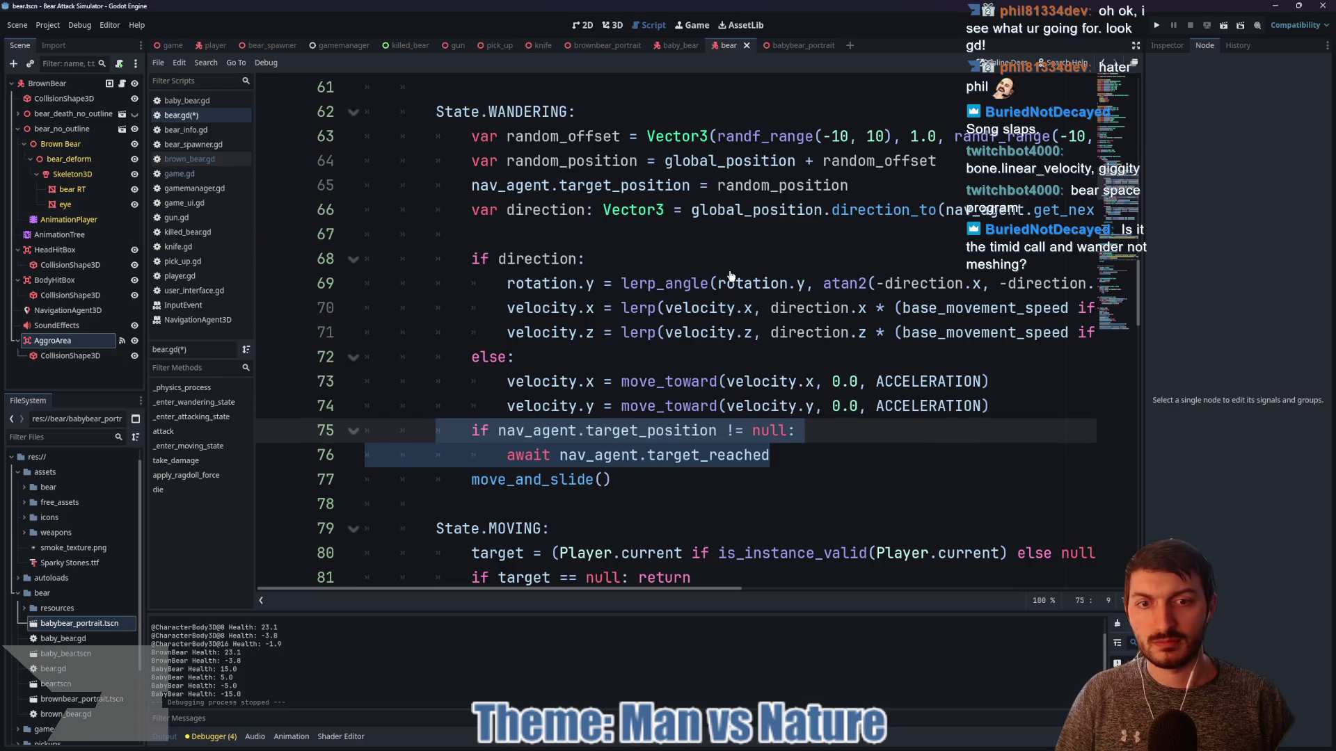
pyautogui.hotkey('alt', 'Down')
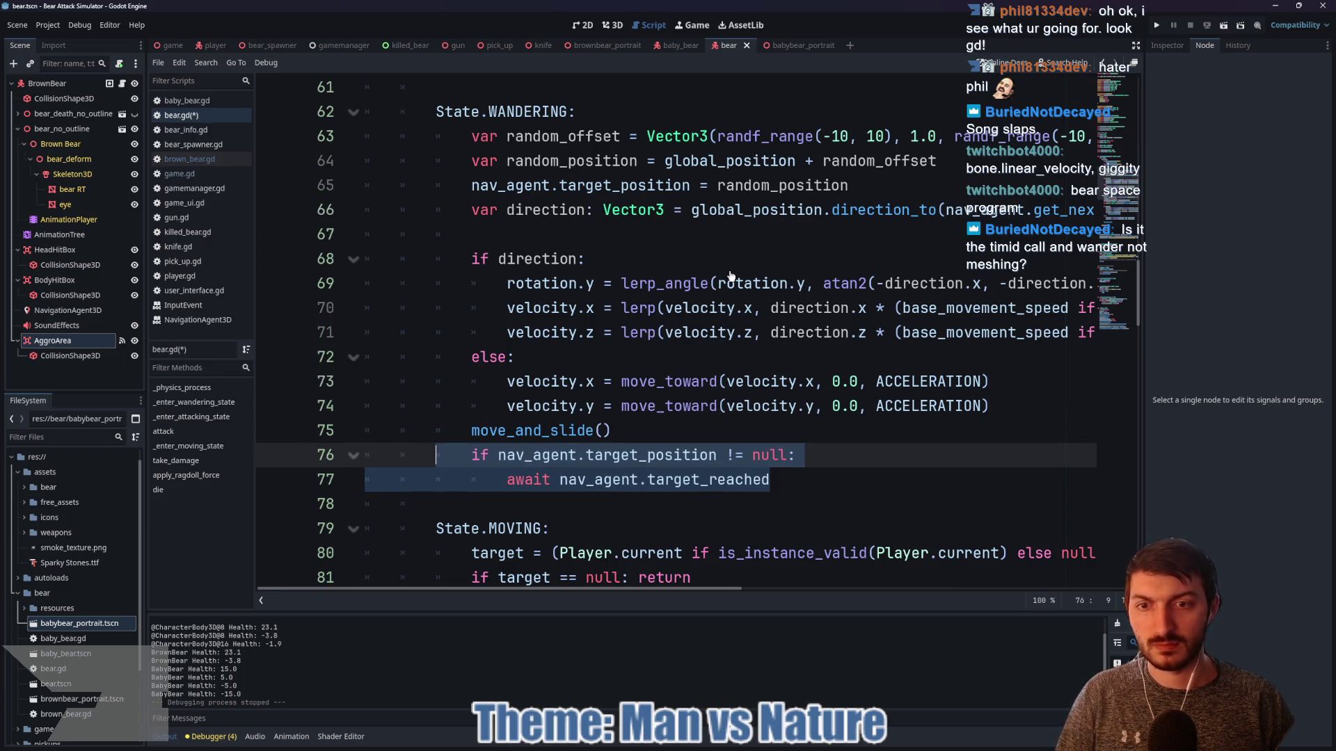
pyautogui.click(824, 470)
pyautogui.hotkey('ctrl', 's')
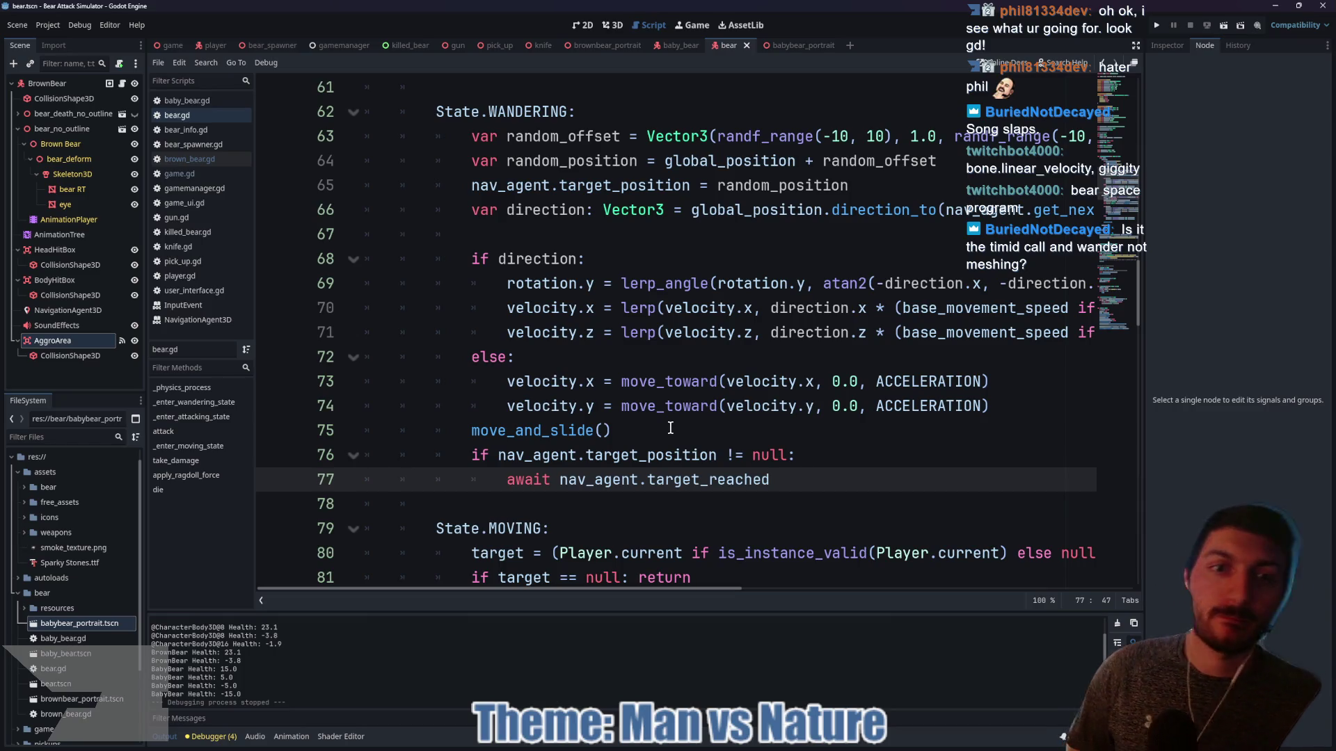
# Select the _enter_wandering_state() call on line 60, then run the game from the main scene
pyautogui.click(670, 428)
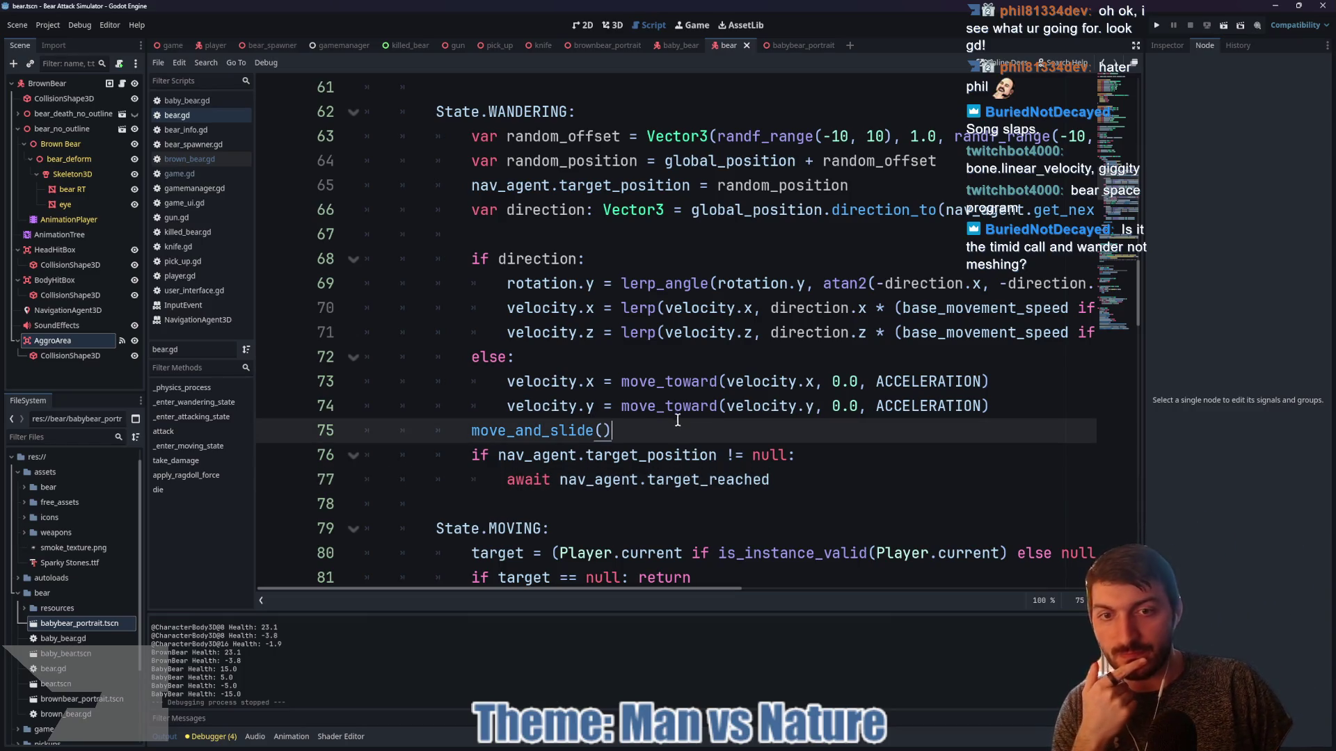
pyautogui.scroll(5, 679, 419)
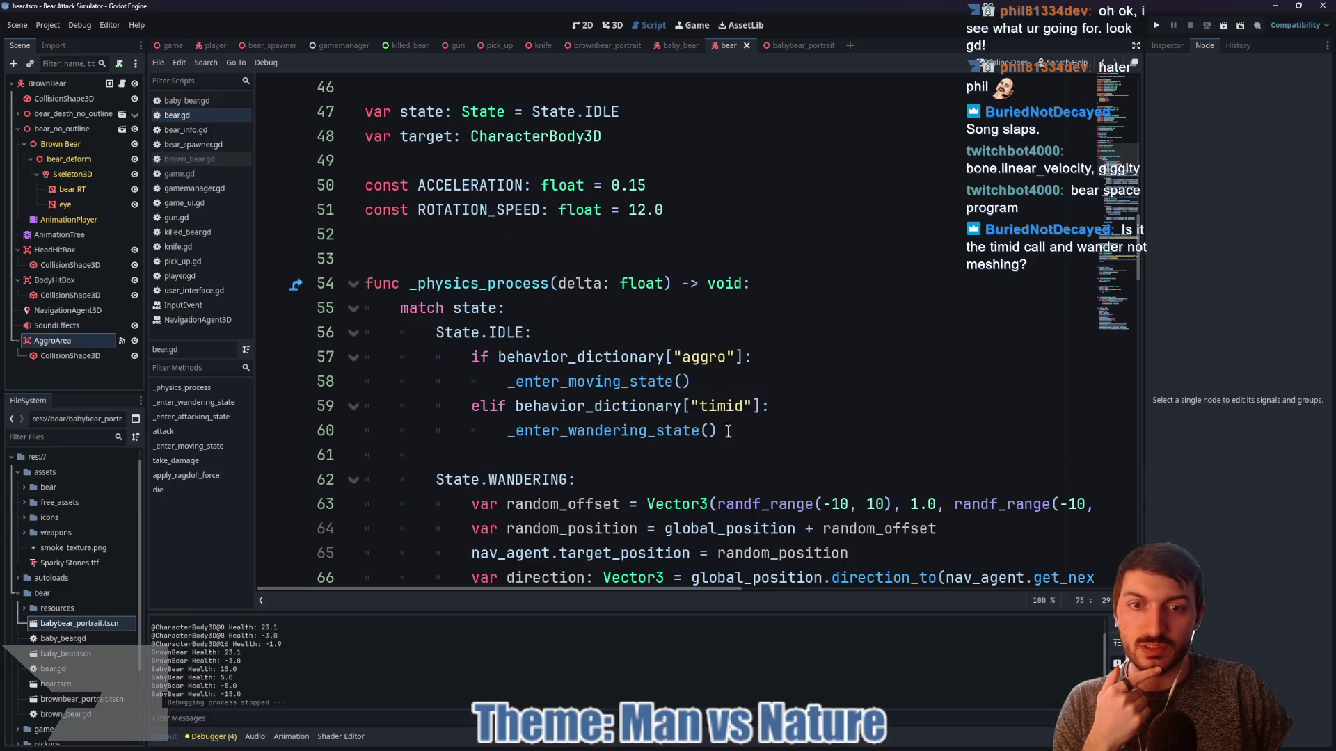
pyautogui.moveTo(719, 432); pyautogui.dragTo(497, 435)
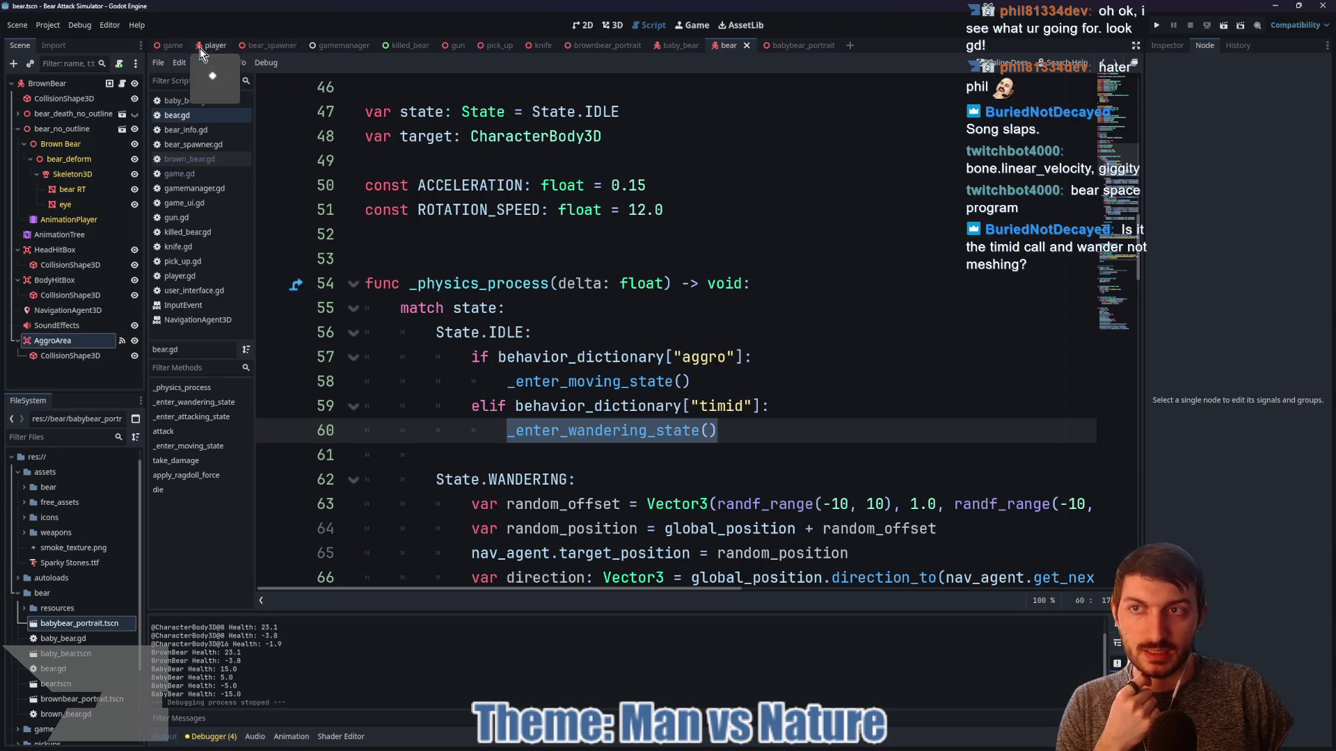
pyautogui.click(174, 46)
pyautogui.press('F5')
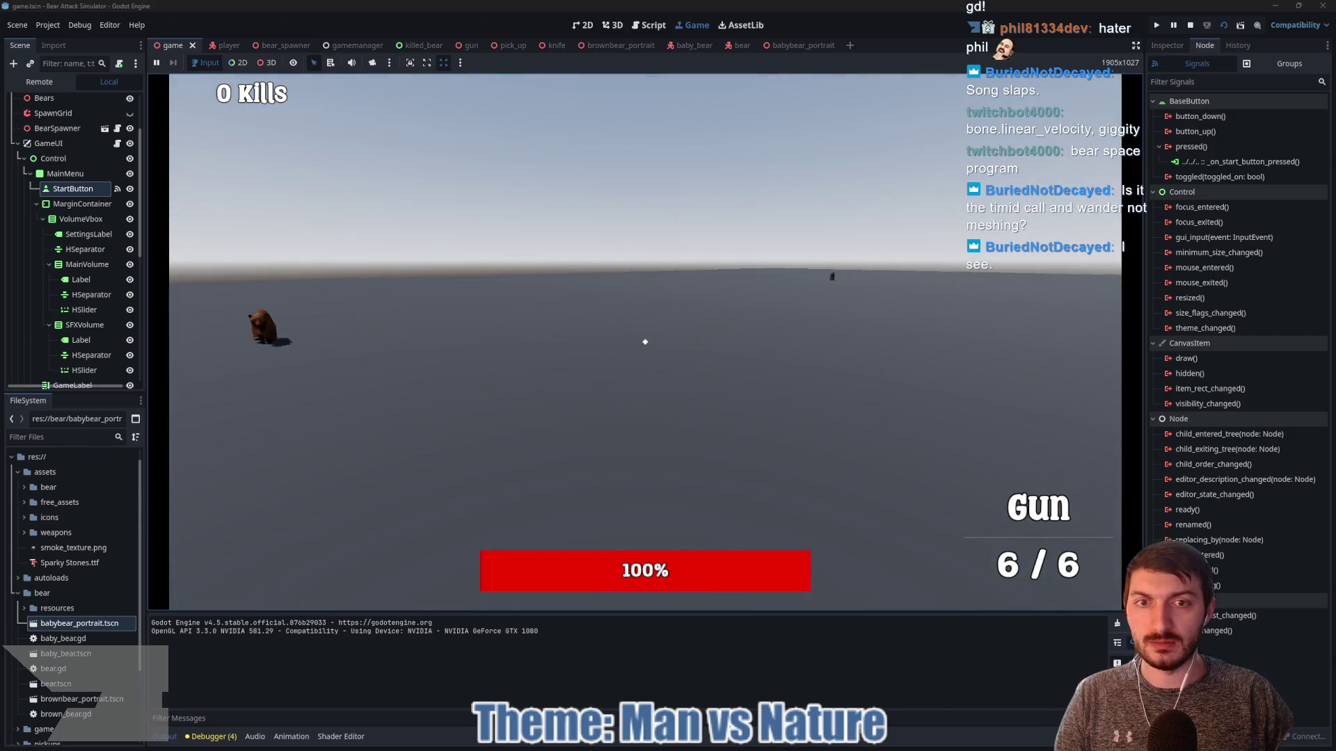
# Shoot two bears in the running game, then stop the playtest at 97% health
pyautogui.click(645, 342)
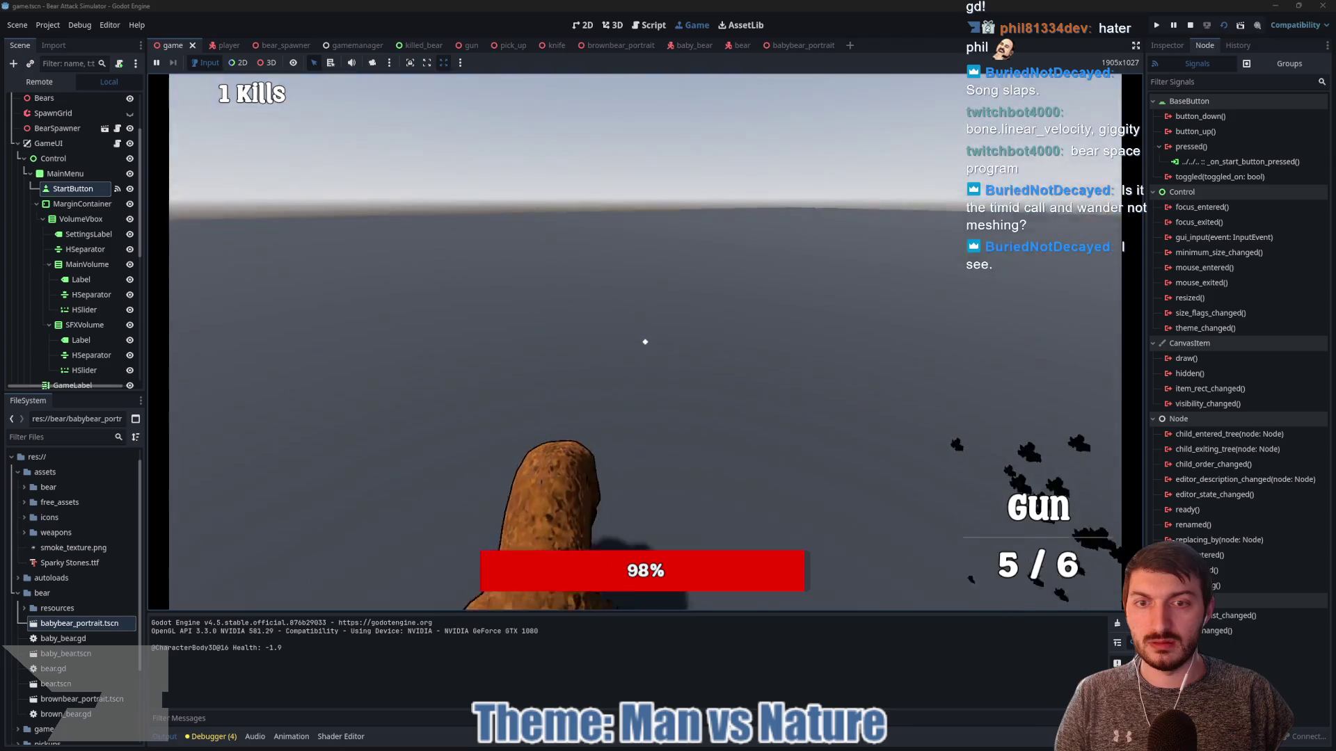
pyautogui.click(645, 342)
pyautogui.click(645, 342)
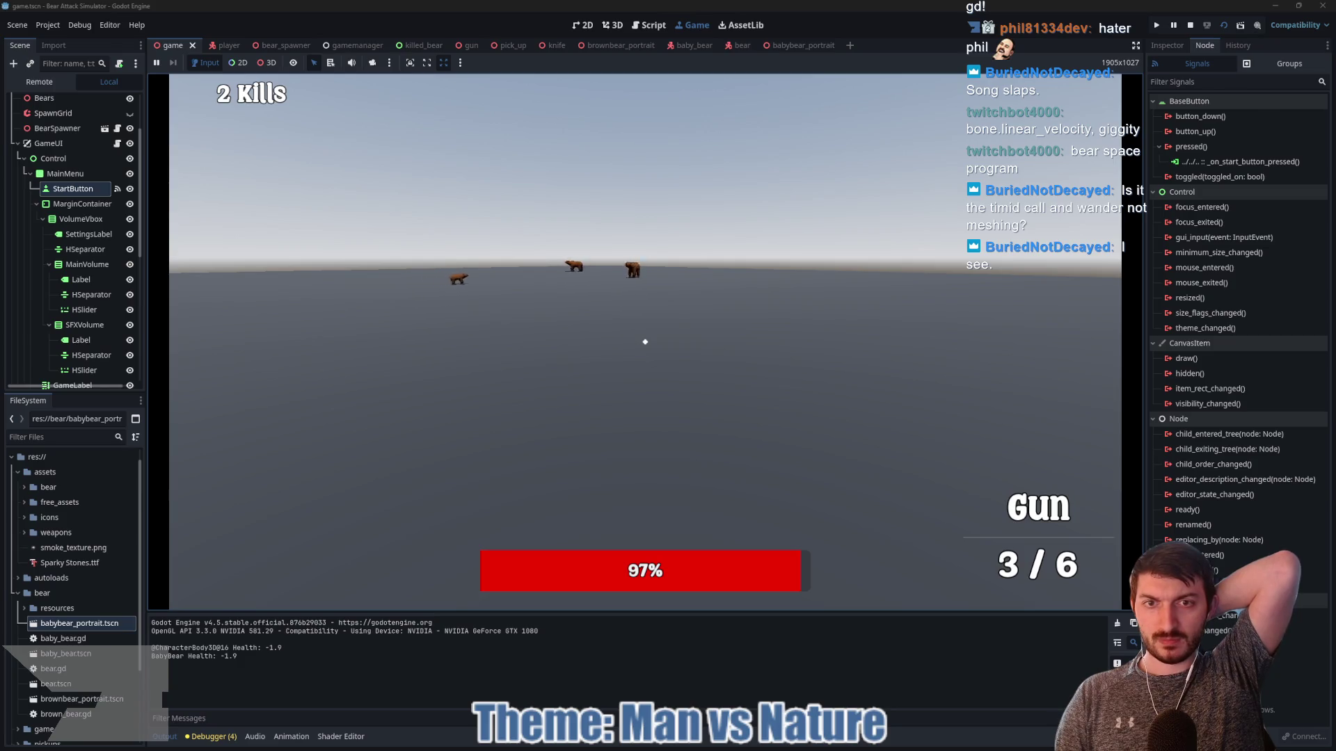
pyautogui.press('F8')
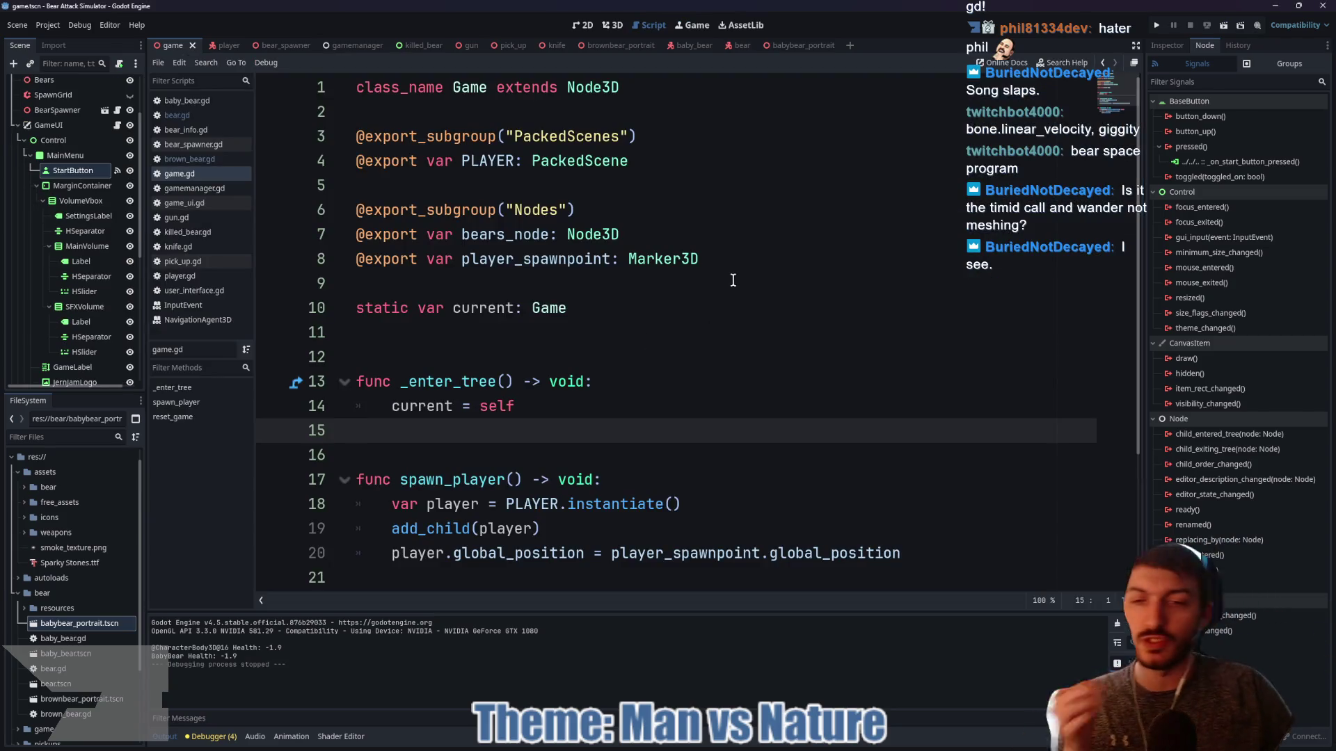
# Open the bear's AnimationTree and enter the MovementTree's Movement blend space
pyautogui.click(727, 45)
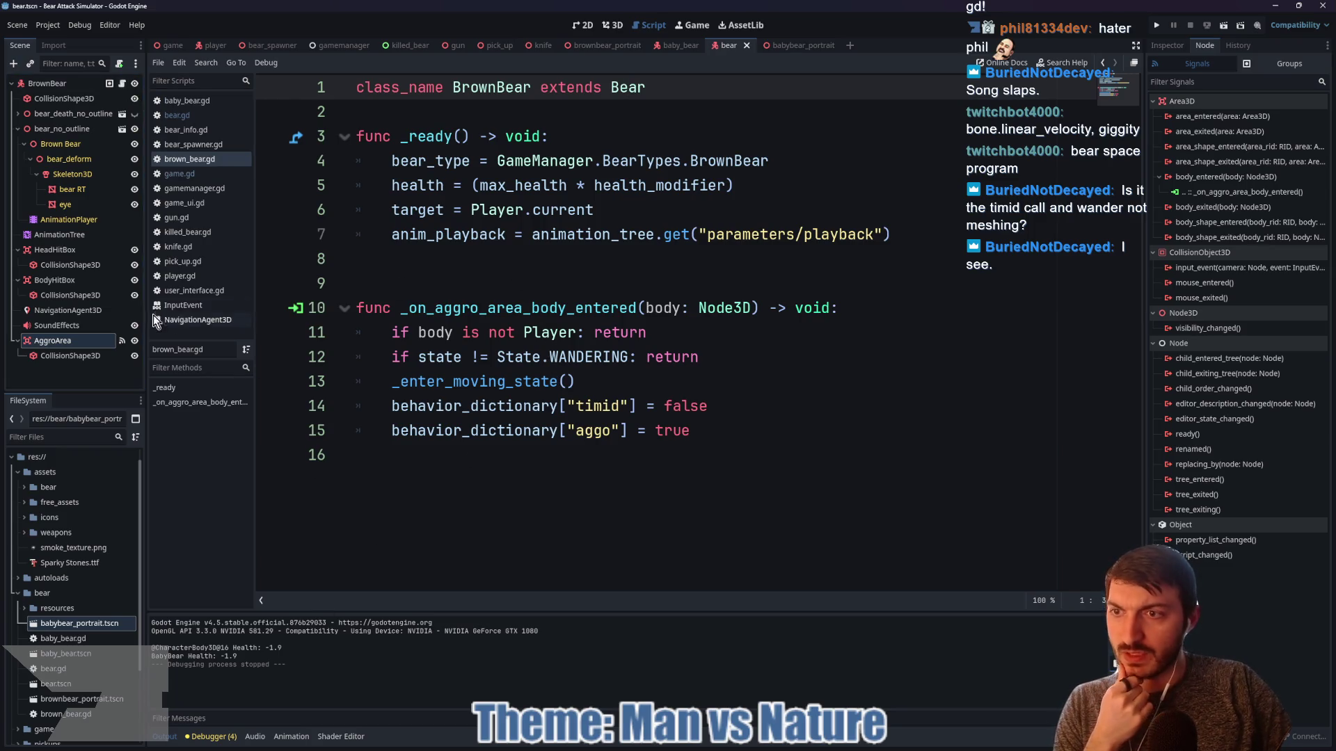
pyautogui.click(59, 235)
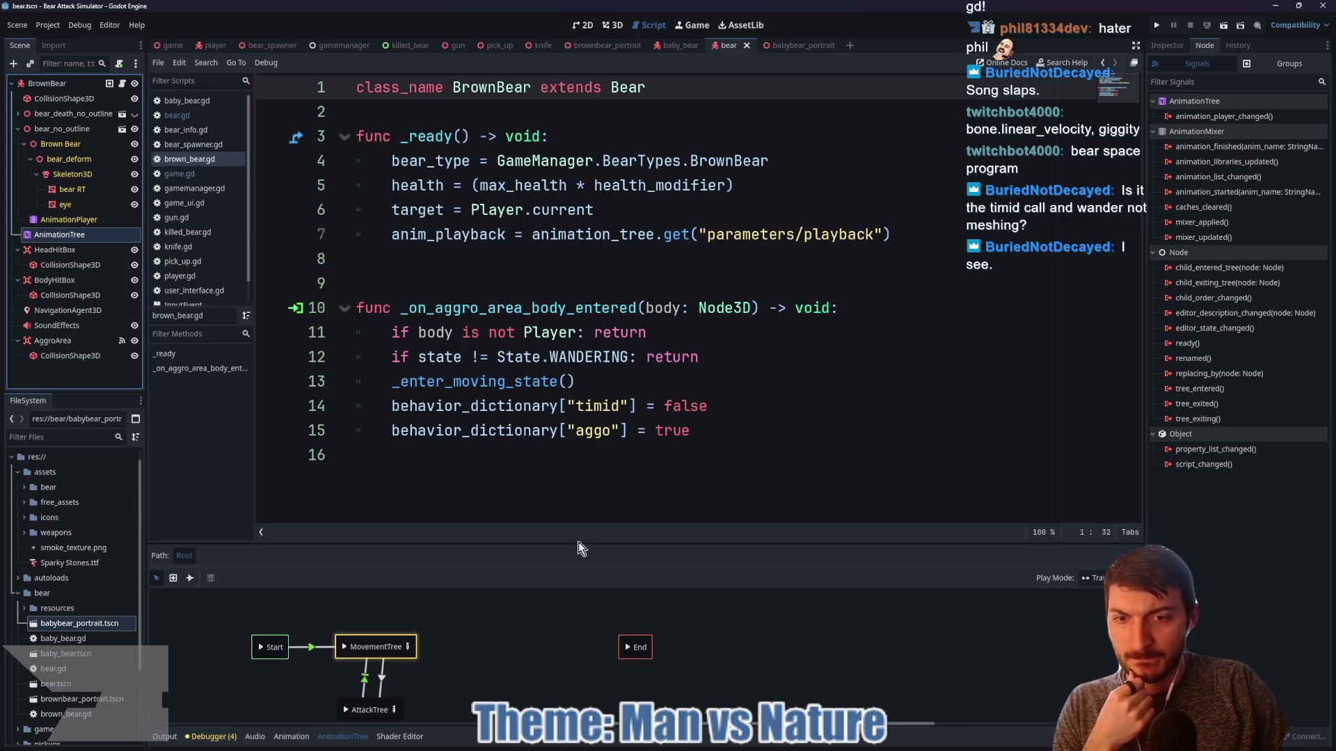
pyautogui.moveTo(578, 543); pyautogui.dragTo(579, 386)
pyautogui.click(410, 494)
pyautogui.click(371, 561)
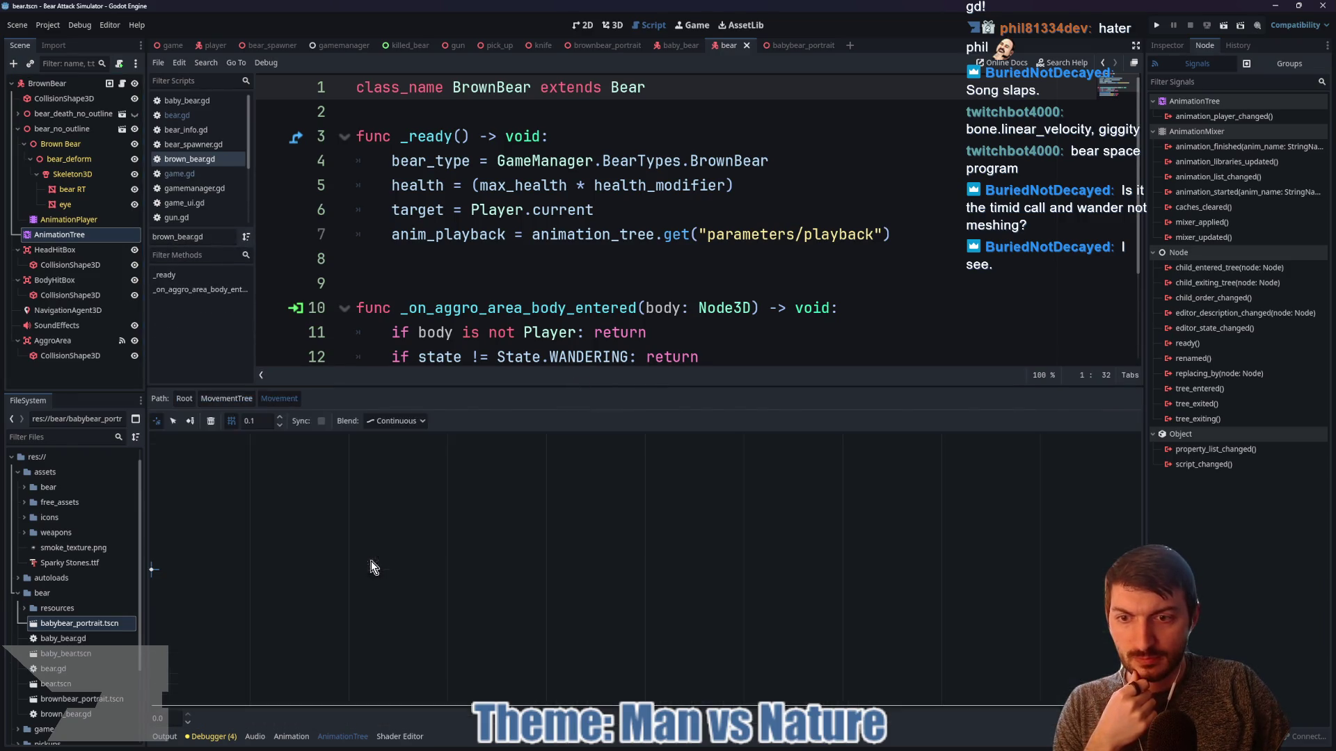
# Check the idle point at 0.0 and running point at 1.0, then return to Root
pyautogui.click(152, 572)
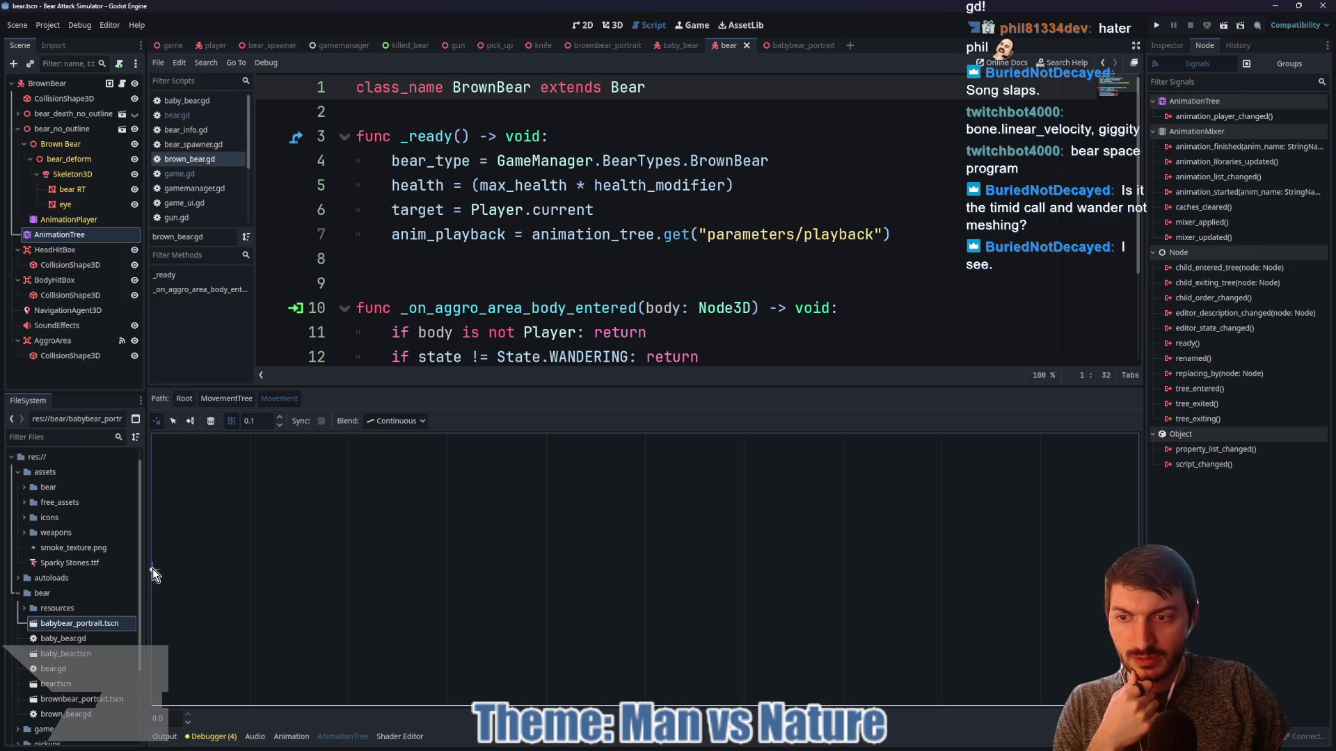
pyautogui.click(172, 420)
pyautogui.click(153, 573)
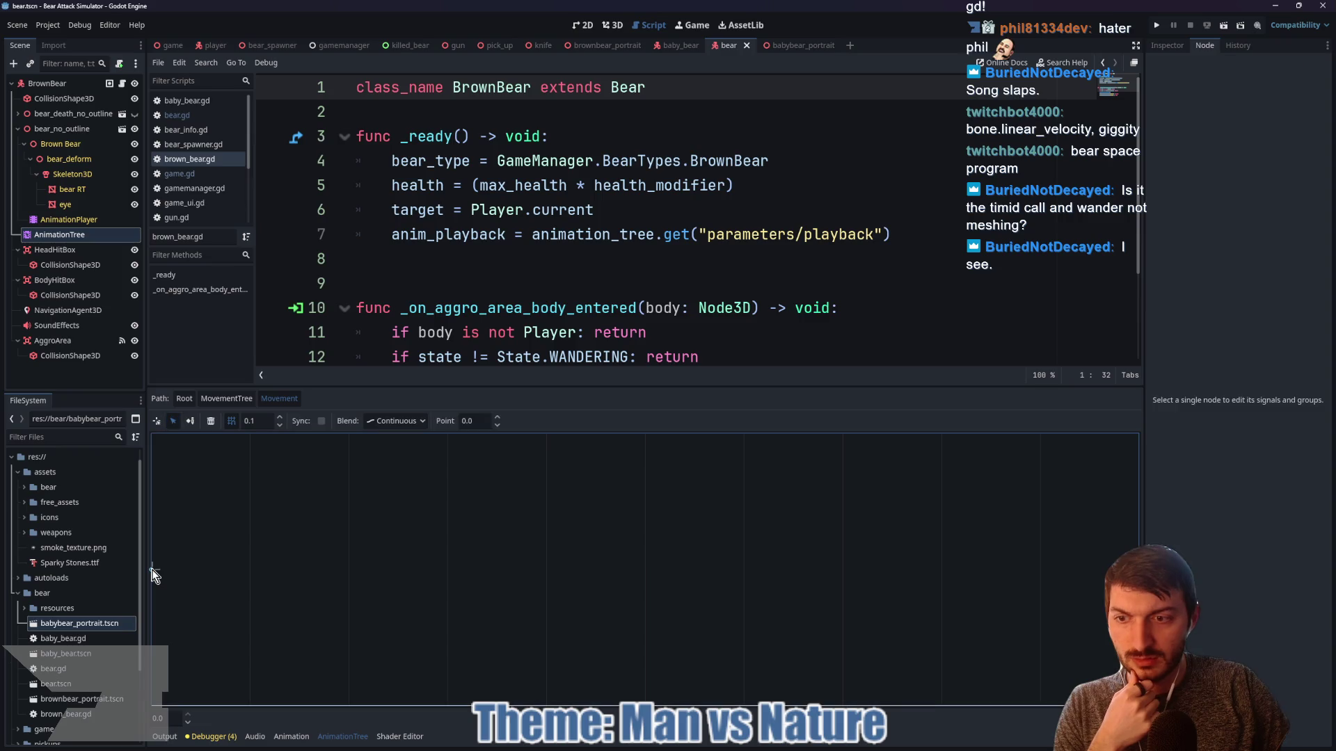
pyautogui.click(1167, 47)
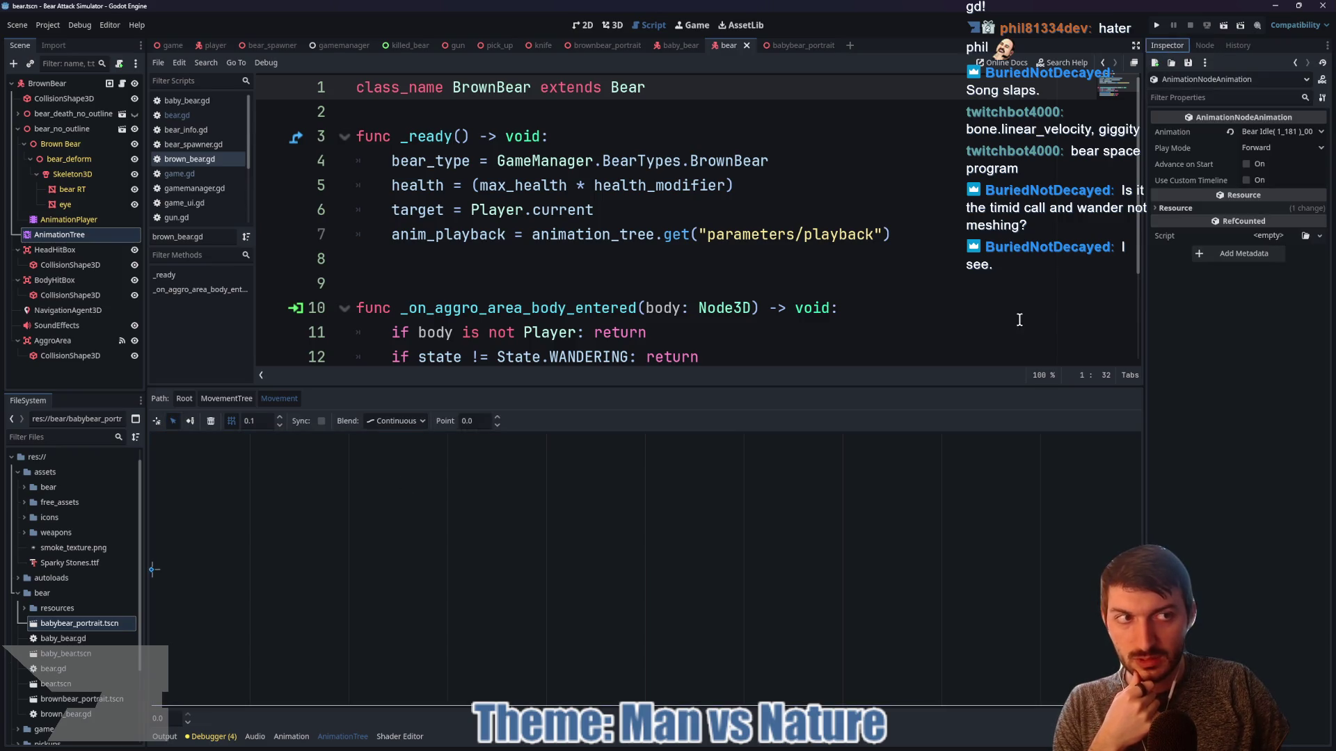
pyautogui.click(153, 570)
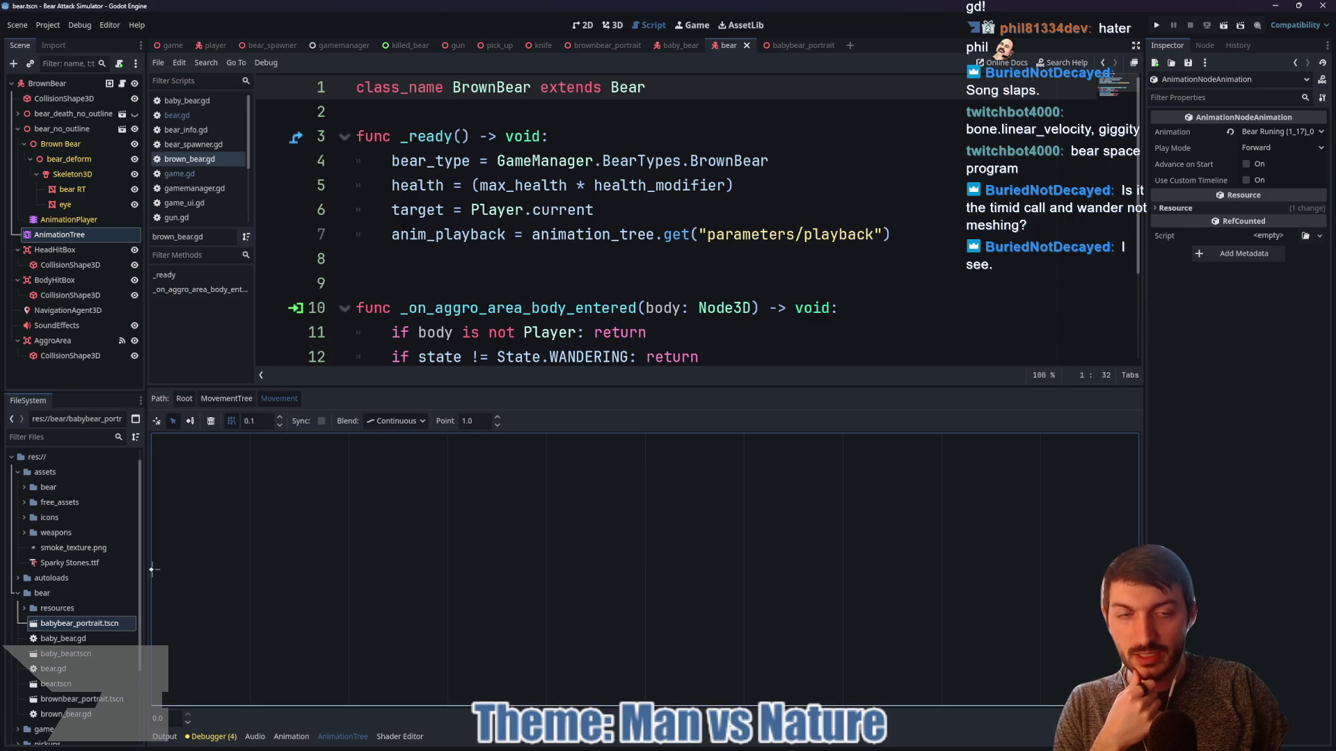
pyautogui.click(239, 398)
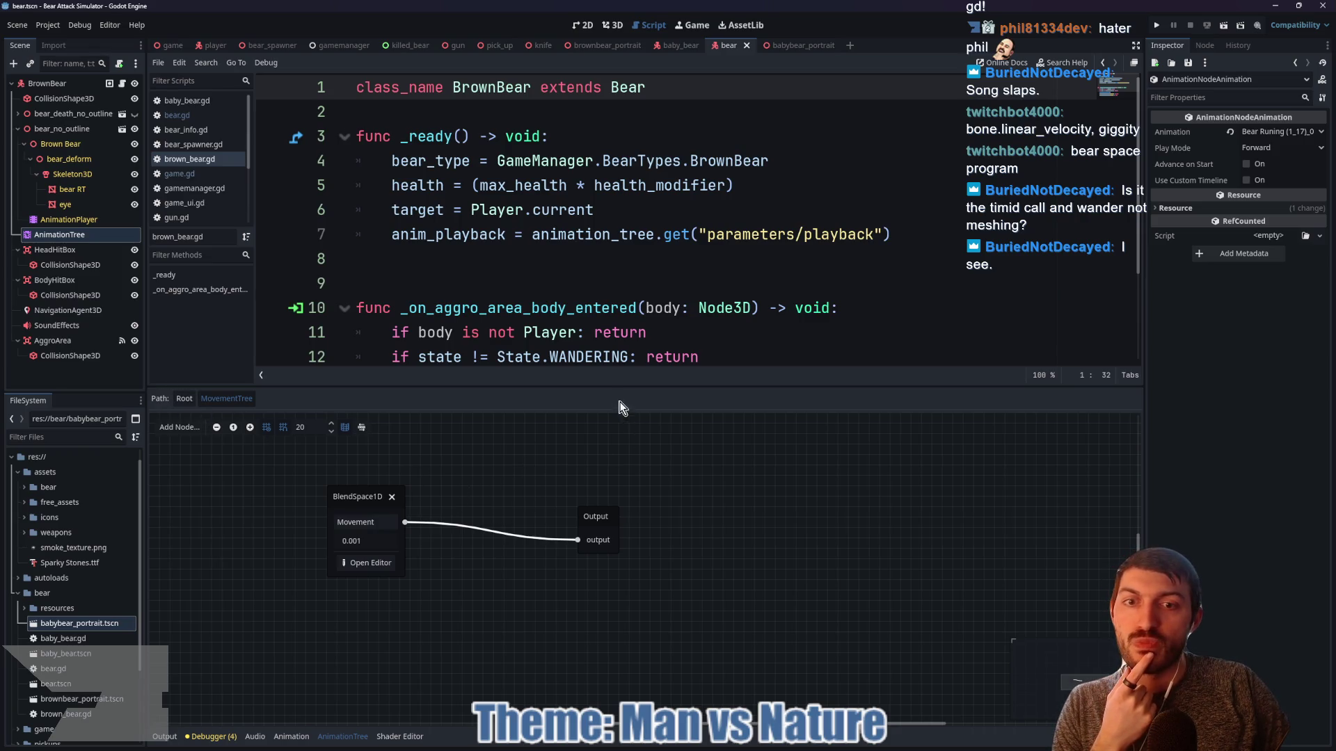
pyautogui.click(184, 399)
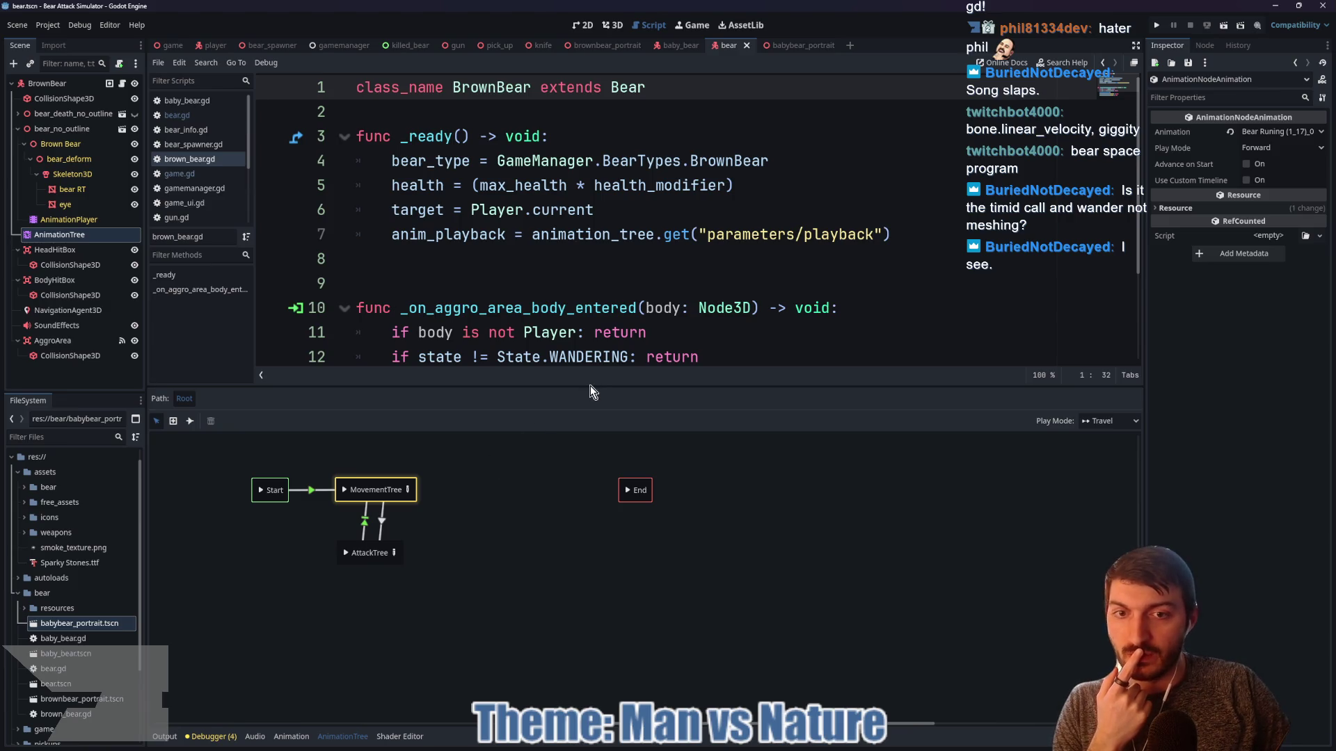
pyautogui.moveTo(590, 388); pyautogui.dragTo(610, 544)
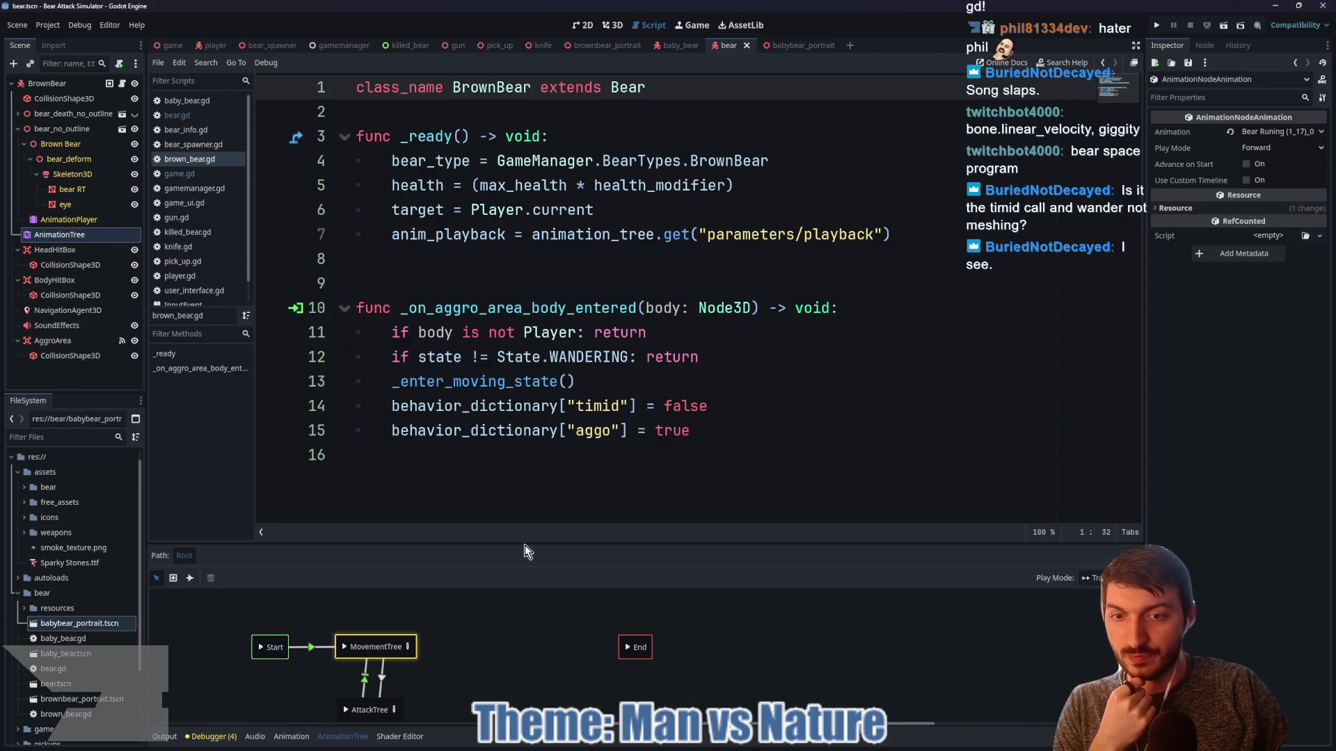
# In MovementTree, add a StateMachine node, delete it again, and shift BlendSpace1D left
pyautogui.click(408, 651)
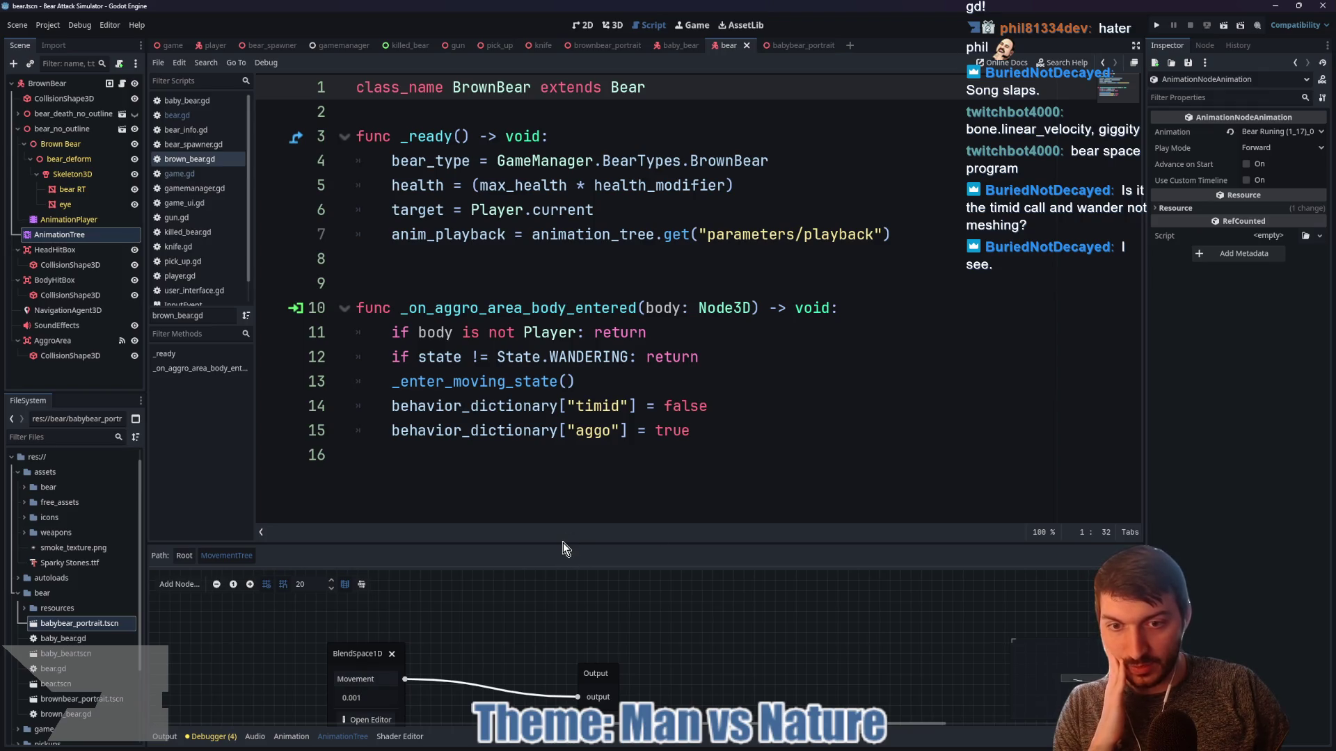
pyautogui.moveTo(564, 544); pyautogui.dragTo(598, 260)
pyautogui.rightClick(478, 361)
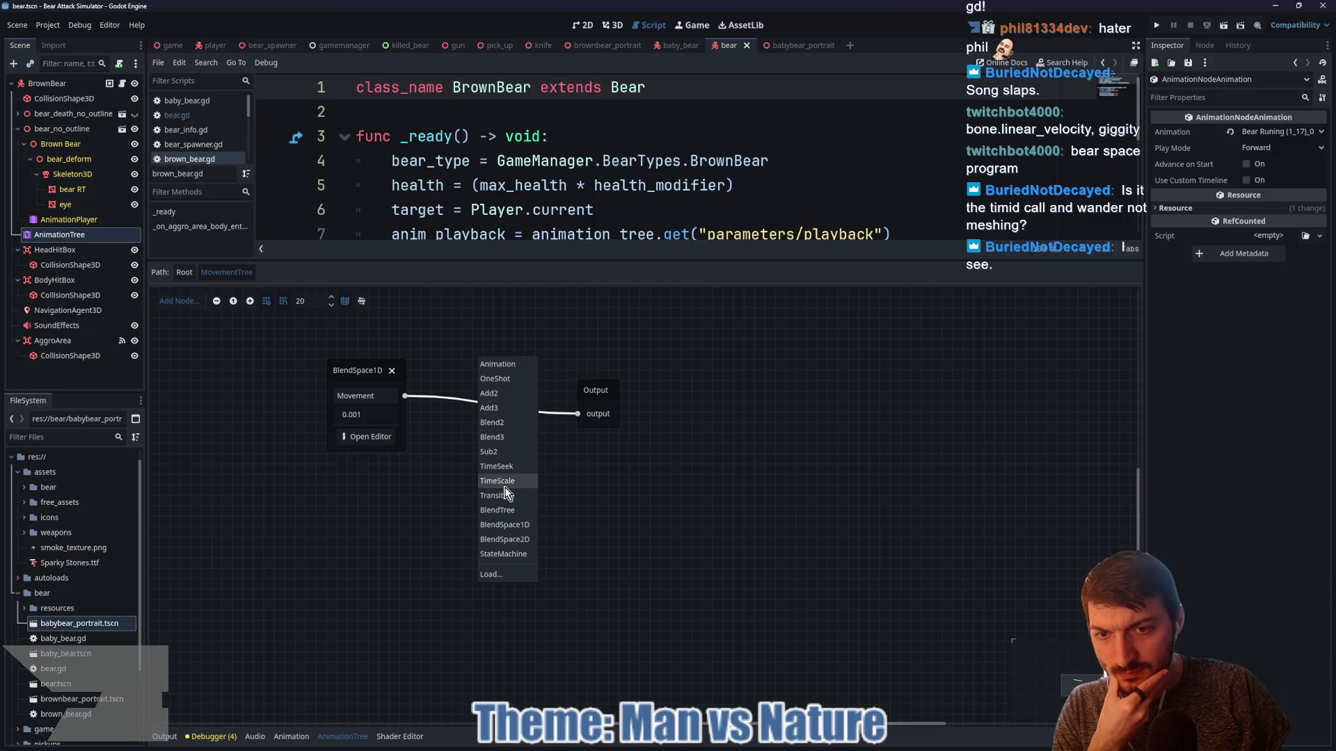
pyautogui.click(514, 554)
pyautogui.moveTo(523, 373); pyautogui.dragTo(486, 355)
pyautogui.click(502, 414)
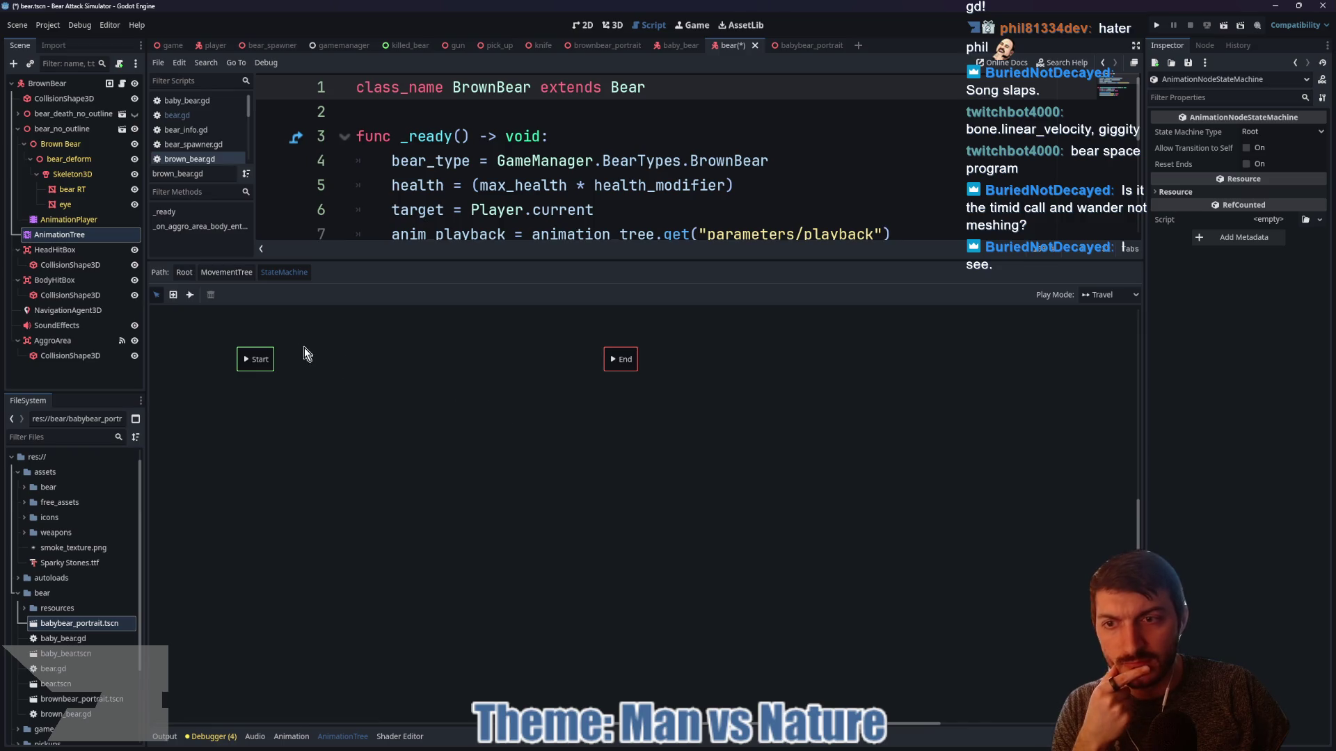
pyautogui.click(226, 272)
pyautogui.click(499, 344)
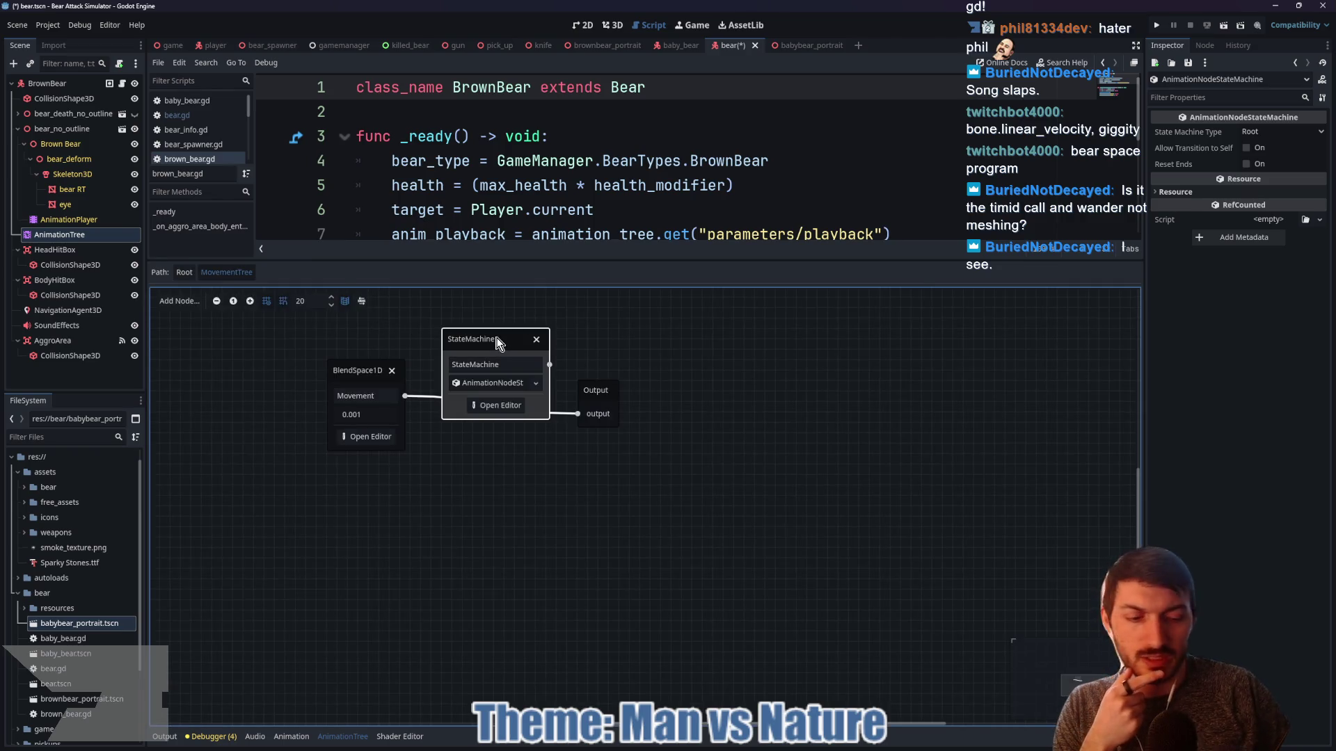
pyautogui.press('Delete')
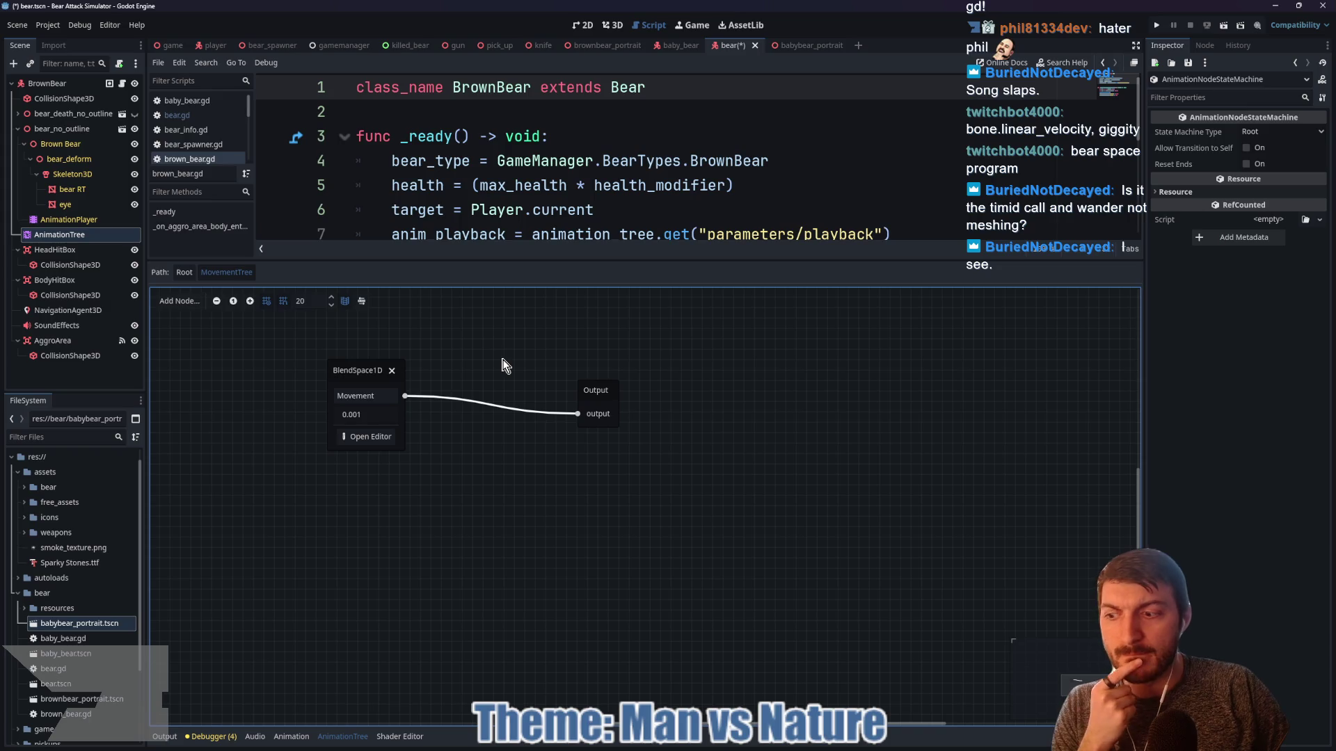
pyautogui.moveTo(362, 369); pyautogui.dragTo(309, 358)
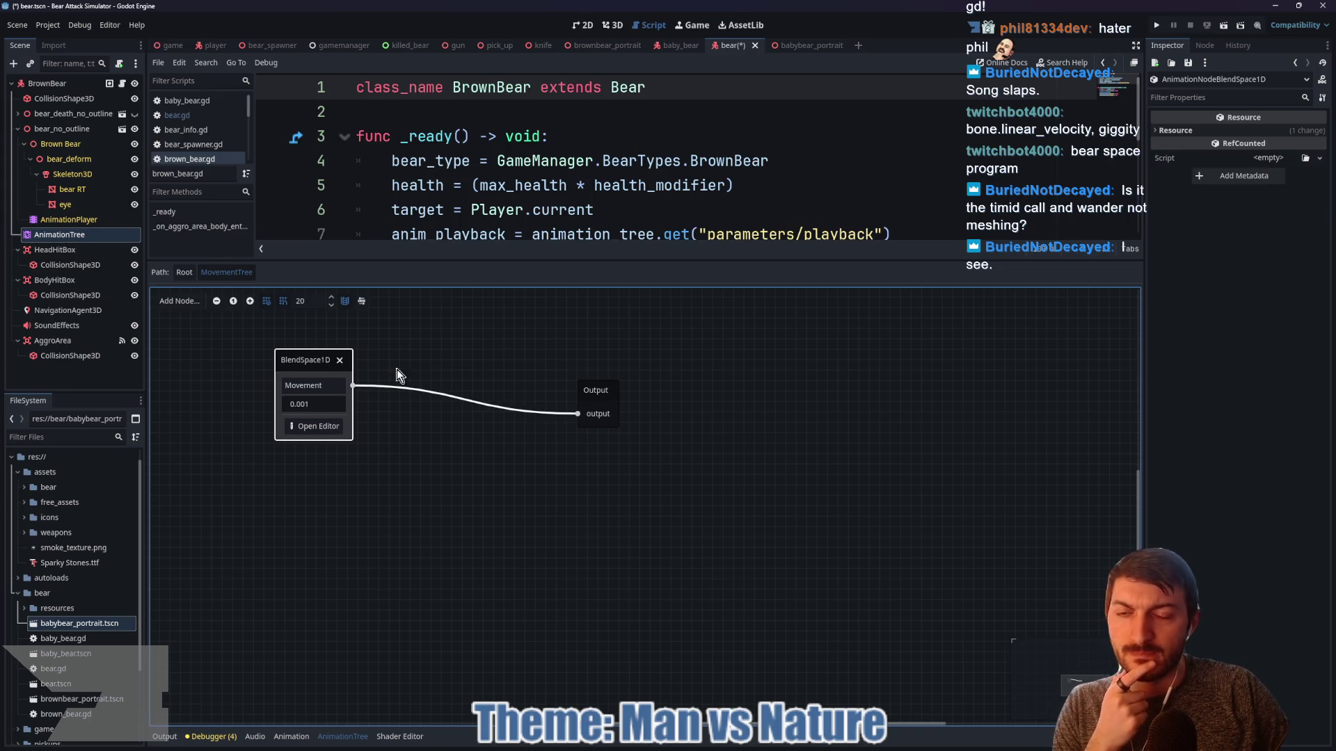
# Add a Transition node before Output with two inputs, state_0 and state_1
pyautogui.rightClick(473, 373)
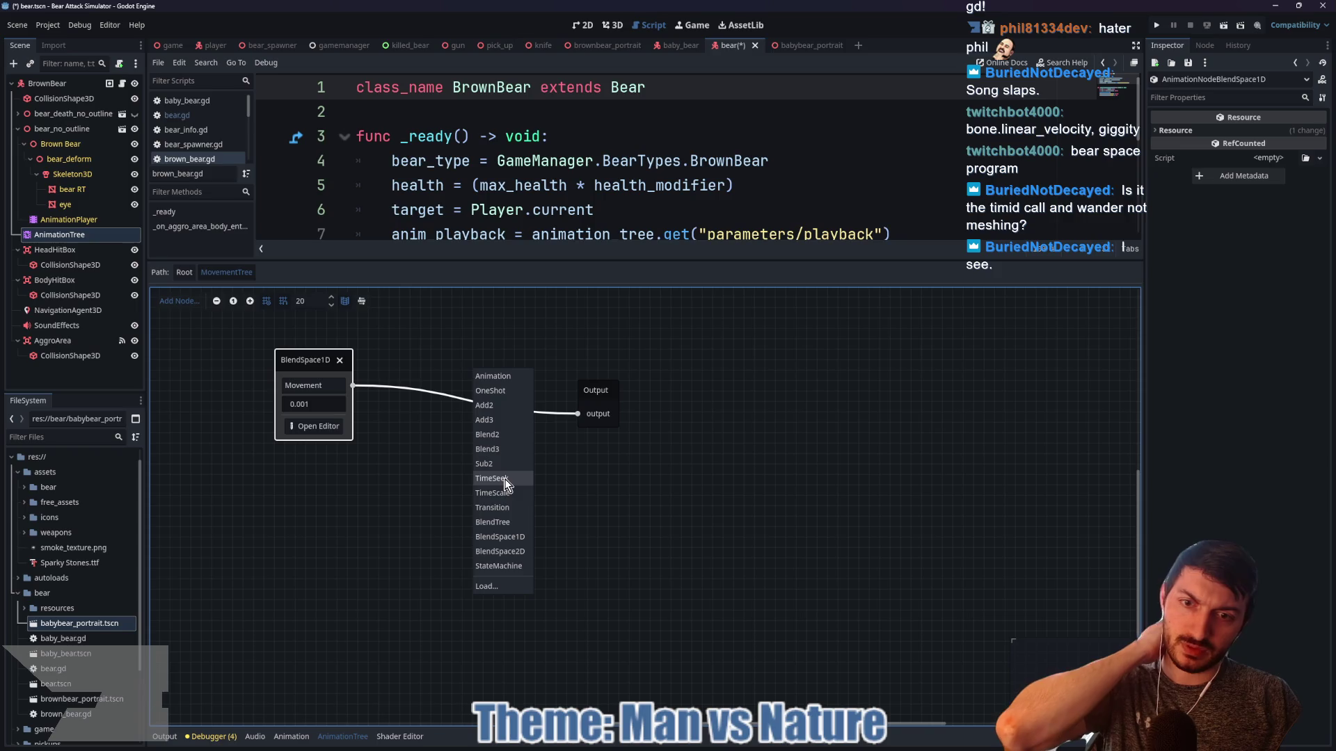
pyautogui.click(503, 507)
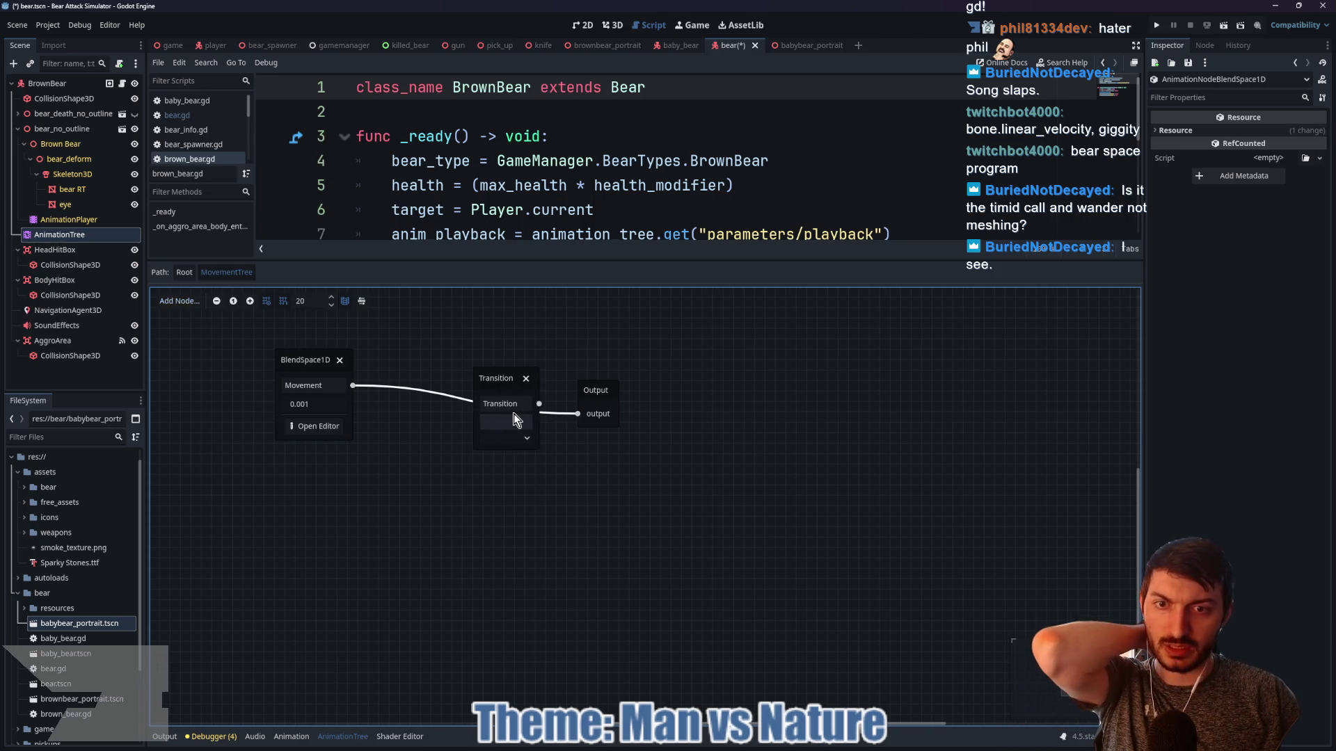
pyautogui.click(494, 383)
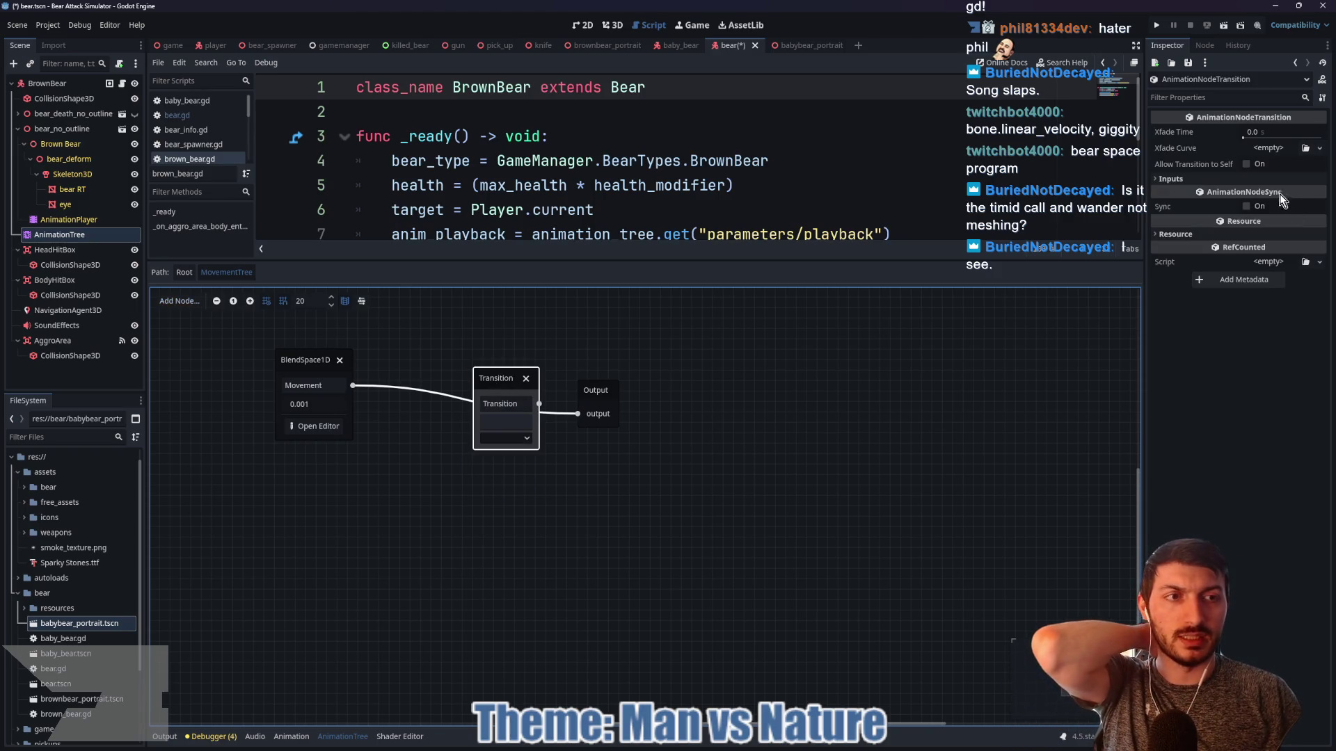
pyautogui.click(1217, 178)
pyautogui.click(1245, 196)
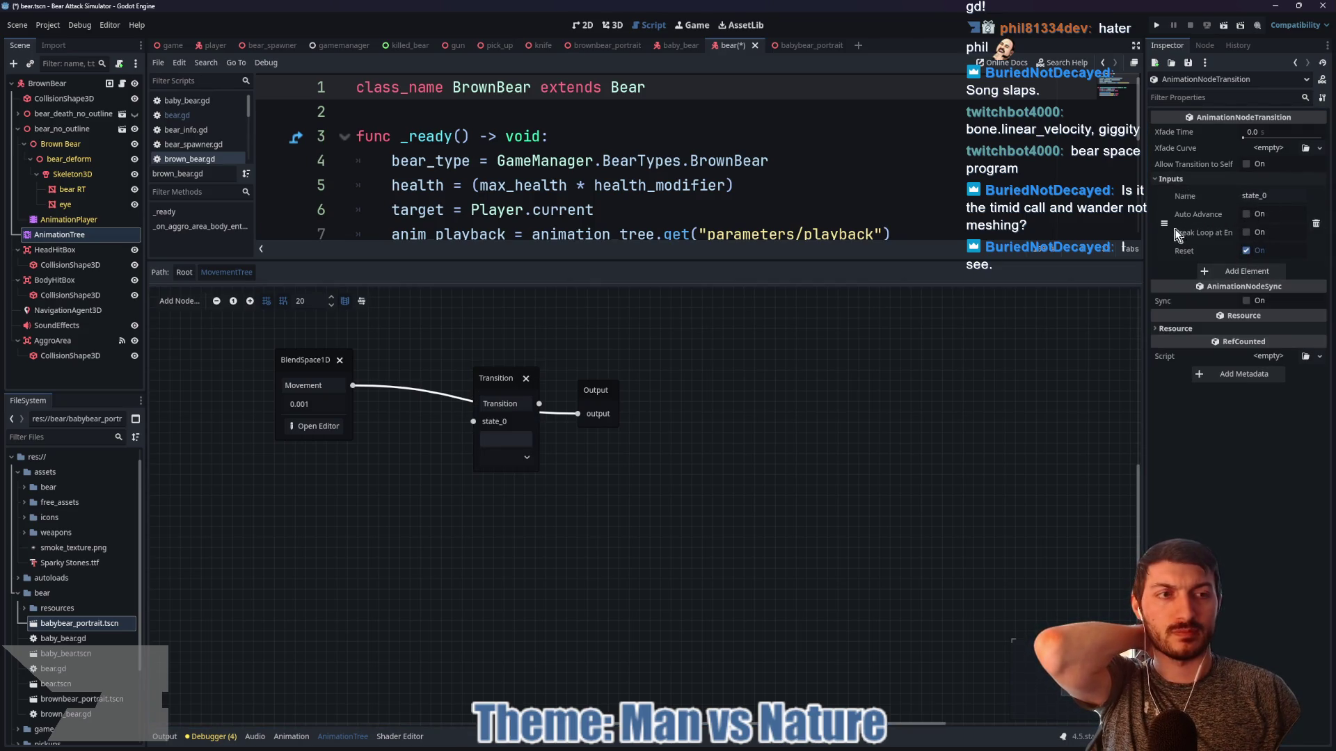
pyautogui.click(1237, 272)
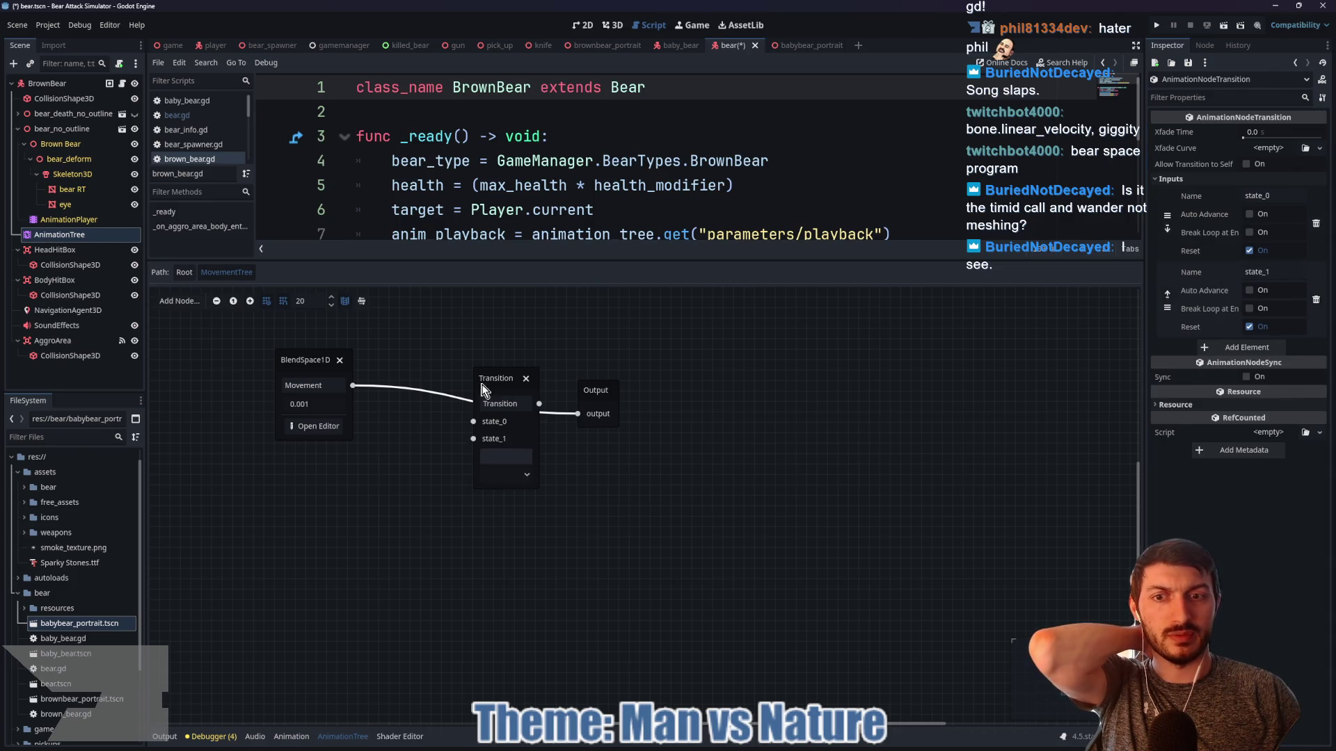
pyautogui.doubleClick(332, 386)
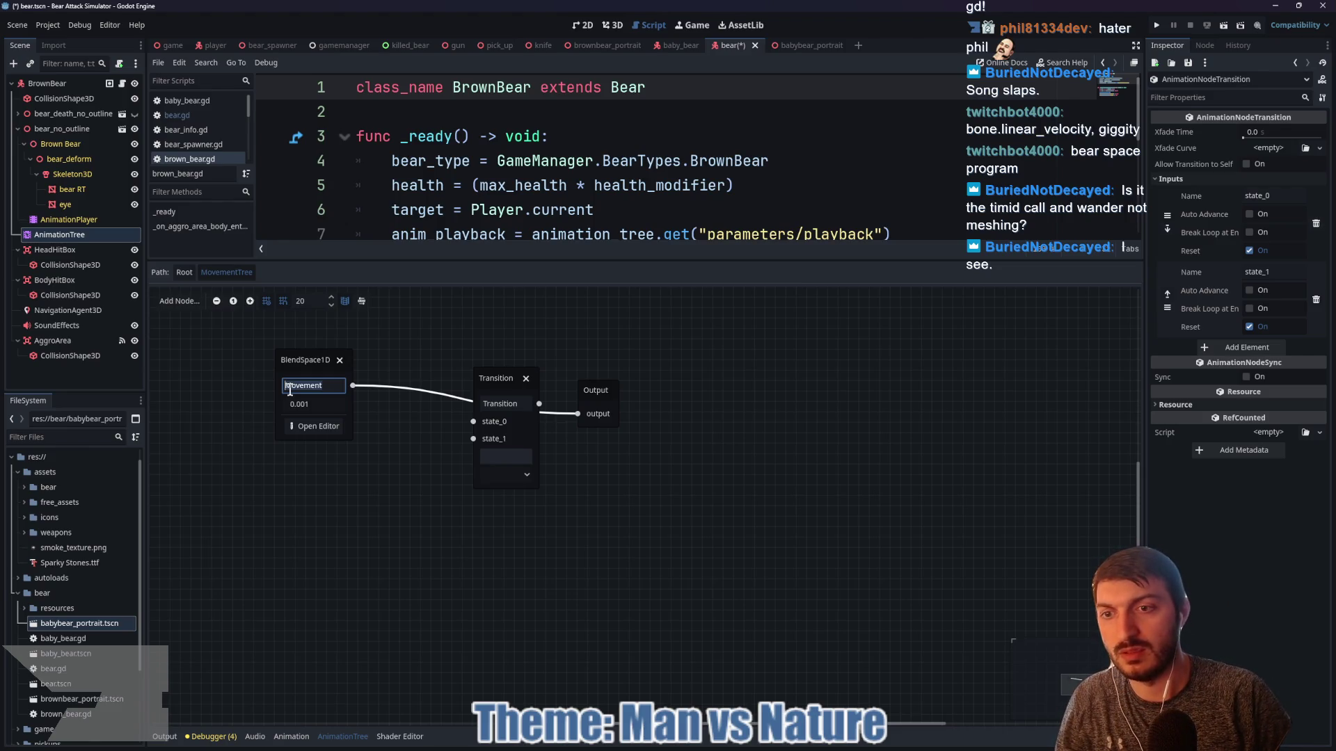
# Rename the blend space MovementSprint and add a second BlendSpace1D named MovementWalk
pyautogui.click(332, 386)
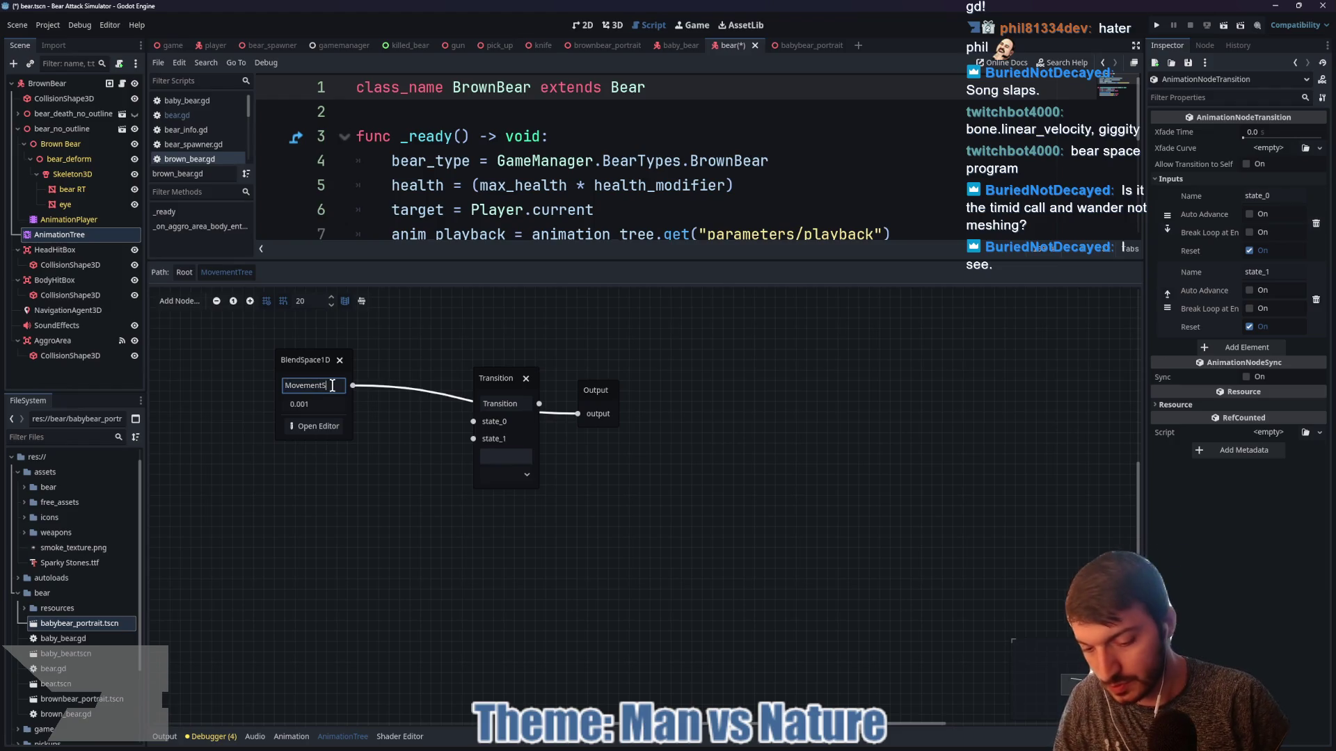
pyautogui.click(395, 449)
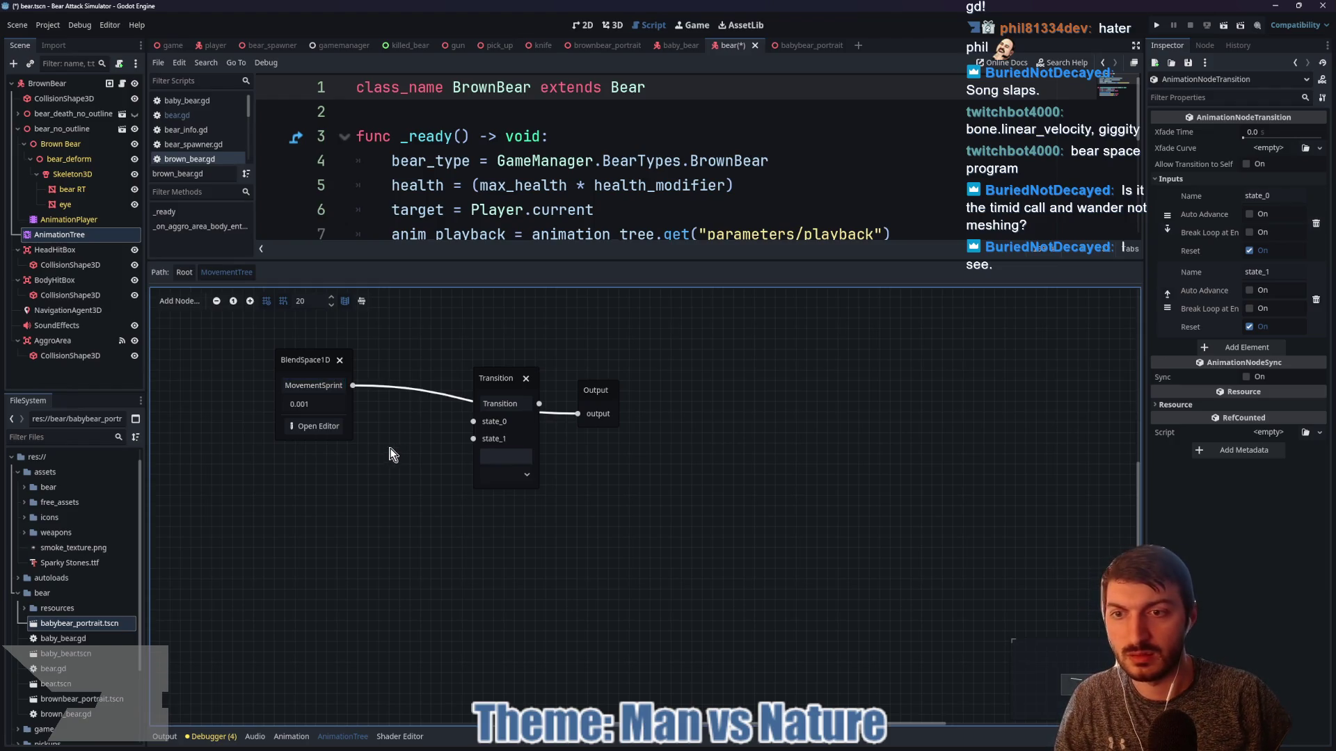
pyautogui.rightClick(328, 485)
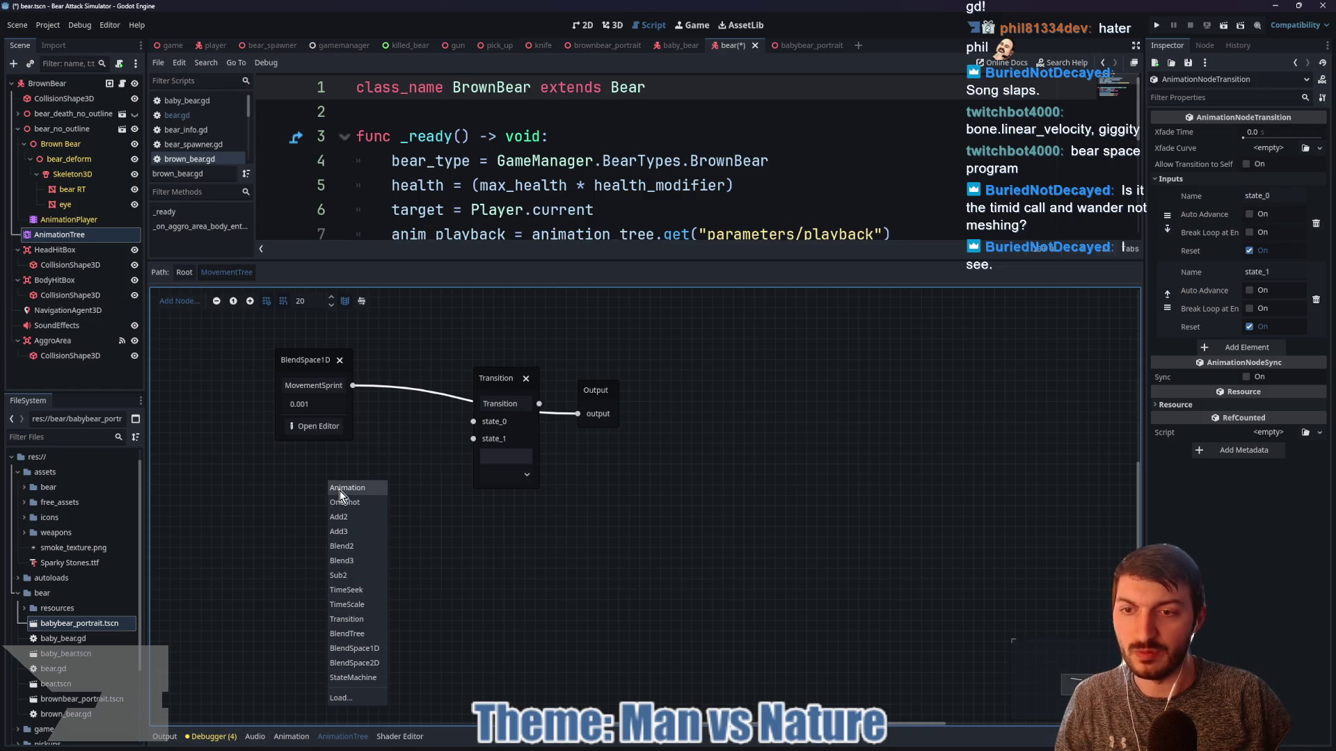
pyautogui.click(370, 649)
pyautogui.moveTo(383, 541); pyautogui.dragTo(319, 538)
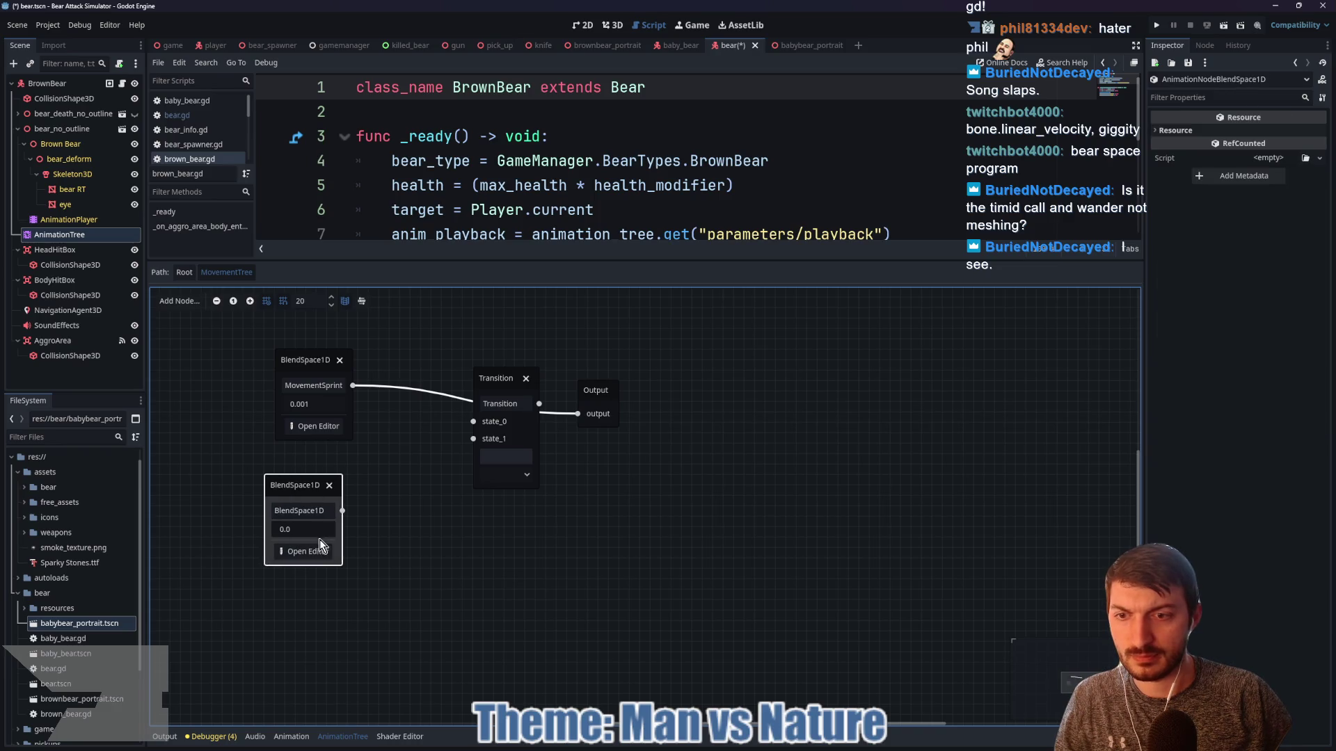
pyautogui.click(299, 510)
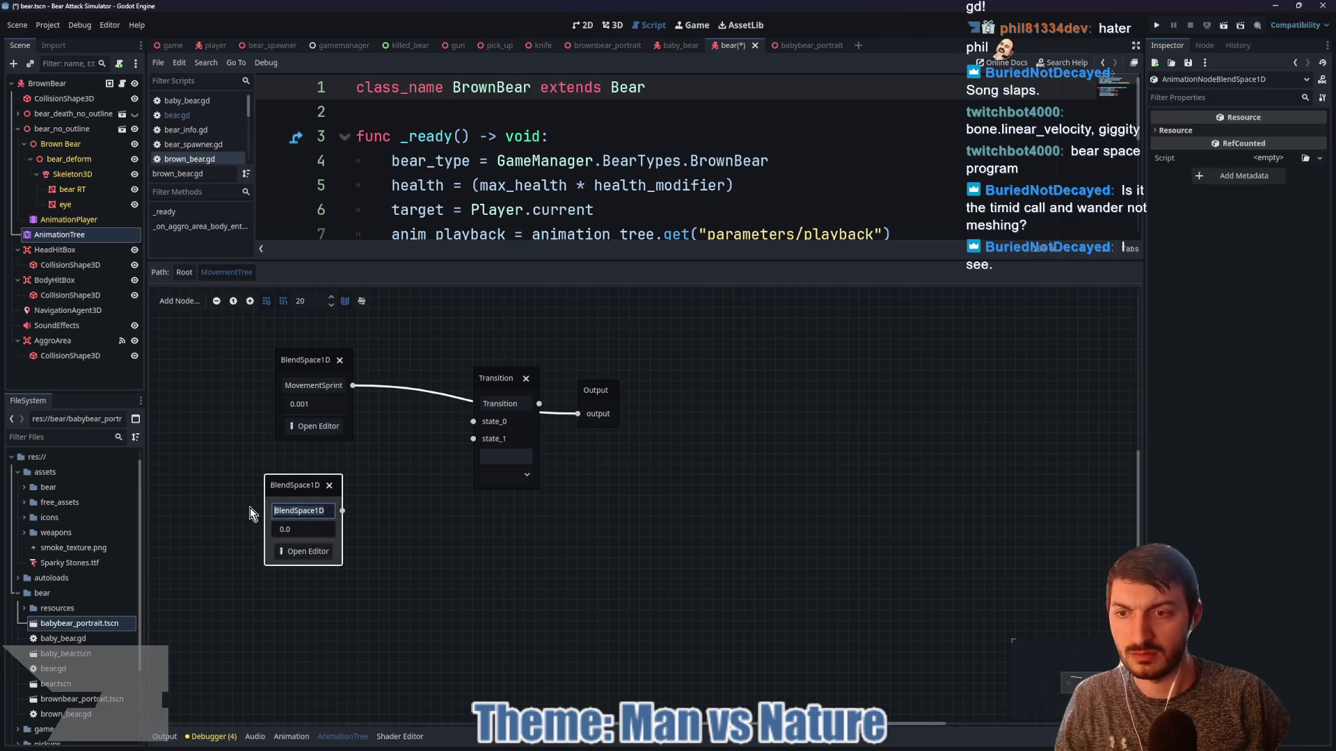
pyautogui.write('MovementWalk')
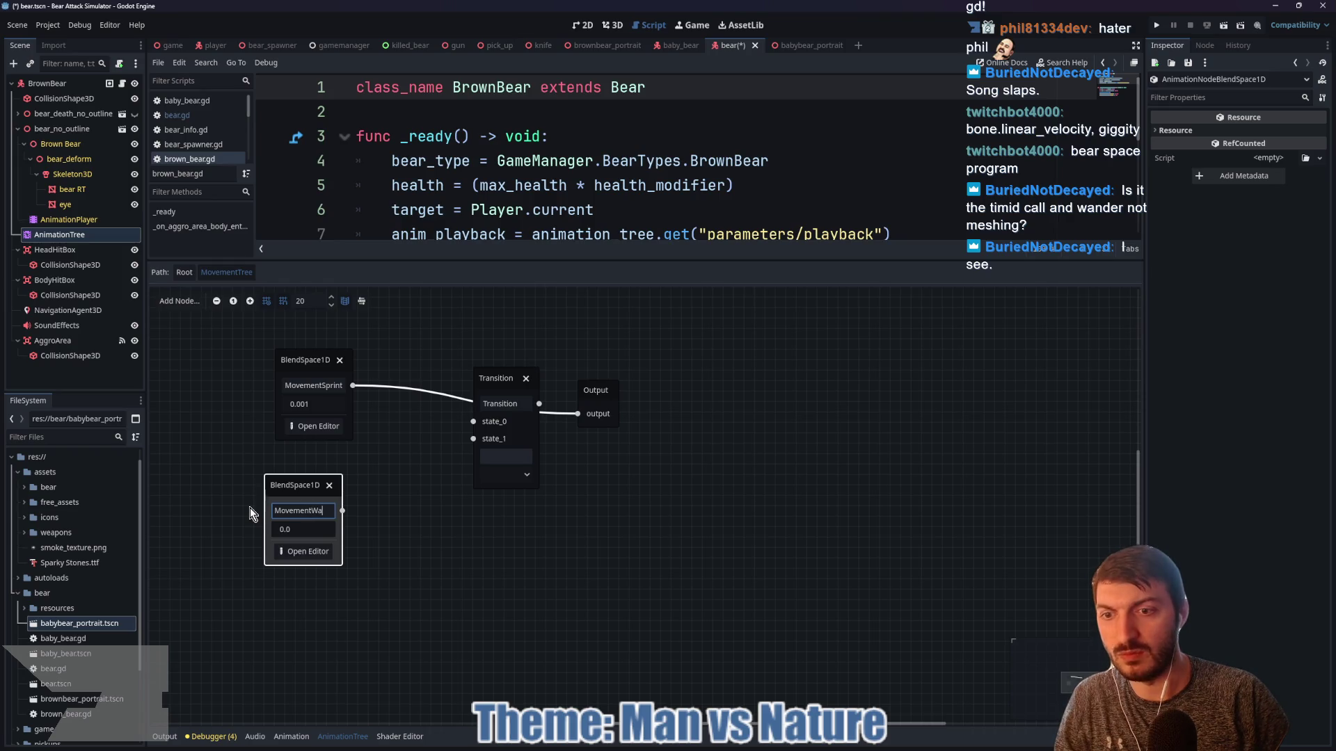
# Set MovementWalk's minimum to 0 and add animation points at both ends of its axis
pyautogui.click(310, 553)
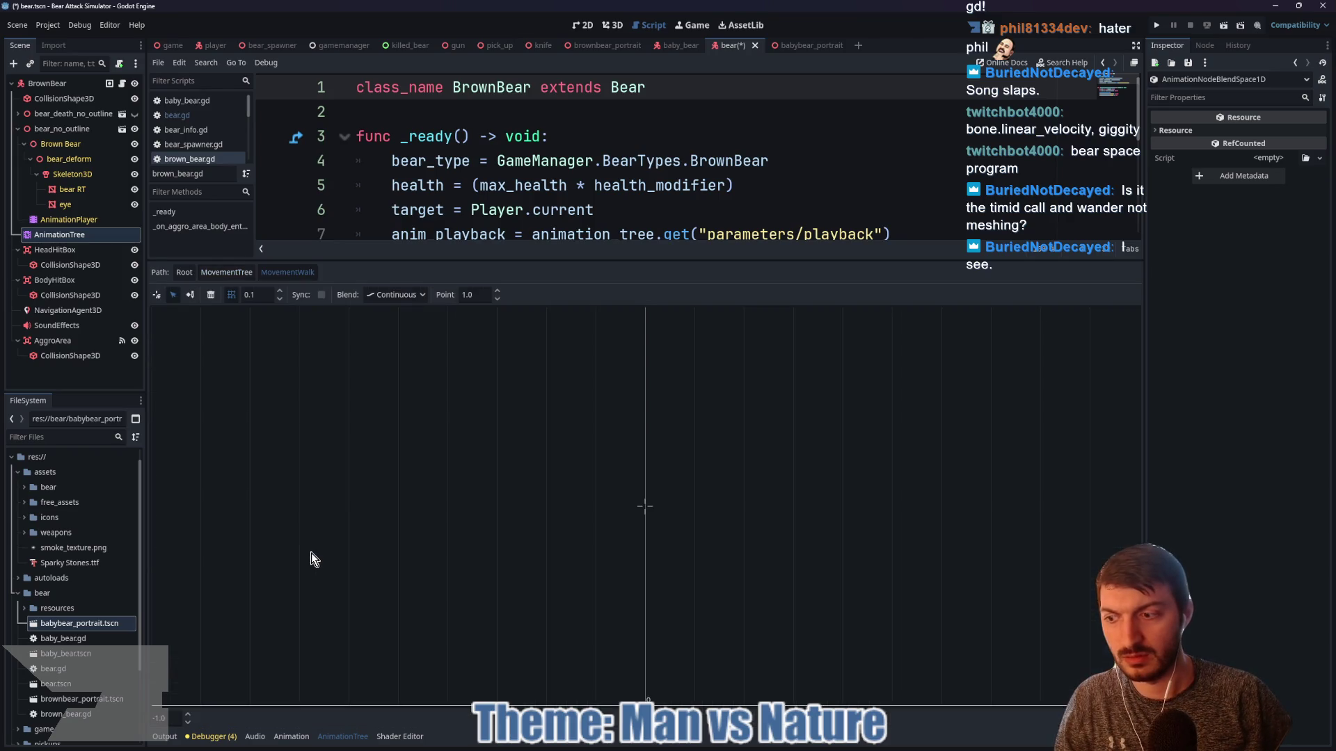
pyautogui.click(157, 718)
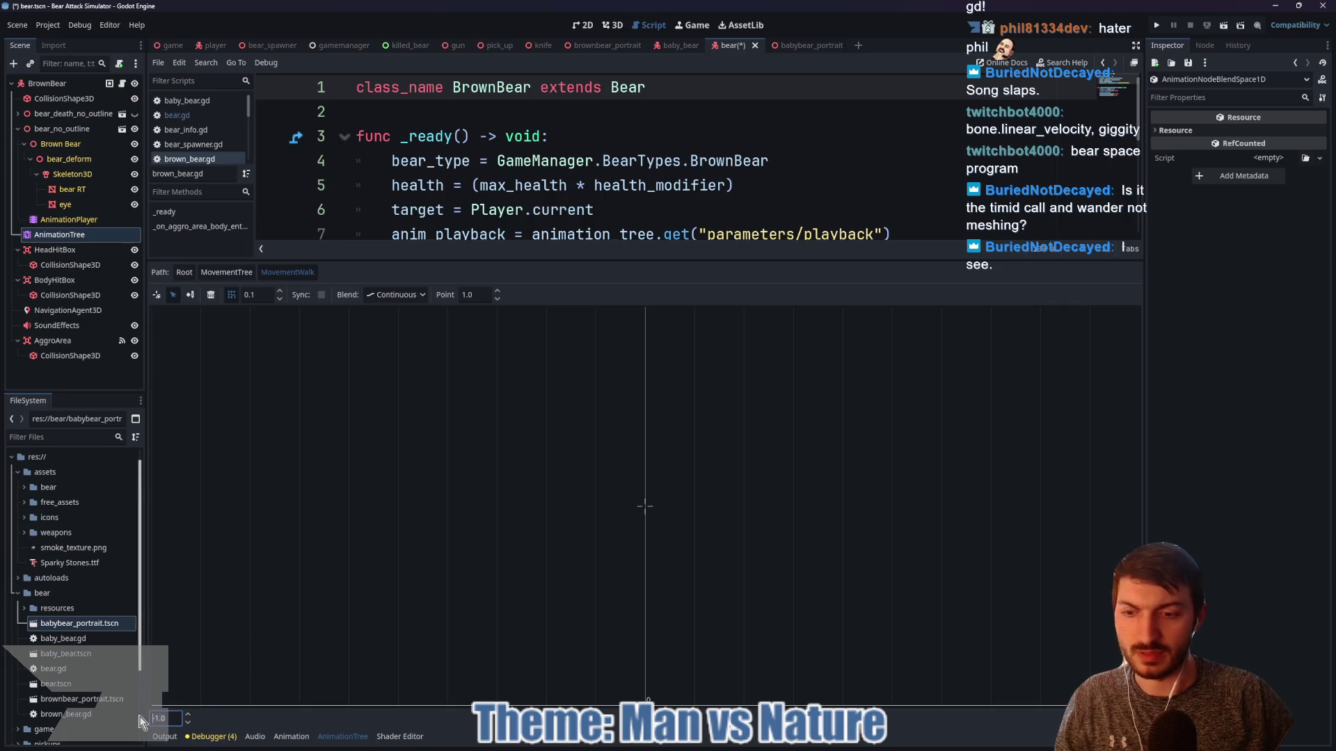
pyautogui.press('Return')
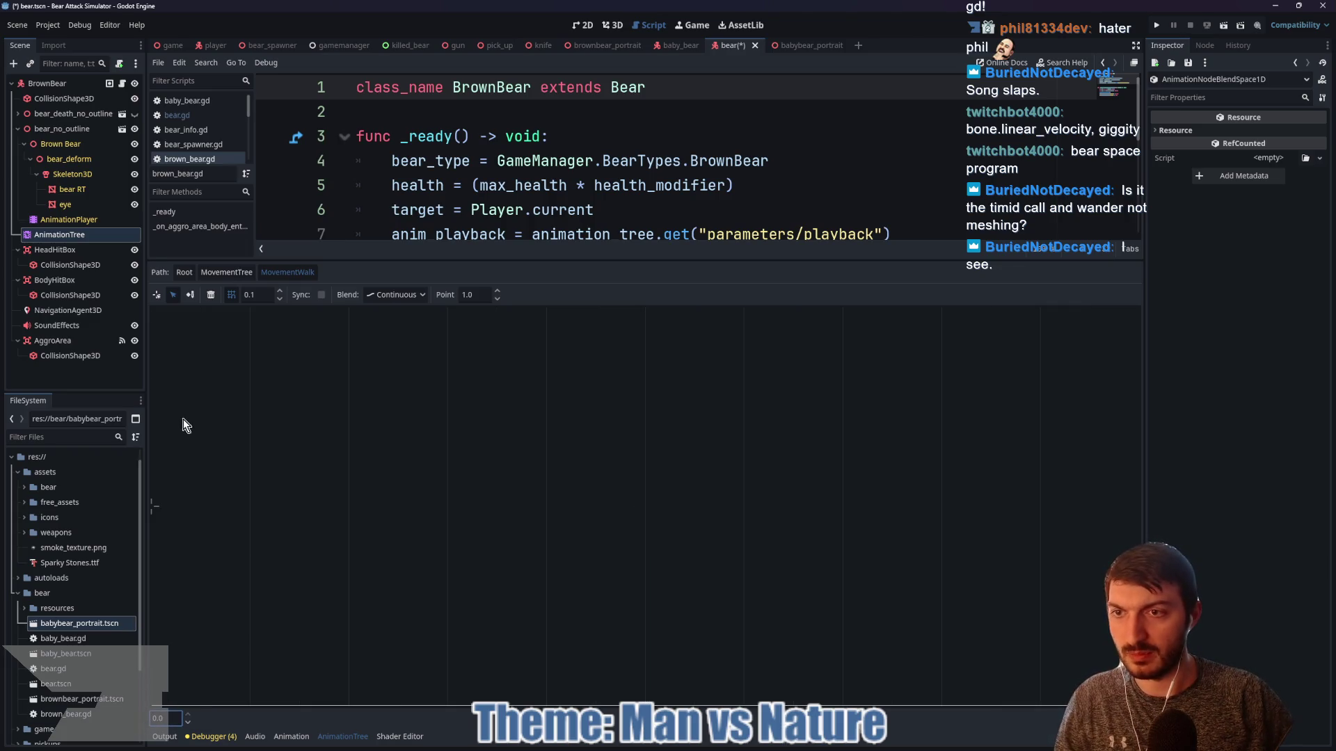
pyautogui.rightClick(153, 514)
pyautogui.moveTo(165, 515)
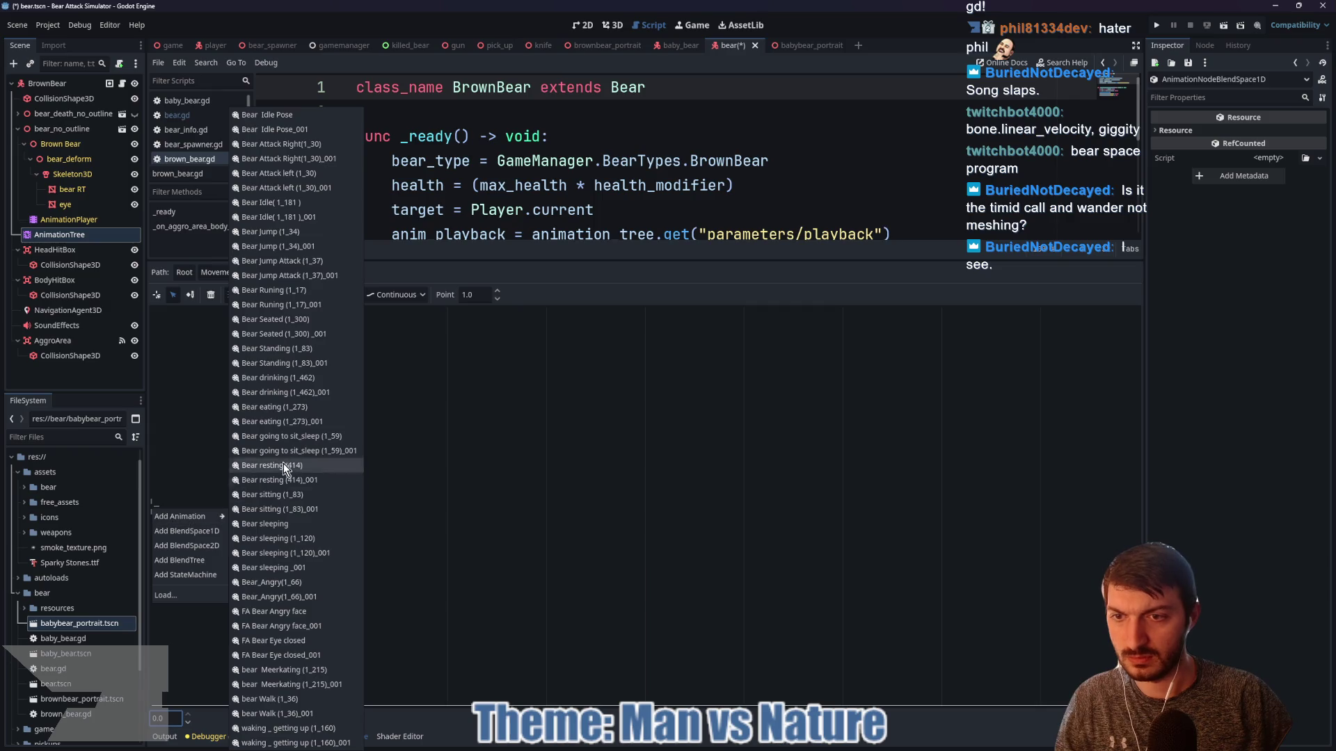
pyautogui.click(274, 202)
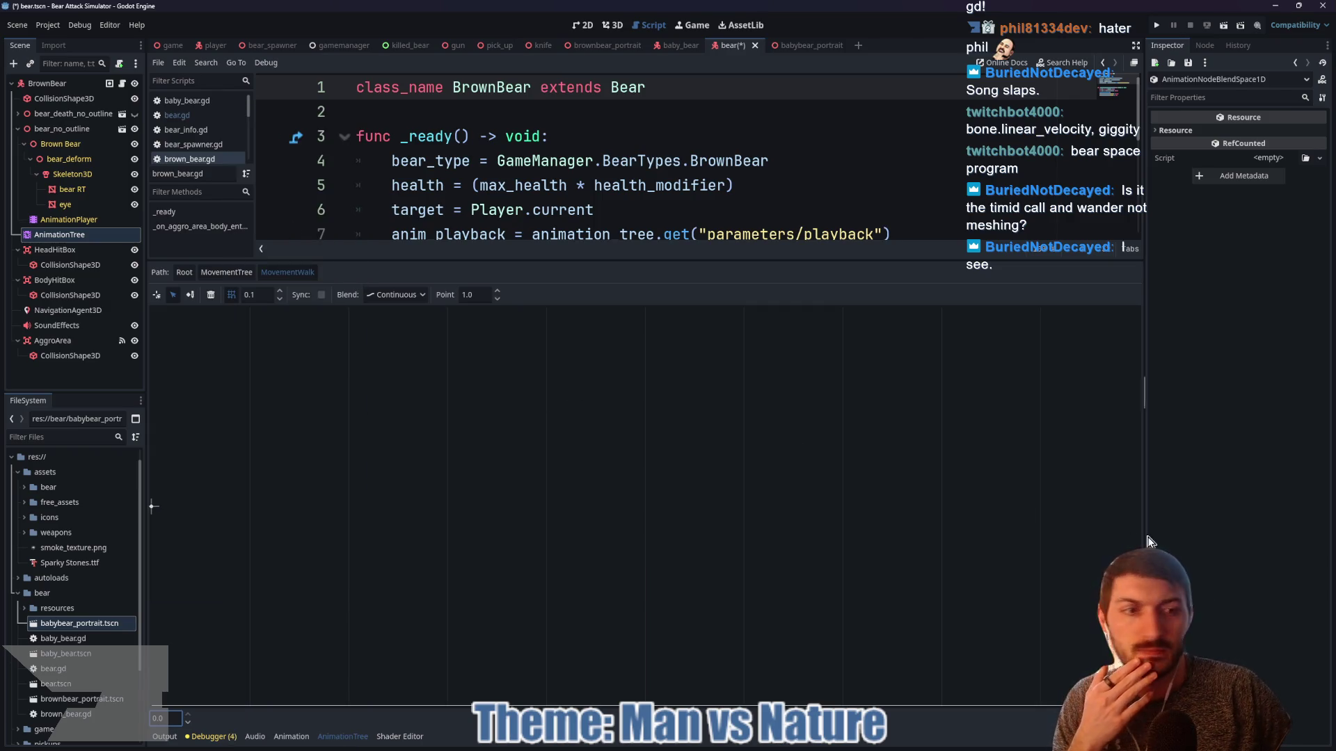
pyautogui.rightClick(1138, 500)
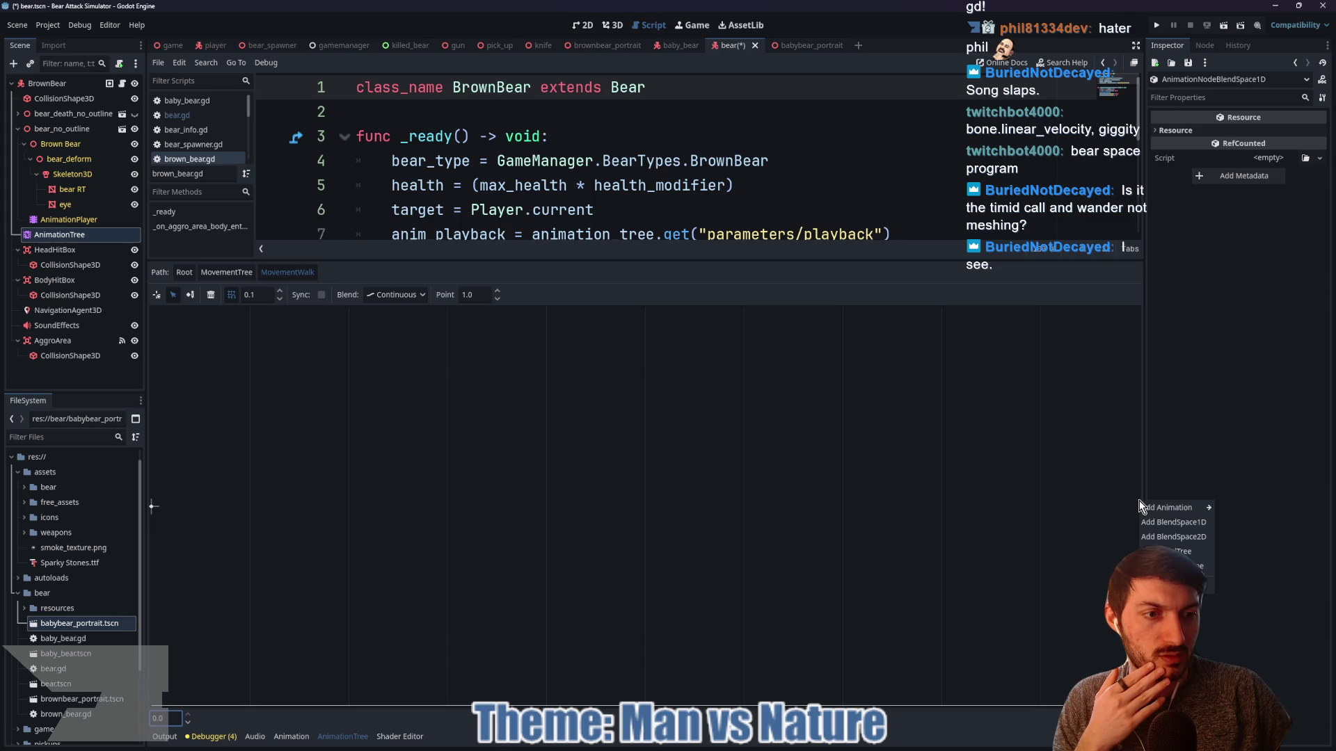
pyautogui.moveTo(1155, 513)
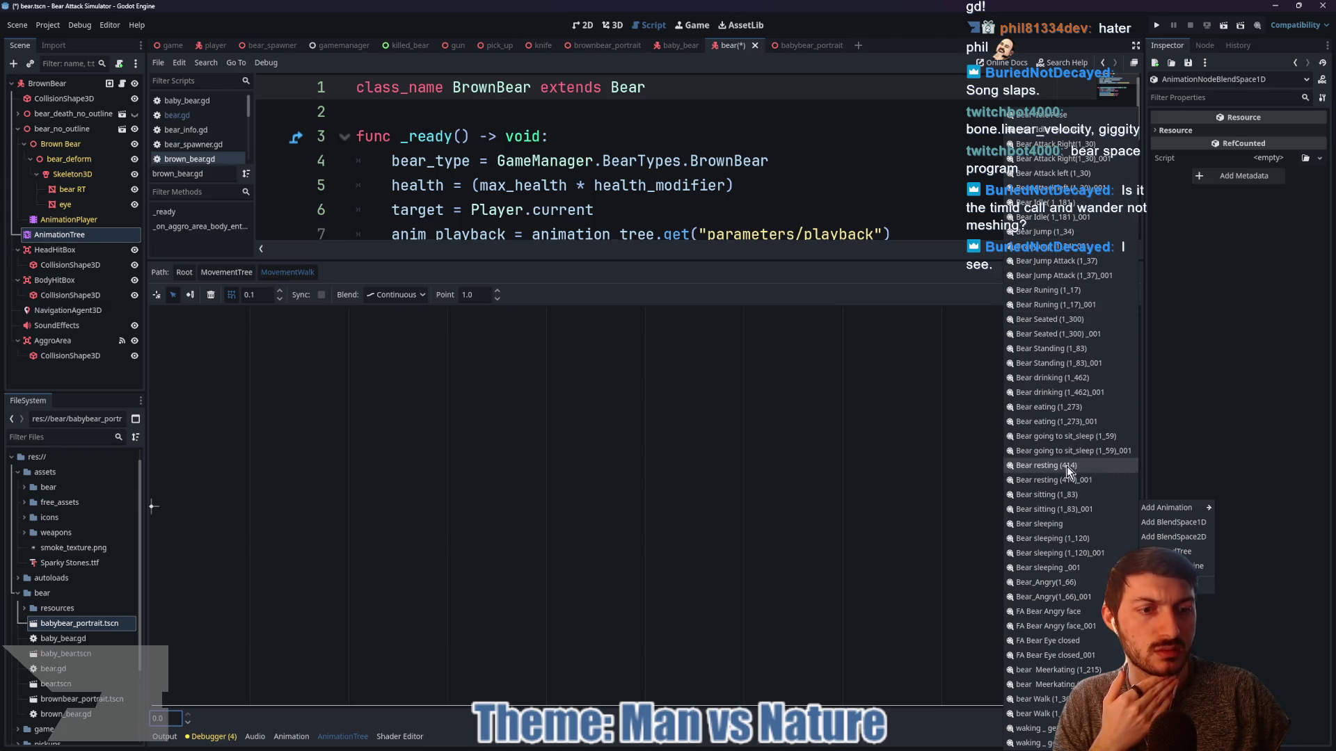
pyautogui.click(1044, 713)
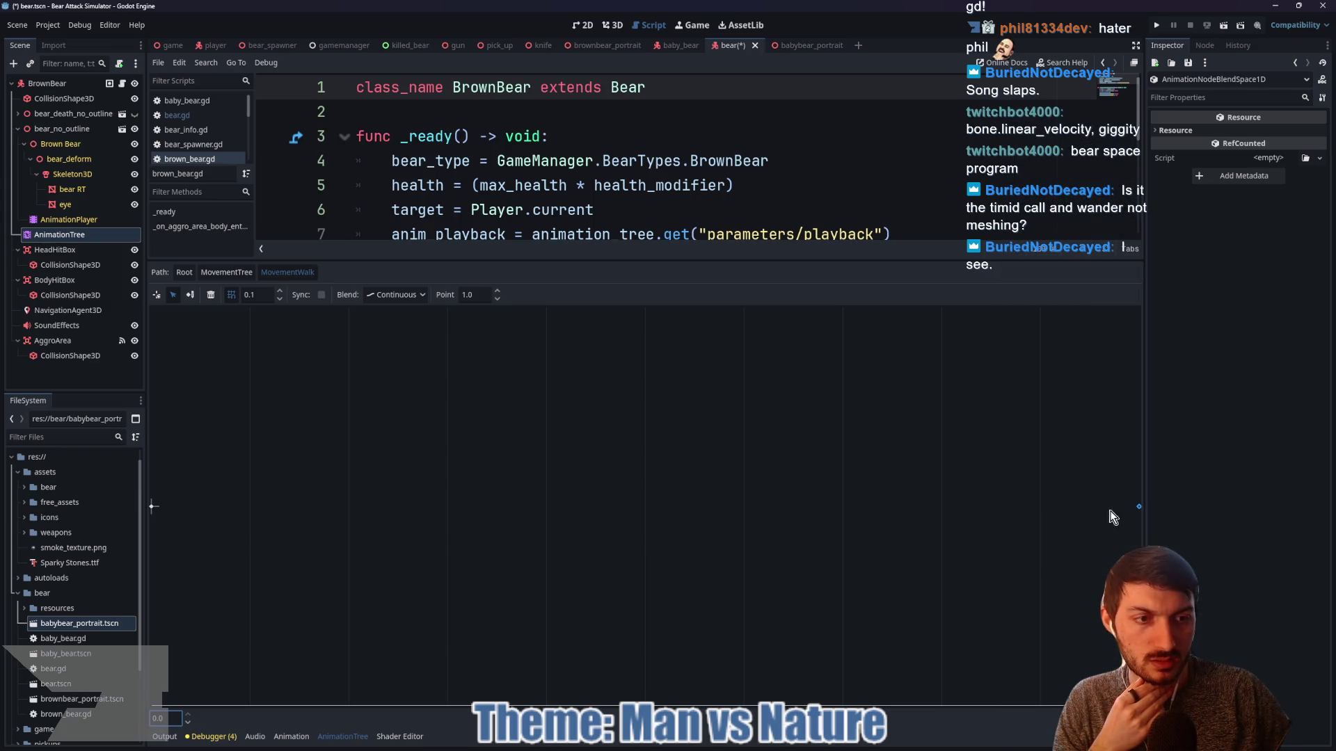
# Wire MovementSprint into state_0 and MovementWalk into state_1 of the Transition
pyautogui.click(236, 272)
pyautogui.moveTo(342, 511)
pyautogui.mouseDown()
pyautogui.moveTo(465, 430)
pyautogui.moveTo(473, 439)
pyautogui.mouseUp()
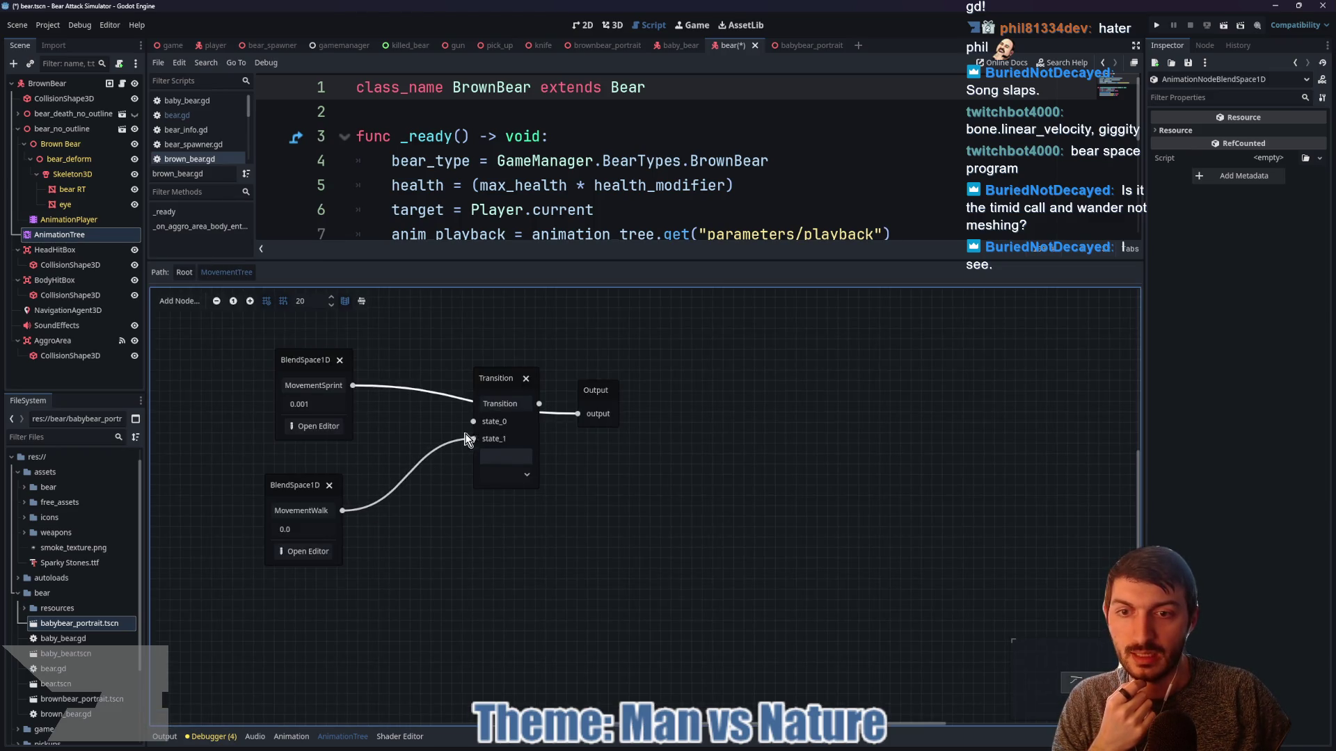
pyautogui.moveTo(352, 386); pyautogui.dragTo(462, 416)
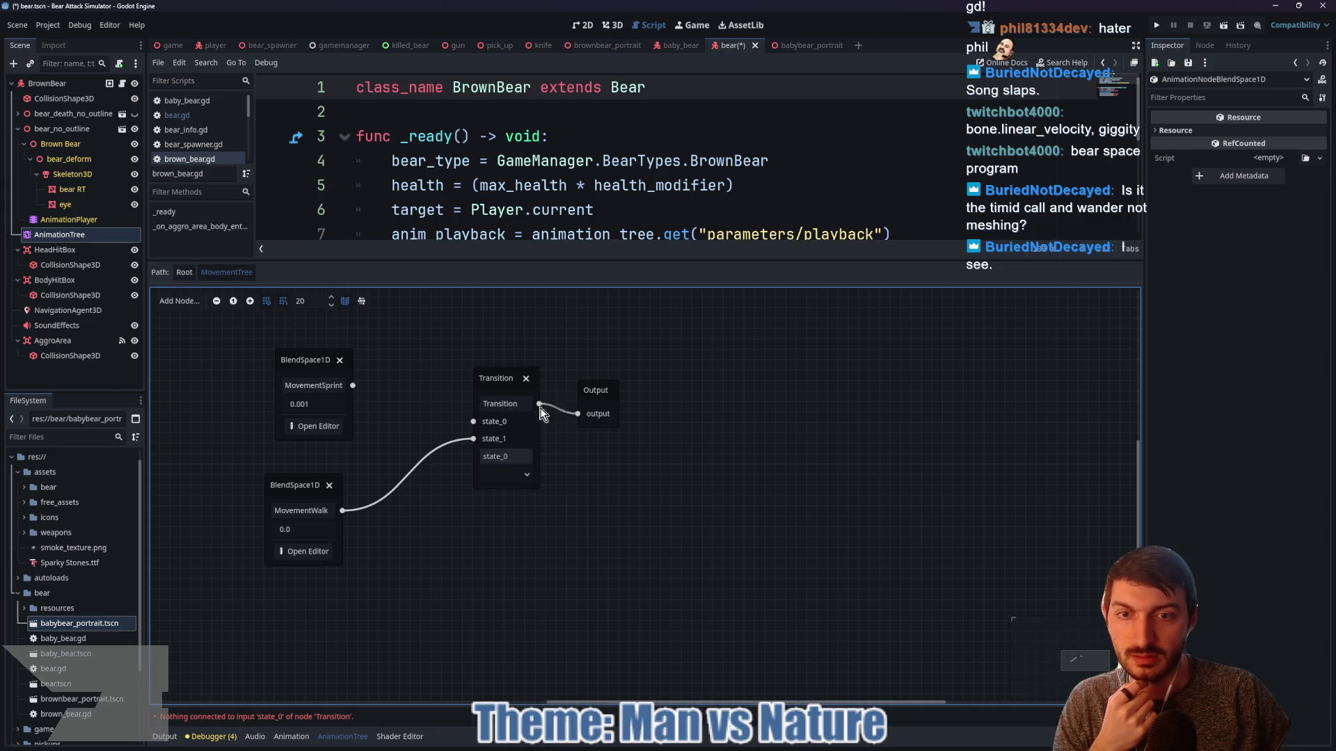
pyautogui.moveTo(353, 386); pyautogui.dragTo(473, 421)
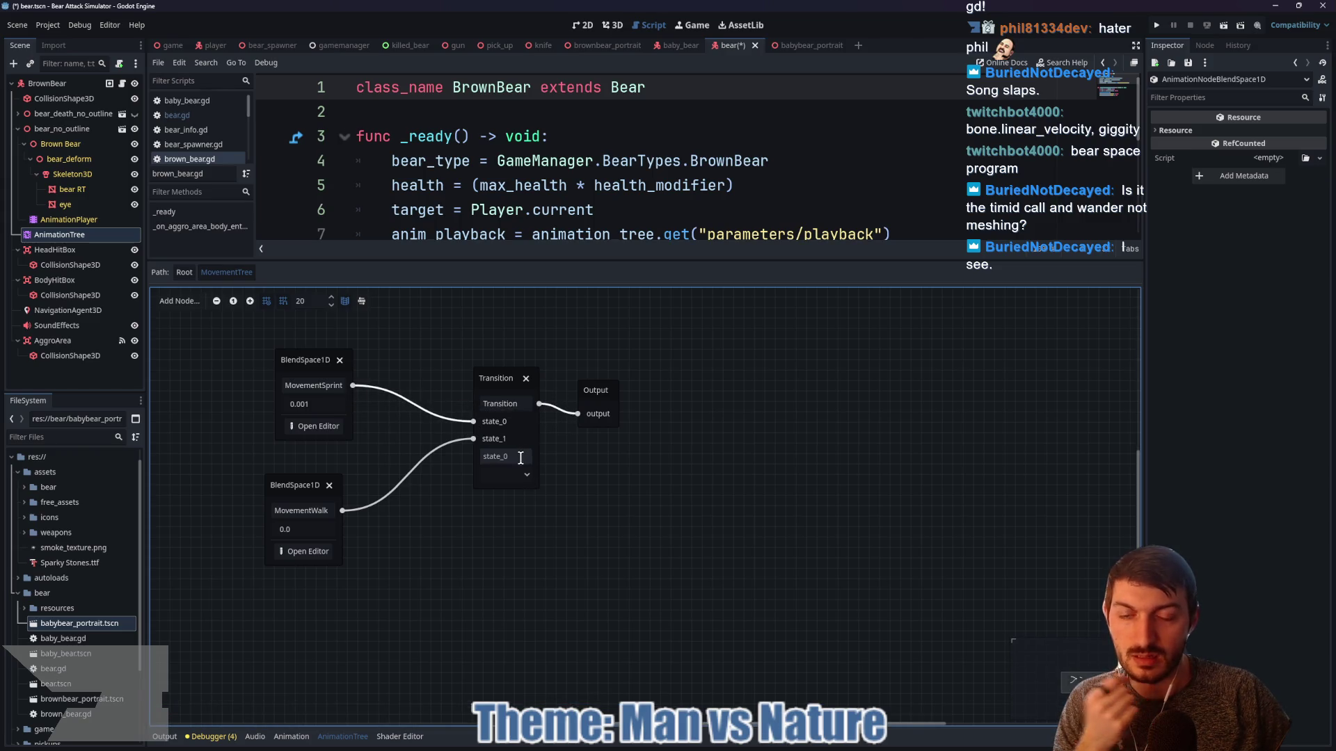
# Name the Transition node's parameter Movement
pyautogui.click(484, 403)
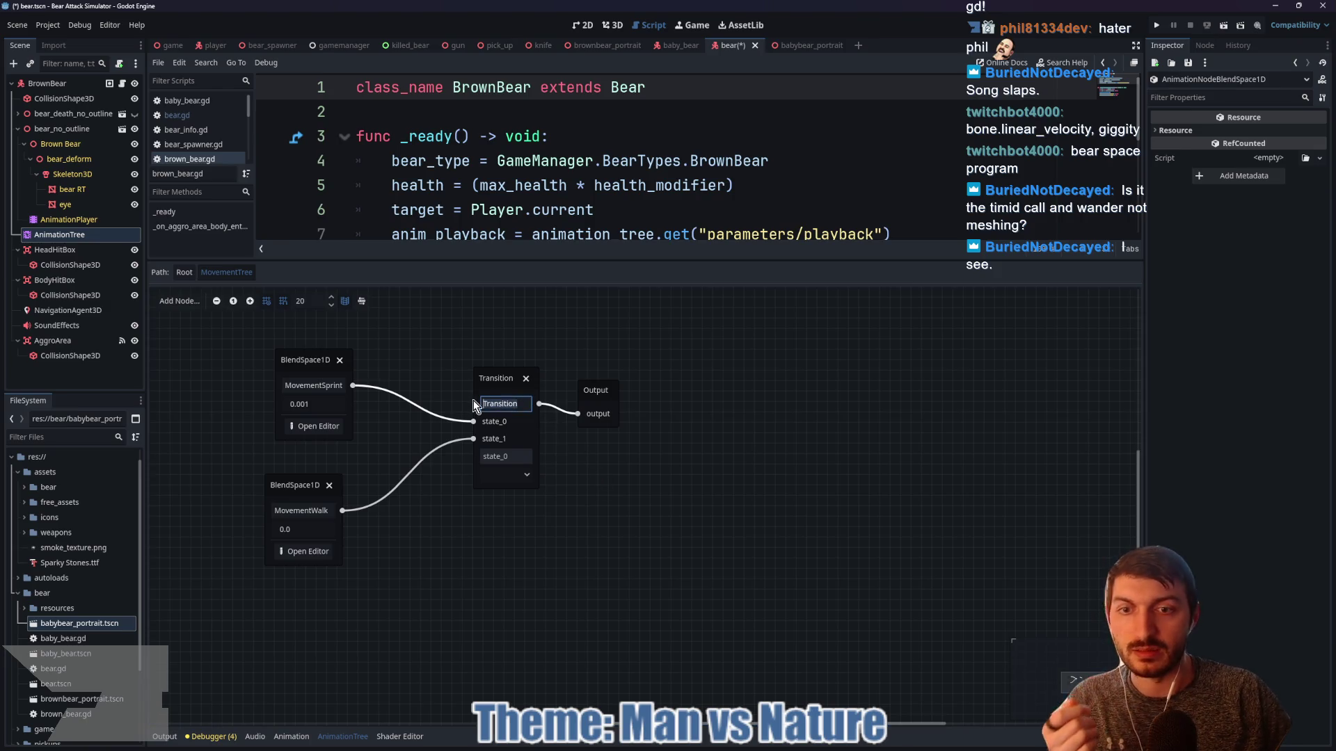
pyautogui.write('t')
pyautogui.press('Return')
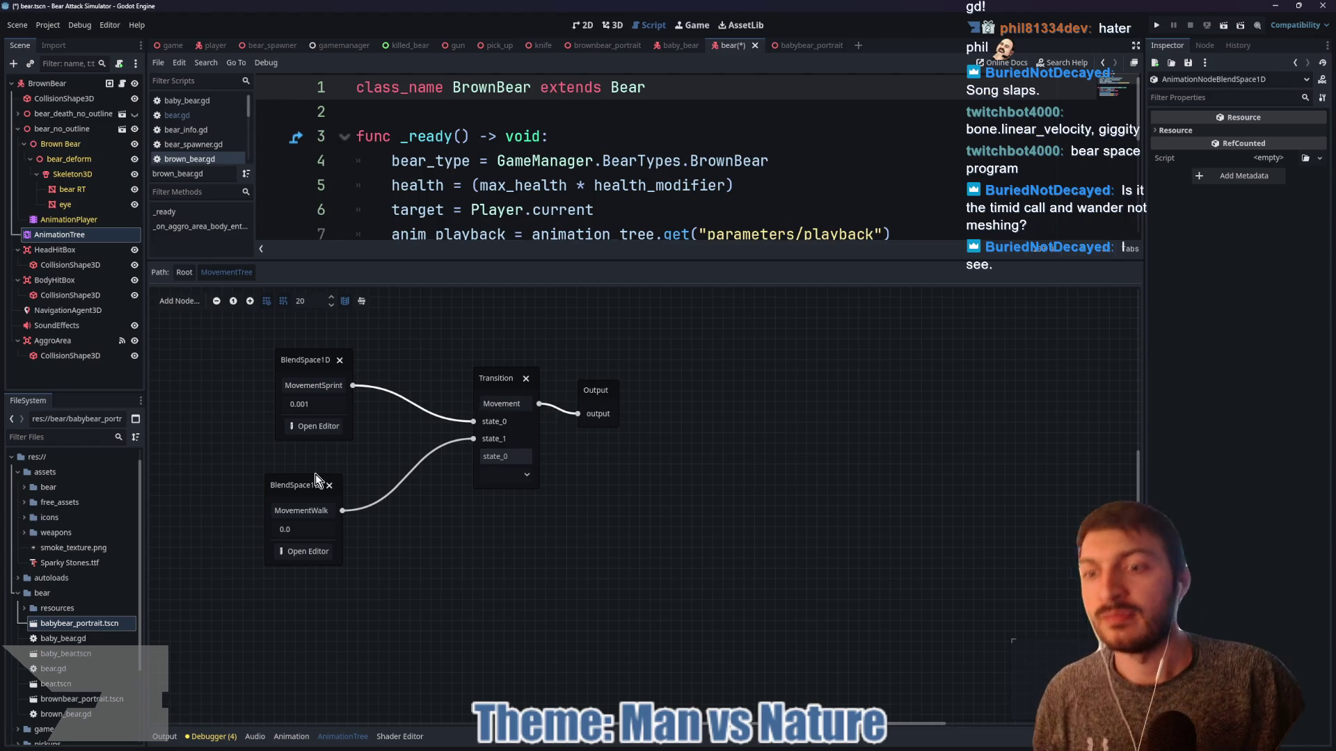
# Reposition the MovementWalk node and enlarge the script editor's vertical space
pyautogui.moveTo(302, 481)
pyautogui.mouseDown()
pyautogui.moveTo(317, 483)
pyautogui.moveTo(325, 457)
pyautogui.moveTo(241, 471)
pyautogui.mouseUp()
pyautogui.rightClick(320, 485)
pyautogui.click(250, 462)
pyautogui.click(241, 471)
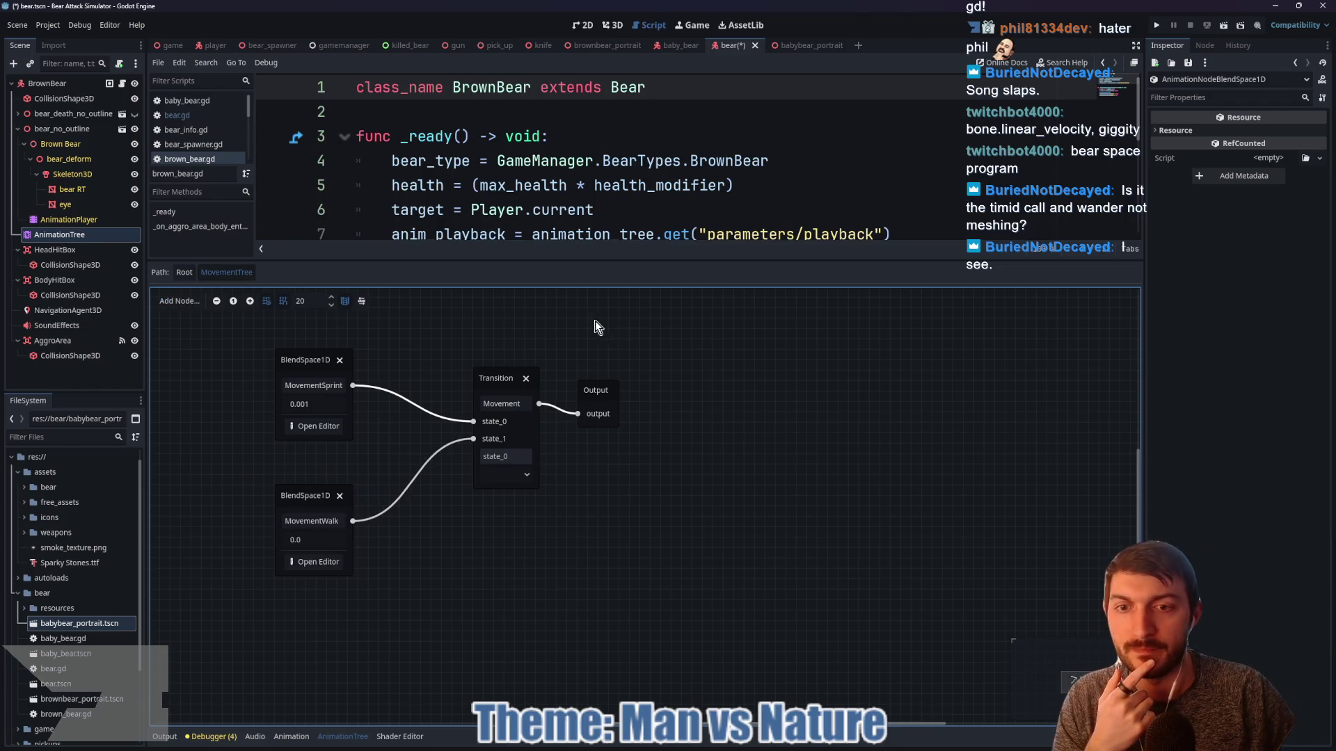
pyautogui.moveTo(588, 261); pyautogui.dragTo(599, 500)
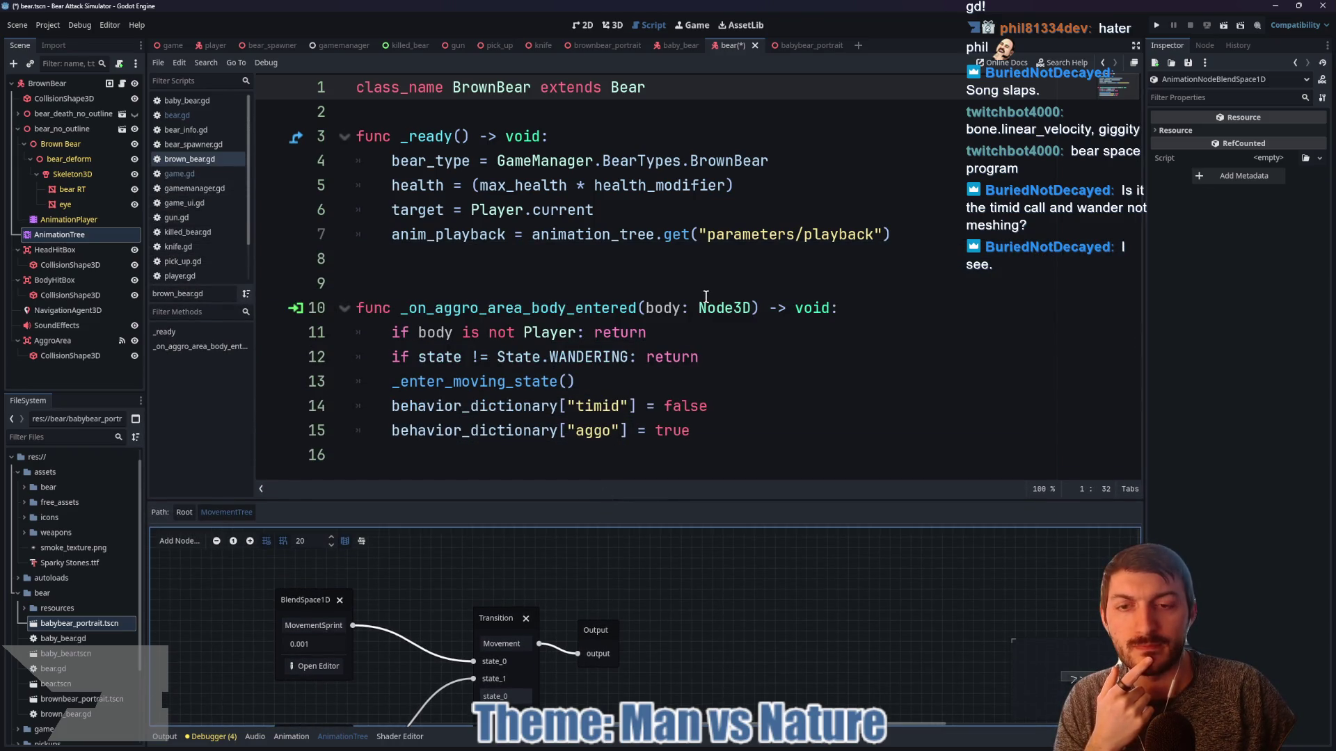
# Open bear.gd from the Bear class reference and go to the movement_blend_position line 105
pyautogui.keyDown('ctrl'); pyautogui.click(628, 89); pyautogui.keyUp('ctrl')
pyautogui.scroll(-15, 700, 304)
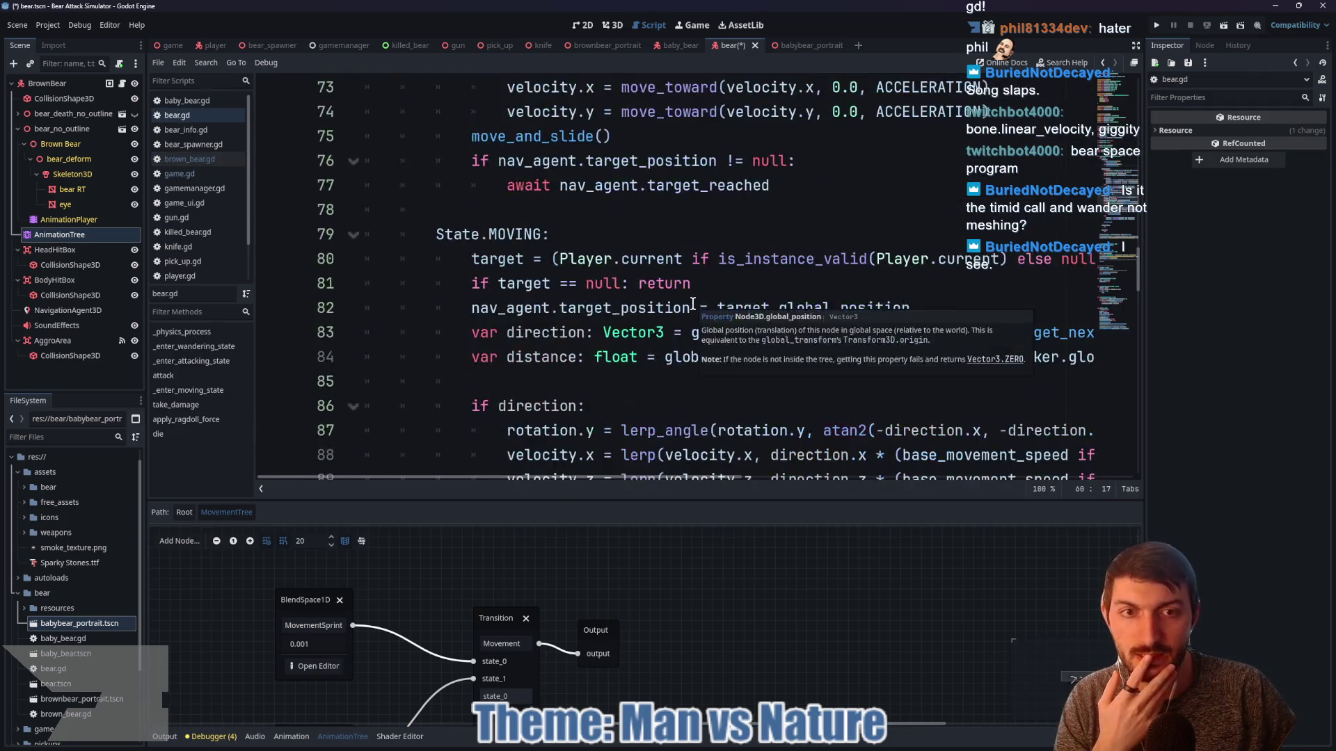
pyautogui.scroll(3, 669, 308)
pyautogui.click(559, 284)
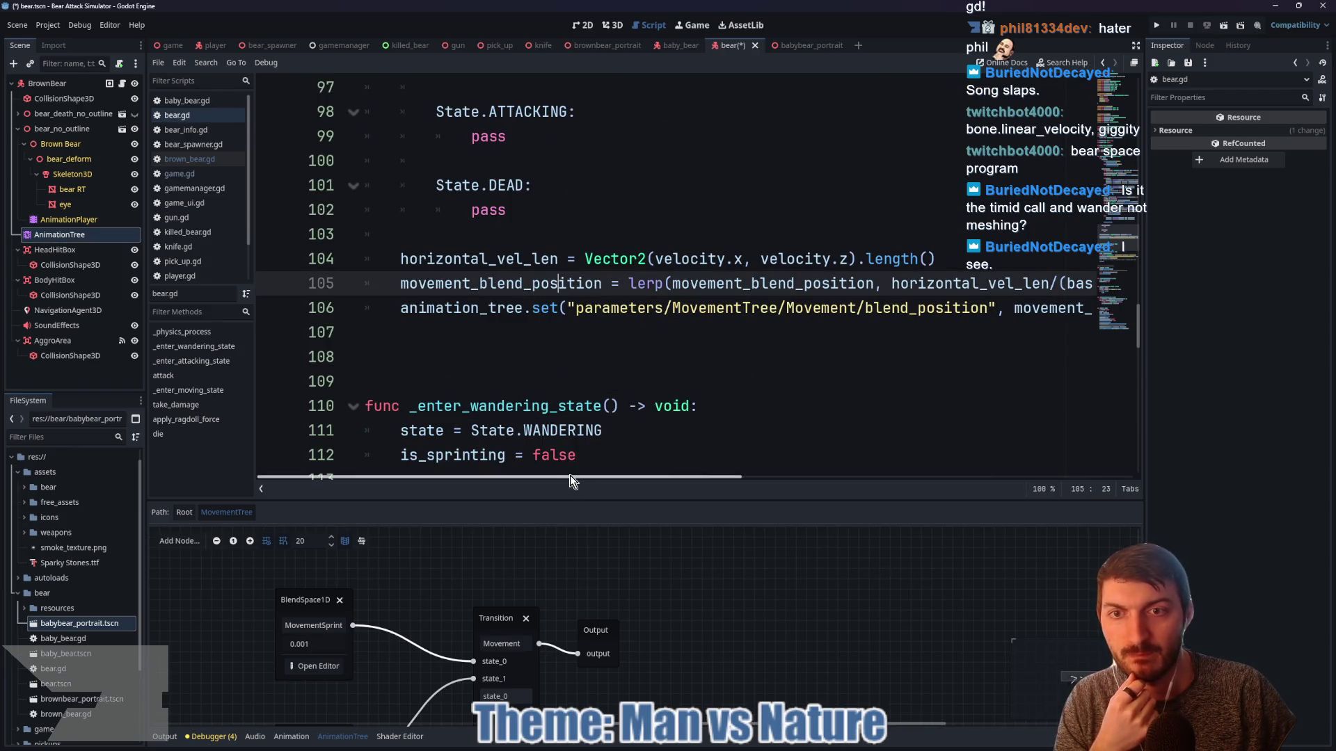
pyautogui.moveTo(571, 474)
pyautogui.mouseDown()
pyautogui.moveTo(832, 498)
pyautogui.moveTo(549, 495)
pyautogui.mouseUp()
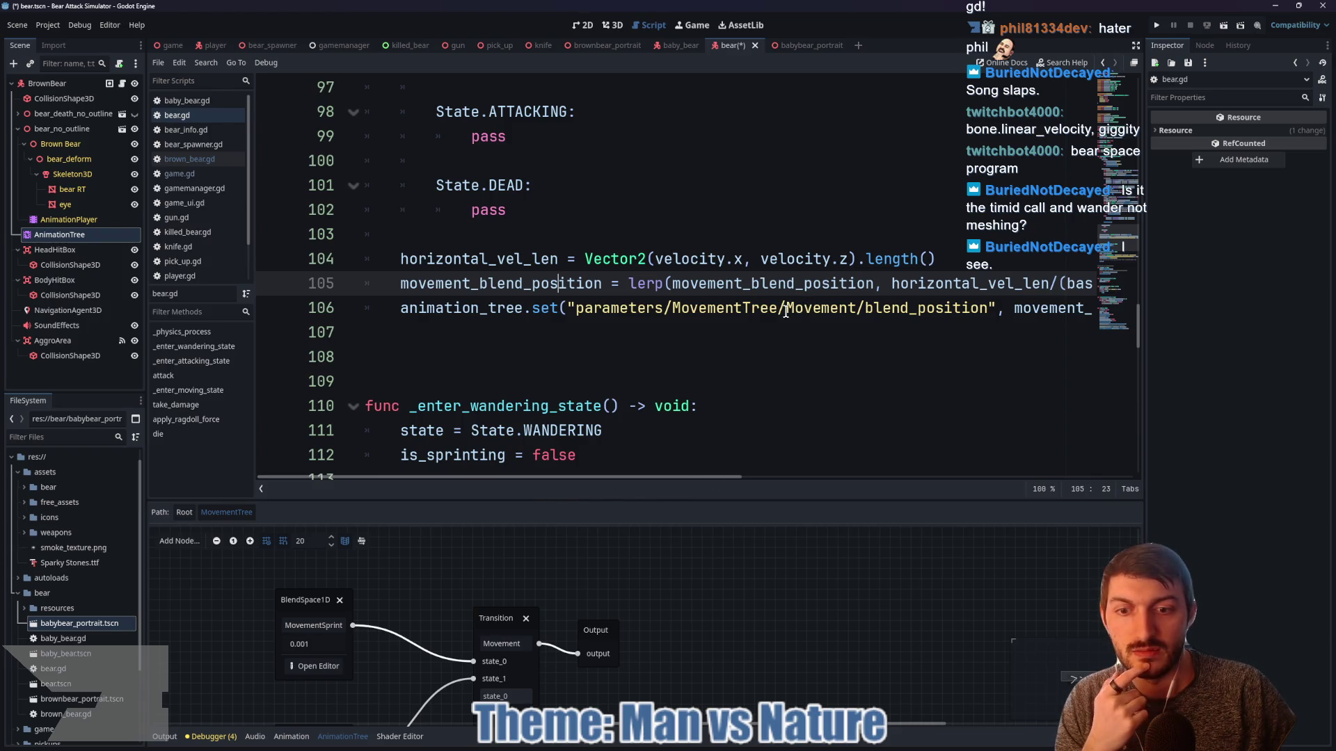
# Rename the Transition node's inputs state_0 and state_1 to Sprint and Walk
pyautogui.click(498, 669)
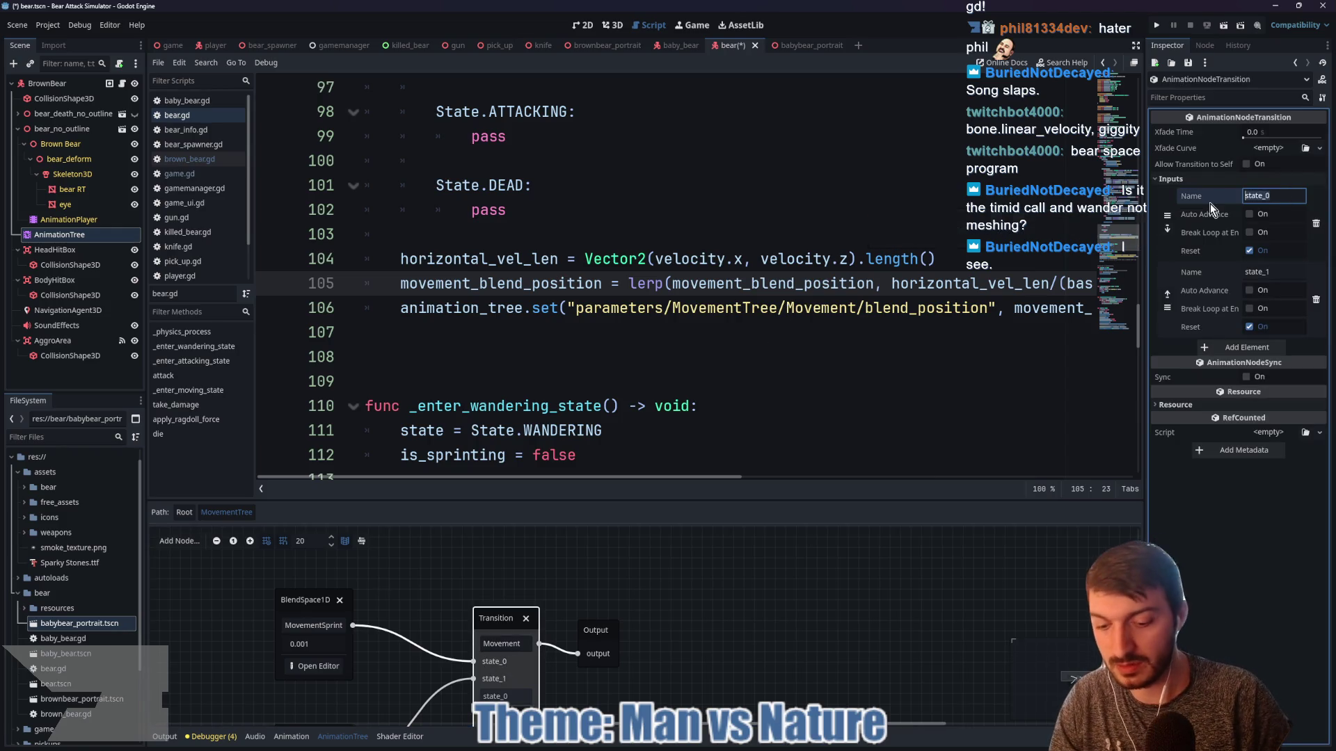
pyautogui.write('Sprint')
pyautogui.doubleClick(1258, 272)
pyautogui.write('Walk')
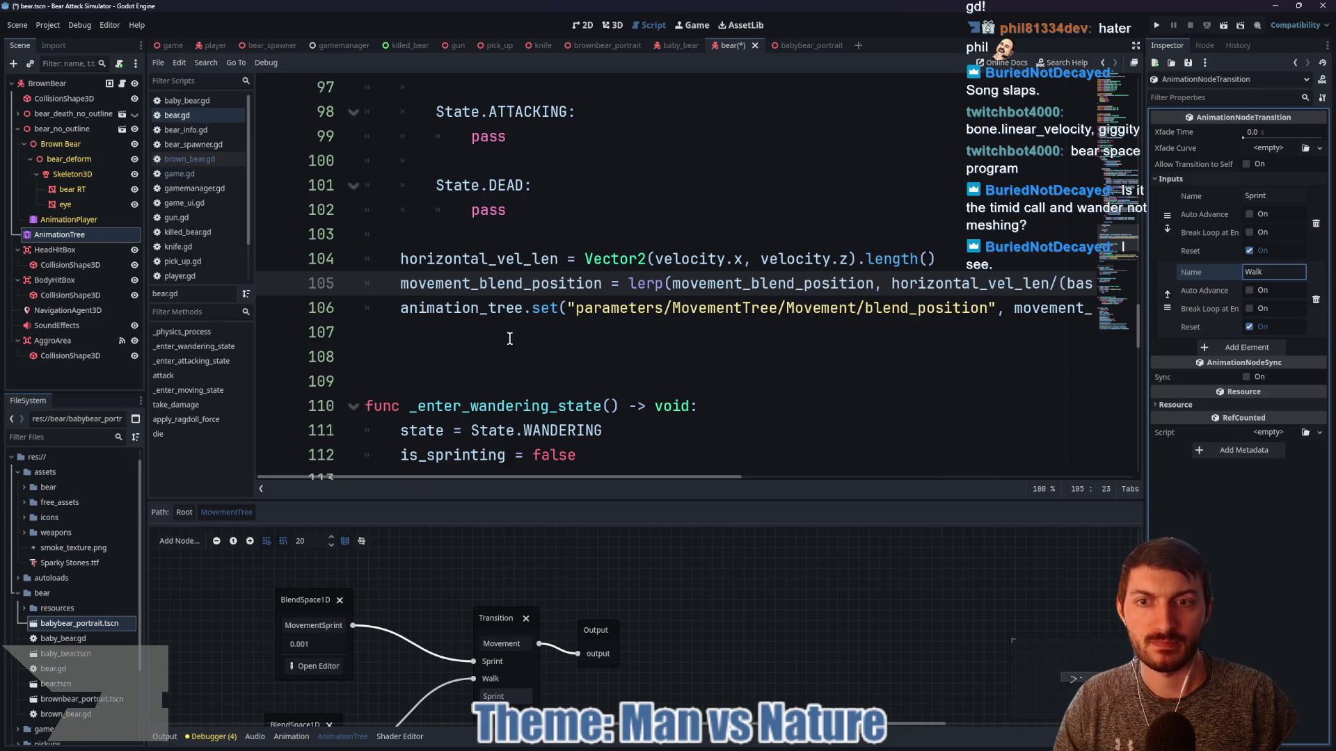
pyautogui.scroll(-2, 473, 325)
pyautogui.scroll(2, 473, 325)
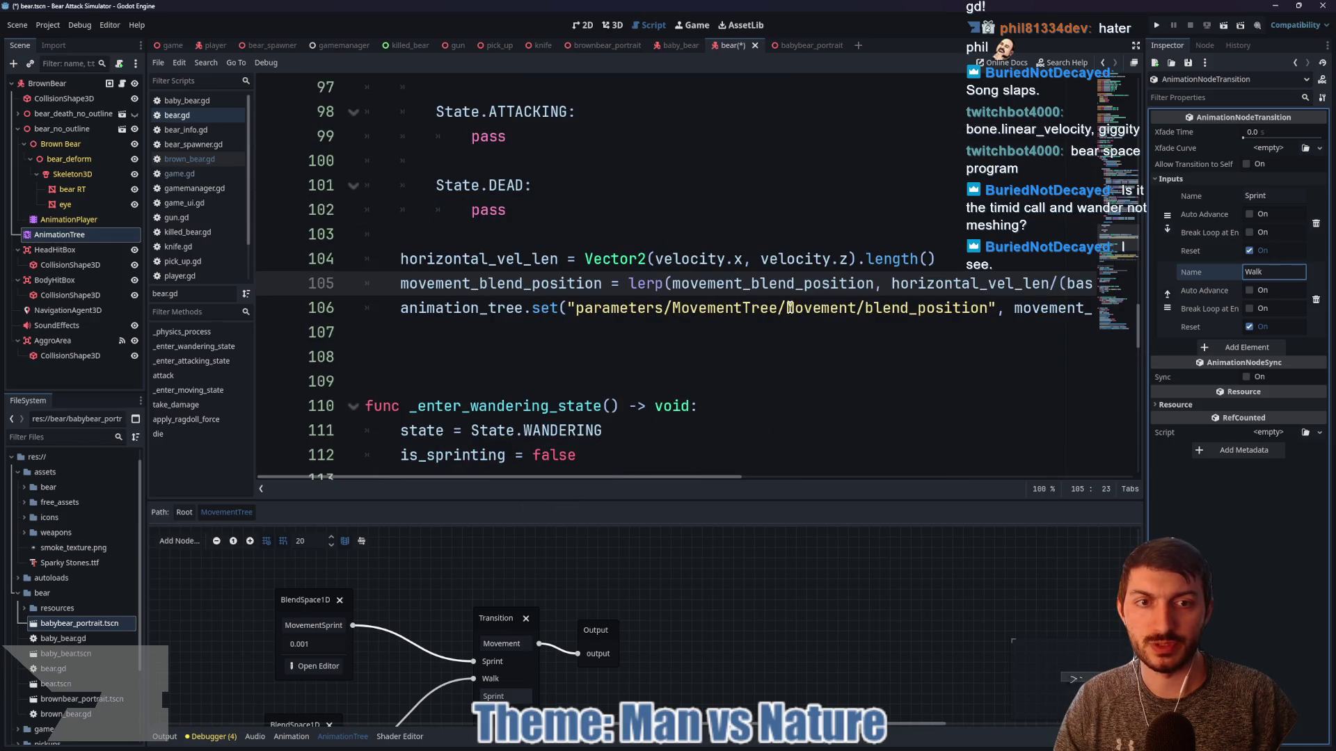
# Change line 106's blend_position path to MovementSprint and copy the line
pyautogui.click(875, 308)
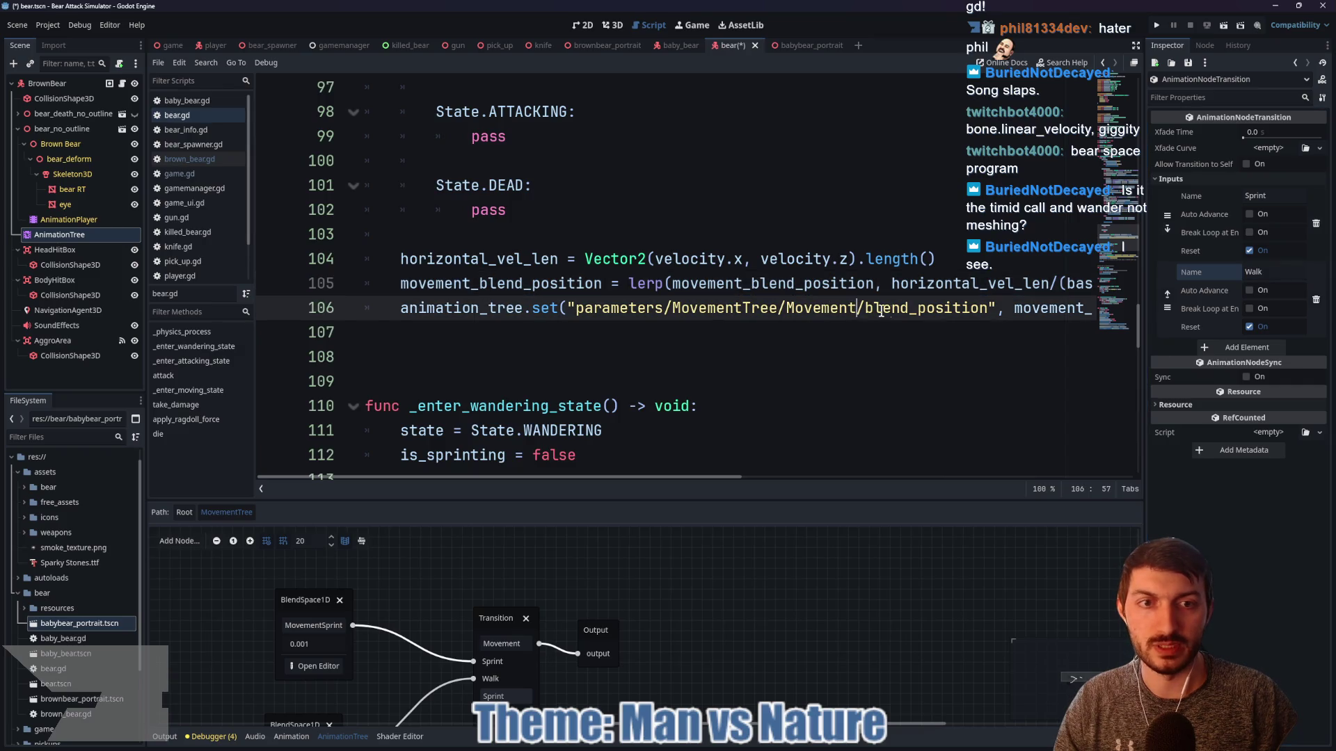
pyautogui.write('Sprint')
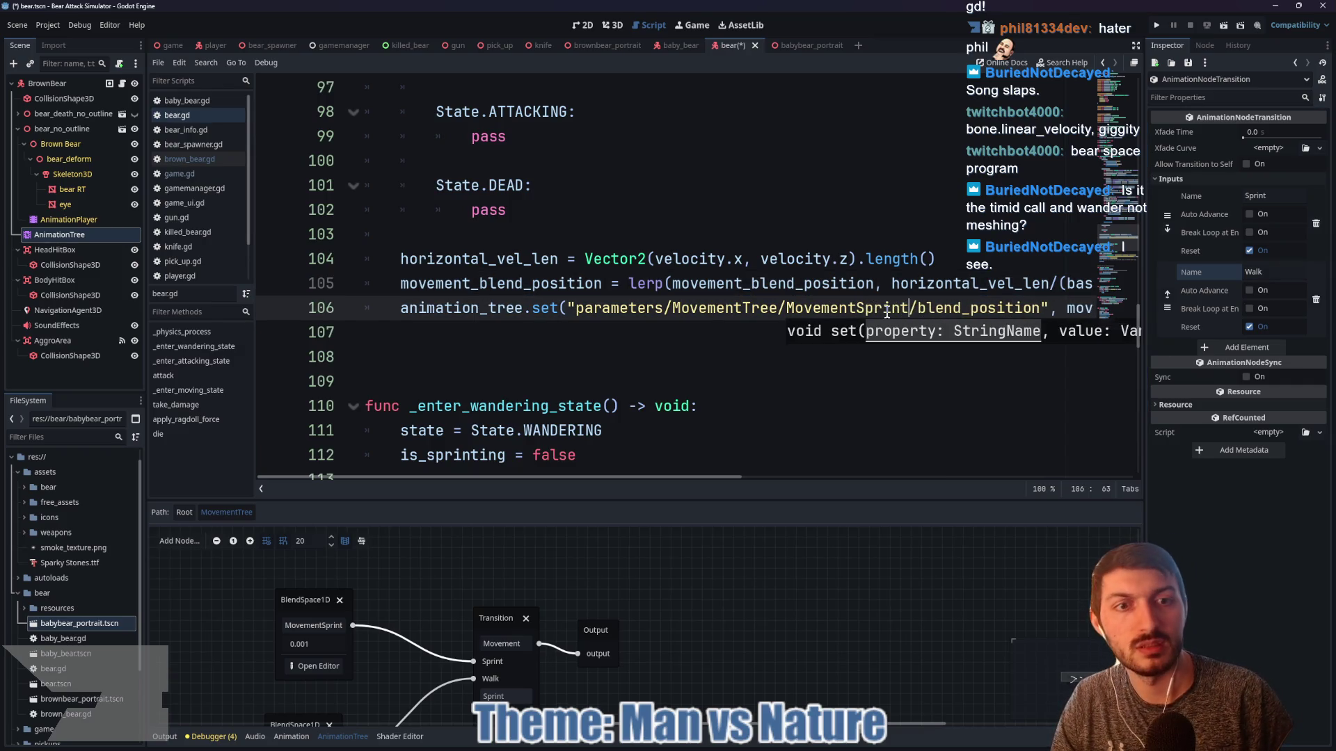
pyautogui.click(762, 308)
pyautogui.moveTo(395, 309); pyautogui.dragTo(1096, 308)
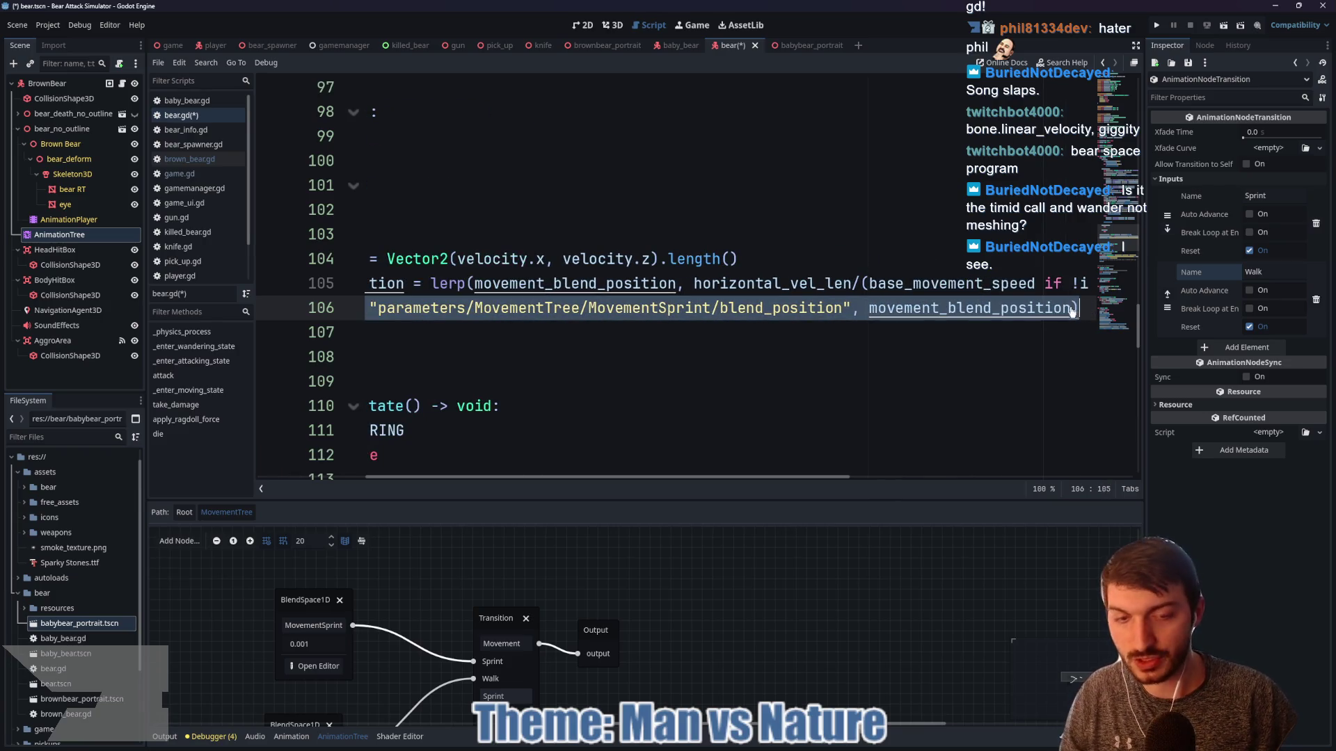
pyautogui.moveTo(552, 479); pyautogui.dragTo(451, 468)
# Paste it as line 107 with MovementWalk instead of MovementSprint, and save bear.gd
pyautogui.click(488, 331)
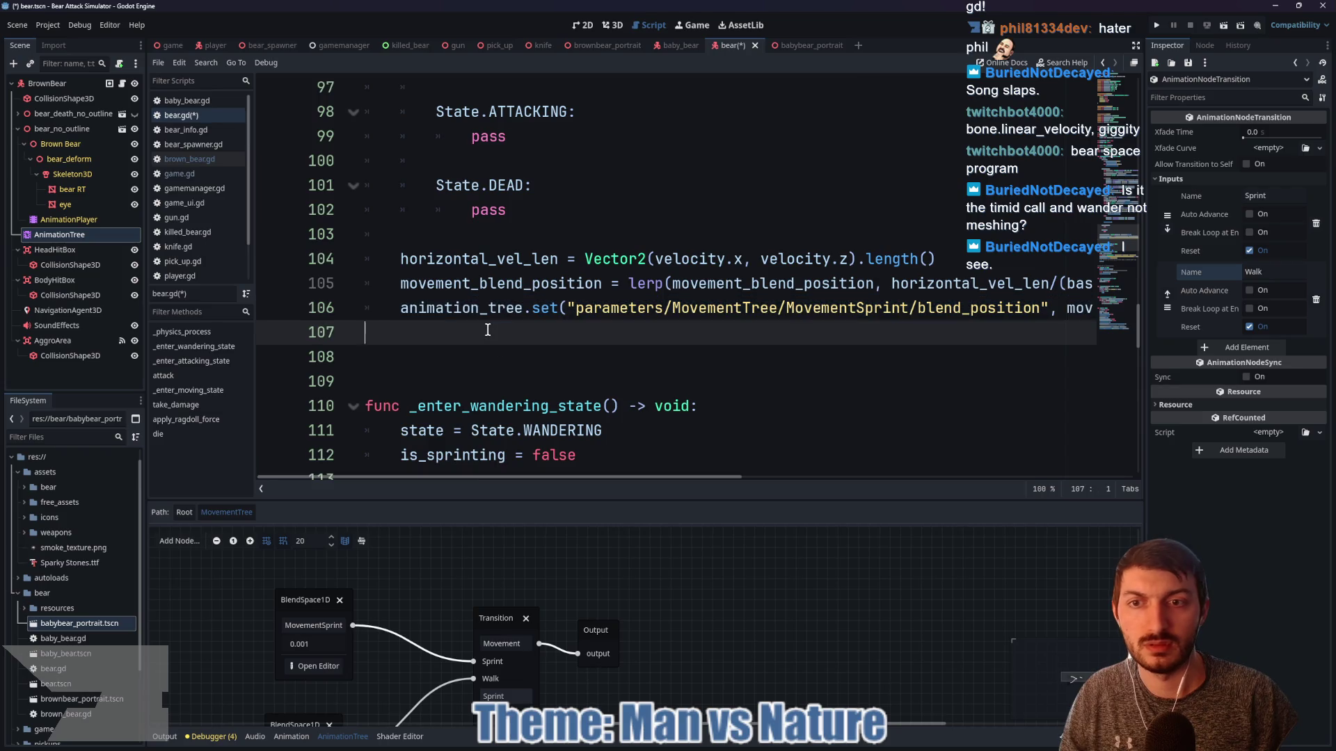
pyautogui.write('animation_tree.set("parameters/MovementTree/MovementSprint/blend_position", movement_blend_position)')
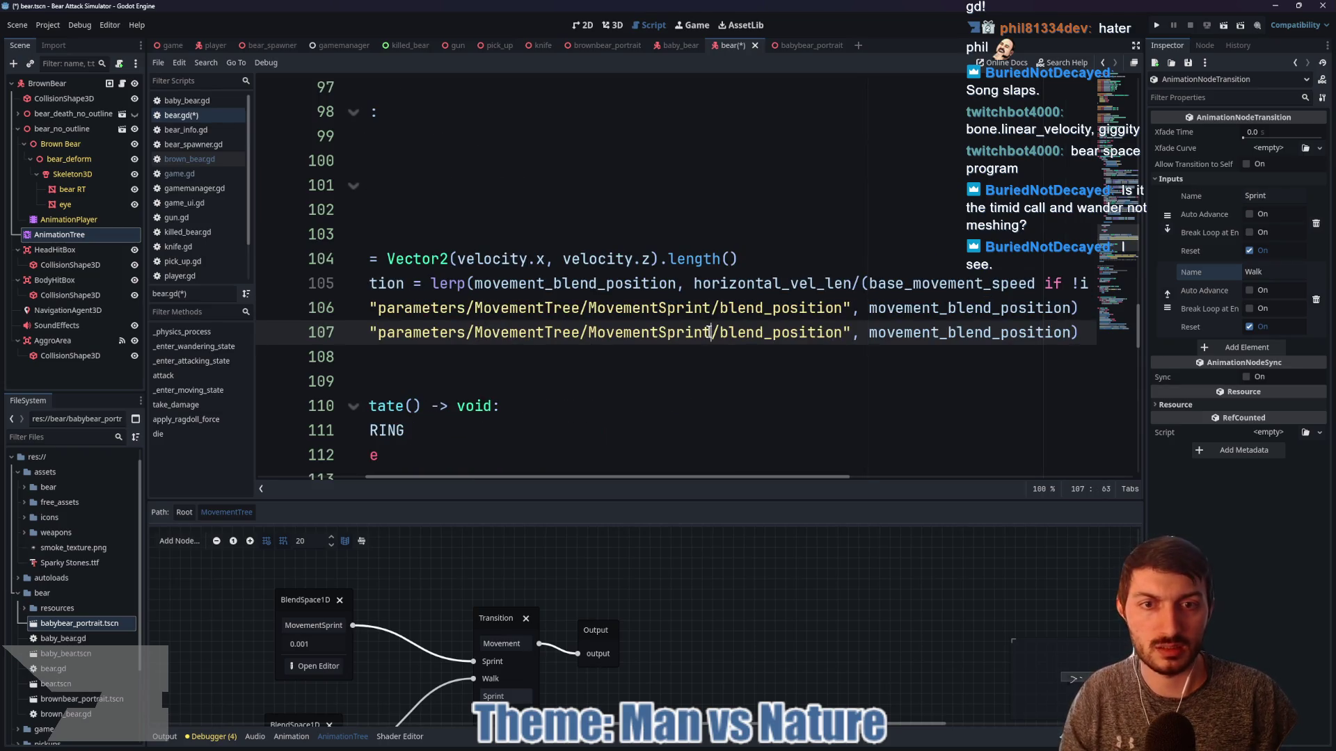
pyautogui.moveTo(709, 332); pyautogui.dragTo(657, 335)
pyautogui.write('Walk')
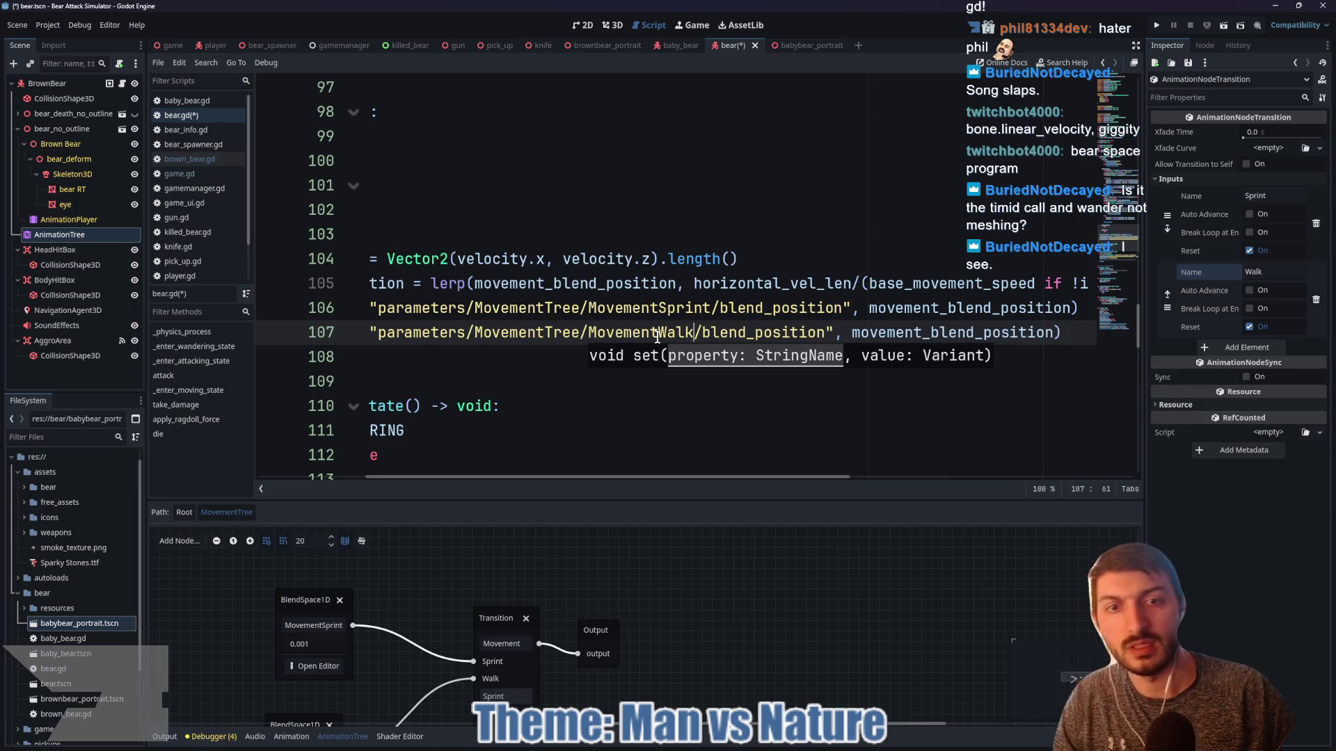
pyautogui.click(769, 325)
pyautogui.hotkey('ctrl', 's')
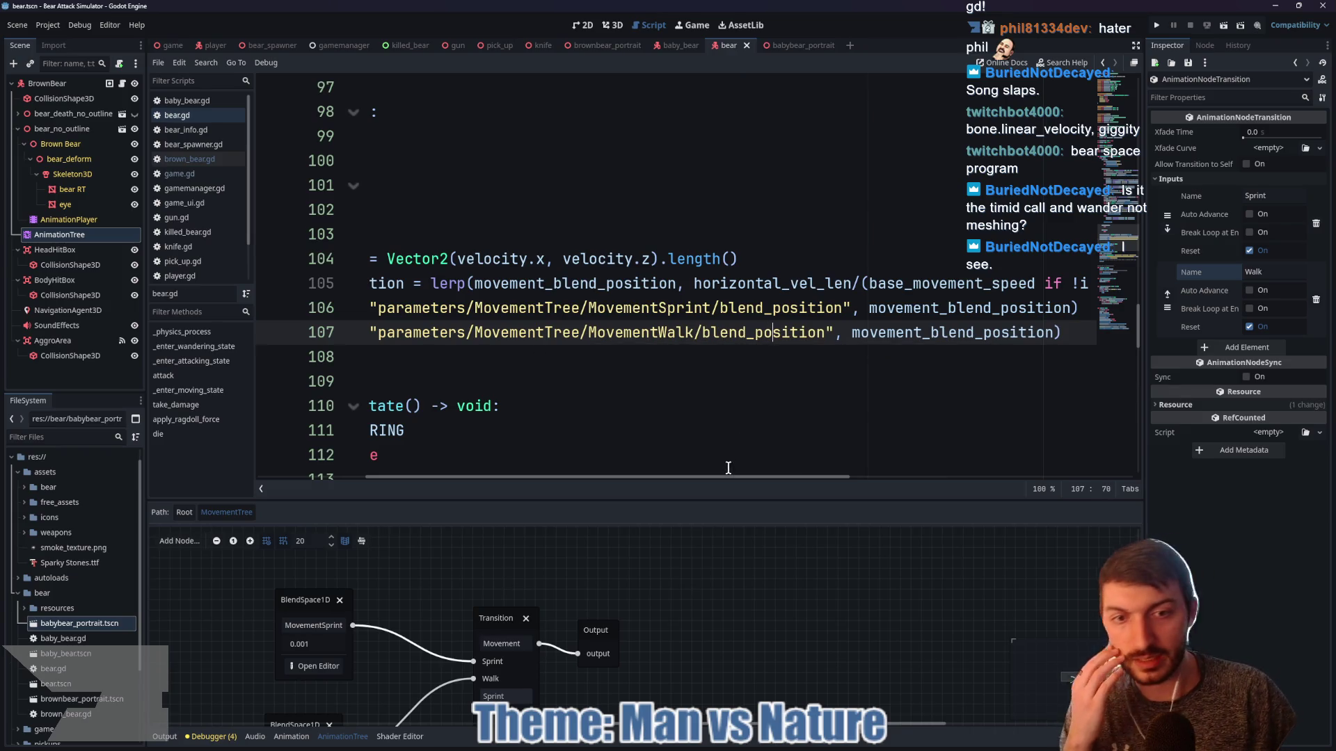
pyautogui.moveTo(729, 477); pyautogui.dragTo(616, 480)
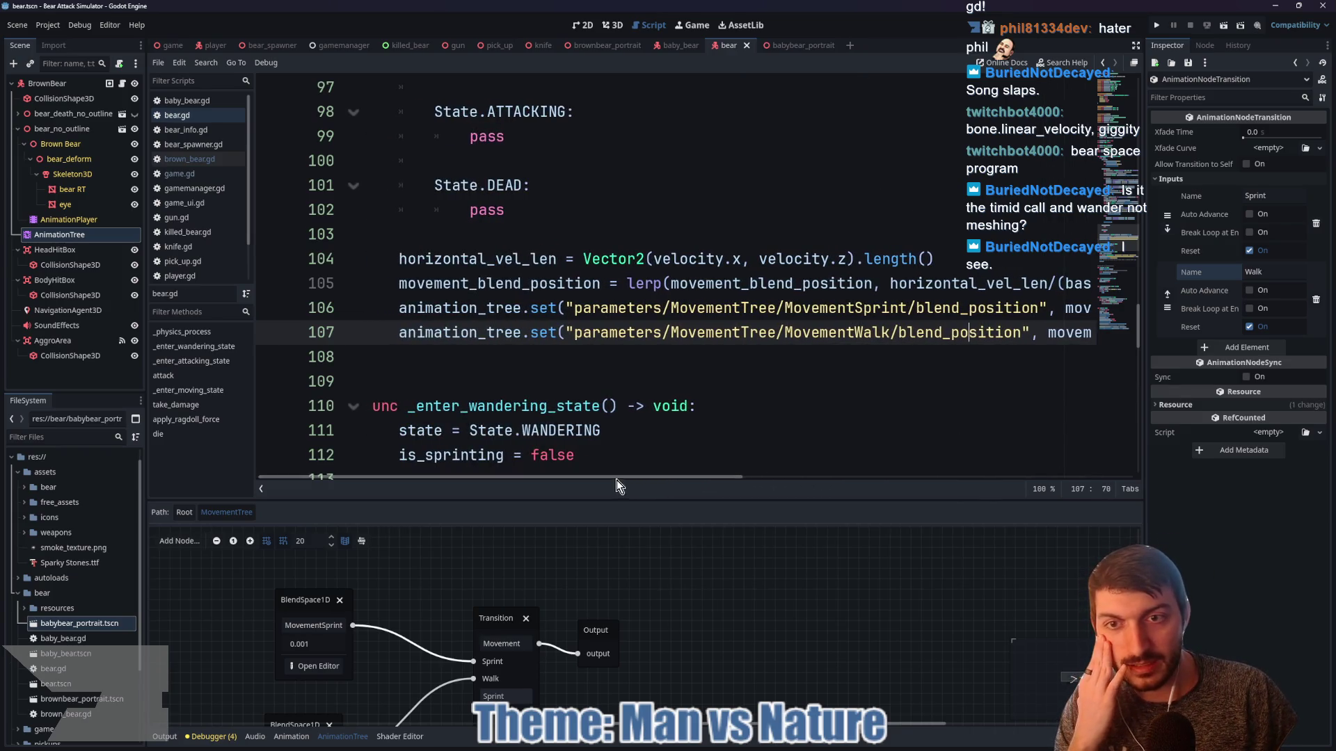
# Add an indented 'if is_sprinting:' line at line 108
pyautogui.click(522, 350)
pyautogui.press('Tab')
pyautogui.write('if')
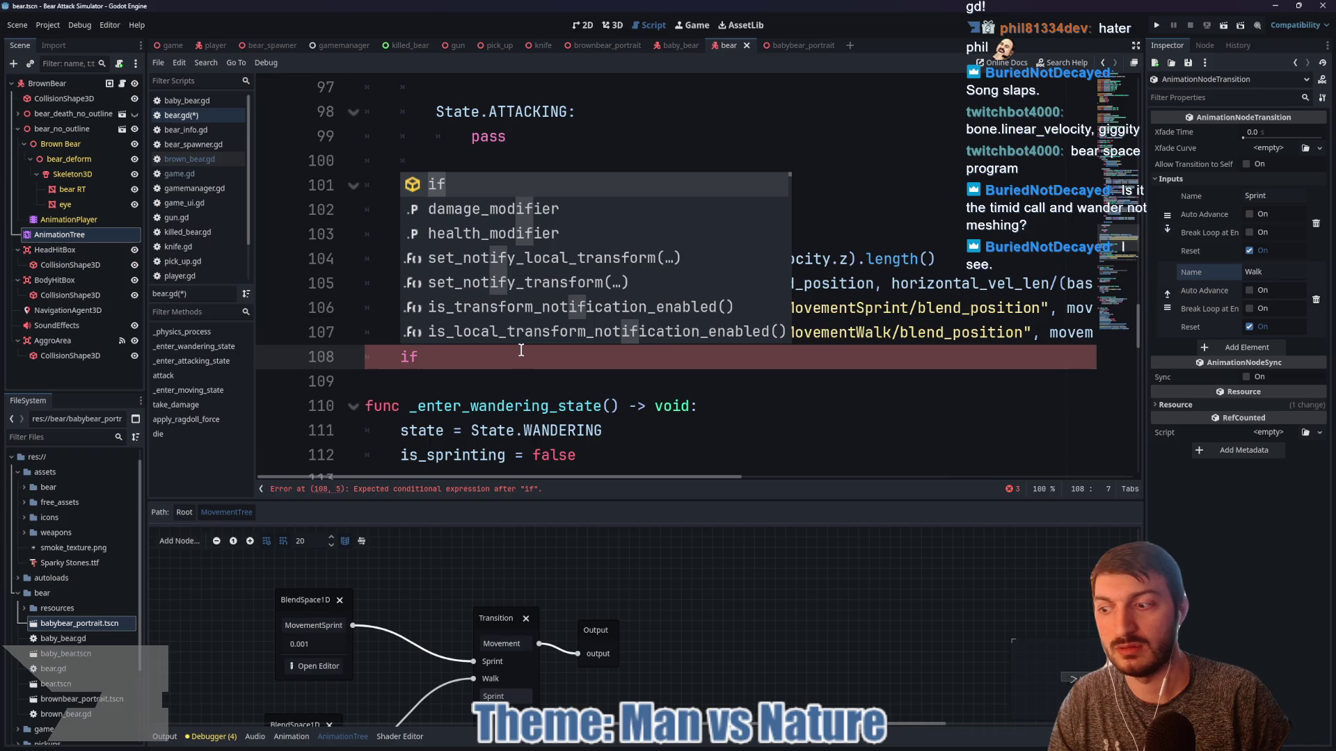
pyautogui.write(' is_sprinting:')
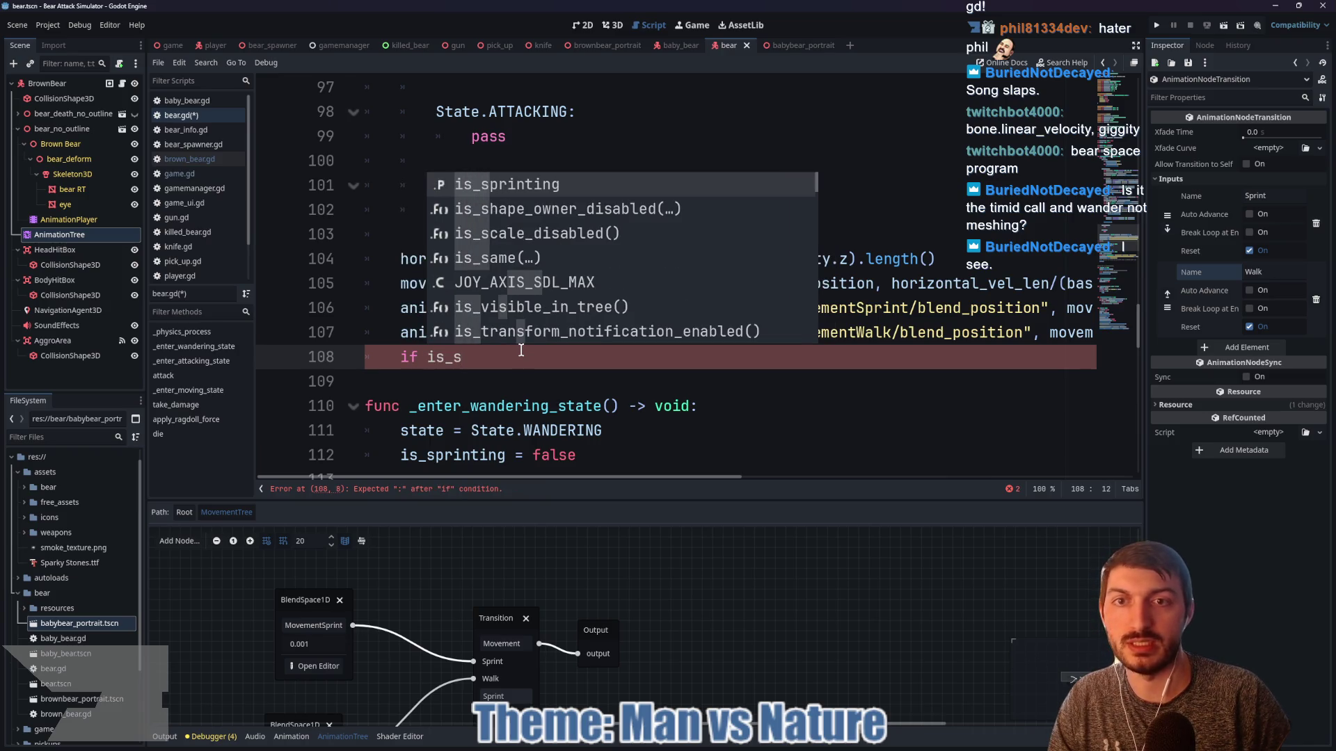
pyautogui.press('Return')
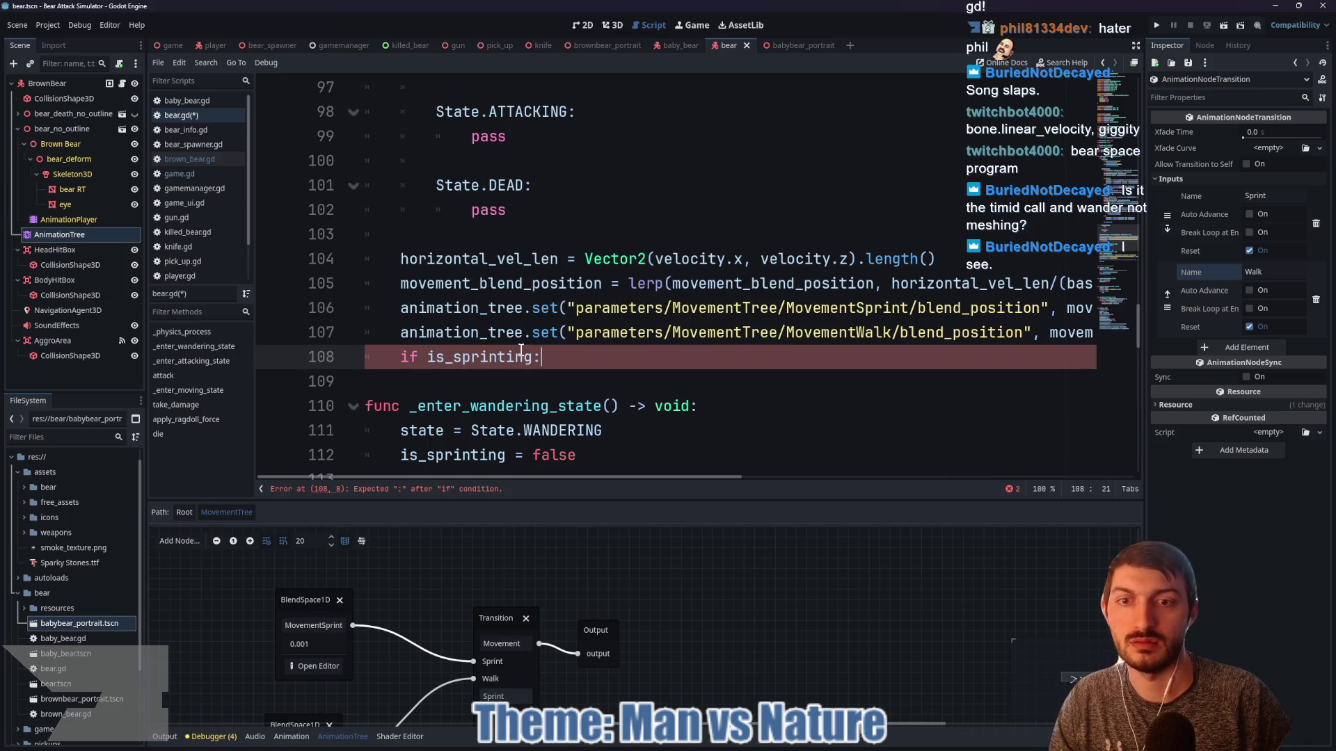
pyautogui.press('Return')
# Under it, write animation_tree.set("parameters/transition_request") using autocomplete
pyautogui.write('animation')
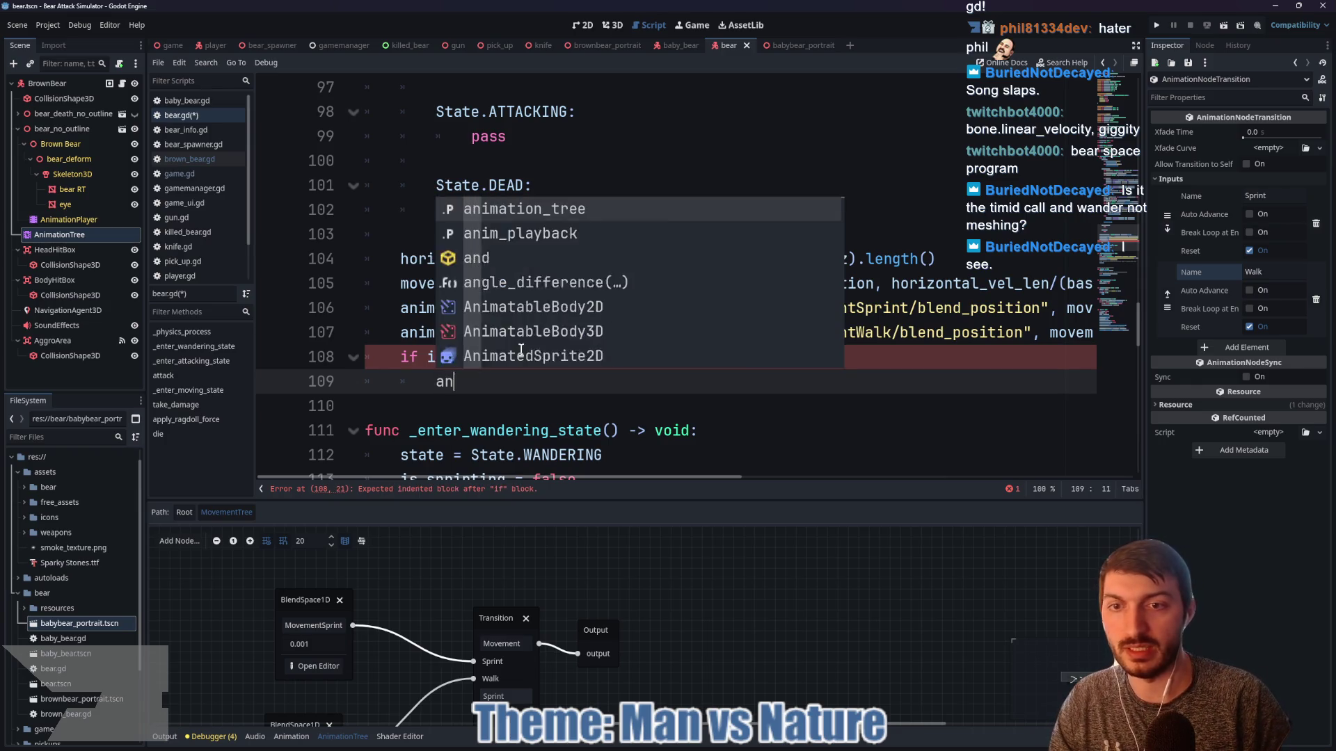
pyautogui.press('Return')
pyautogui.write('.')
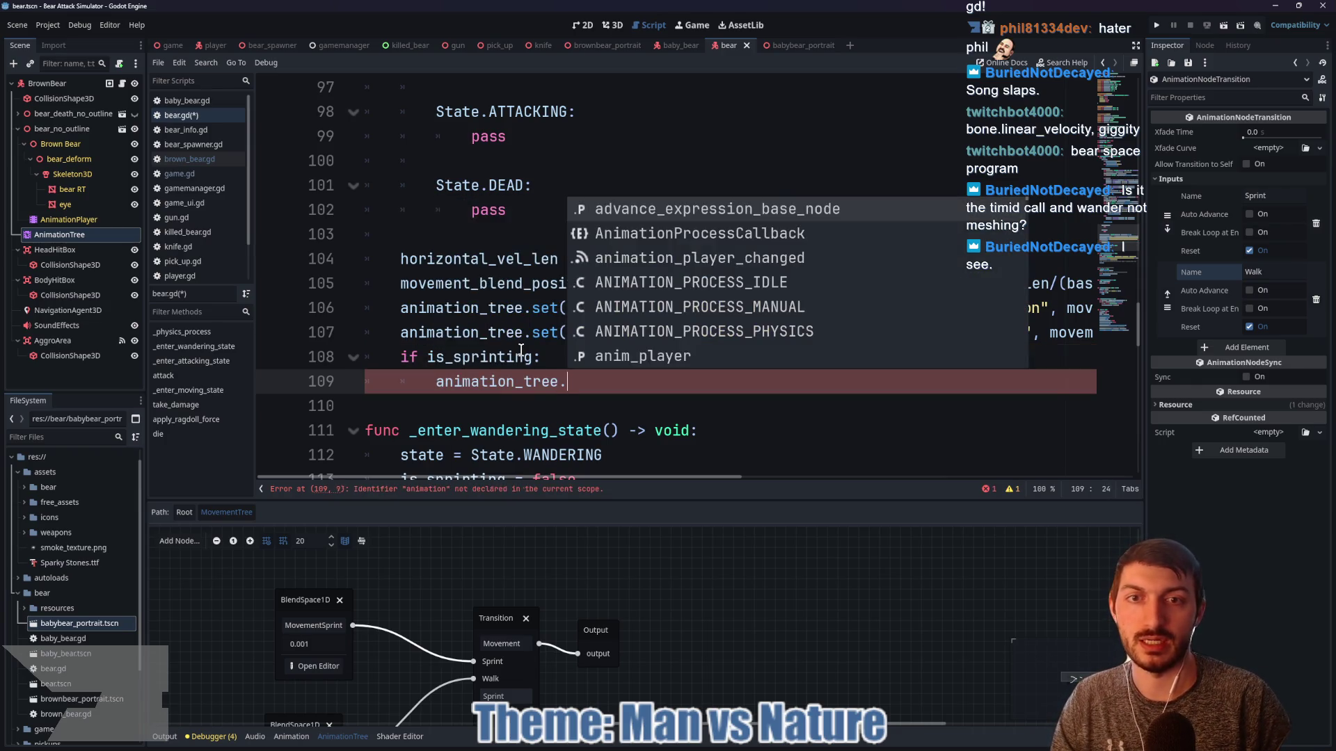
pyautogui.write('se')
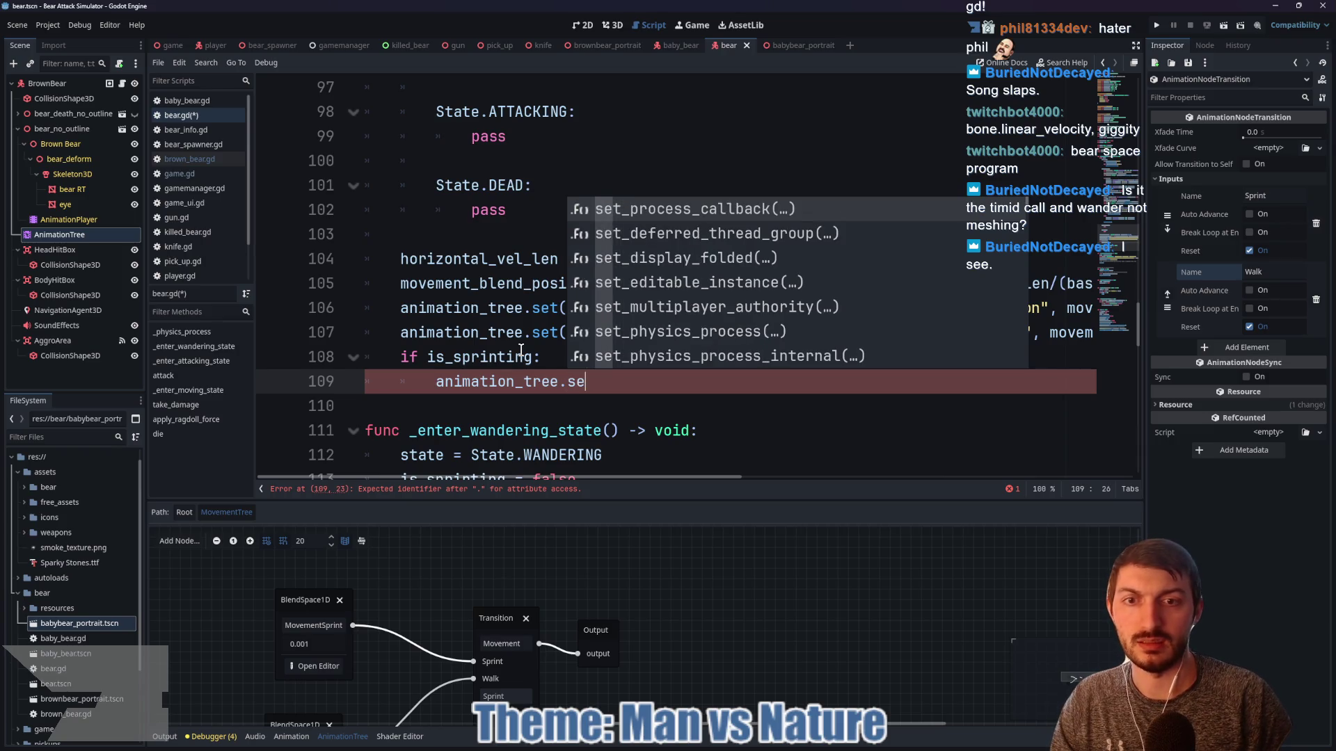
pyautogui.press('BackSpace')
pyautogui.press('BackSpace')
pyautogui.write('trans')
pyautogui.press('BackSpace')
pyautogui.press('BackSpace')
pyautogui.press('BackSpace')
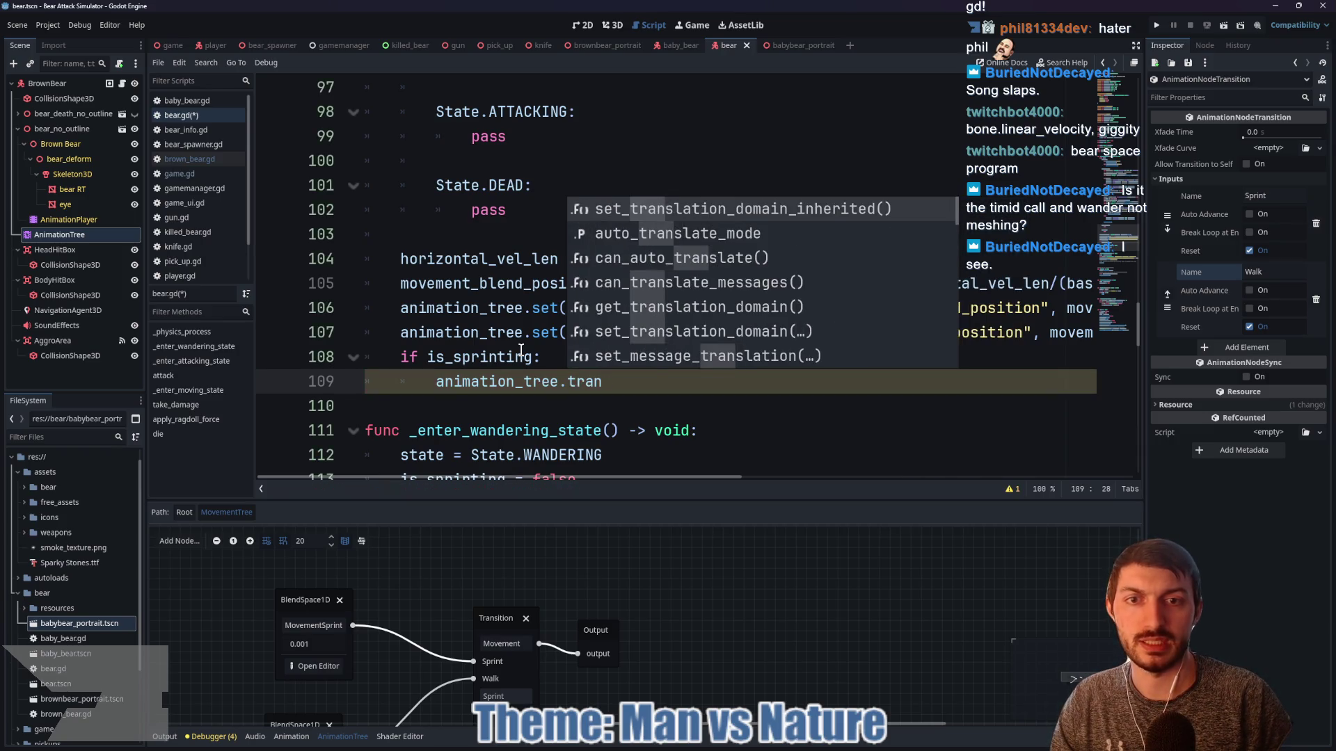
pyautogui.write('set(')
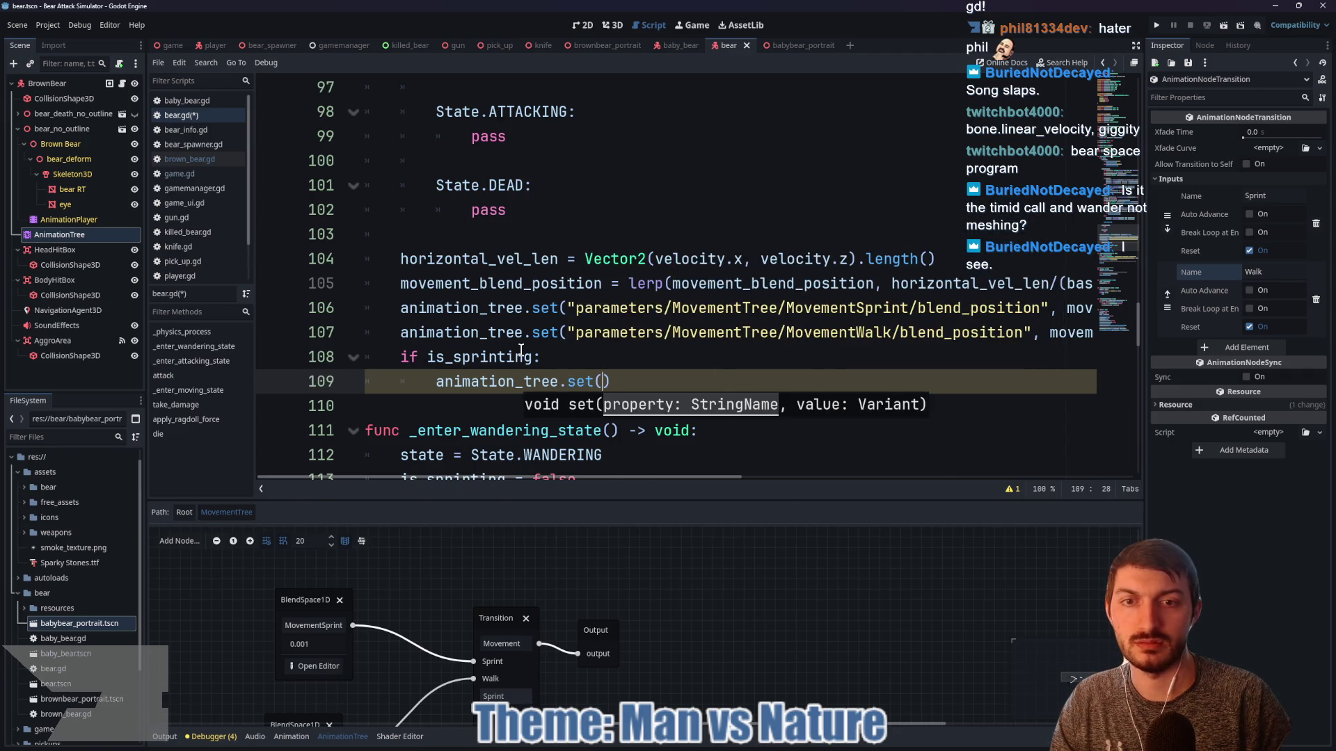
pyautogui.write('"paramete')
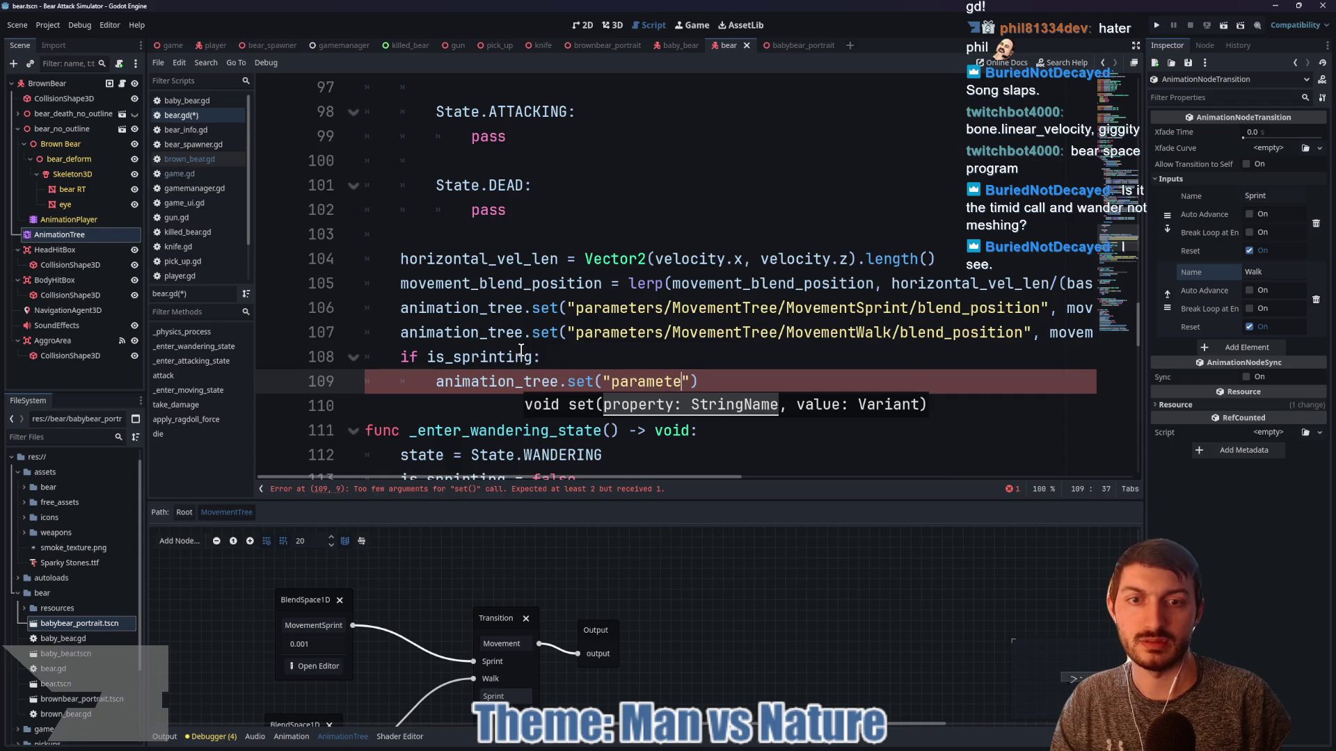
pyautogui.write('rs')
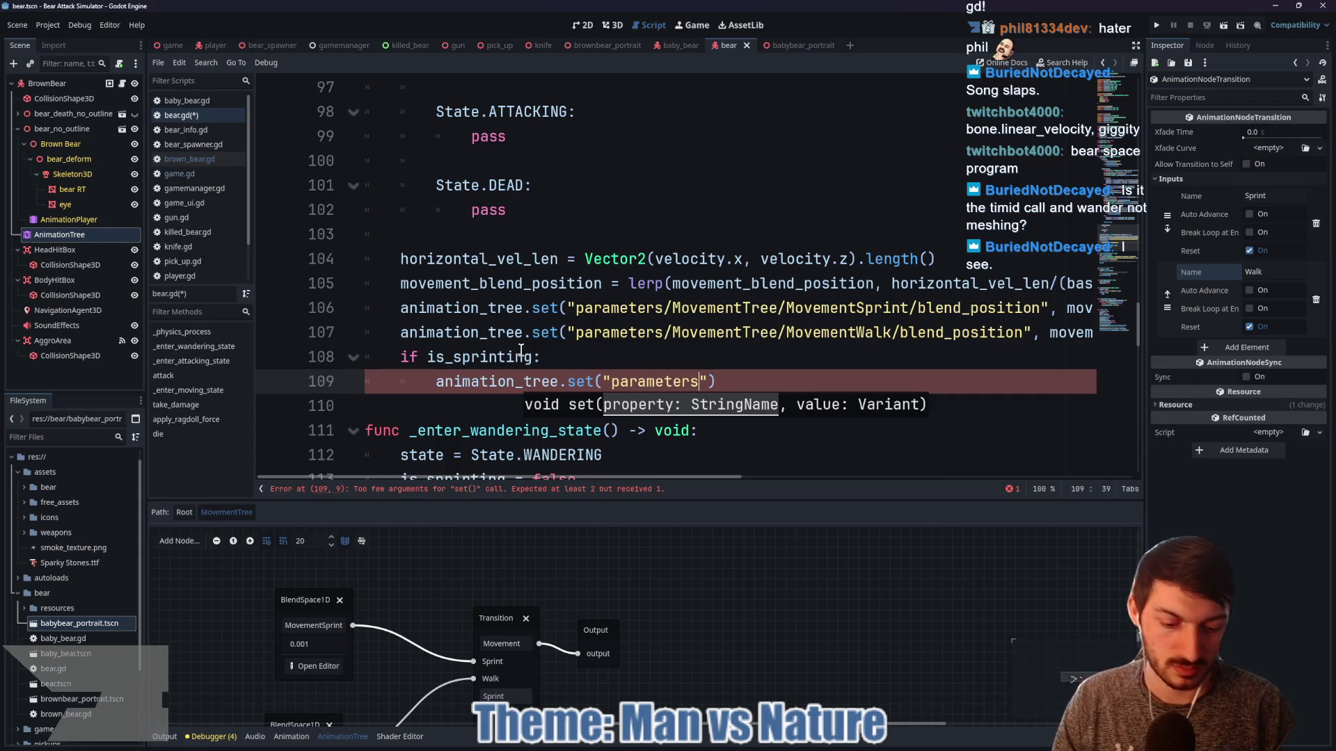
pyautogui.write('/transitio')
pyautogui.write('n_req')
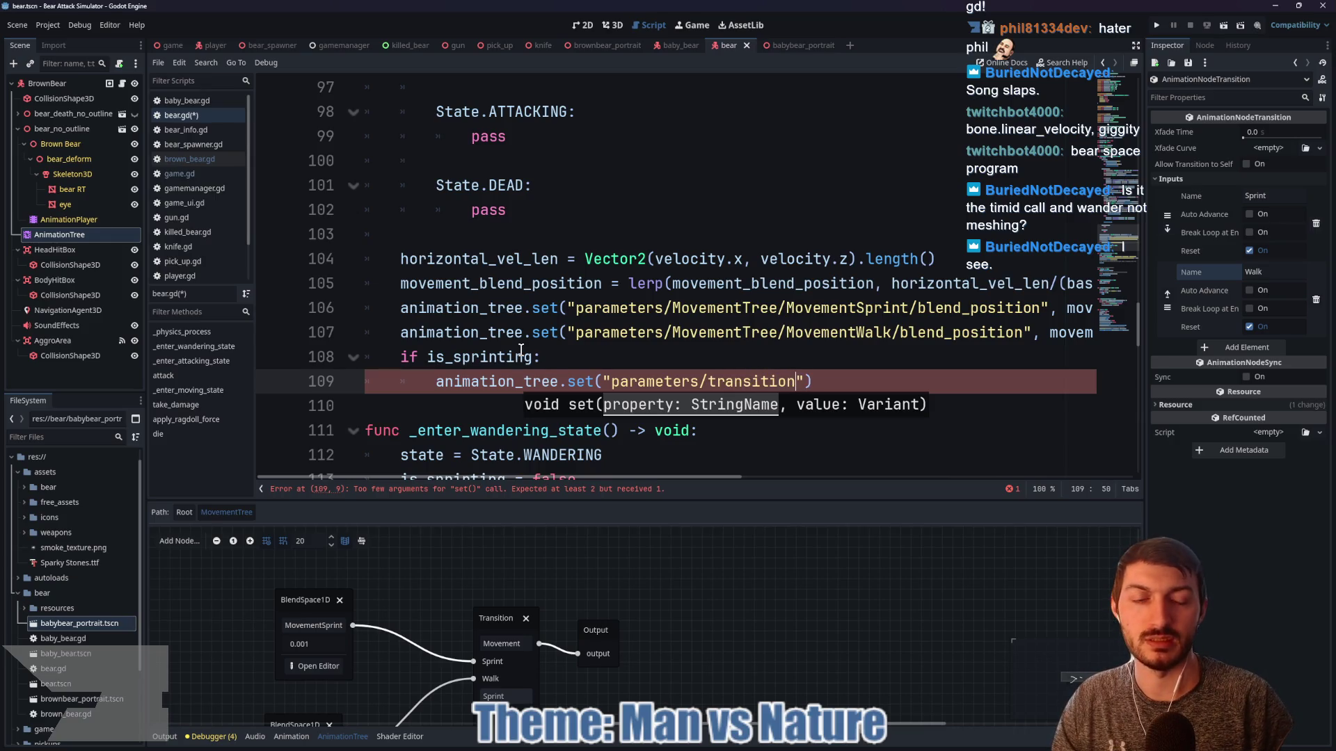
pyautogui.write('uest')
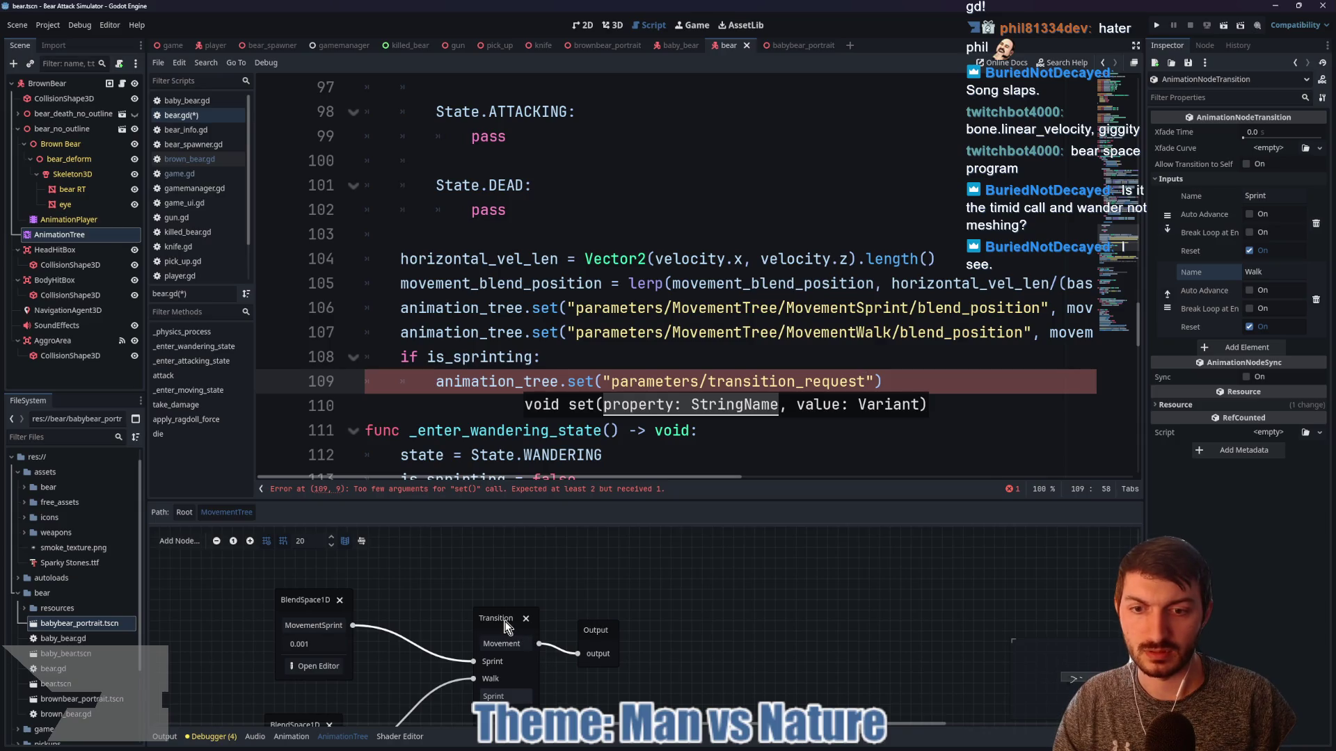
pyautogui.click(773, 357)
pyautogui.scroll(-2, 773, 358)
# Change the set() path to "parameters/MovementTree/Movement/transition_request" followed by an assignment
pyautogui.scroll(-7, 773, 359)
pyautogui.scroll(4, 748, 359)
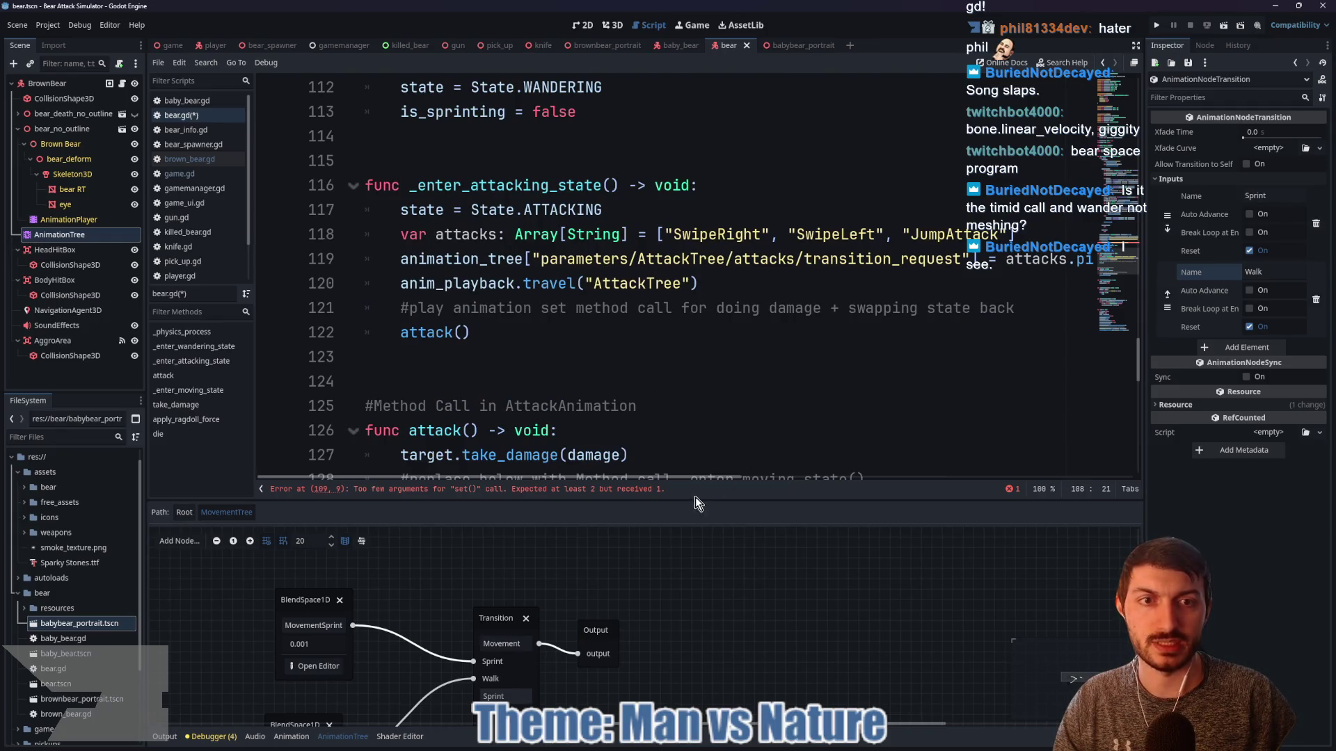
pyautogui.scroll(4, 701, 407)
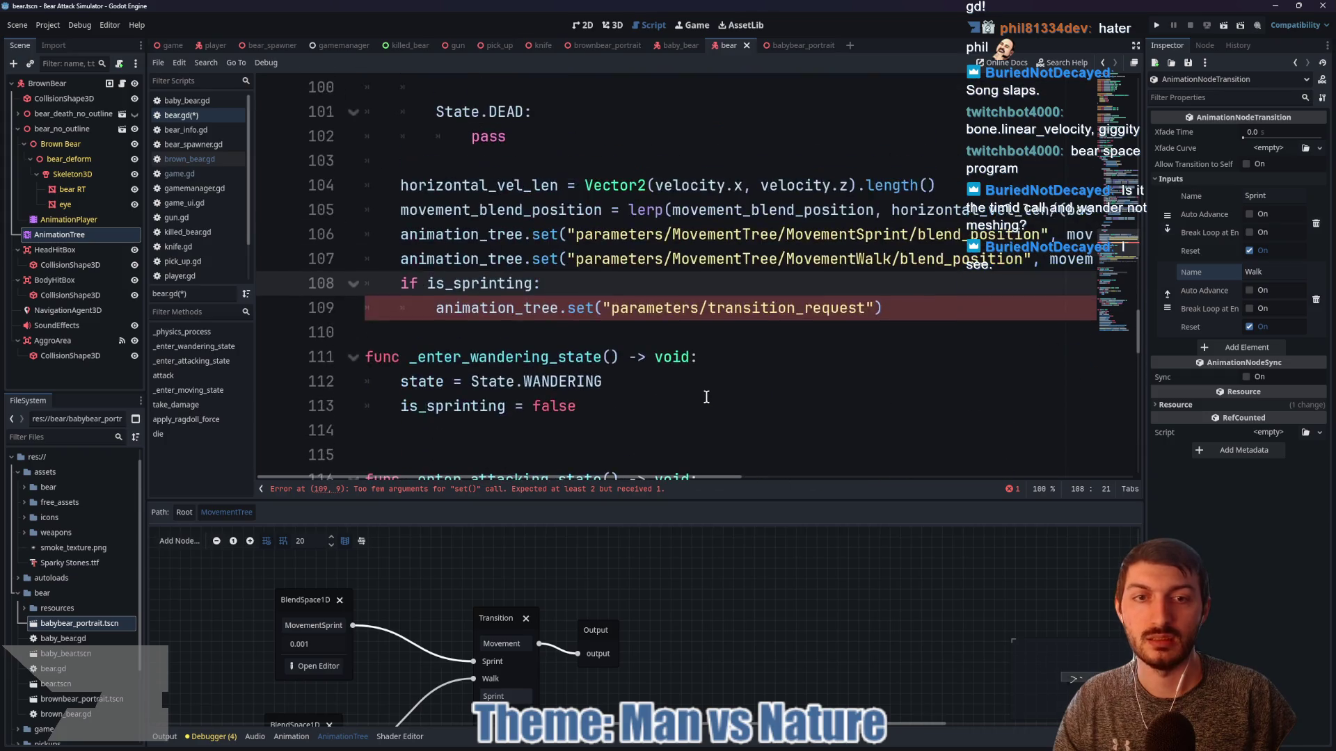
pyautogui.scroll(-4, 814, 327)
pyautogui.scroll(2, 815, 334)
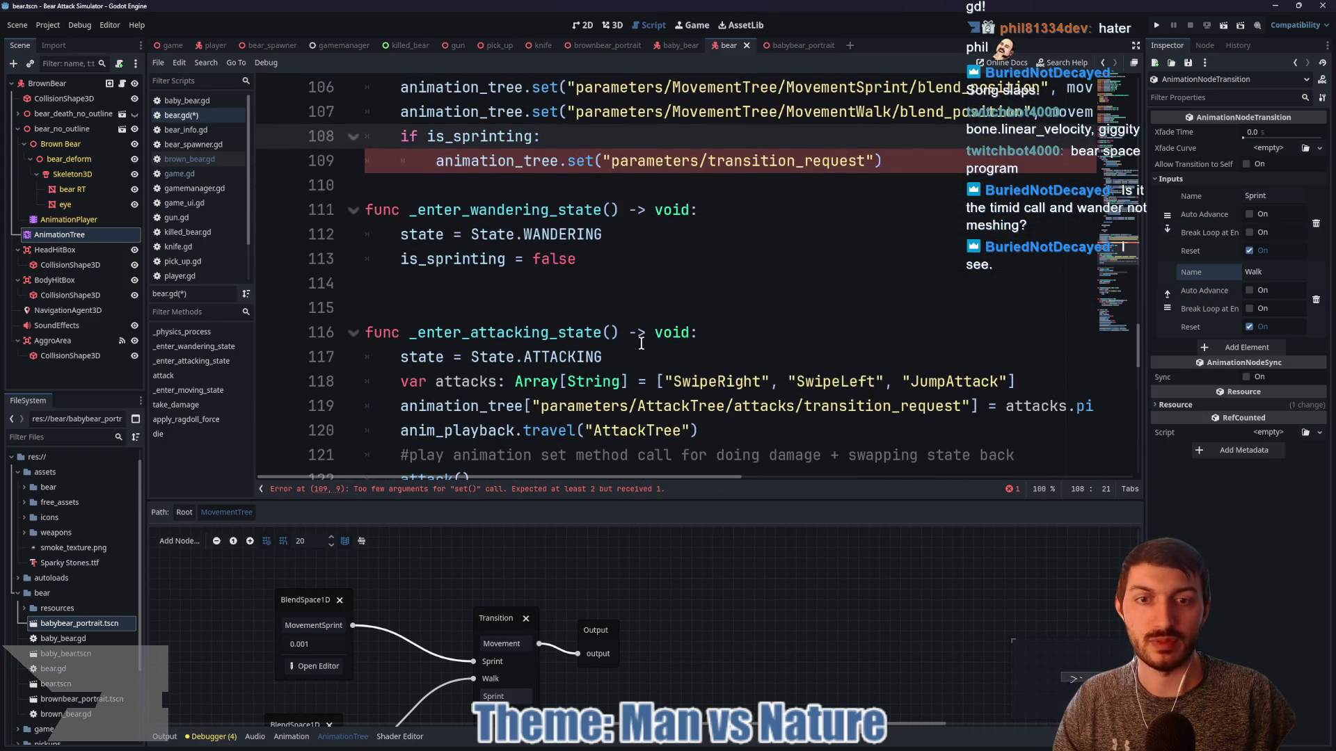
pyautogui.moveTo(866, 162); pyautogui.dragTo(711, 162)
pyautogui.press('BackSpace')
pyautogui.write('ovementTree')
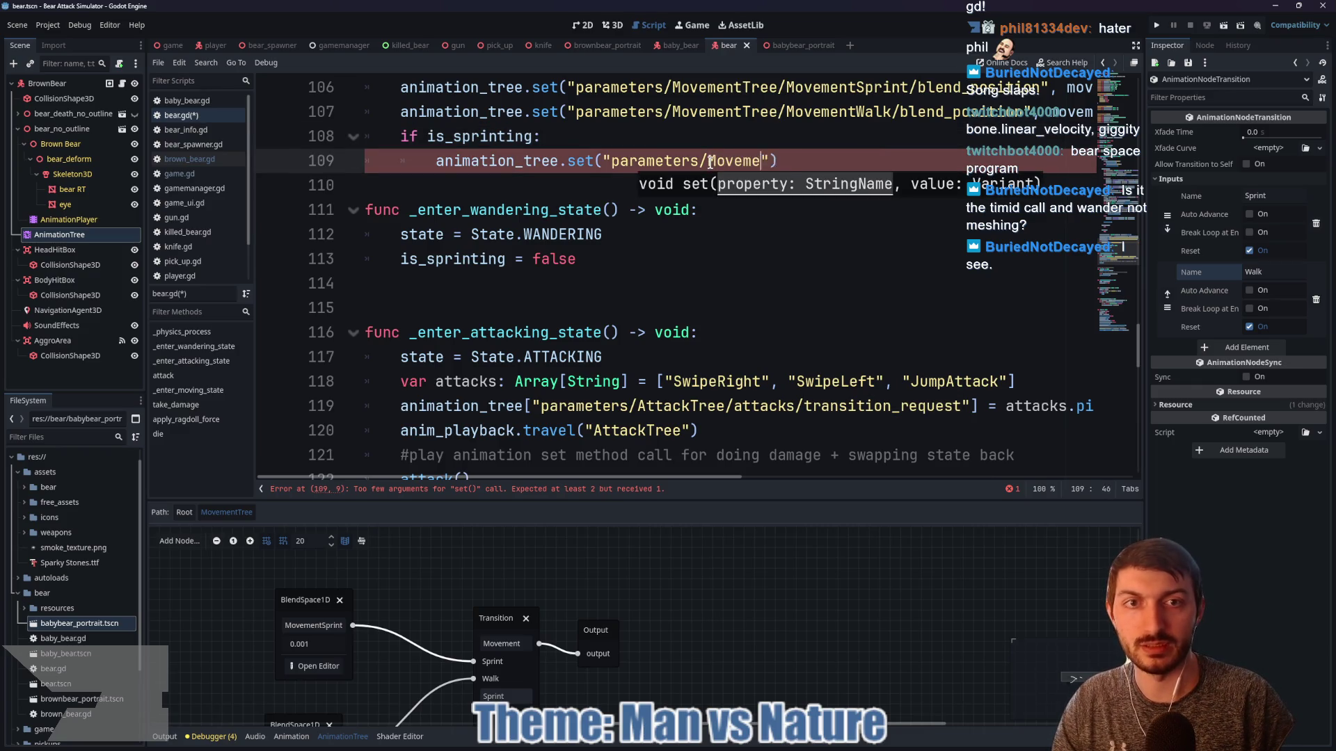
pyautogui.write('/MovementTree/Move')
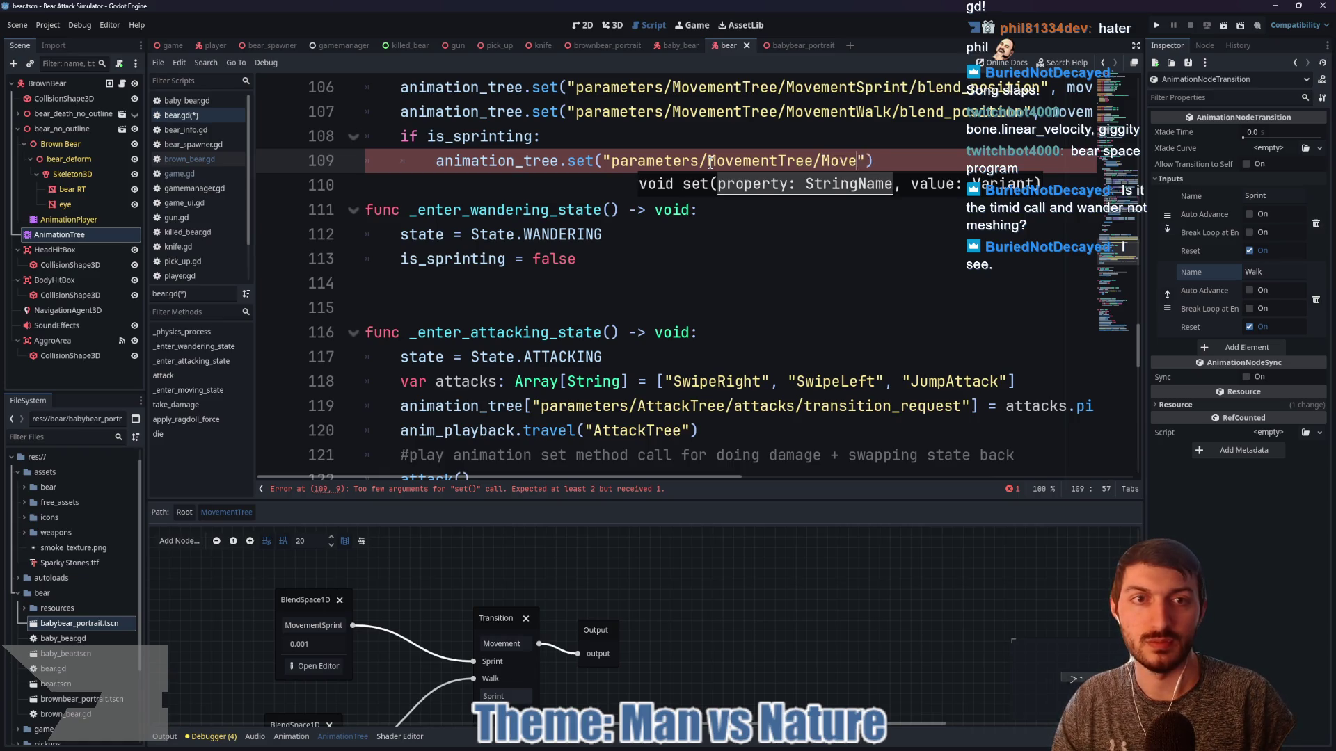
pyautogui.write('/transition')
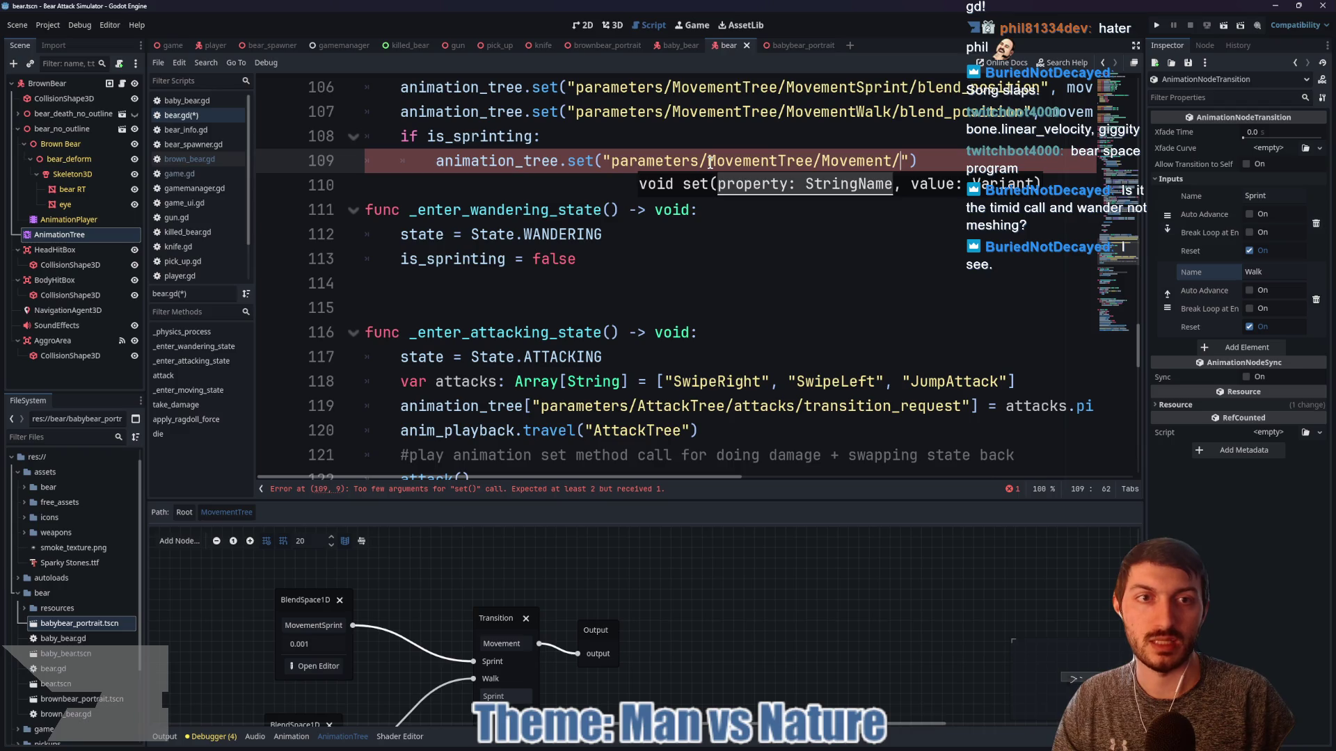
pyautogui.write('_req')
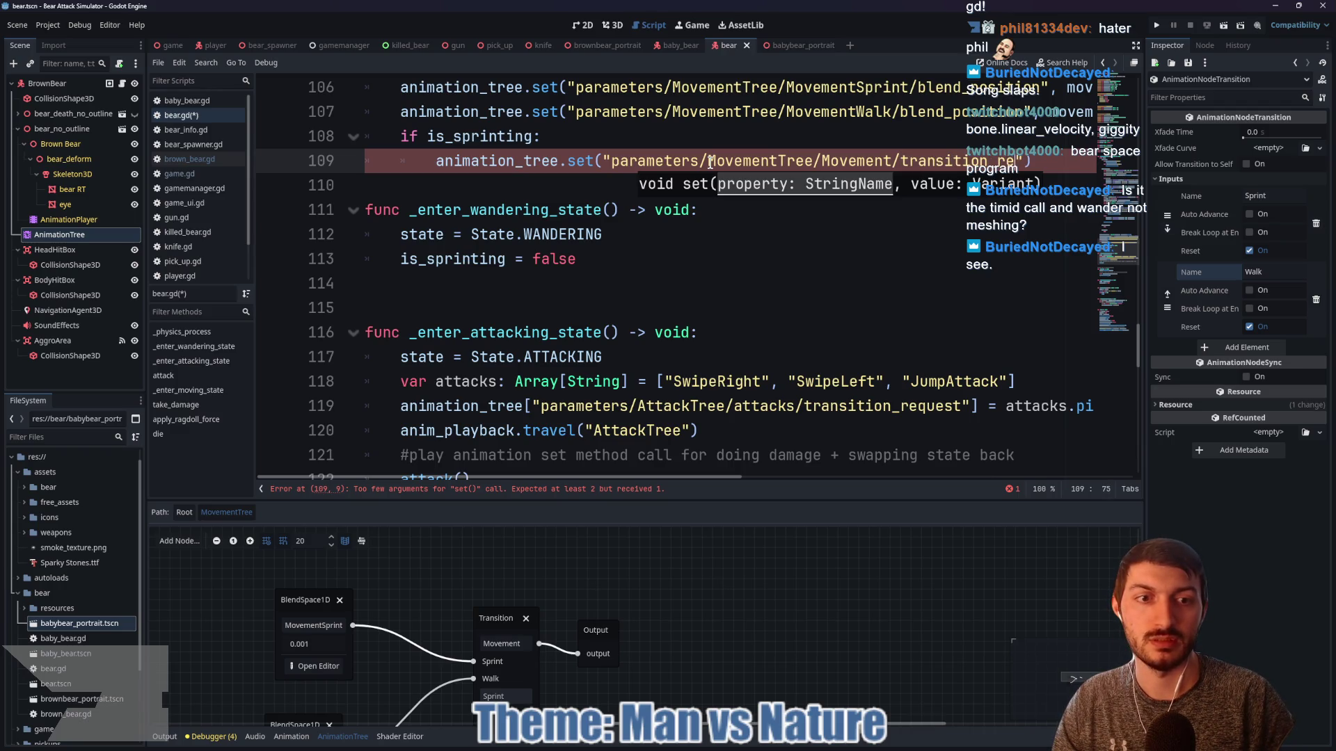
pyautogui.write('uest")')
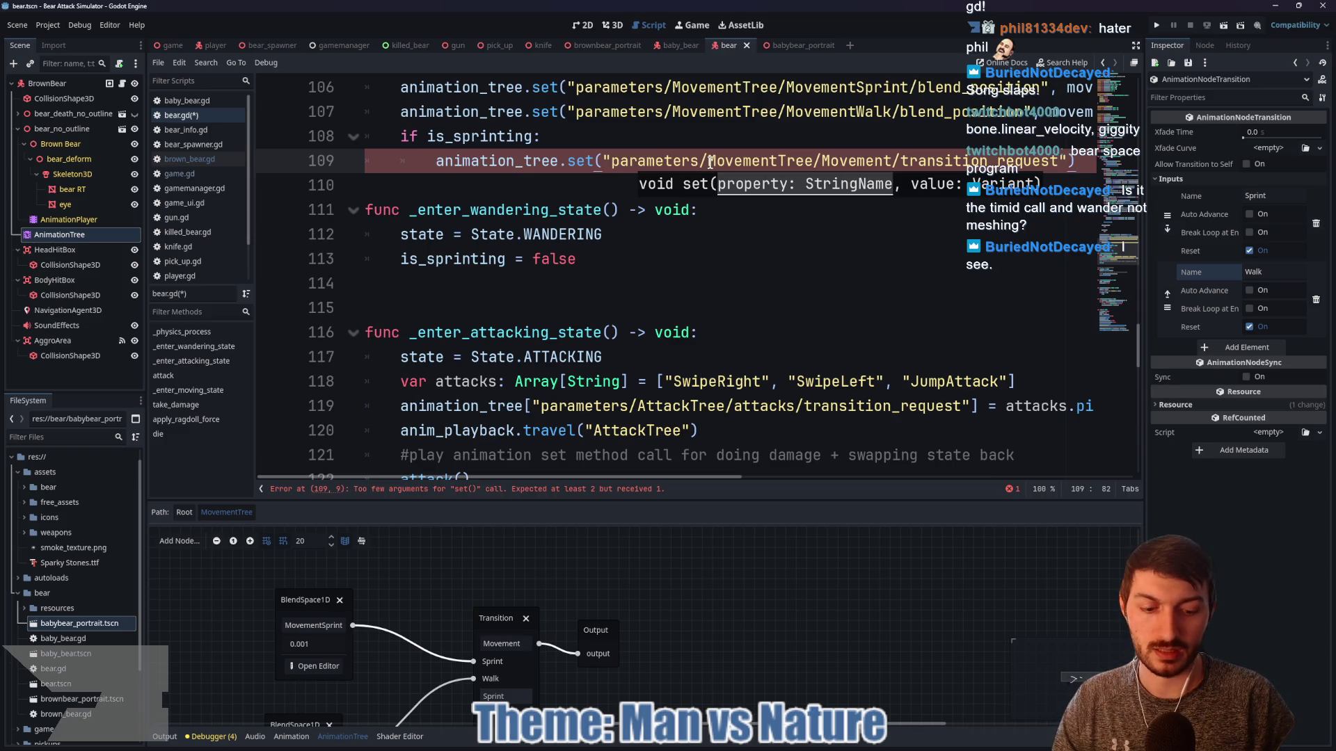
pyautogui.write(' =')
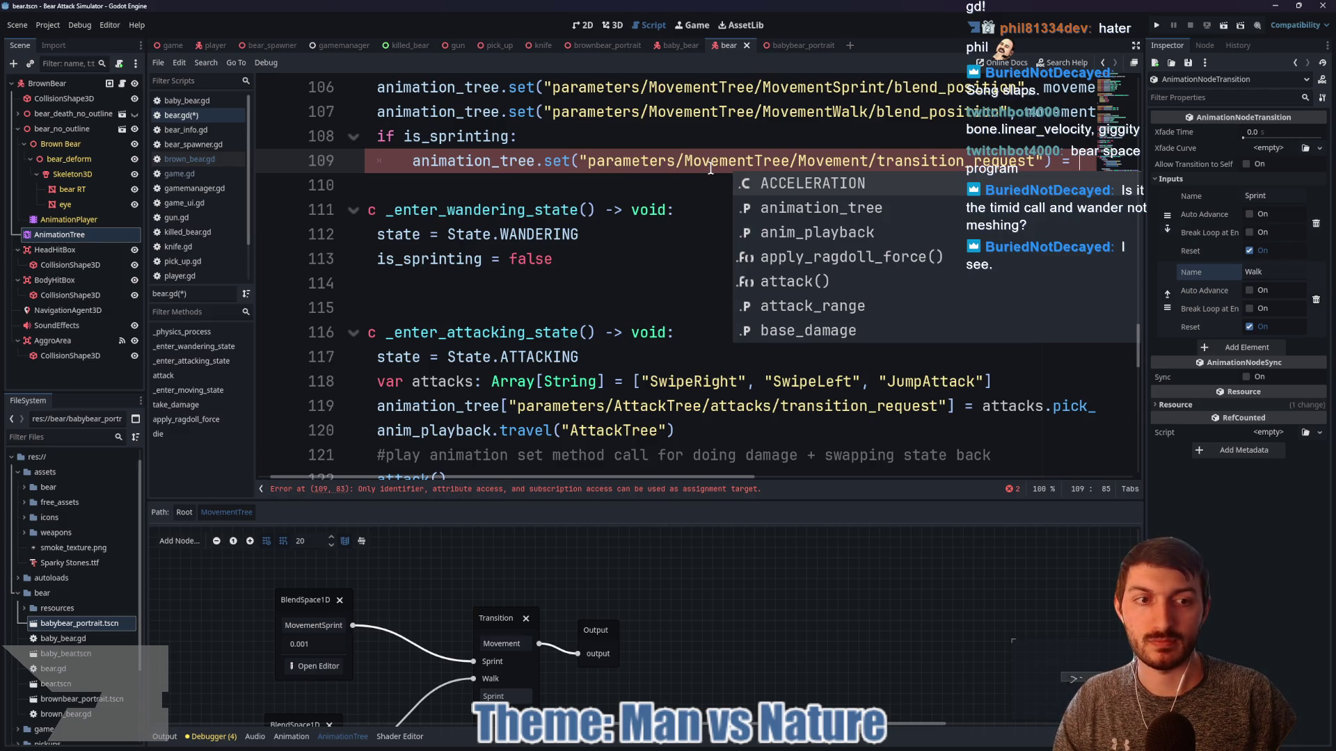
# Delete the 'if is_sprinting:' line and unindent the transition_request line
pyautogui.moveTo(541, 147); pyautogui.dragTo(337, 140)
pyautogui.press('BackSpace')
pyautogui.press('BackSpace')
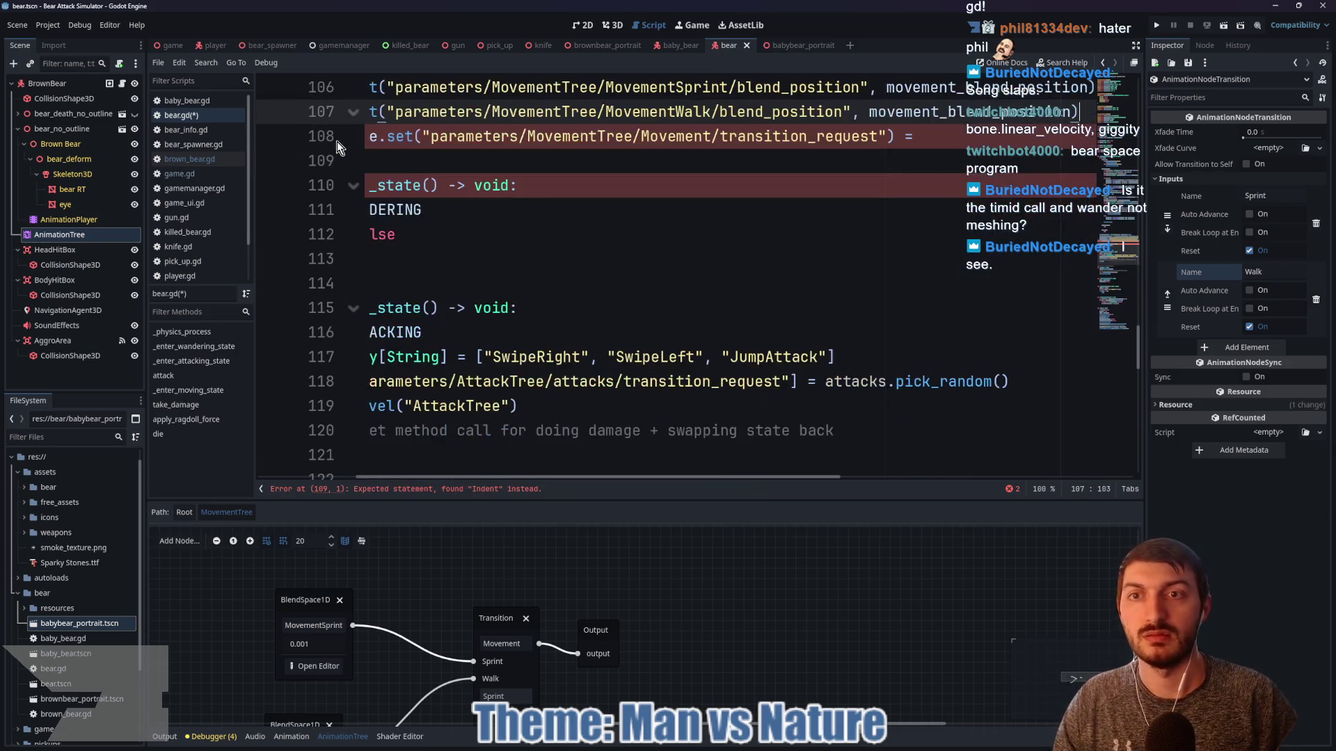
pyautogui.hscroll(-3, 430, 115)
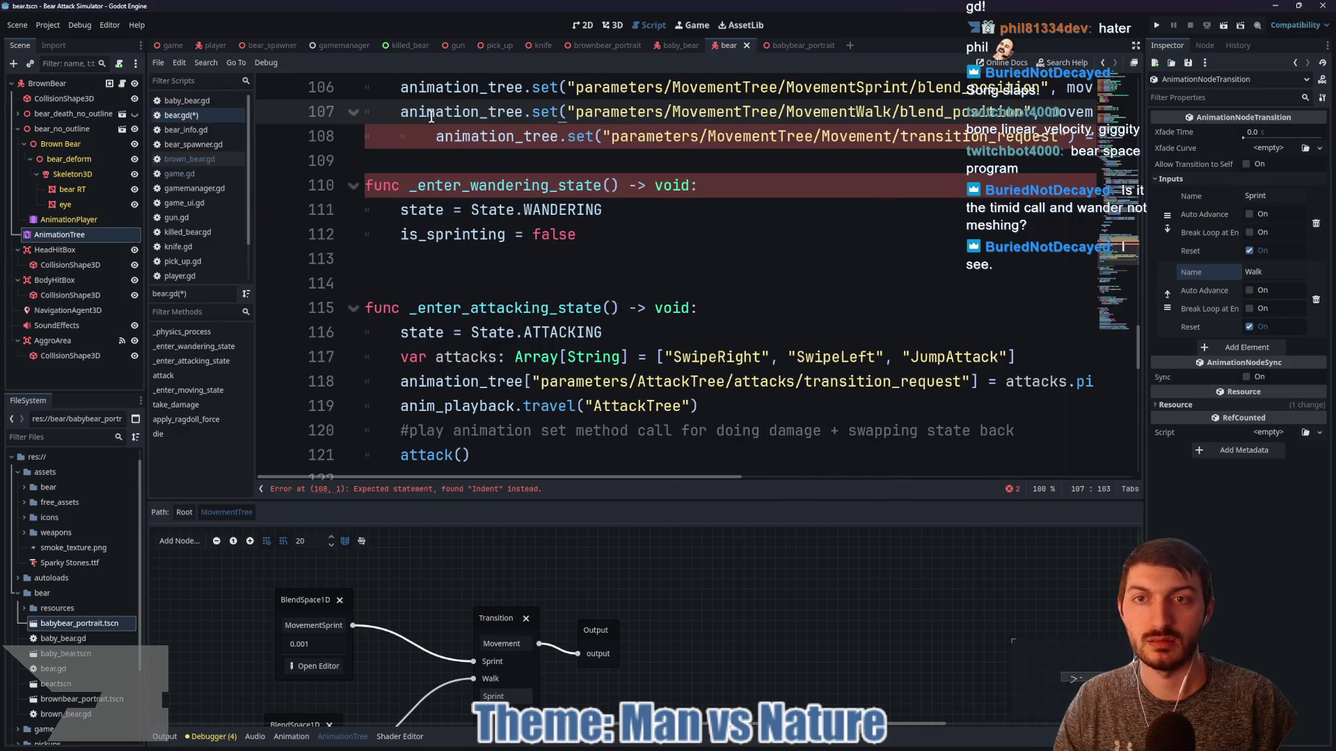
pyautogui.click(436, 136)
pyautogui.press('BackSpace')
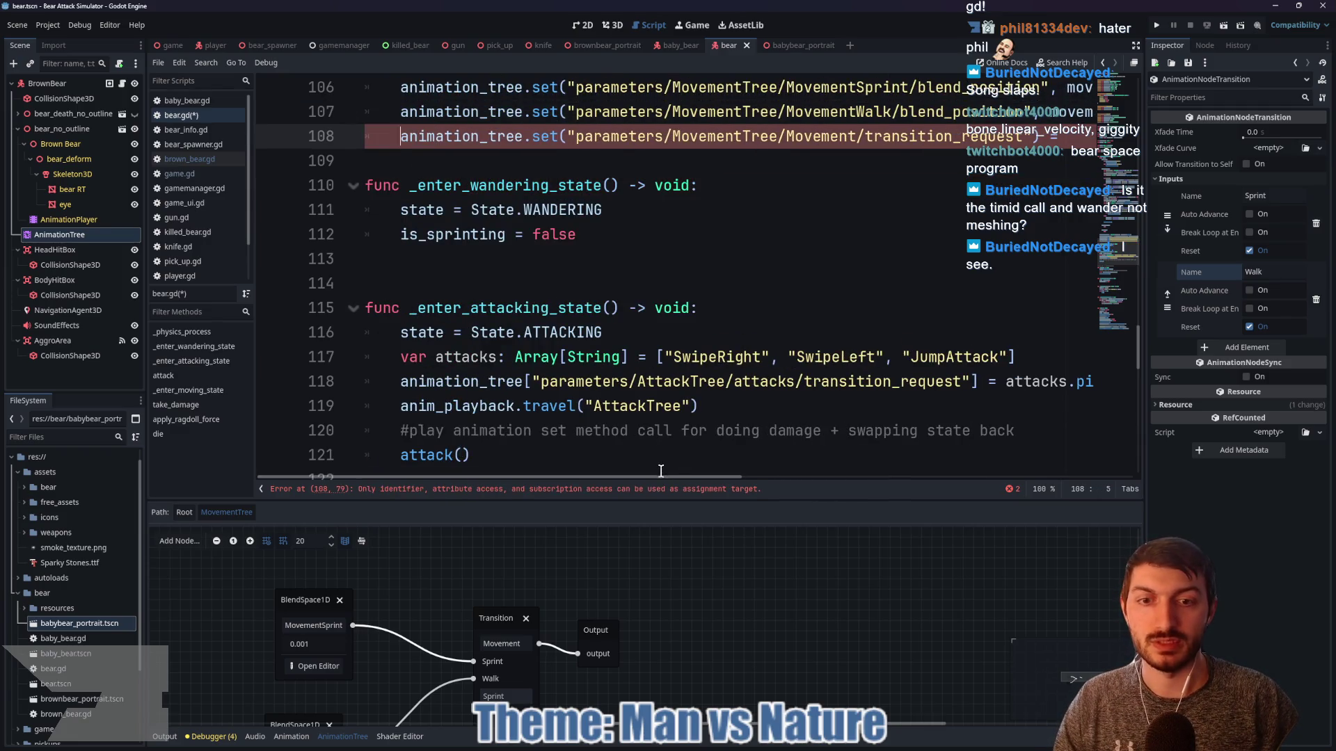
pyautogui.press('End')
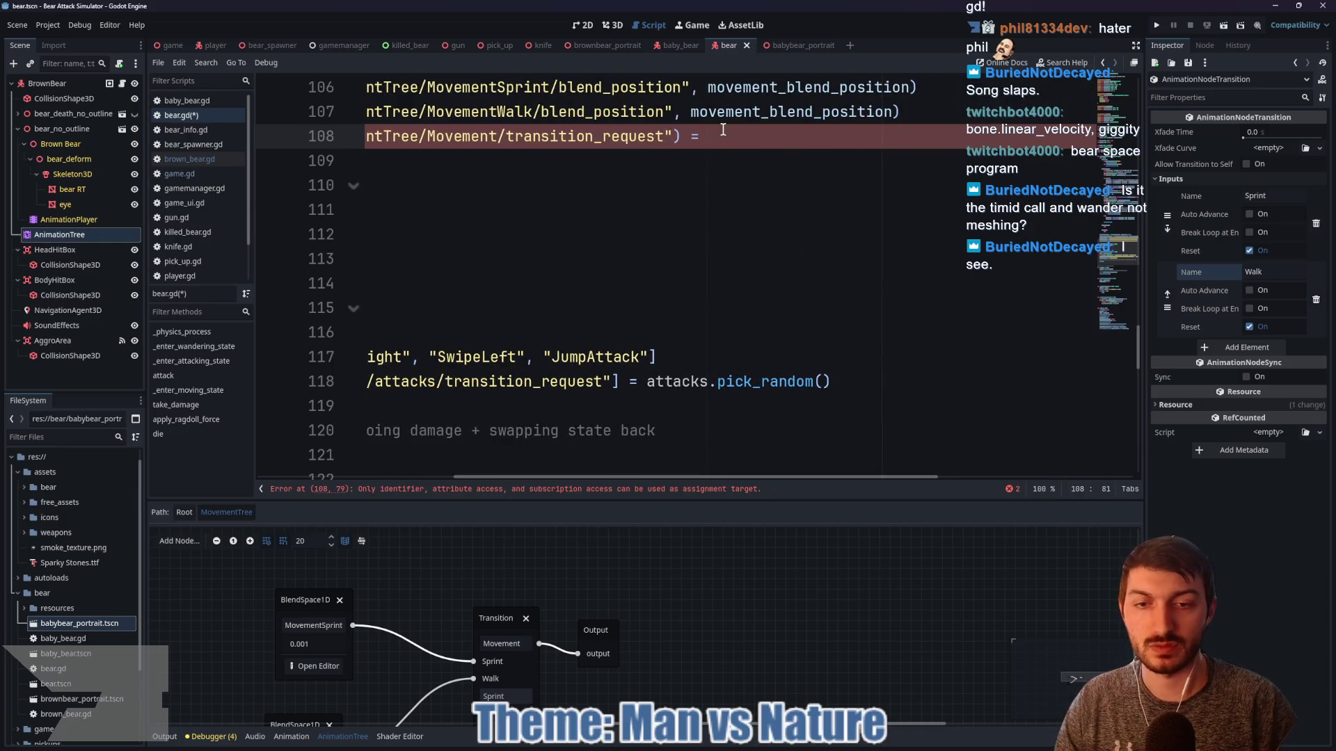
# Append "Sprint" if is_sprinting else "Walk" to the end of line 108
pyautogui.write('"')
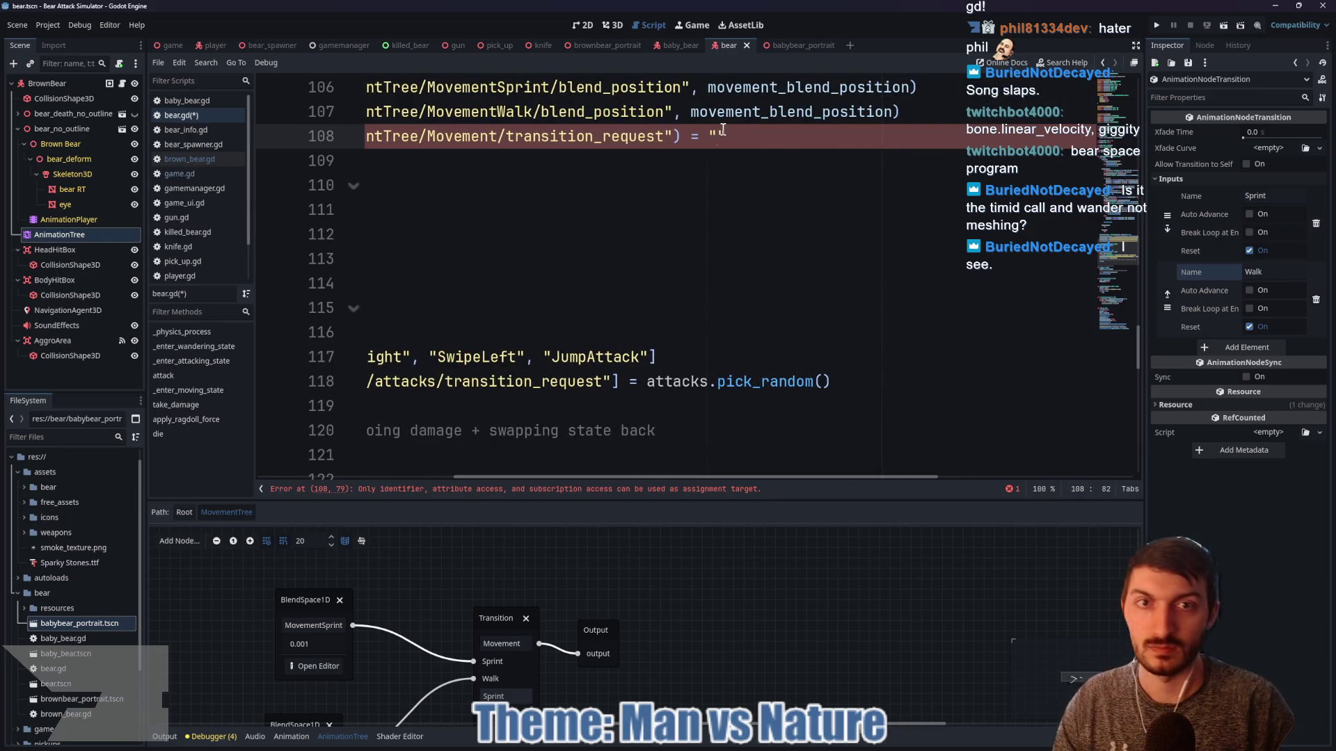
pyautogui.write('Sprint" if is_sprinting else')
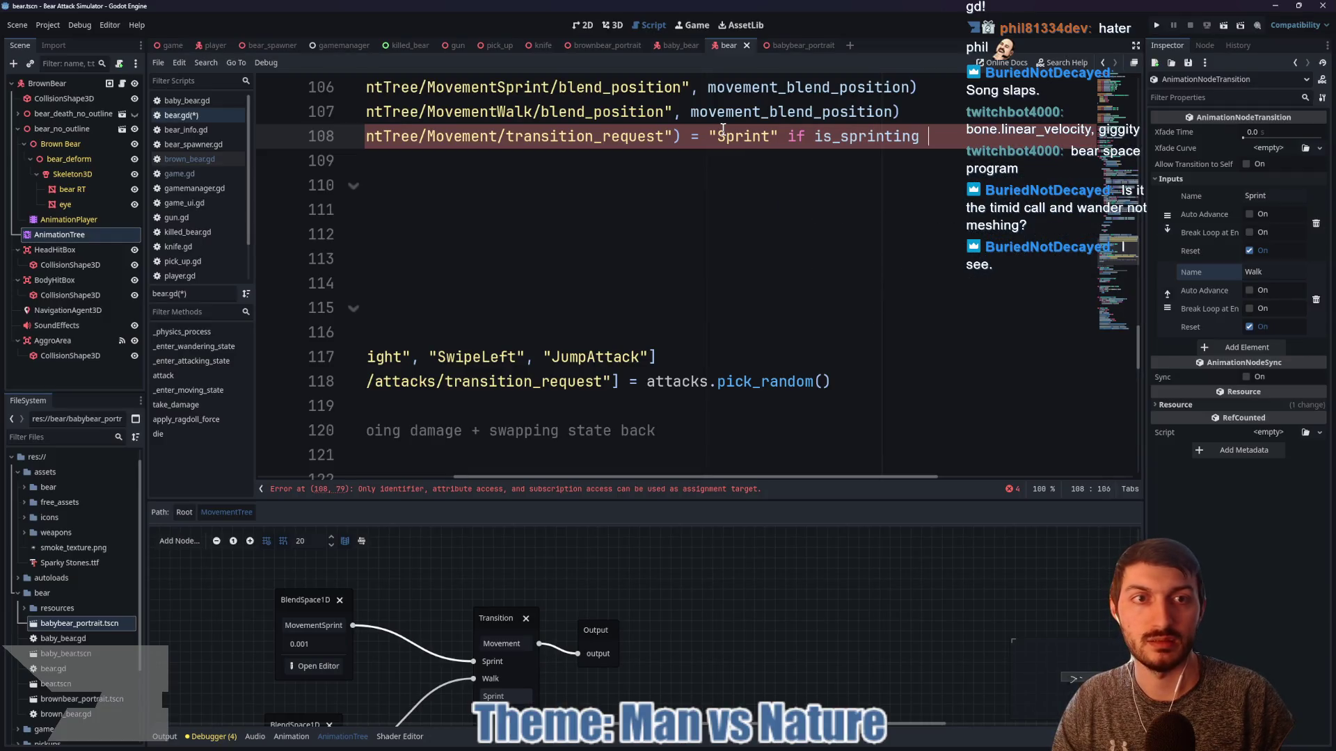
pyautogui.write(' "')
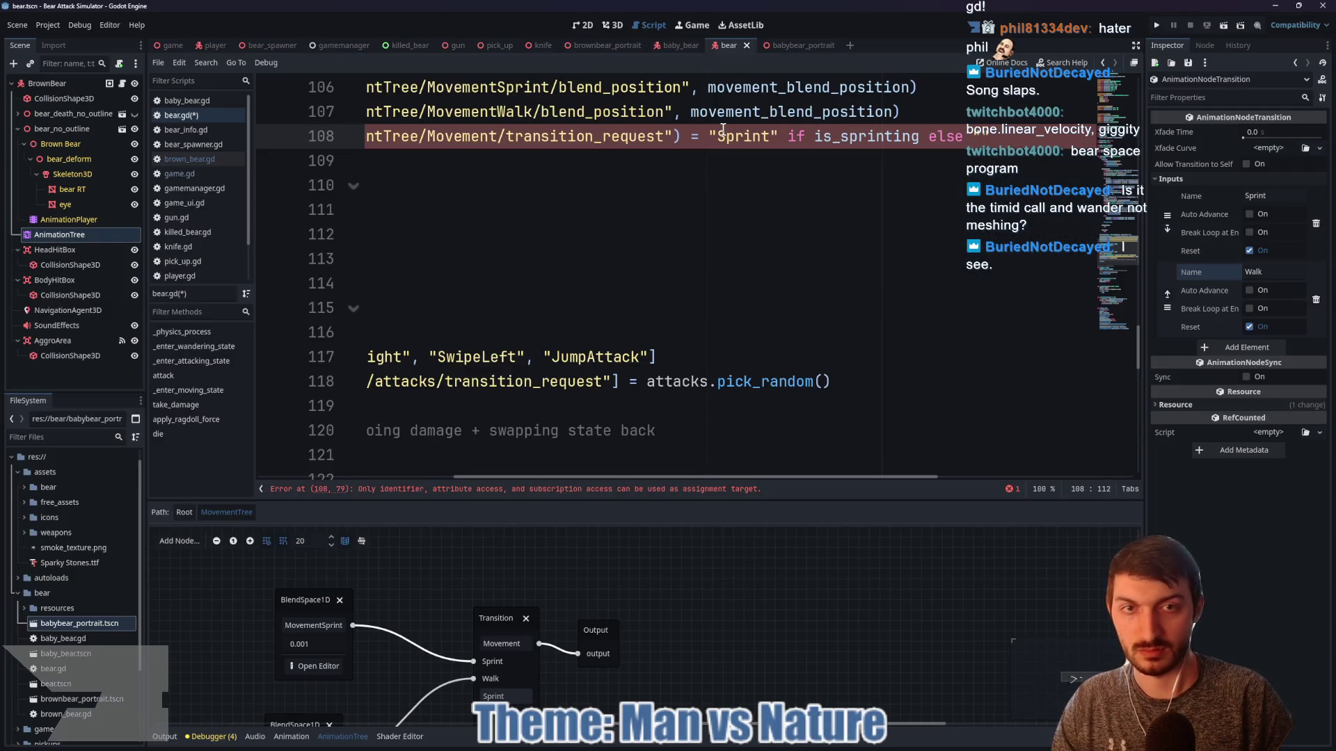
pyautogui.write('Walk')
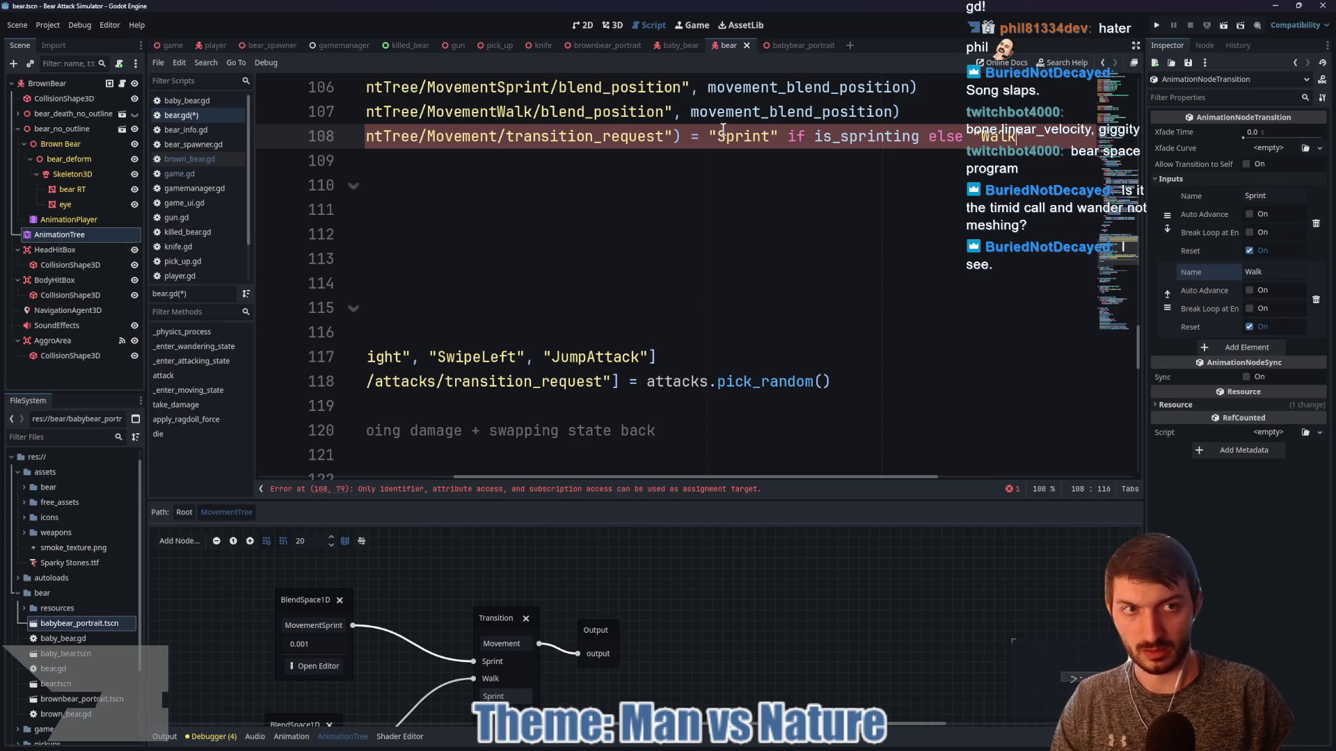
pyautogui.click(762, 176)
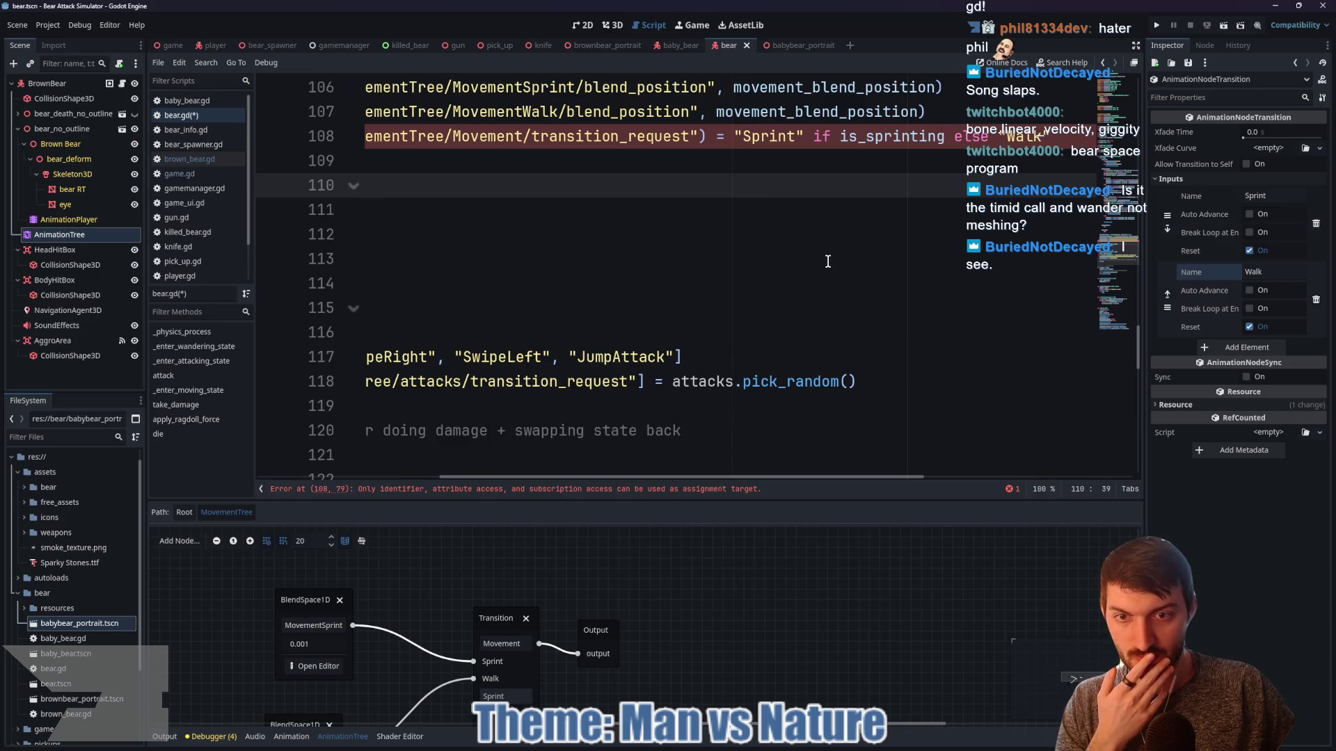
pyautogui.hscroll(-3, 546, 475)
pyautogui.moveTo(545, 475)
pyautogui.mouseDown()
pyautogui.moveTo(402, 473)
pyautogui.moveTo(653, 467)
pyautogui.mouseUp()
pyautogui.scroll(2, 656, 341)
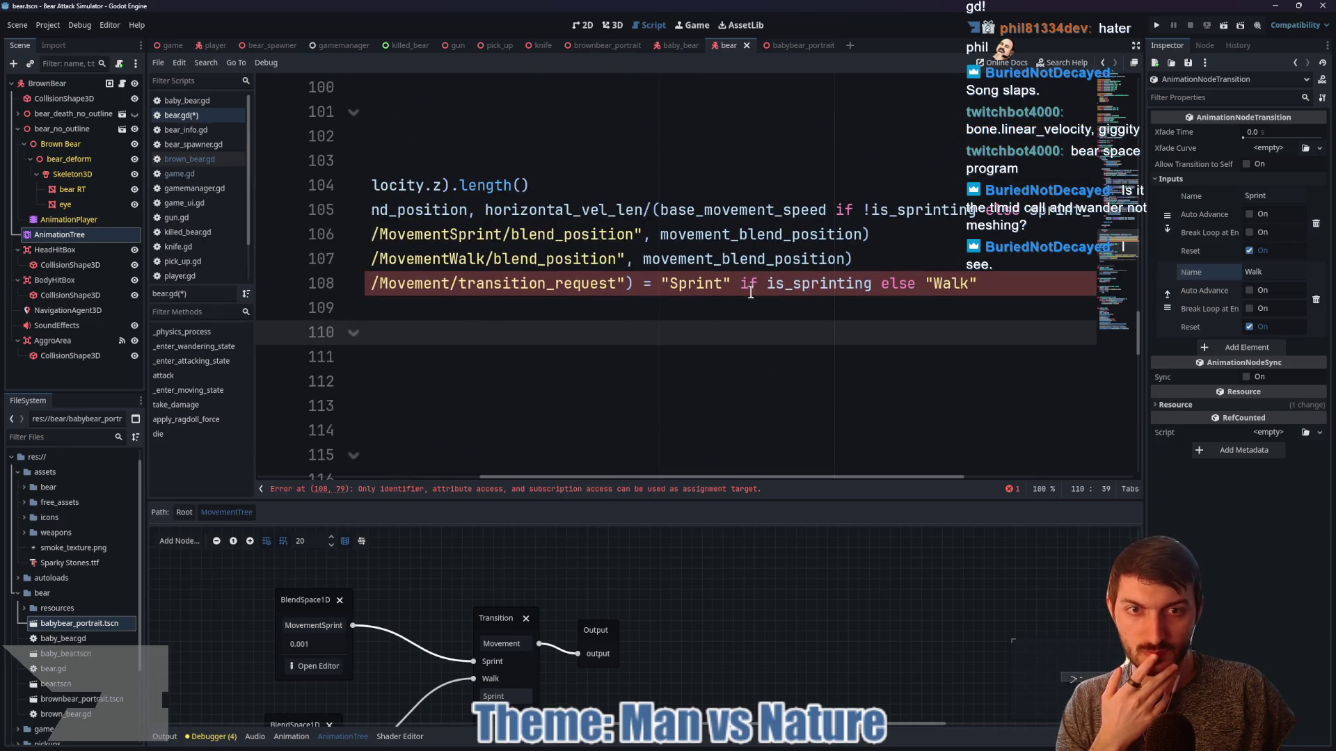
pyautogui.click(663, 282)
pyautogui.moveTo(710, 478)
pyautogui.mouseDown()
pyautogui.moveTo(573, 473)
pyautogui.moveTo(725, 477)
pyautogui.moveTo(467, 466)
pyautogui.moveTo(605, 480)
pyautogui.moveTo(766, 467)
pyautogui.moveTo(517, 470)
pyautogui.mouseUp()
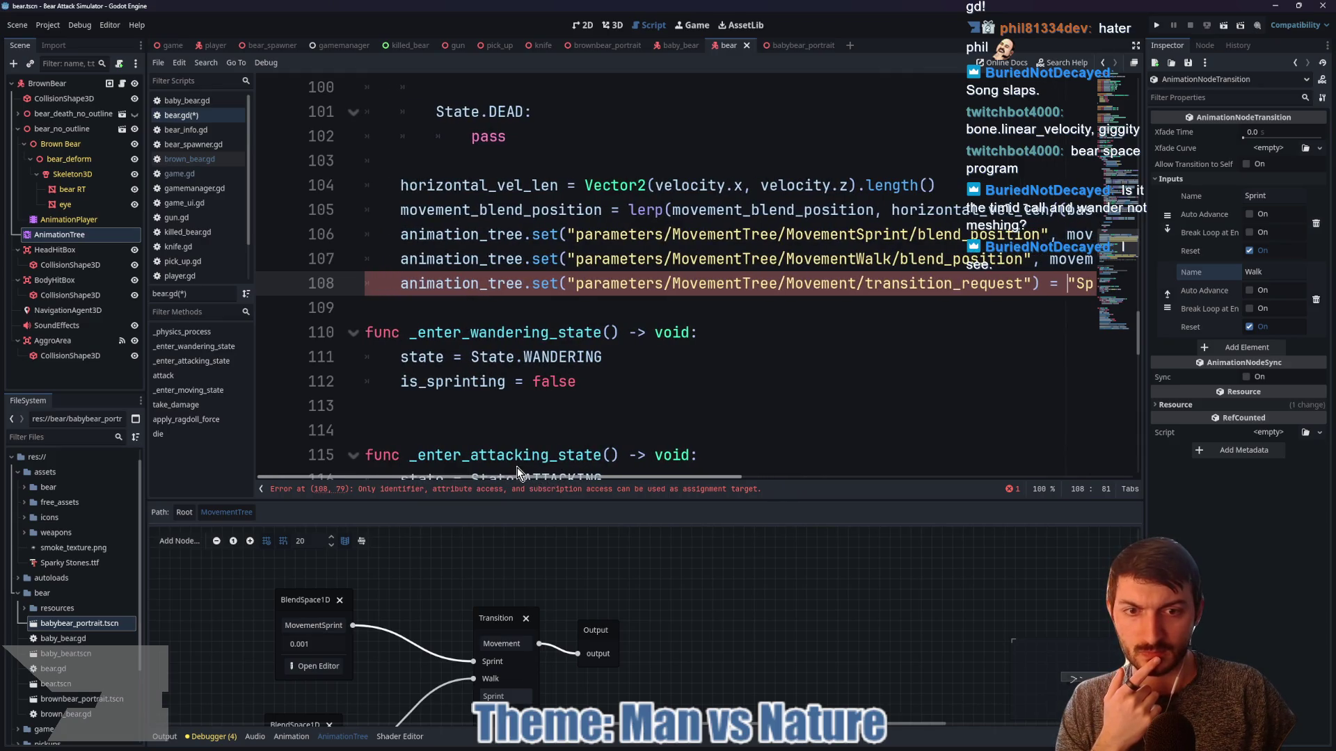
pyautogui.moveTo(516, 467)
pyautogui.mouseDown()
pyautogui.moveTo(746, 482)
pyautogui.moveTo(737, 475)
pyautogui.mouseUp()
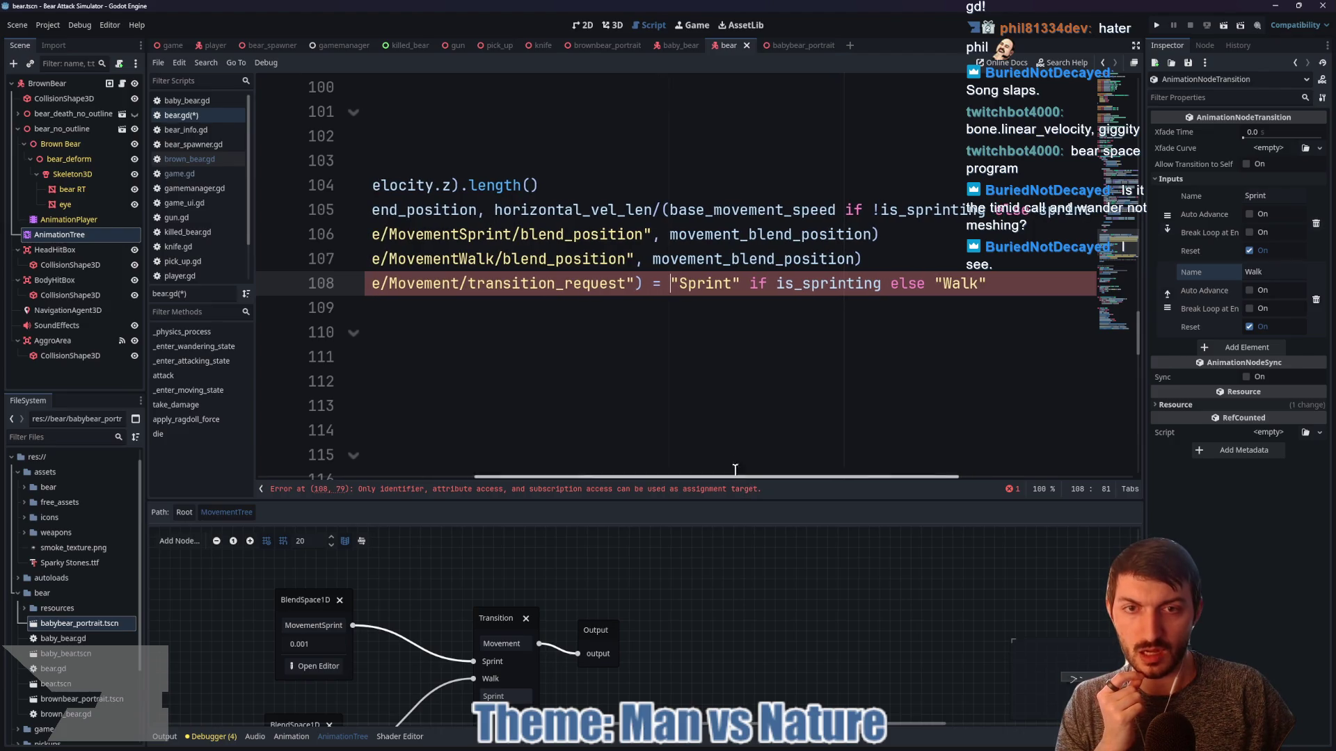
pyautogui.scroll(-4, 703, 380)
pyautogui.scroll(4, 703, 379)
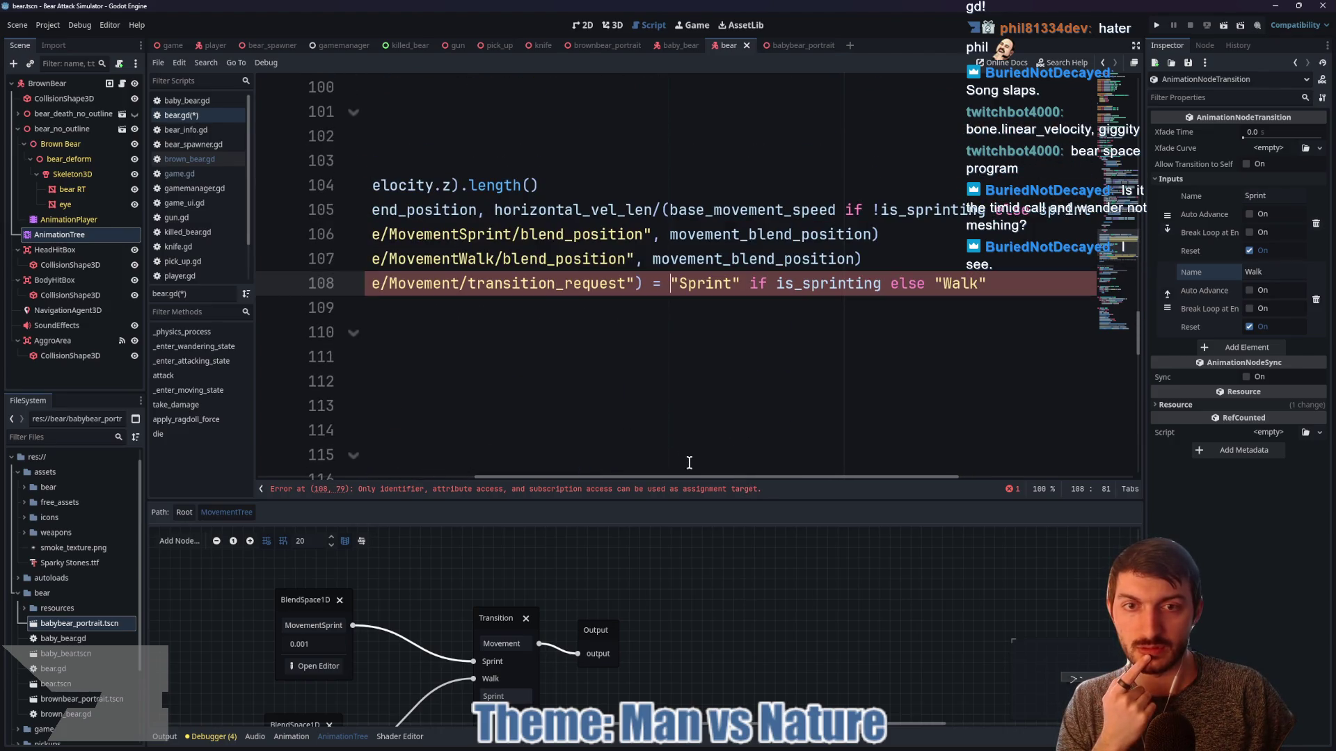
pyautogui.scroll(-3, 672, 438)
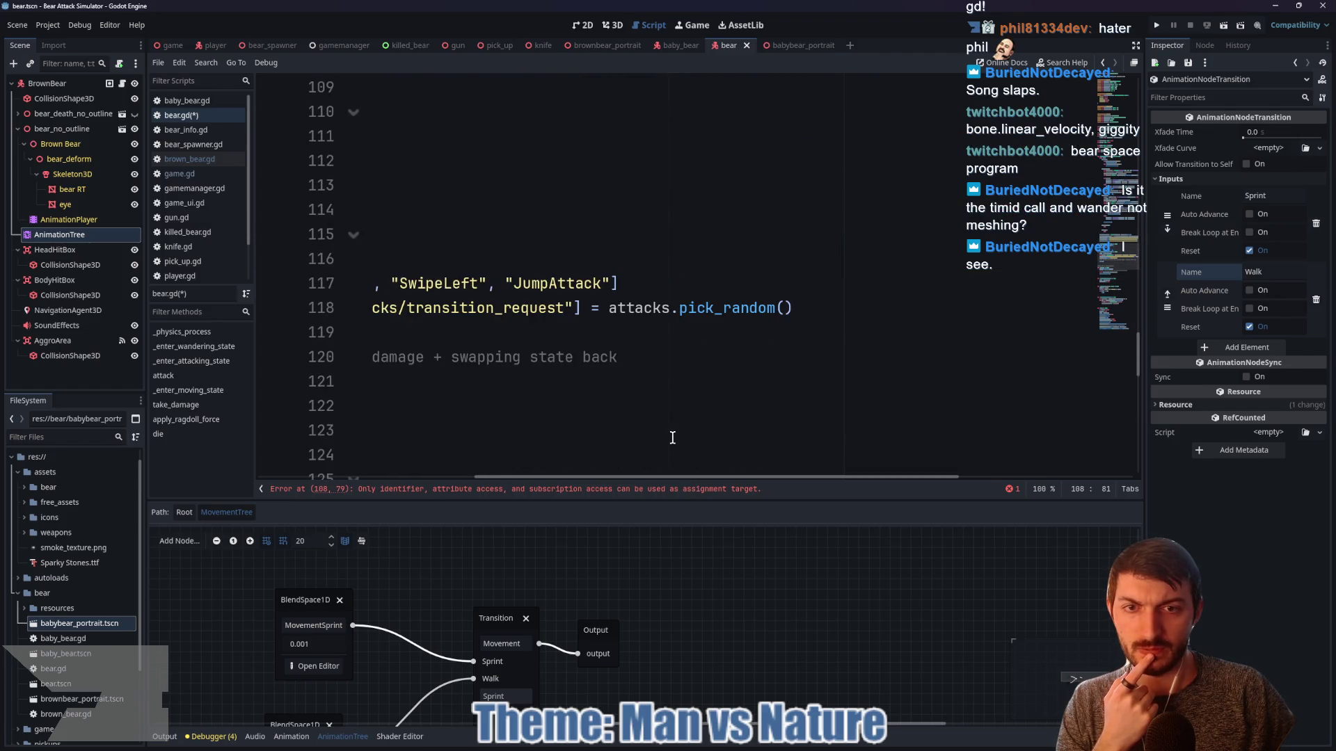
pyautogui.scroll(5, 669, 441)
pyautogui.hscroll(-5, 670, 475)
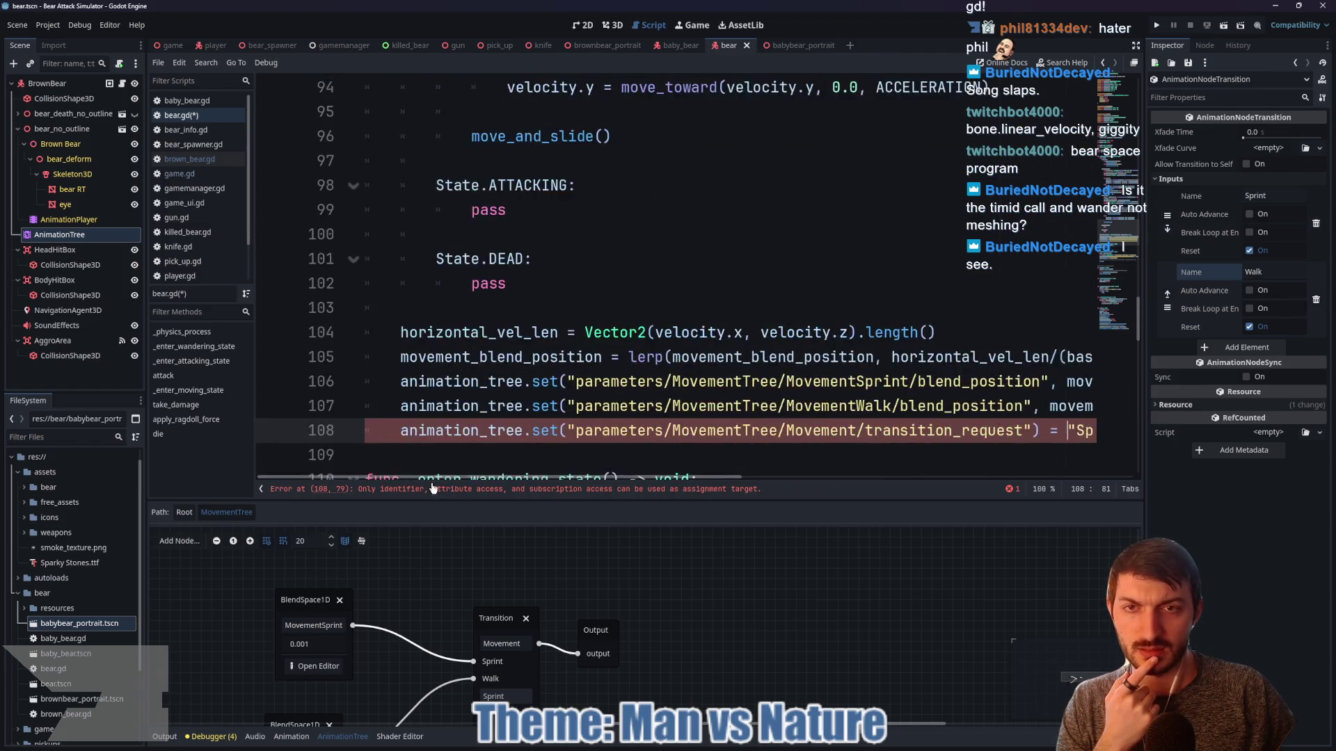
pyautogui.scroll(6, 615, 387)
pyautogui.scroll(10, 614, 386)
pyautogui.scroll(-3, 698, 381)
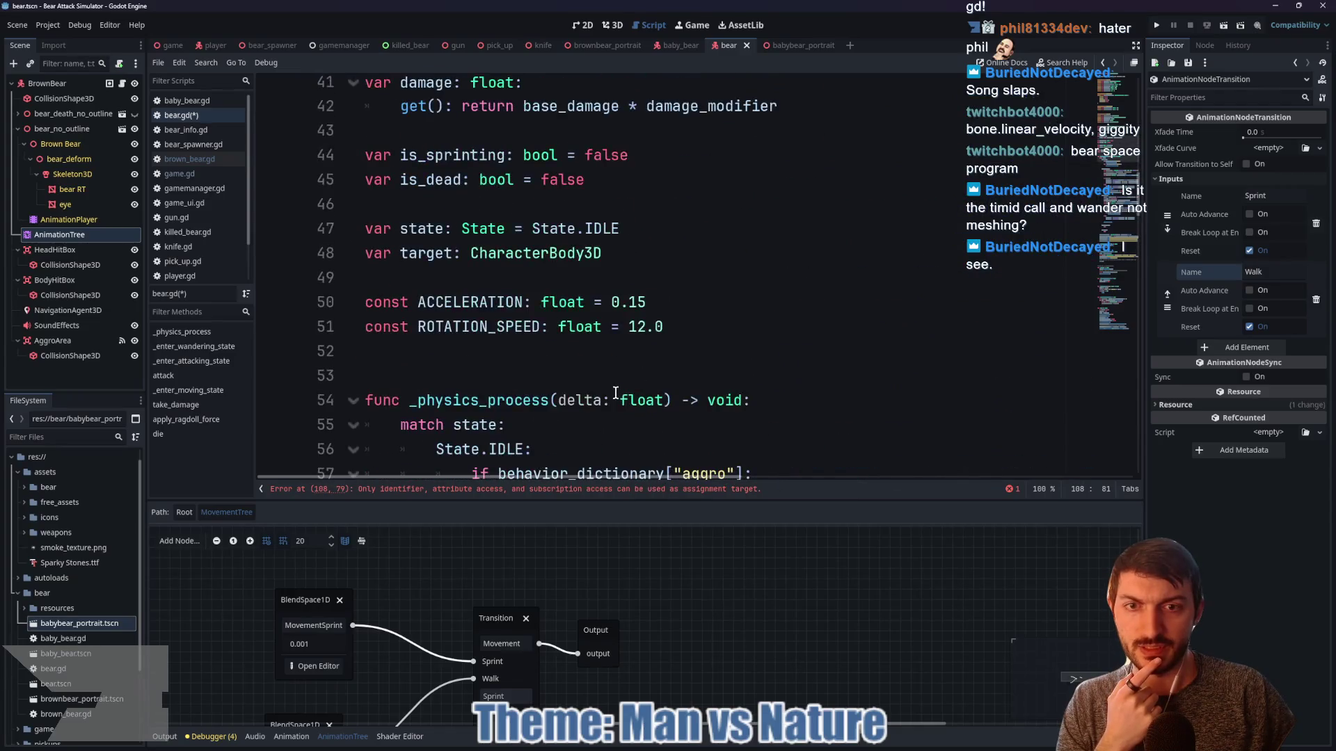
pyautogui.scroll(14, 688, 334)
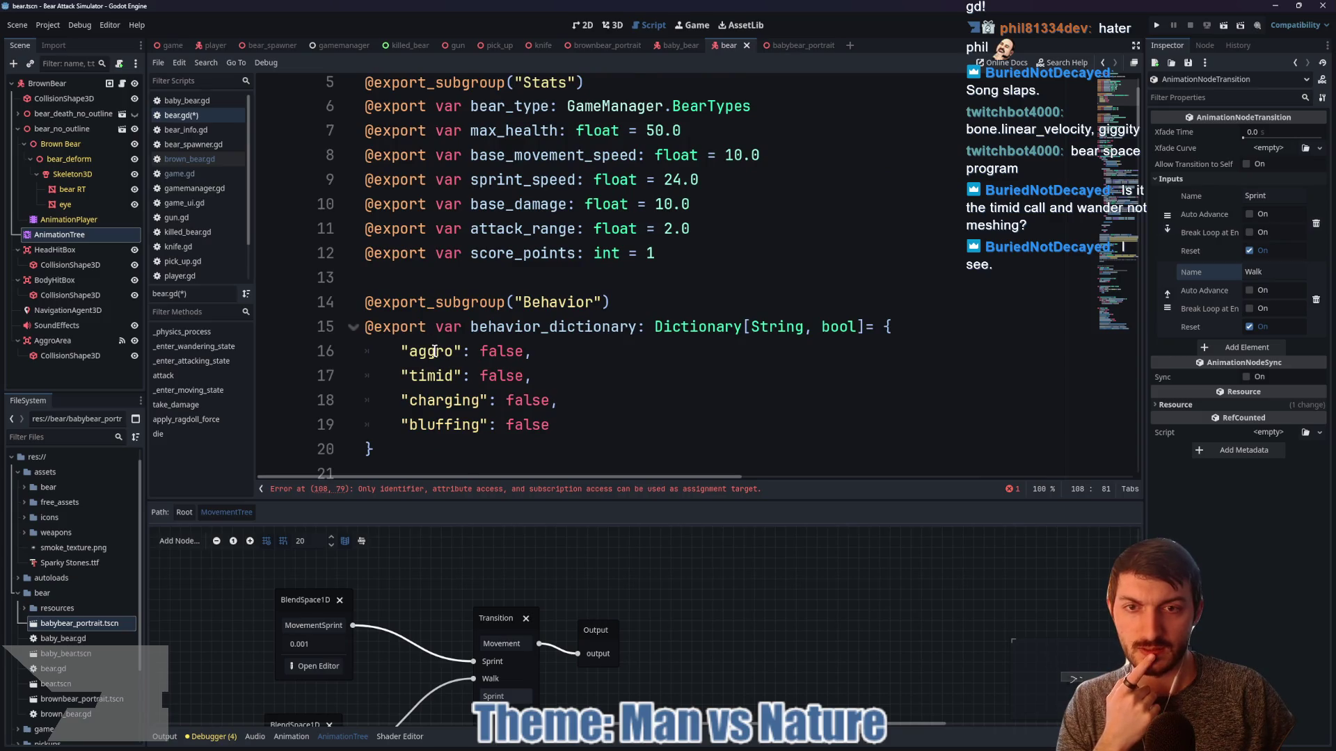
pyautogui.scroll(2, 452, 348)
pyautogui.scroll(-20, 671, 348)
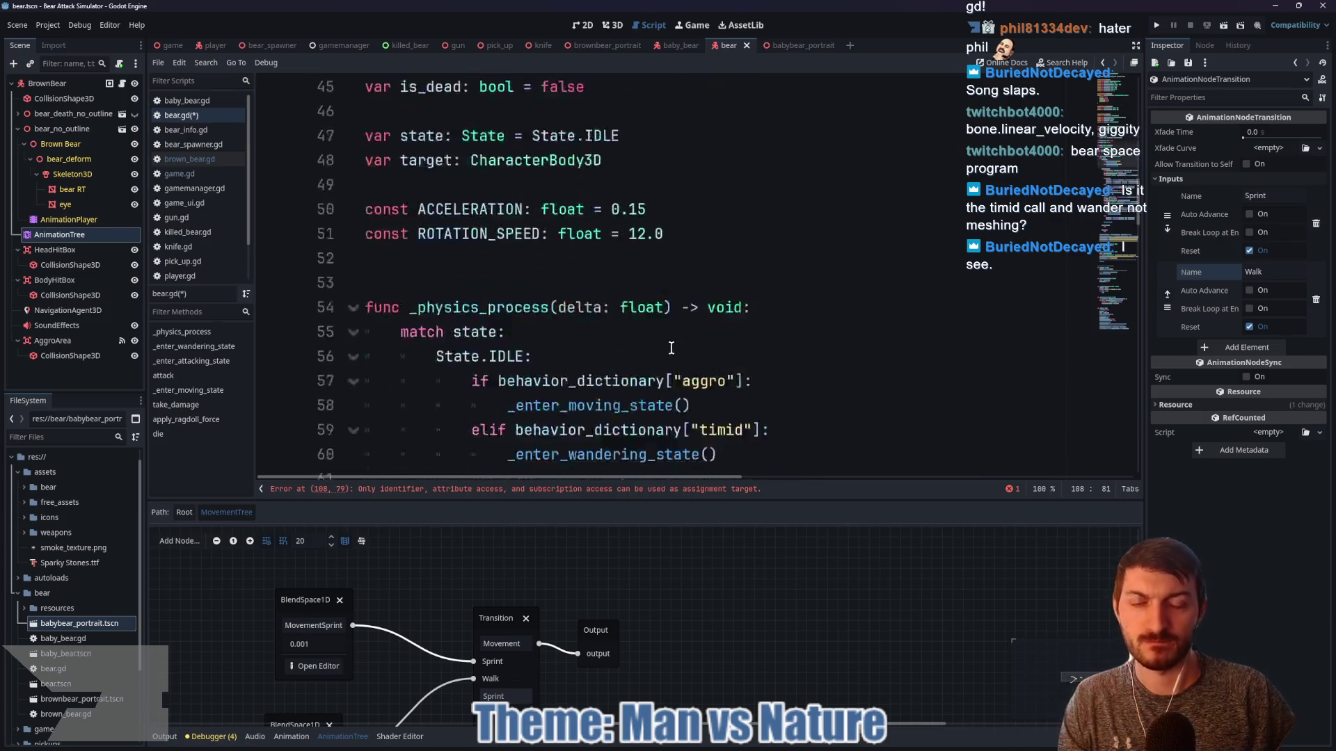
pyautogui.scroll(-1, 672, 348)
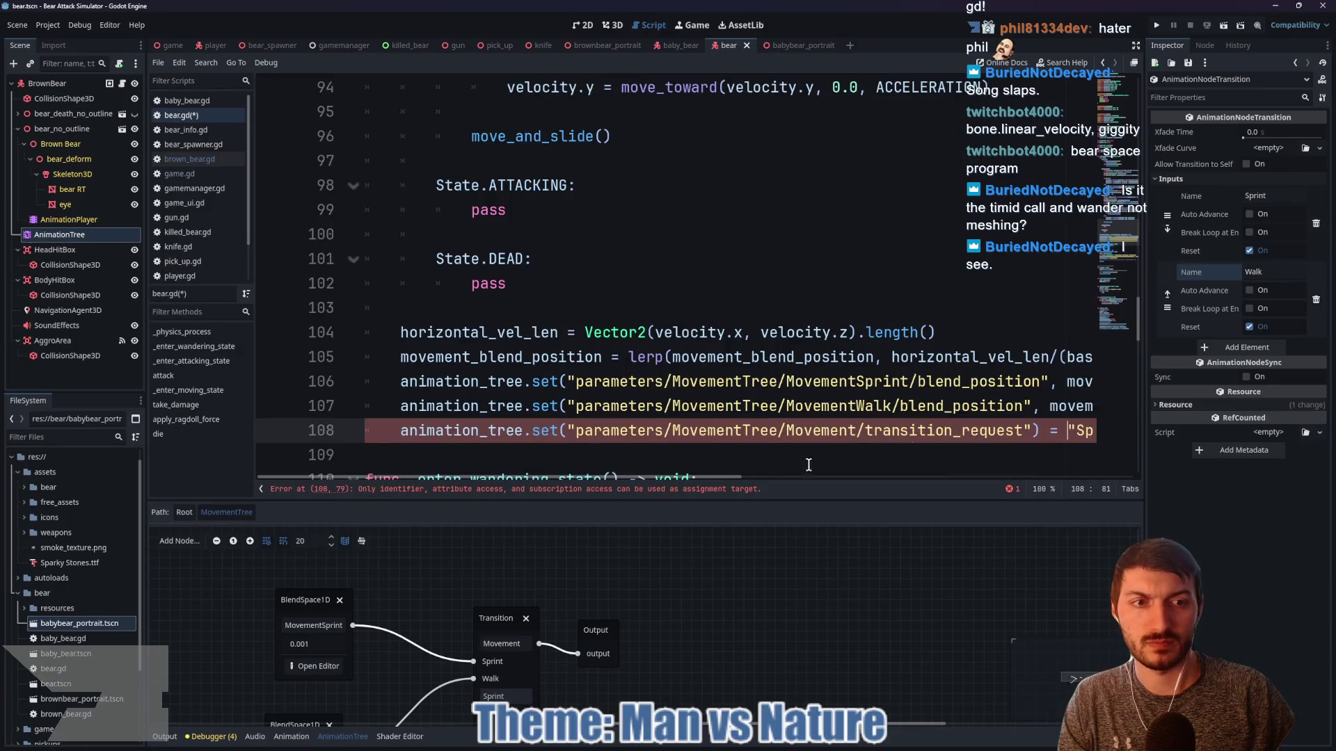
pyautogui.scroll(-4, 843, 455)
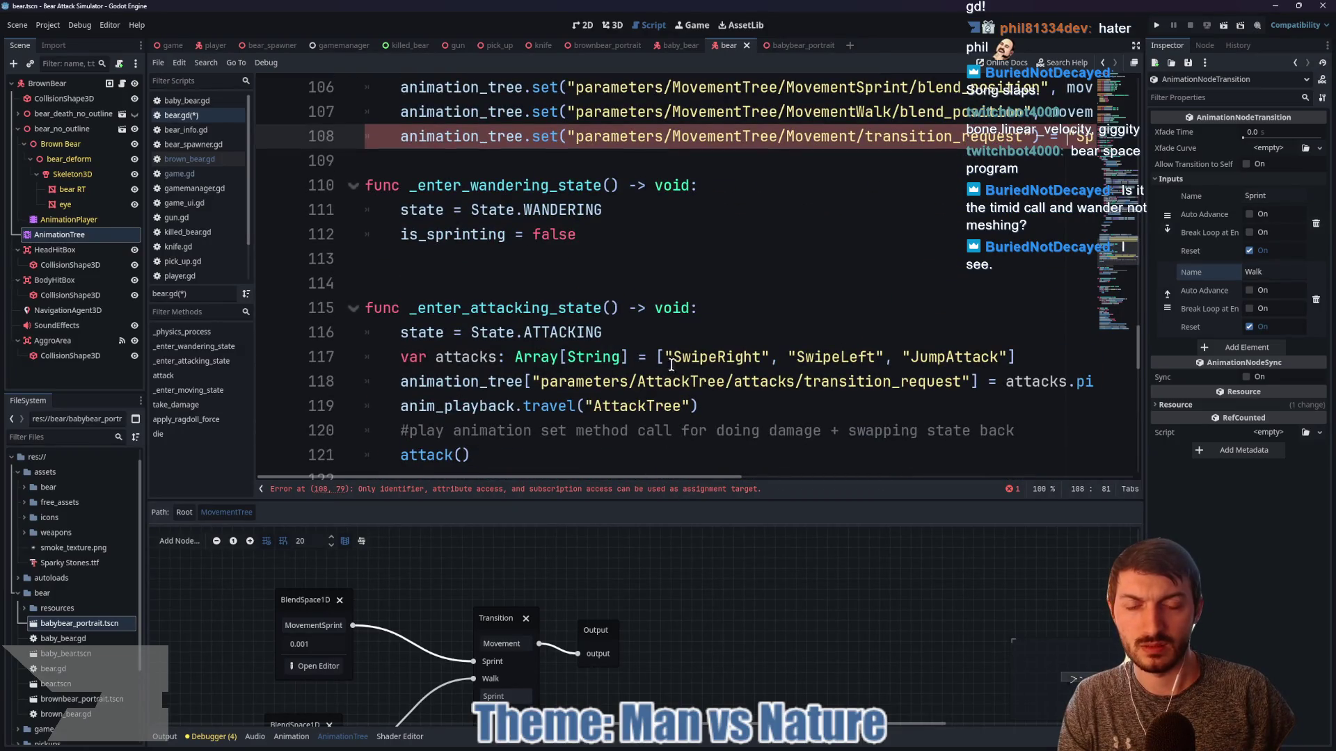
pyautogui.moveTo(607, 478)
pyautogui.mouseDown()
pyautogui.moveTo(740, 481)
pyautogui.moveTo(613, 466)
pyautogui.moveTo(830, 474)
pyautogui.mouseUp()
pyautogui.scroll(2, 777, 334)
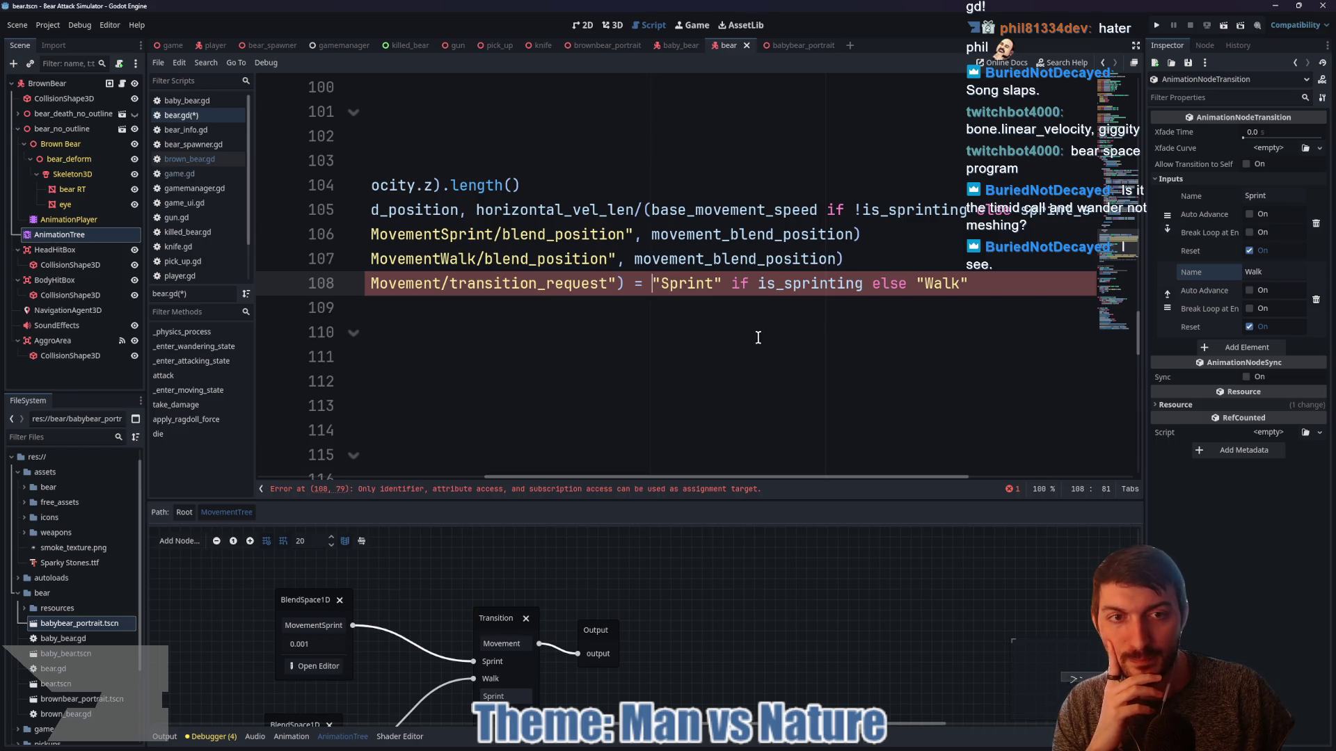
pyautogui.click(945, 285)
# Remove the 'if is_sprinting else "Walk"' condition so line 108 assigns only "Sprint"
pyautogui.moveTo(974, 281)
pyautogui.mouseDown()
pyautogui.moveTo(658, 284)
pyautogui.moveTo(1007, 282)
pyautogui.mouseUp()
pyautogui.click(790, 284)
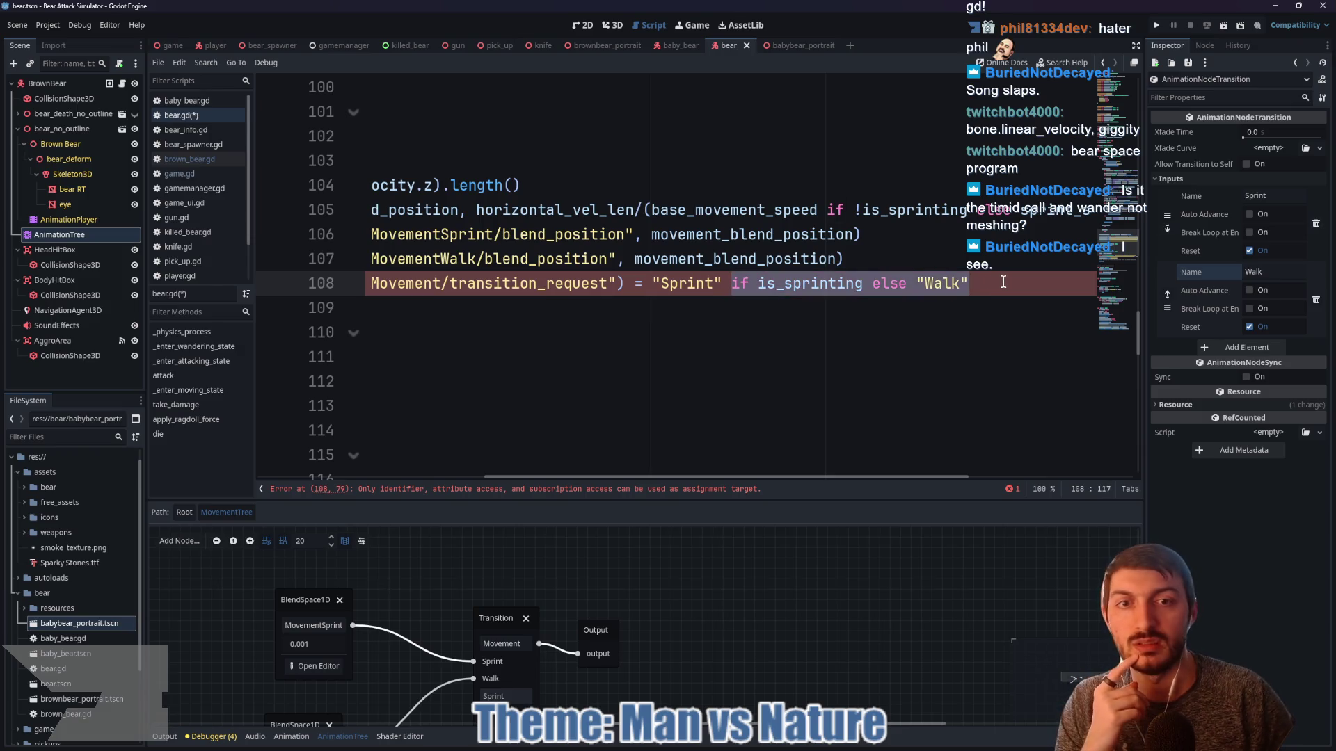
pyautogui.press('BackSpace')
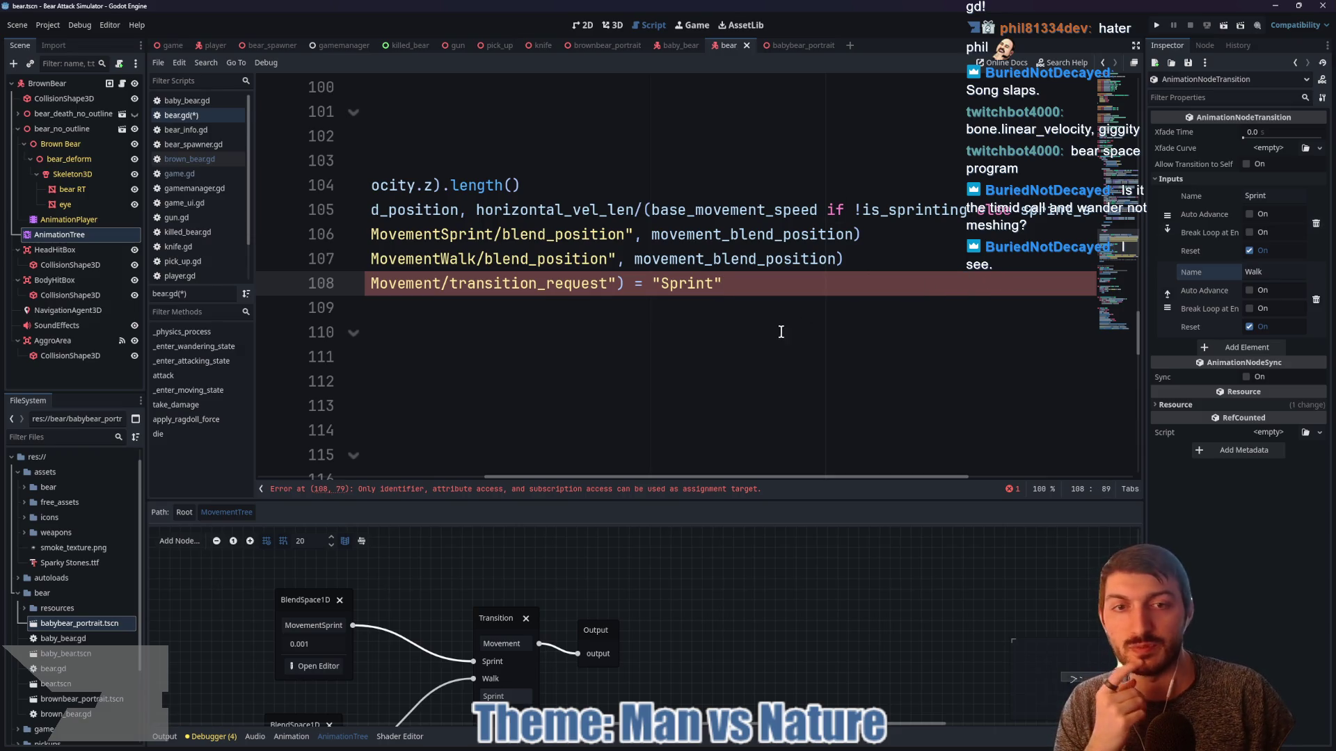
pyautogui.moveTo(678, 476)
pyautogui.mouseDown()
pyautogui.moveTo(410, 467)
pyautogui.moveTo(578, 474)
pyautogui.mouseUp()
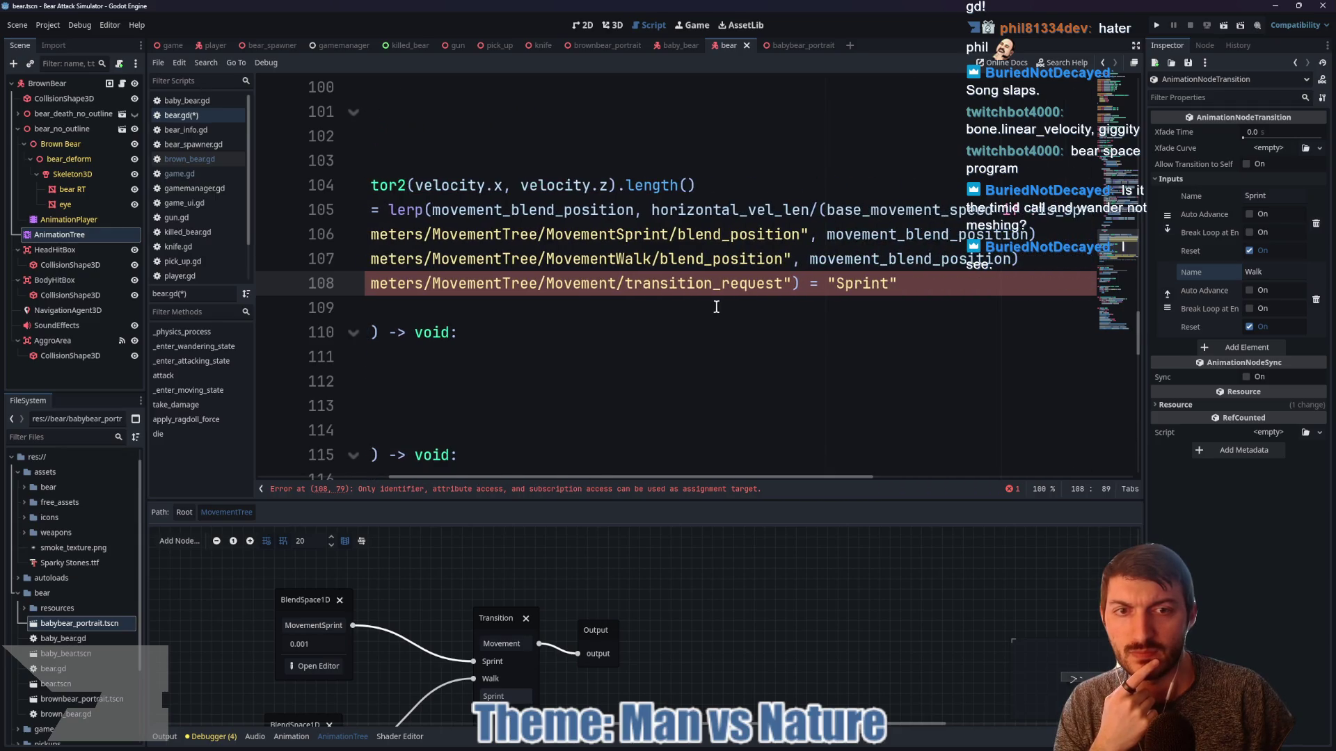
pyautogui.press('Down')
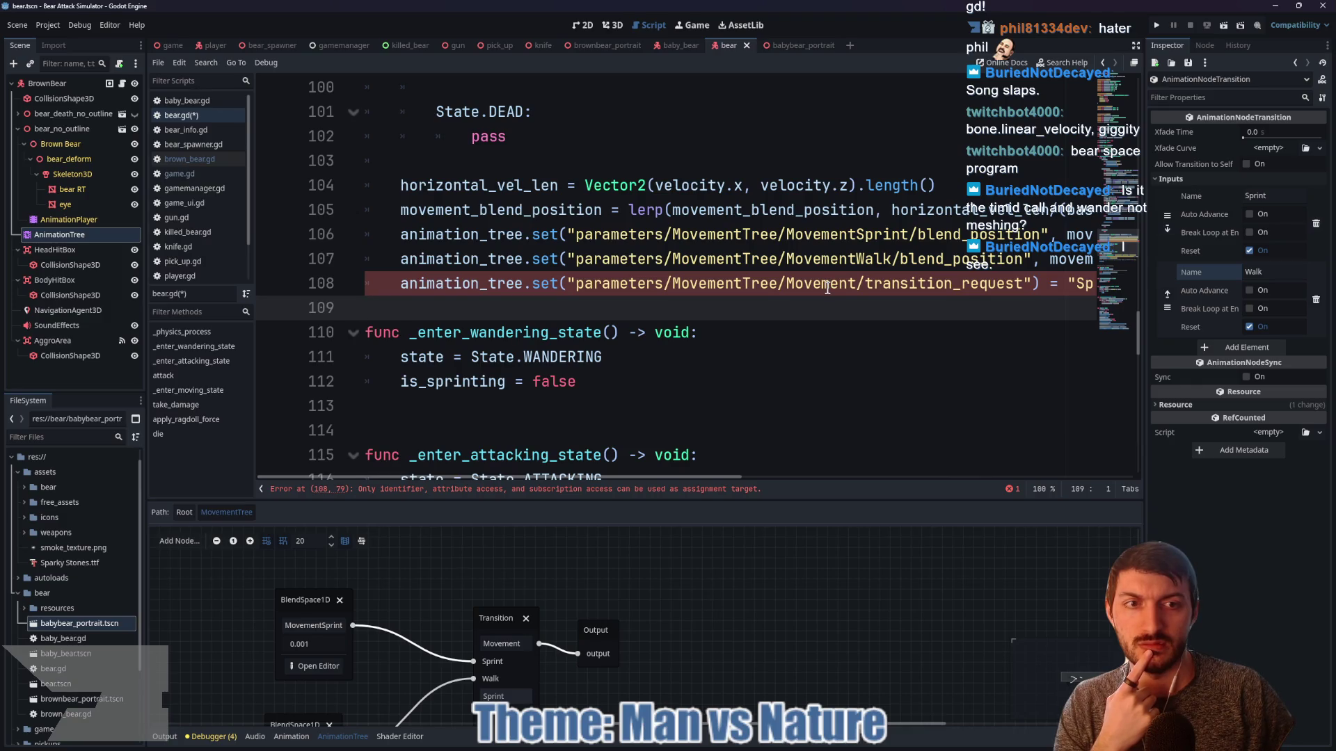
pyautogui.moveTo(677, 478); pyautogui.dragTo(752, 477)
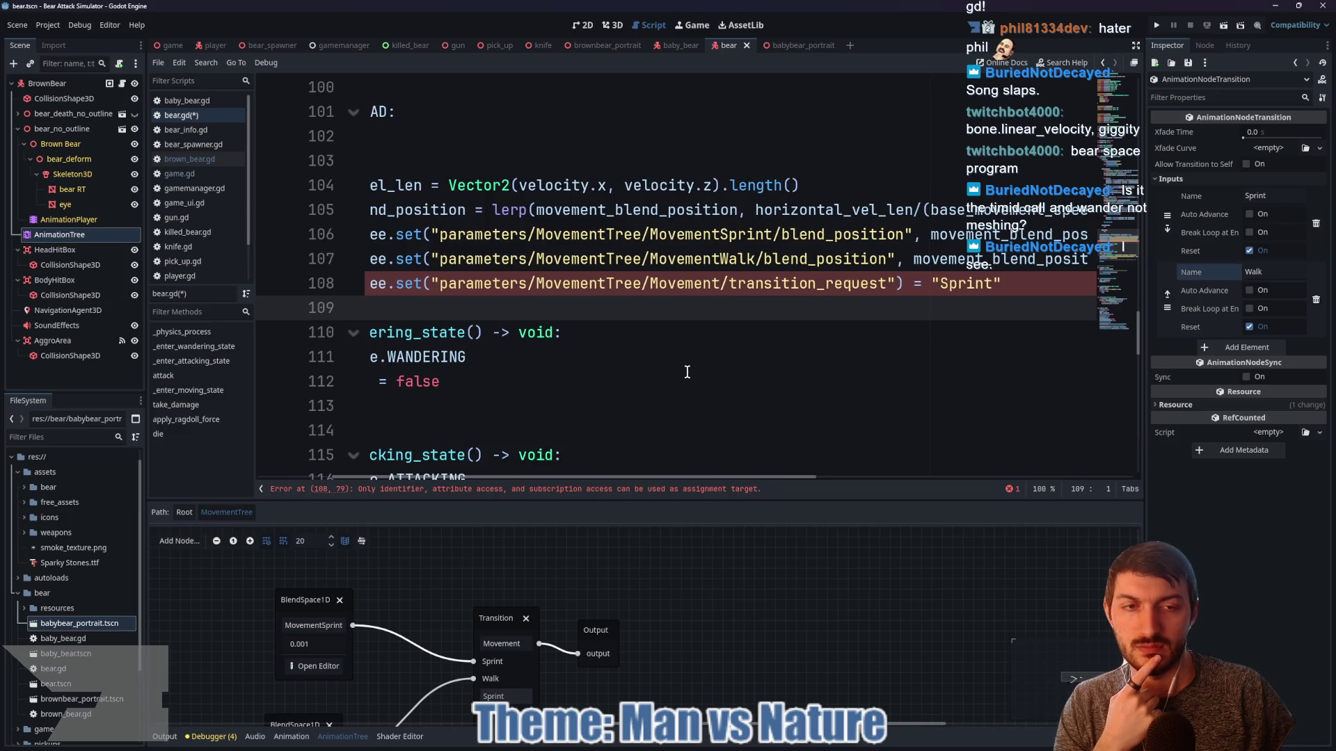
pyautogui.hscroll(-5, 633, 464)
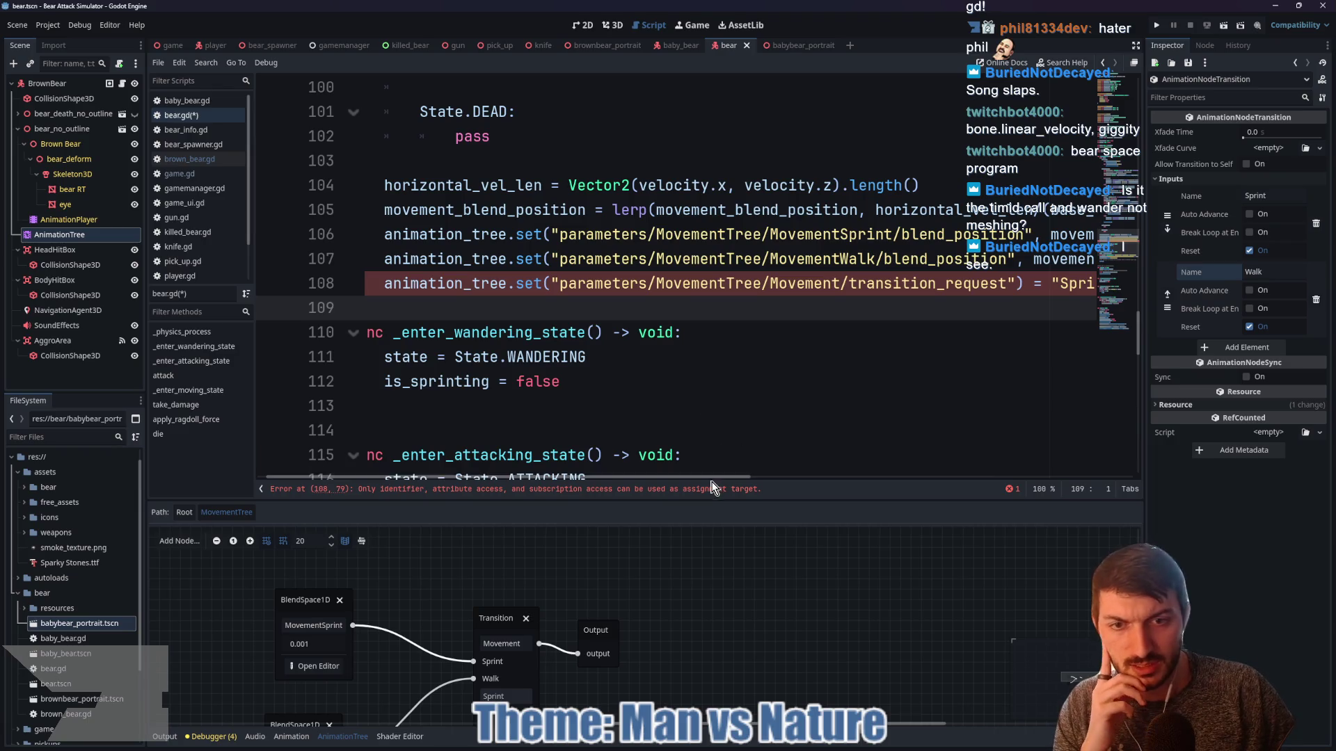
pyautogui.moveTo(712, 479); pyautogui.dragTo(840, 478)
pyautogui.scroll(-3, 780, 383)
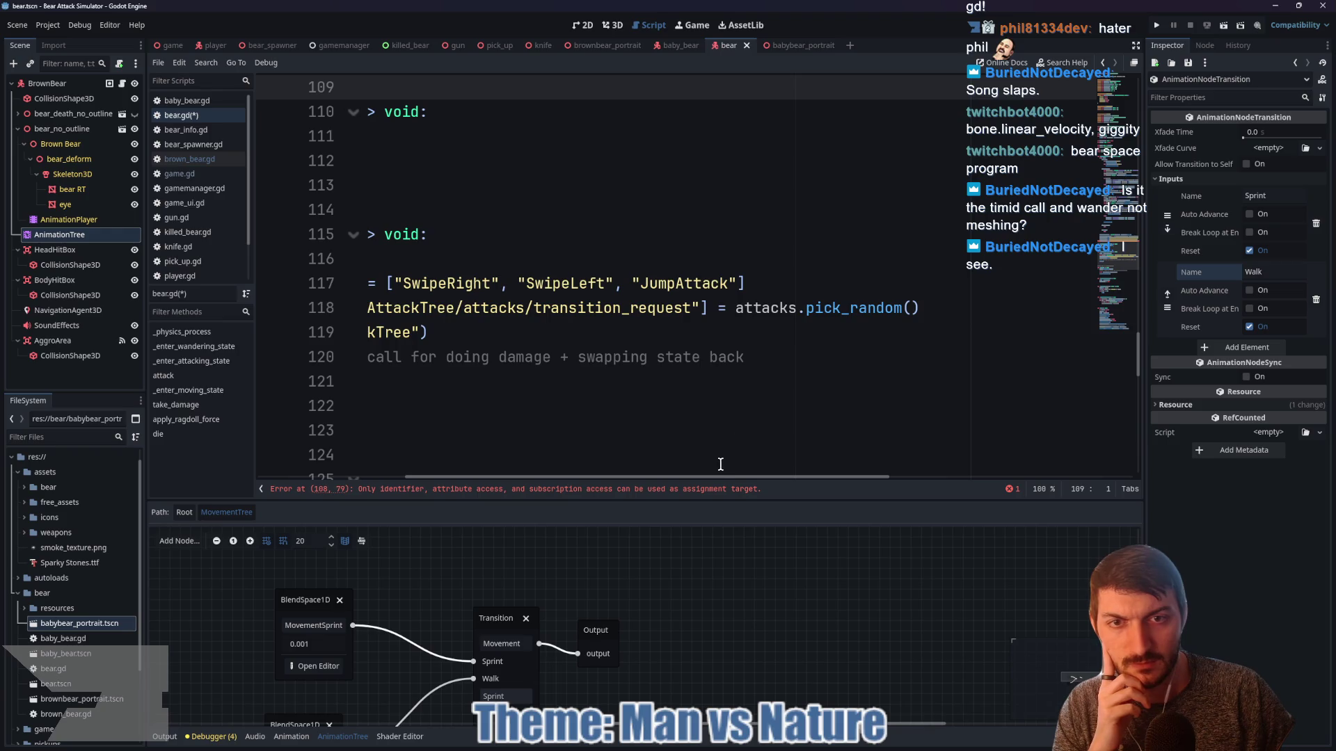
pyautogui.scroll(3, 728, 429)
pyautogui.scroll(-1, 766, 313)
# Replace the closing parenthesis of the set call on line 108 with ]
pyautogui.click(771, 209)
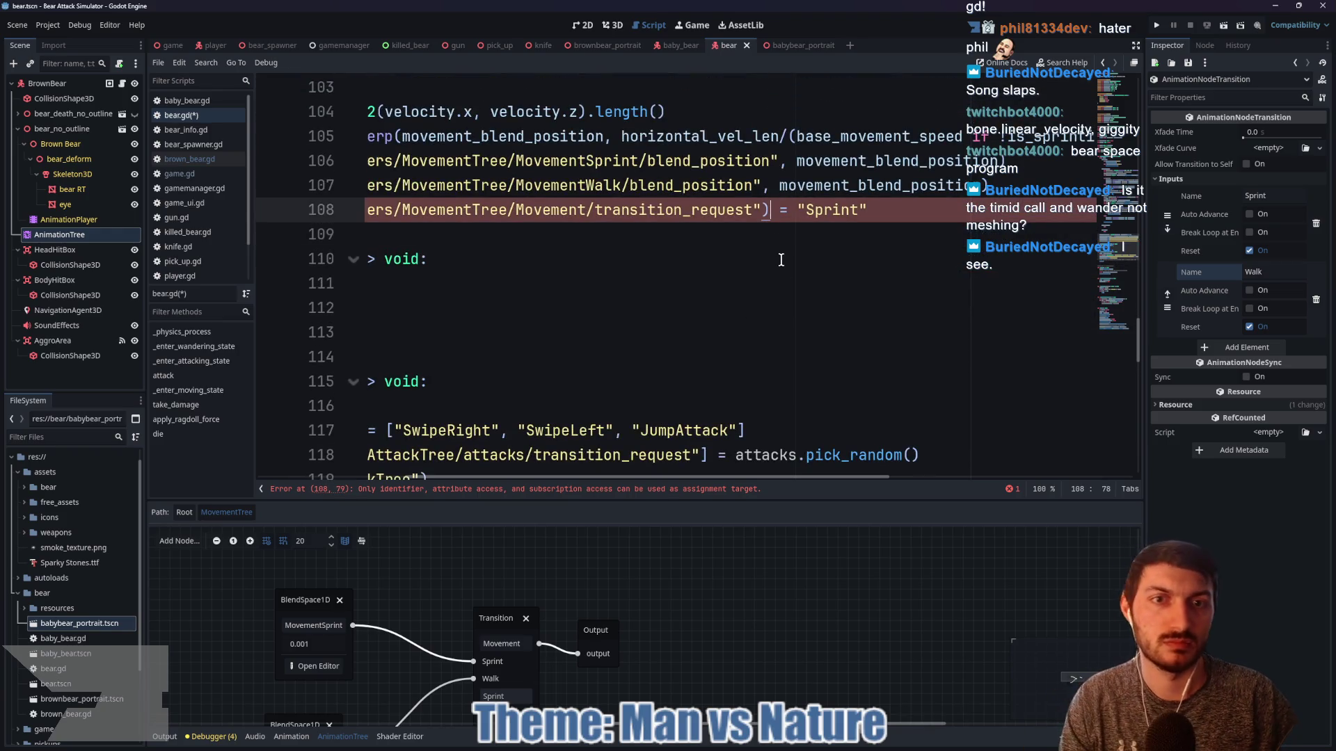
pyautogui.press('BackSpace')
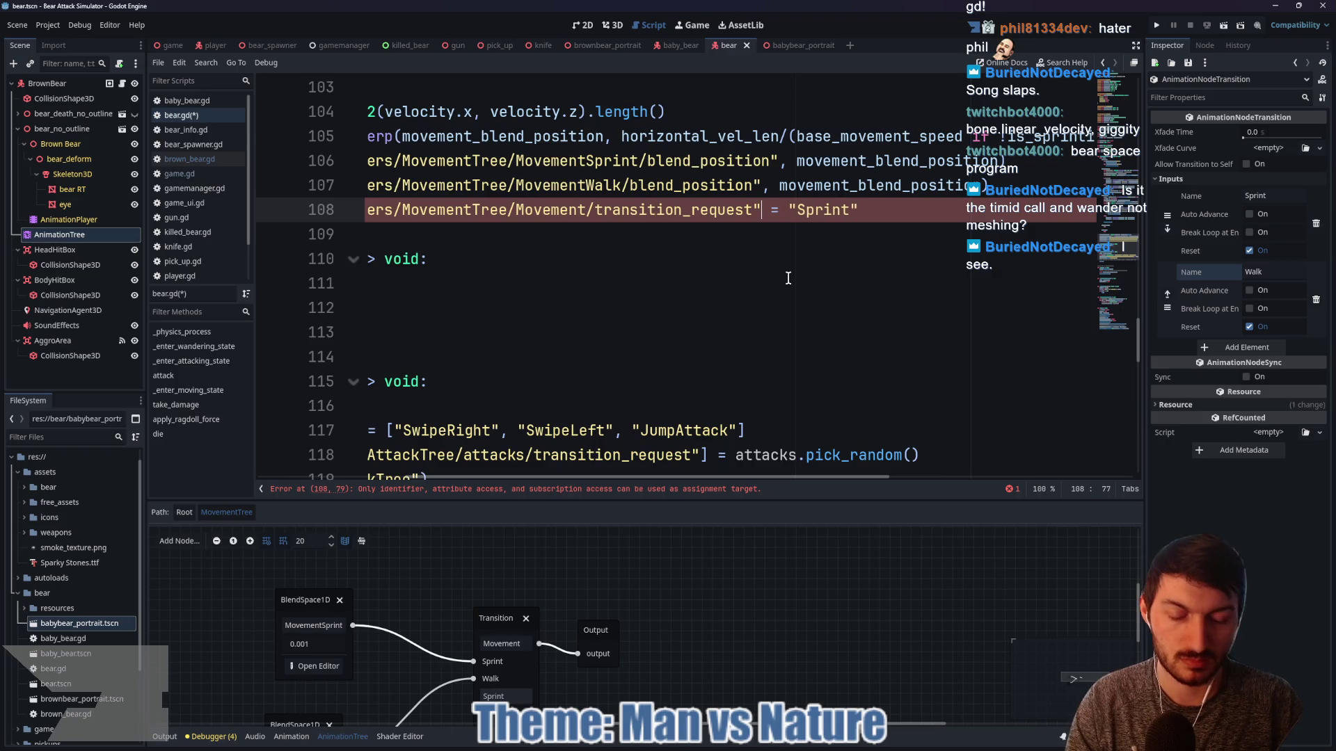
pyautogui.write(']')
pyautogui.moveTo(824, 478); pyautogui.dragTo(675, 478)
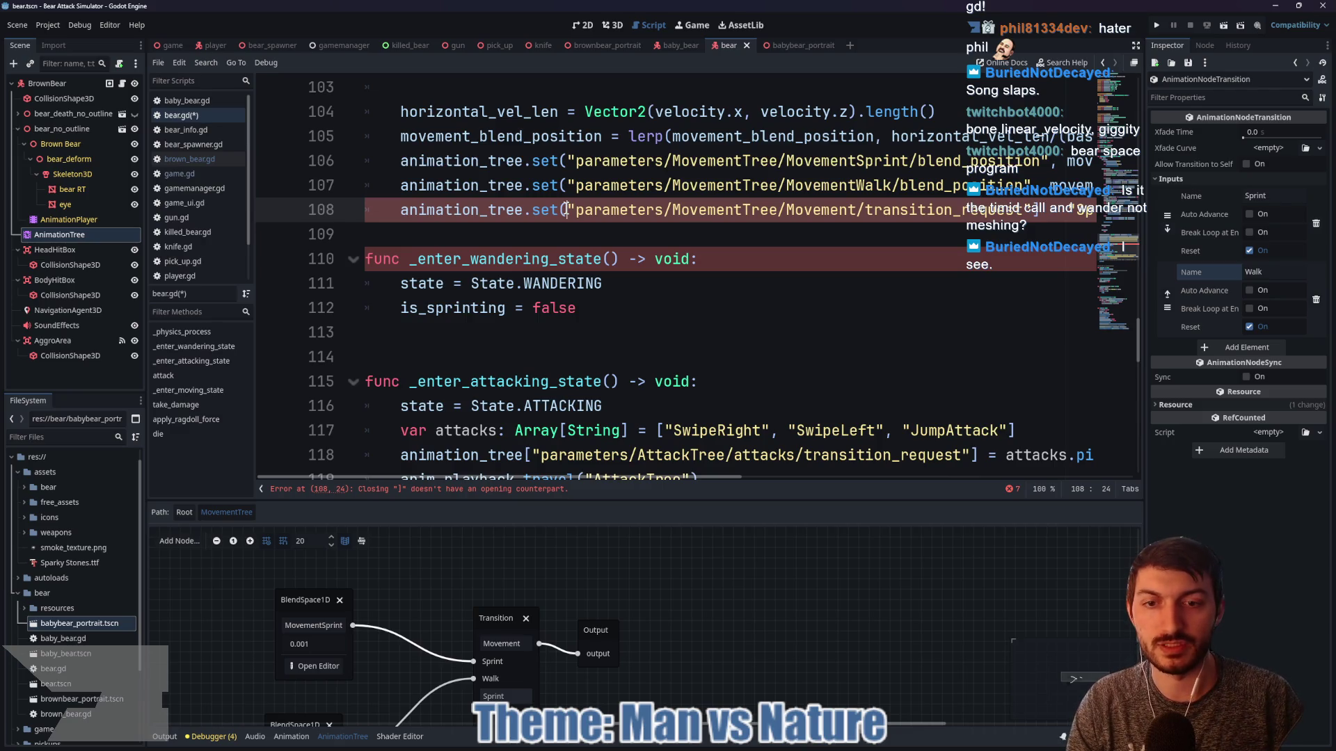
# Turn the set( call into [ subscript indexing and clear leftover characters on line 108
pyautogui.press('BackSpace')
pyautogui.press('BackSpace')
pyautogui.press('BackSpace')
pyautogui.write('[')
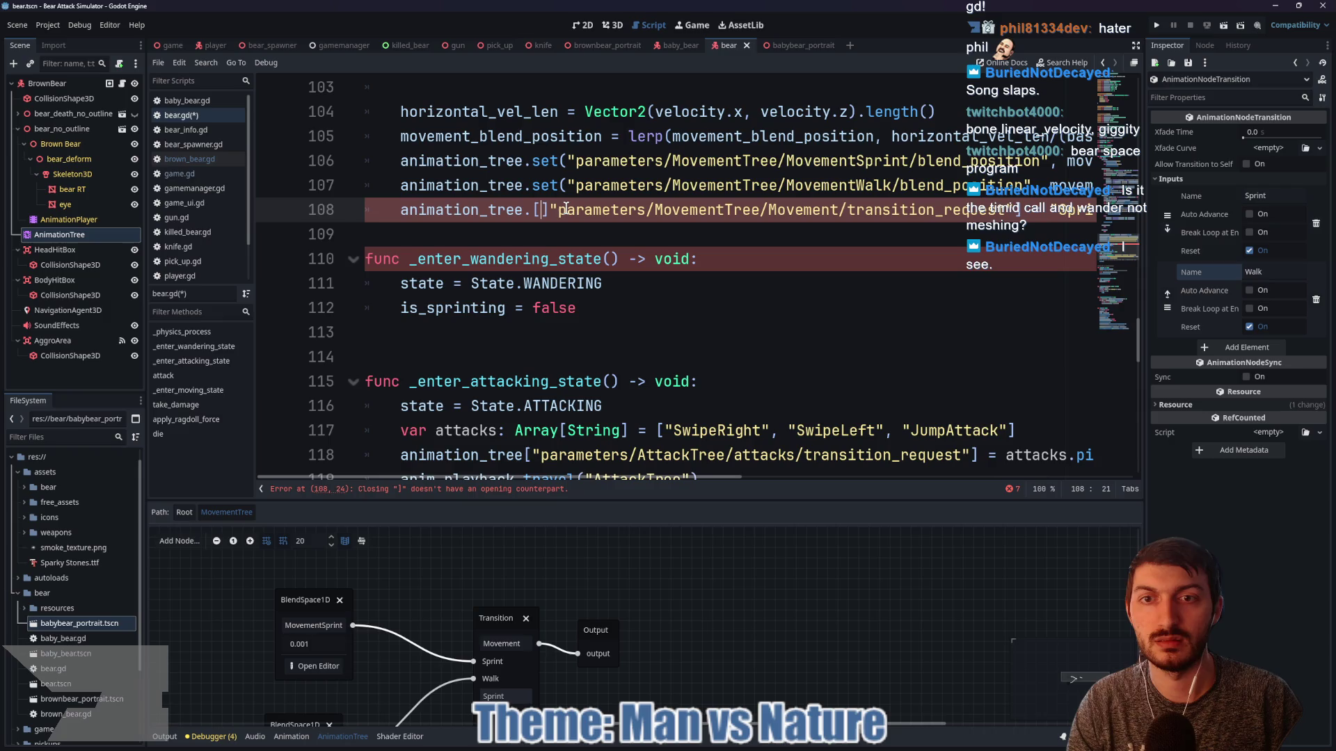
pyautogui.press('End')
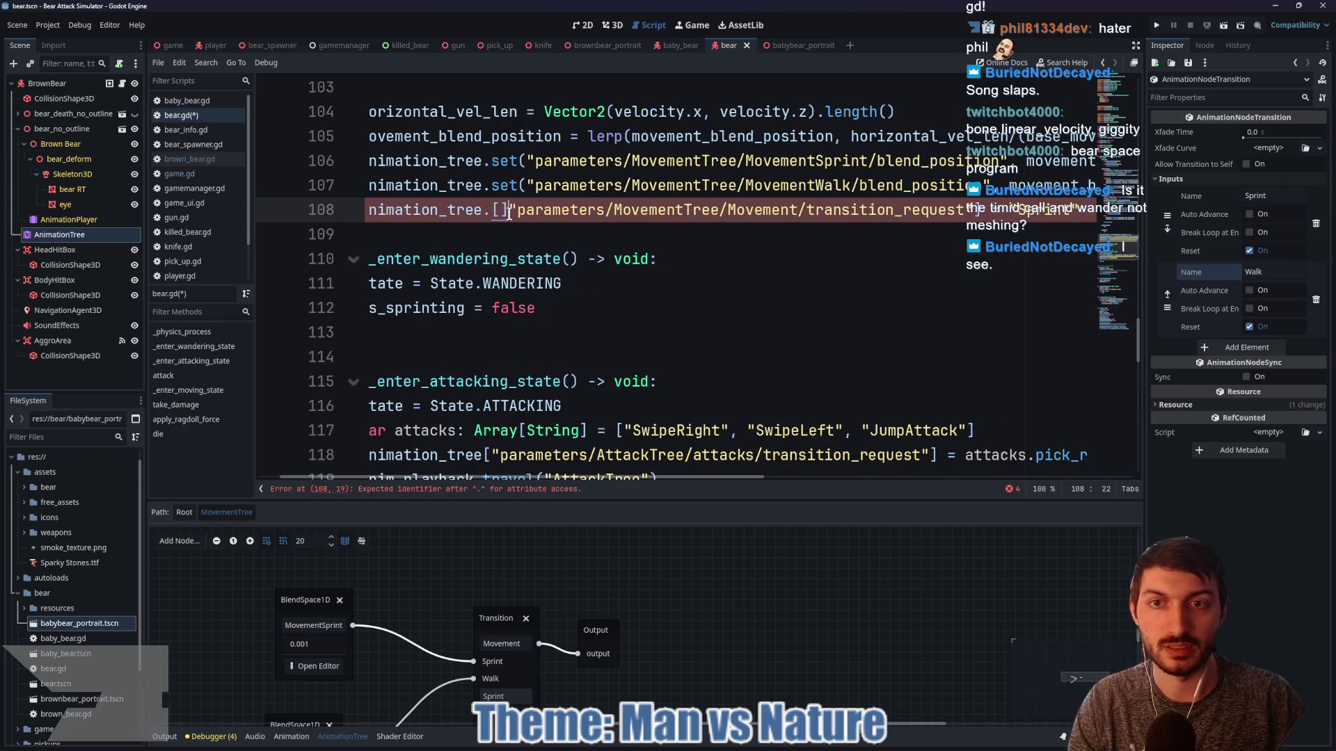
pyautogui.press('BackSpace')
pyautogui.press('Left')
pyautogui.press('BackSpace')
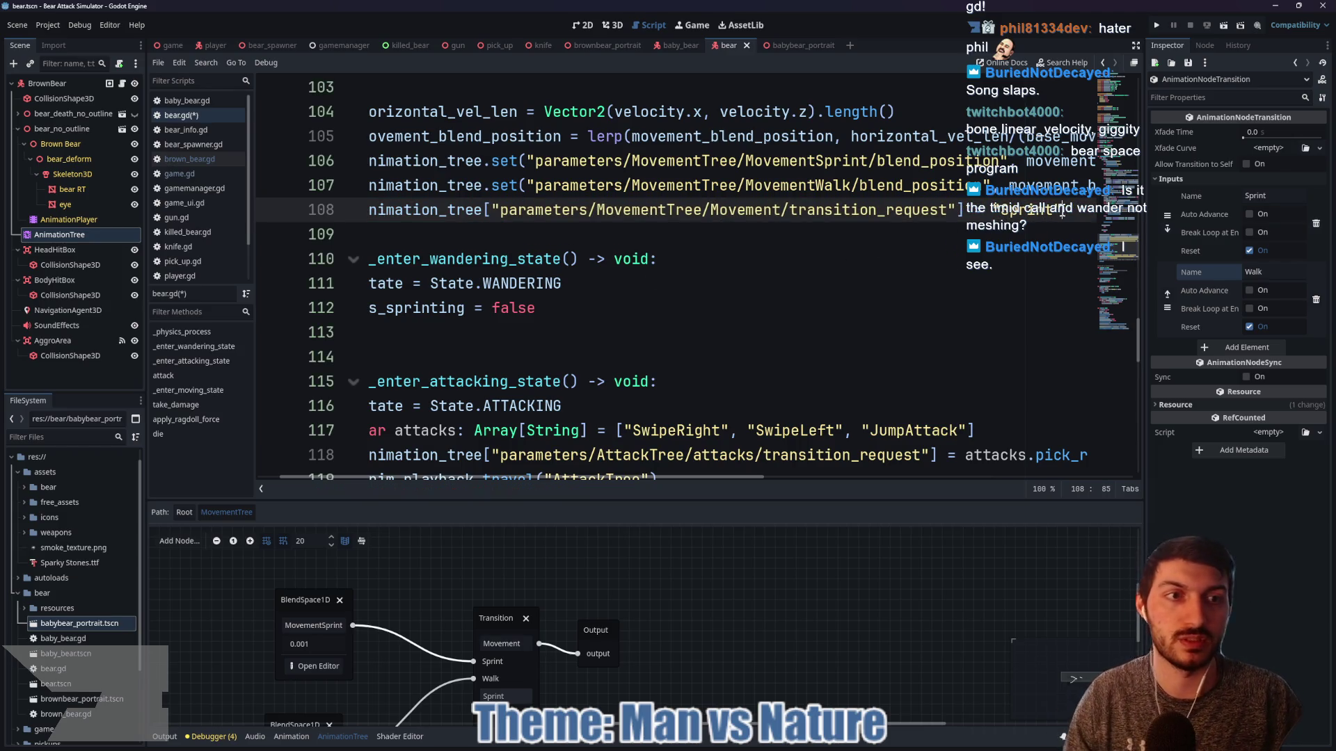
# Append = "Sprint" if is_sprinting else "Walk", save bear.gd, and switch to the game scene
pyautogui.write('= "Sprint" if is_sprinting')
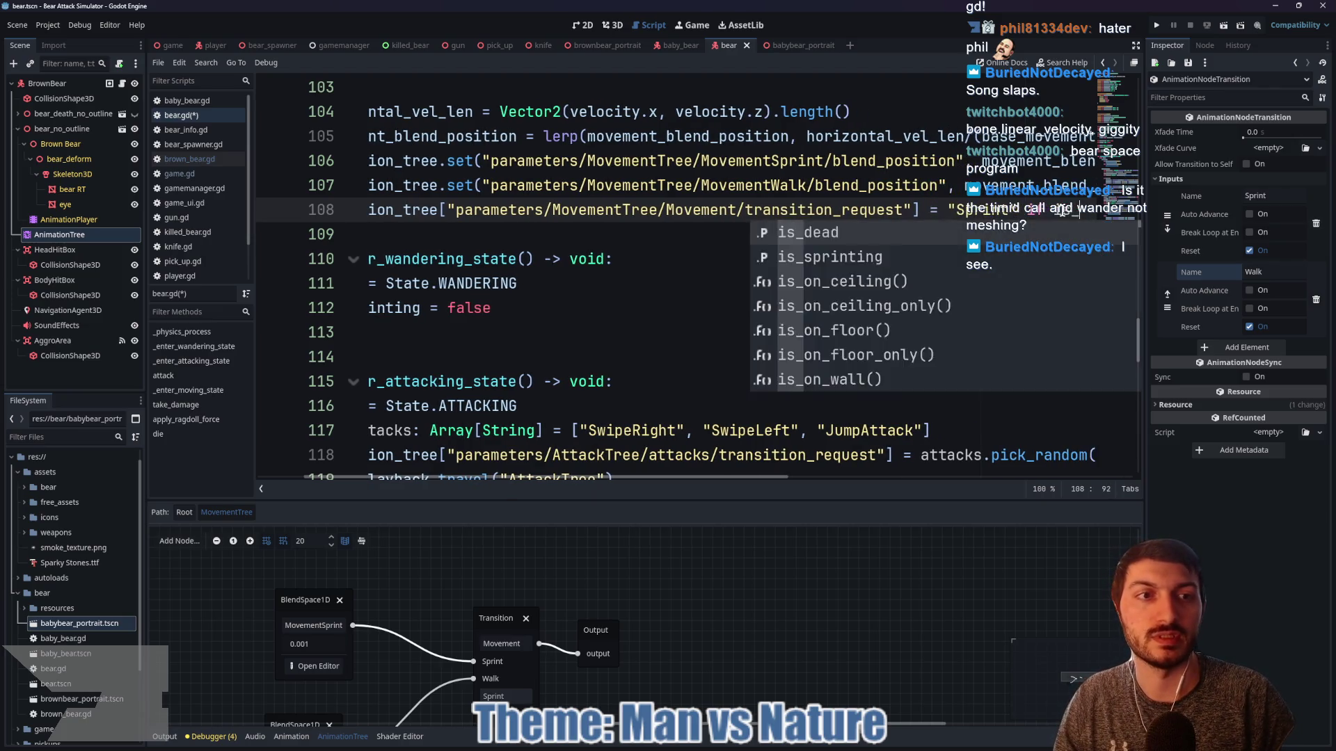
pyautogui.write(' else "Wal')
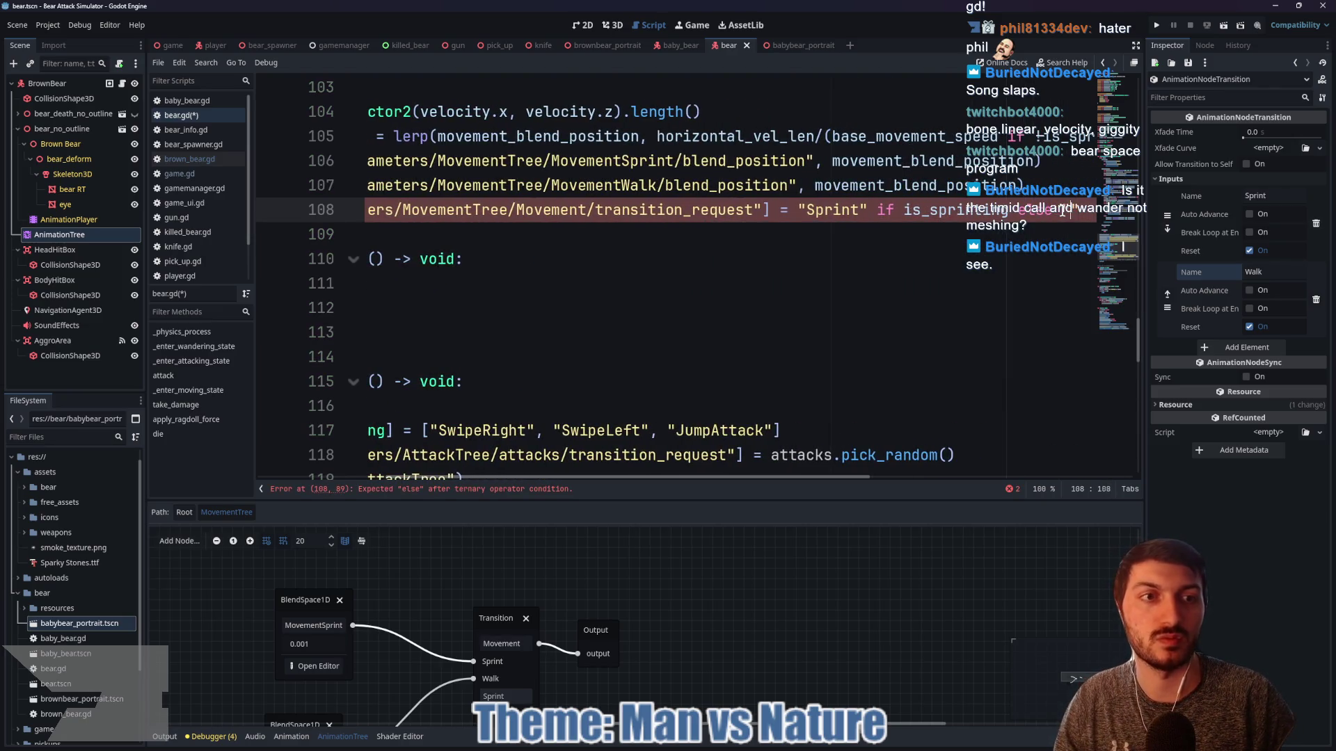
pyautogui.write('k')
pyautogui.hotkey('ctrl', 's')
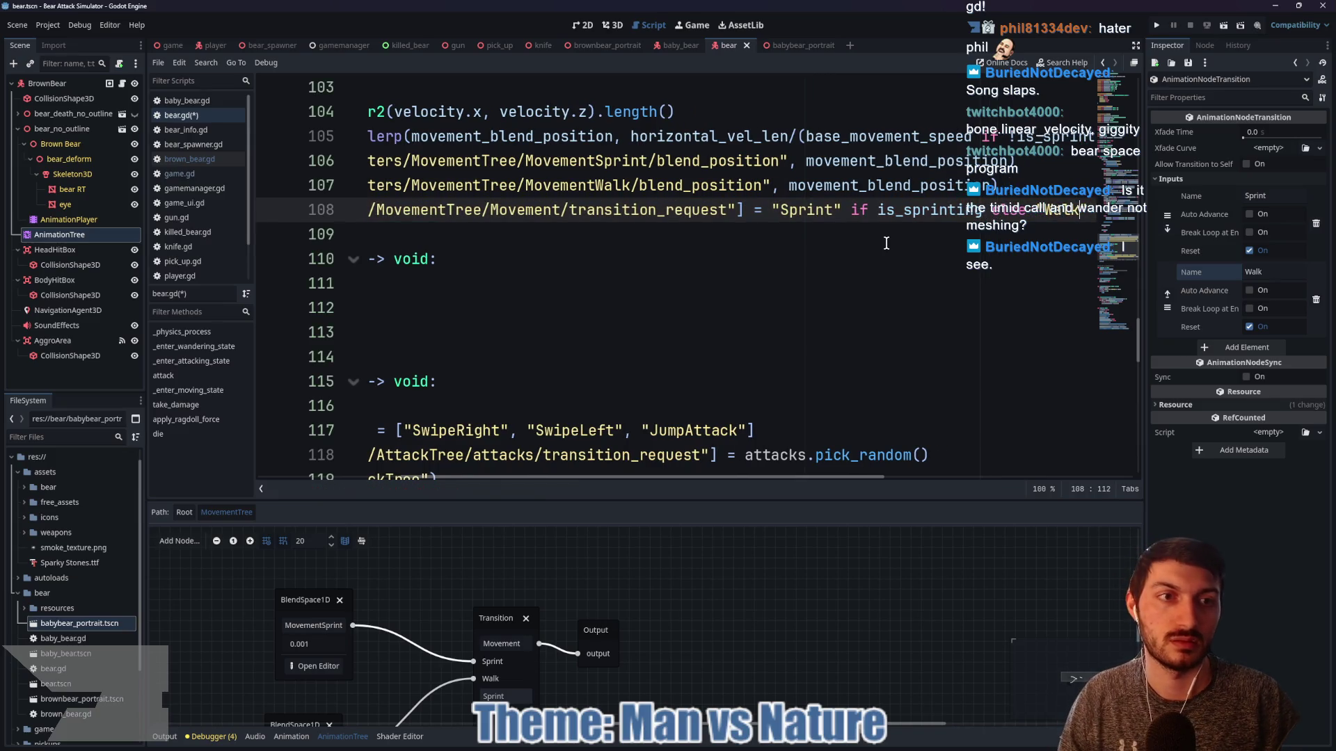
pyautogui.moveTo(787, 479); pyautogui.dragTo(573, 481)
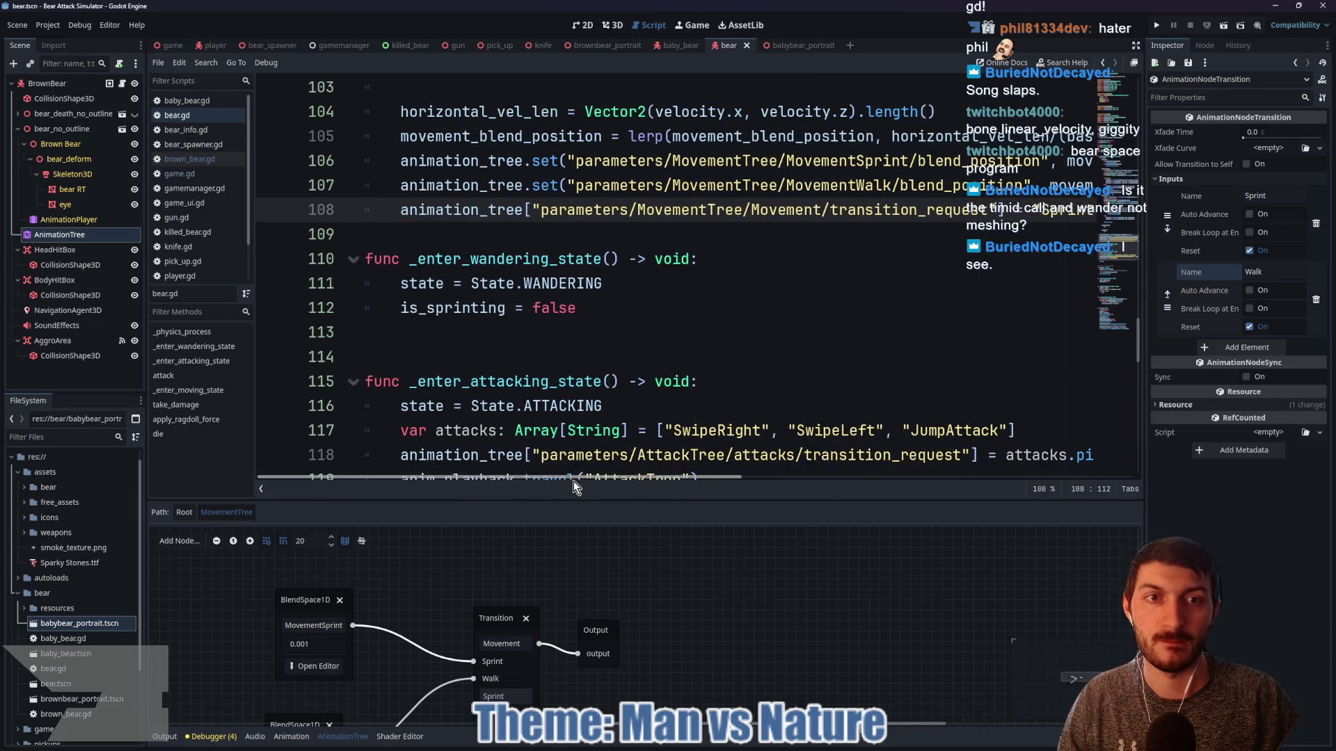
pyautogui.scroll(1, 636, 342)
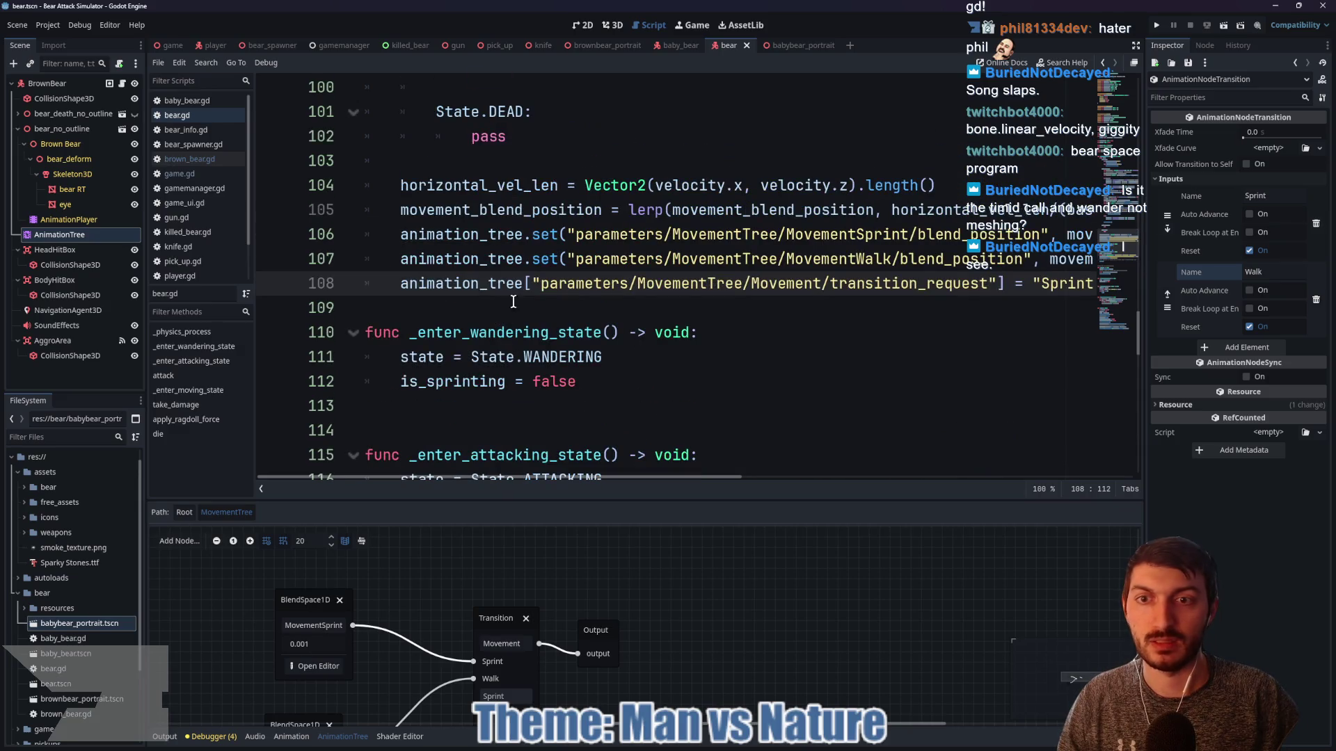
pyautogui.click(167, 46)
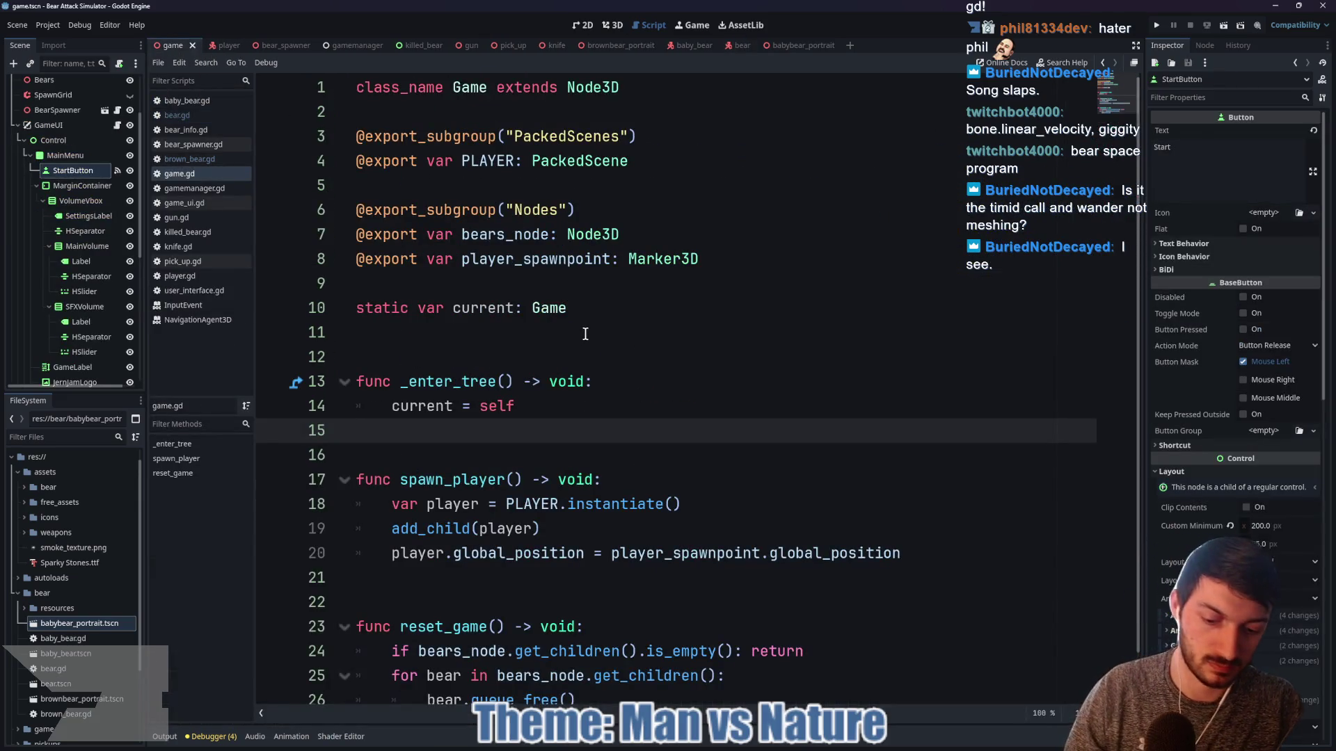
# Run the project with F5 and start a round, hitting the transition_request error at line 108
pyautogui.press('F5')
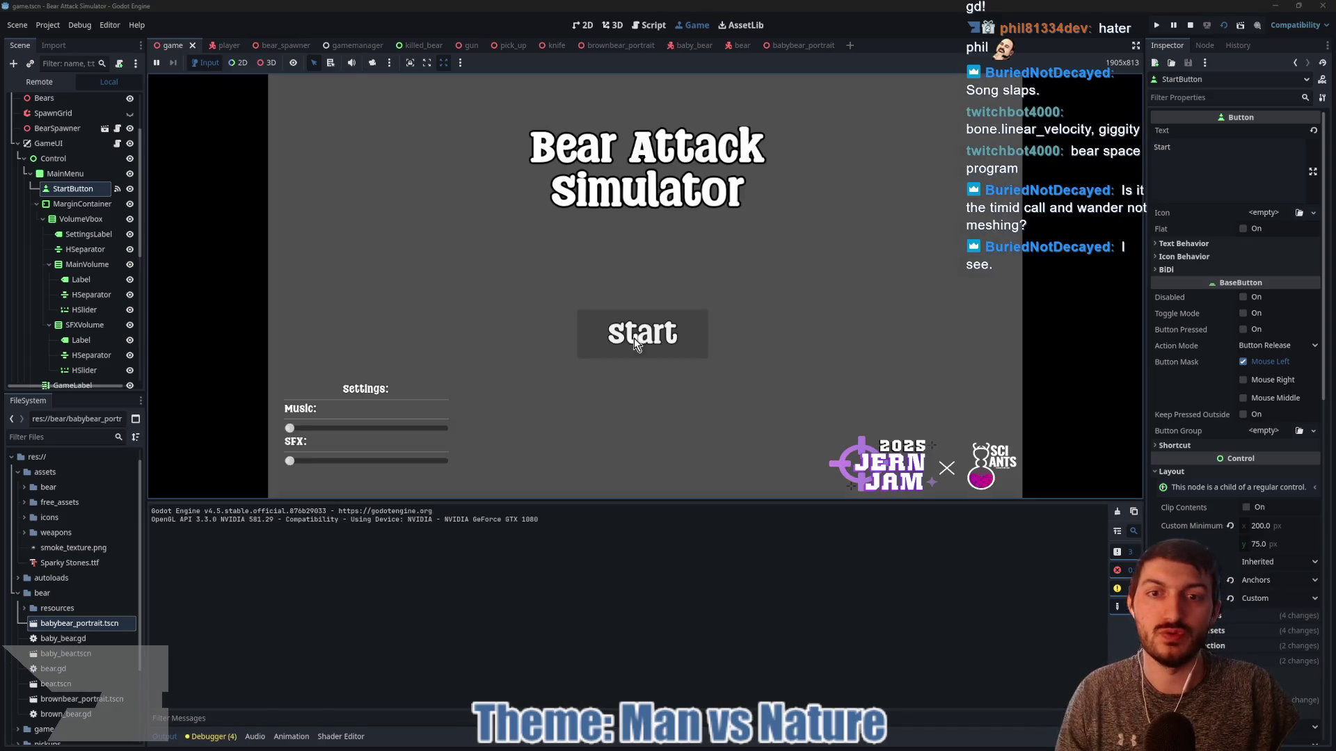
pyautogui.click(633, 338)
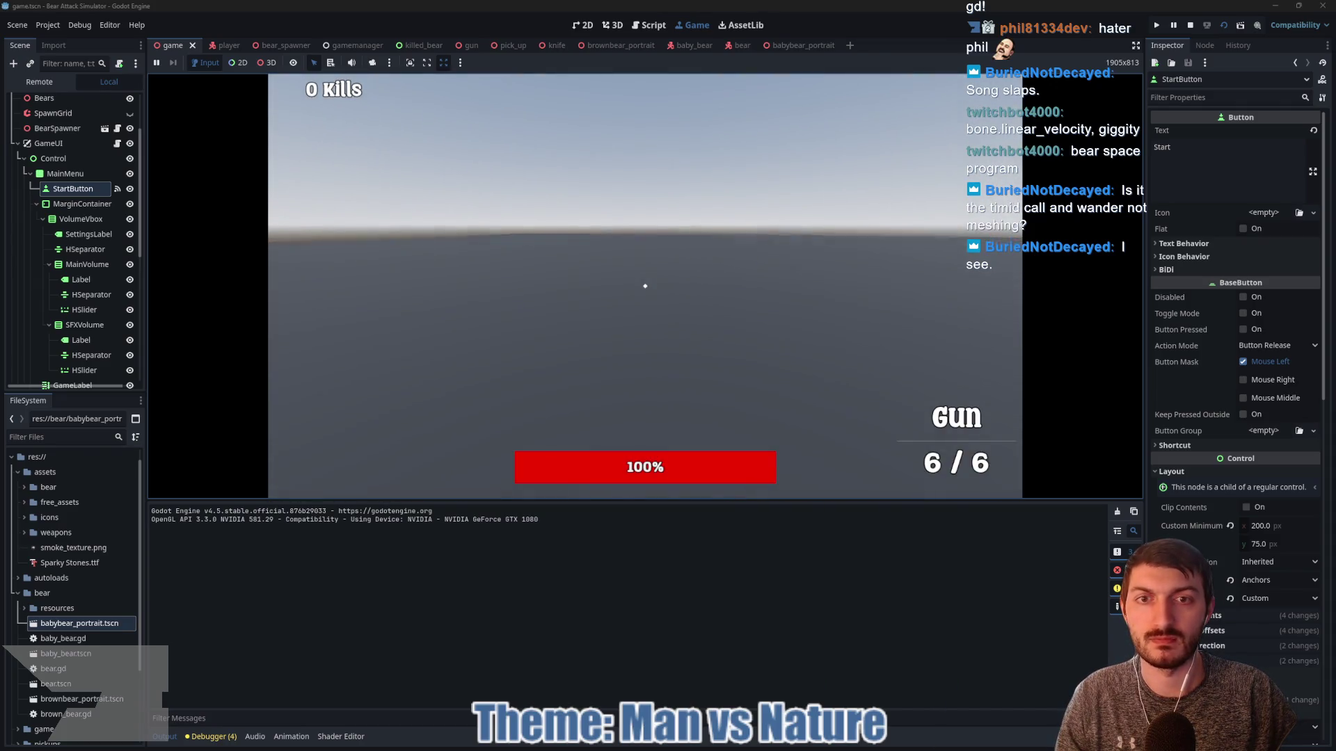
pyautogui.press('BackSpace')
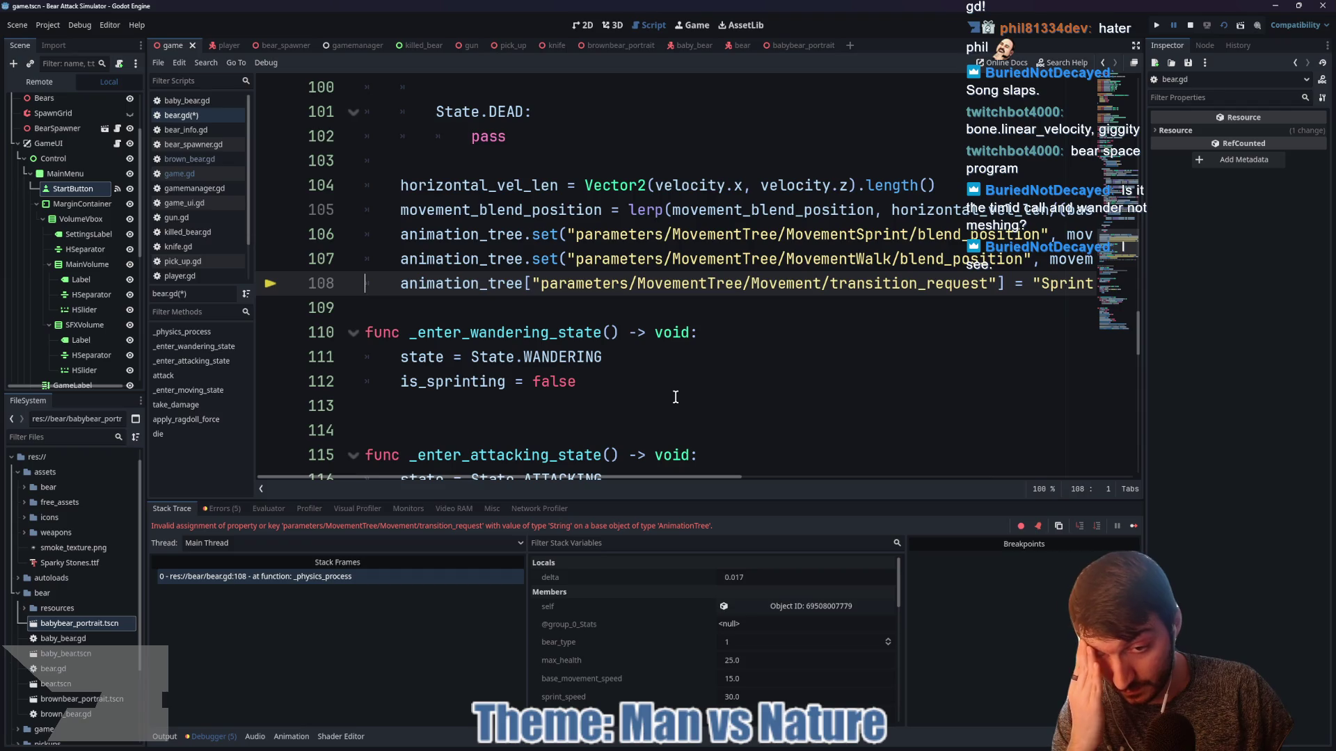
# Inspect the halted bear's self variables and its Bear Type value in the remote Inspector
pyautogui.scroll(-2, 676, 397)
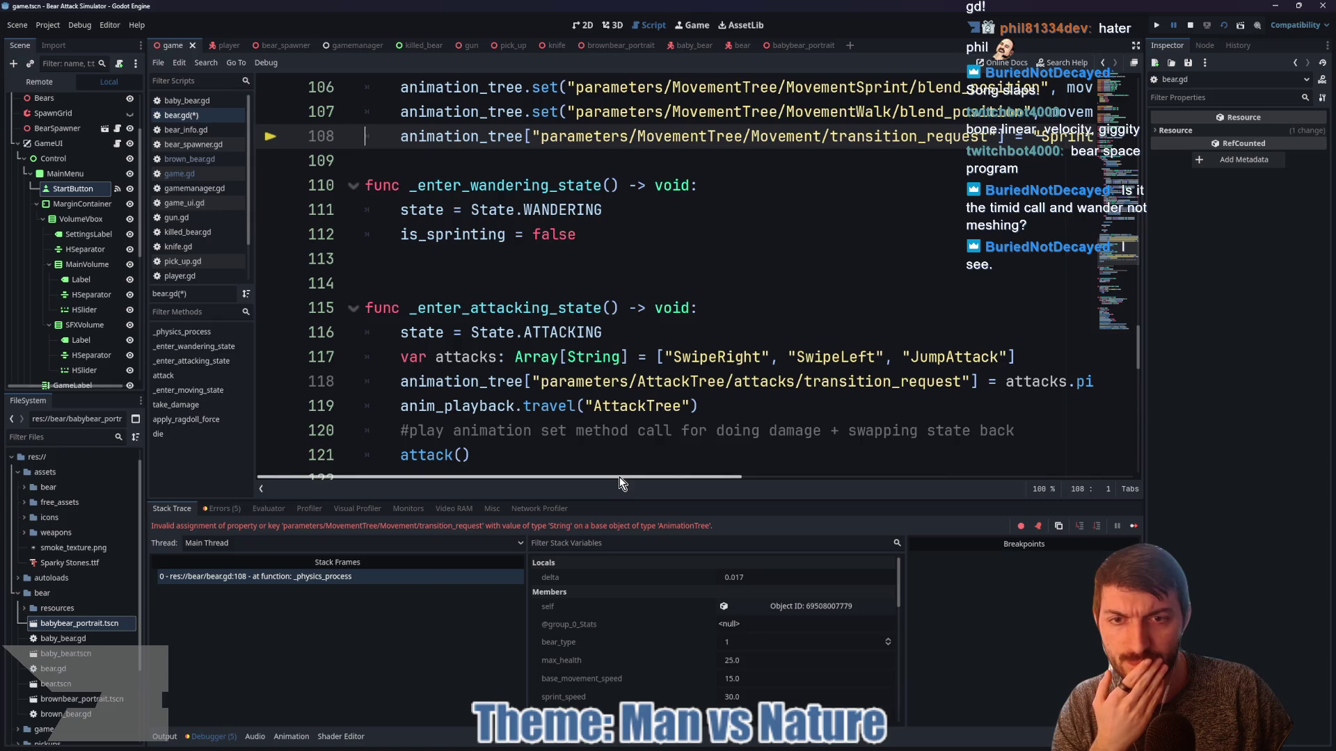
pyautogui.moveTo(619, 478); pyautogui.dragTo(644, 475)
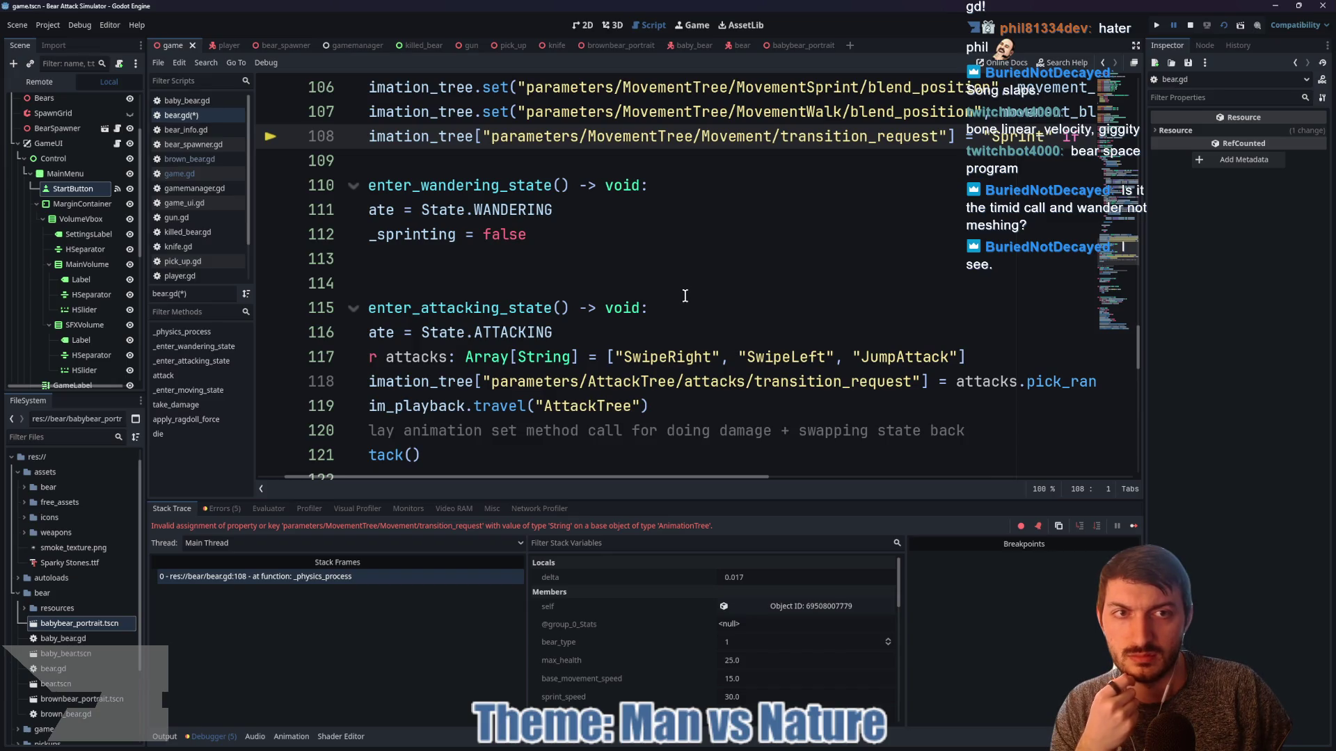
pyautogui.click(755, 607)
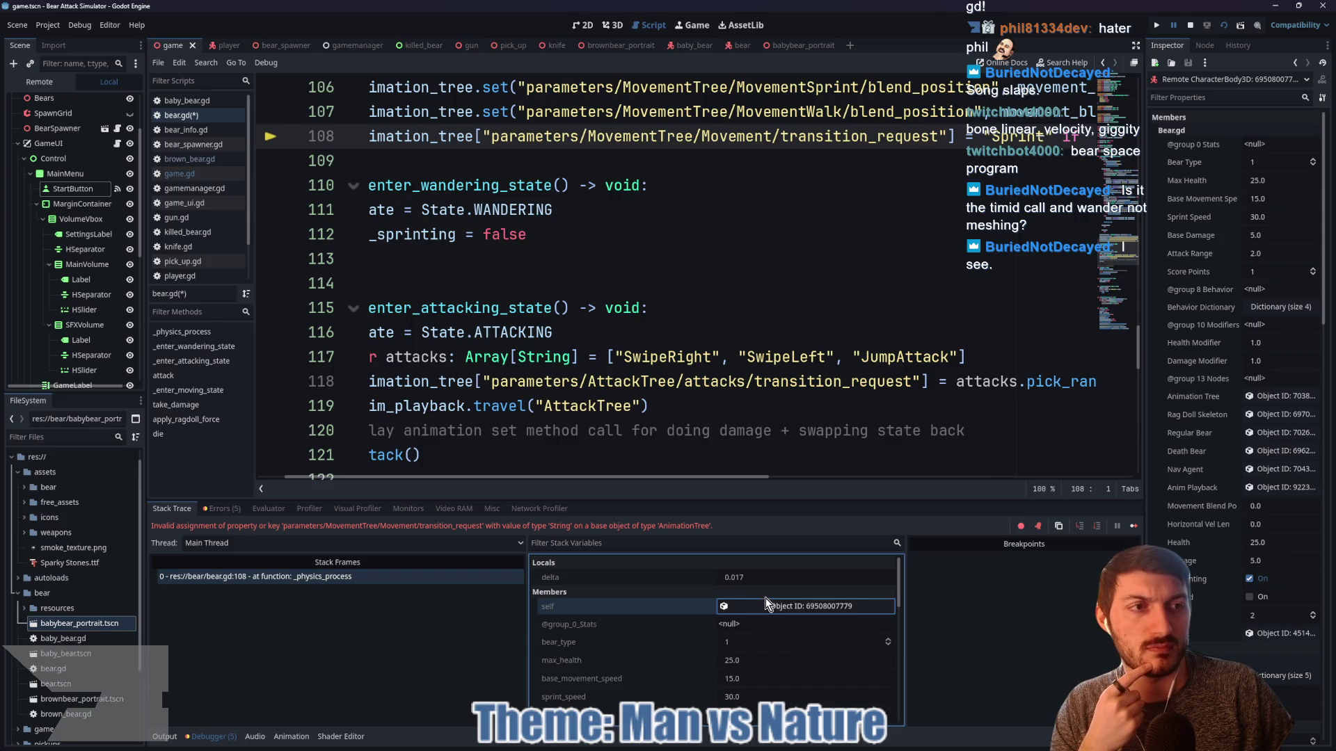
pyautogui.click(1280, 162)
pyautogui.click(1188, 166)
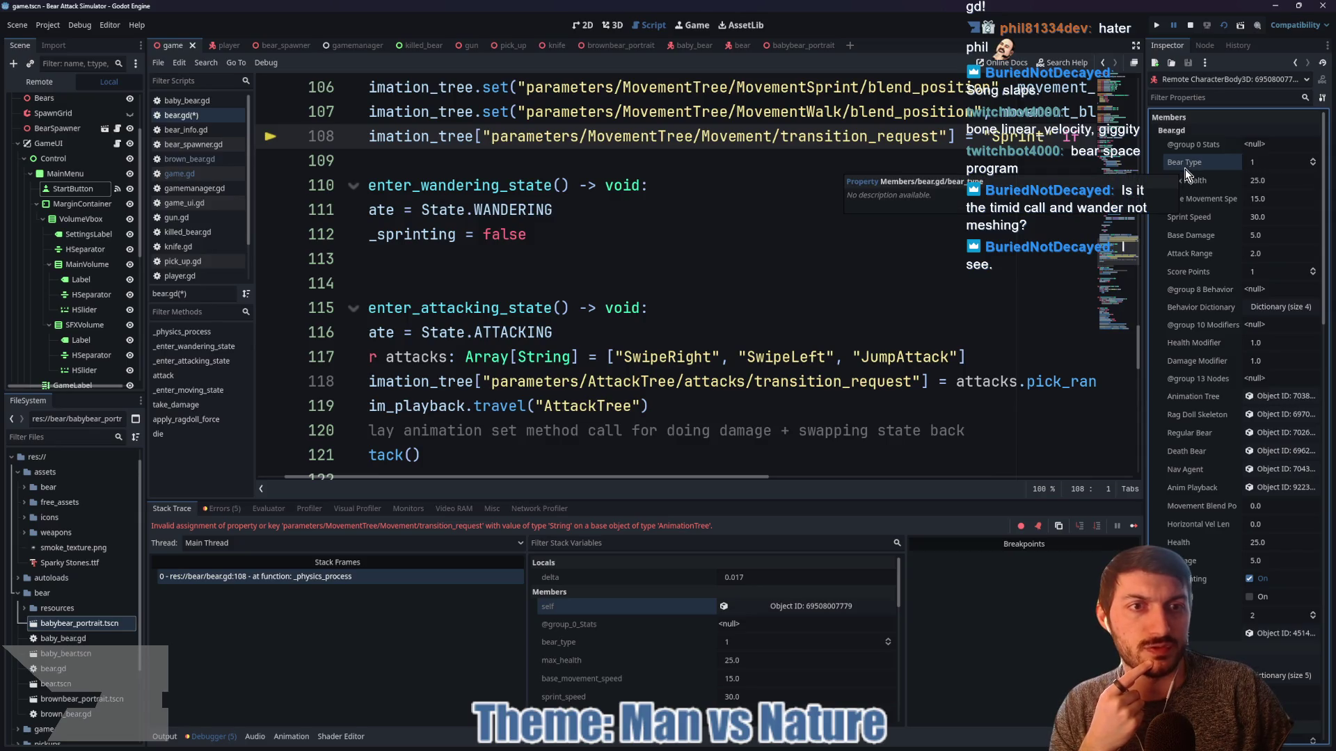
pyautogui.click(646, 159)
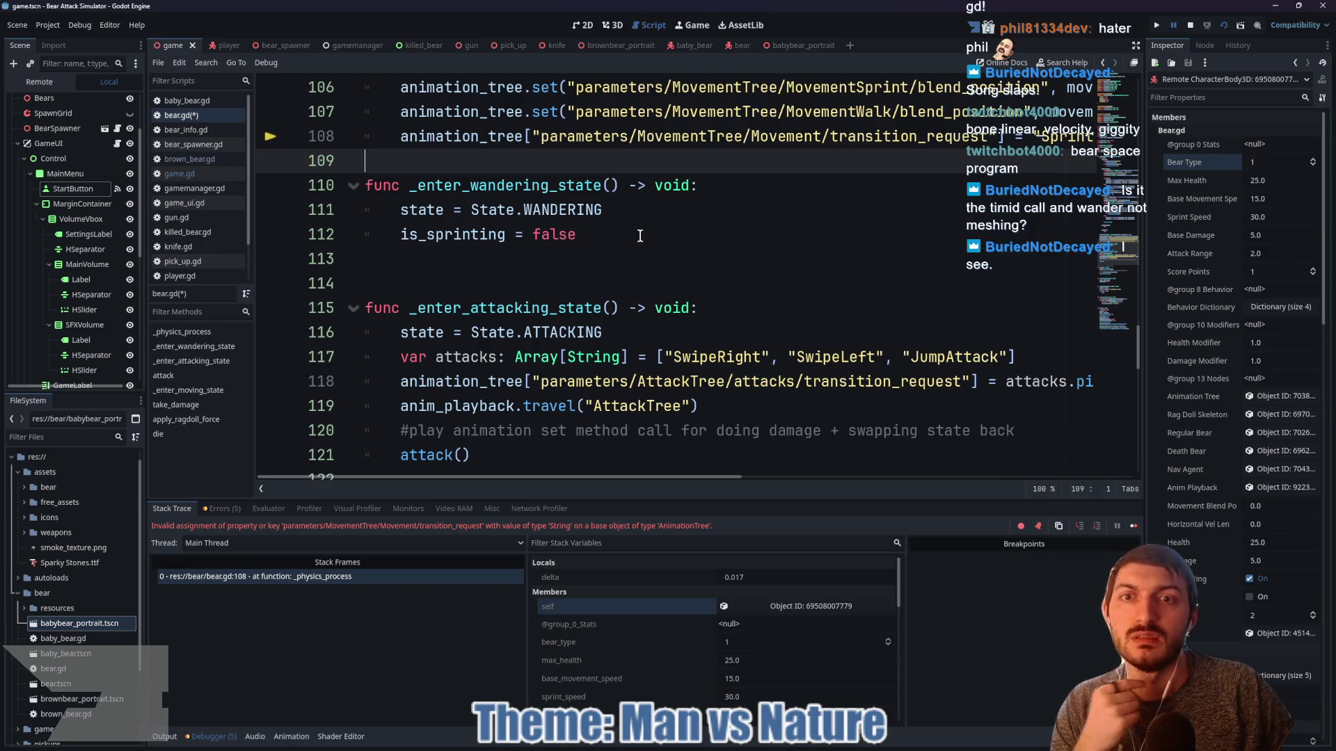
# Stop the debug session, save bear.gd, and switch to the baby_bear scene
pyautogui.click(1189, 25)
pyautogui.hotkey('ctrl', 's')
pyautogui.scroll(3, 471, 375)
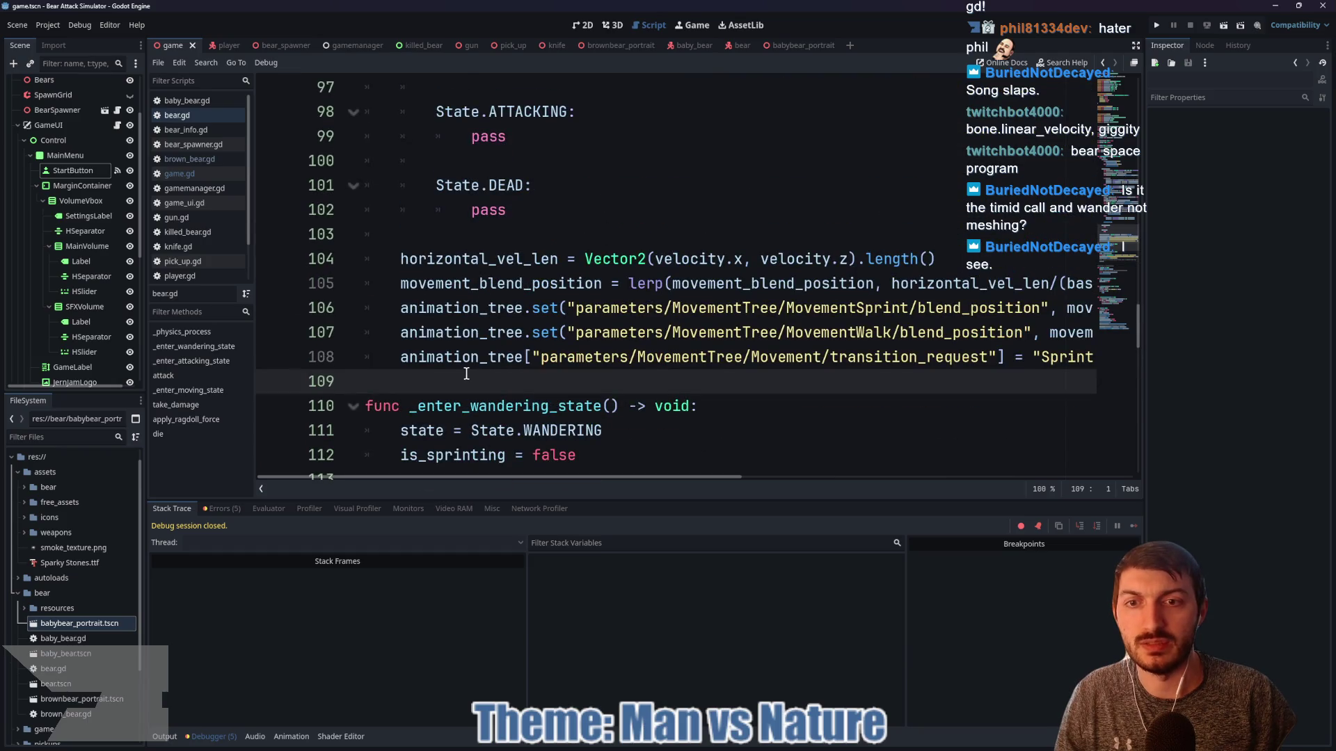
pyautogui.click(695, 46)
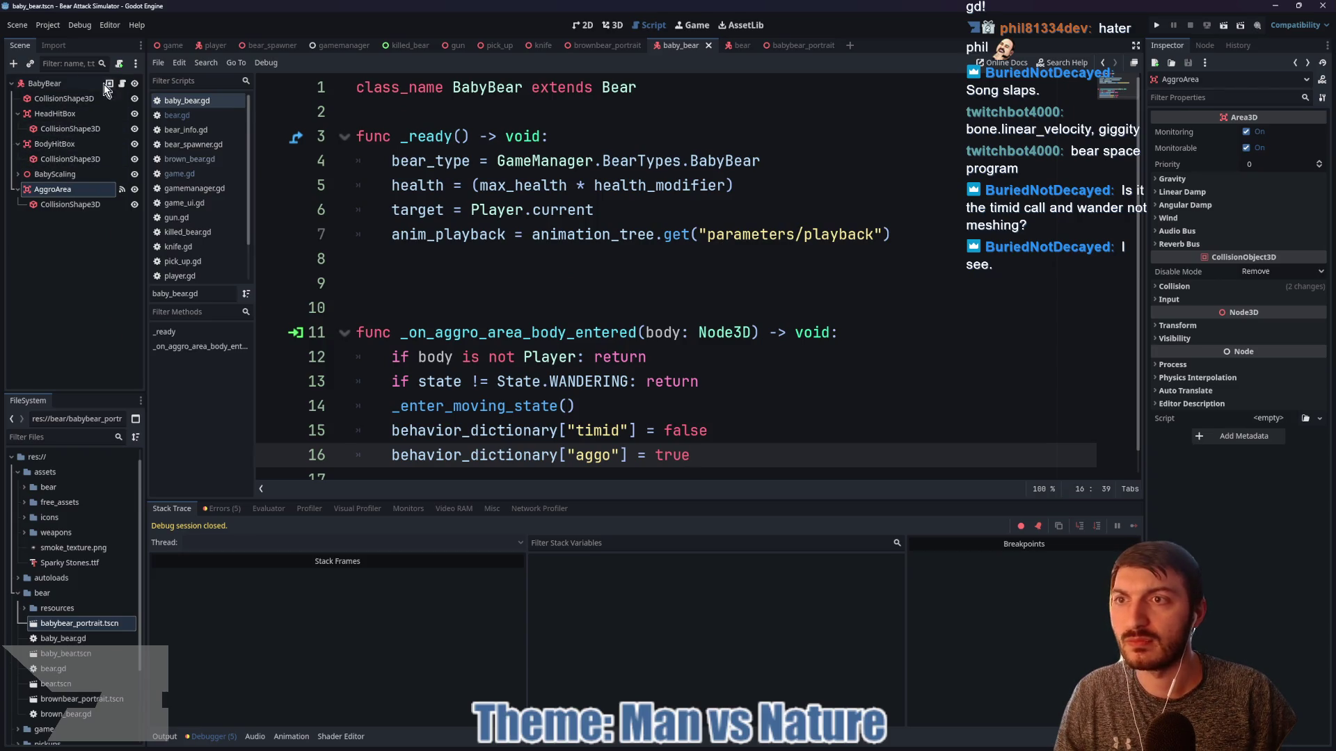
# Select the baby bear's AnimationTree and open its MovementTree graph in an enlarged panel
pyautogui.click(63, 89)
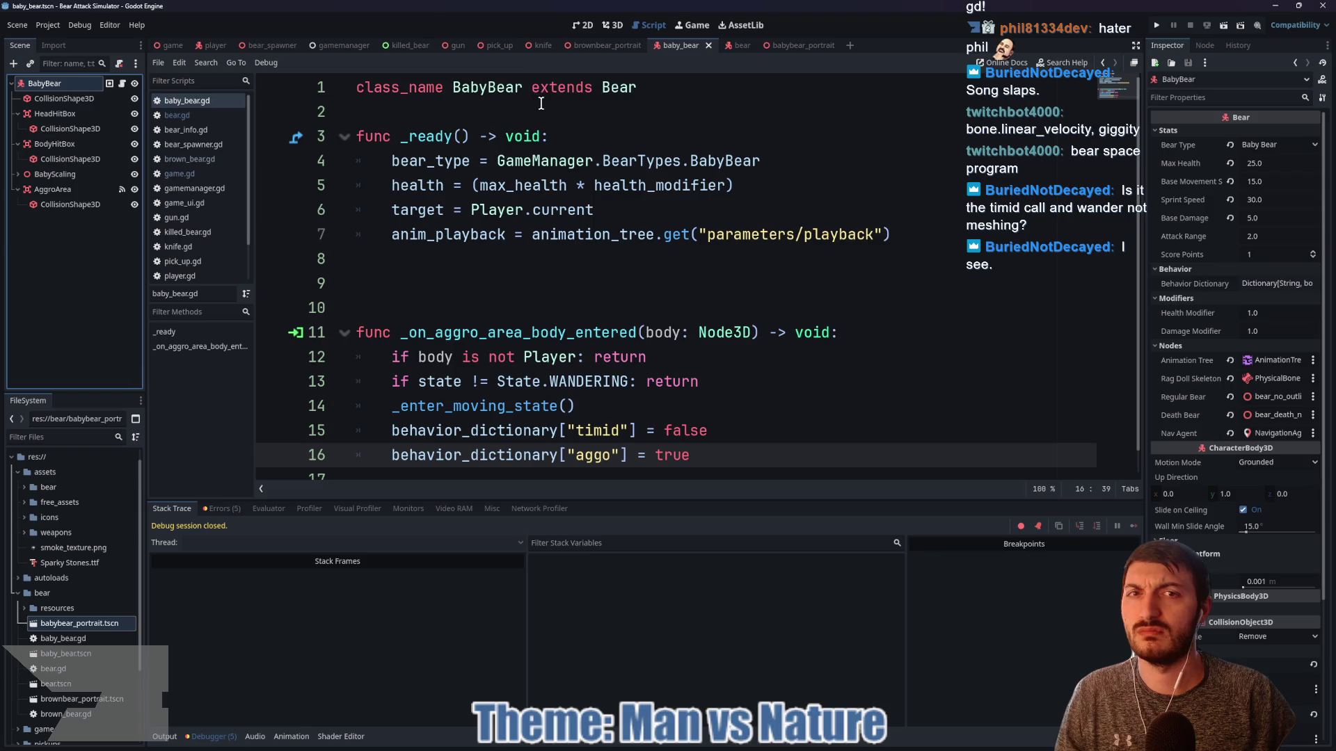
pyautogui.click(612, 24)
pyautogui.scroll(-5, 341, 224)
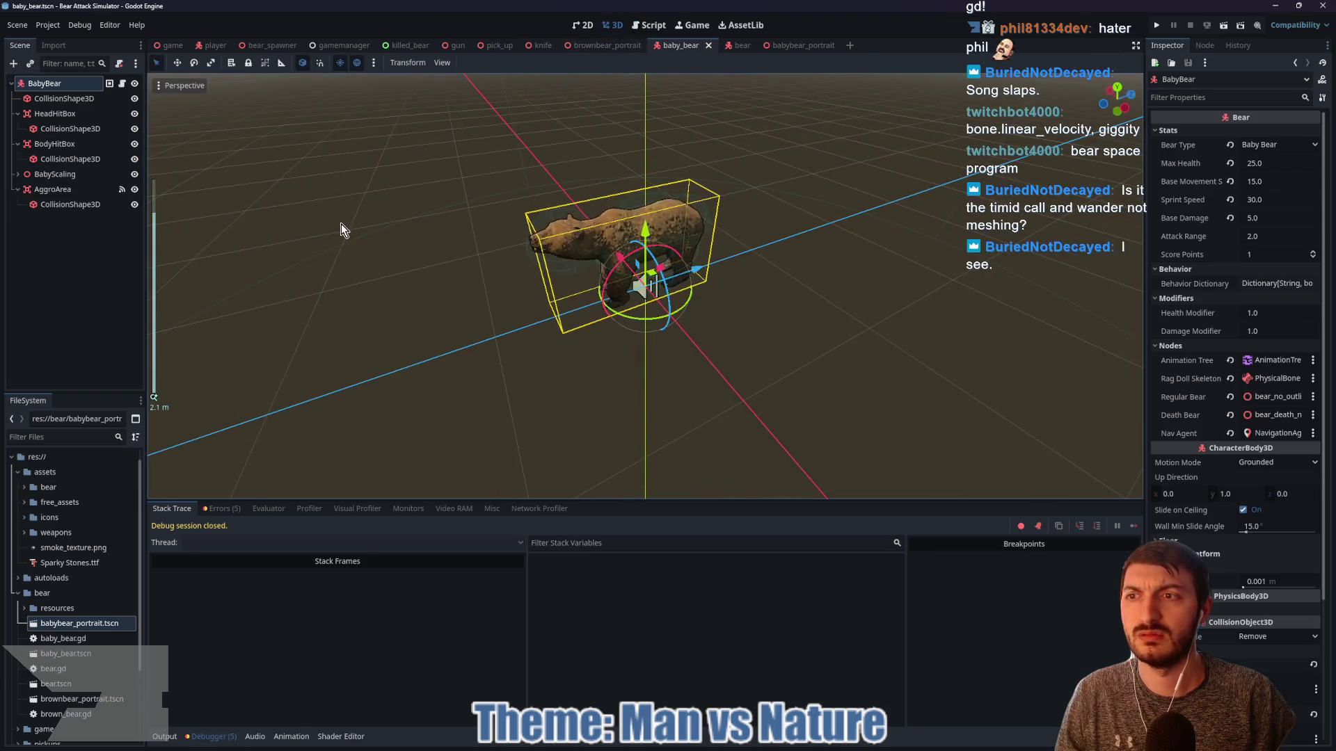
pyautogui.click(18, 174)
pyautogui.scroll(-5, 55, 195)
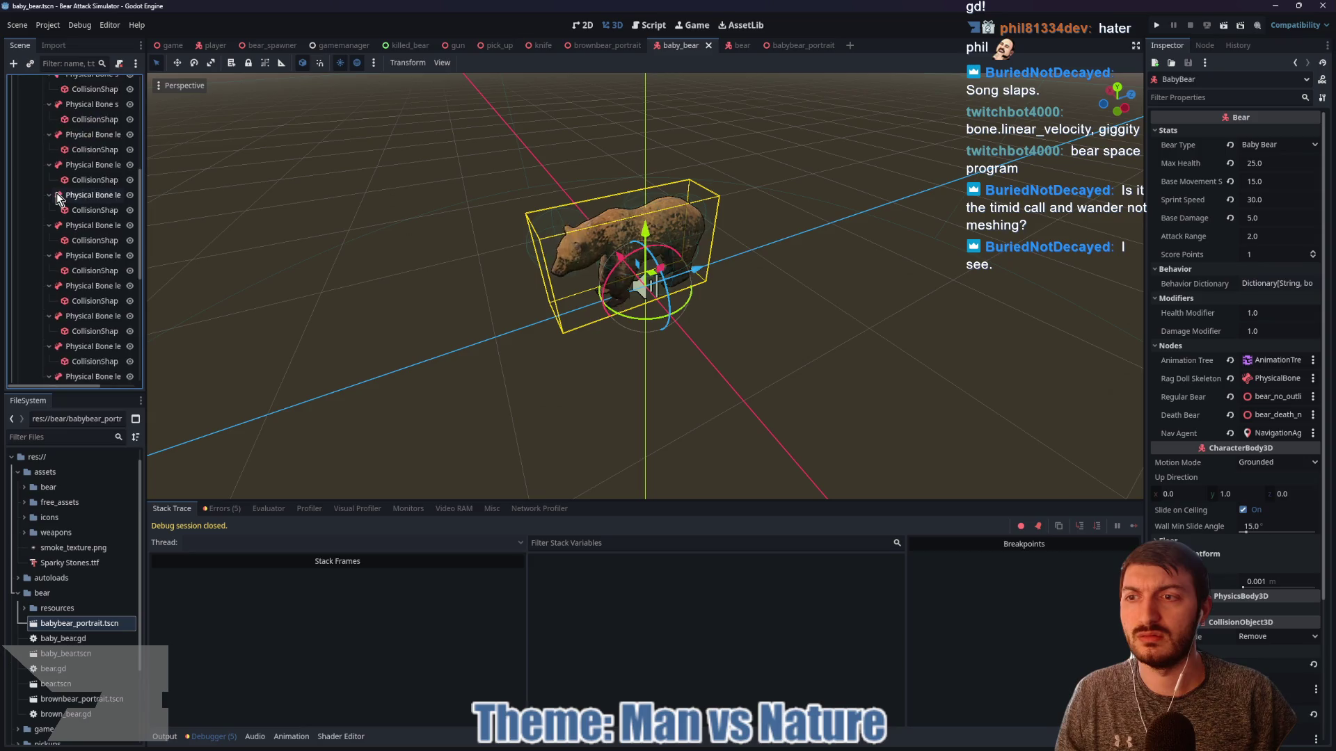
pyautogui.scroll(-2, 58, 201)
pyautogui.click(66, 312)
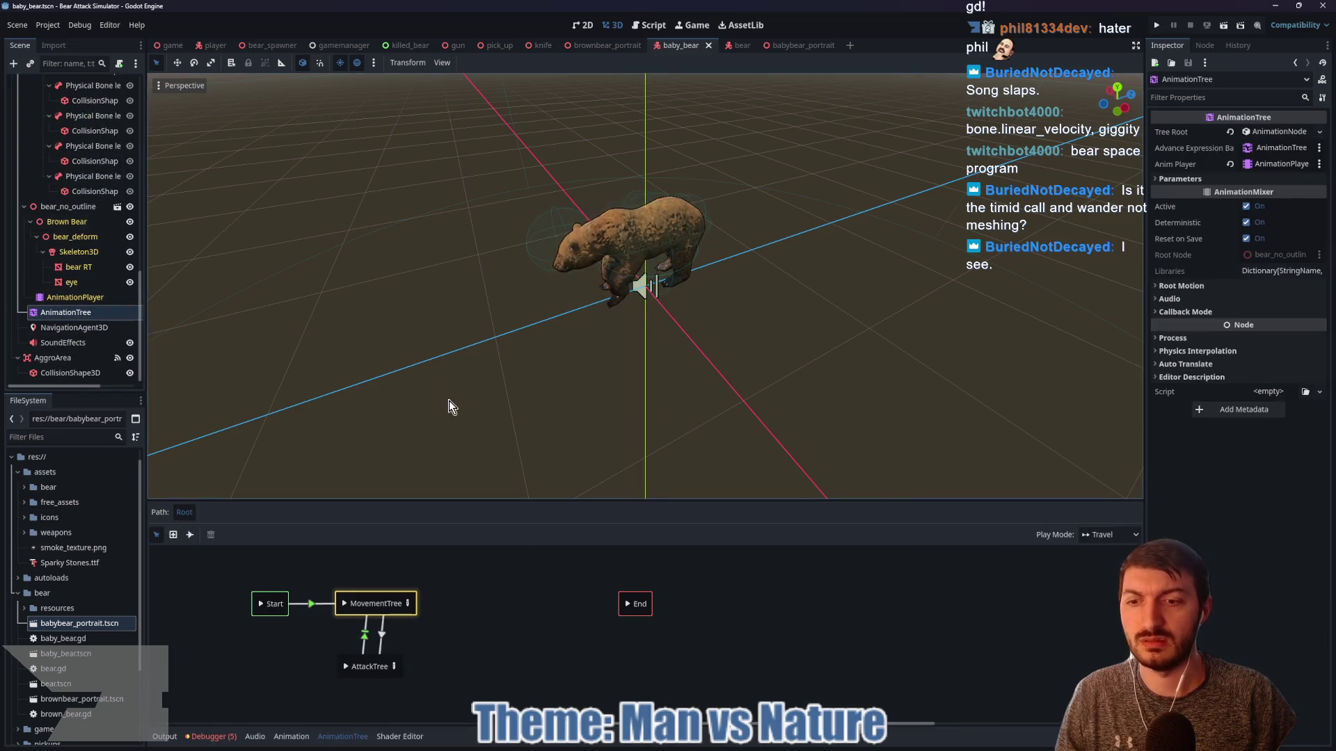
pyautogui.click(409, 603)
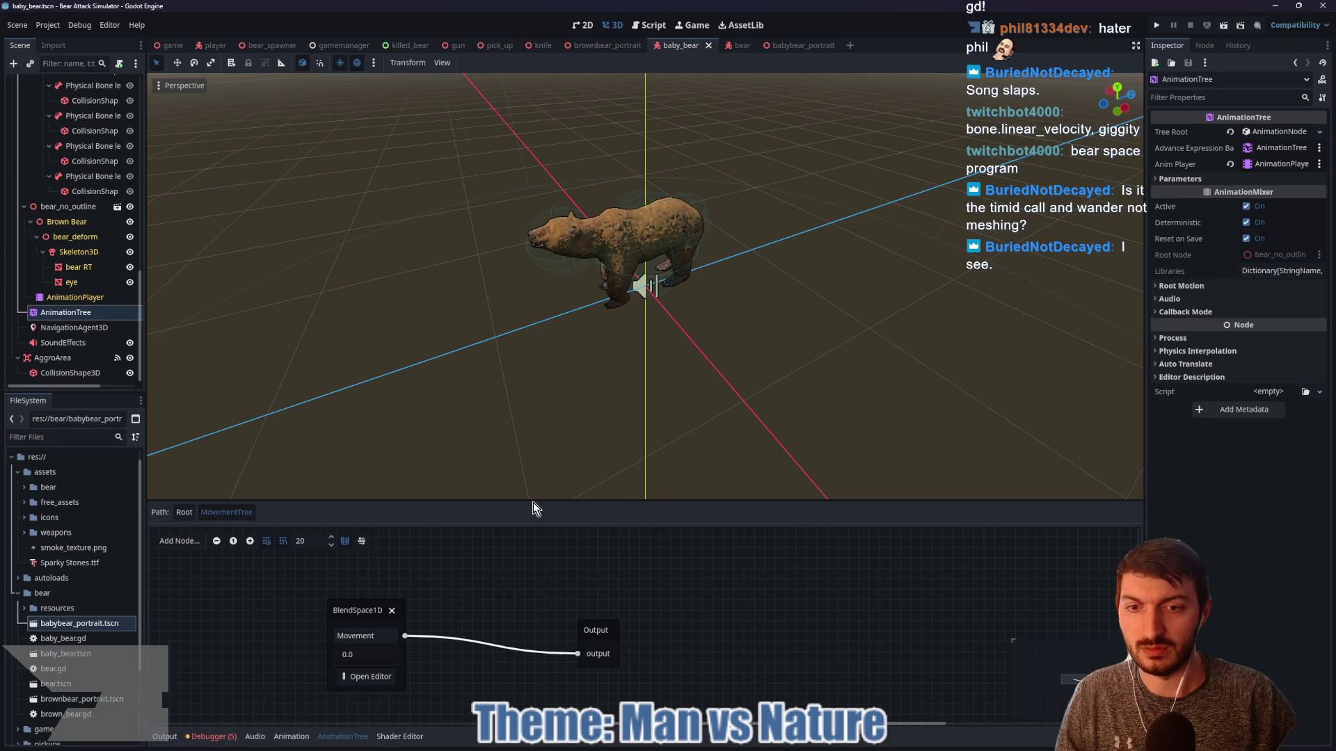
pyautogui.moveTo(533, 501); pyautogui.dragTo(535, 307)
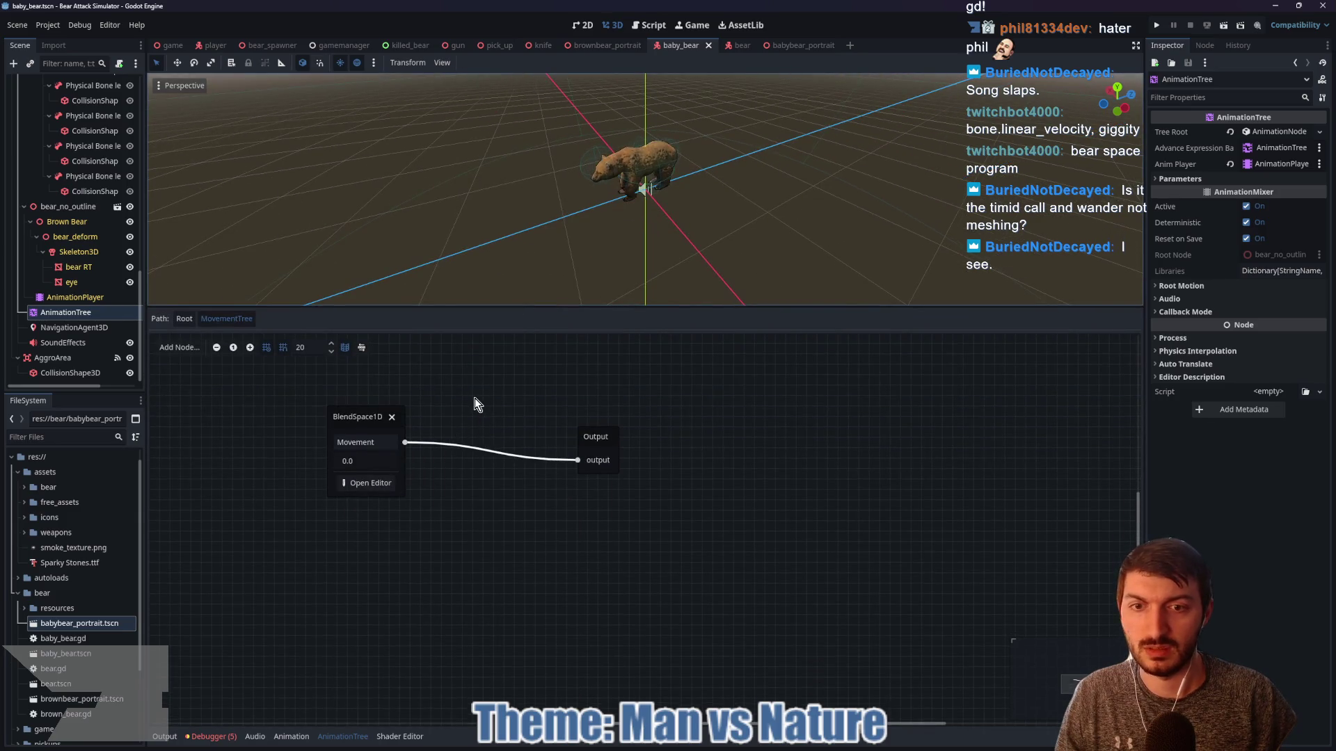
# Add a Transition node to the MovementTree and name it Movement
pyautogui.rightClick(474, 398)
pyautogui.click(495, 537)
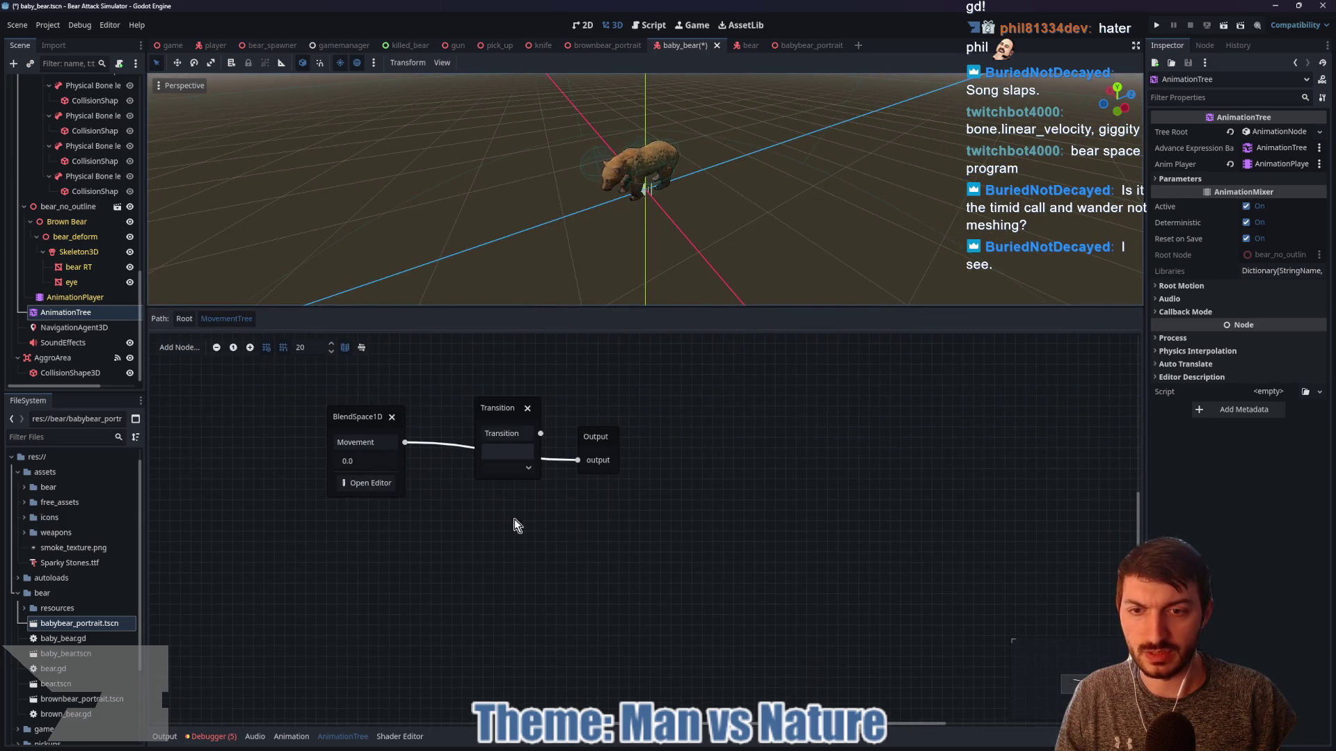
pyautogui.doubleClick(524, 433)
pyautogui.write('Movement')
pyautogui.press('Return')
# Rename the BlendSpace1D to Sprinting and move it left of the transition
pyautogui.doubleClick(362, 442)
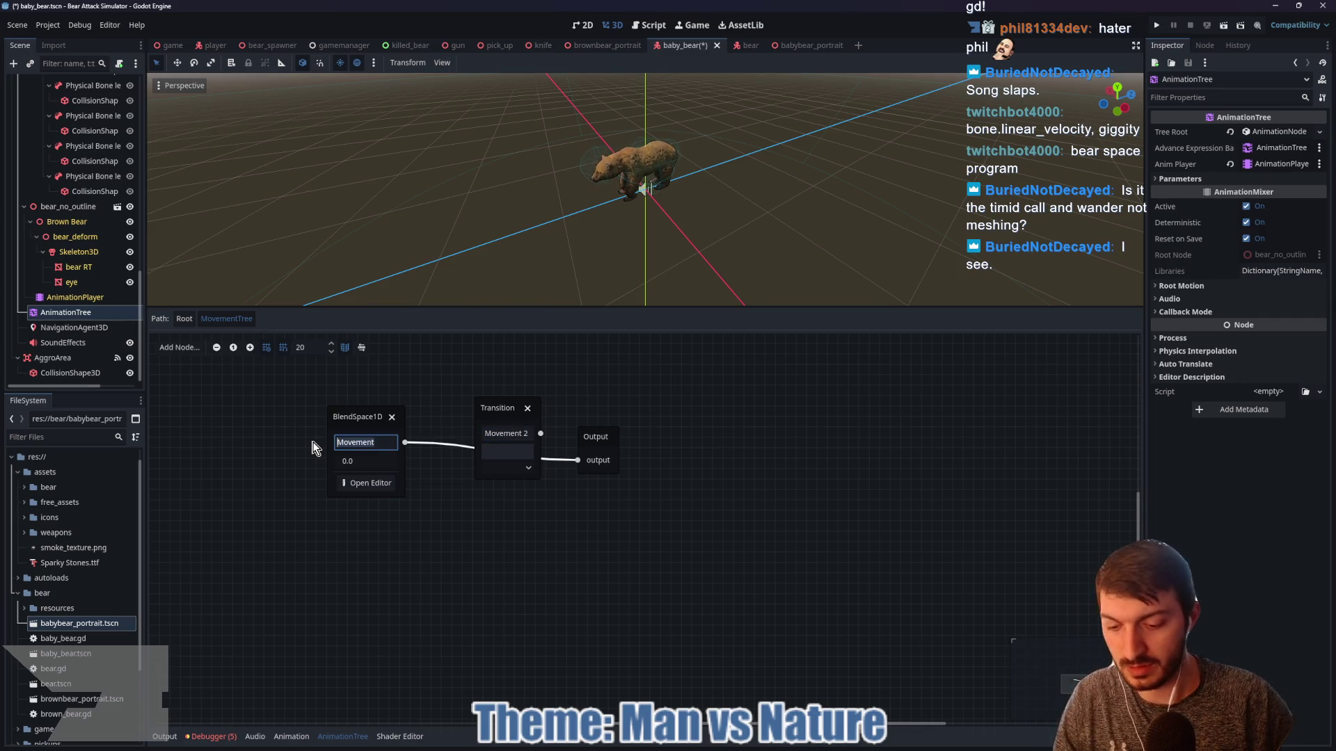
pyautogui.write('Sprinting')
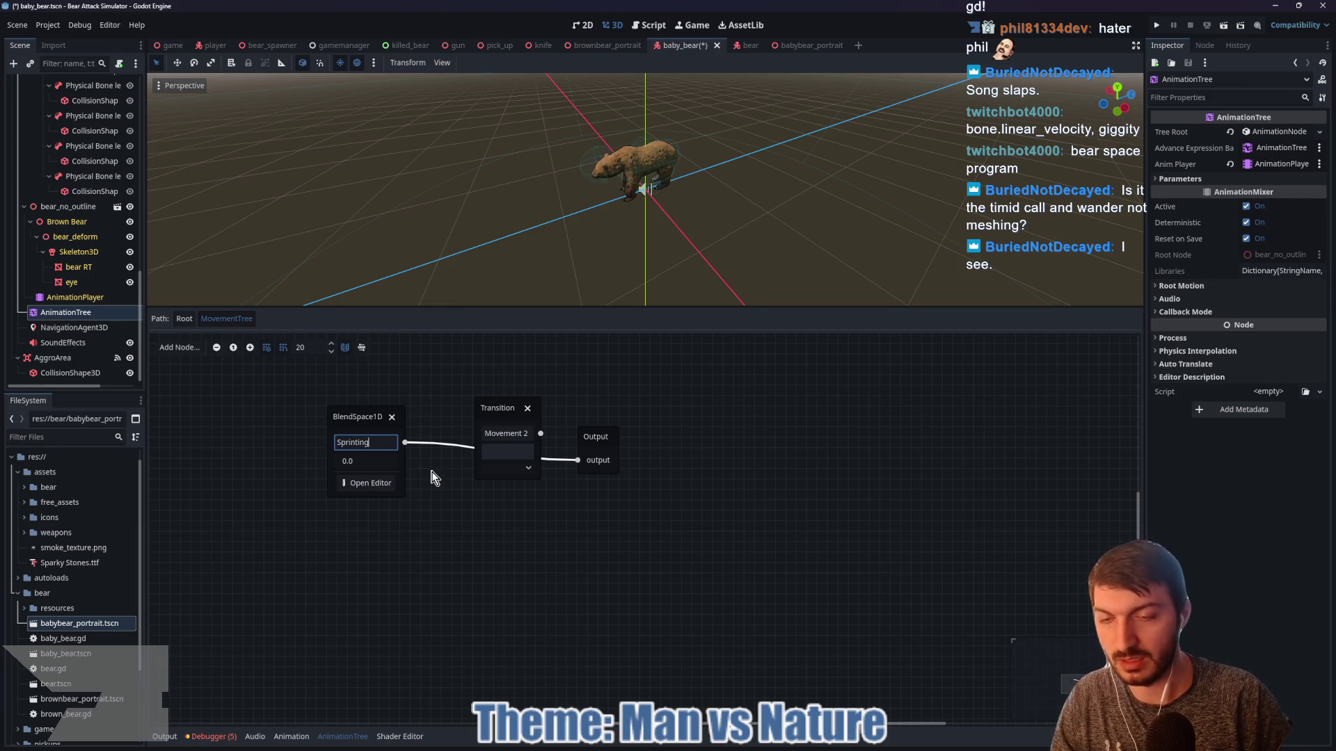
pyautogui.press('Return')
pyautogui.moveTo(391, 410); pyautogui.dragTo(329, 399)
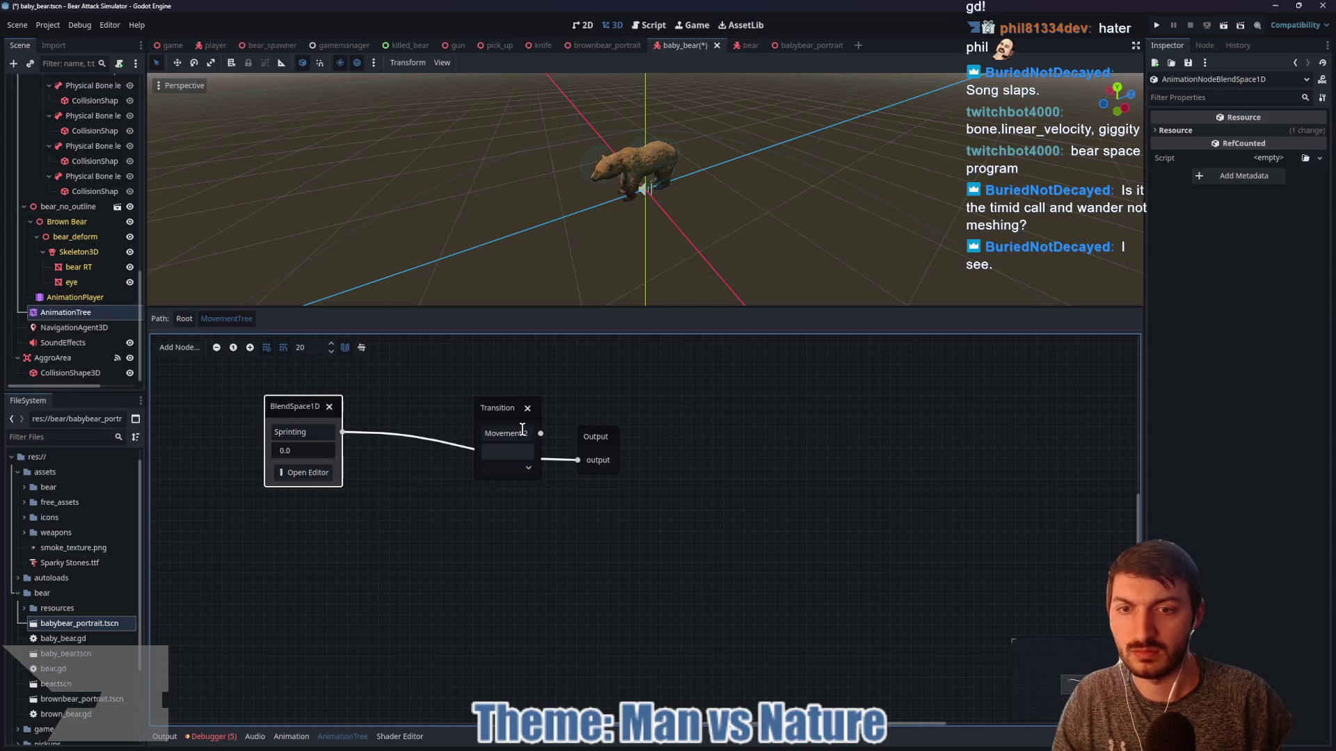
pyautogui.click(529, 432)
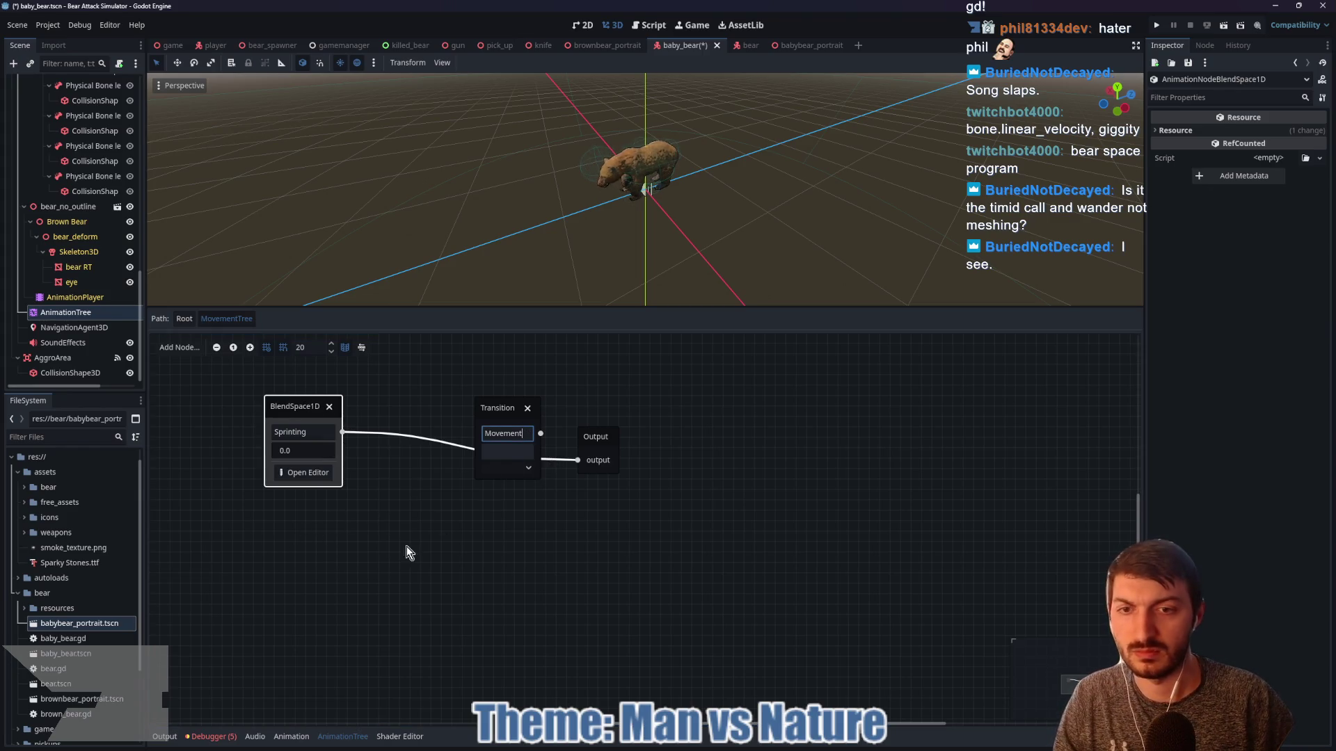
# Confirm the Movement transition name and add a Walking BlendSpace1D below Sprinting
pyautogui.click(368, 536)
pyautogui.rightClick(304, 526)
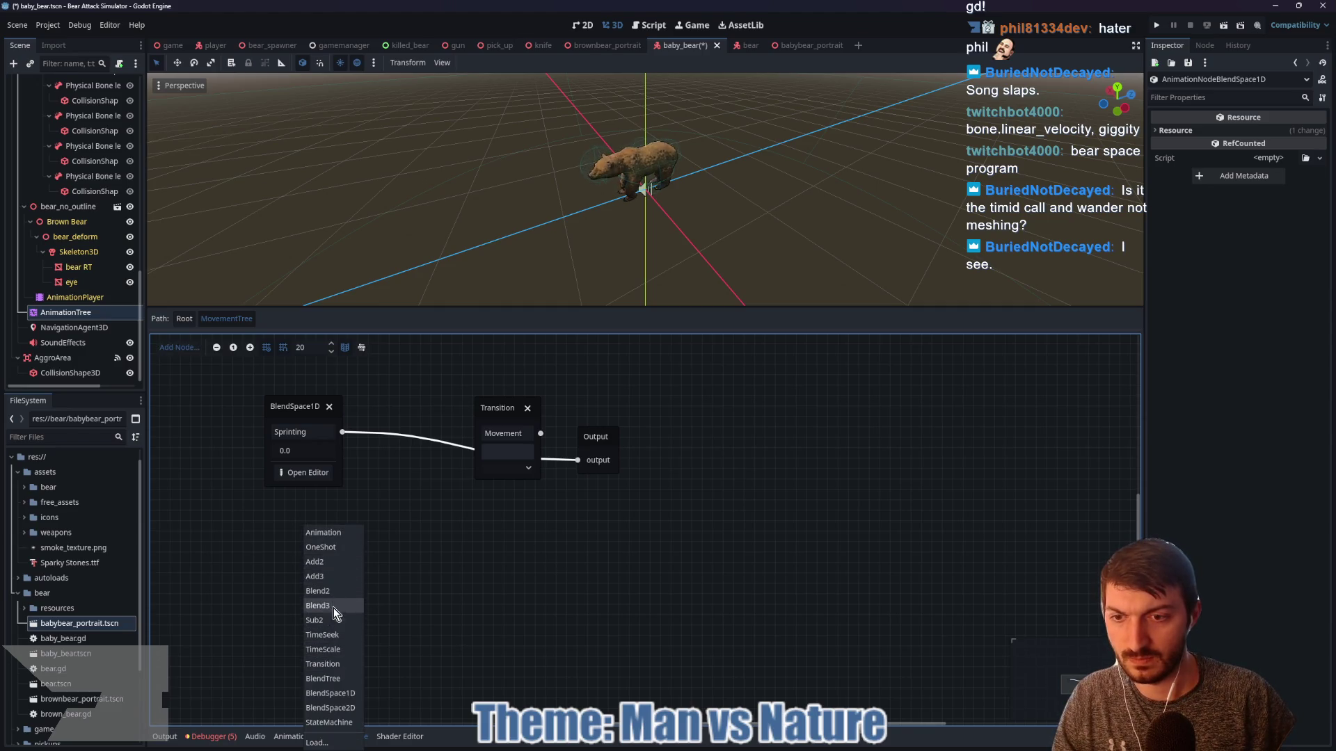
pyautogui.click(340, 693)
pyautogui.write('Walking')
pyautogui.press('Return')
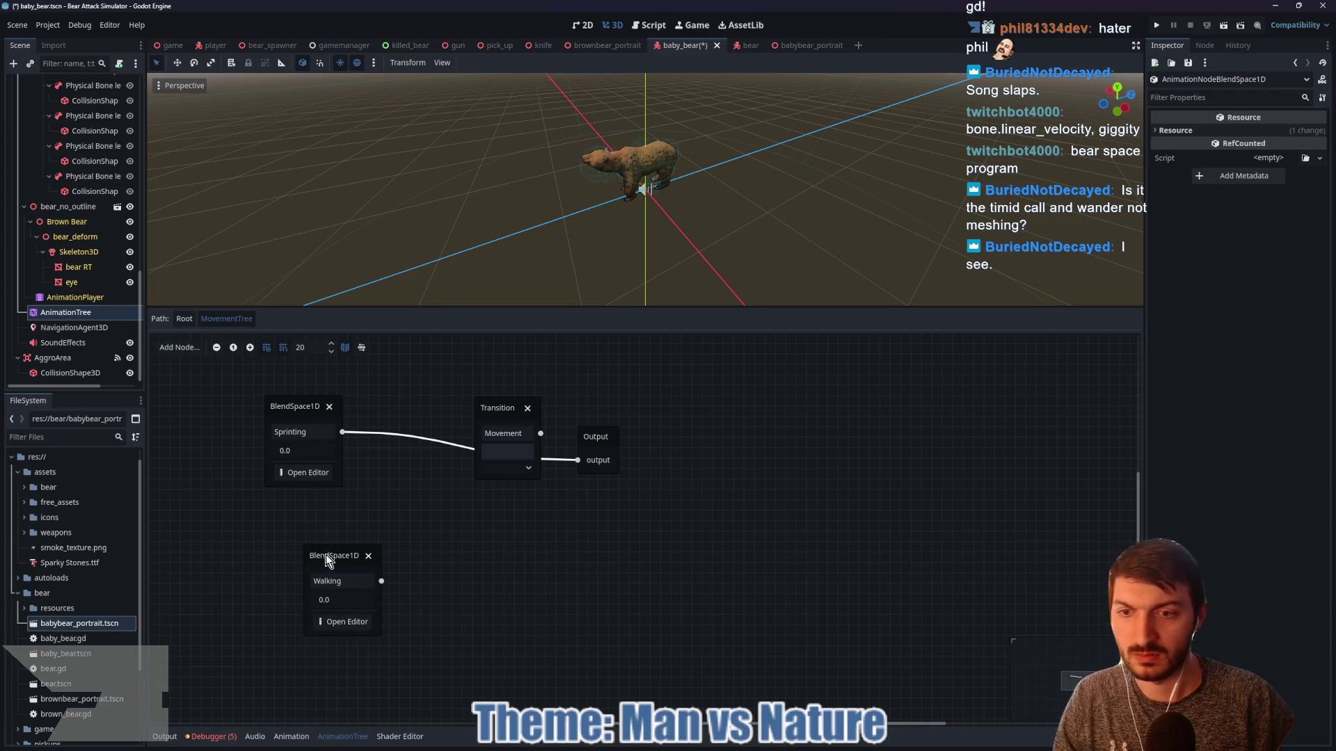
pyautogui.moveTo(319, 558); pyautogui.dragTo(269, 533)
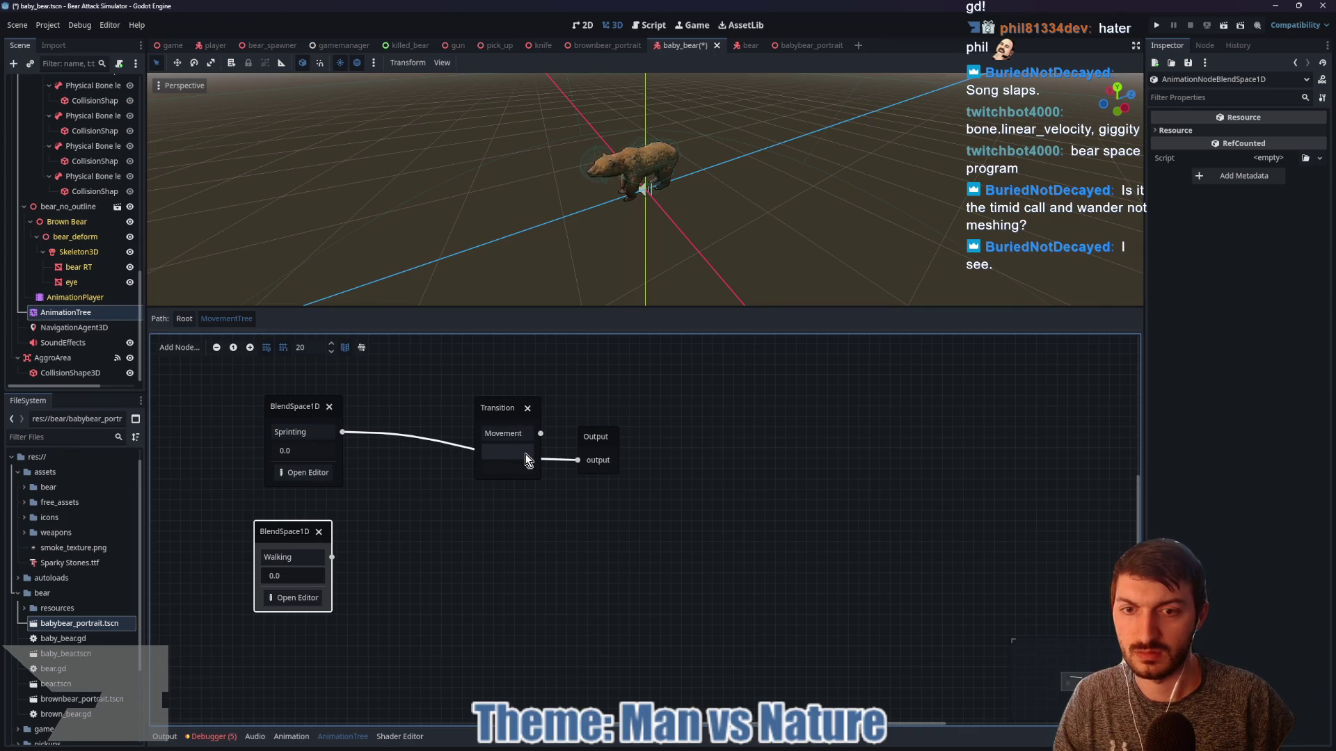
# Give the Movement transition two inputs named Sprint and Walk
pyautogui.click(506, 412)
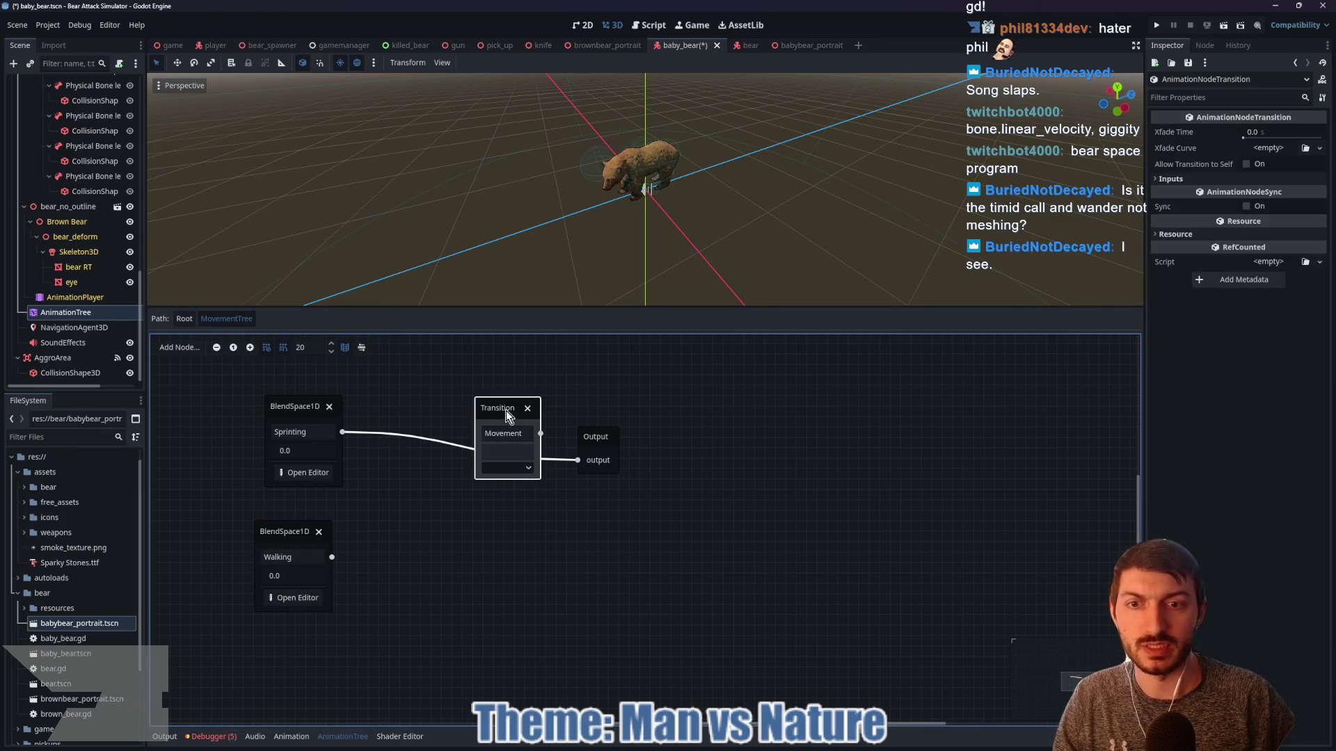
pyautogui.click(1201, 178)
pyautogui.click(1251, 195)
pyautogui.click(1246, 271)
pyautogui.click(1198, 197)
pyautogui.write('Sprint')
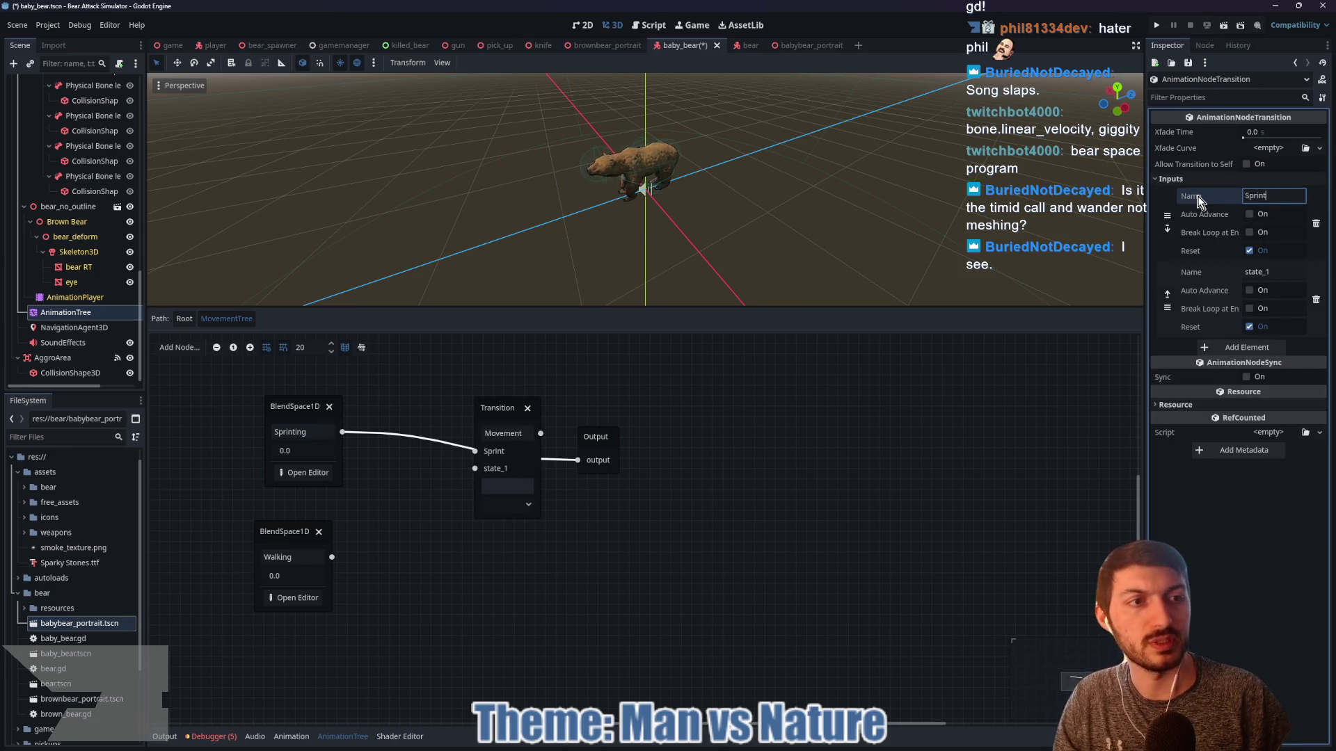
pyautogui.click(1200, 265)
pyautogui.write('Walk')
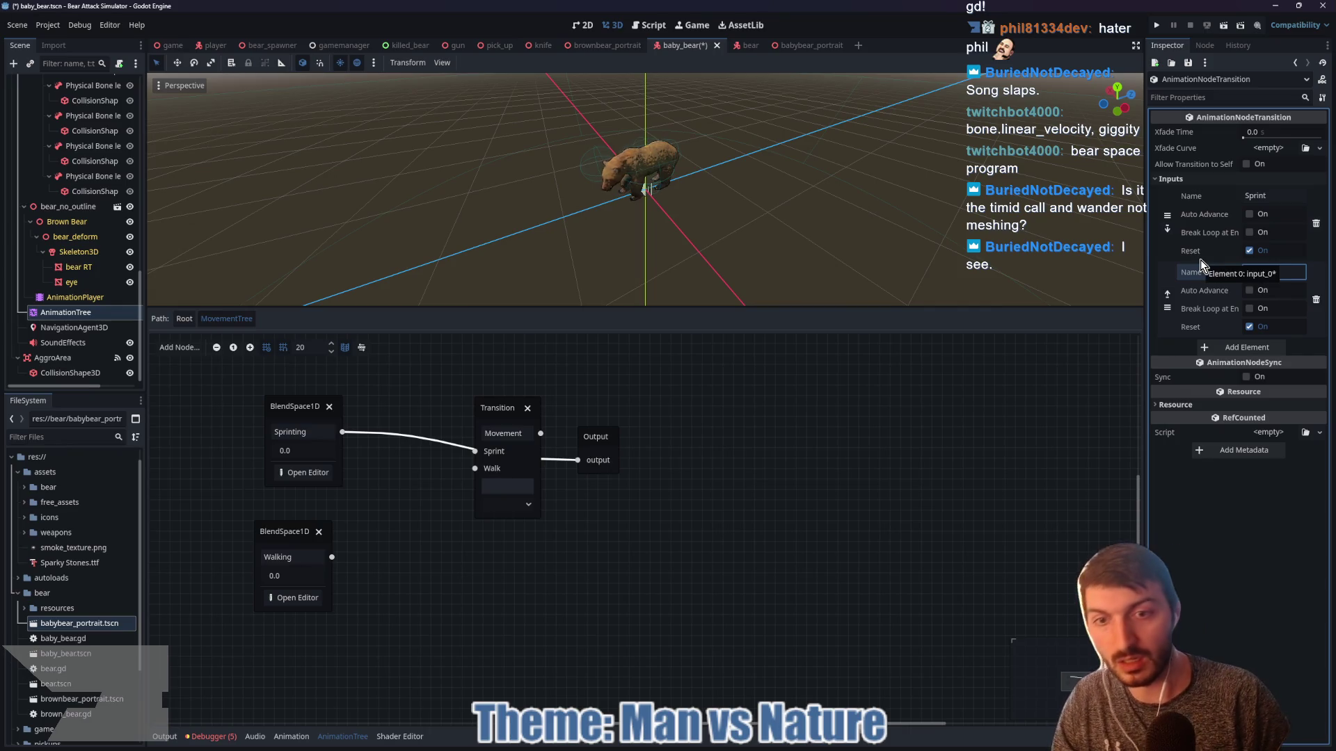
# Wire Movement to Output, Sprinting to the Sprint input and Walking to Walk
pyautogui.moveTo(540, 433); pyautogui.dragTo(577, 460)
pyautogui.moveTo(343, 432)
pyautogui.mouseDown()
pyautogui.moveTo(449, 462)
pyautogui.moveTo(475, 451)
pyautogui.mouseUp()
pyautogui.moveTo(332, 558); pyautogui.dragTo(466, 470)
# In the Walking blend space editor, set the minimum value to 0
pyautogui.click(298, 600)
pyautogui.click(159, 718)
pyautogui.write('0')
pyautogui.press('Return')
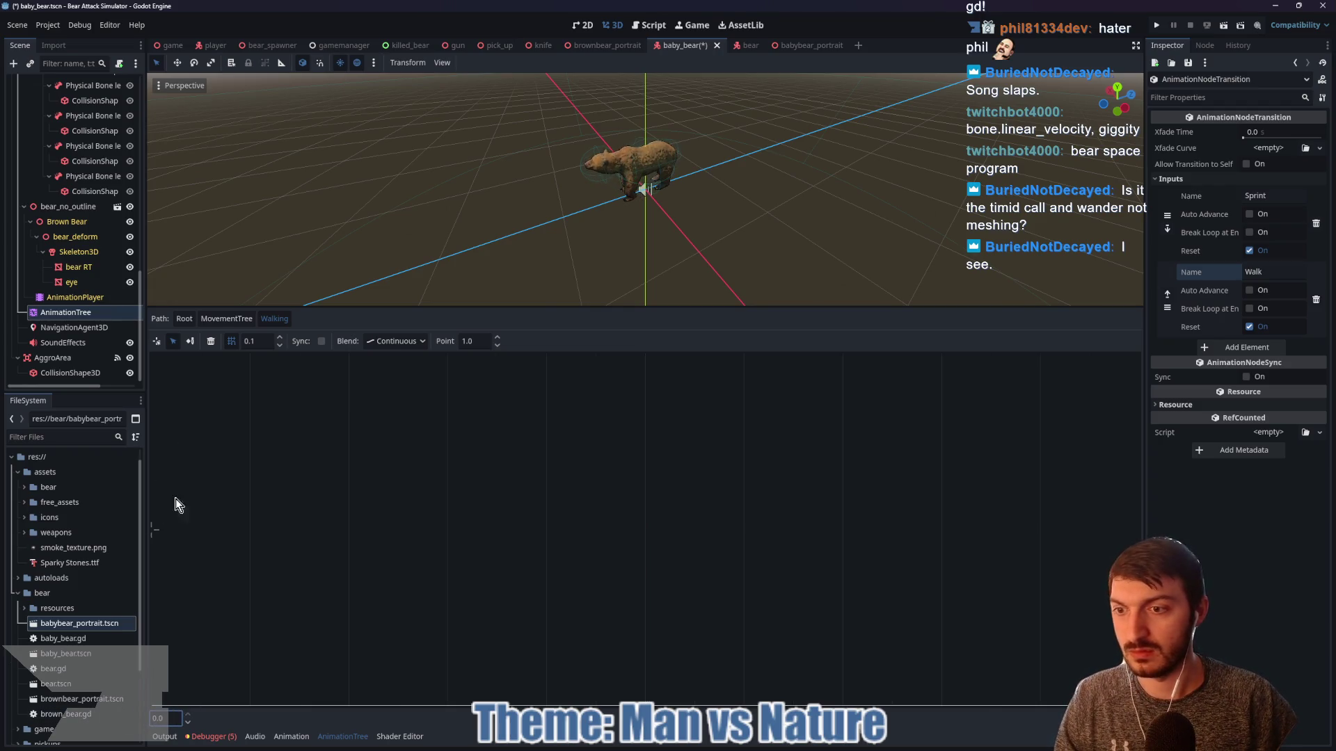
# Add animation points at the start and end of the Walking blend axis
pyautogui.rightClick(152, 531)
pyautogui.moveTo(183, 541)
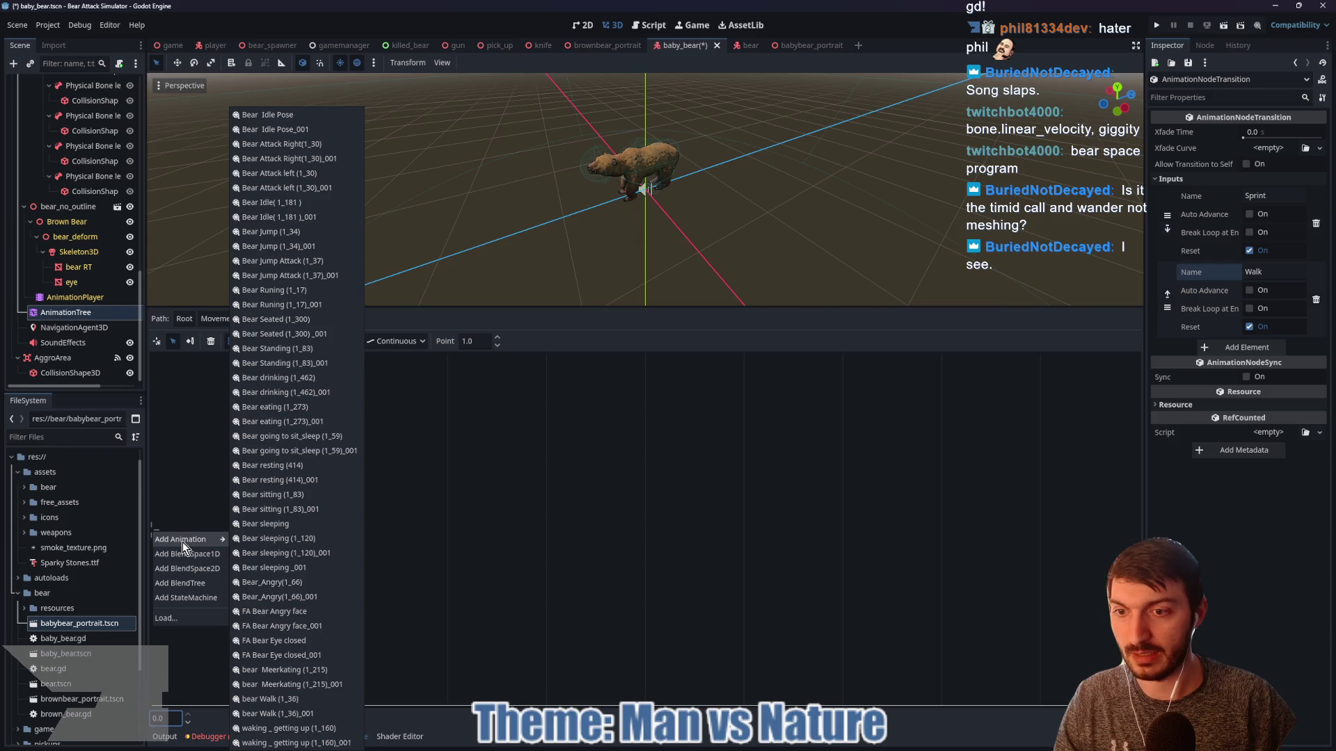
pyautogui.click(293, 215)
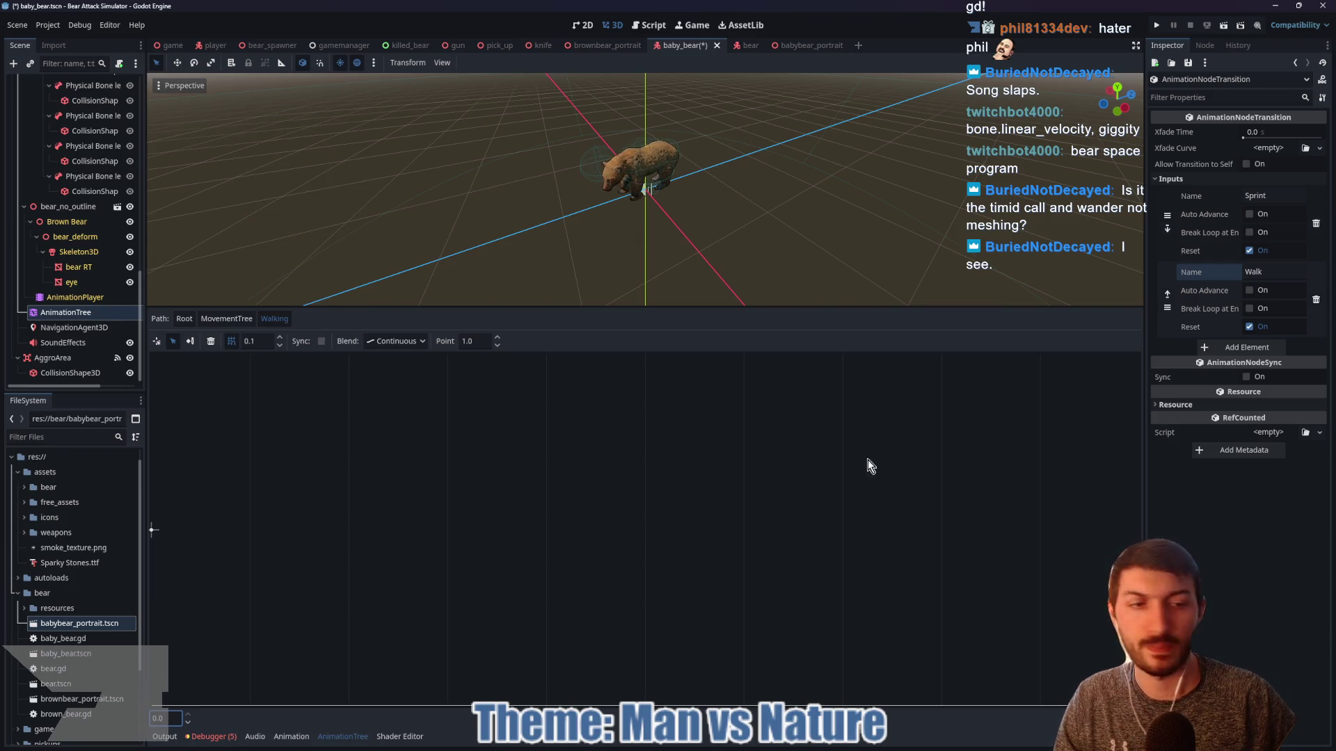
pyautogui.rightClick(1133, 537)
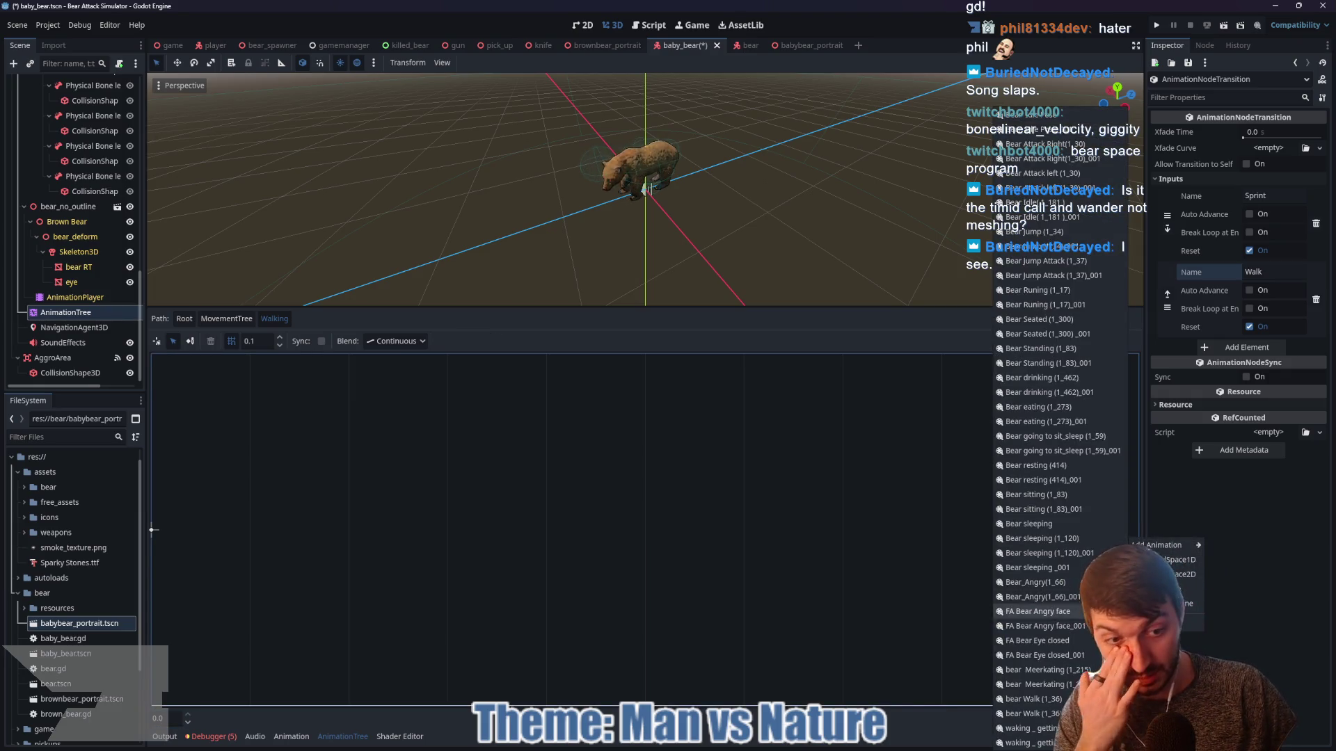
pyautogui.click(1042, 597)
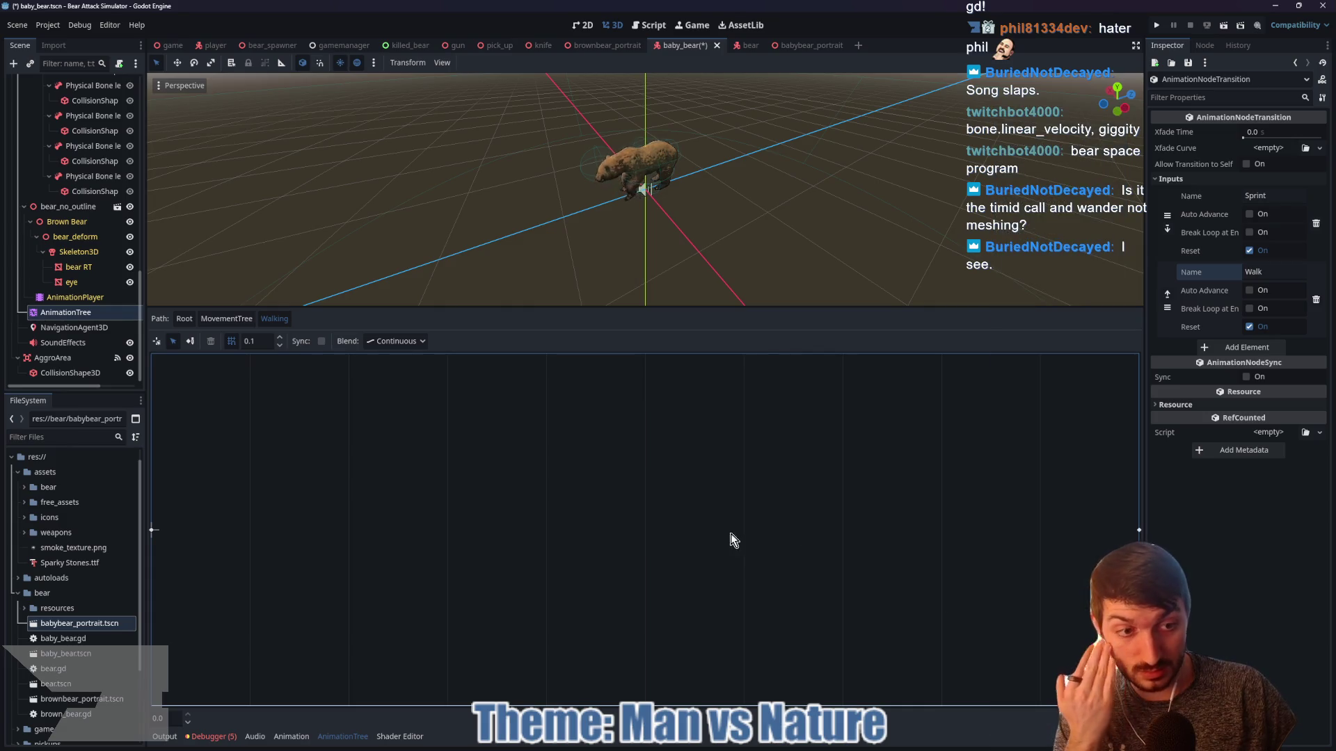
pyautogui.click(233, 319)
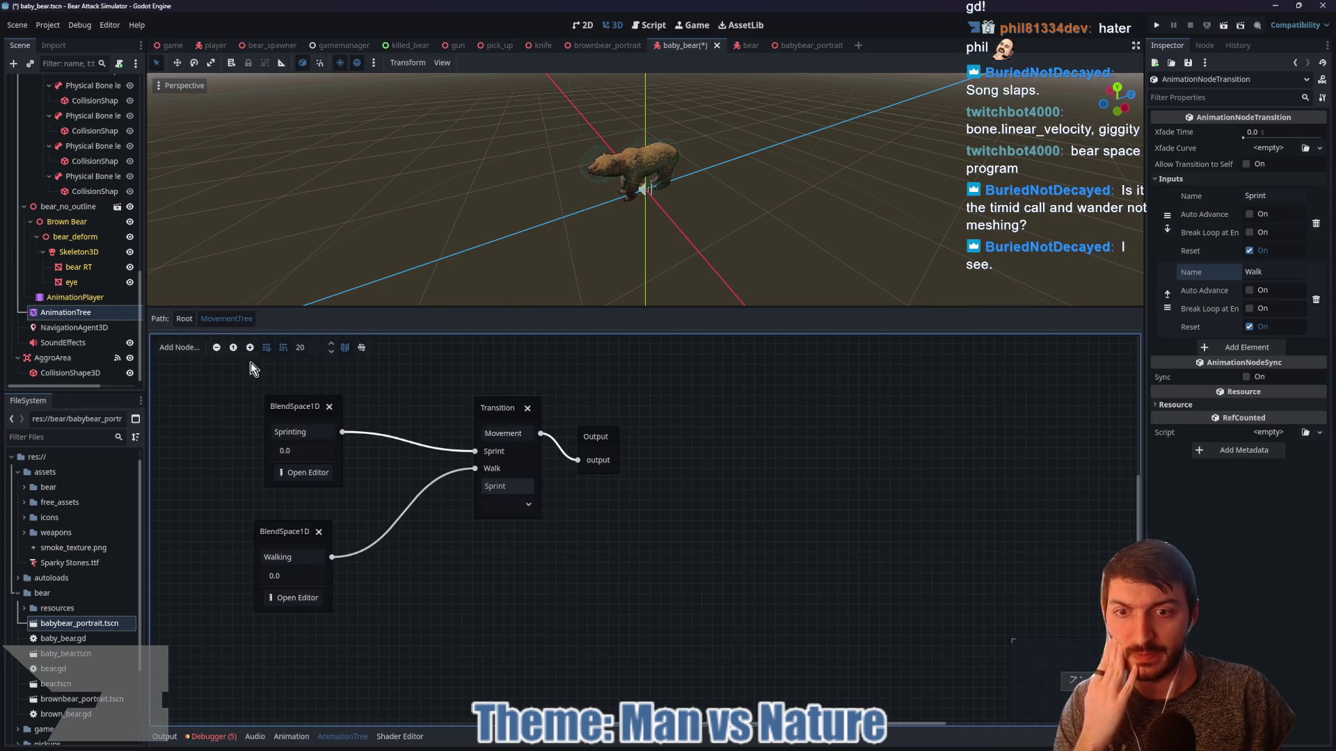
# Save the scene and open the parent bear.gd script
pyautogui.hotkey('ctrl', 's')
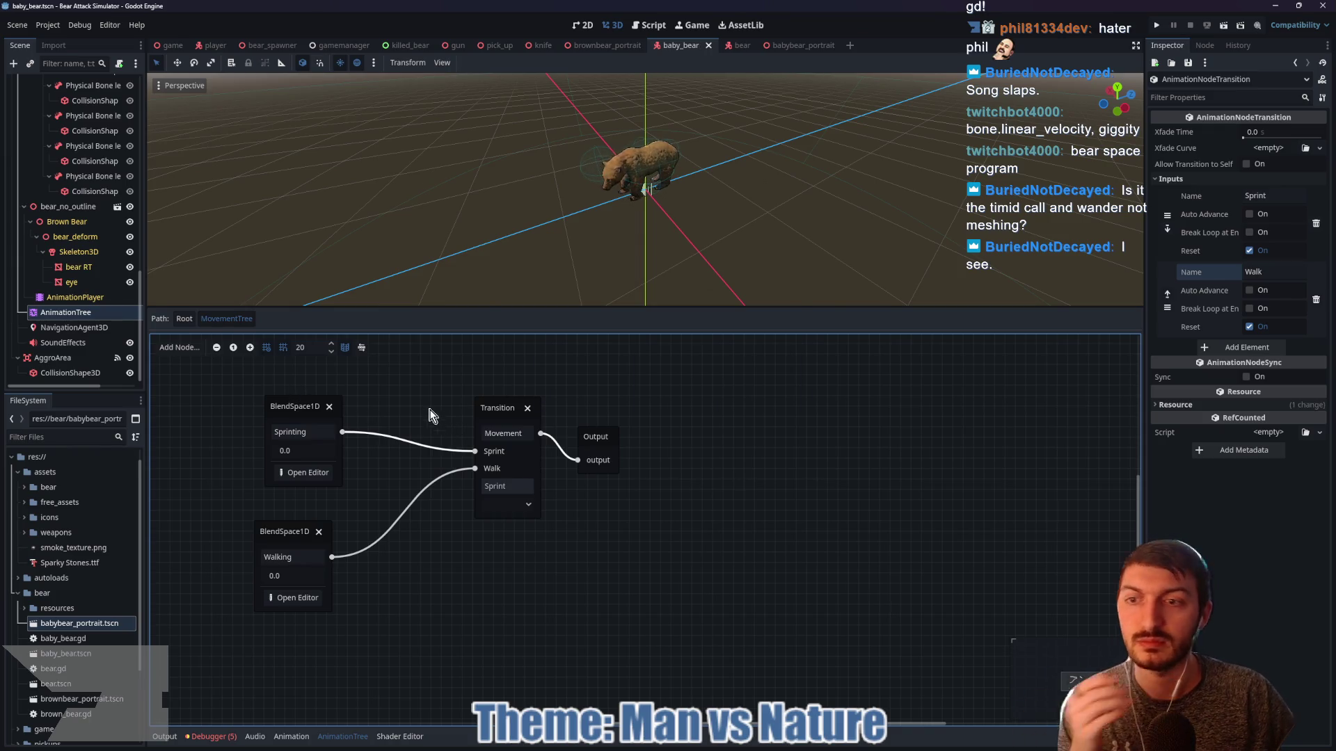
pyautogui.scroll(10, 84, 208)
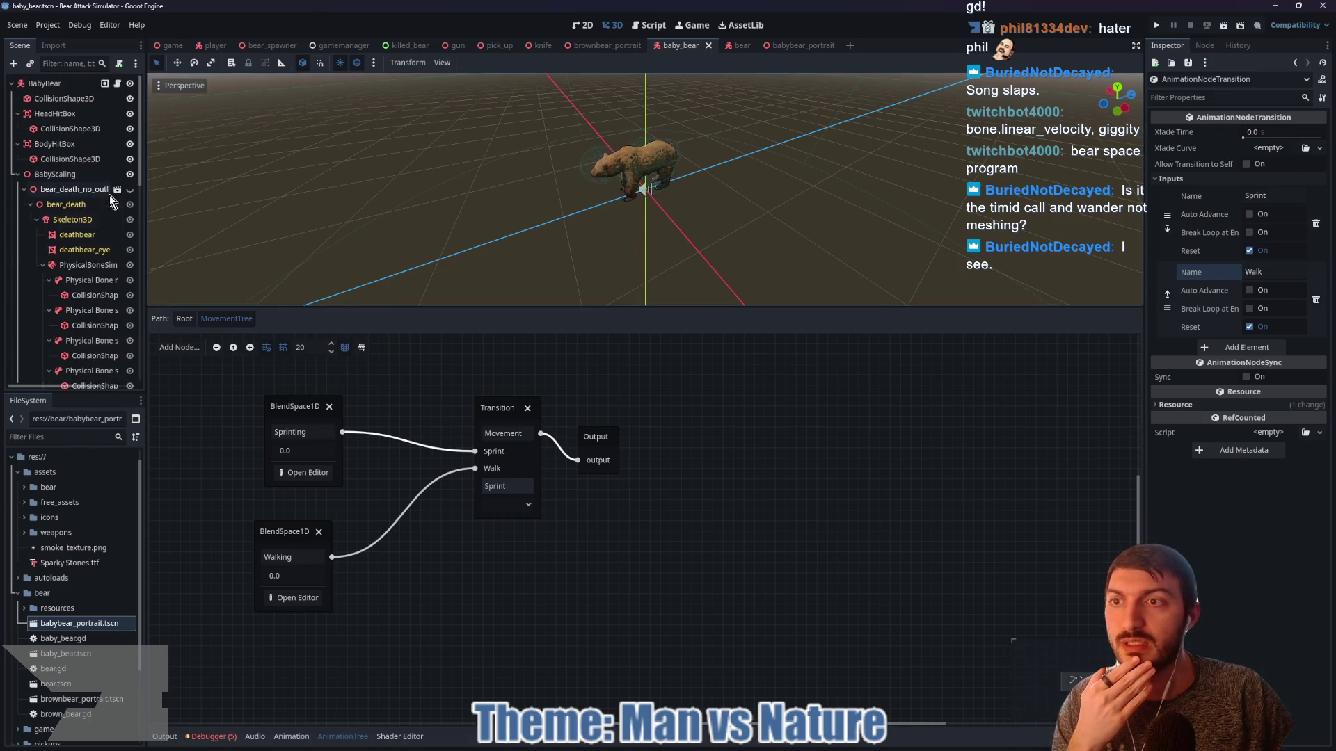
pyautogui.click(117, 83)
pyautogui.scroll(-3, 616, 237)
pyautogui.scroll(3, 616, 237)
pyautogui.keyDown('ctrl'); pyautogui.click(786, 91); pyautogui.keyUp('ctrl')
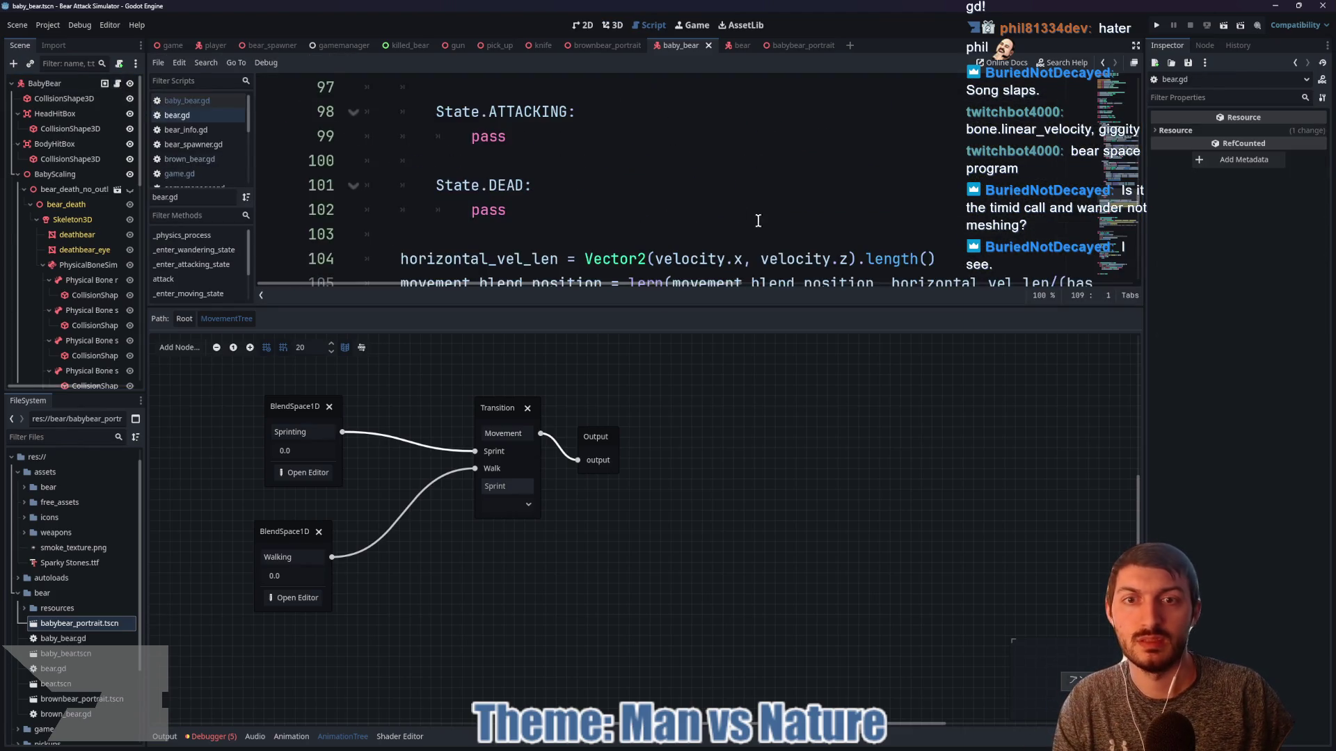
# Review the blend space parameter paths in bear.gd's movement code
pyautogui.scroll(-12, 749, 218)
pyautogui.scroll(5, 752, 219)
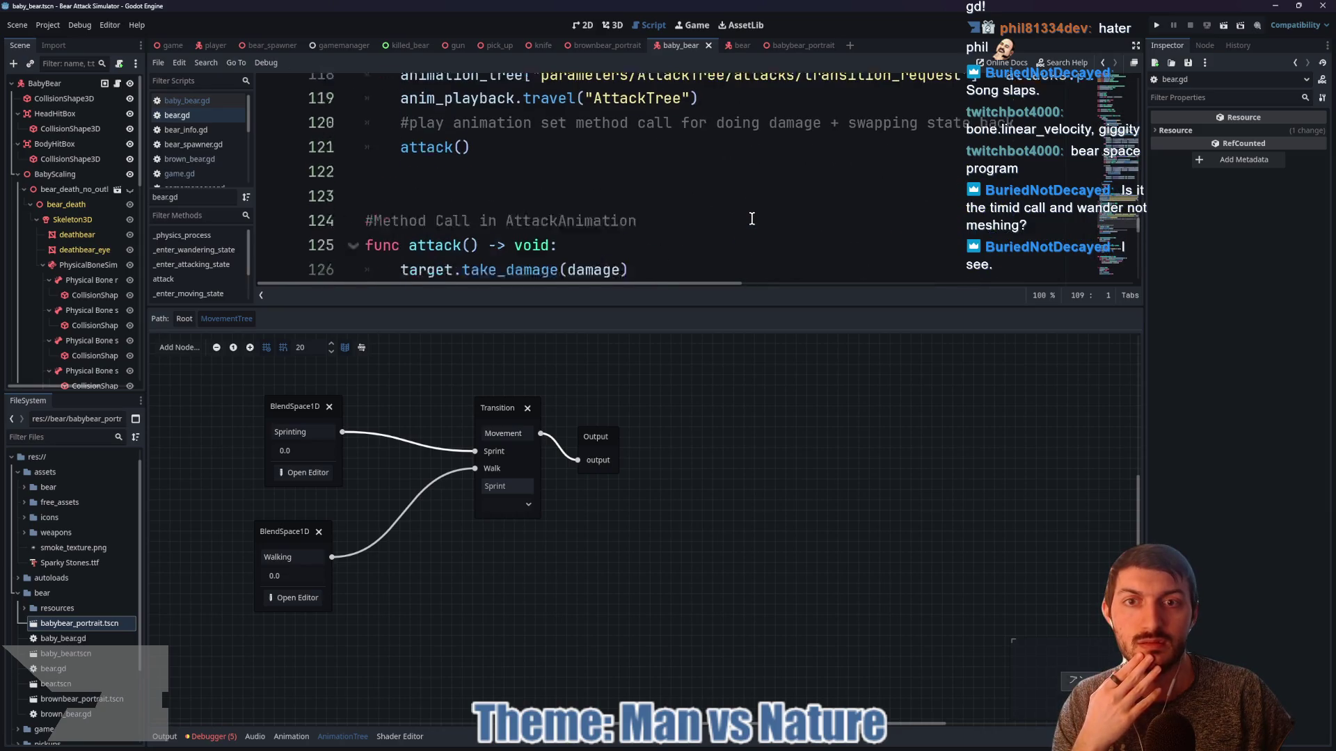
pyautogui.scroll(1, 751, 218)
pyautogui.moveTo(759, 307); pyautogui.dragTo(780, 482)
pyautogui.scroll(6, 773, 323)
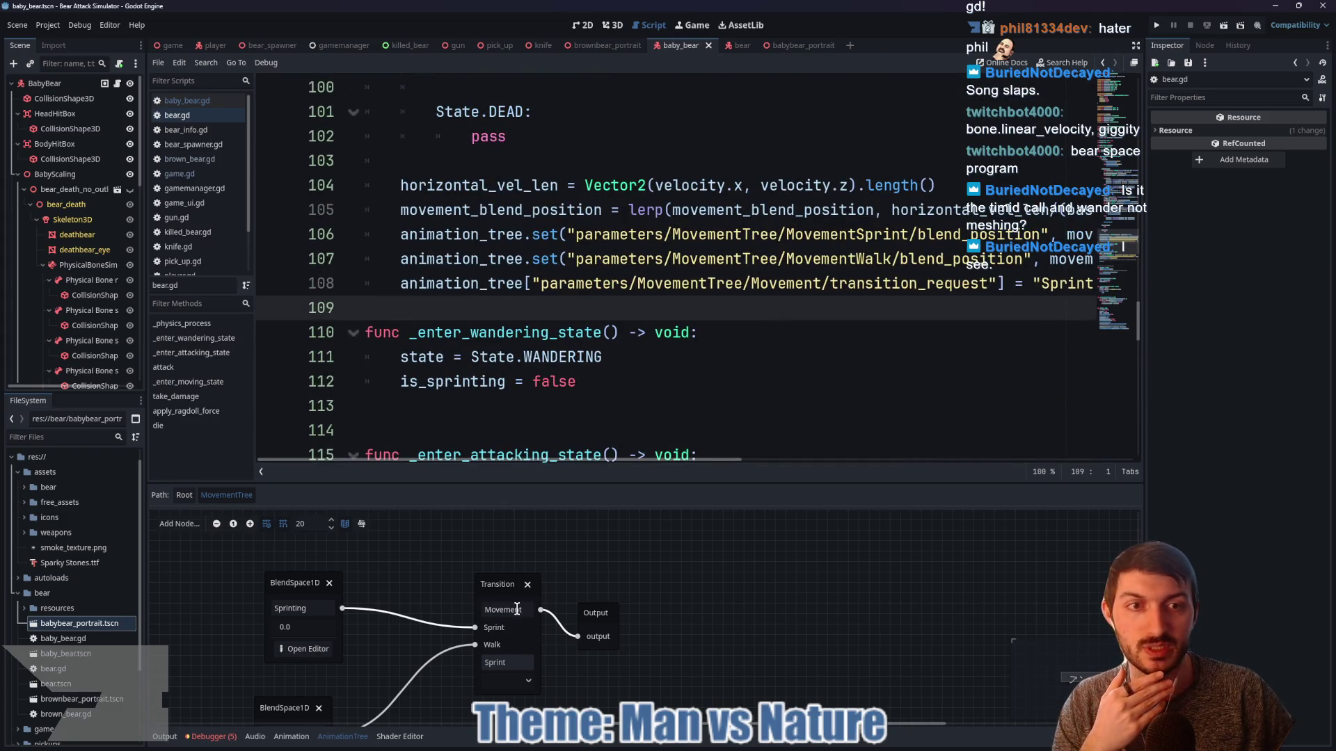
pyautogui.moveTo(674, 469); pyautogui.dragTo(879, 467)
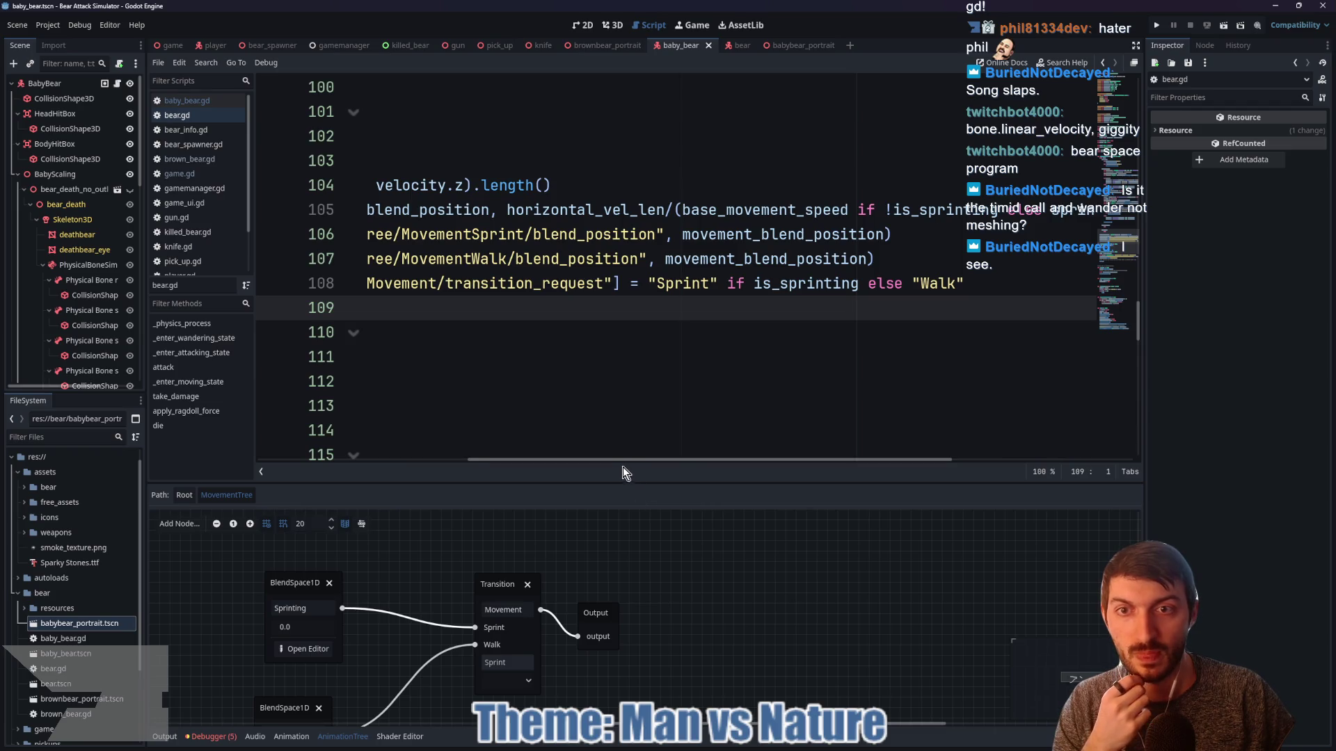
# Rename the blend spaces to MovementSprint and MovementWalk and save the scene
pyautogui.click(276, 608)
pyautogui.write('MovementSprint')
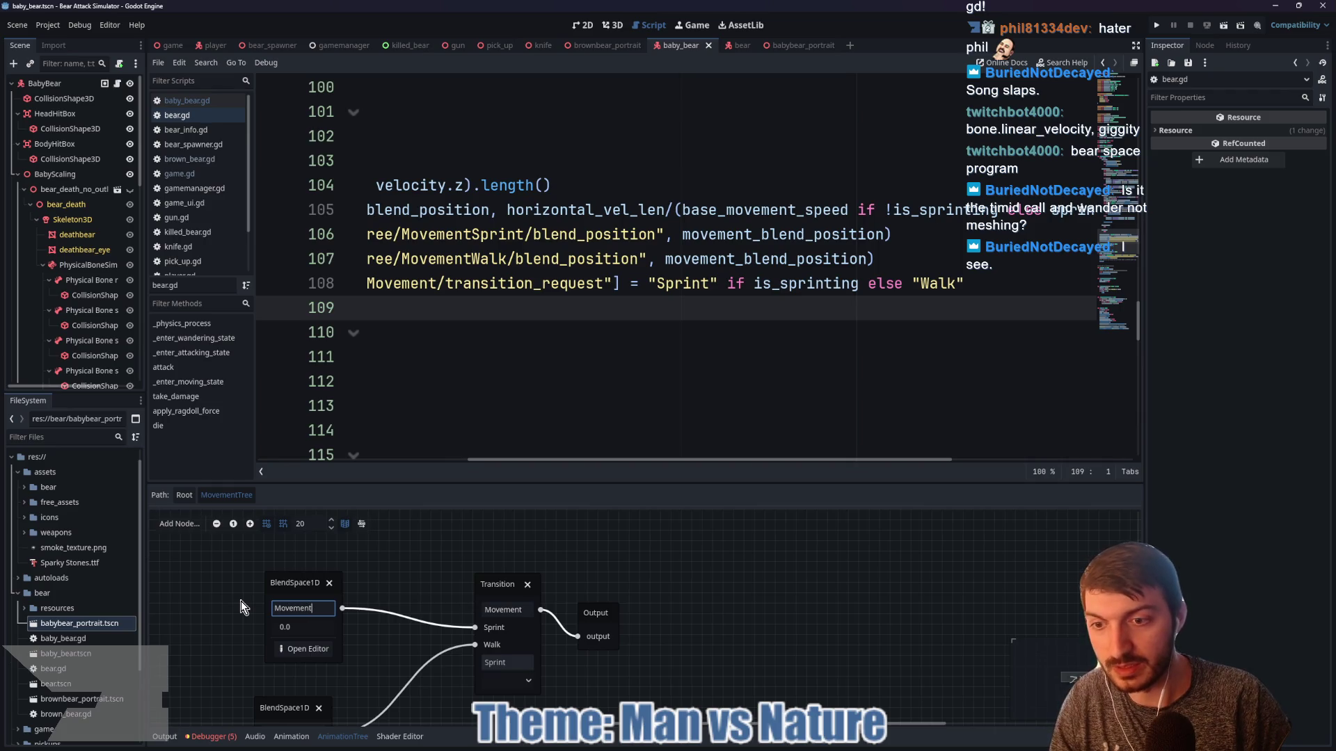
pyautogui.scroll(-1, 240, 601)
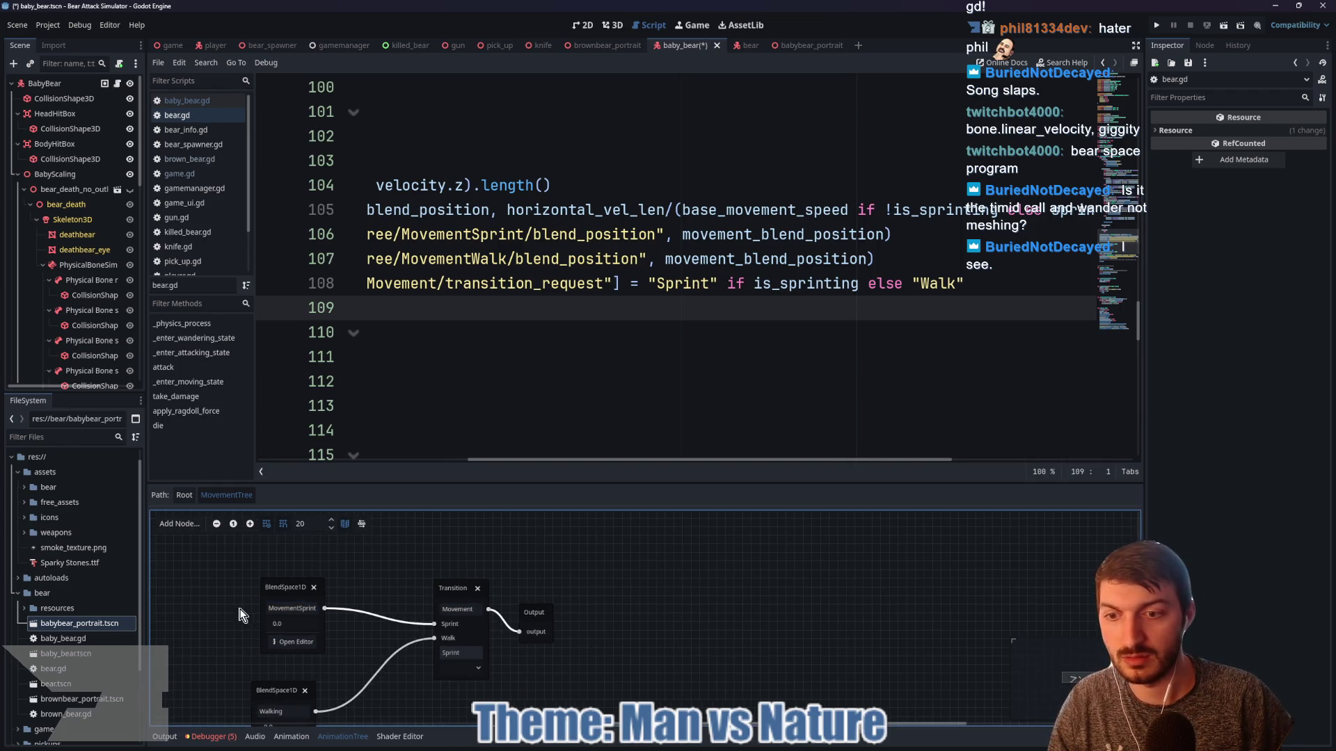
pyautogui.click(292, 711)
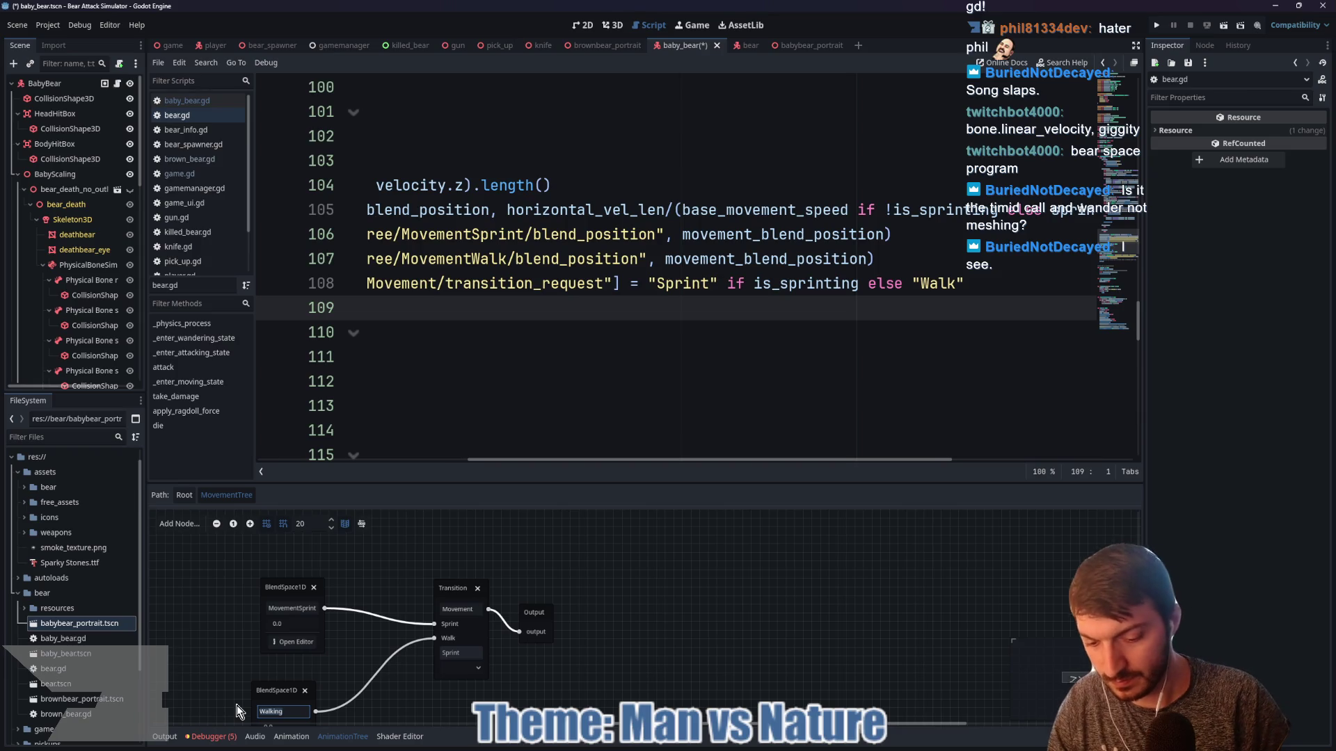
pyautogui.write('mentWalk')
pyautogui.press('Return')
pyautogui.hotkey('ctrl', 's')
pyautogui.click(173, 46)
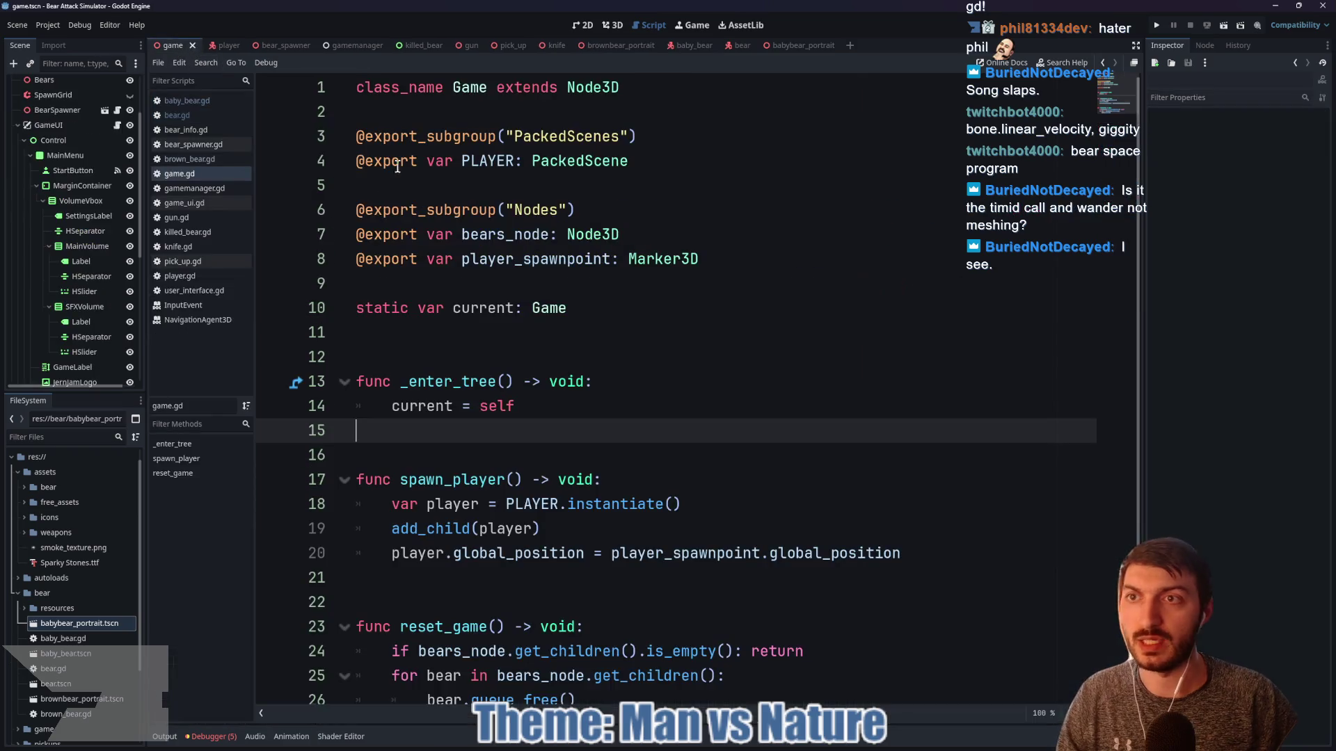
# Run the project with F5 and fire three shots at a bear to get a kill
pyautogui.press('F5')
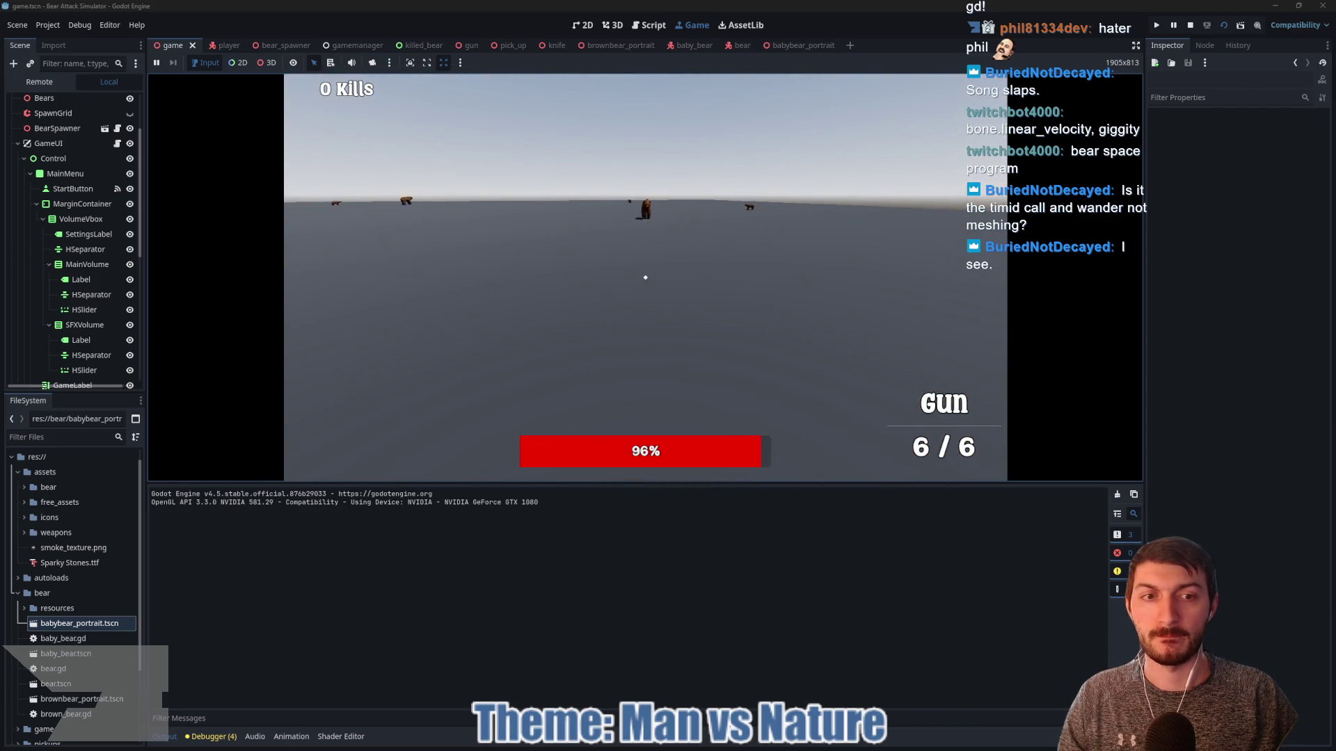
pyautogui.click(646, 278)
pyautogui.click(646, 277)
pyautogui.click(646, 278)
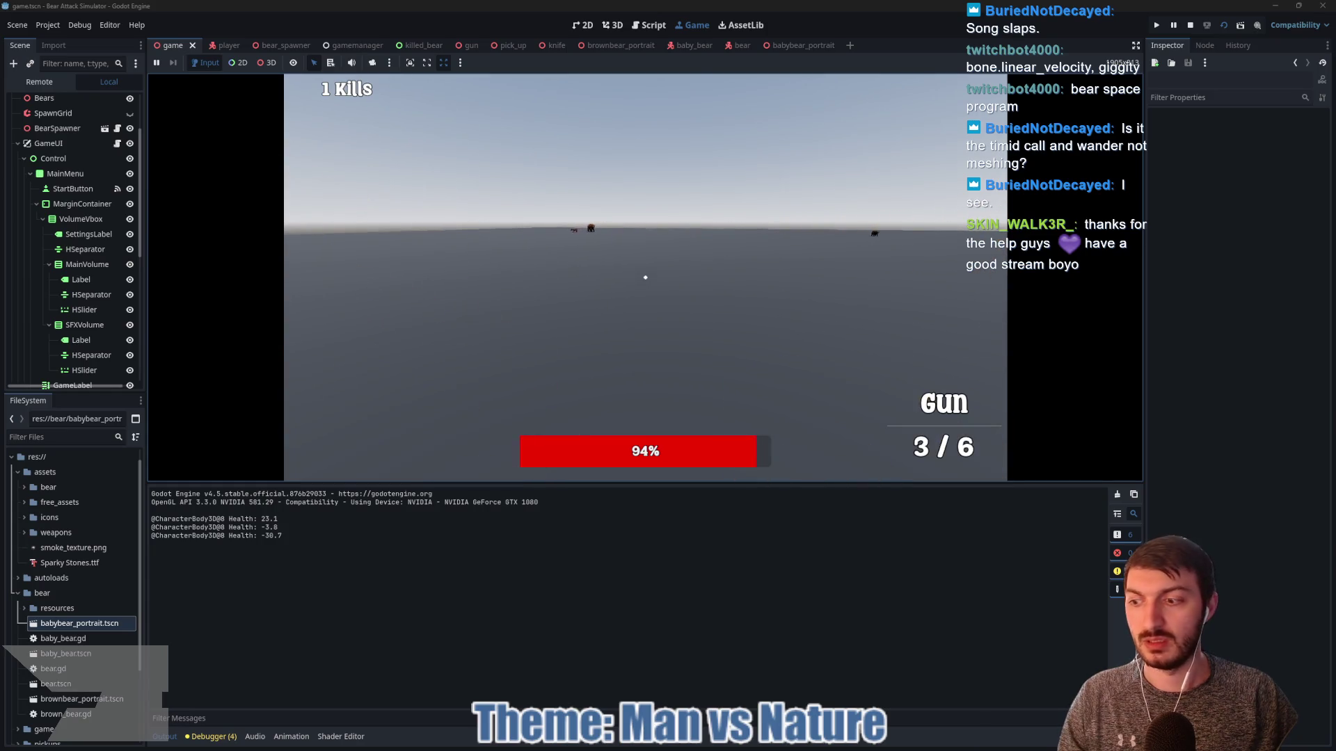
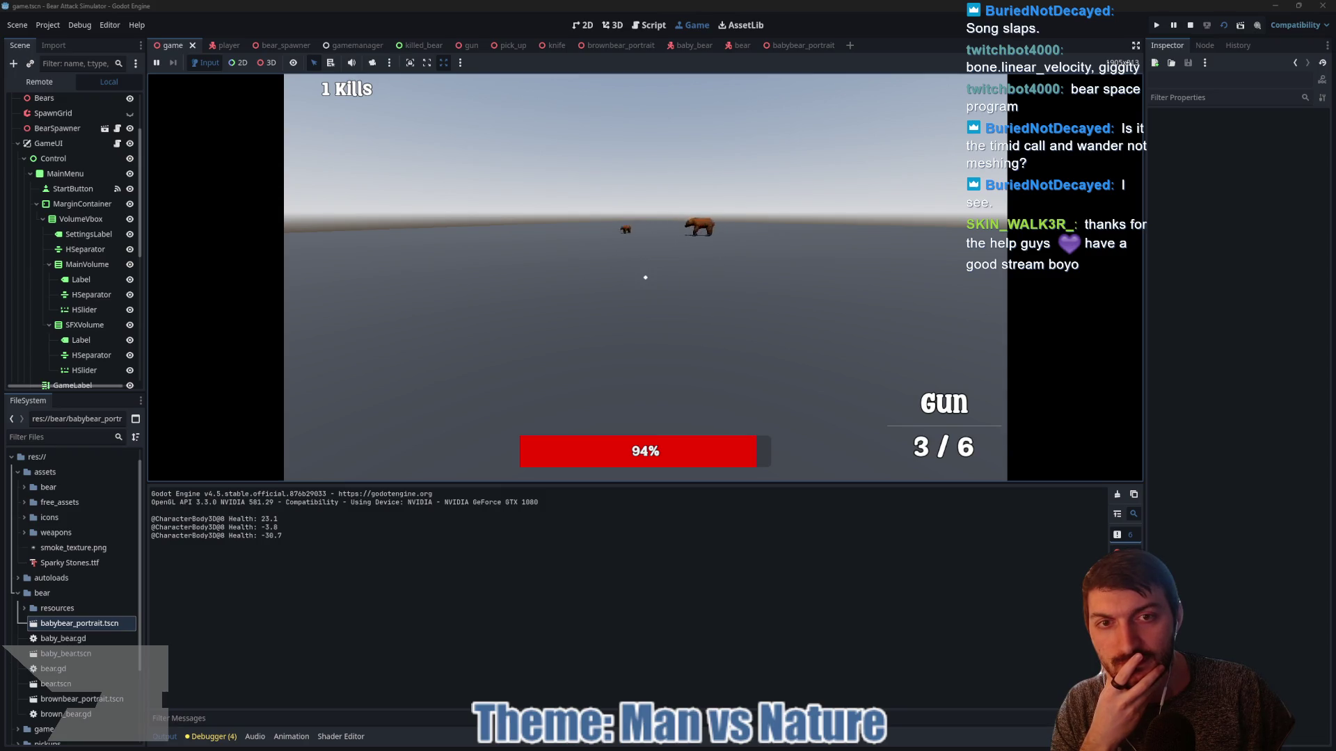
# Stop the playtest, enlarge the code area, and switch to the bear scene
pyautogui.press('F8')
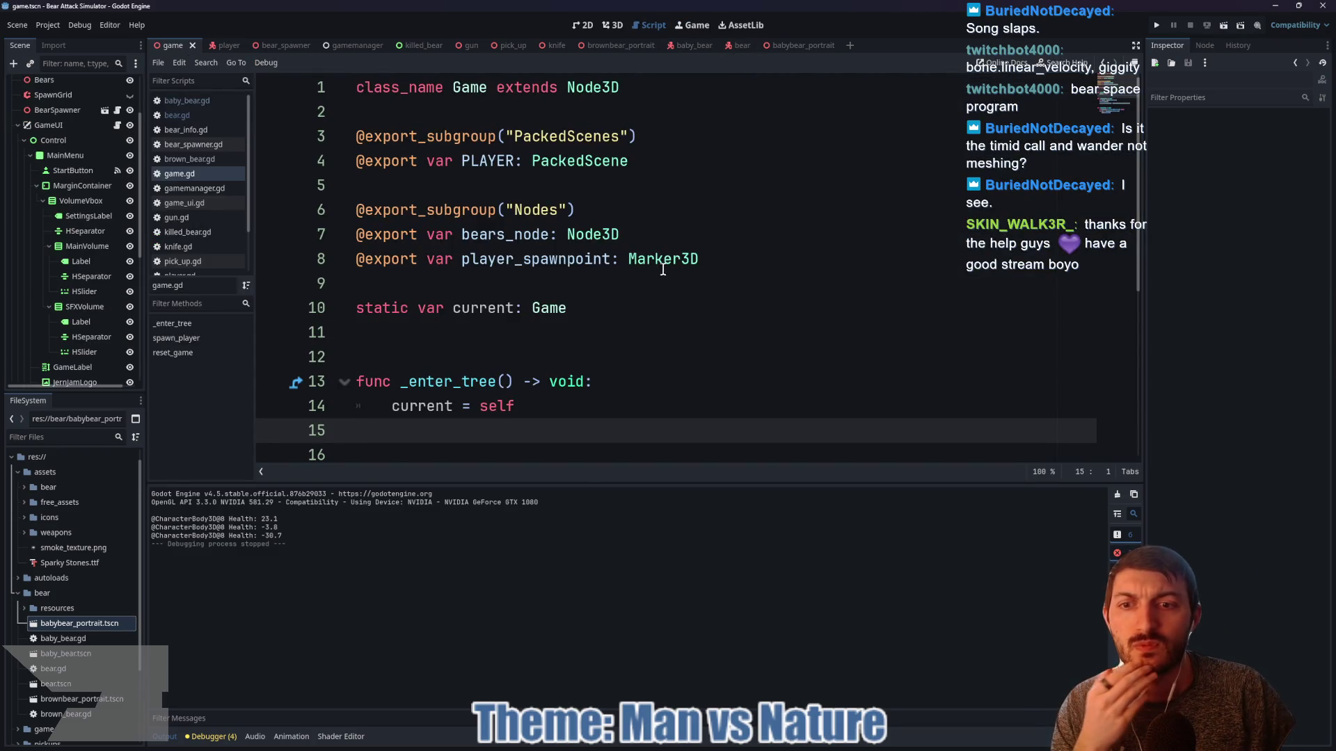
pyautogui.moveTo(580, 484); pyautogui.dragTo(580, 612)
pyautogui.scroll(3, 76, 153)
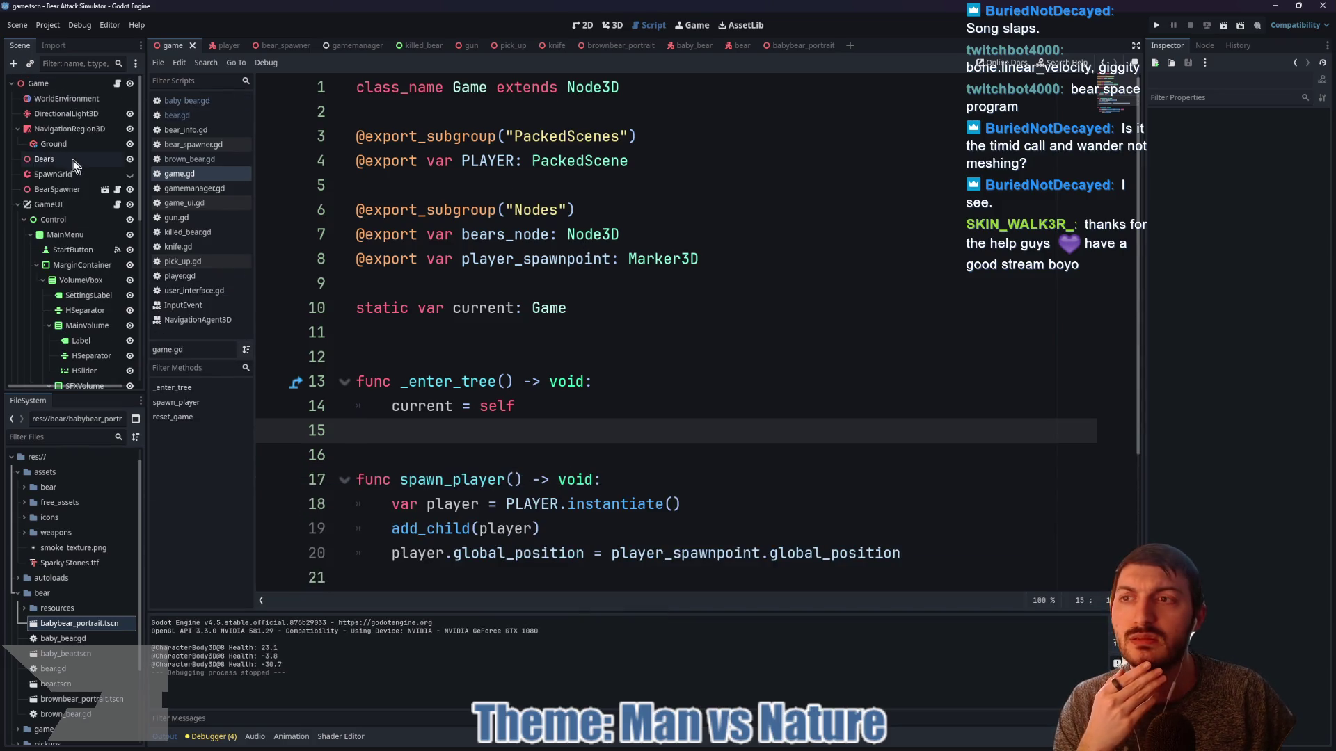
pyautogui.click(117, 83)
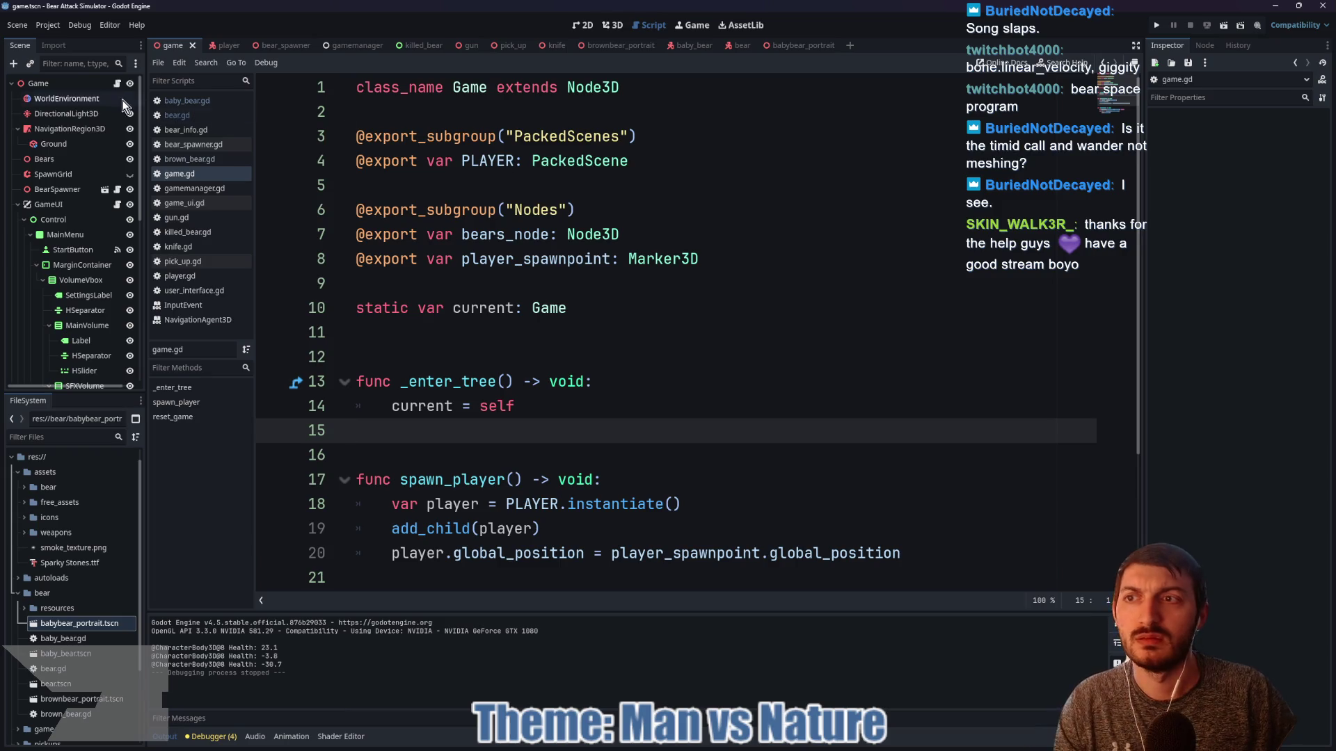
pyautogui.click(729, 45)
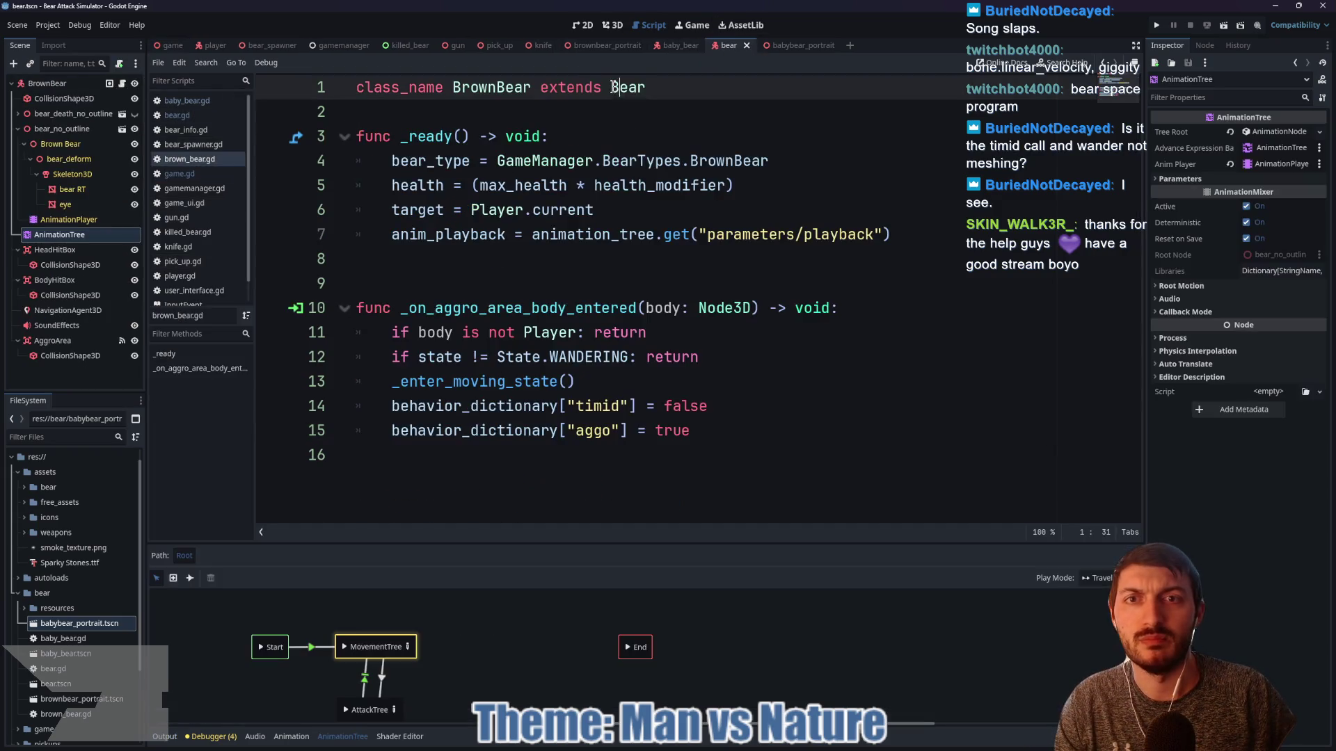
# Open the Bear base script bear.gd and select the wait-for-target lines 76–77
pyautogui.keyDown('ctrl'); pyautogui.click(630, 89); pyautogui.keyUp('ctrl')
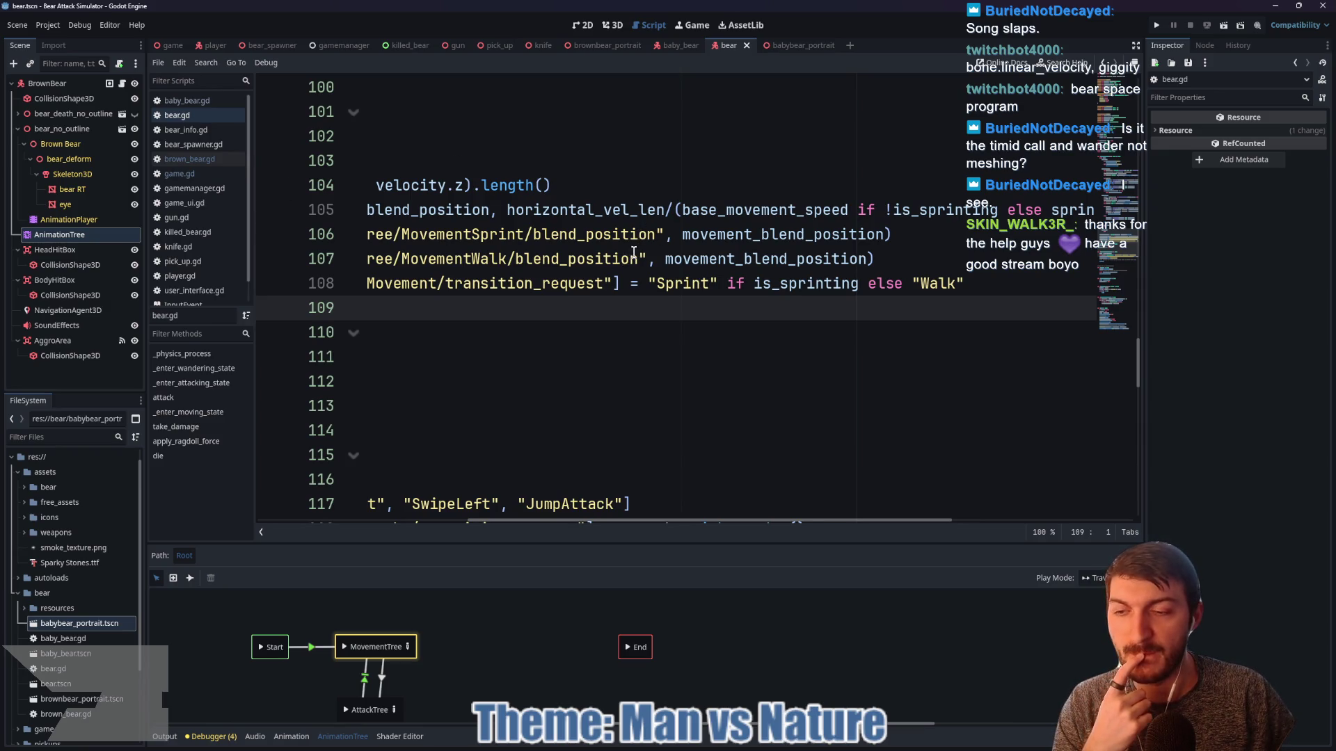
pyautogui.moveTo(714, 520); pyautogui.dragTo(470, 532)
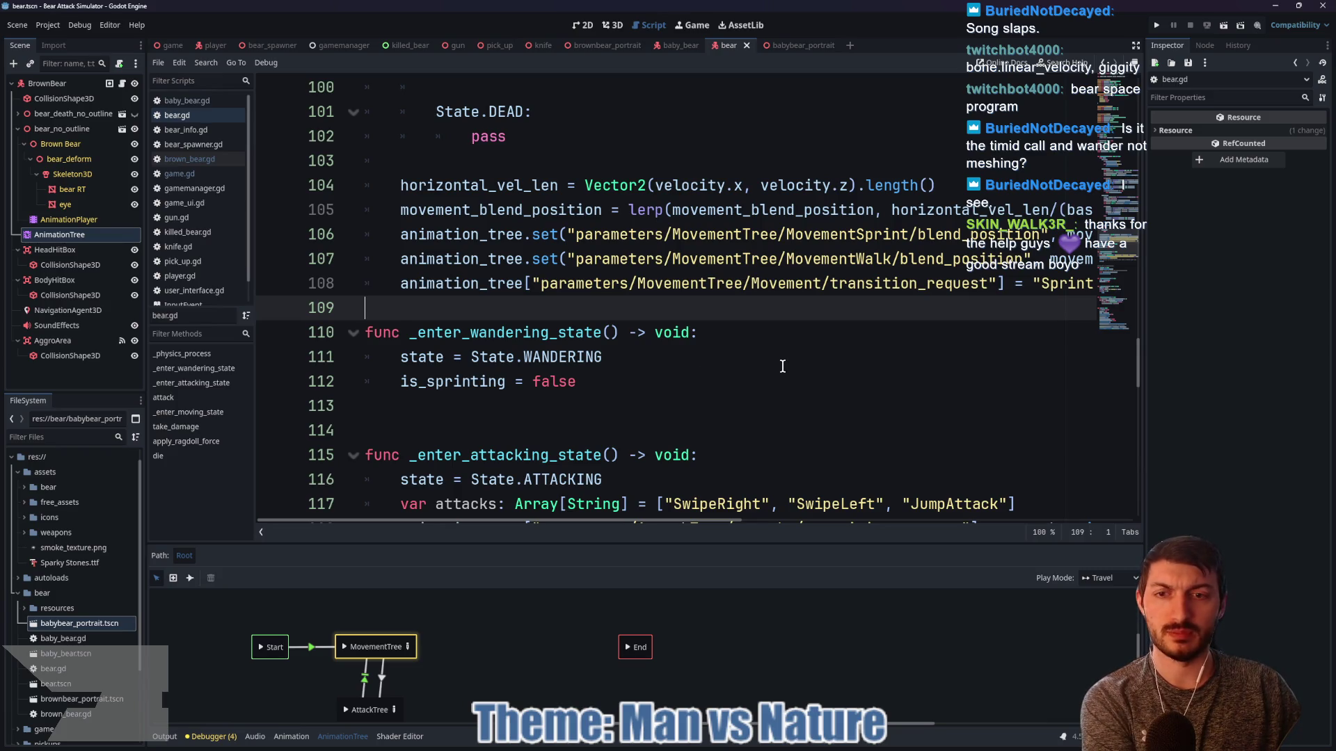
pyautogui.scroll(12, 782, 367)
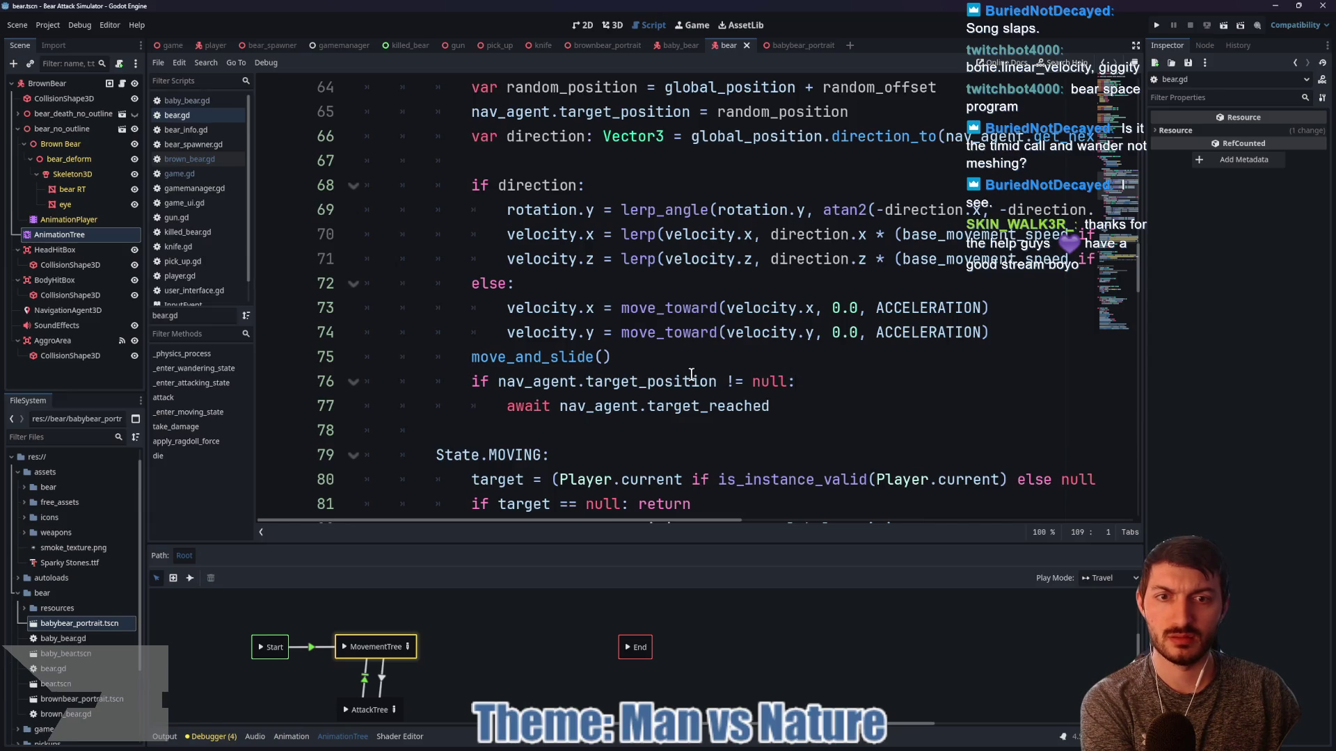
pyautogui.moveTo(800, 409); pyautogui.dragTo(453, 386)
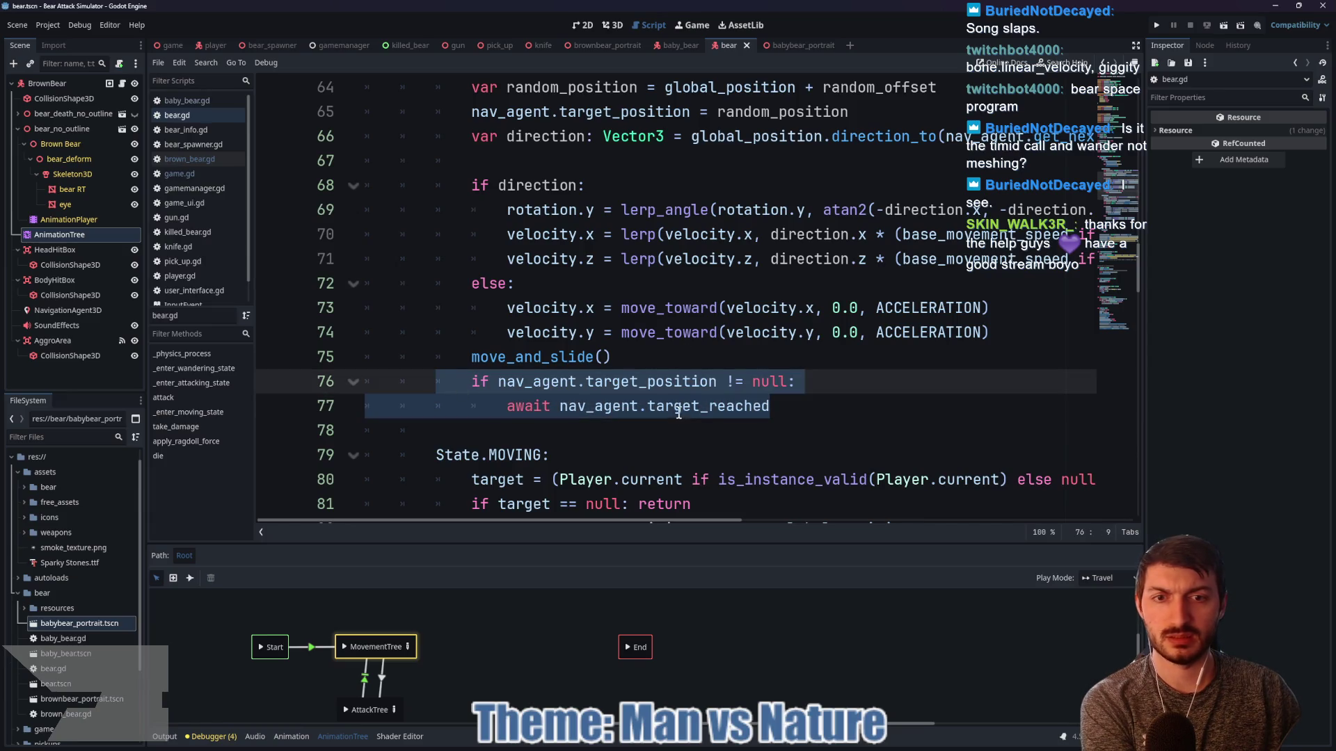
pyautogui.click(794, 401)
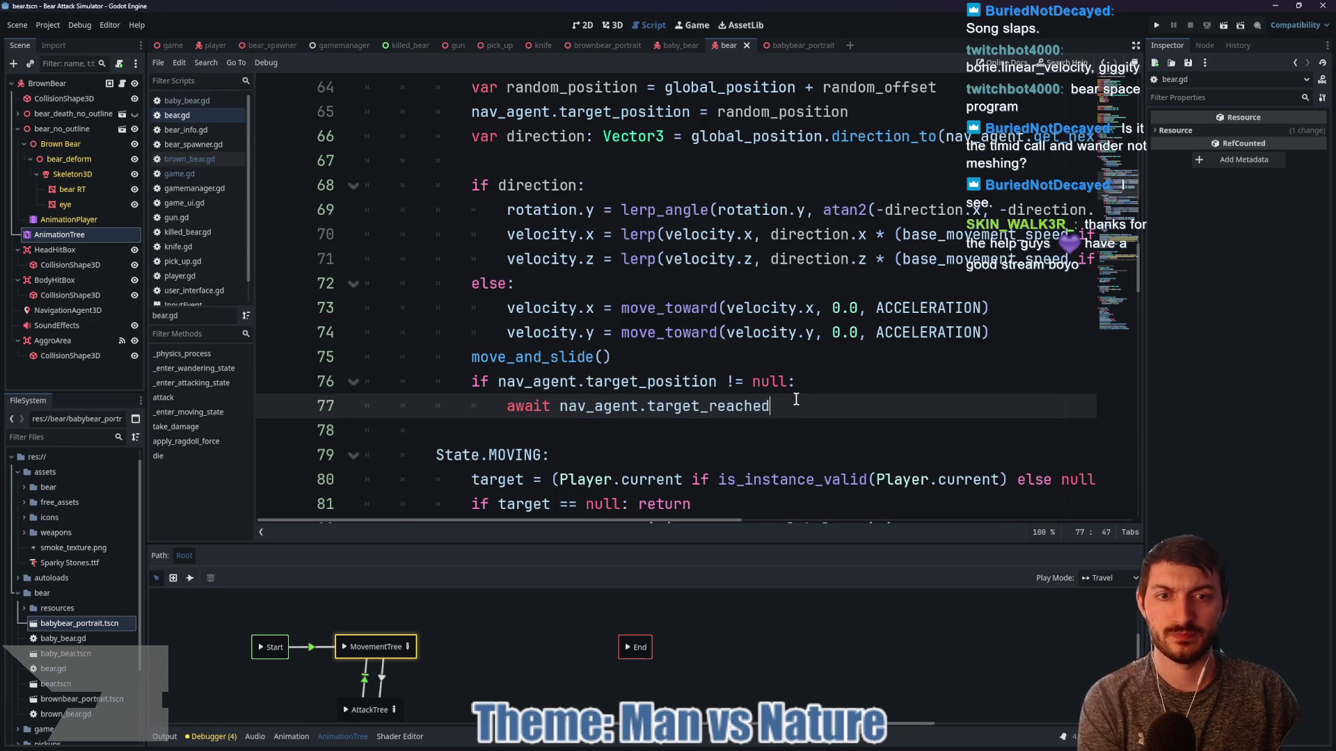
pyautogui.write('.')
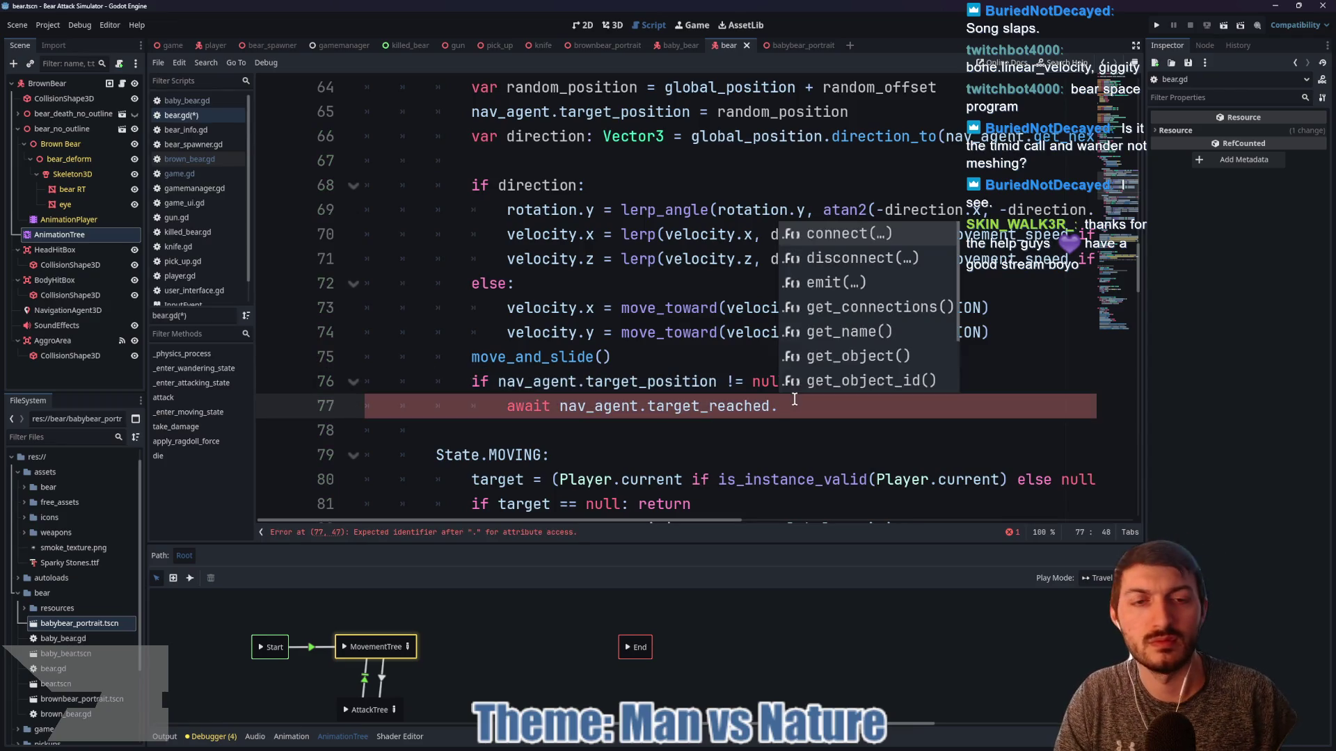
pyautogui.press('Down')
pyautogui.press('Down')
pyautogui.press('Down')
pyautogui.press('Down')
pyautogui.press('Down')
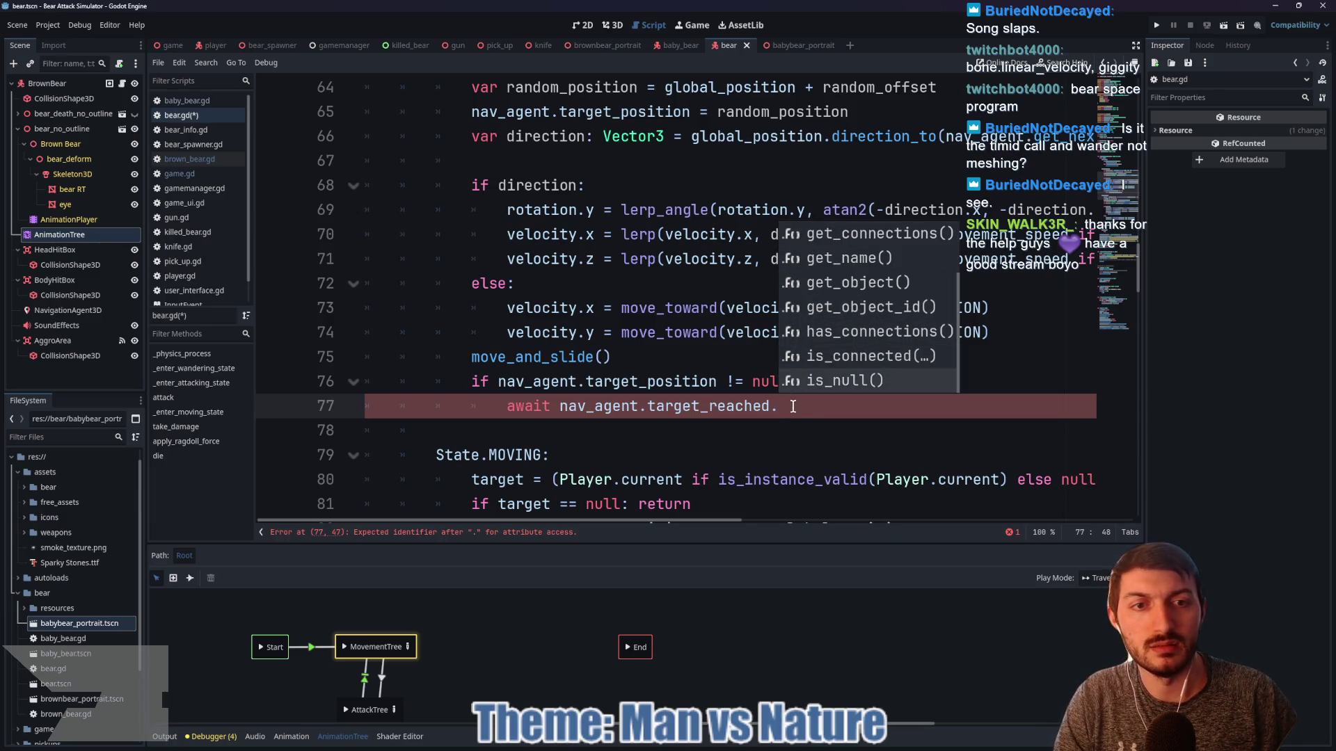
pyautogui.press('Escape')
pyautogui.press('BackSpace')
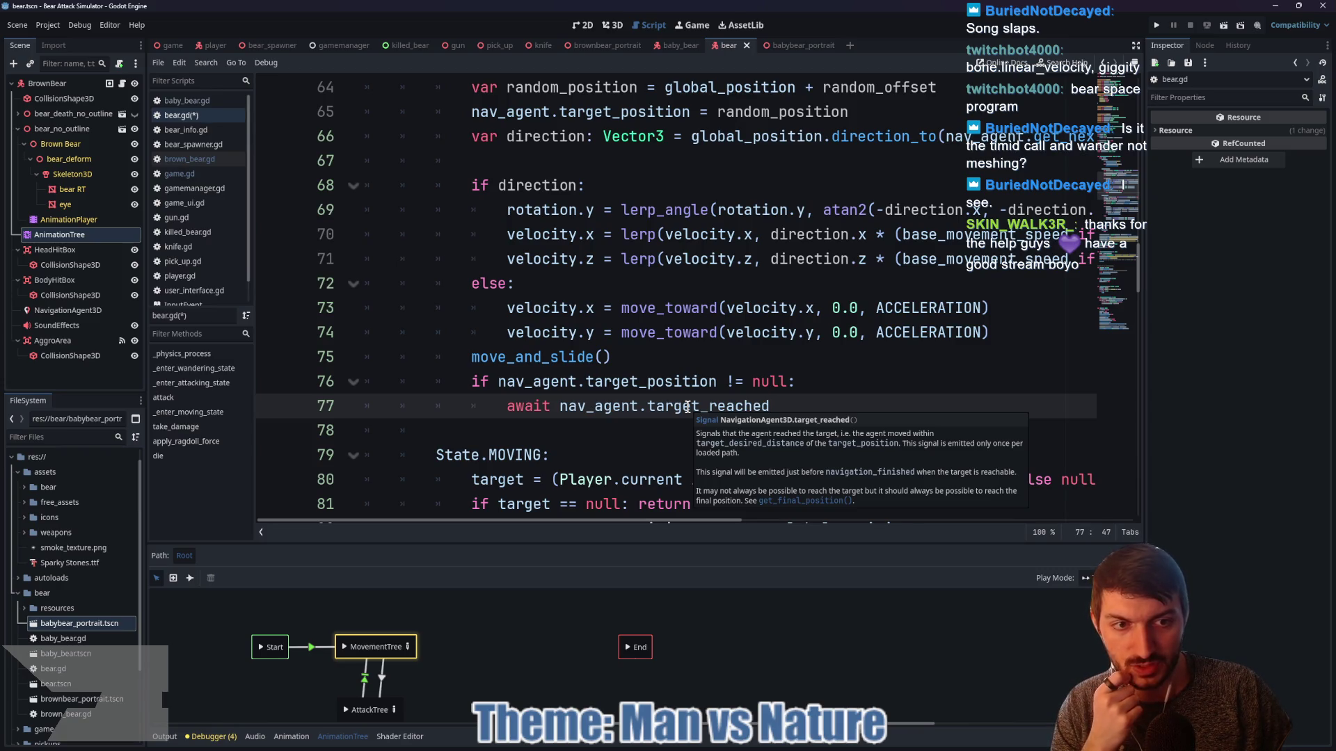
pyautogui.moveTo(771, 407); pyautogui.dragTo(348, 378)
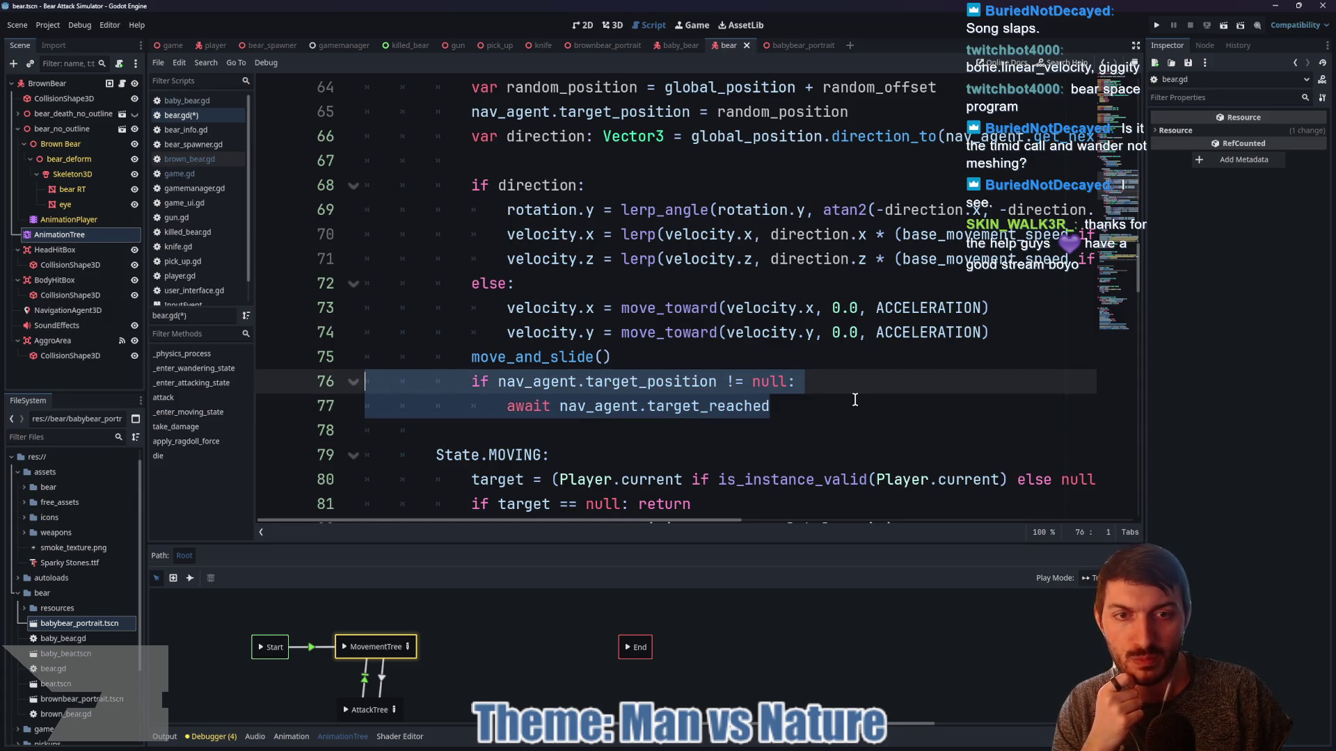
pyautogui.scroll(2, 856, 398)
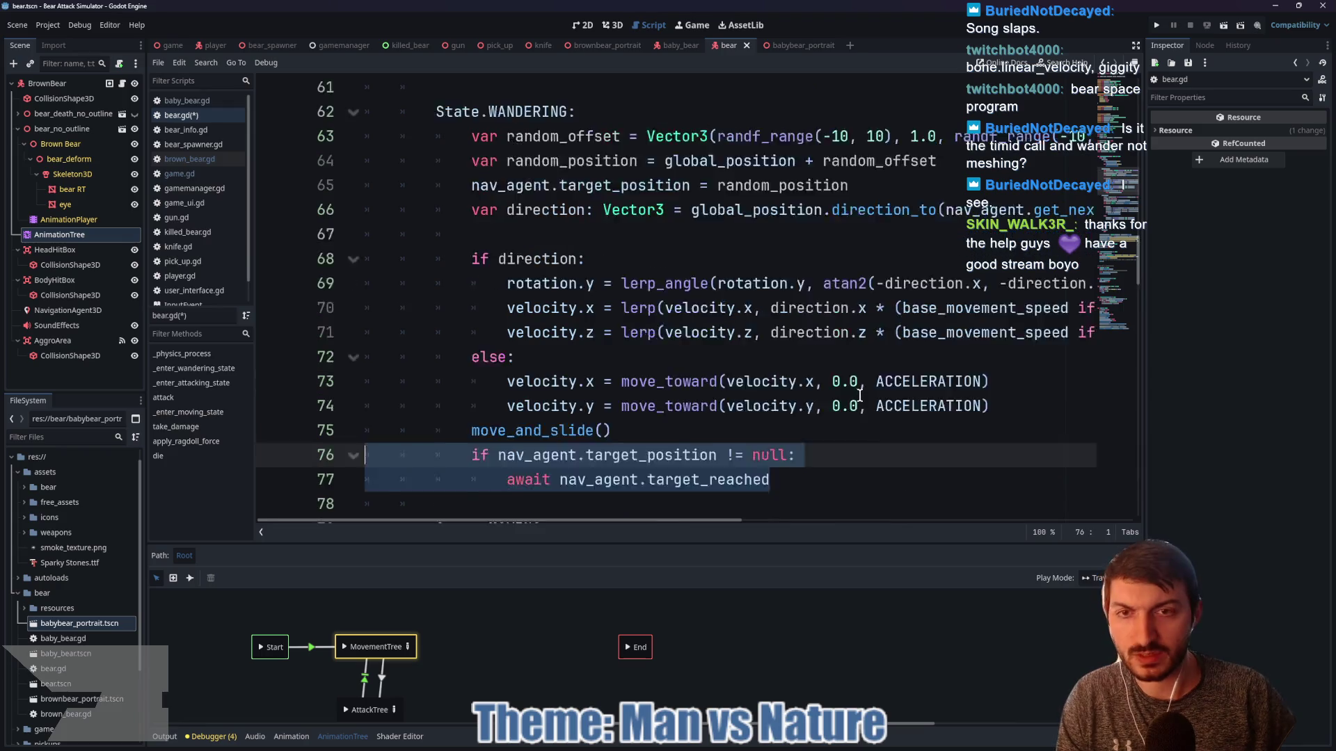
# Move the target check and await nav_agent.target_reached block above random_offset in WANDERING
pyautogui.hotkey('alt', 'Up')
pyautogui.hotkey('alt', 'Up')
pyautogui.hotkey('alt', 'Up')
pyautogui.hotkey('alt', 'Up')
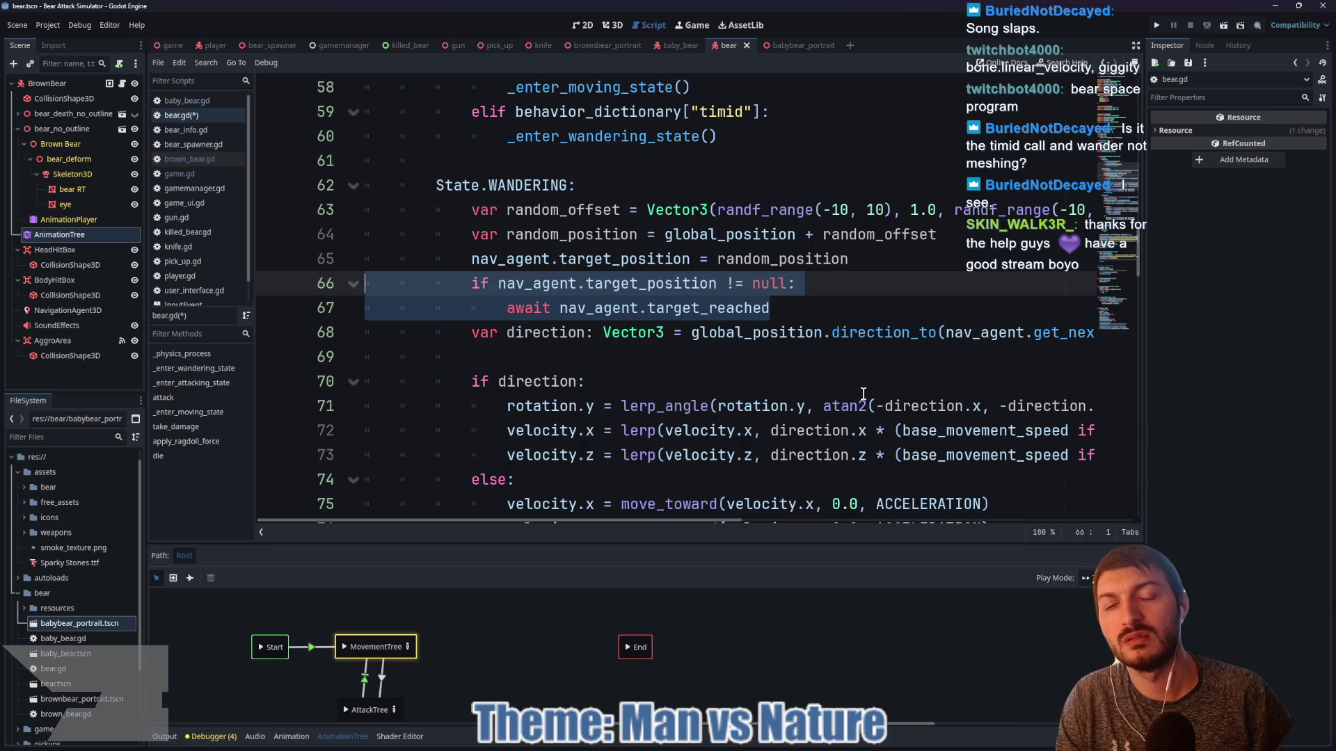
pyautogui.hotkey('alt', 'Up')
pyautogui.hotkey('alt', 'Up')
pyautogui.hotkey('alt', 'Up')
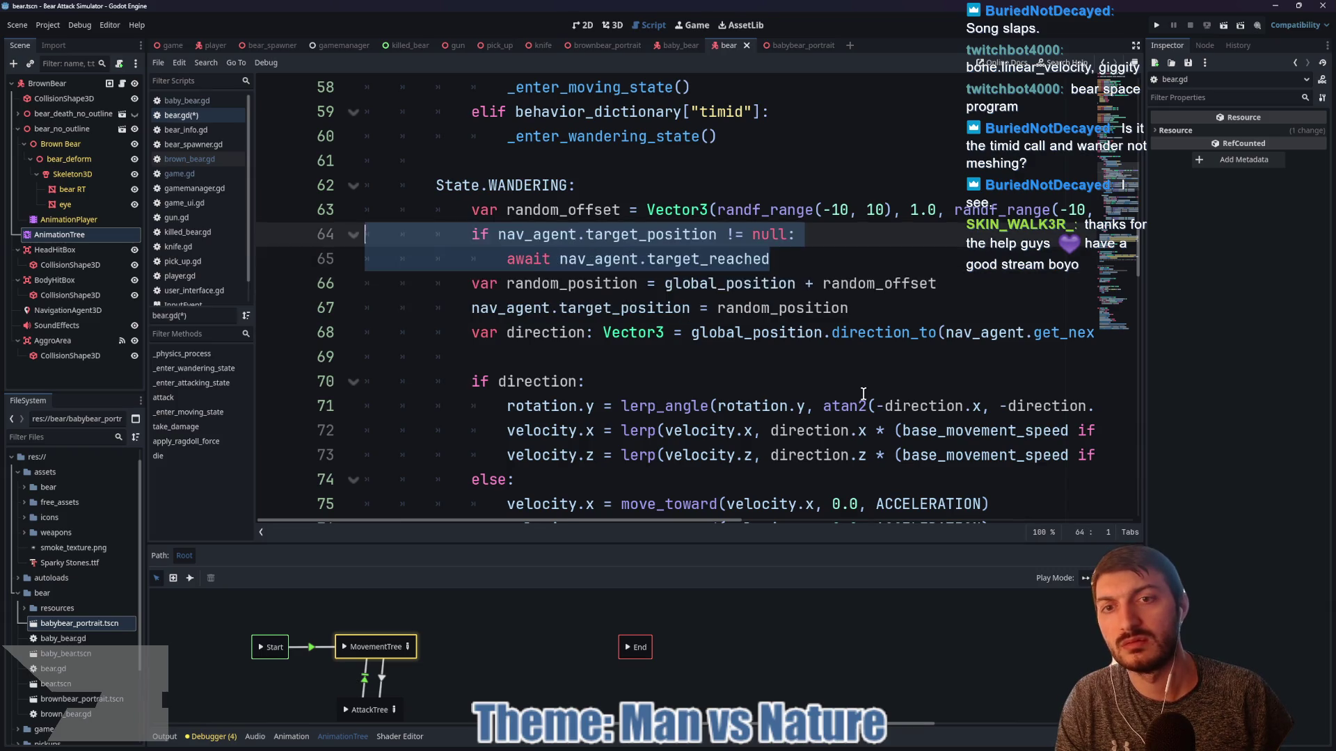
pyautogui.click(783, 230)
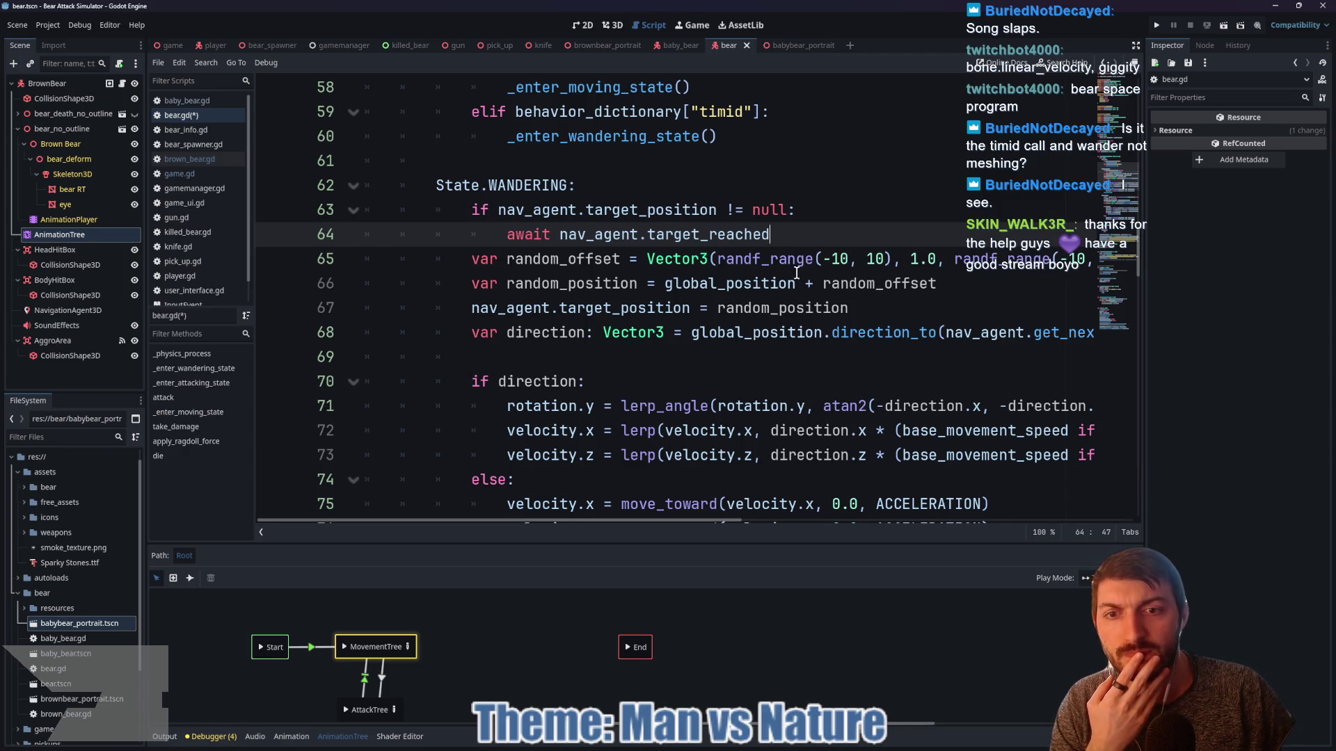
pyautogui.scroll(-1, 797, 275)
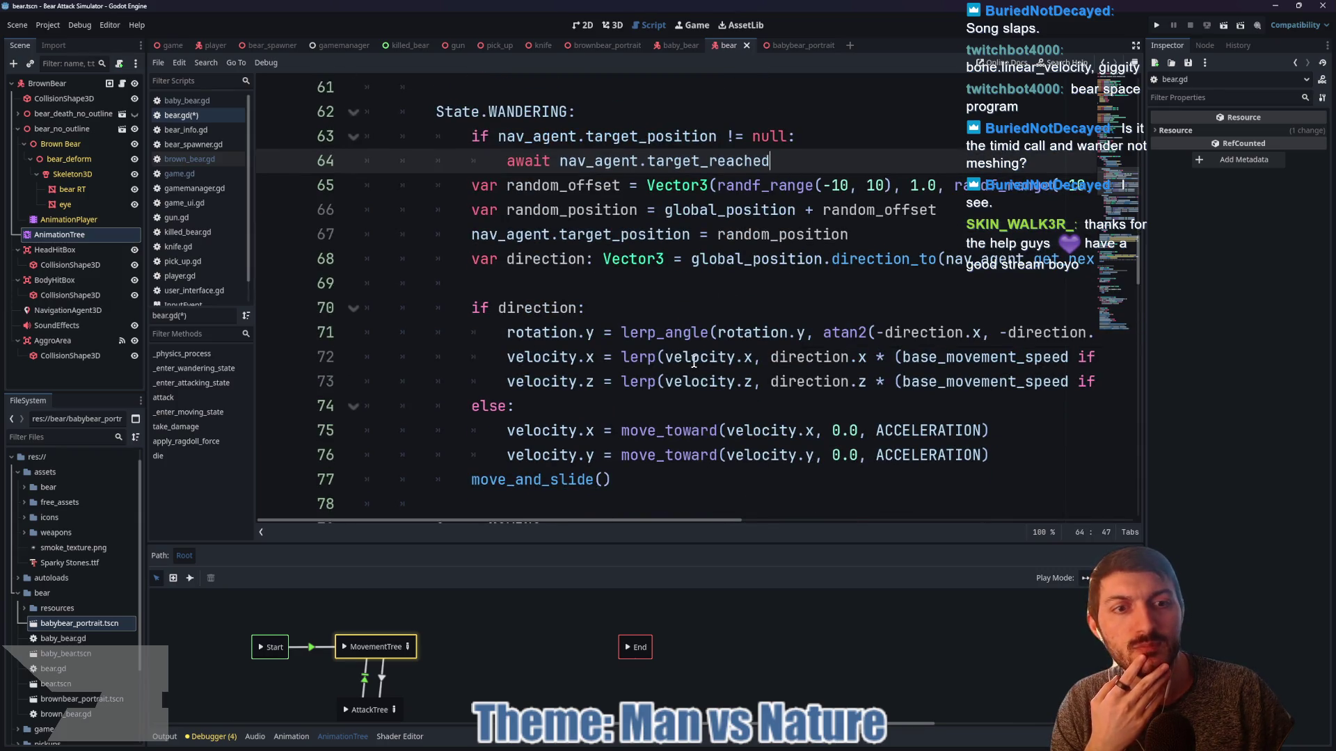
pyautogui.scroll(1, 644, 298)
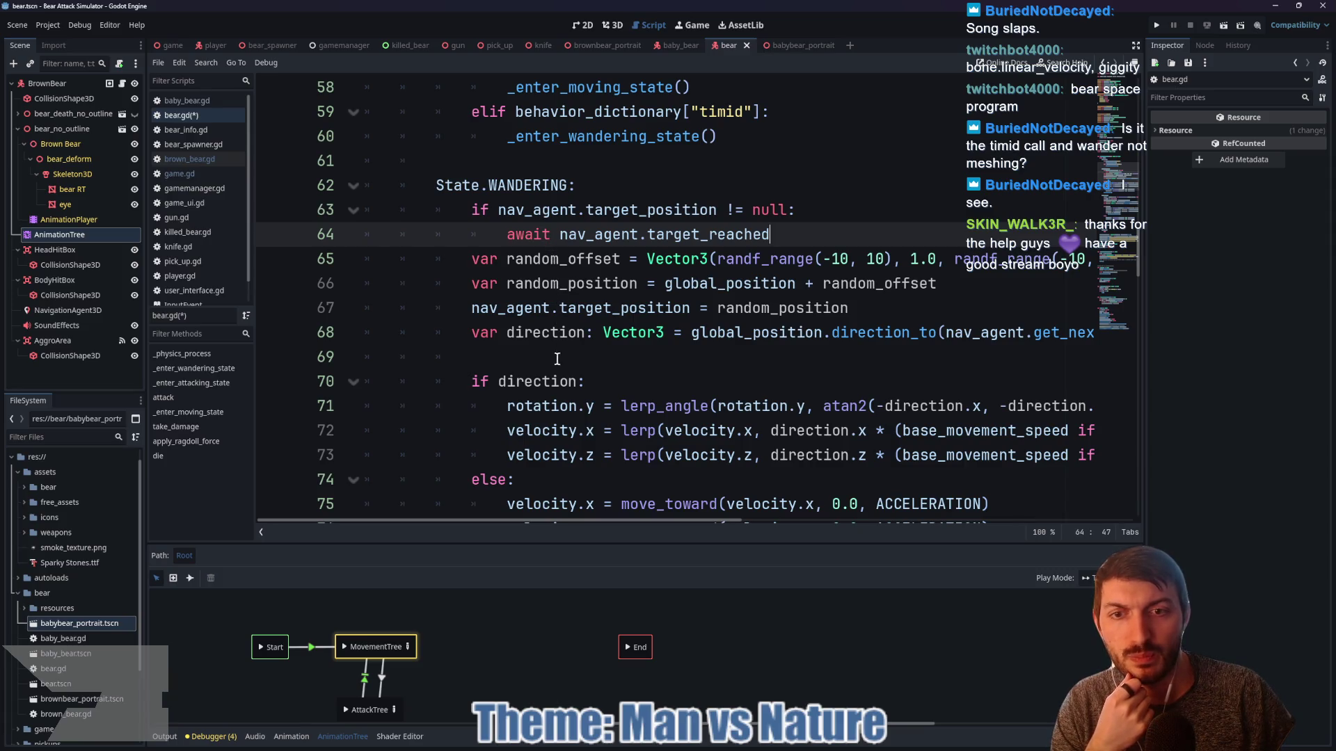
pyautogui.scroll(-1, 557, 432)
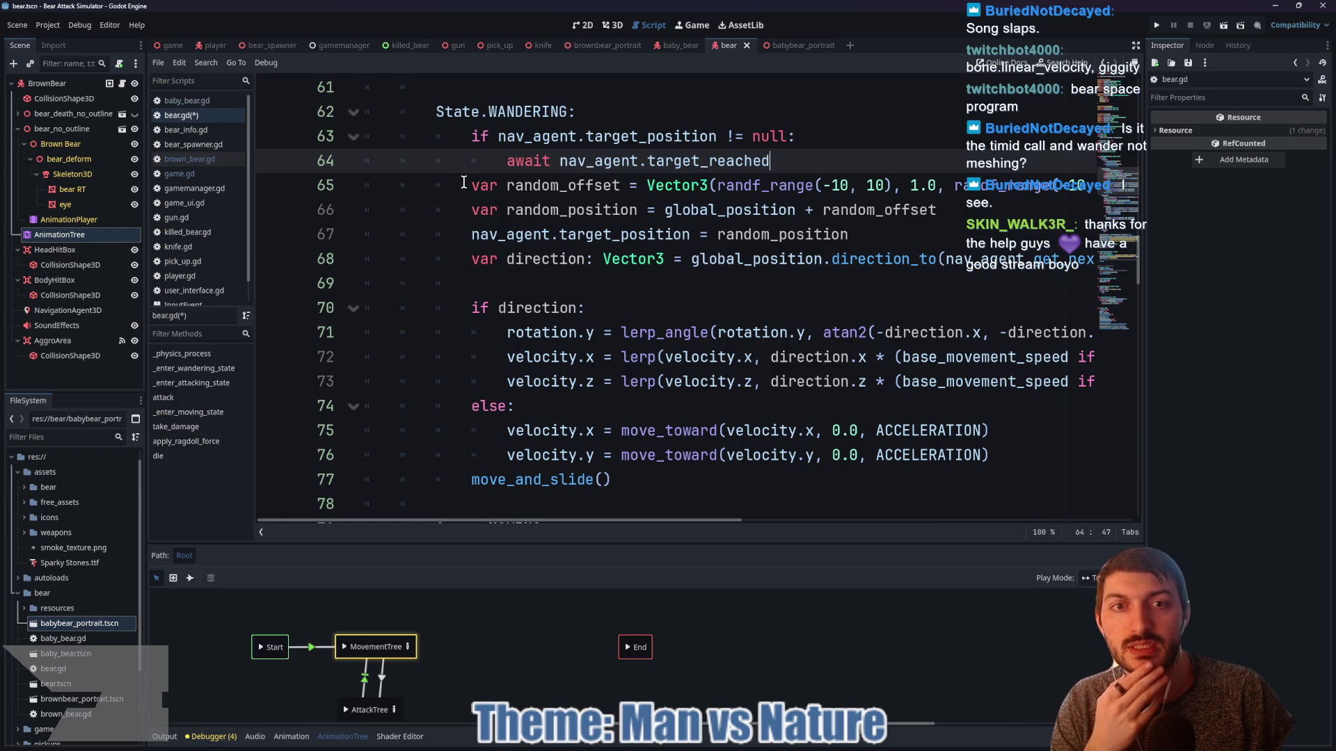
pyautogui.moveTo(465, 185)
pyautogui.mouseDown()
pyautogui.moveTo(932, 261)
pyautogui.moveTo(1106, 263)
pyautogui.mouseUp()
# Indent lines 65–68 under the if block
pyautogui.press('Tab')
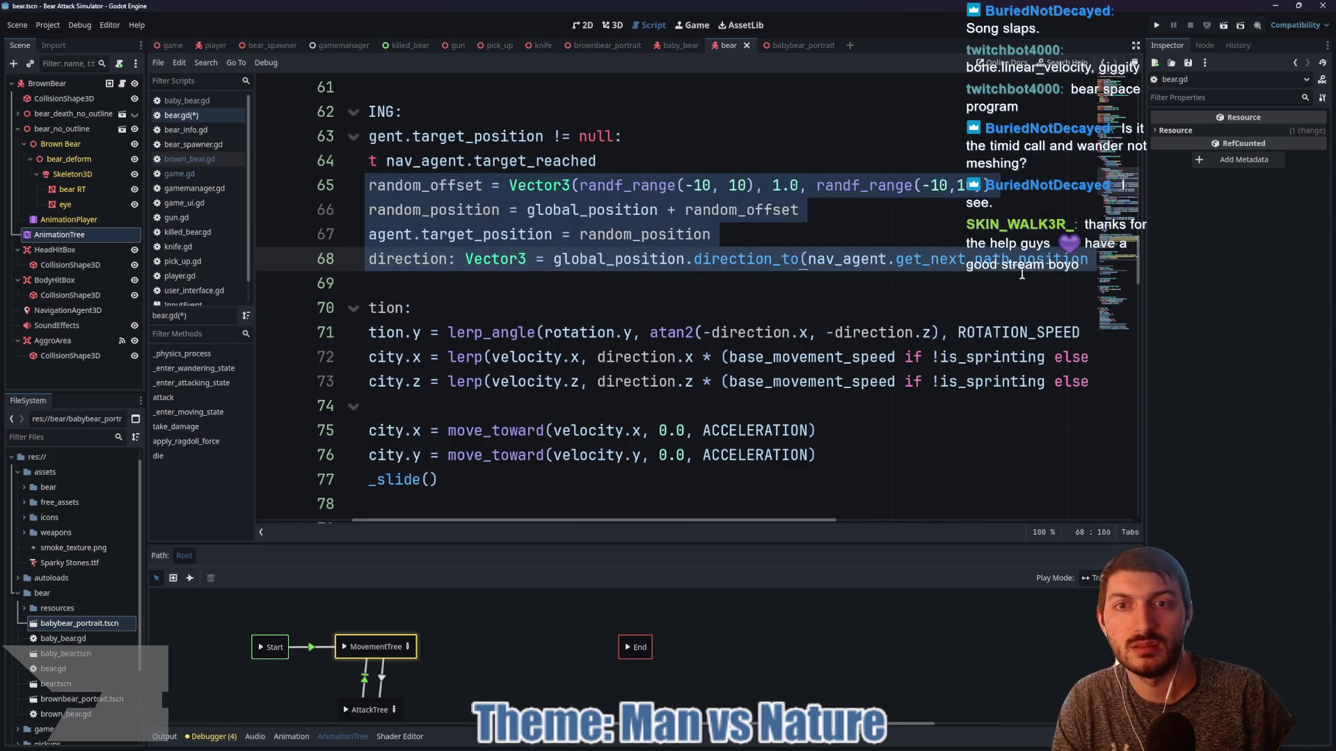
pyautogui.click(533, 278)
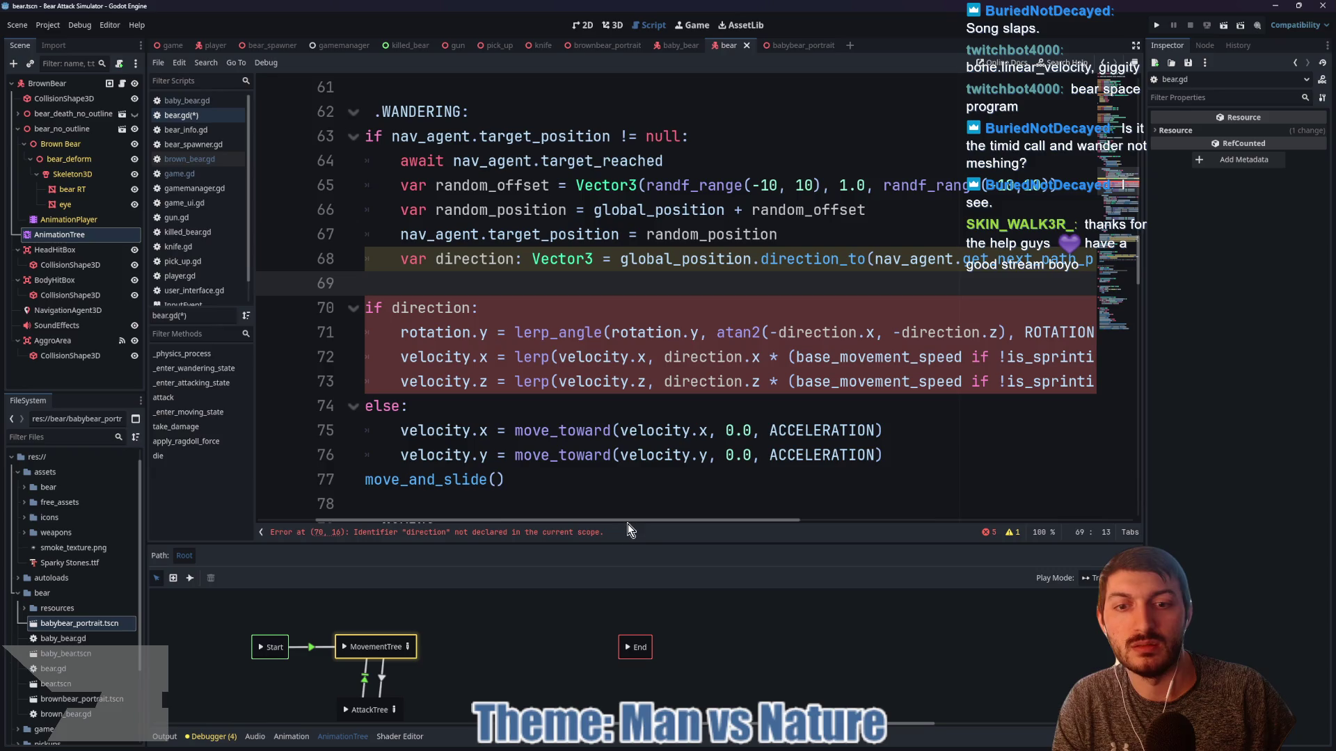
pyautogui.moveTo(628, 524); pyautogui.dragTo(554, 519)
pyautogui.scroll(1, 828, 194)
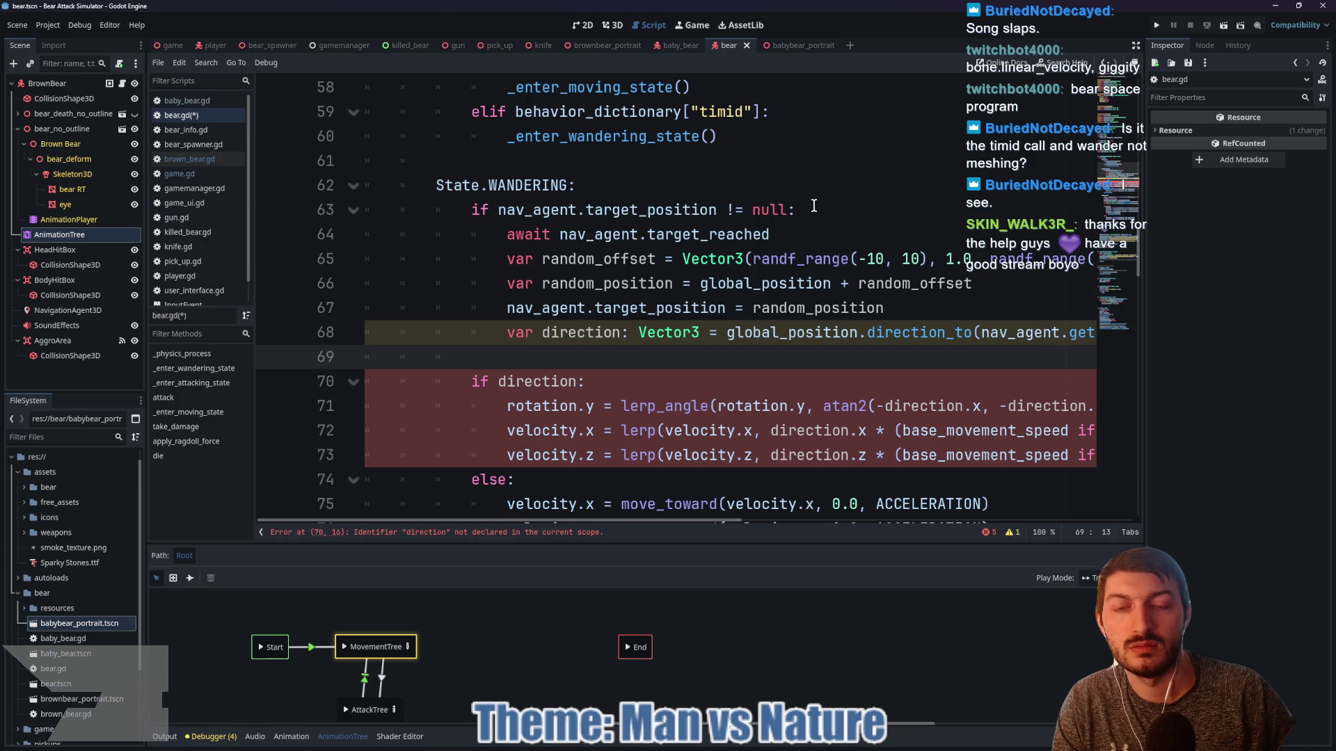
# Delete the if nav_agent condition, move the await below the direction line, and unindent lines 63–66
pyautogui.moveTo(814, 206); pyautogui.dragTo(365, 210)
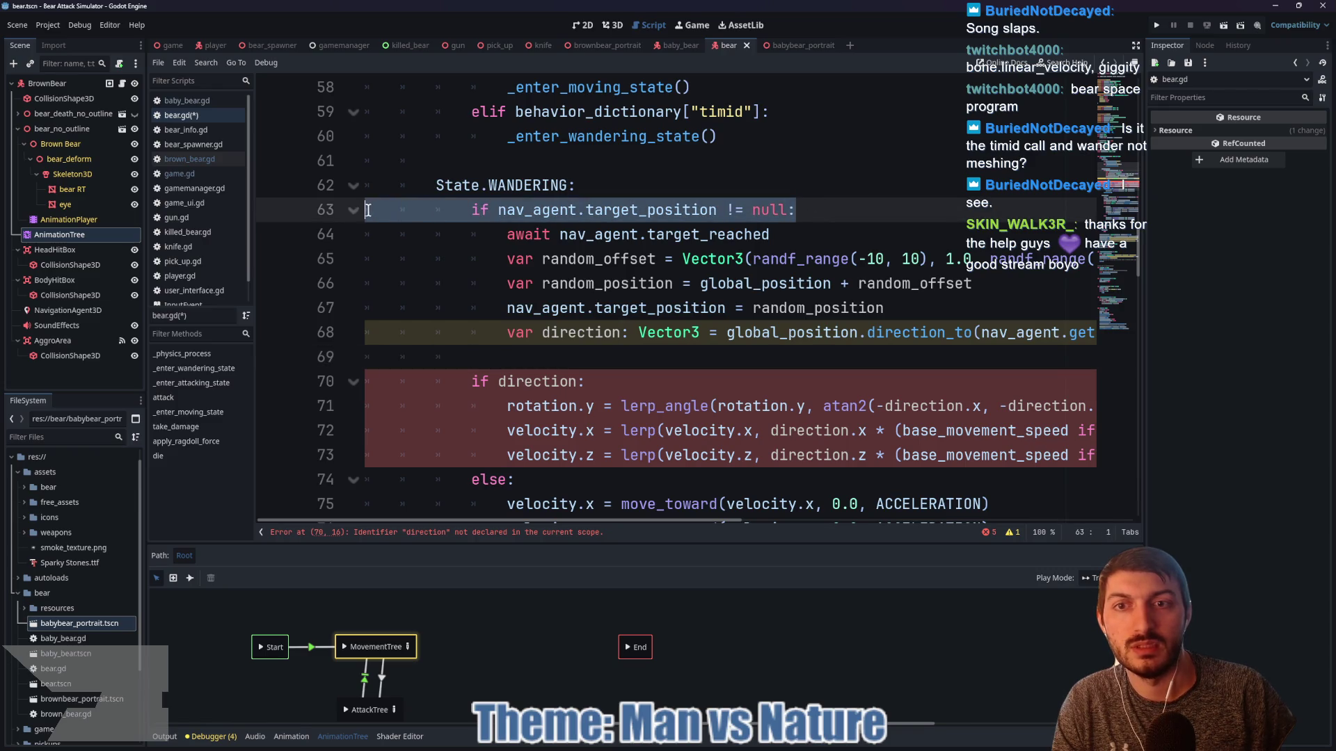
pyautogui.press('BackSpace')
pyautogui.press('BackSpace')
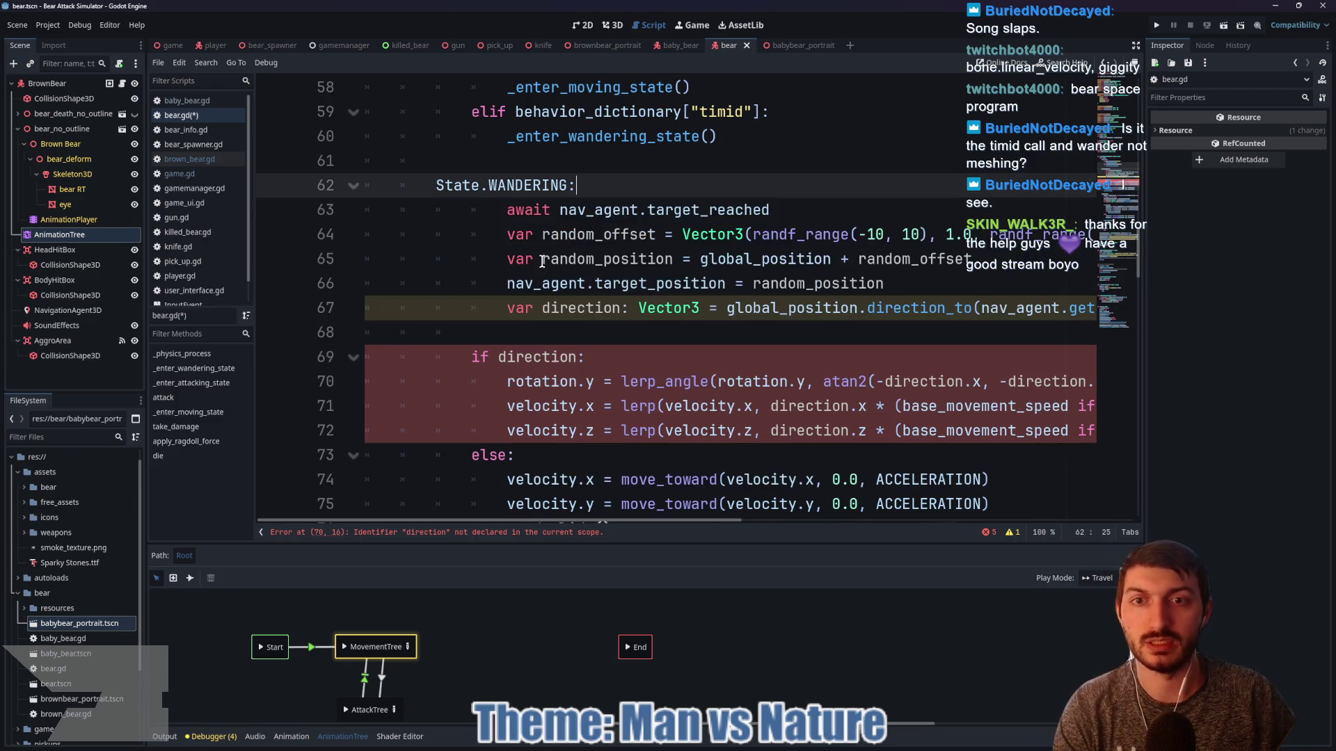
pyautogui.moveTo(507, 209); pyautogui.dragTo(798, 212)
pyautogui.hotkey('alt', 'Down')
pyautogui.hotkey('alt', 'Down')
pyautogui.hotkey('alt', 'Down')
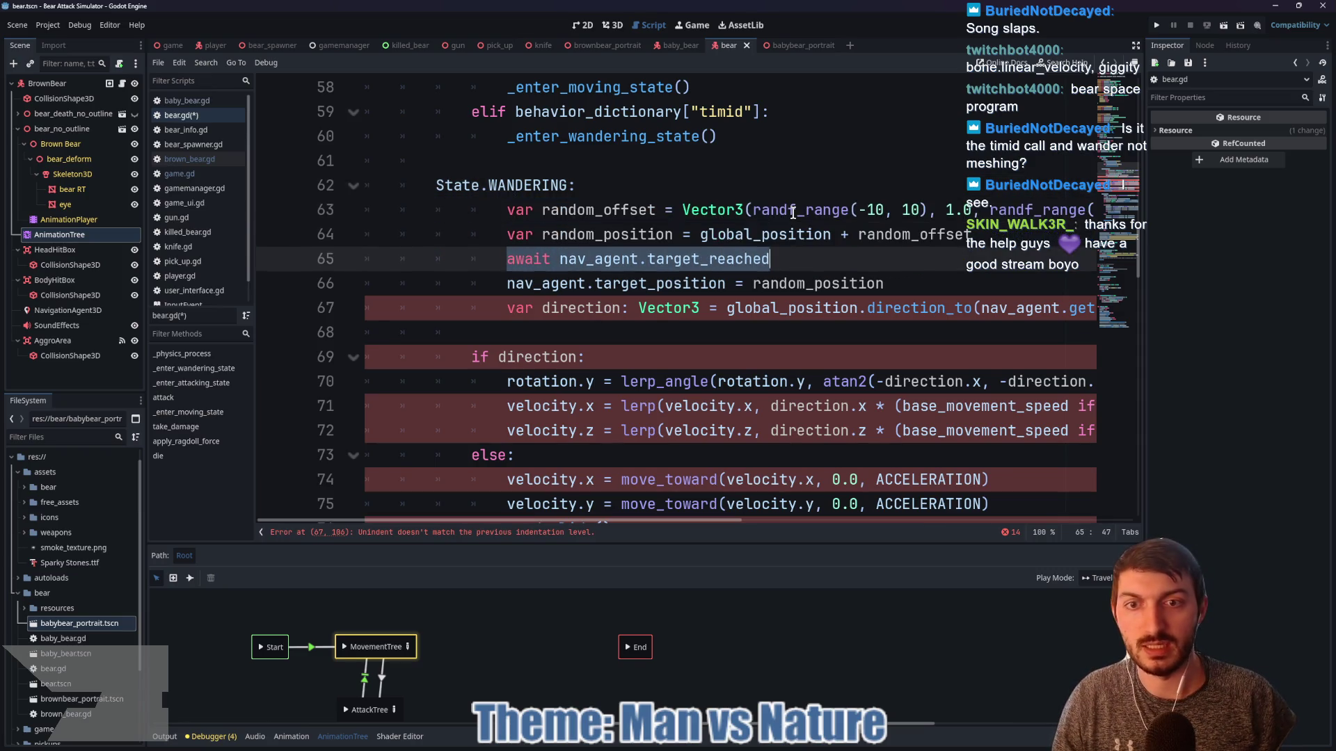
pyautogui.click(506, 210)
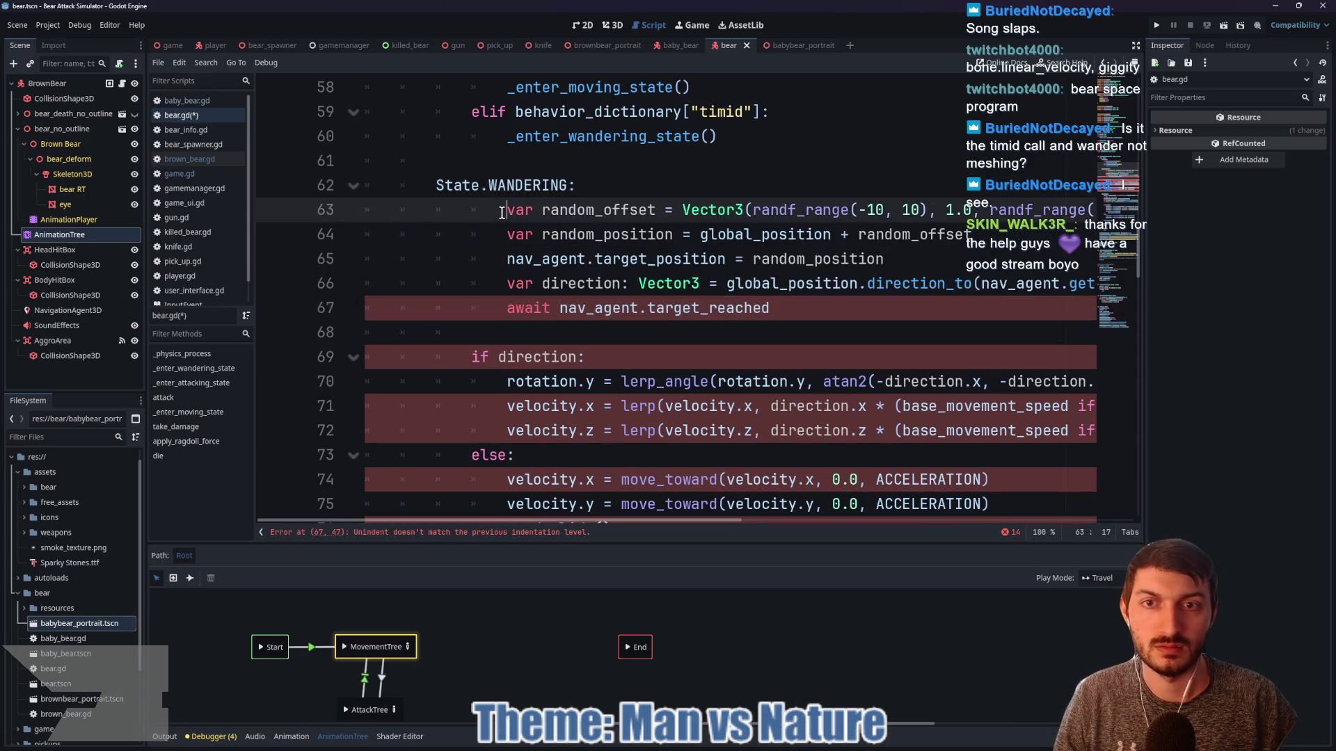
pyautogui.moveTo(504, 233); pyautogui.dragTo(504, 279)
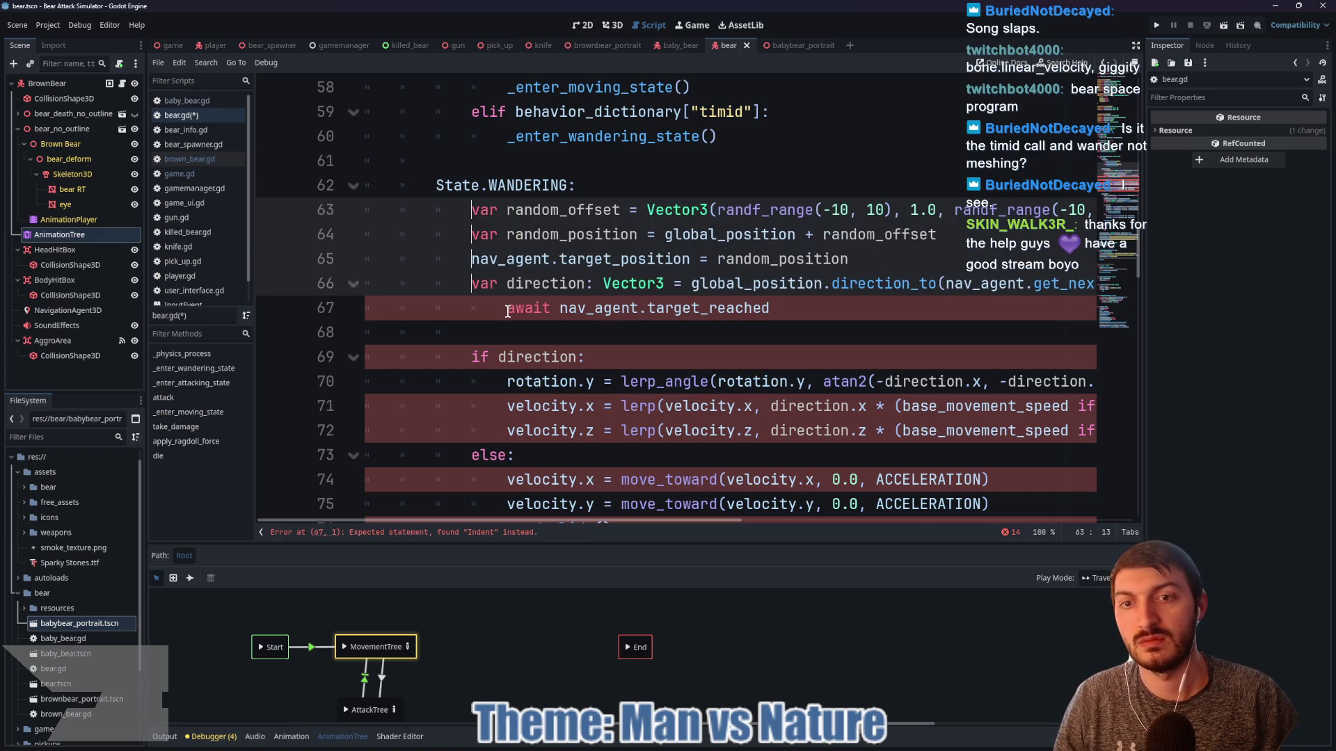
pyautogui.hotkey('shift', 'Tab')
pyautogui.hotkey('shift', 'Tab')
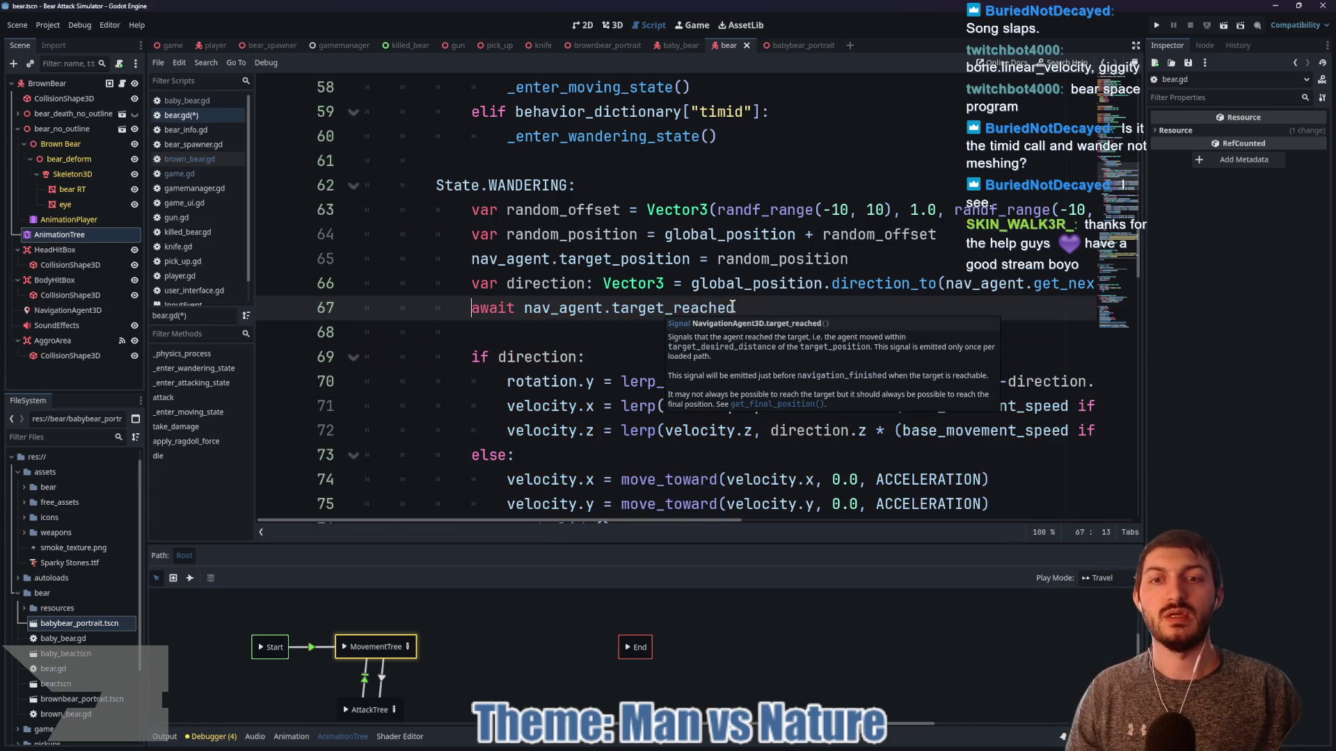
pyautogui.click(666, 307)
pyautogui.moveTo(734, 308)
pyautogui.mouseDown()
pyautogui.moveTo(536, 283)
pyautogui.moveTo(471, 311)
pyautogui.mouseUp()
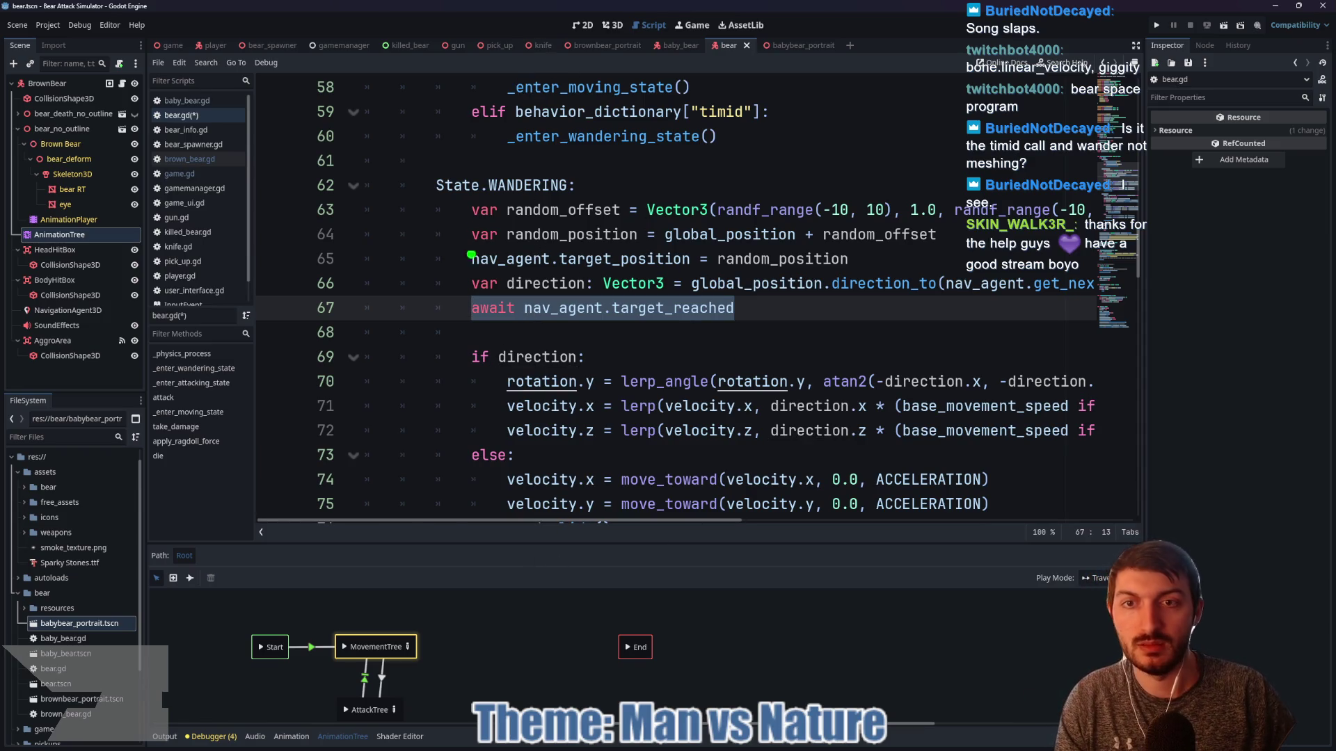
# Draw annotation arrows over the wandering code, then clear them
pyautogui.moveTo(455, 169)
pyautogui.mouseDown()
pyautogui.moveTo(414, 490)
pyautogui.moveTo(451, 462)
pyautogui.mouseUp()
pyautogui.moveTo(405, 162)
pyautogui.mouseDown()
pyautogui.moveTo(374, 452)
pyautogui.moveTo(400, 431)
pyautogui.mouseUp()
pyautogui.moveTo(369, 125)
pyautogui.mouseDown()
pyautogui.moveTo(311, 425)
pyautogui.moveTo(345, 416)
pyautogui.mouseUp()
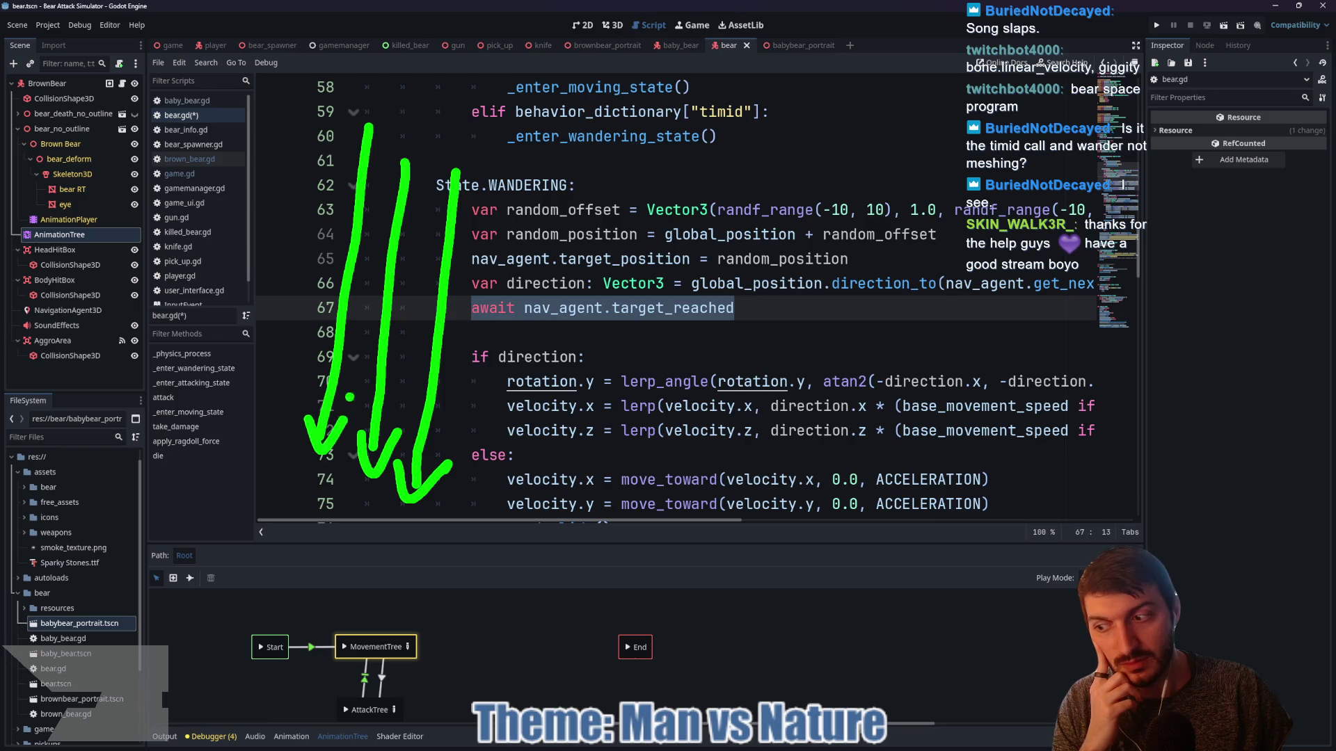
pyautogui.moveTo(1100, 263)
pyautogui.mouseDown()
pyautogui.moveTo(511, 626)
pyautogui.moveTo(375, 266)
pyautogui.mouseUp()
pyautogui.press('Escape')
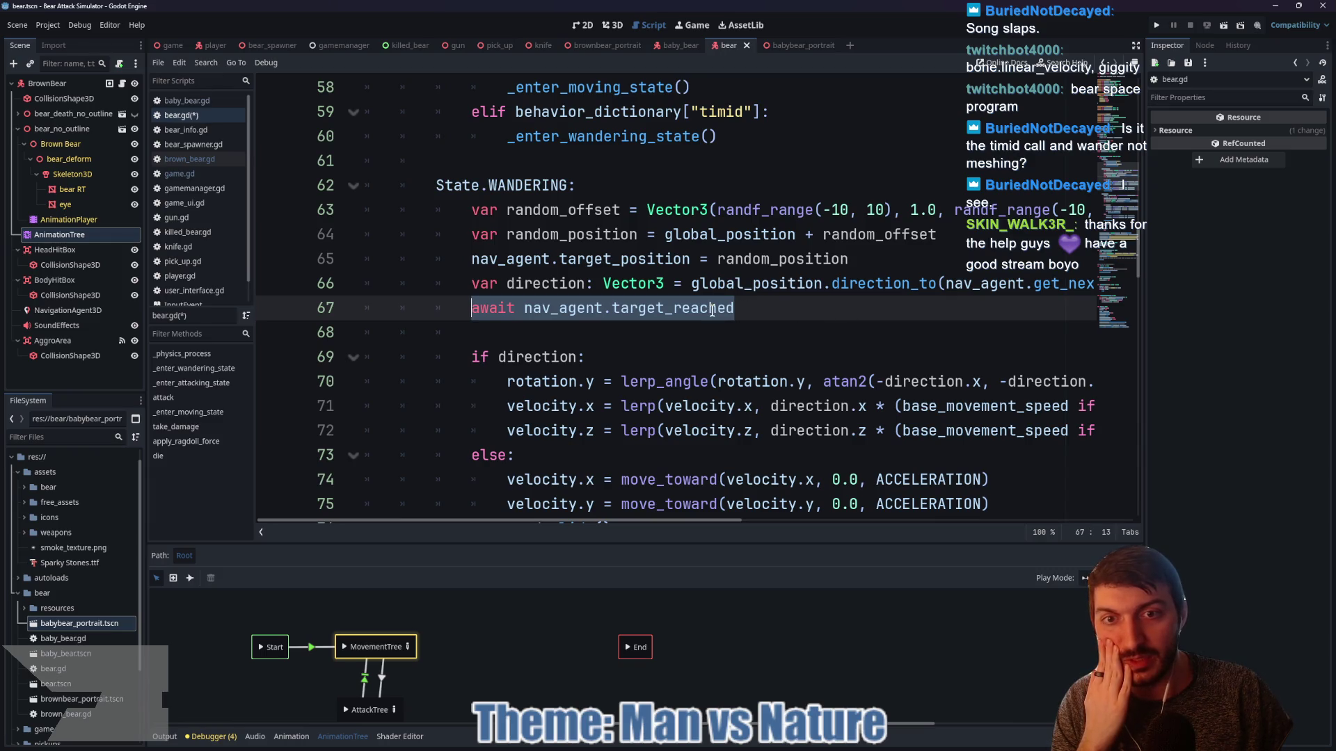
# Collapse the bottom Output panel to enlarge the bear.gd script view
pyautogui.click(750, 309)
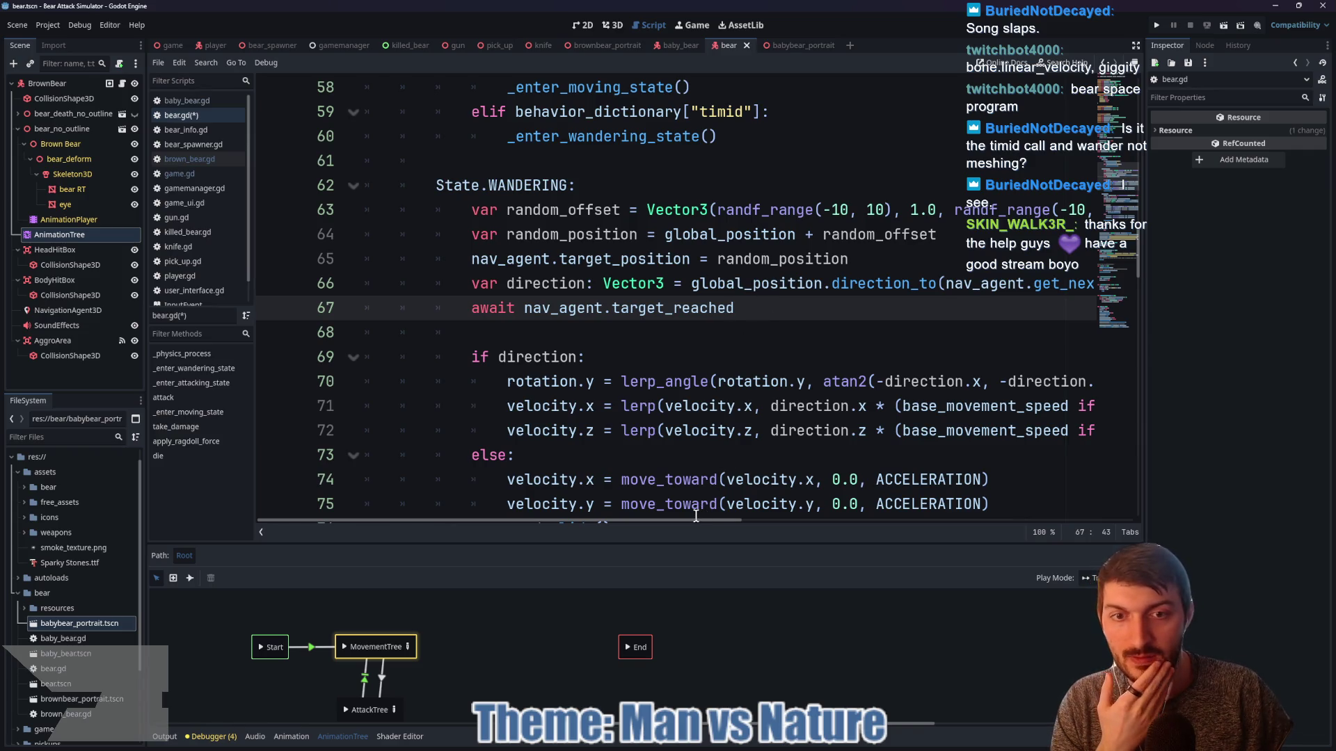
pyautogui.moveTo(694, 519)
pyautogui.mouseDown()
pyautogui.moveTo(758, 520)
pyautogui.moveTo(711, 520)
pyautogui.mouseUp()
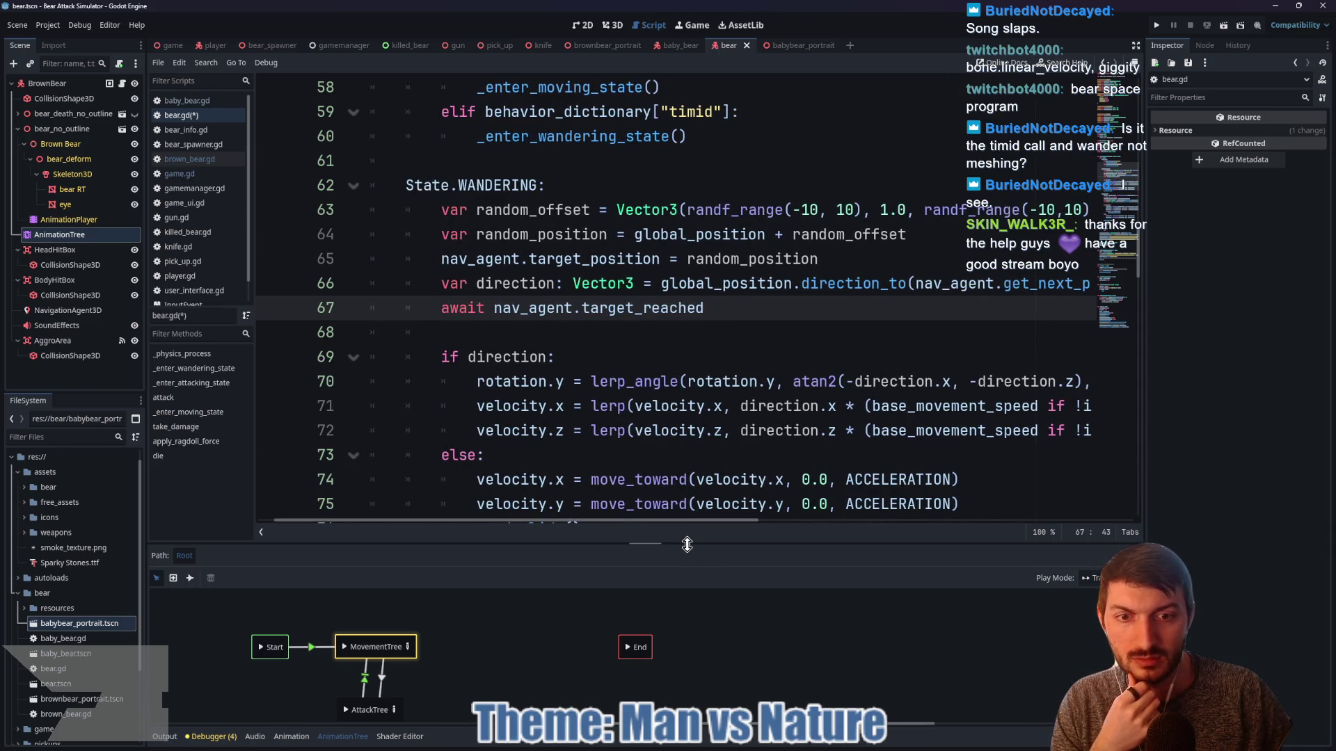
pyautogui.click(165, 737)
pyautogui.click(165, 737)
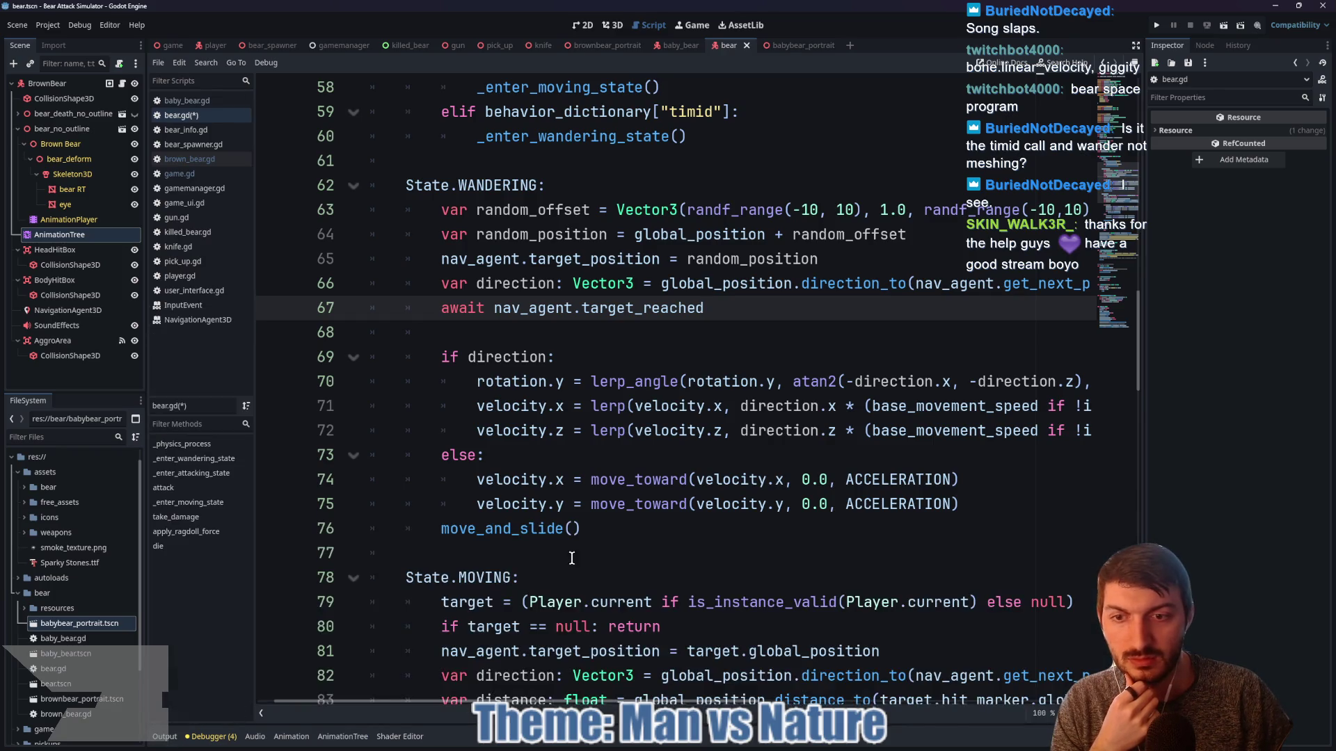
# Select the wandering block's lines 63–67
pyautogui.moveTo(673, 491)
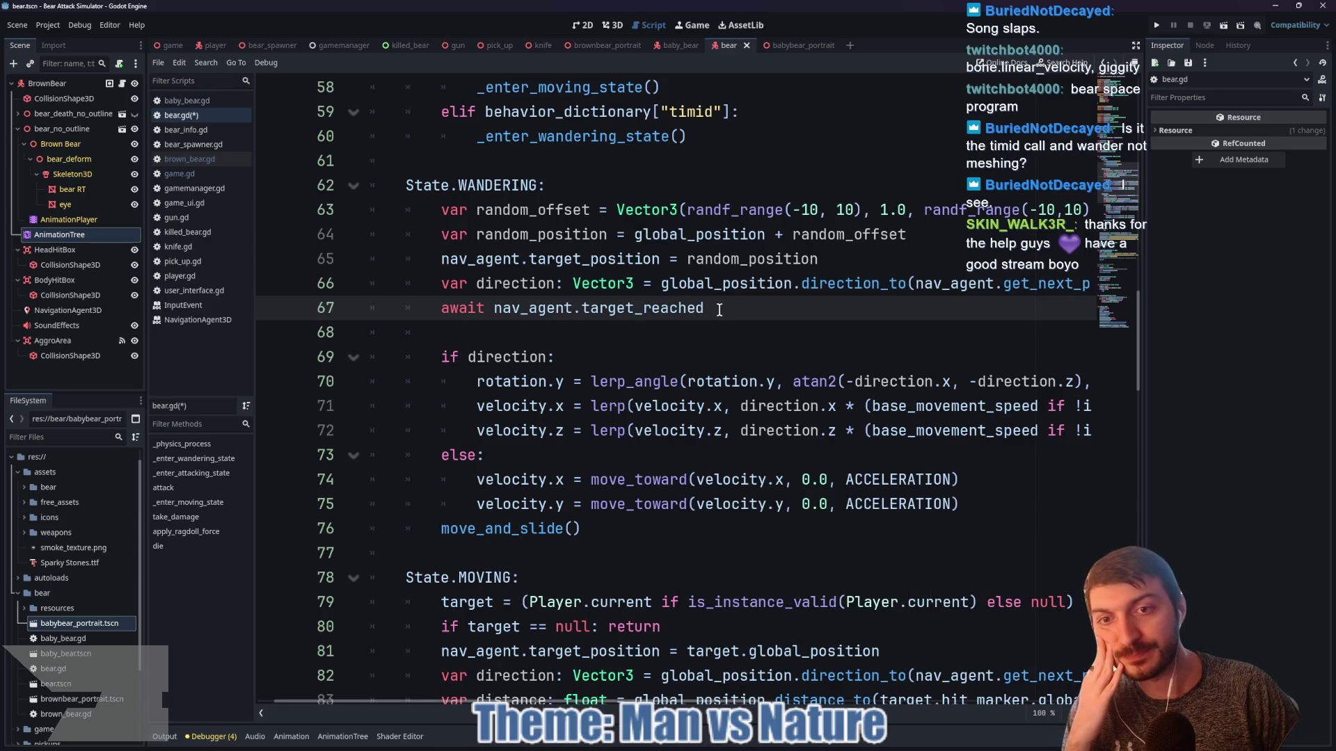
pyautogui.hotkey('shift', 'Home')
pyautogui.hotkey('shift', 'Up')
pyautogui.hotkey('shift', 'Up')
pyautogui.hotkey('shift', 'Up')
pyautogui.hotkey('shift', 'Home')
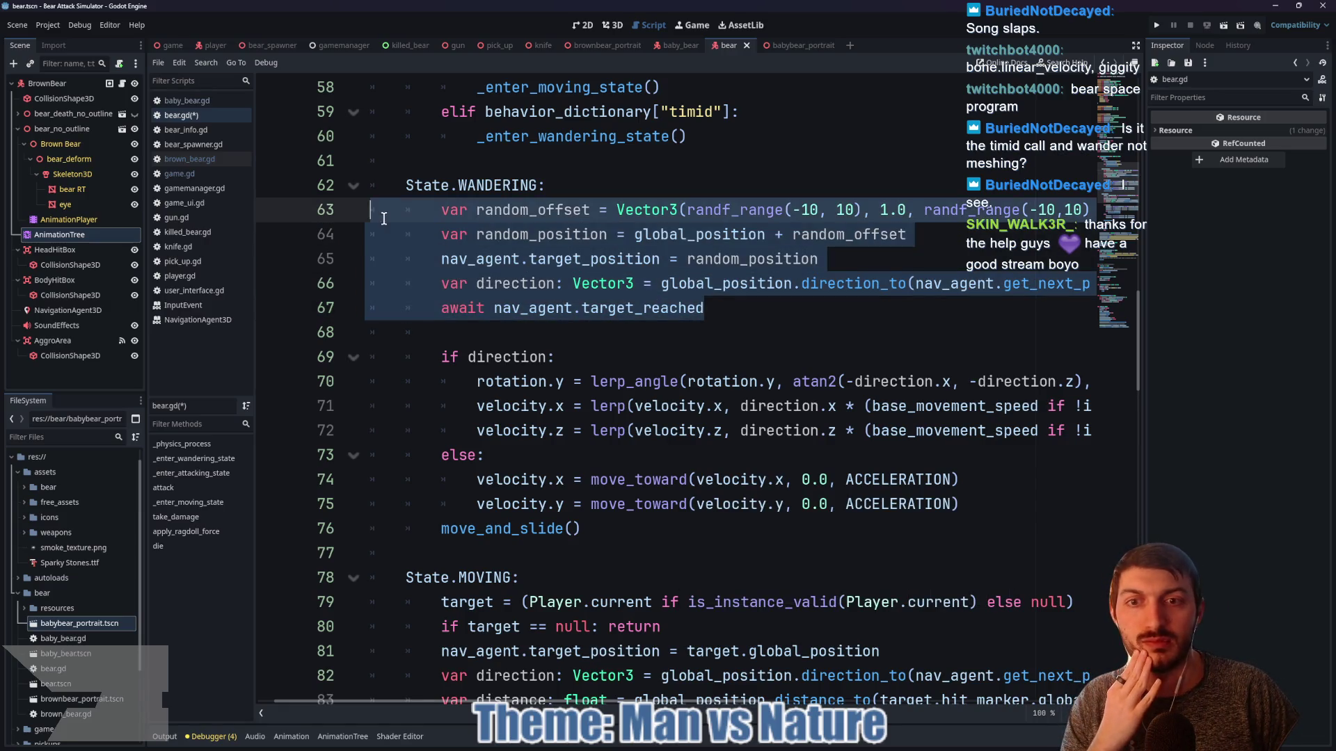
# Add 'if nav_agent.target_position != null:' as the first line under State.WANDERING:
pyautogui.click(575, 183)
pyautogui.press('Return')
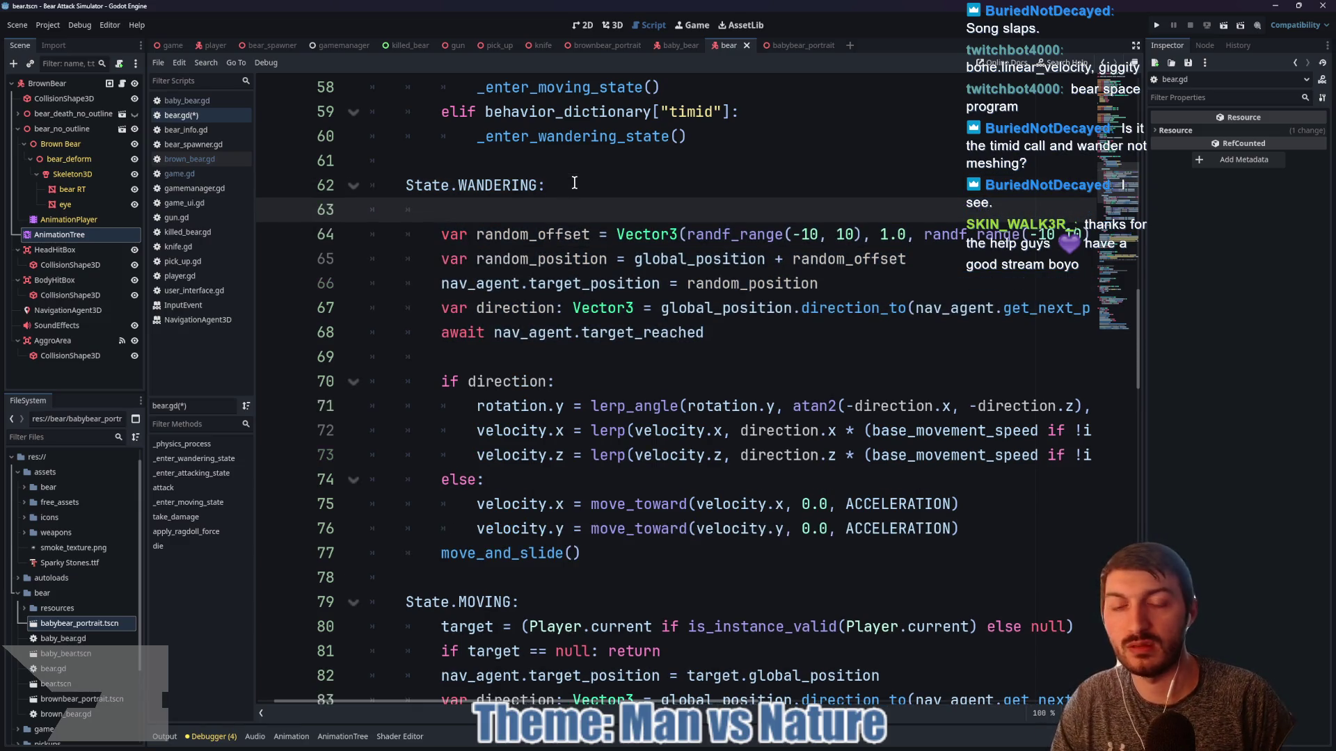
pyautogui.write('if nav')
pyautogui.press('Return')
pyautogui.write('.tar')
pyautogui.press('Down')
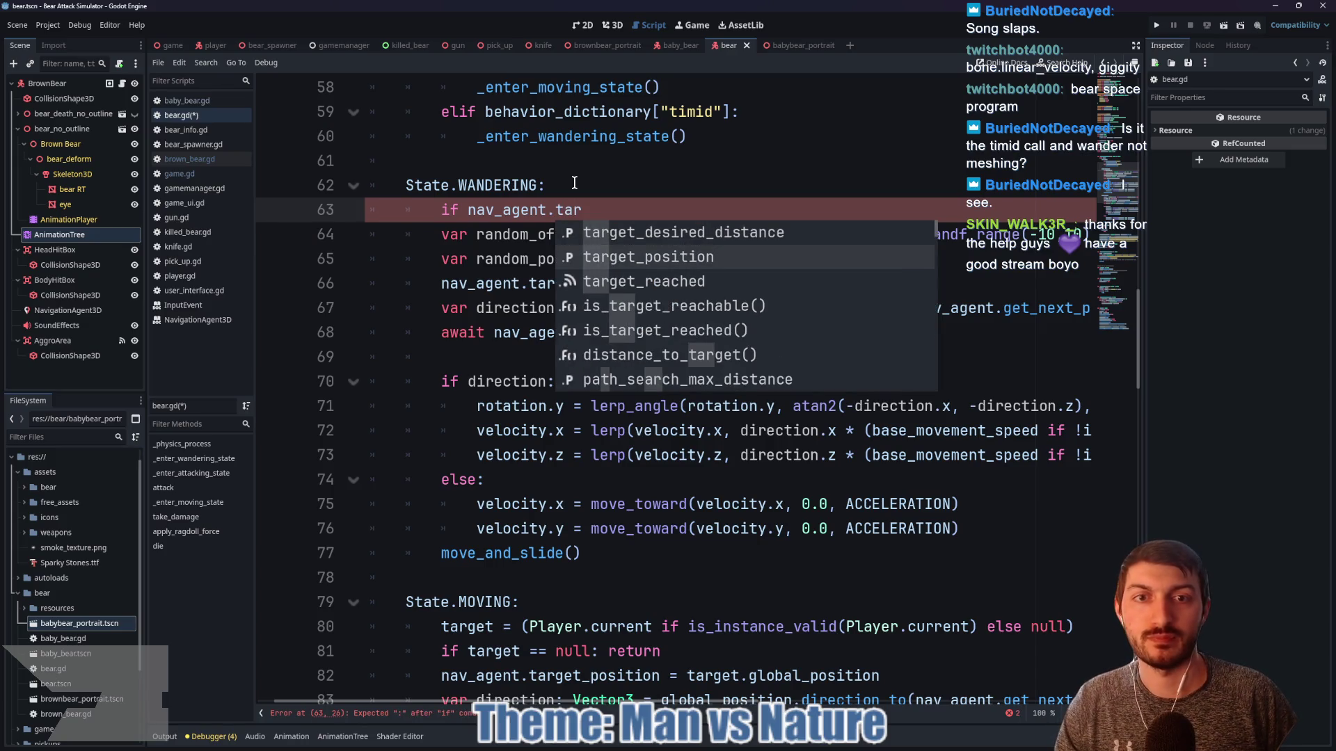
pyautogui.press('Return')
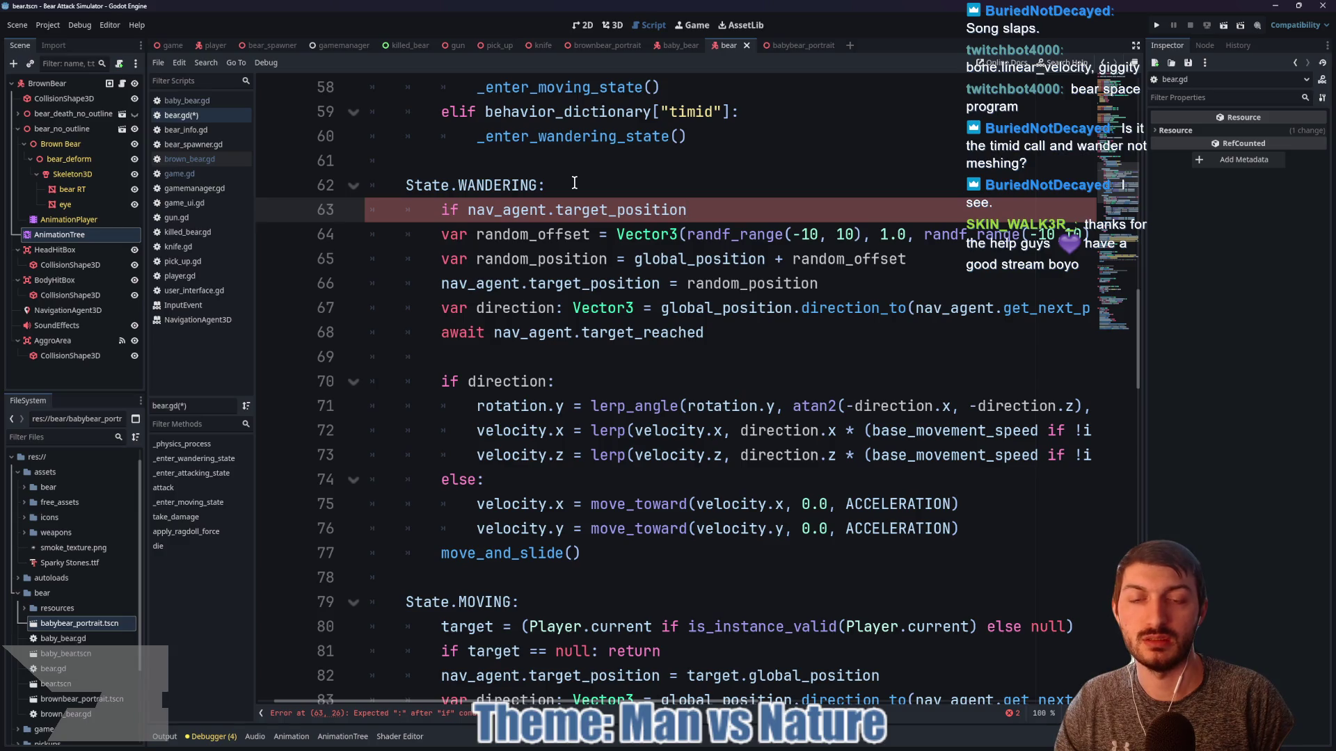
pyautogui.write('!= null')
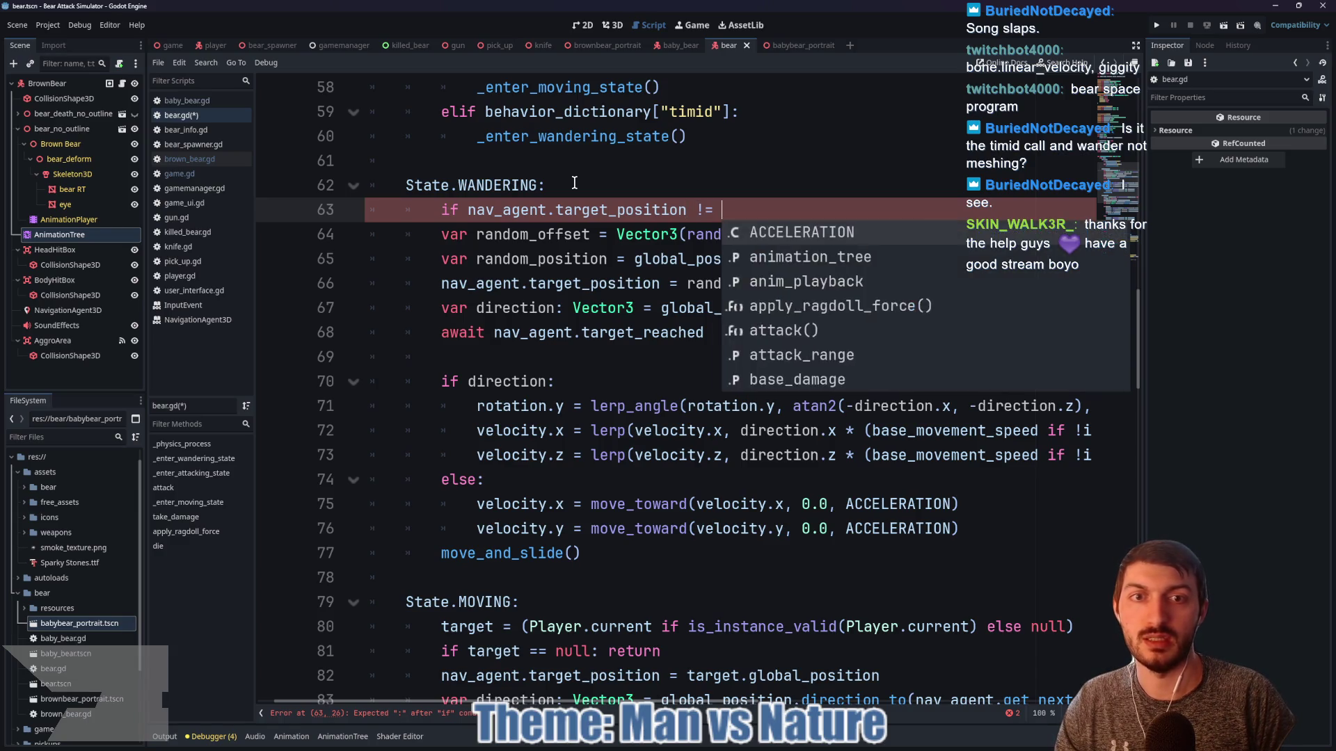
pyautogui.write(':')
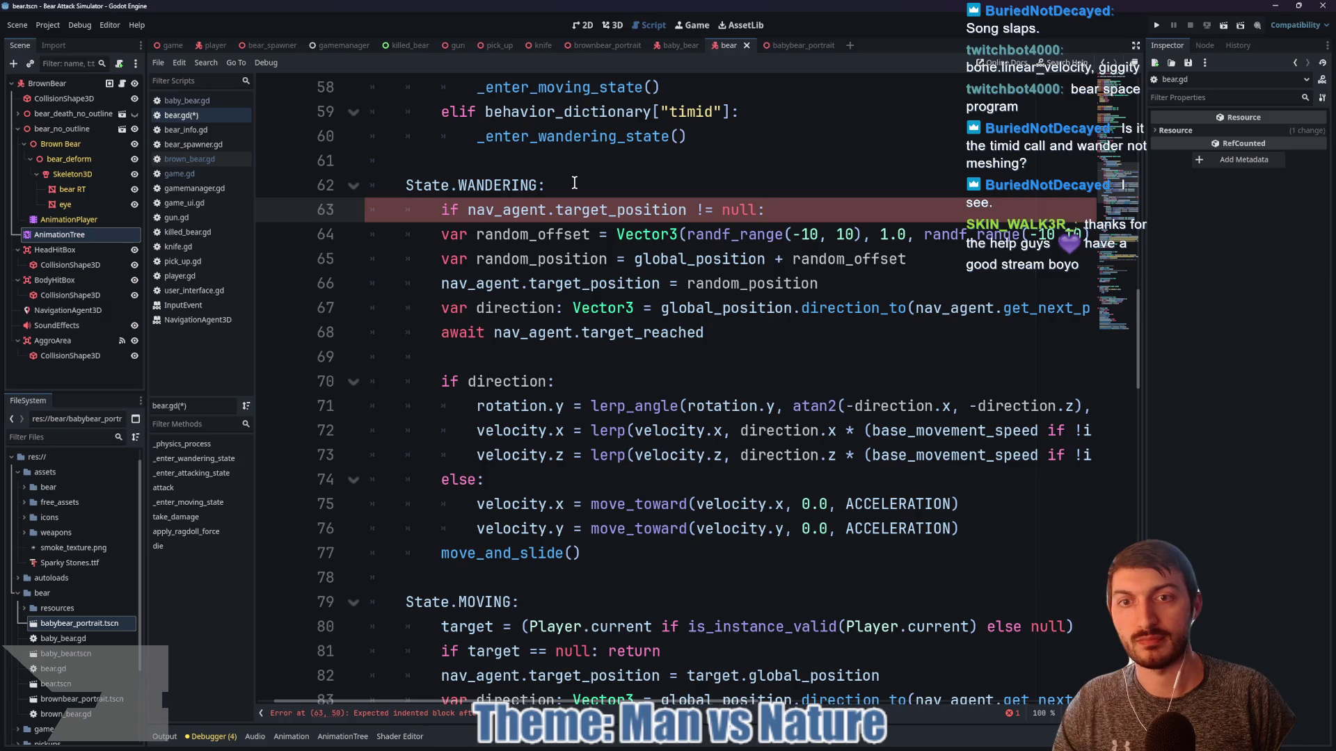
pyautogui.click(705, 210)
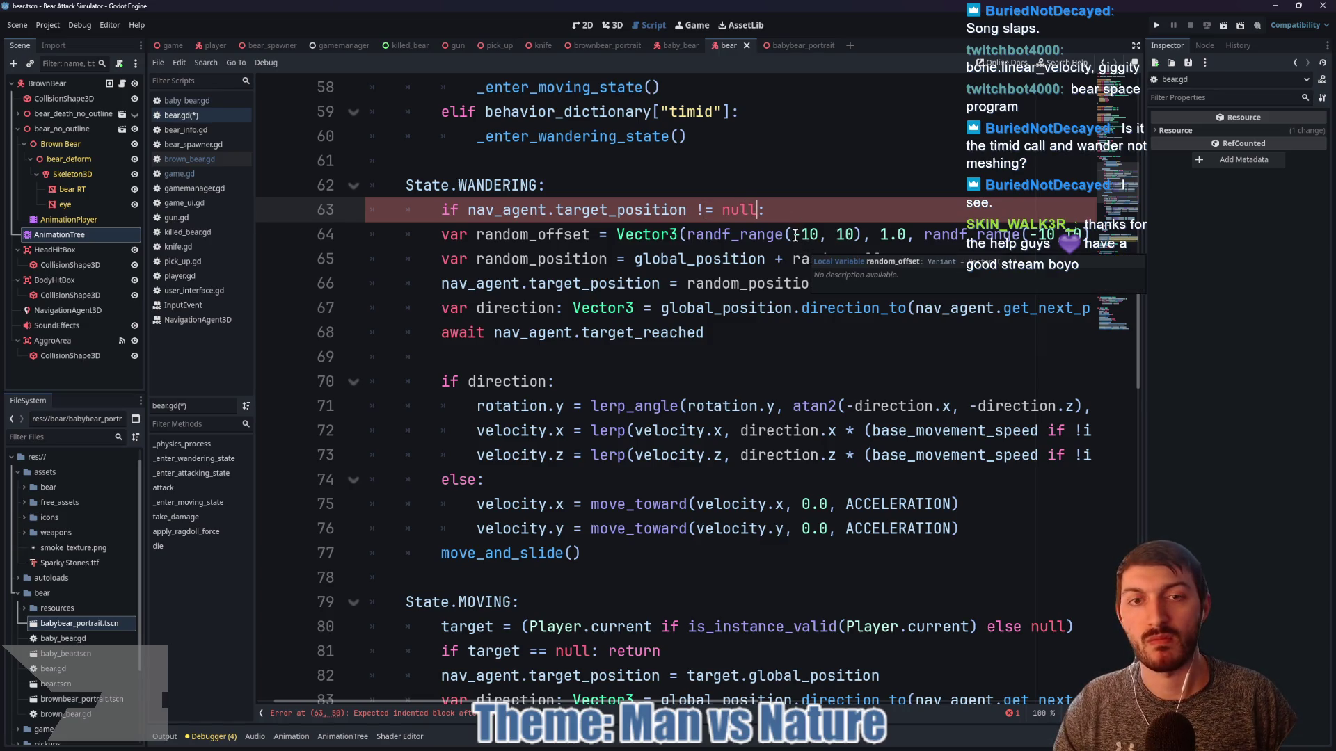
pyautogui.click(746, 210)
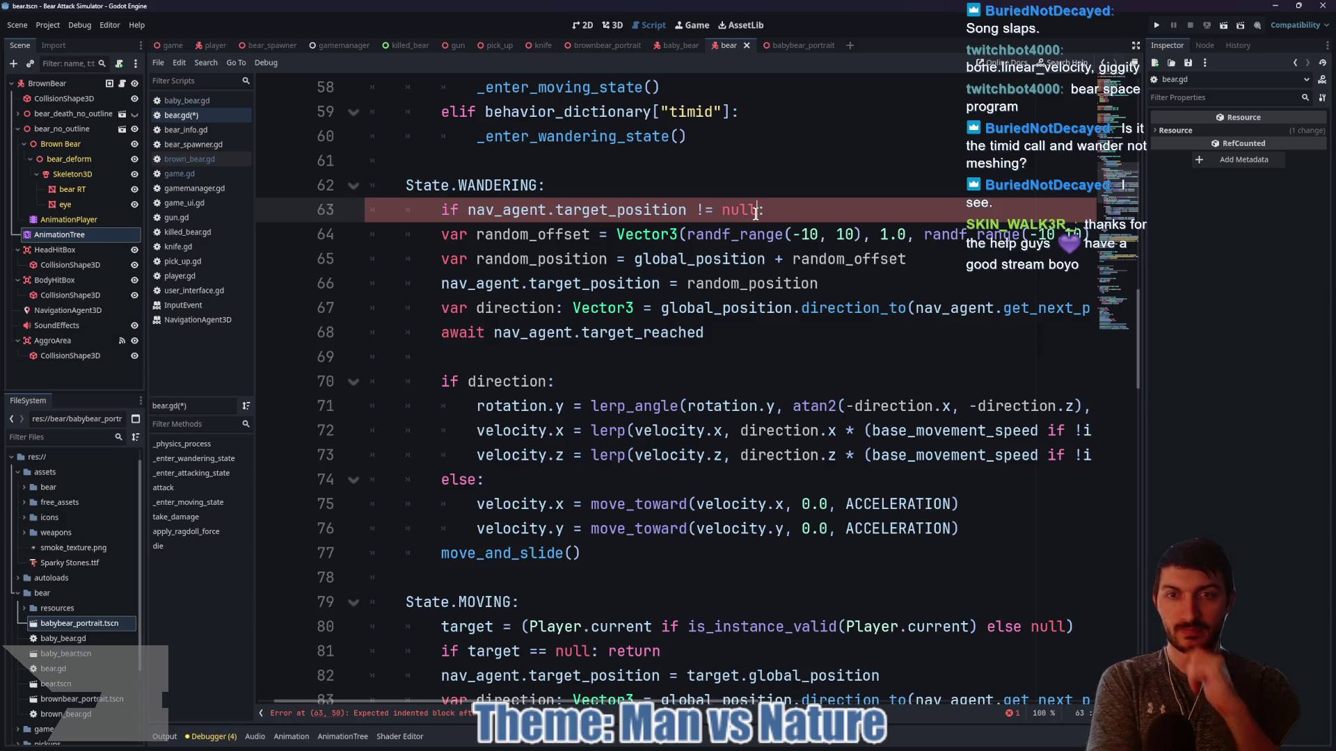
pyautogui.moveTo(628, 210)
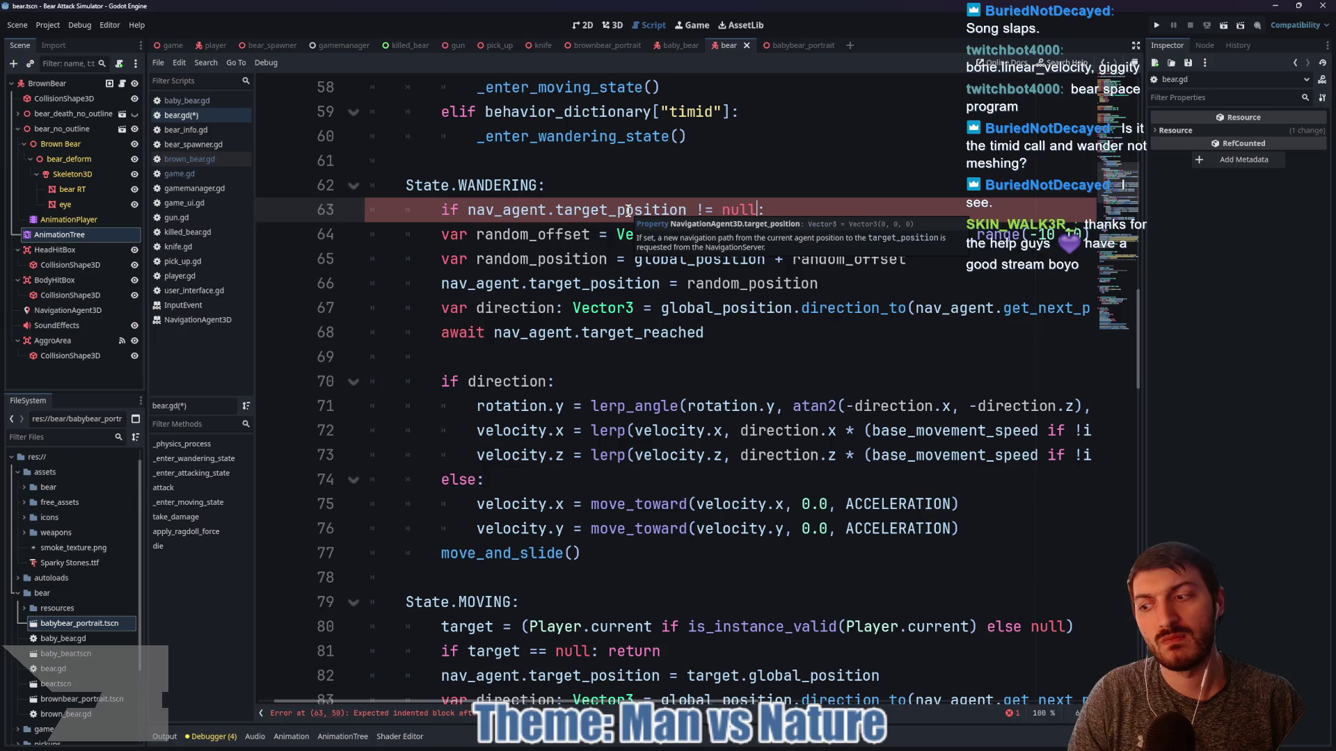
pyautogui.press('Up')
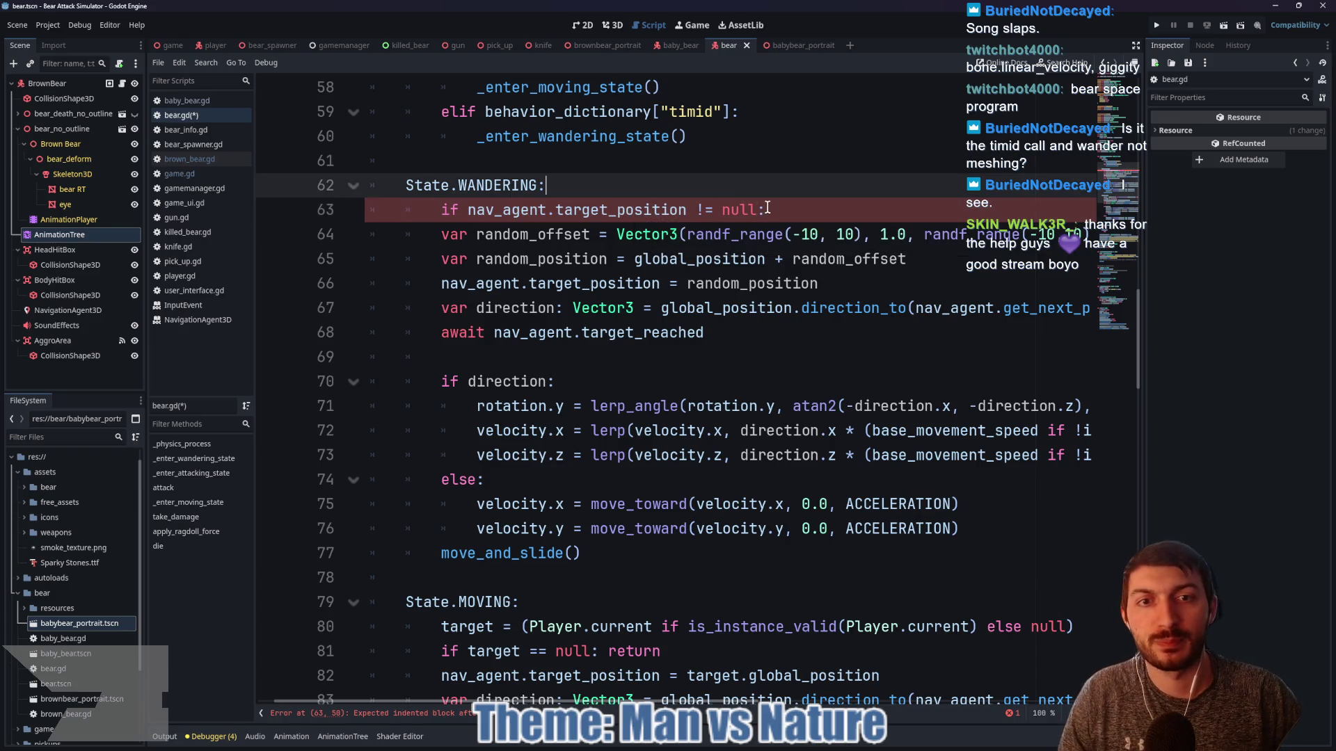
# Move the await target_reached line up and delete the null-check line
pyautogui.moveTo(723, 333); pyautogui.dragTo(422, 328)
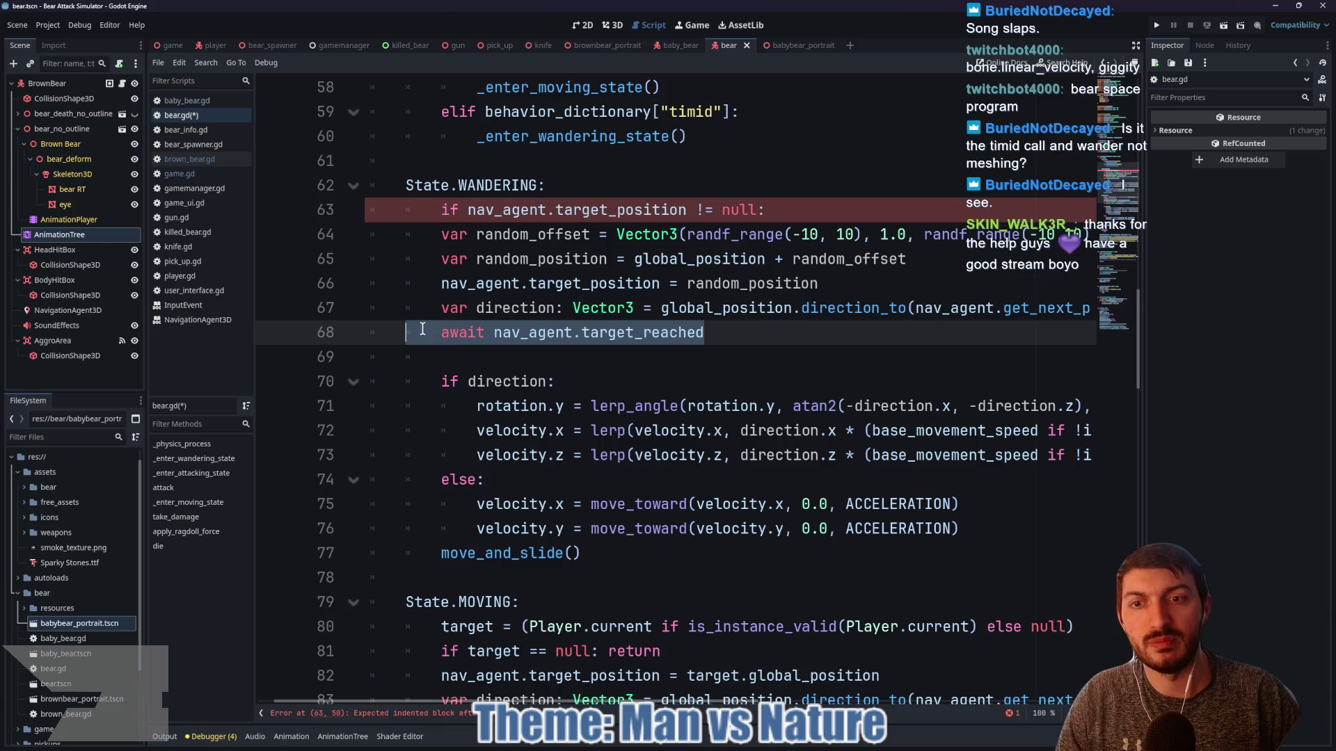
pyautogui.hotkey('alt', 'Up')
pyautogui.hotkey('alt', 'Up')
pyautogui.hotkey('alt', 'Up')
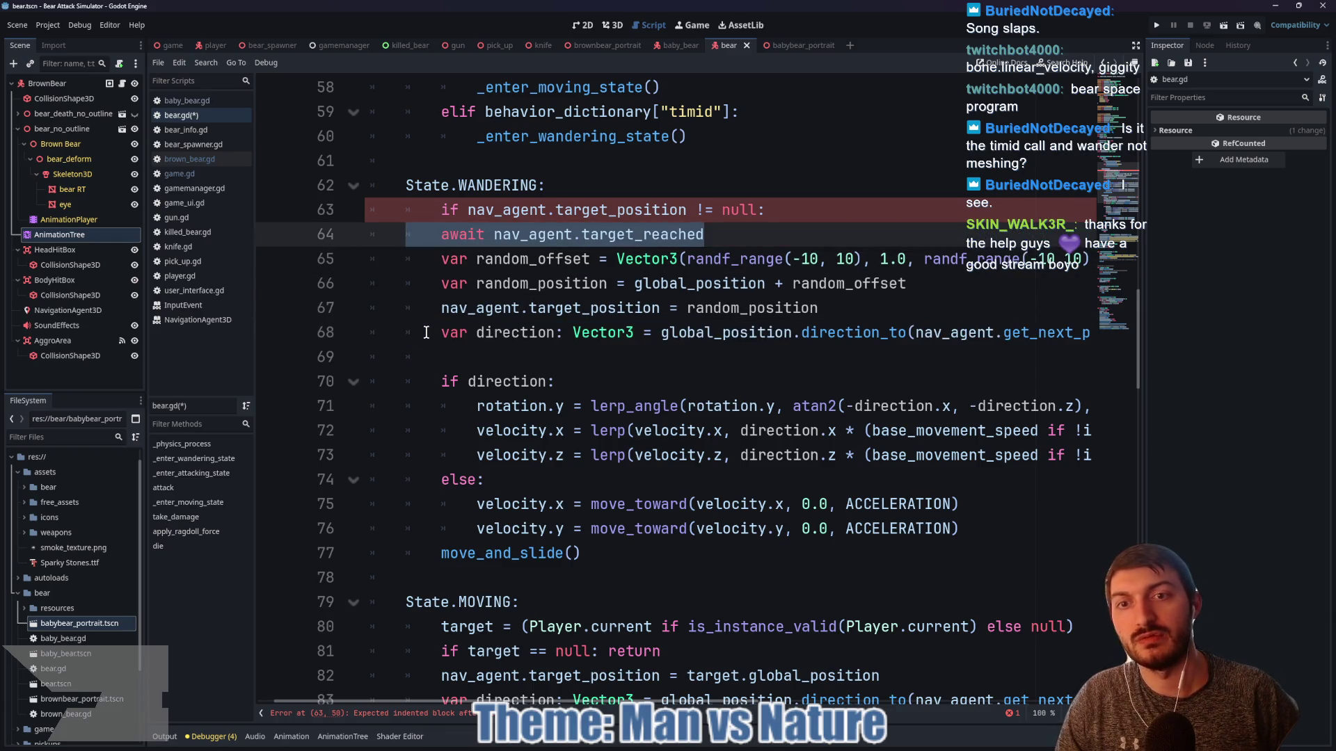
pyautogui.moveTo(766, 211)
pyautogui.mouseDown()
pyautogui.moveTo(777, 222)
pyautogui.moveTo(369, 216)
pyautogui.mouseUp()
pyautogui.press('BackSpace')
pyautogui.press('BackSpace')
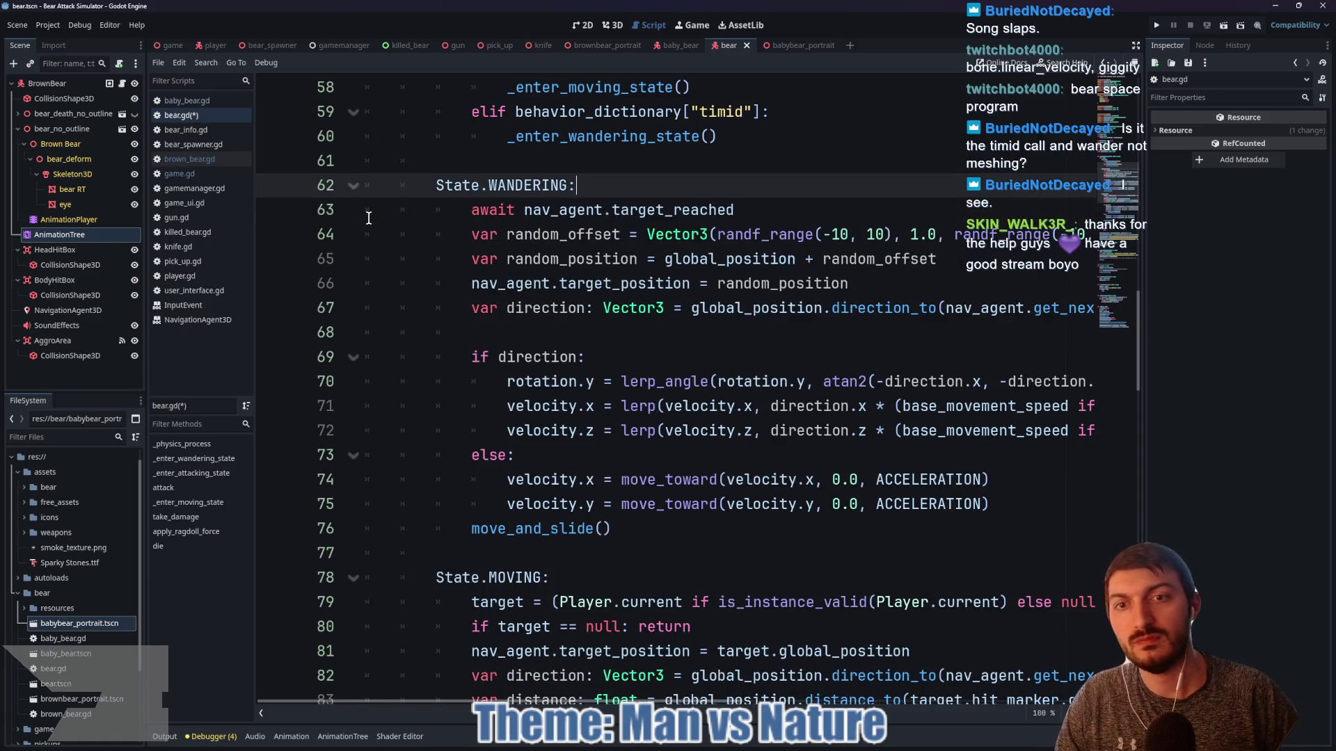
# Select the random position and target assignment lines below the await
pyautogui.moveTo(472, 234)
pyautogui.mouseDown()
pyautogui.moveTo(766, 308)
pyautogui.moveTo(1077, 311)
pyautogui.mouseUp()
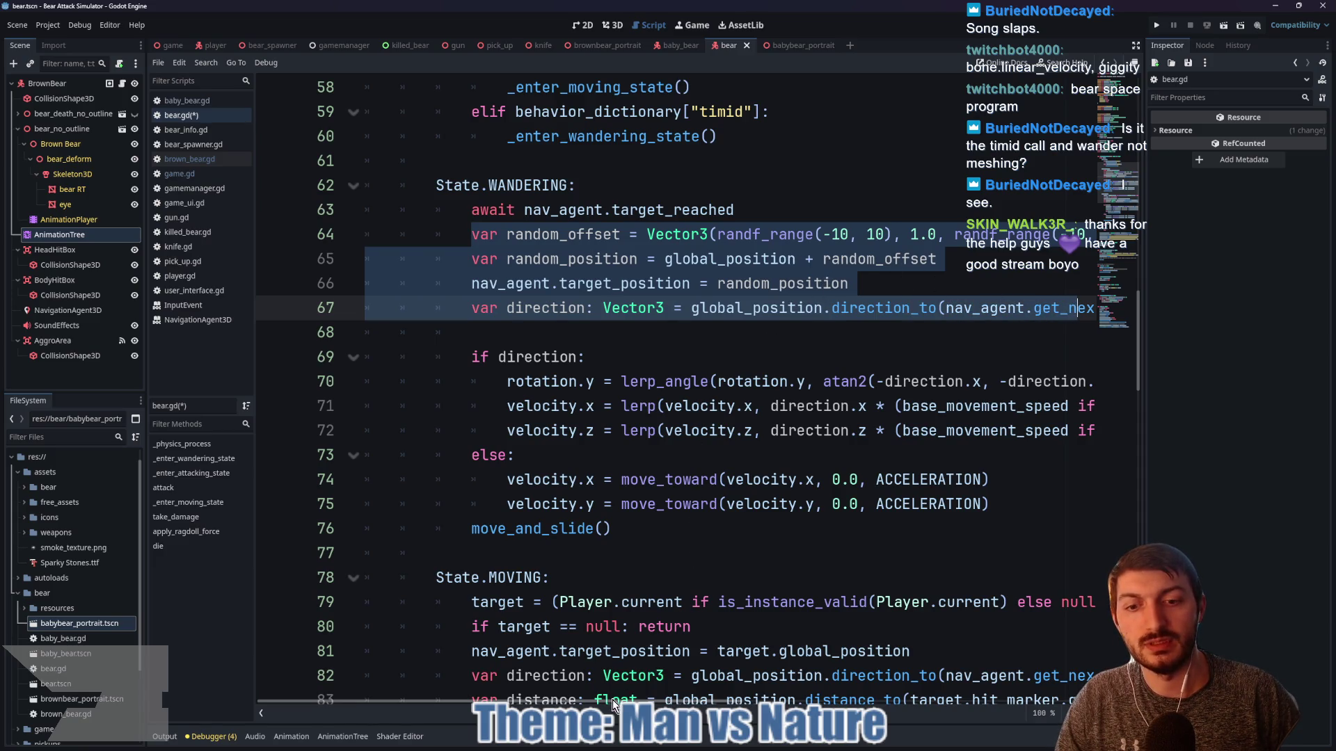
pyautogui.moveTo(611, 701)
pyautogui.mouseDown()
pyautogui.moveTo(680, 701)
pyautogui.moveTo(593, 699)
pyautogui.mouseUp()
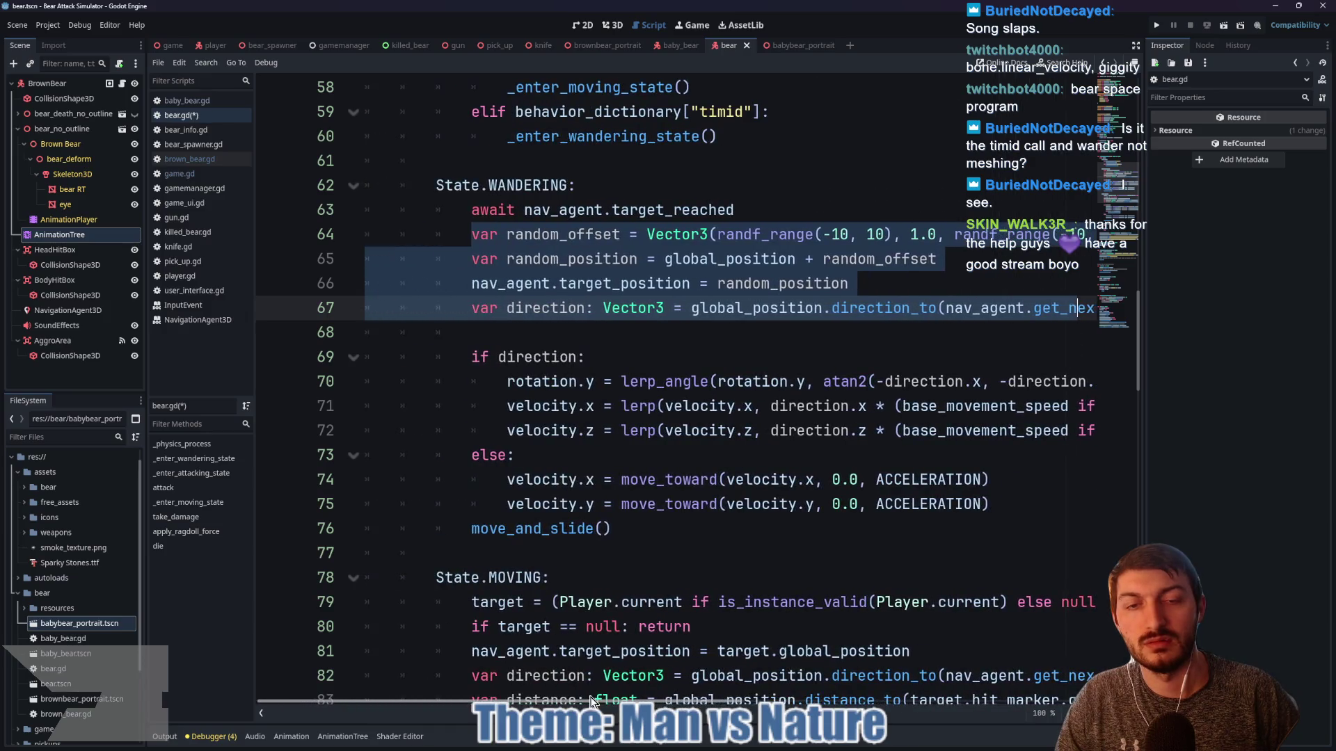
pyautogui.click(465, 282)
pyautogui.moveTo(925, 282)
pyautogui.mouseDown()
pyautogui.moveTo(682, 283)
pyautogui.moveTo(457, 251)
pyautogui.moveTo(461, 233)
pyautogui.mouseUp()
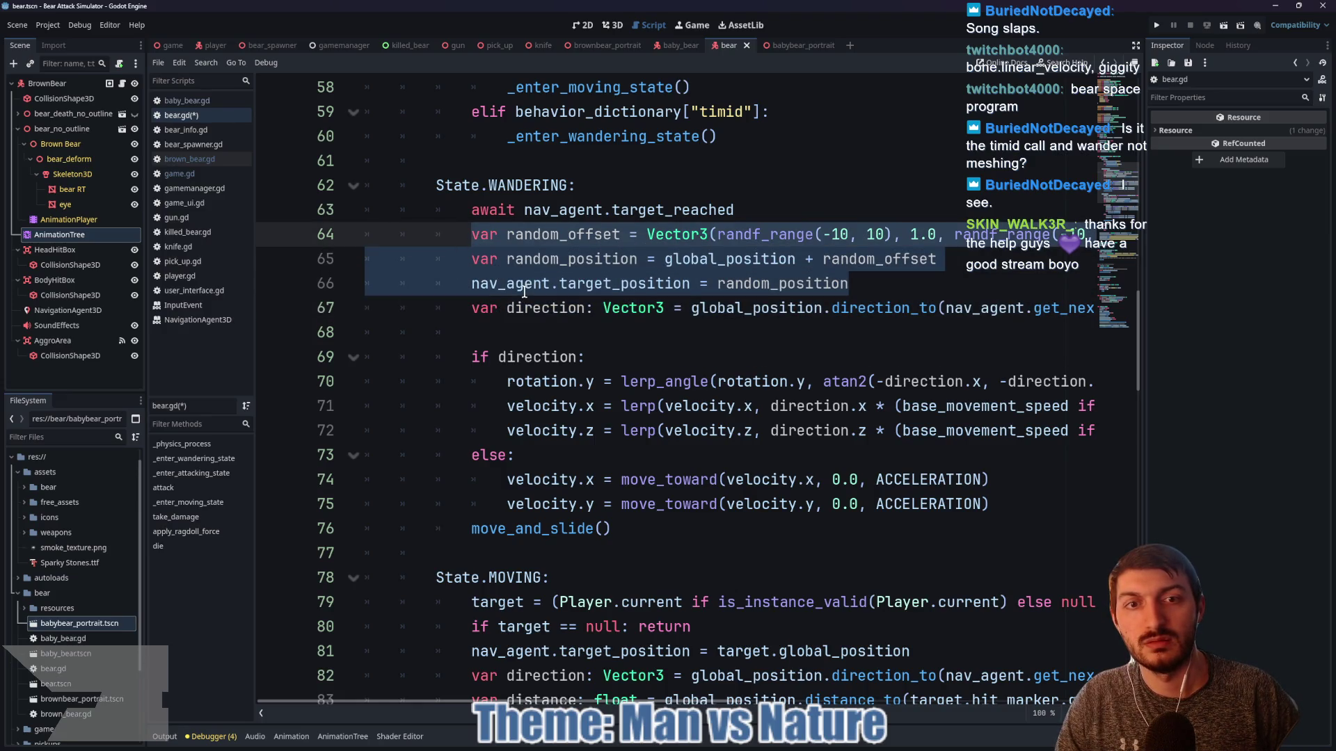
pyautogui.click(622, 195)
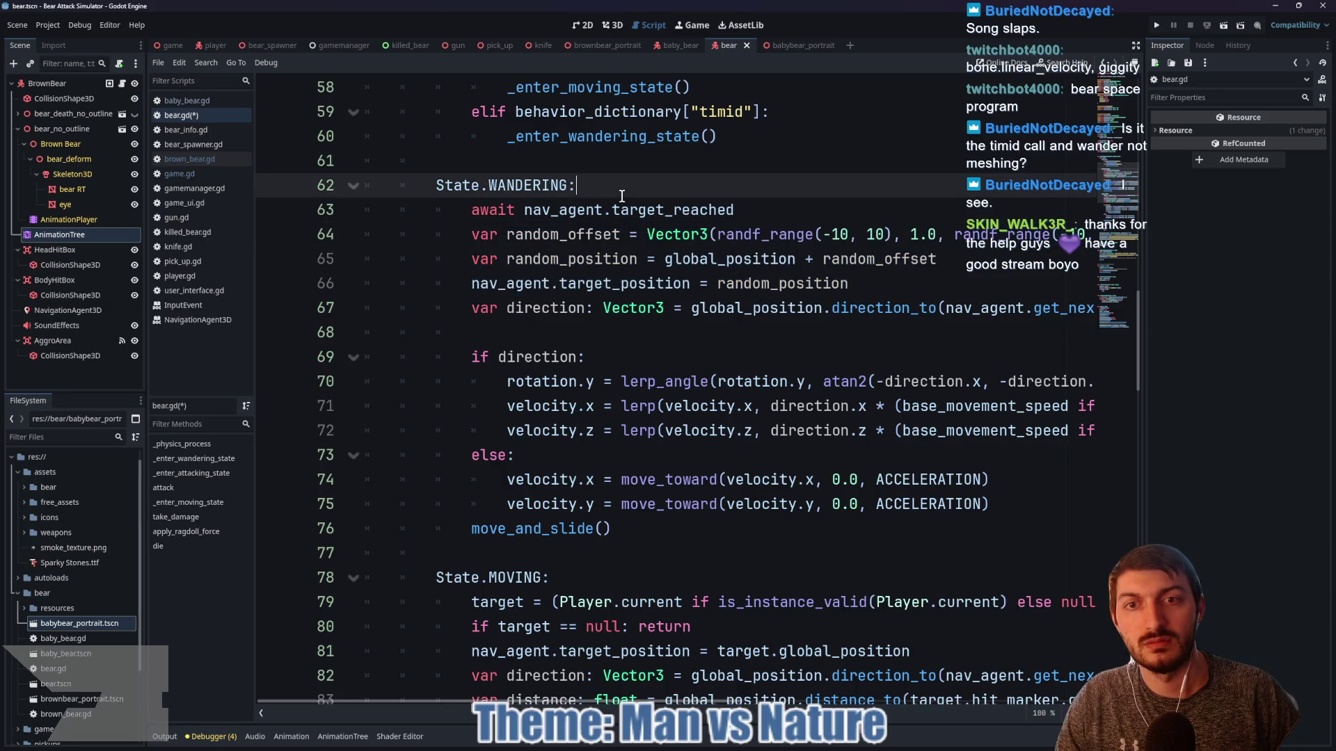
# Insert 'if nav_agent.target_position != null:' under State.WANDERING: using autocomplete
pyautogui.press('Return')
pyautogui.write('if nav')
pyautogui.press('Return')
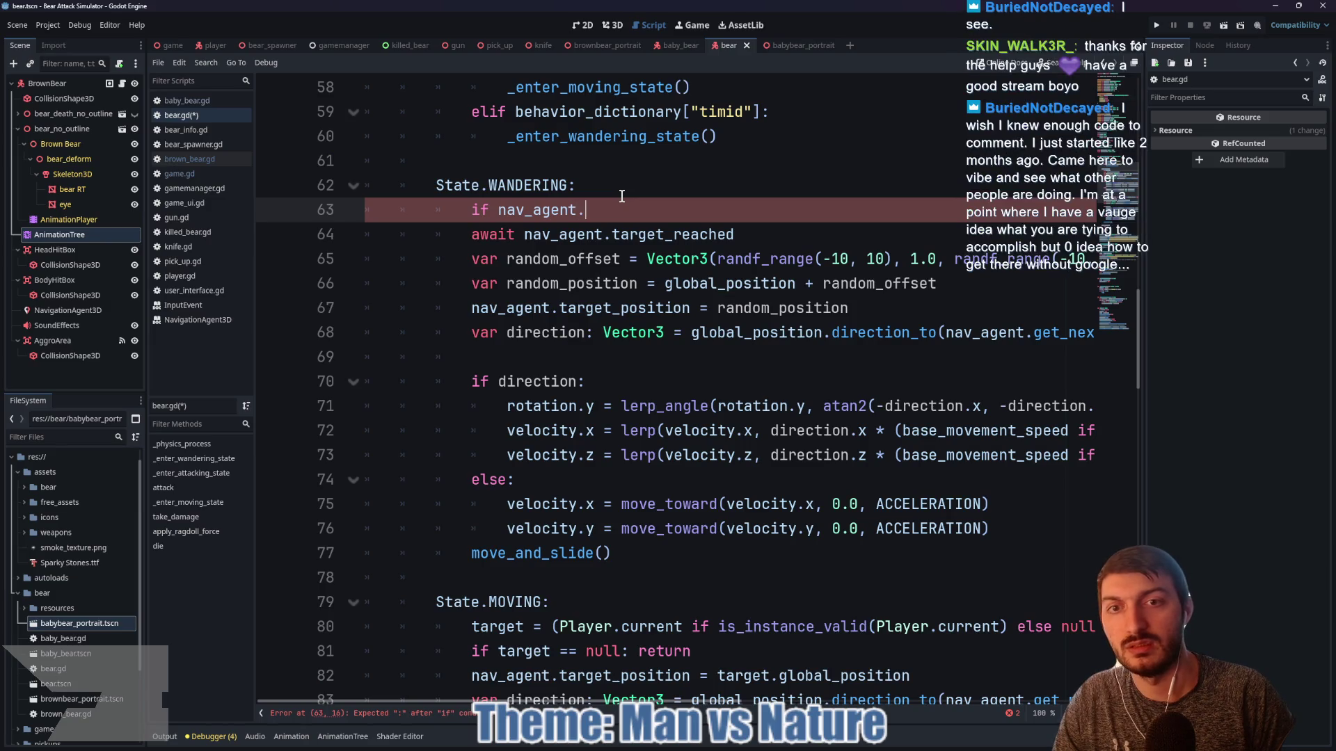
pyautogui.write('target')
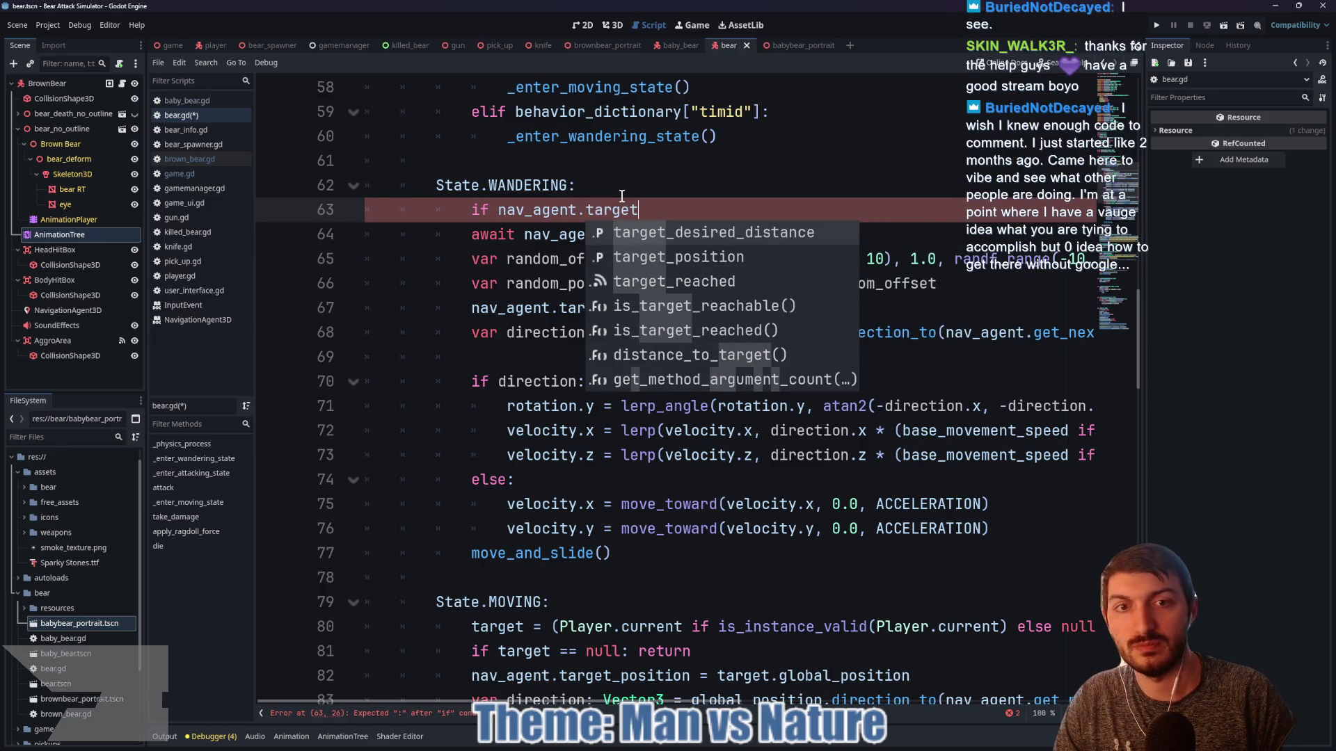
pyautogui.press('Down')
pyautogui.press('Return')
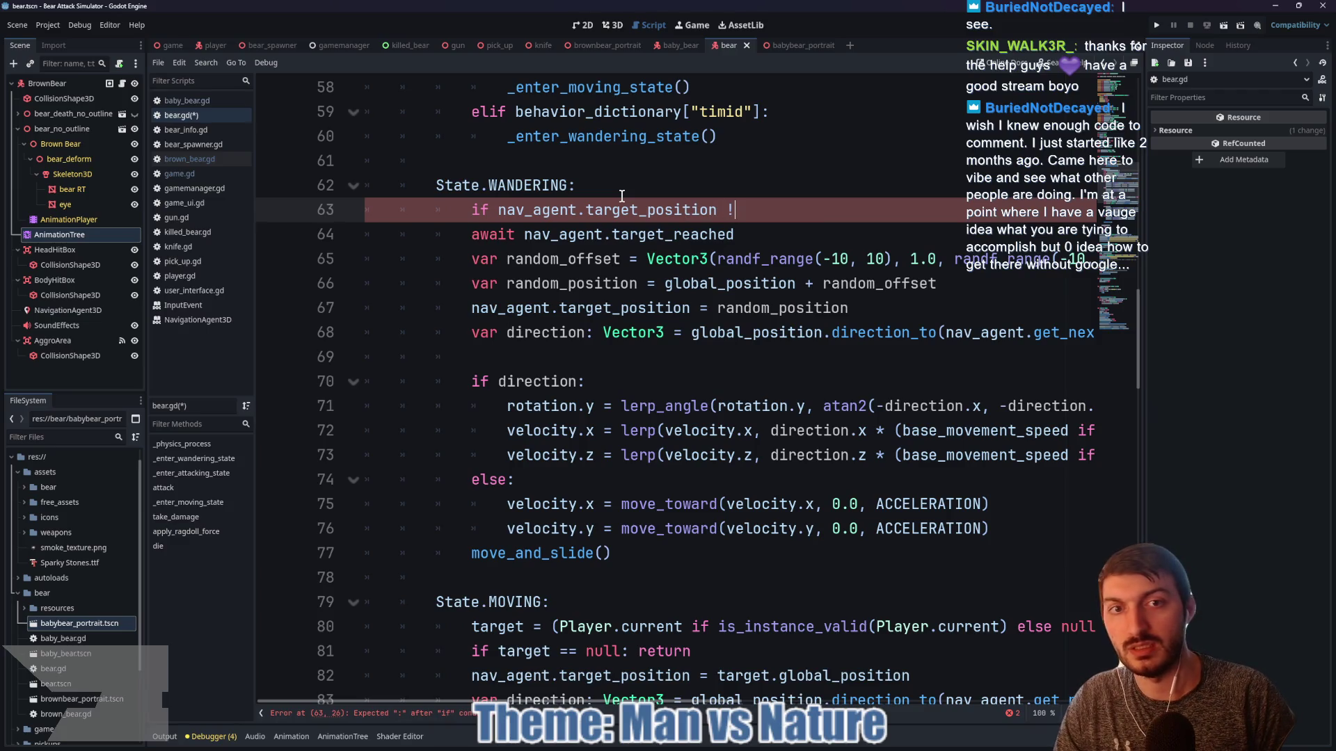
pyautogui.write('= n')
pyautogui.press('Return')
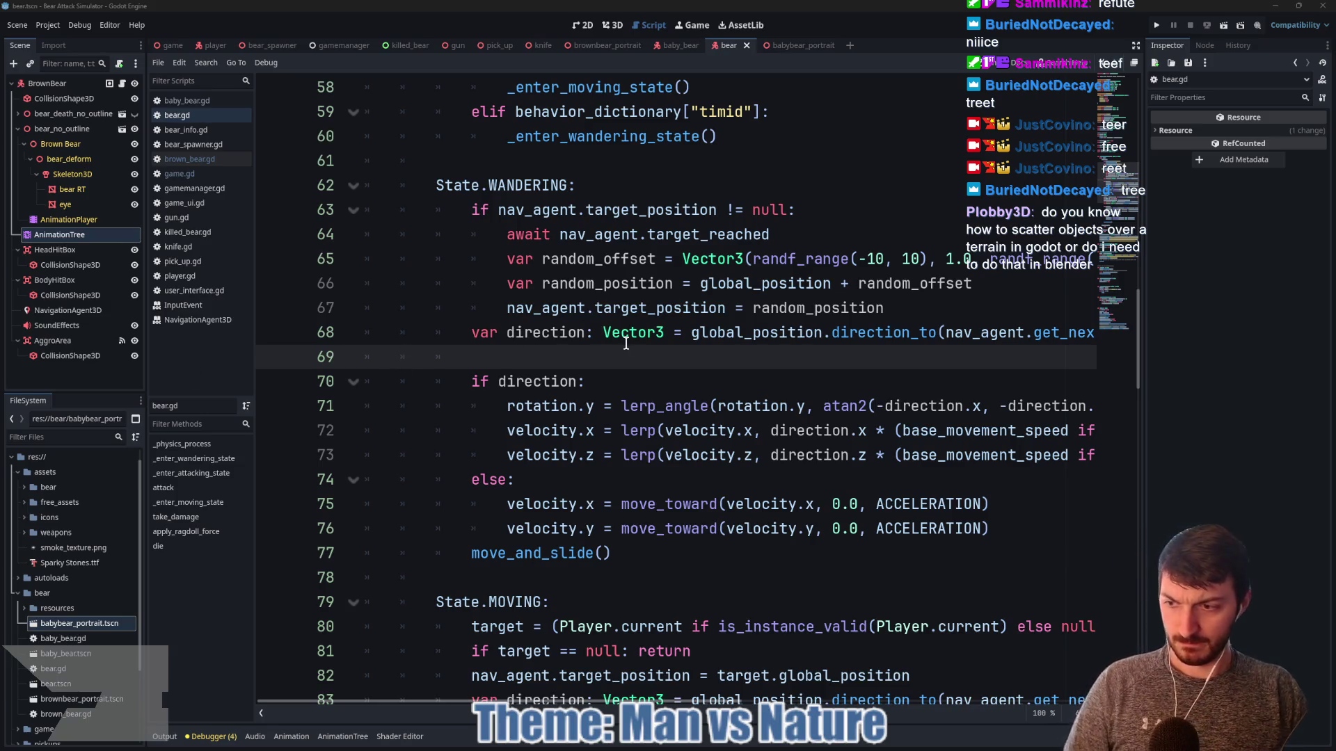
pyautogui.moveTo(626, 343)
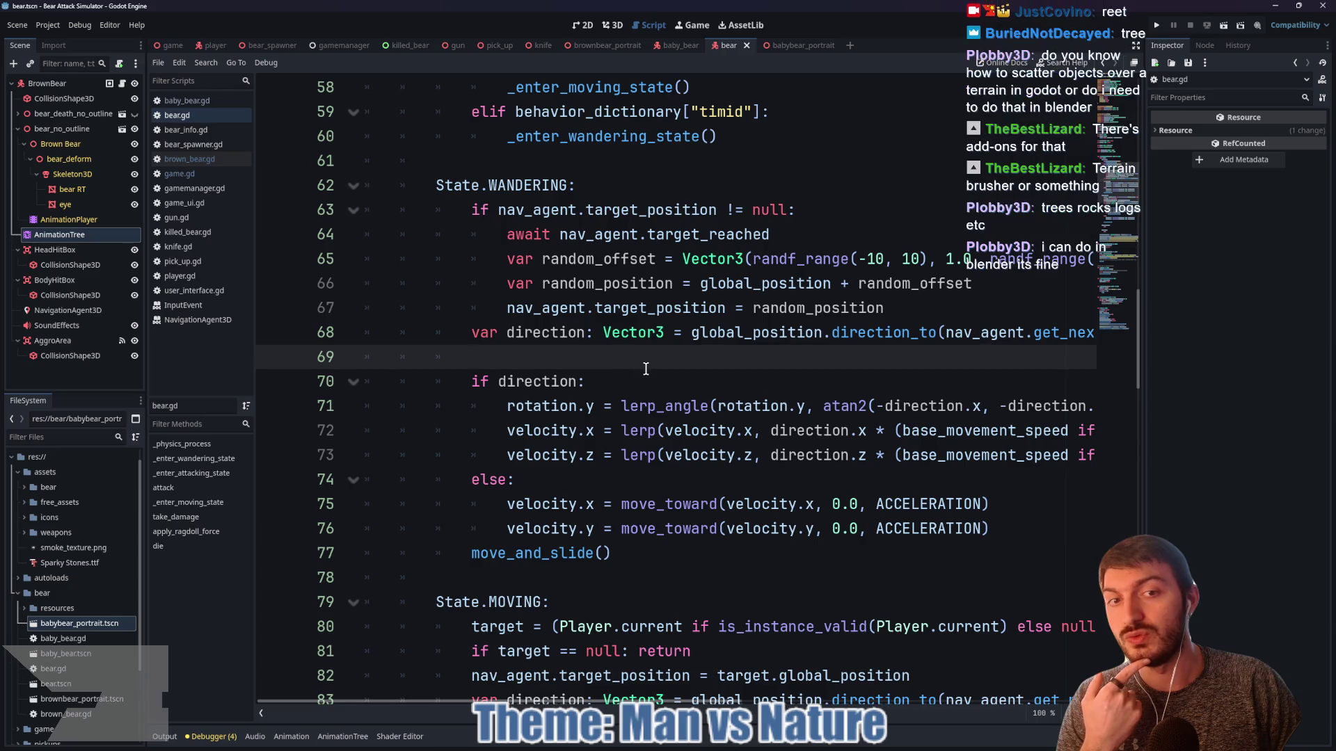
pyautogui.moveTo(666, 339)
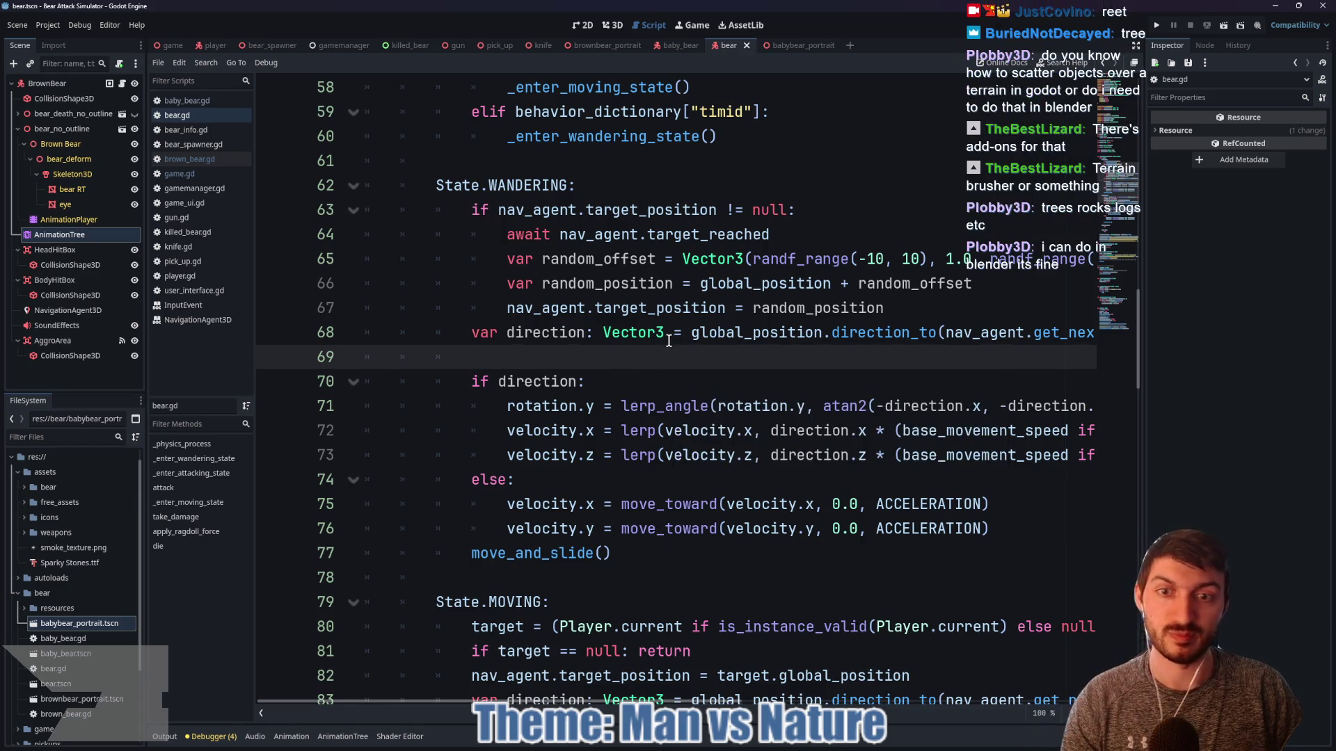
pyautogui.click(668, 341)
pyautogui.click(655, 354)
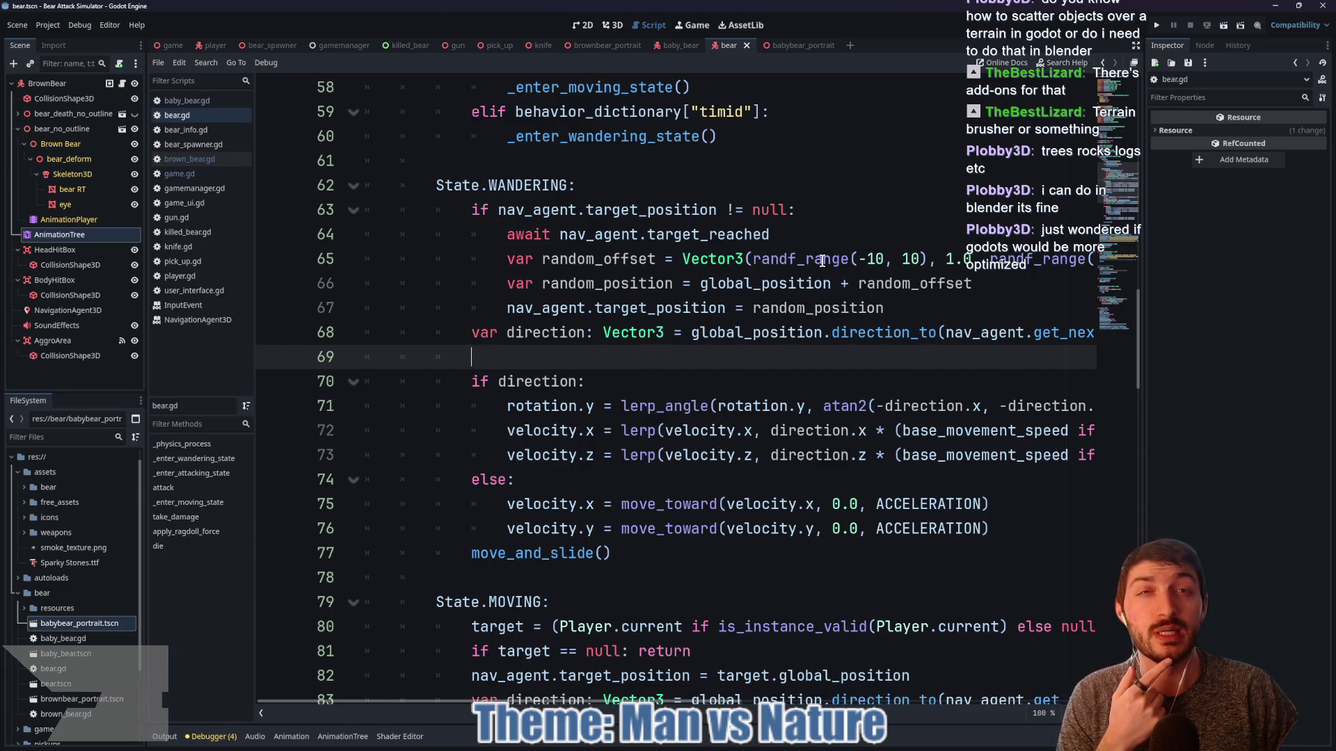
pyautogui.click(792, 237)
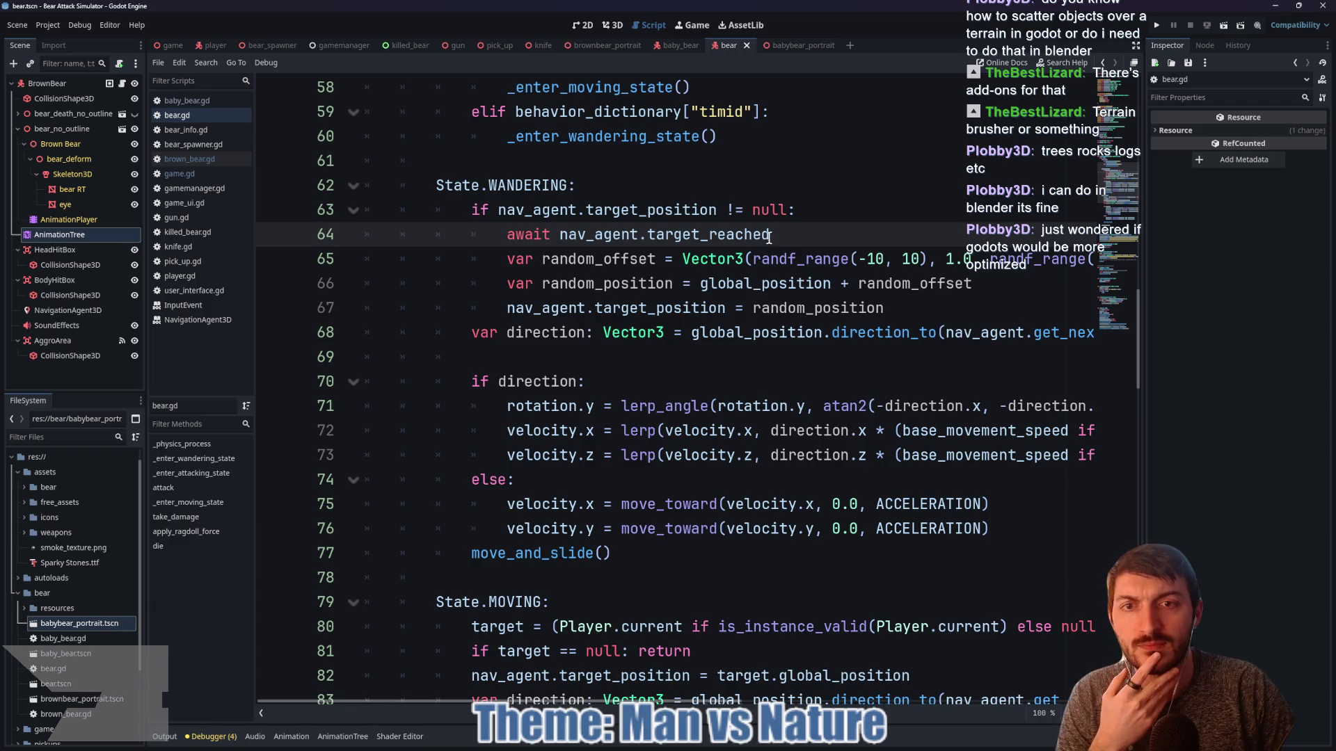
pyautogui.moveTo(668, 242)
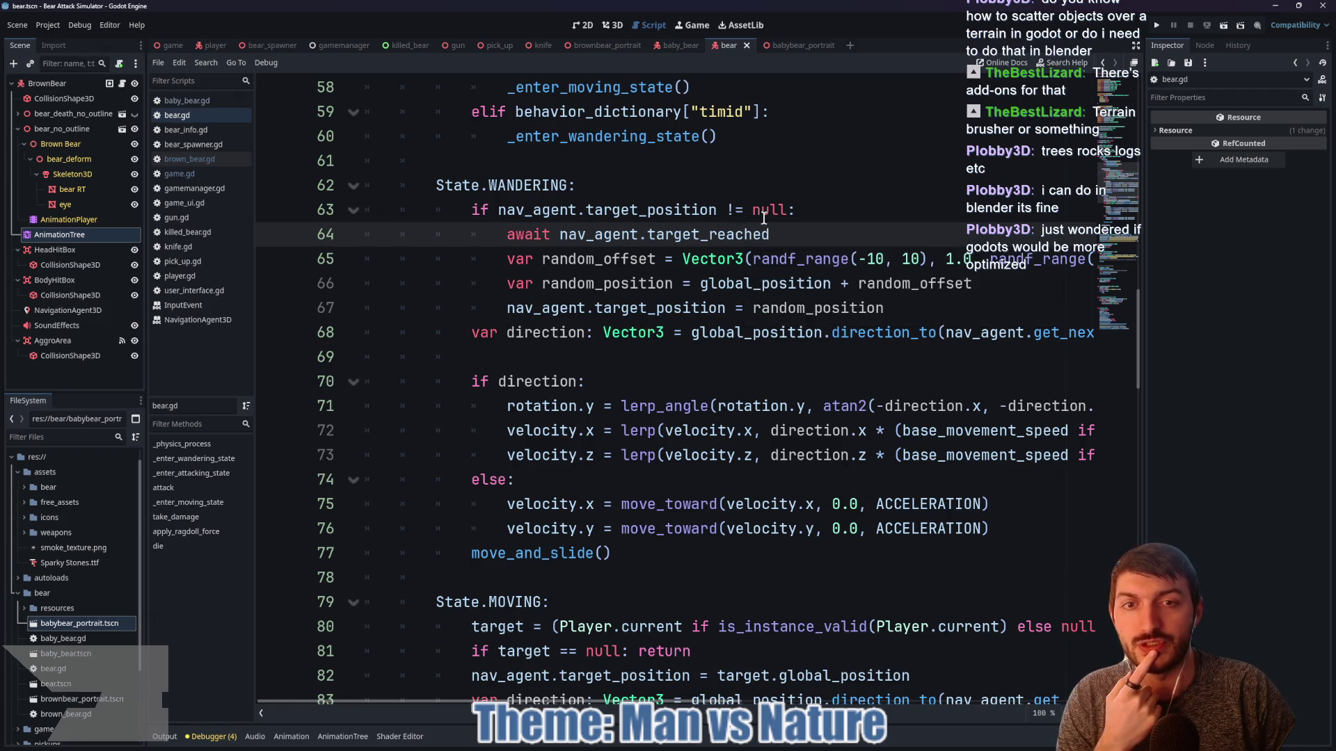
pyautogui.moveTo(787, 209); pyautogui.dragTo(726, 209)
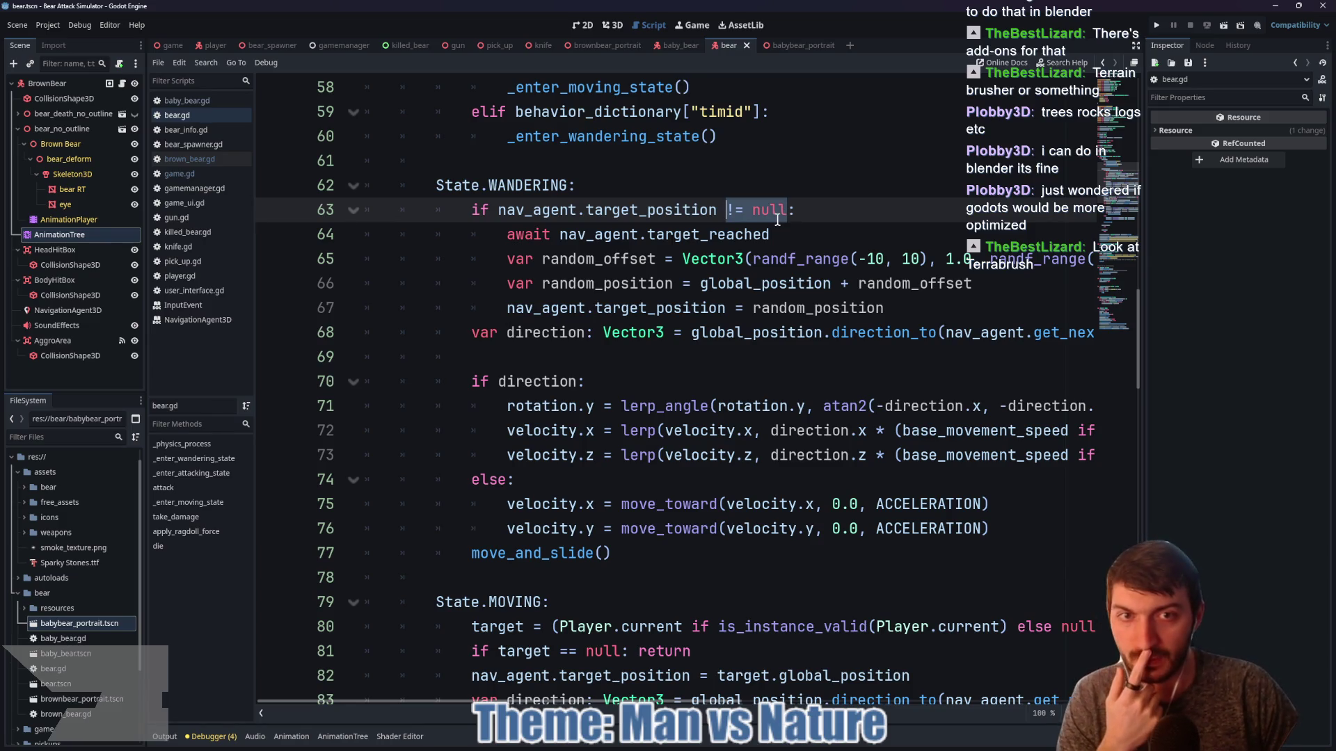
pyautogui.moveTo(761, 235)
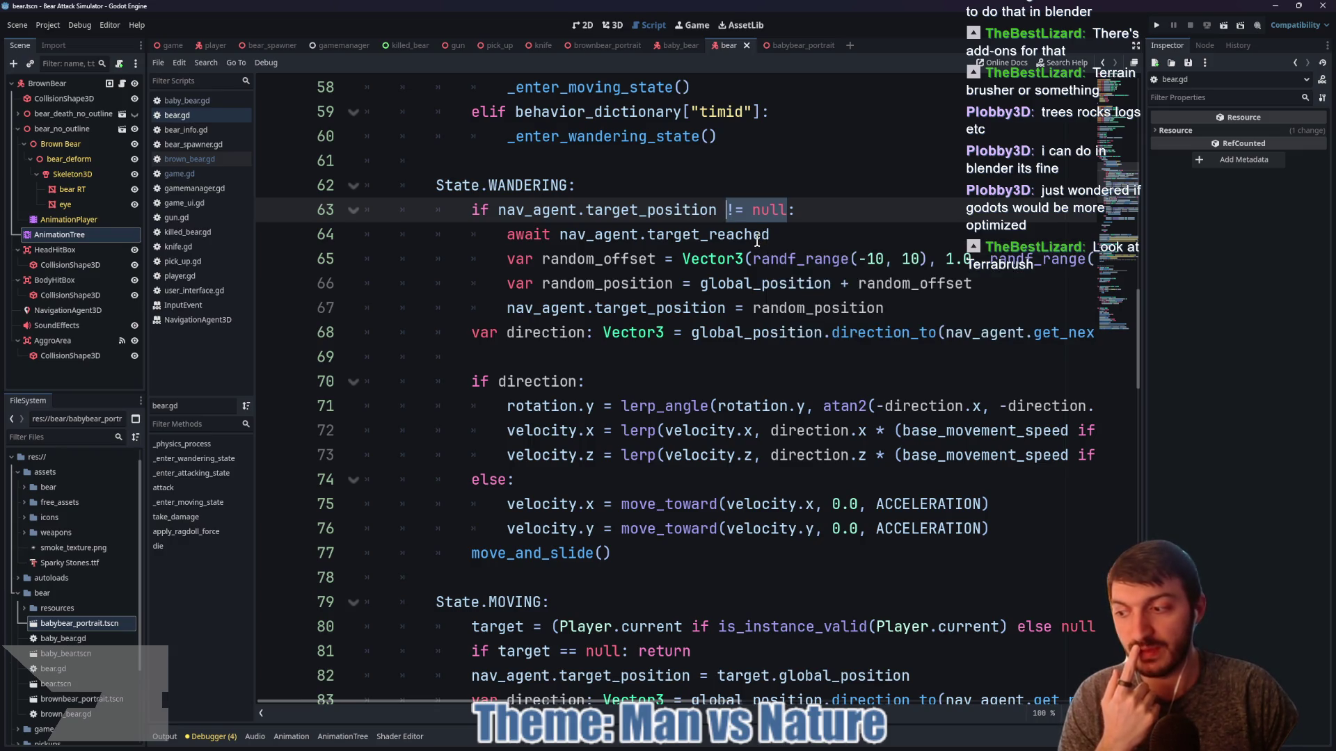
# Search the asset library for 'terrabrush' and review TerraBrush's previews and description
pyautogui.click(729, 31)
pyautogui.write('terr')
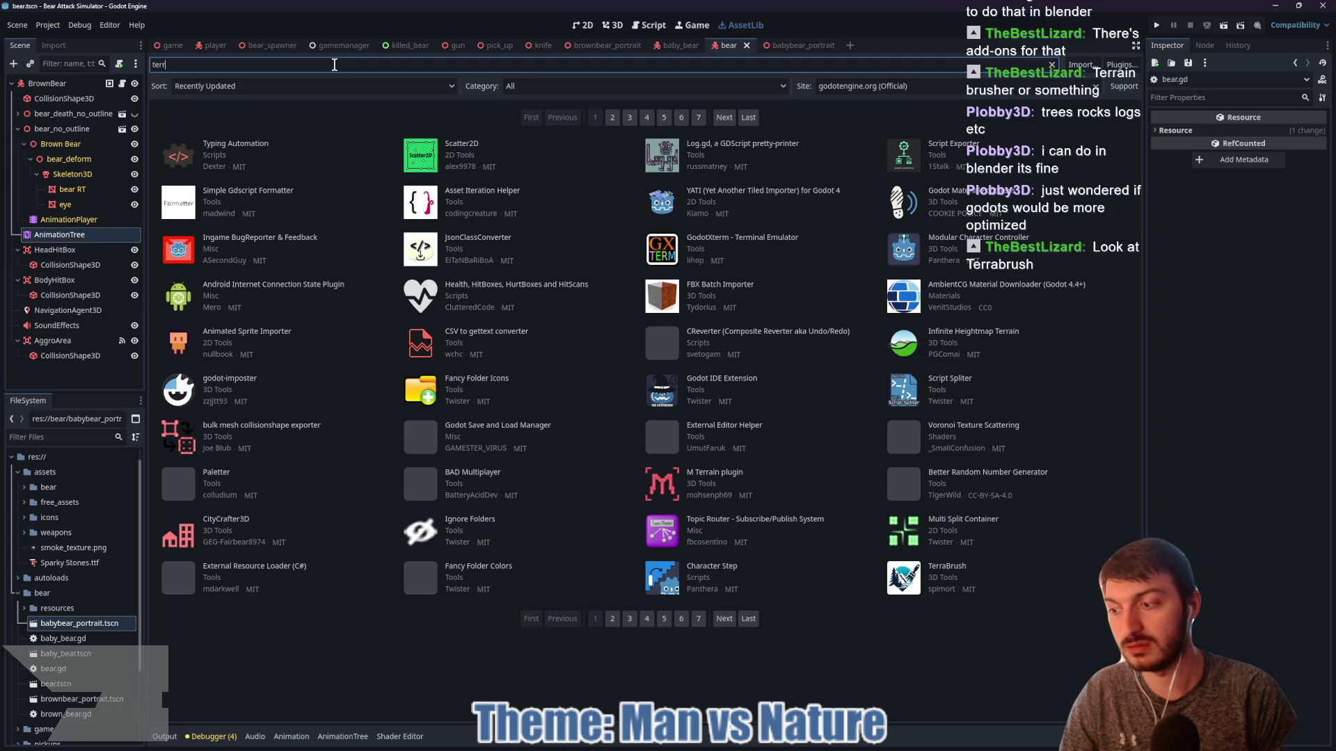
pyautogui.write('abrush')
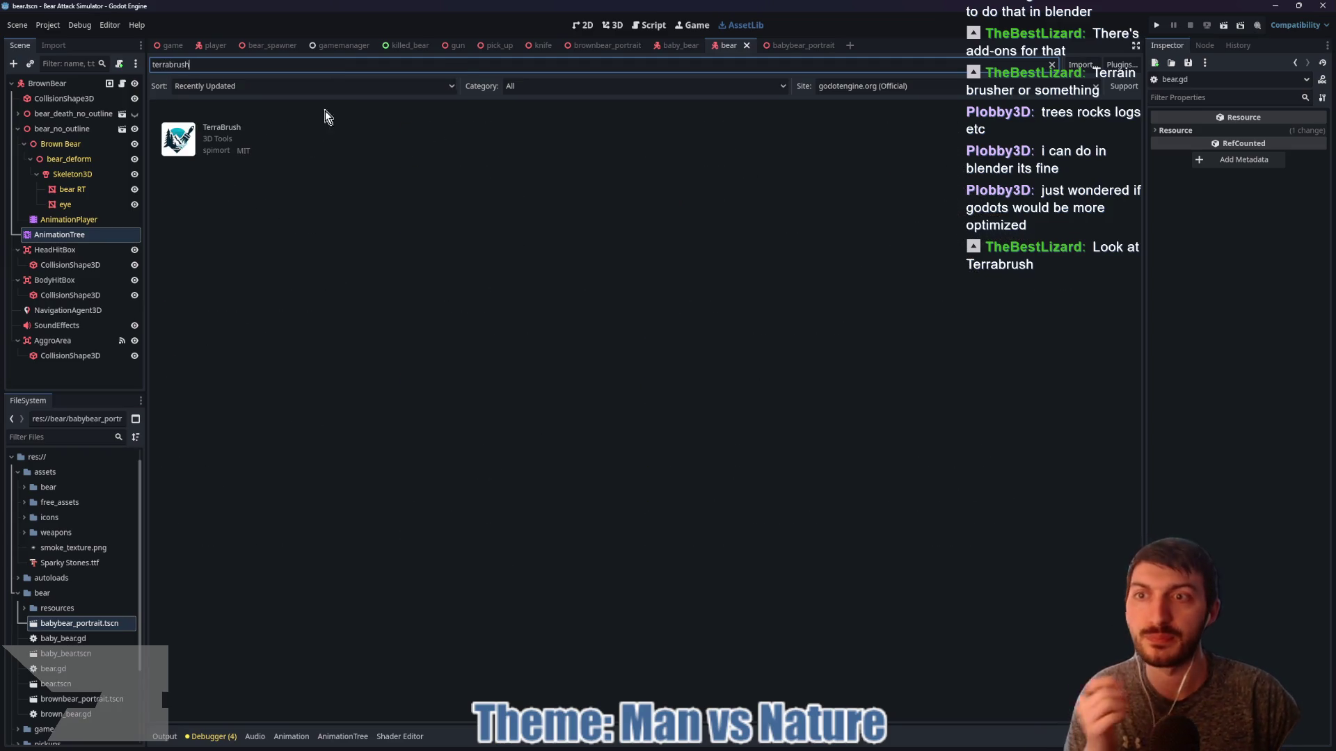
pyautogui.click(228, 133)
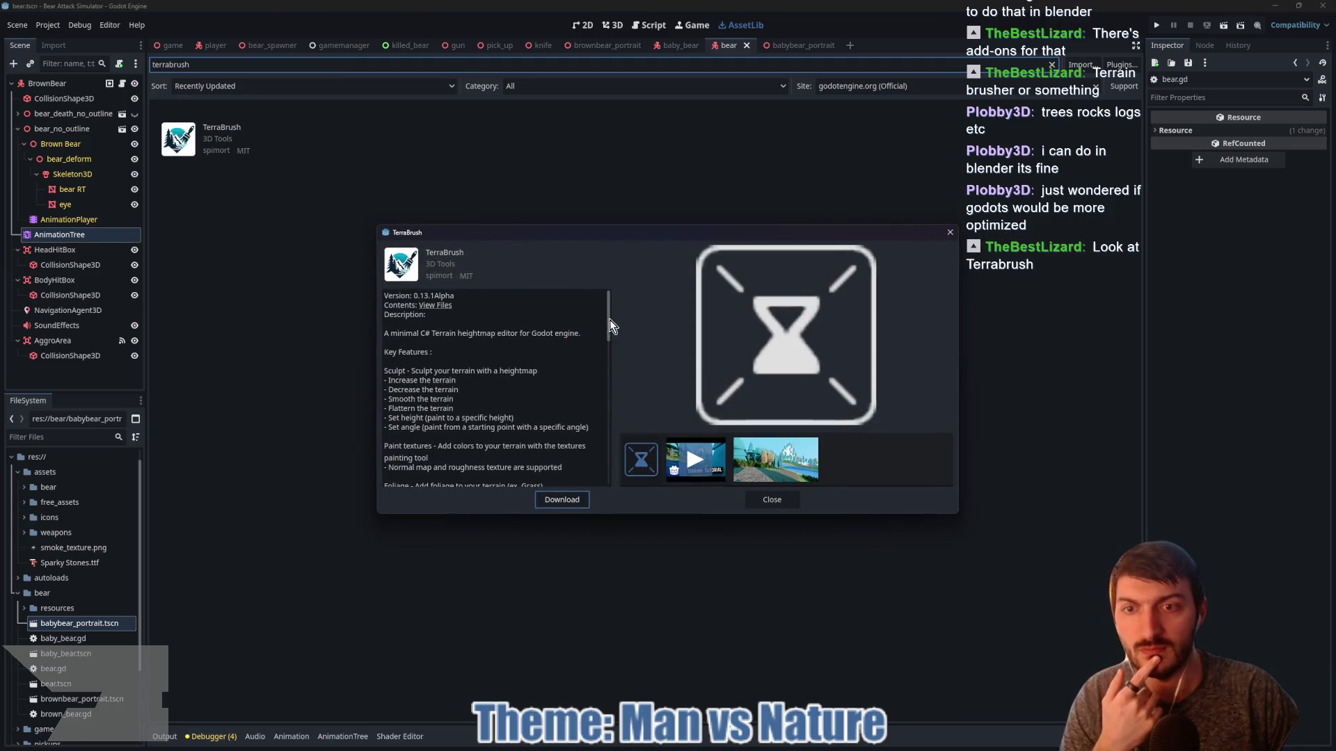
pyautogui.click(787, 458)
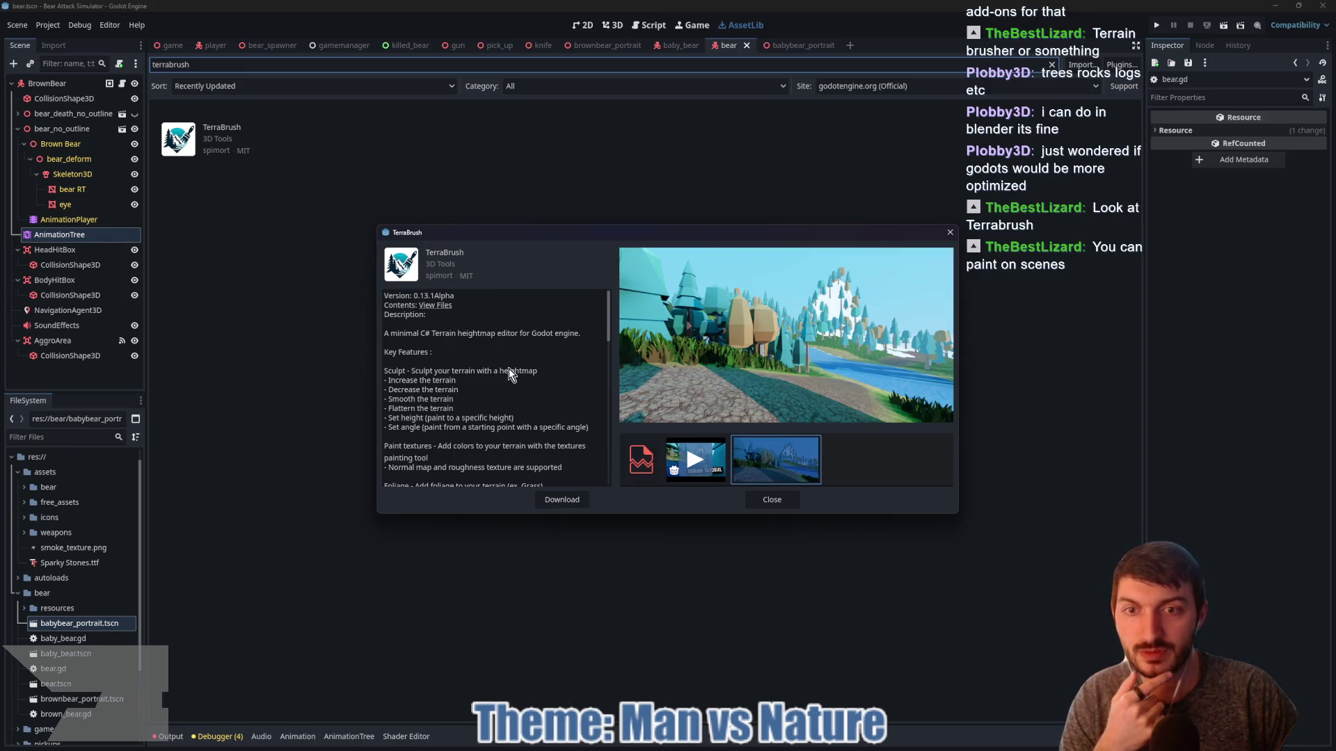
pyautogui.scroll(-1, 508, 374)
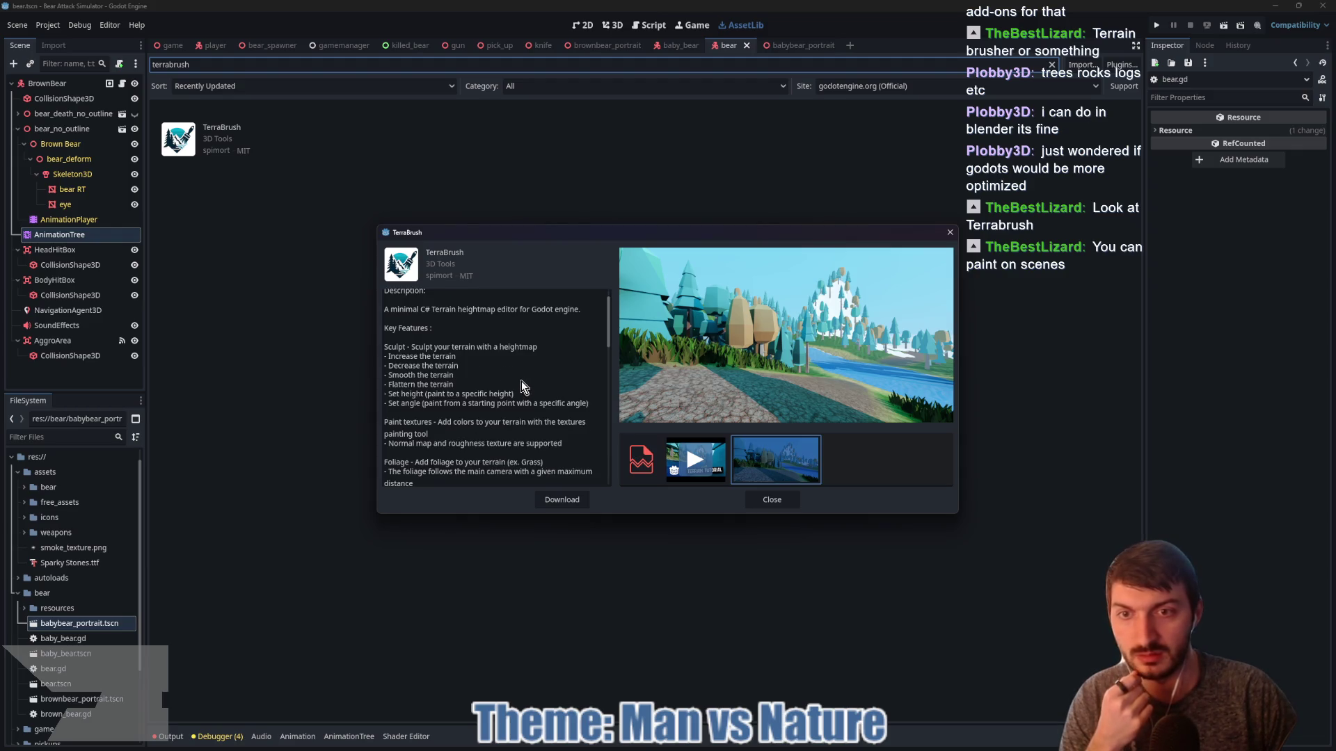
pyautogui.scroll(-1, 519, 381)
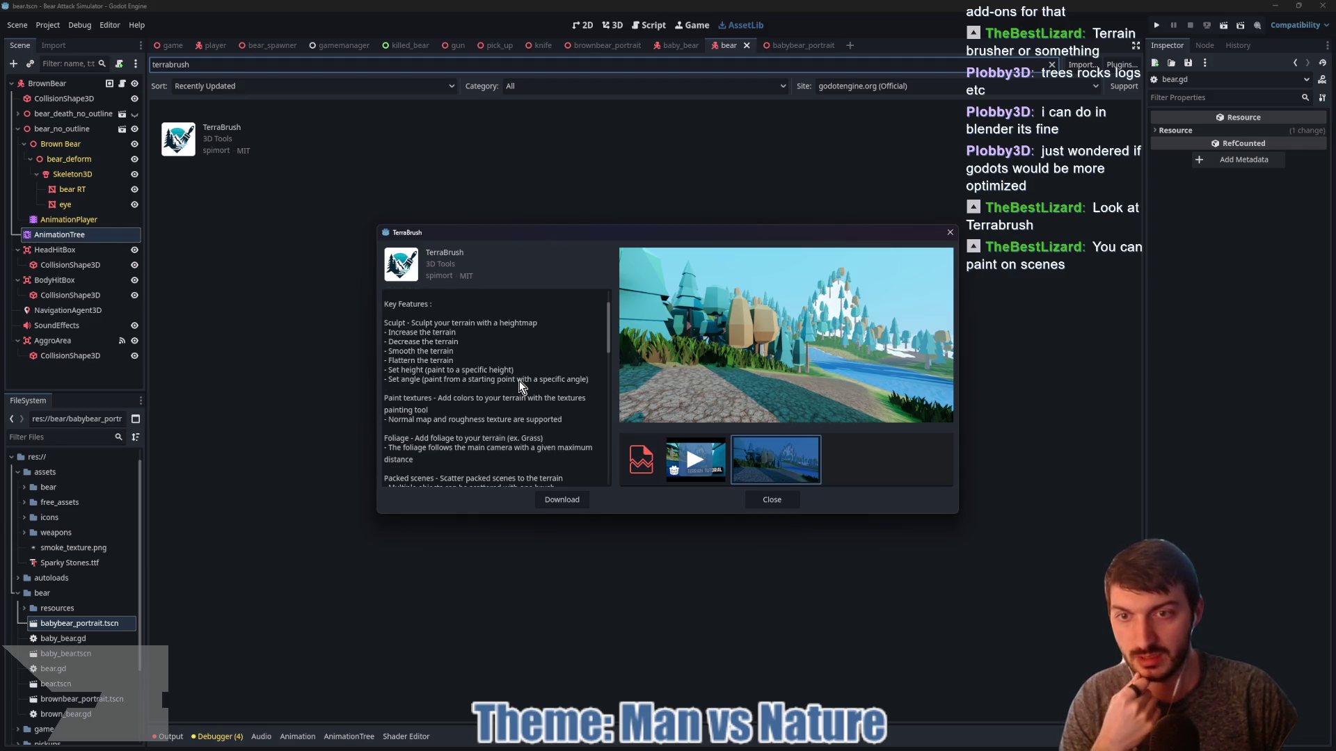
pyautogui.scroll(-1, 519, 381)
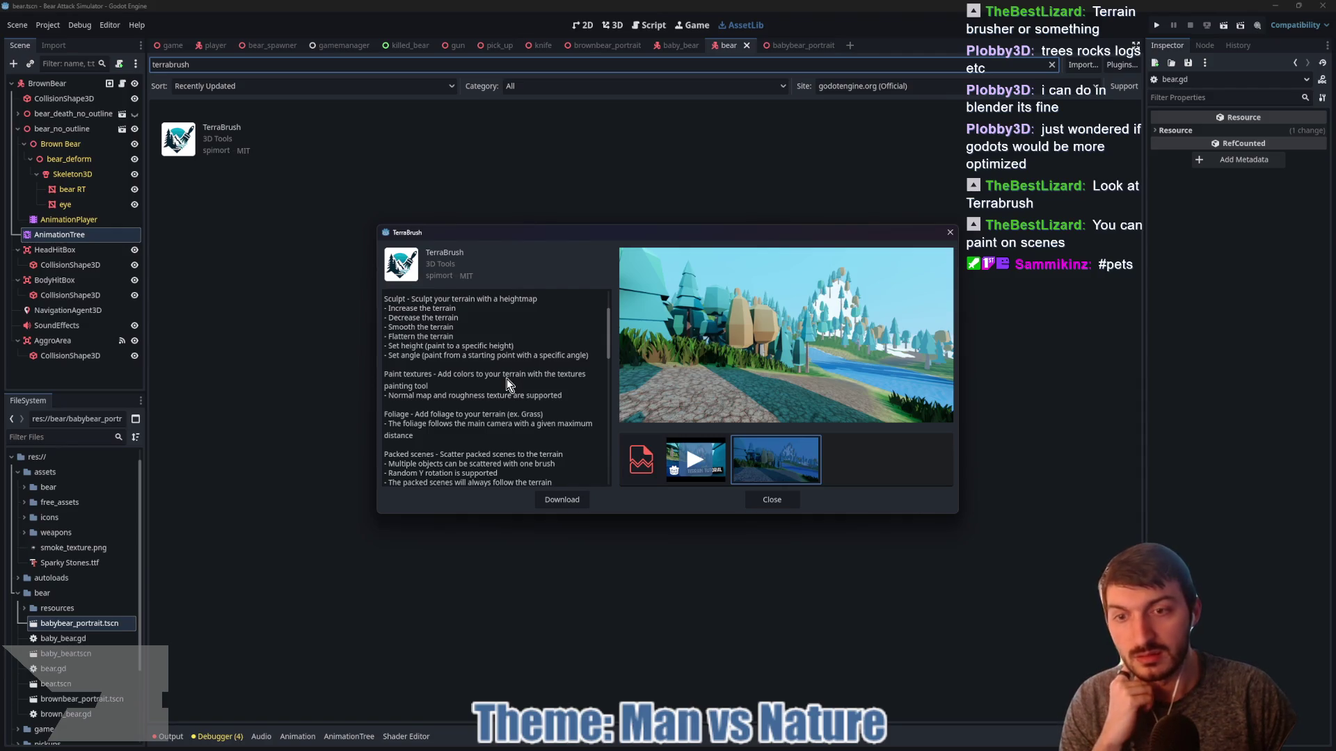
pyautogui.scroll(-1, 507, 378)
pyautogui.click(770, 501)
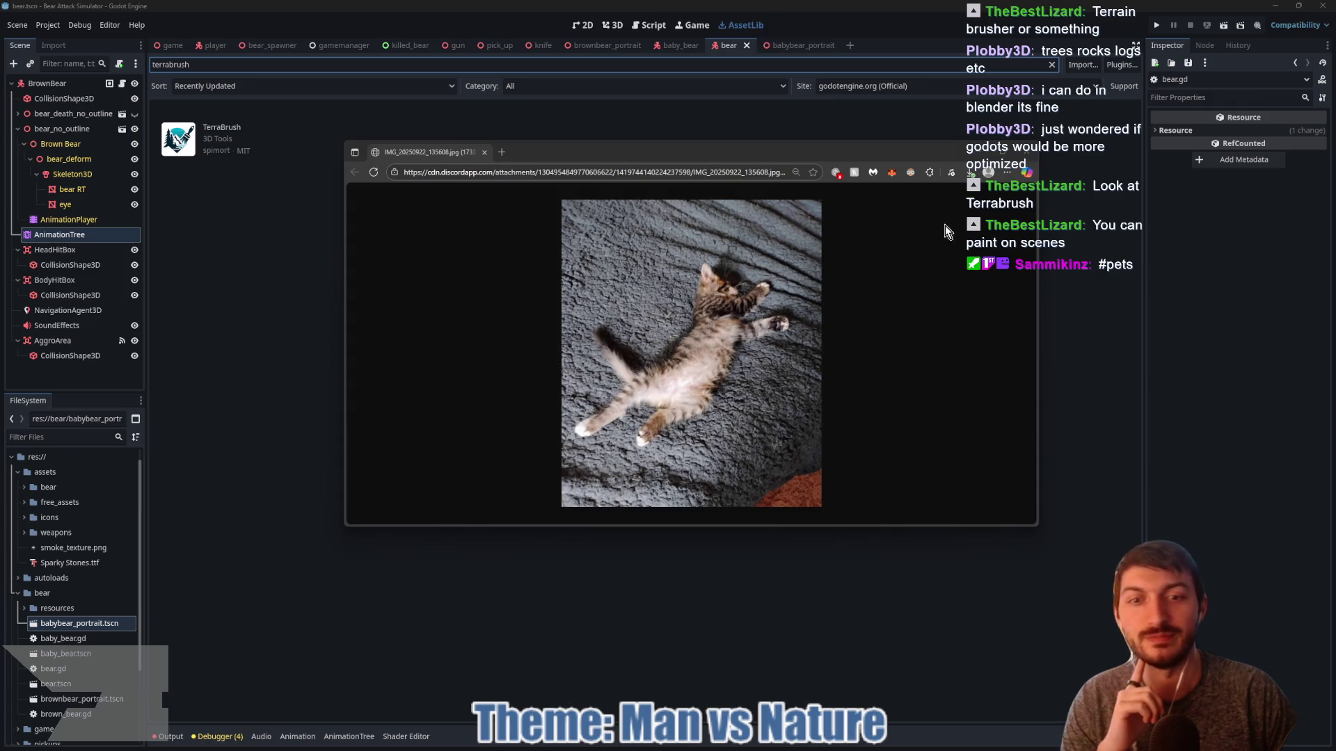
# Close the photo window, reopen bear.gd via brown_bear.gd, and select the line 63 null check
pyautogui.click(1034, 151)
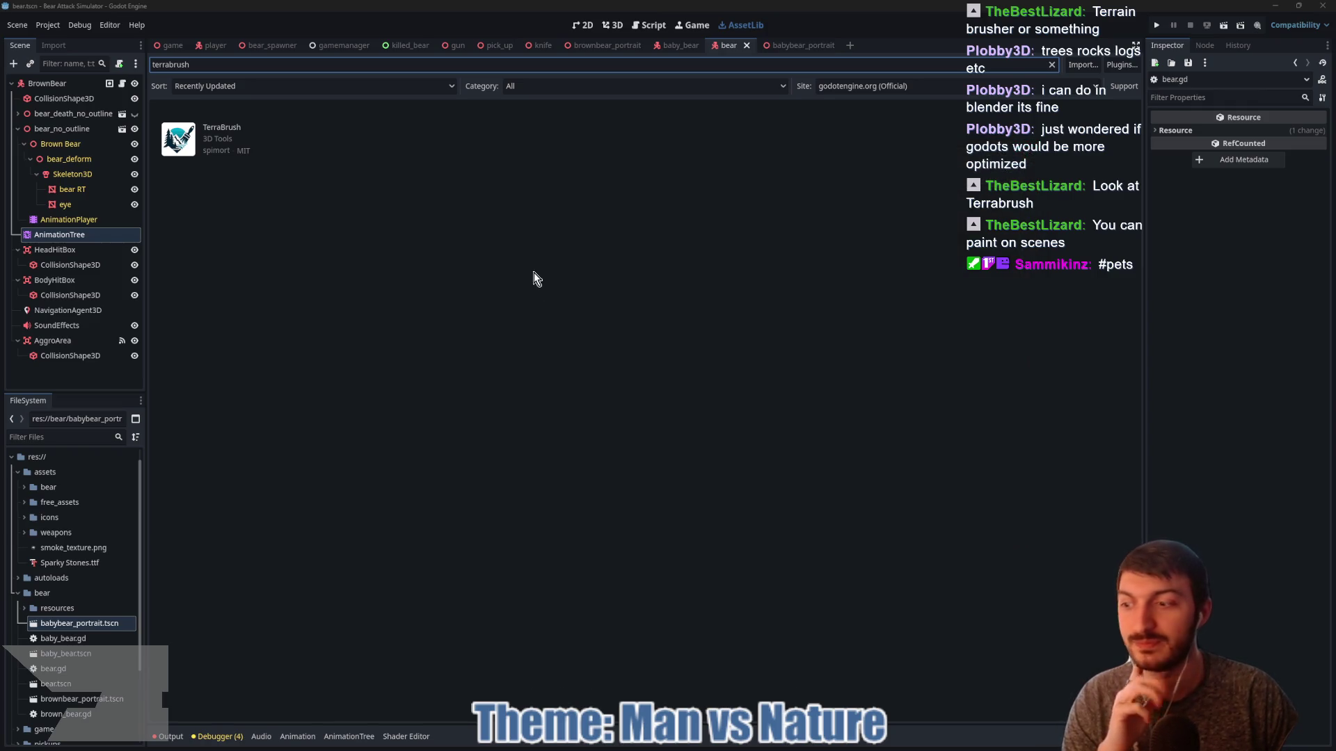
pyautogui.click(63, 84)
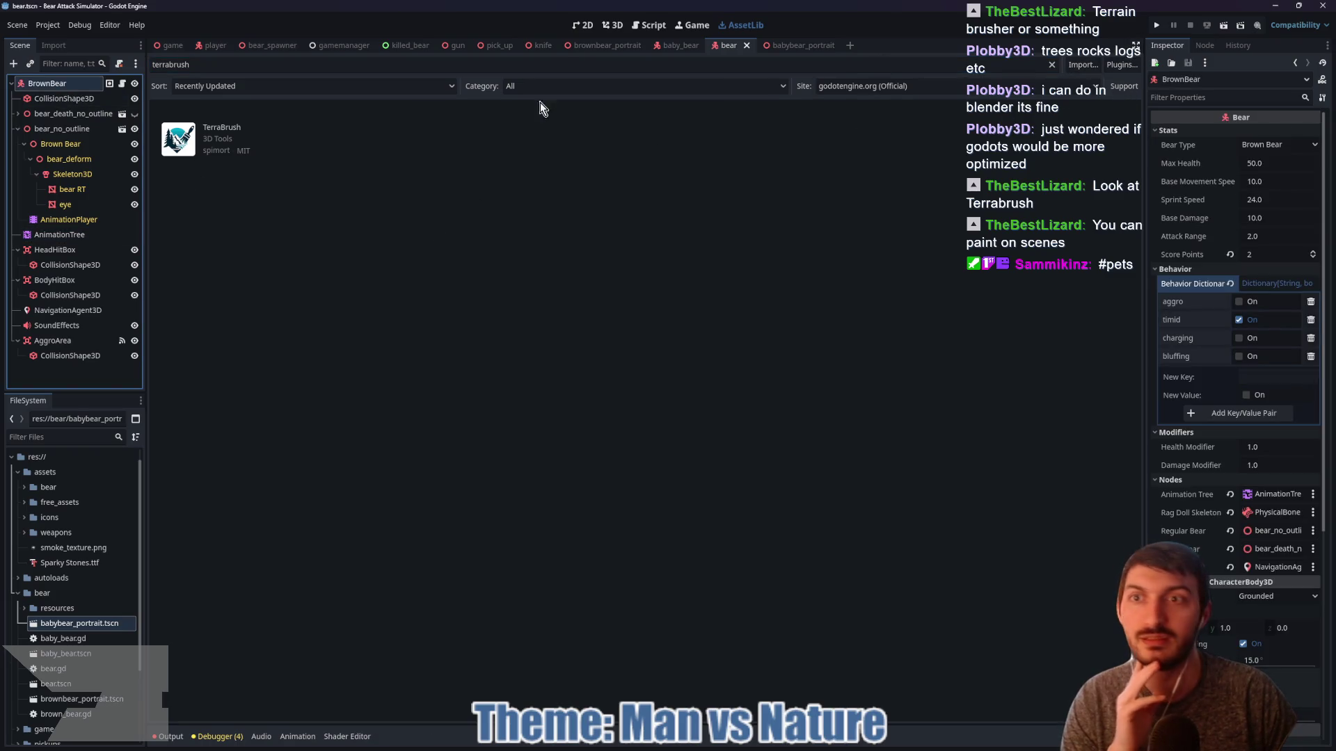
pyautogui.click(617, 27)
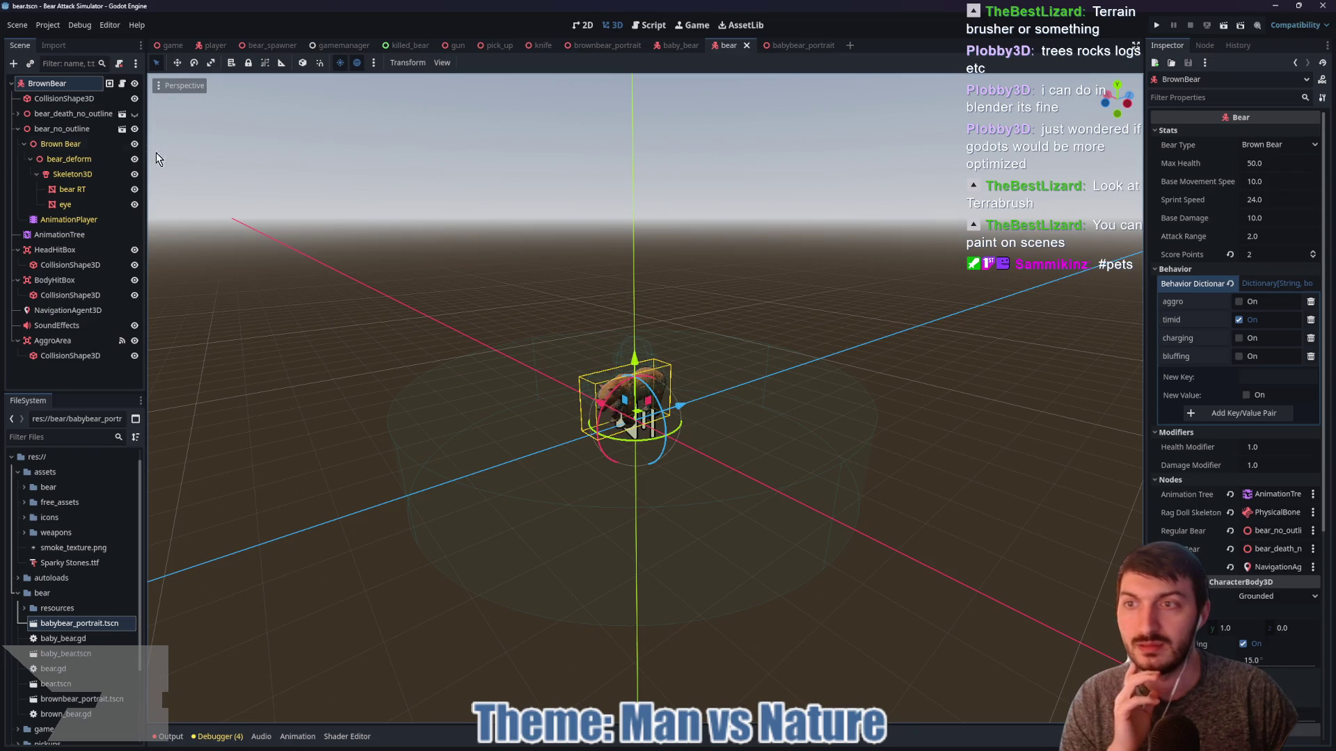
pyautogui.click(123, 83)
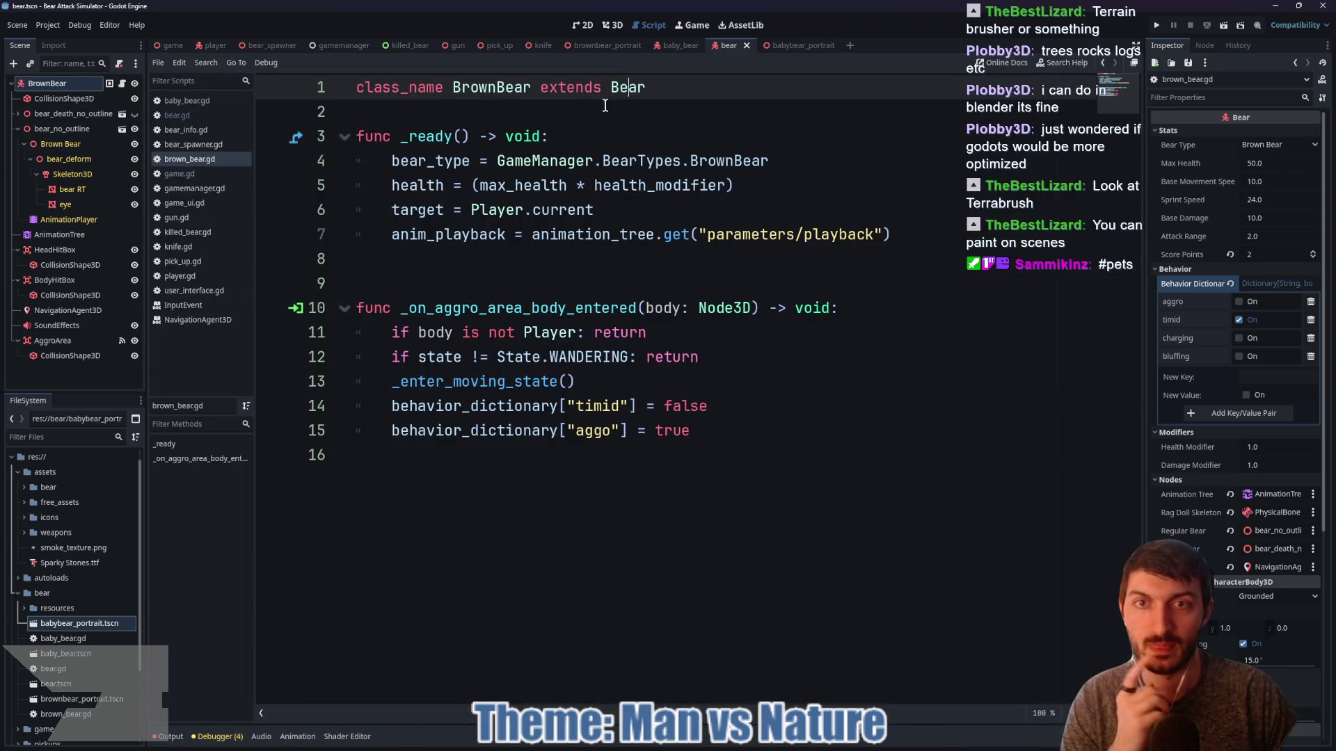
pyautogui.keyDown('ctrl'); pyautogui.click(624, 91); pyautogui.keyUp('ctrl')
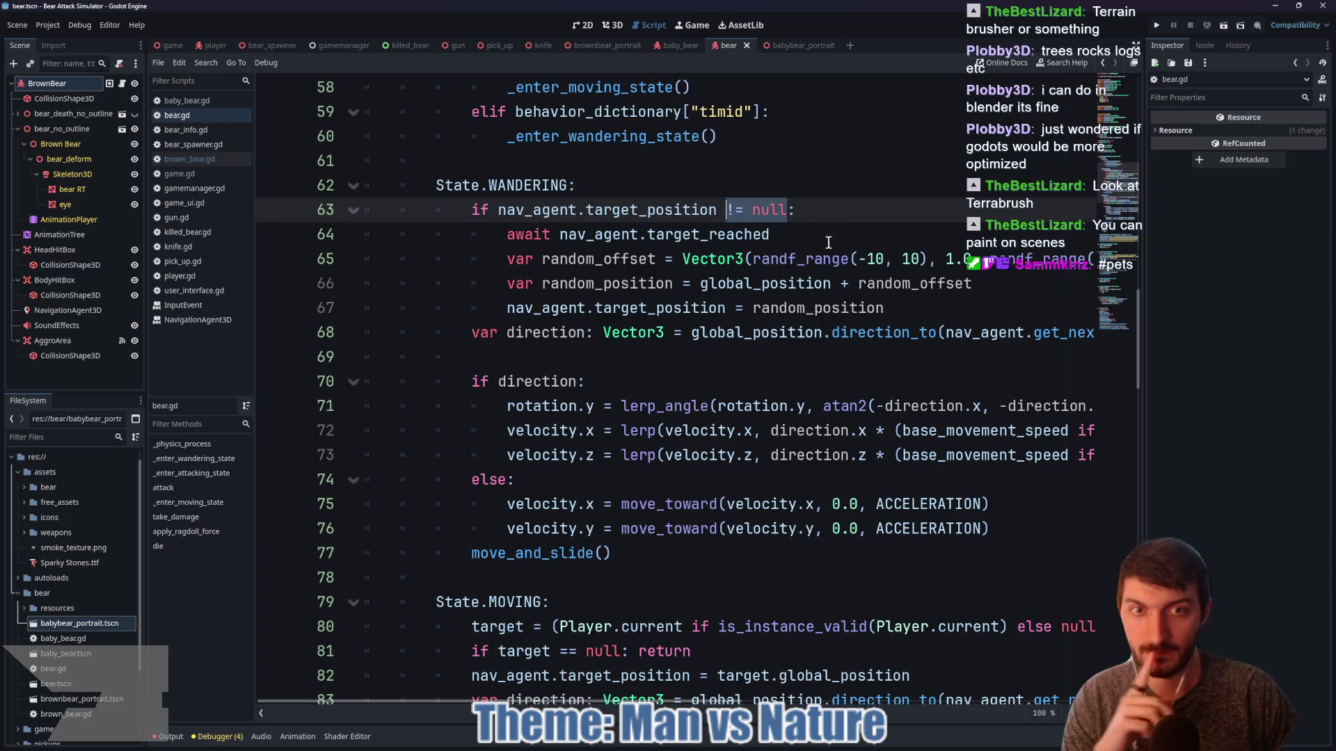
pyautogui.moveTo(800, 210); pyautogui.dragTo(430, 201)
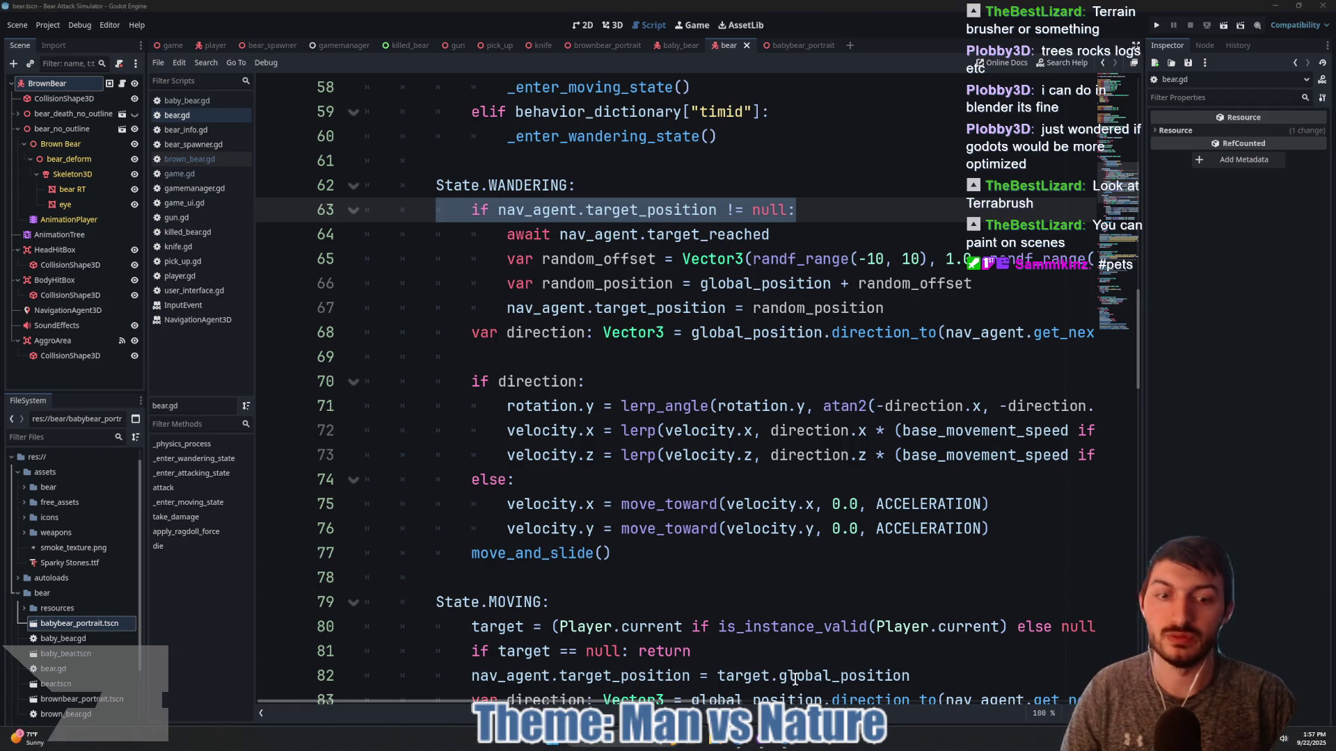
pyautogui.click(746, 744)
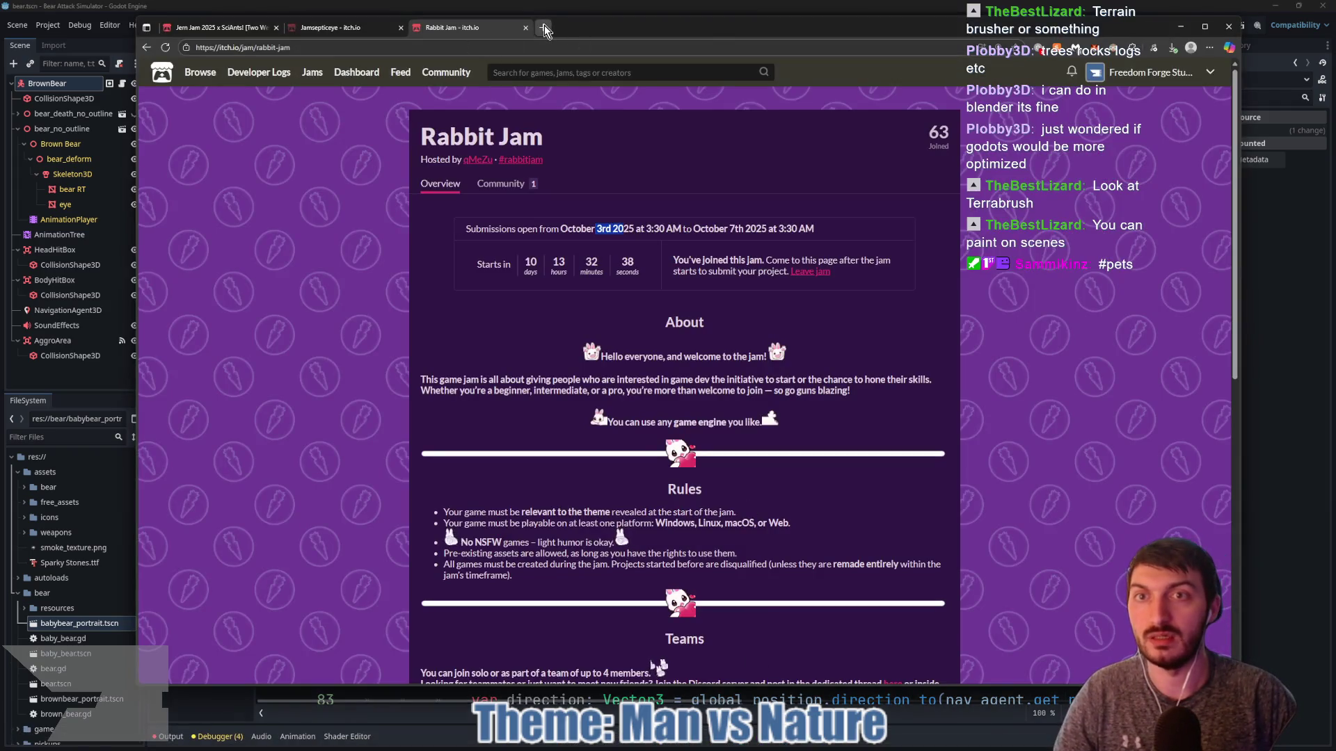
# Open docs.godotengine.org in a new tab and search for 'navagent3d'
pyautogui.click(544, 26)
pyautogui.write('docs.godotengine.org')
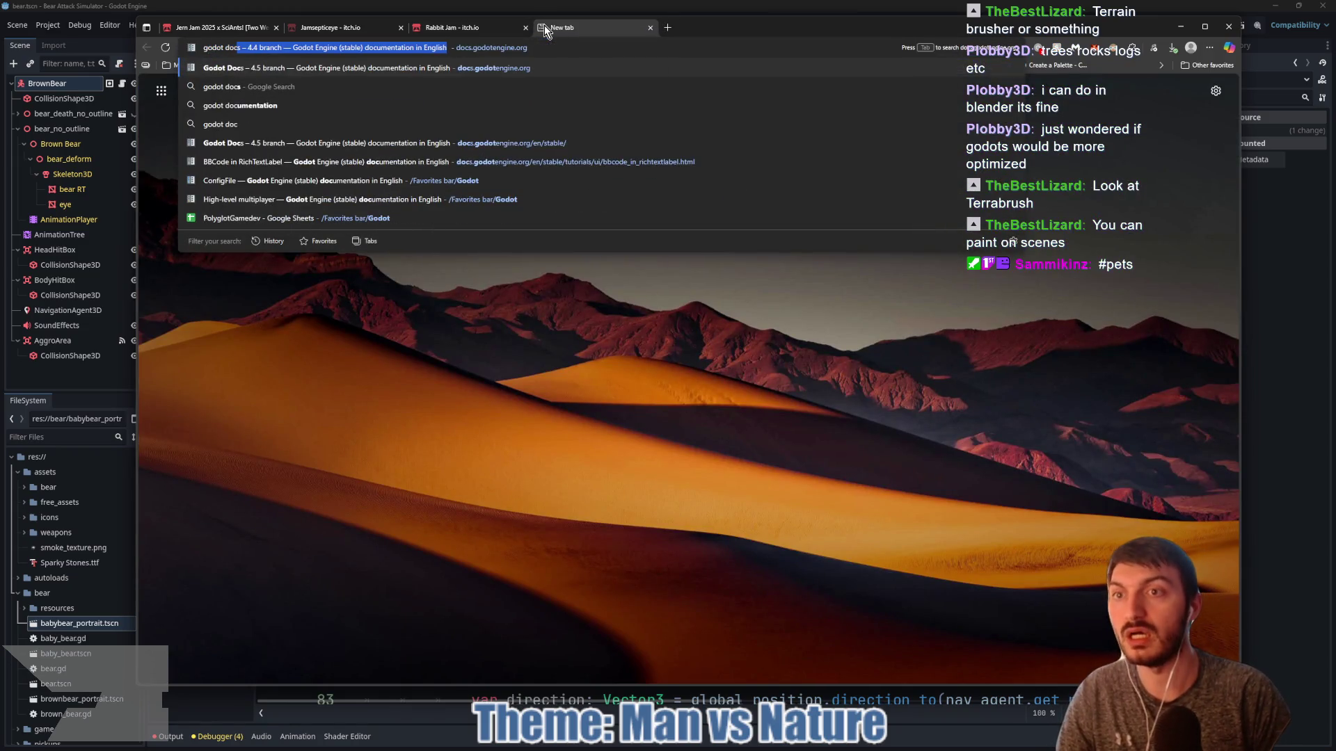
pyautogui.press('Return')
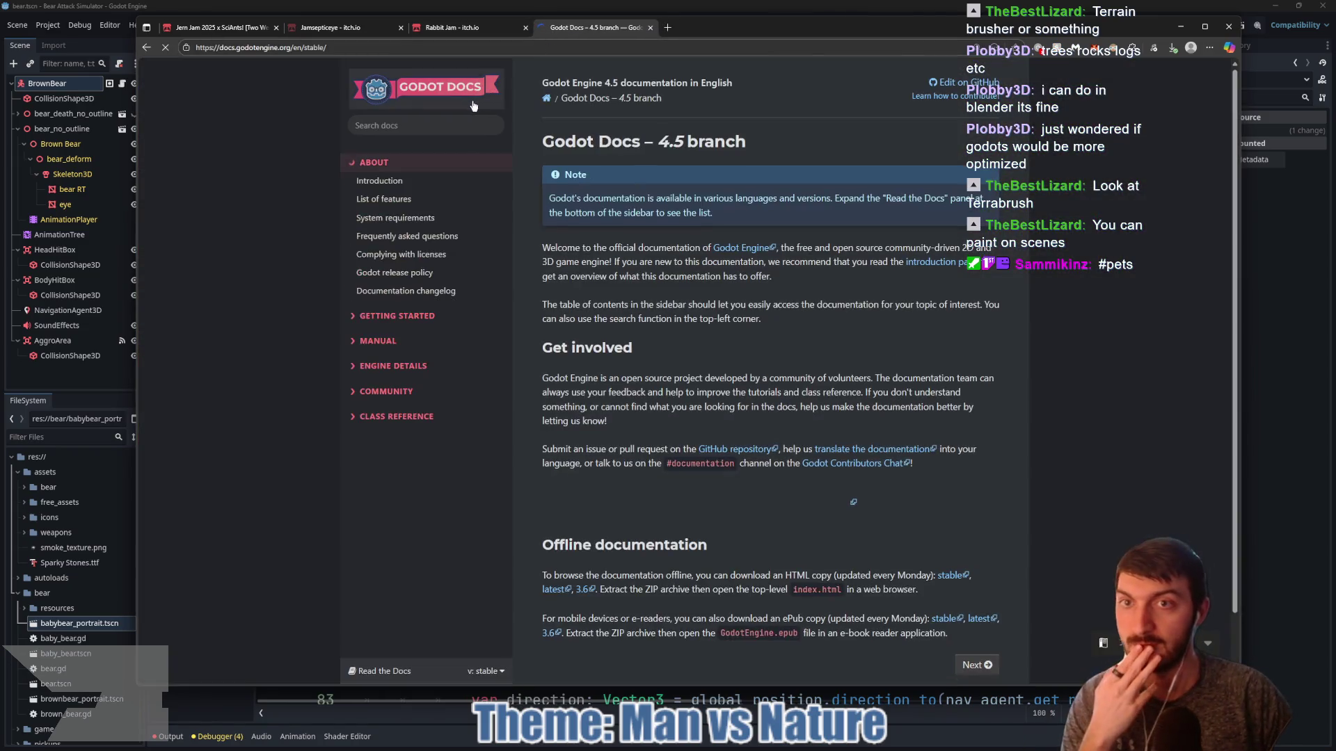
pyautogui.click(391, 126)
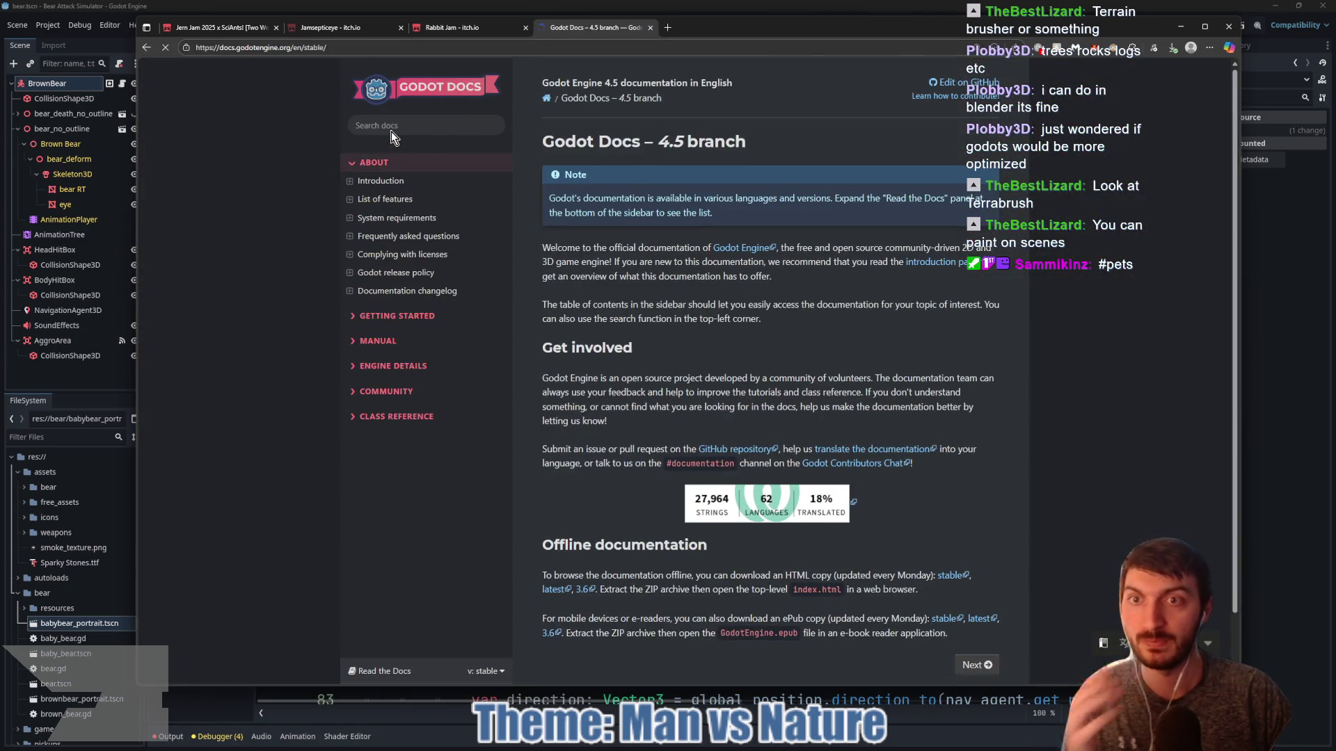
pyautogui.write('navagent3d')
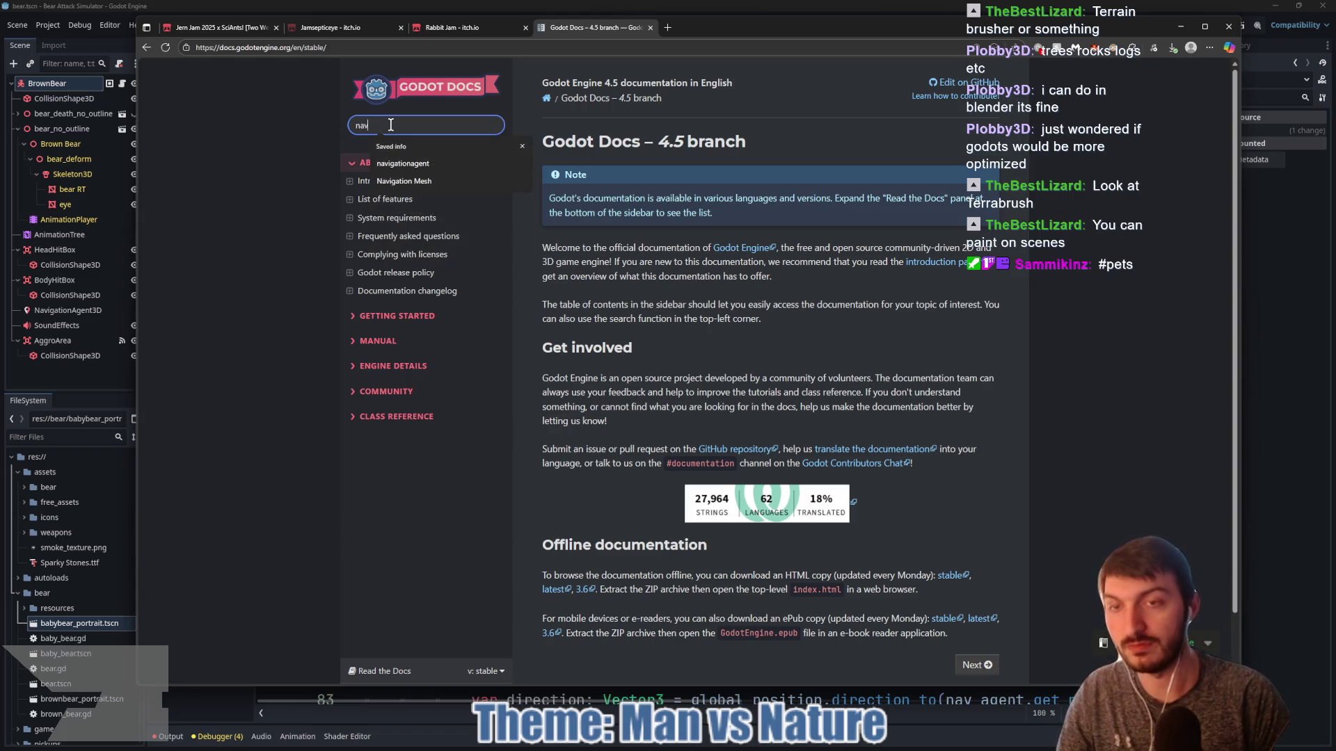
pyautogui.press('Return')
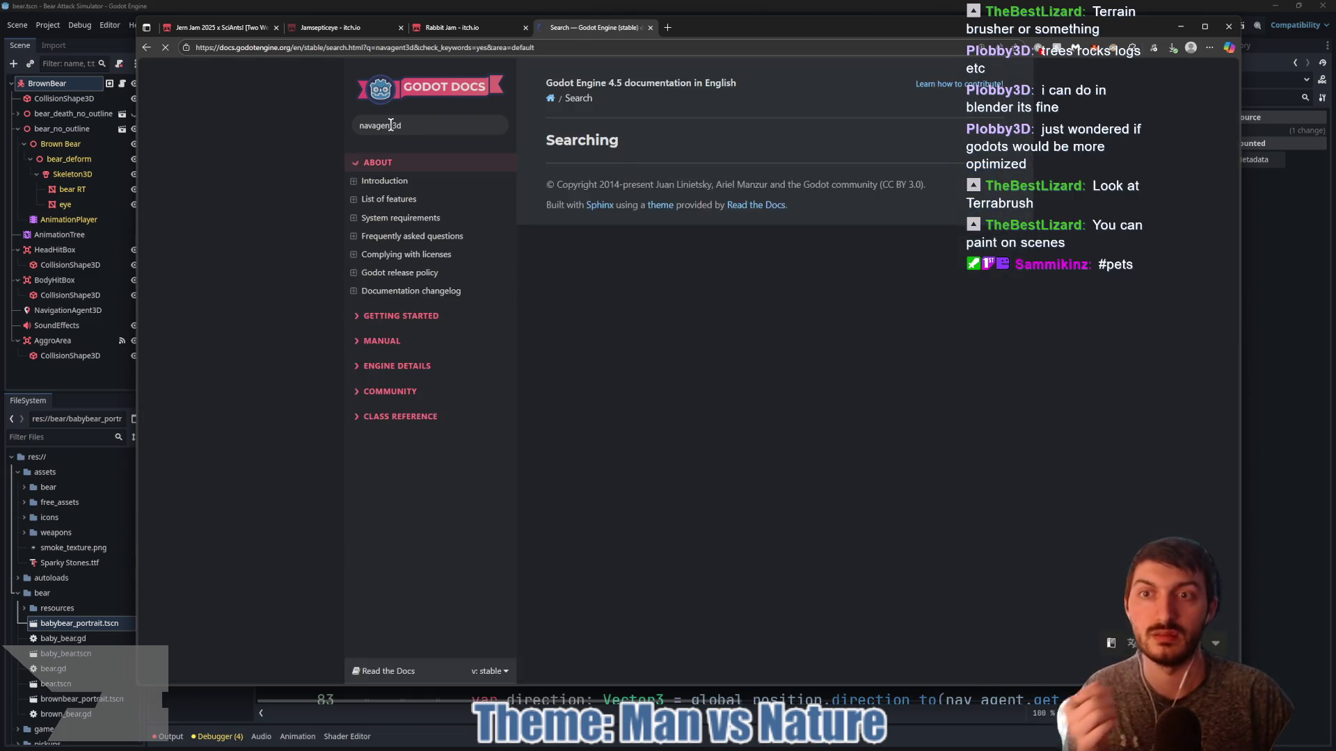
# Correct the search to 'NavigationAgent3D' and open its class reference page
pyautogui.doubleClick(461, 125)
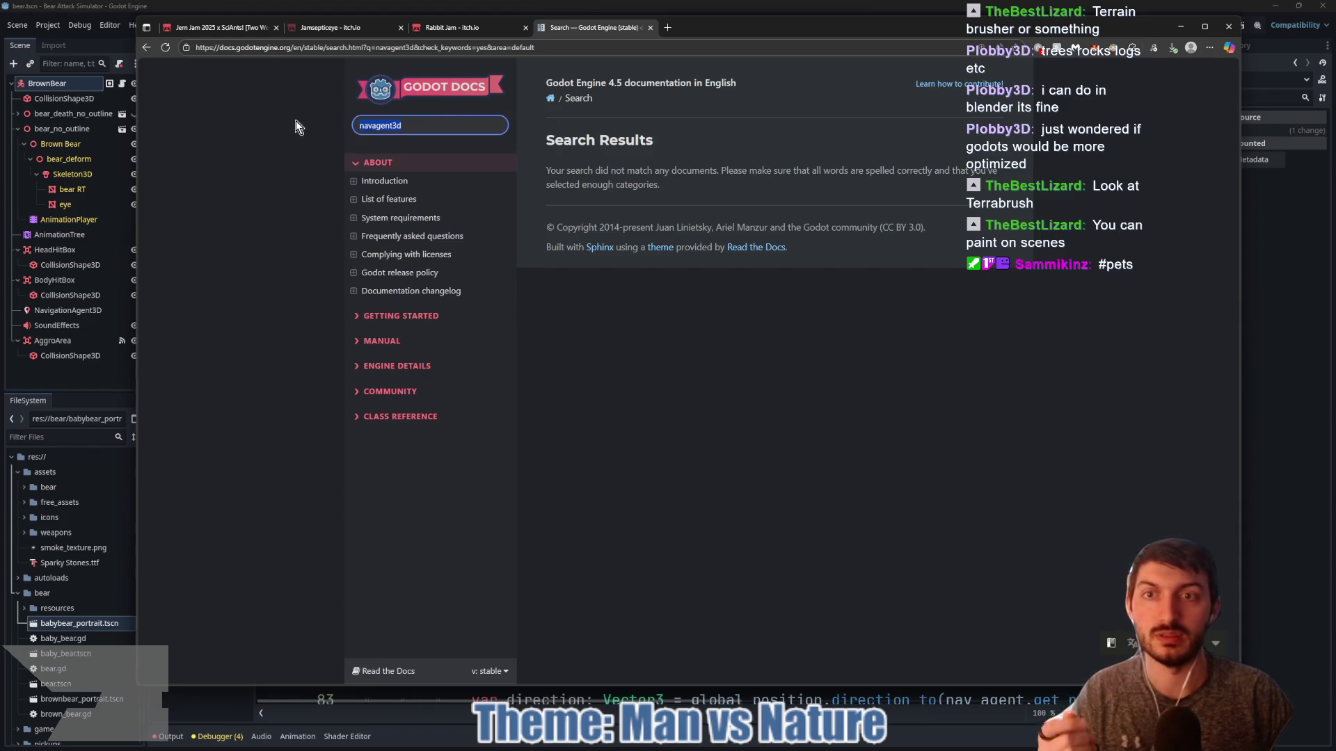
pyautogui.write('NavagationA')
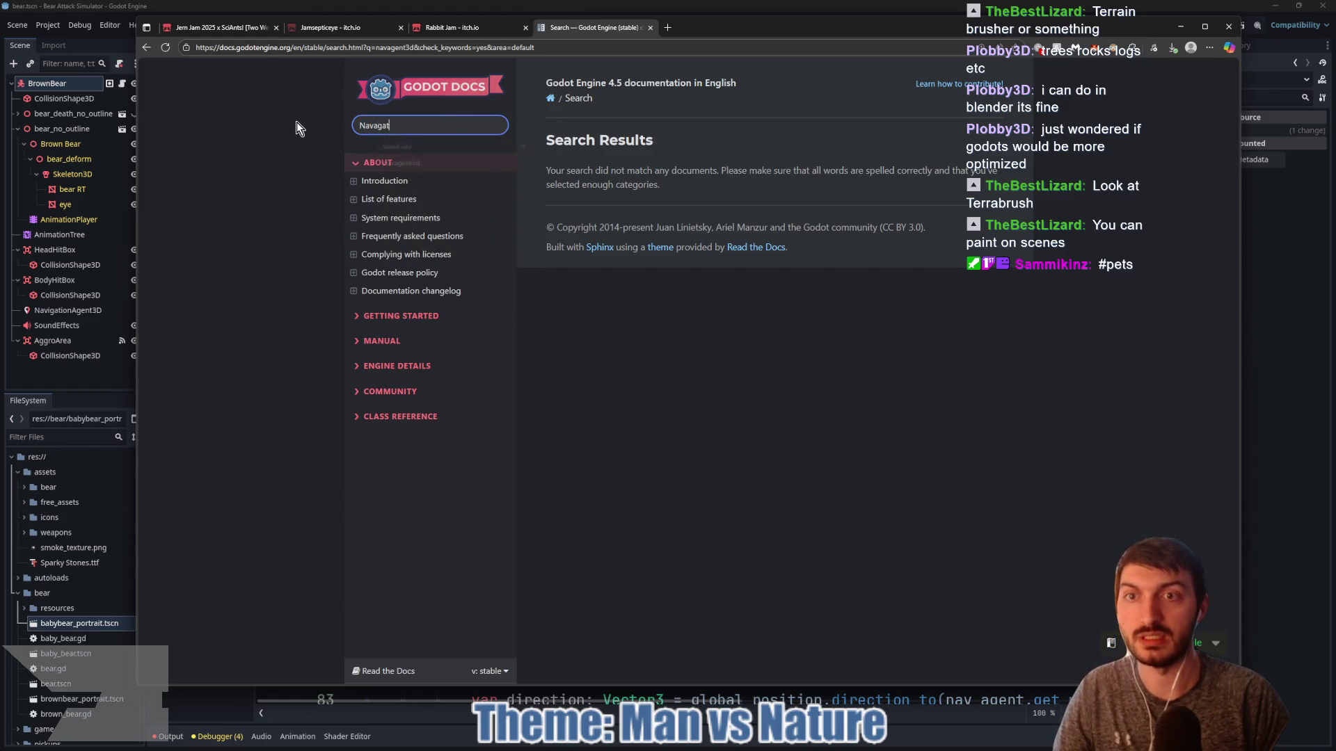
pyautogui.write('gention3')
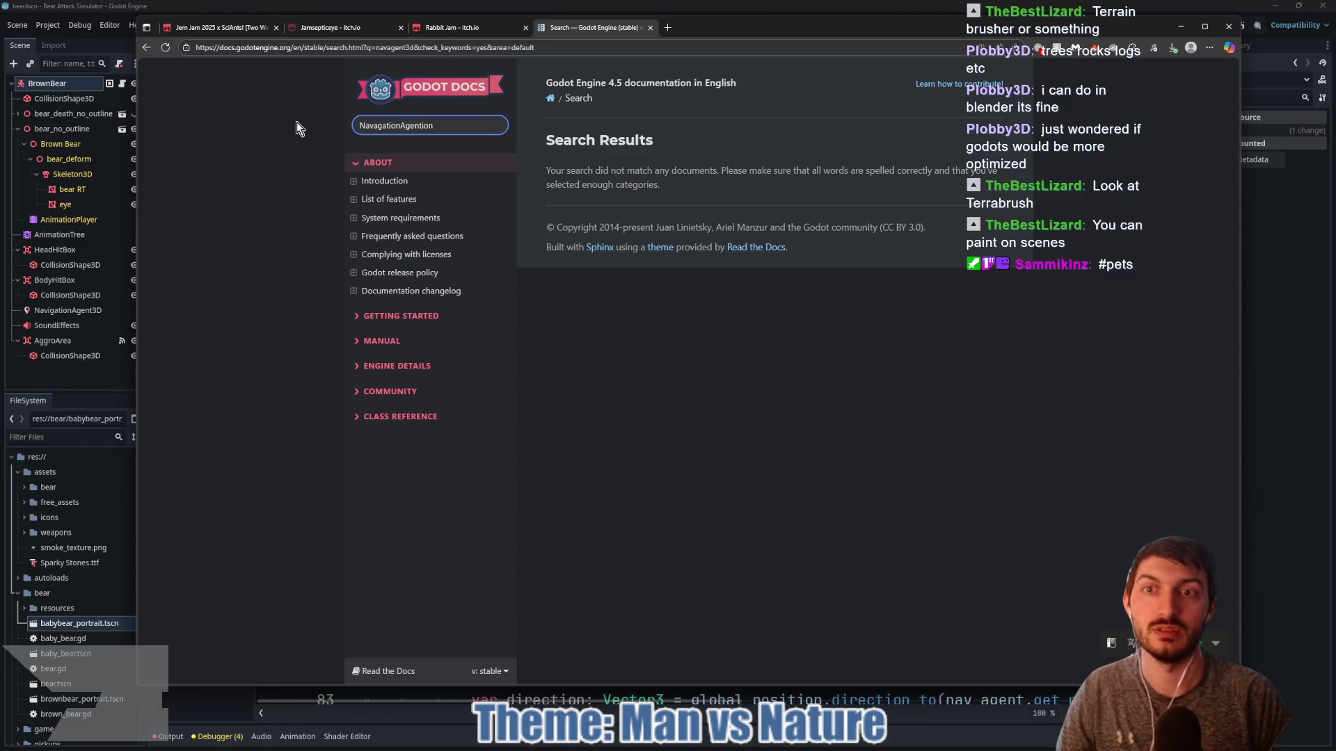
pyautogui.press('BackSpace')
pyautogui.press('BackSpace')
pyautogui.press('BackSpace')
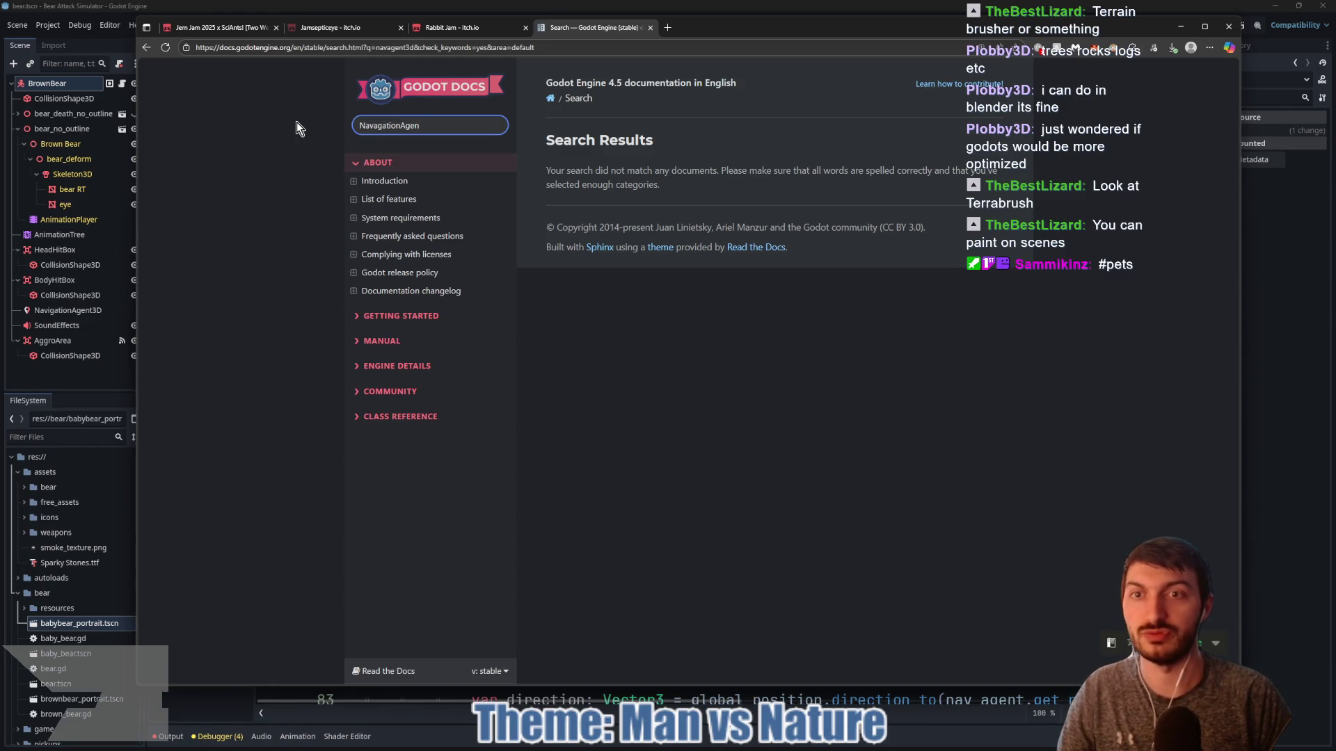
pyautogui.write('t3D')
pyautogui.press('Return')
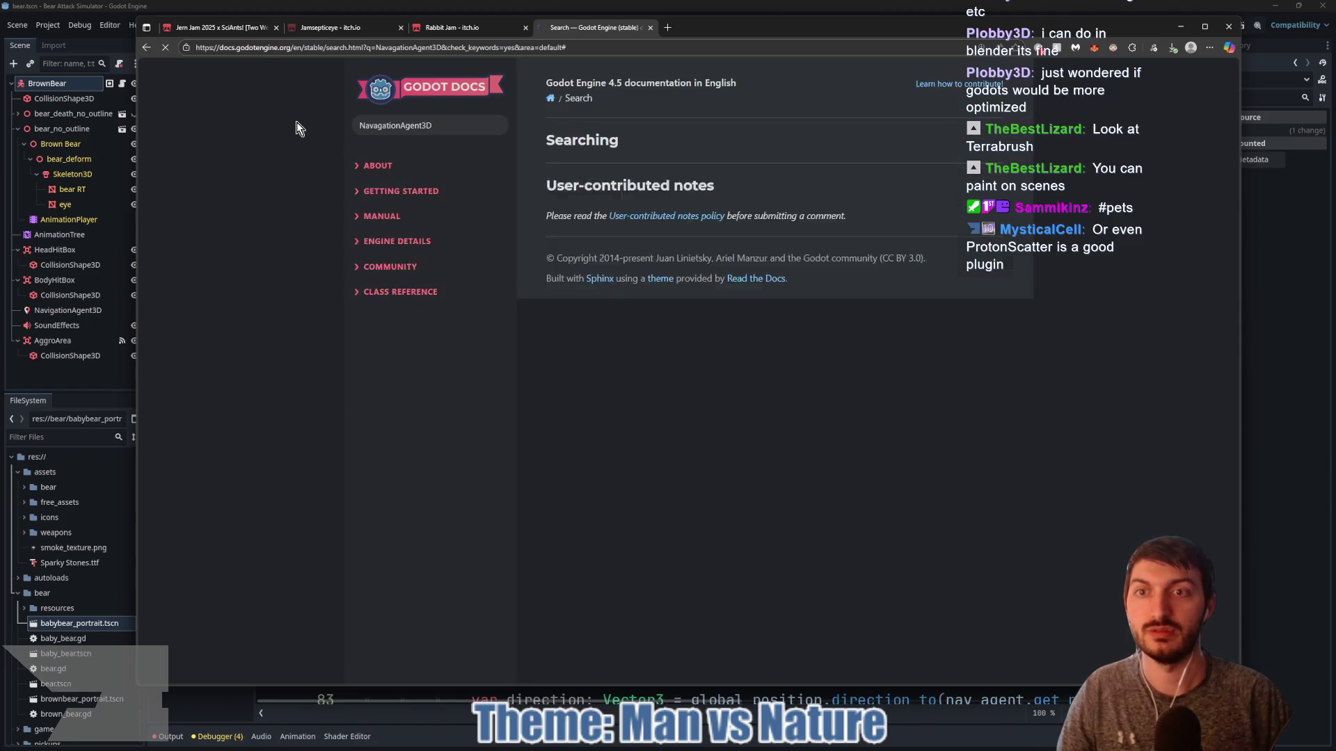
pyautogui.click(391, 129)
pyautogui.press('BackSpace')
pyautogui.write('i')
pyautogui.press('Return')
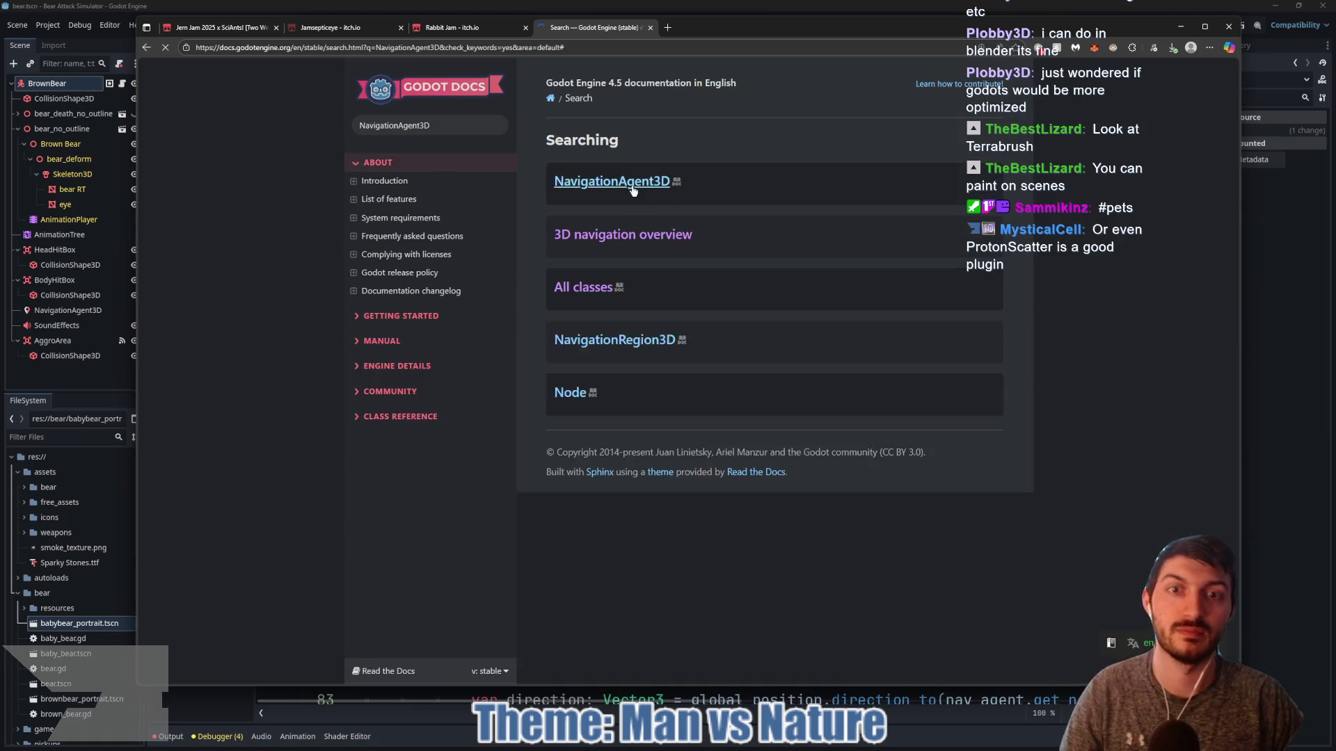
pyautogui.click(633, 187)
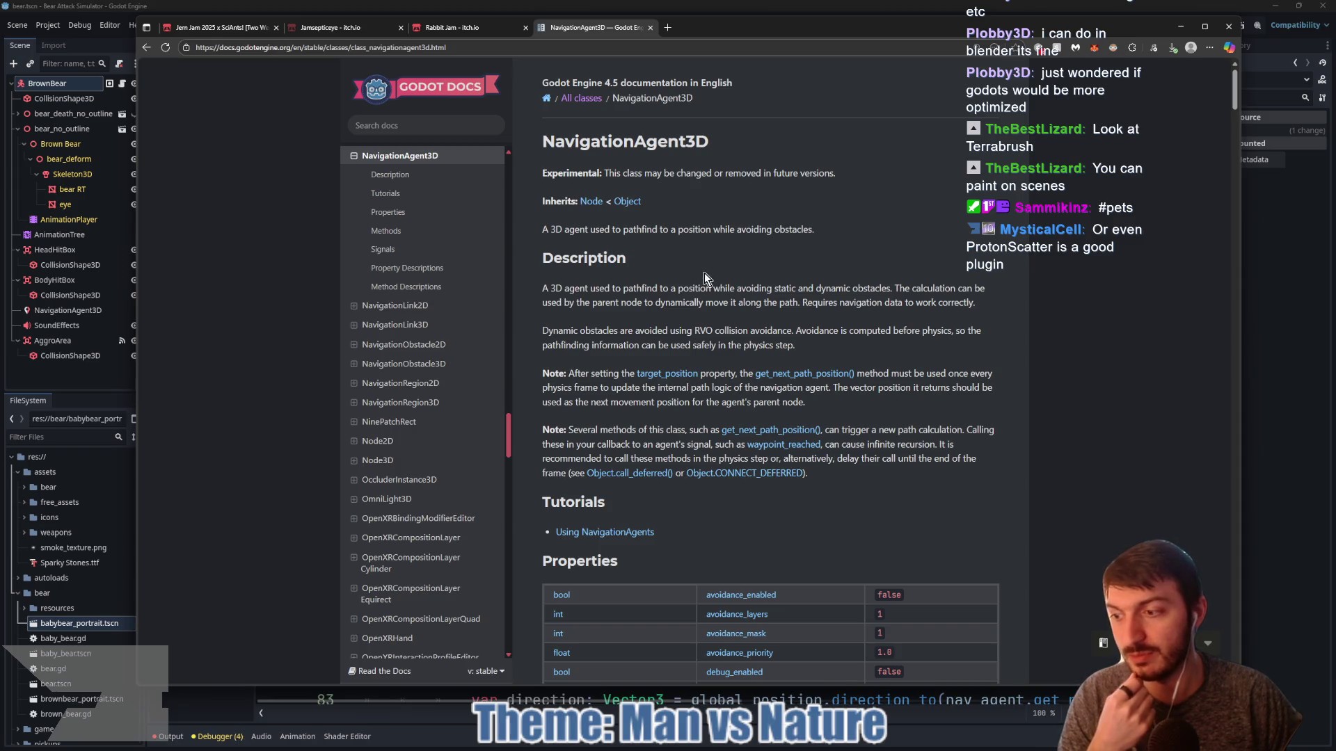
# Read through the NavigationAgent3D properties and methods, then return to the bear script
pyautogui.scroll(-3, 710, 271)
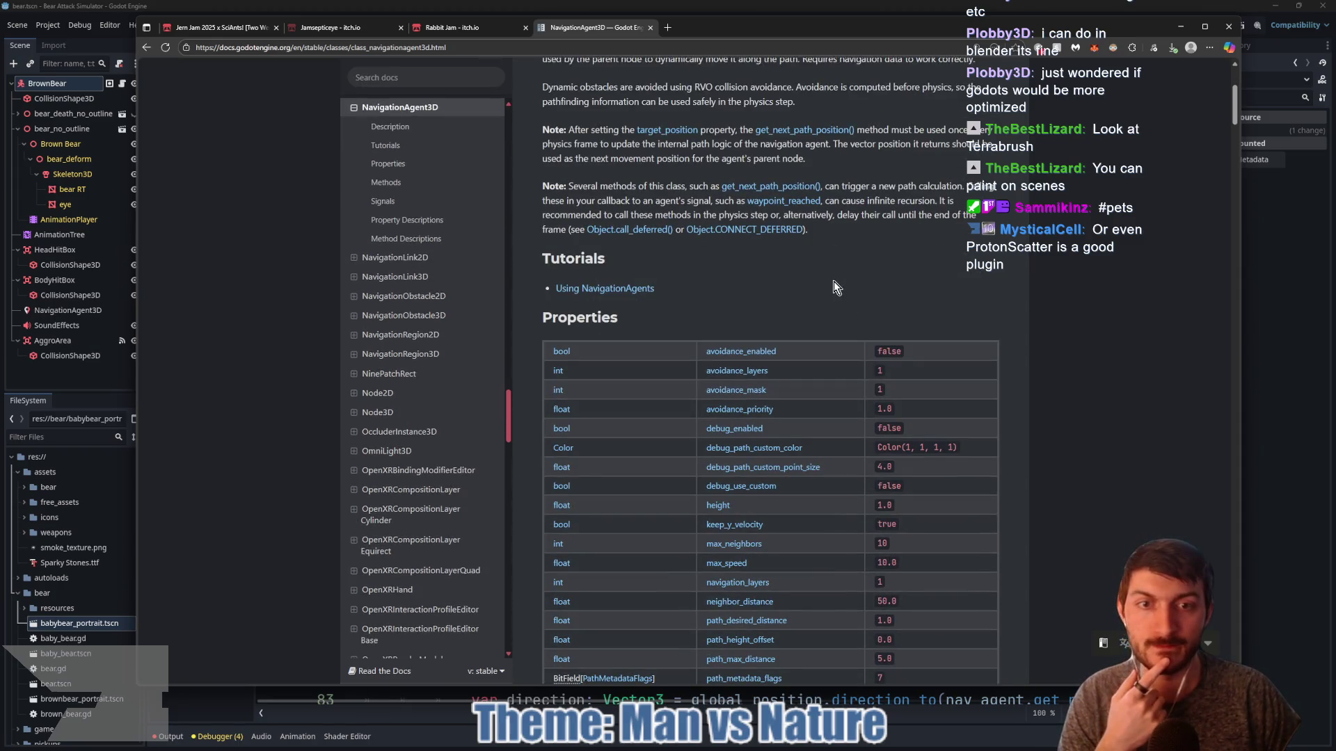
pyautogui.scroll(1, 840, 282)
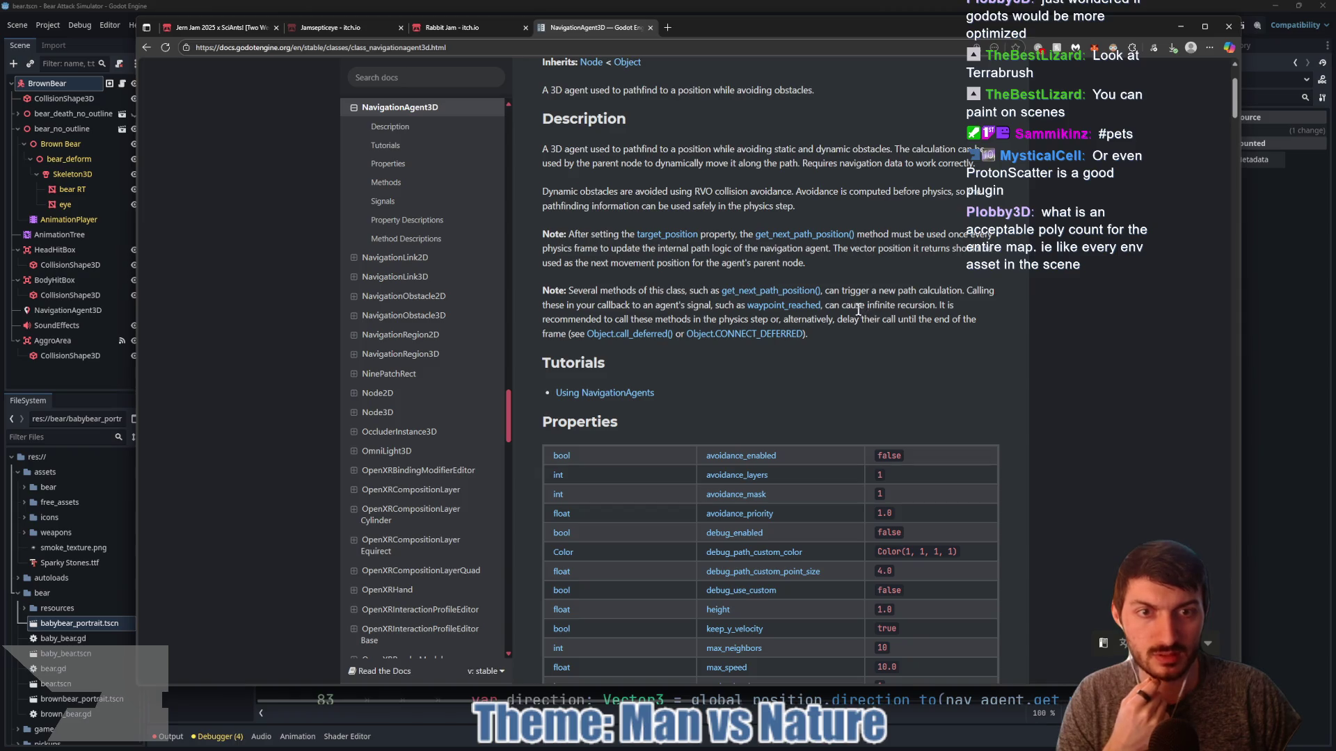
pyautogui.scroll(-2, 859, 310)
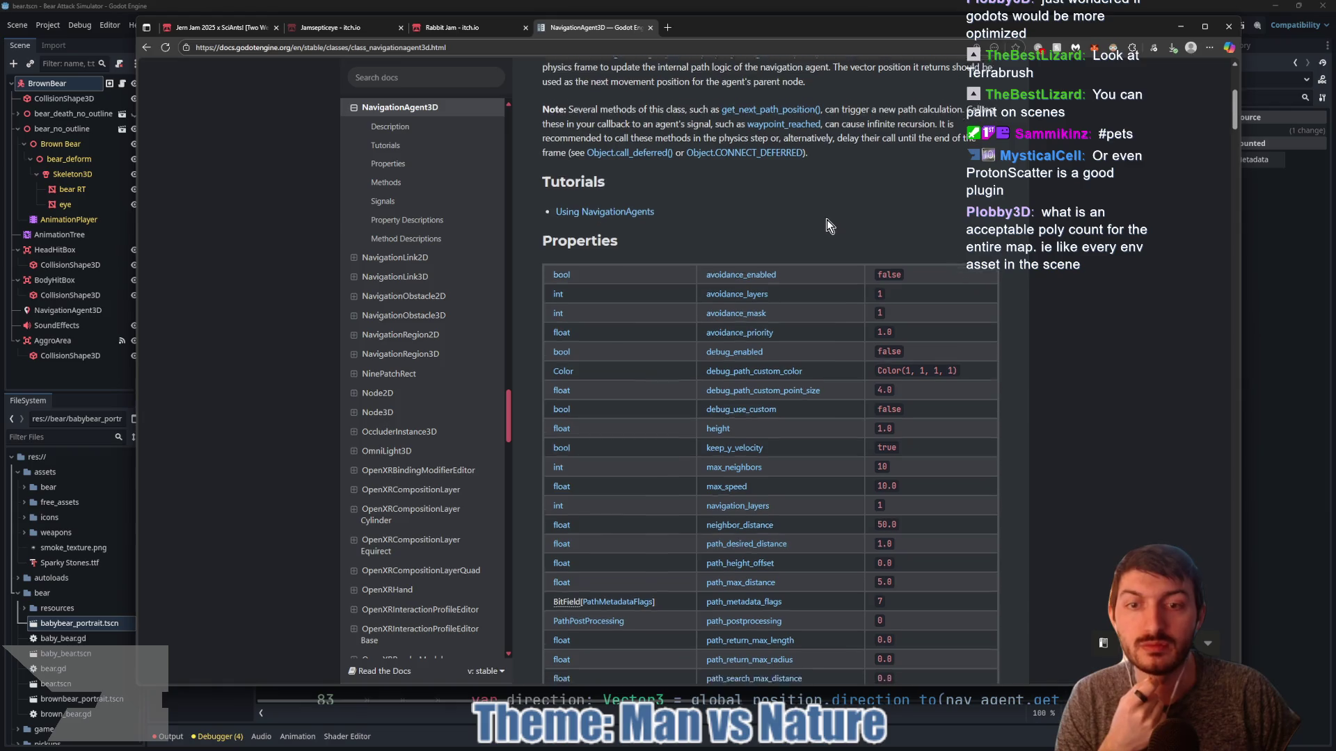
pyautogui.scroll(-2, 824, 222)
pyautogui.scroll(-2, 838, 297)
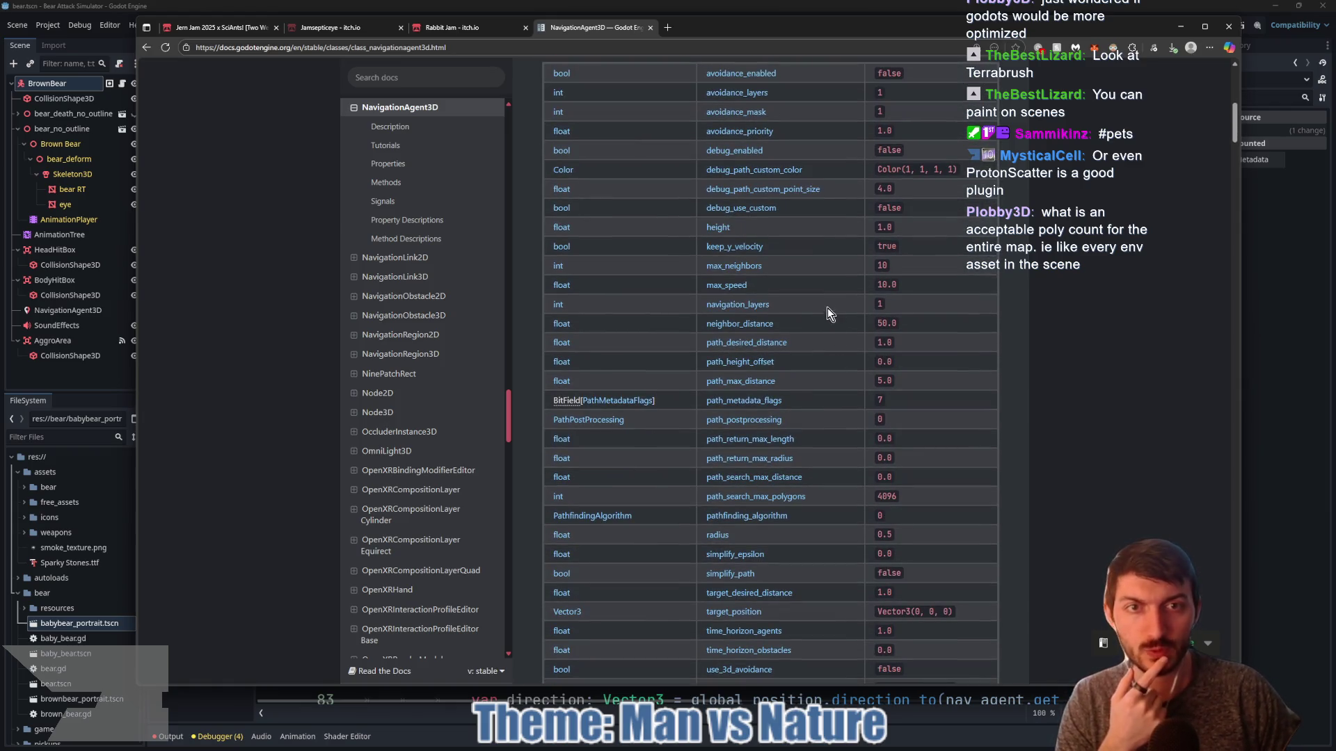
pyautogui.scroll(-2, 803, 231)
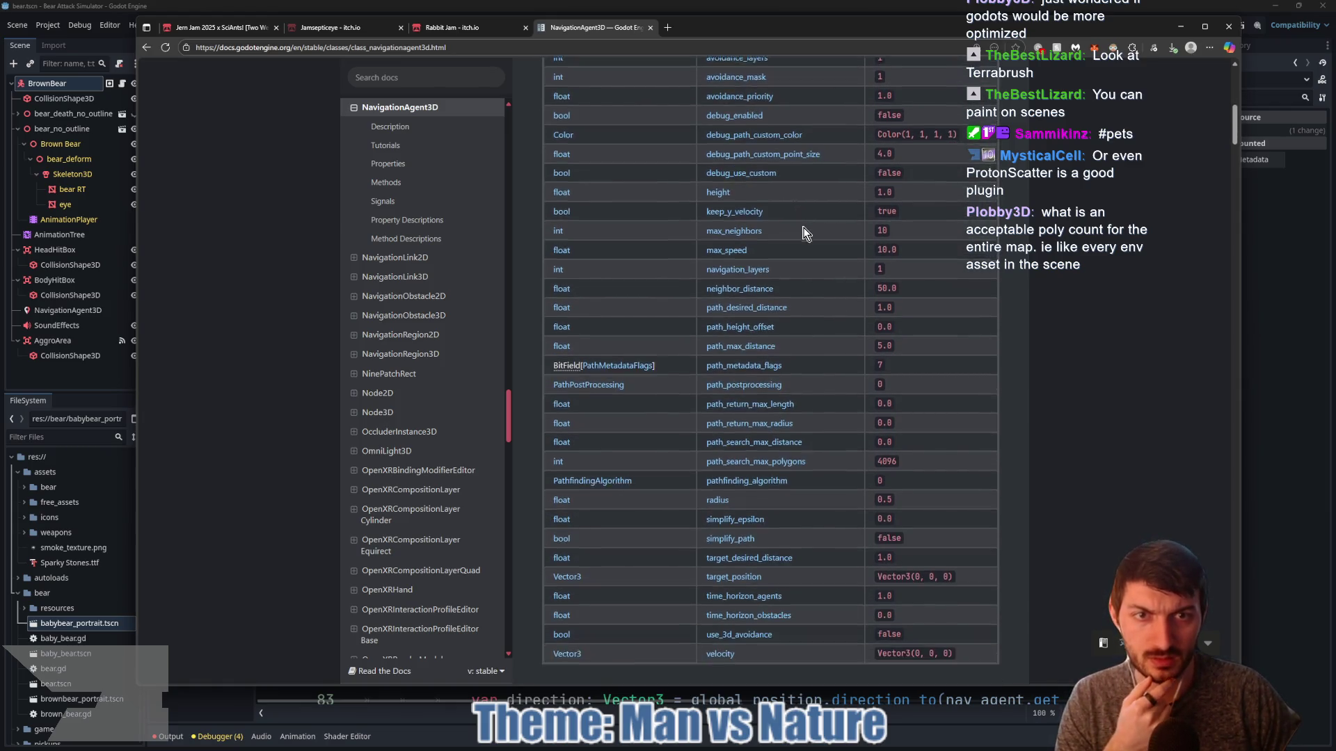
pyautogui.scroll(-2, 803, 231)
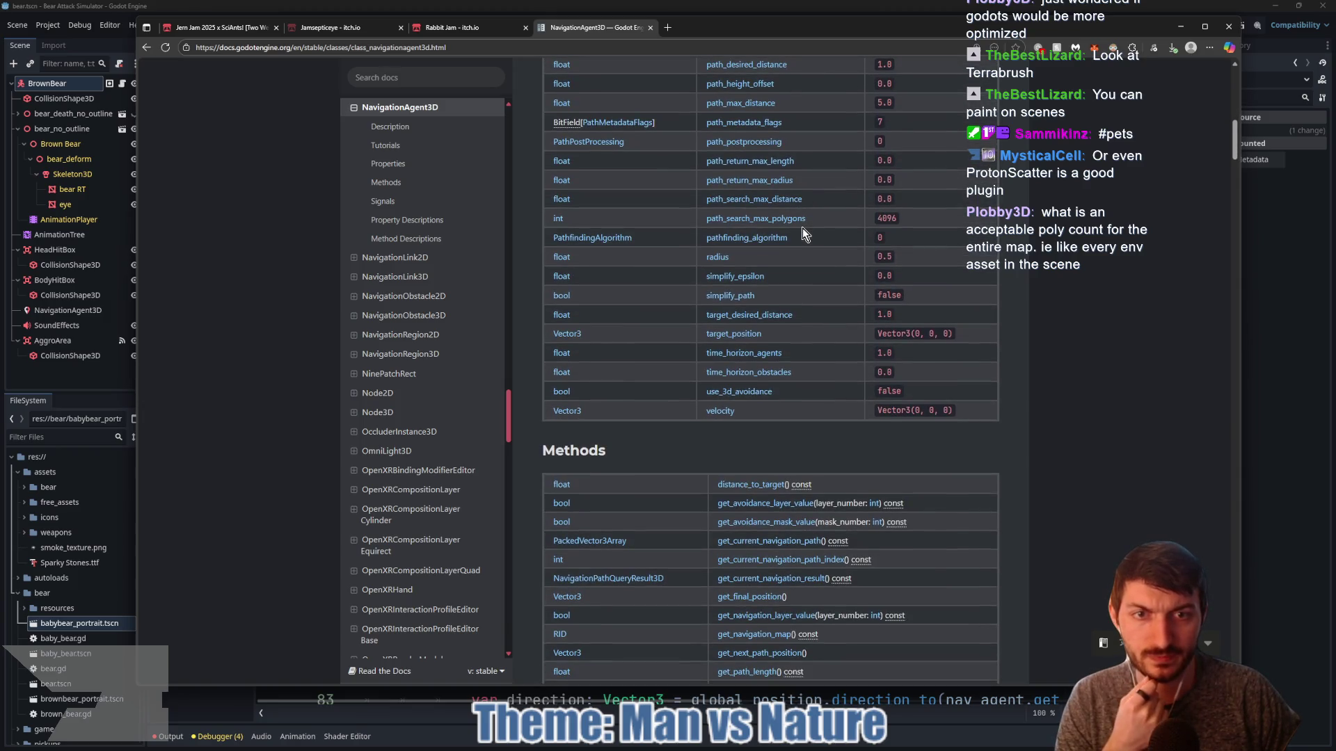
pyautogui.scroll(-2, 800, 231)
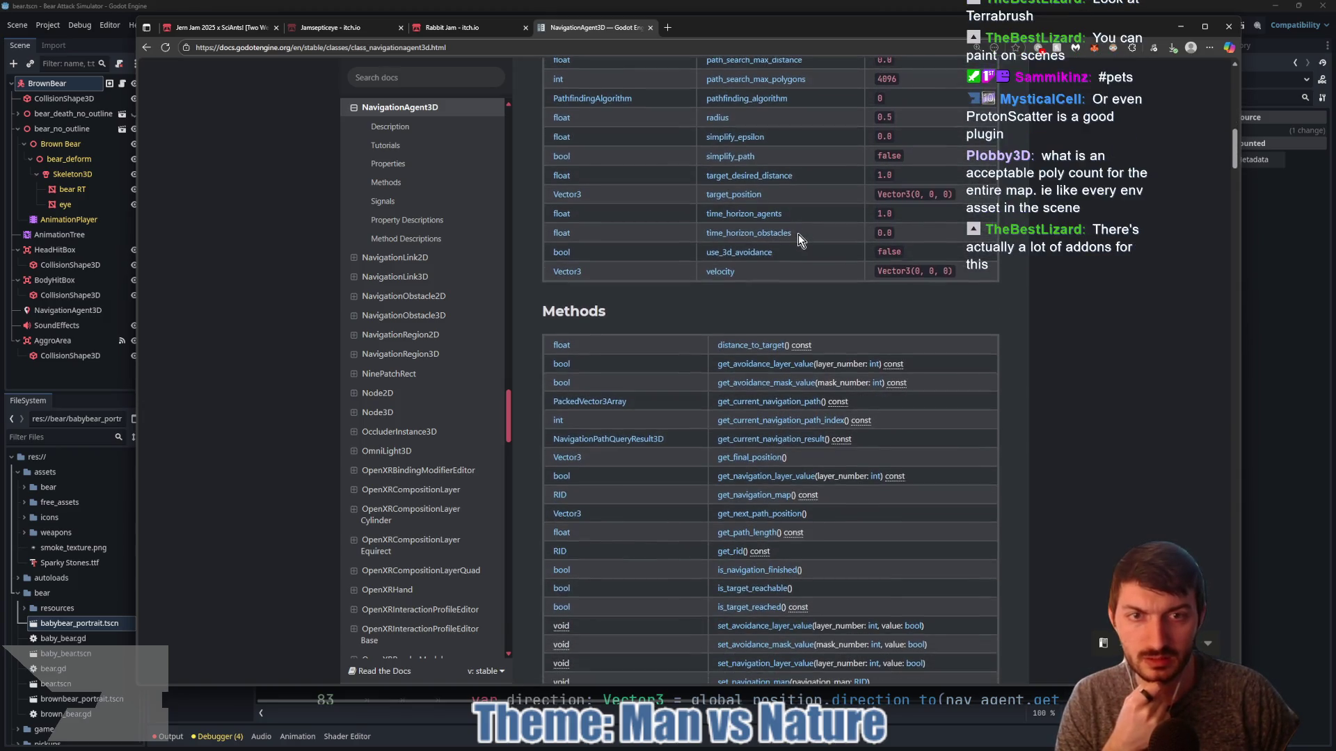
pyautogui.scroll(-1, 798, 235)
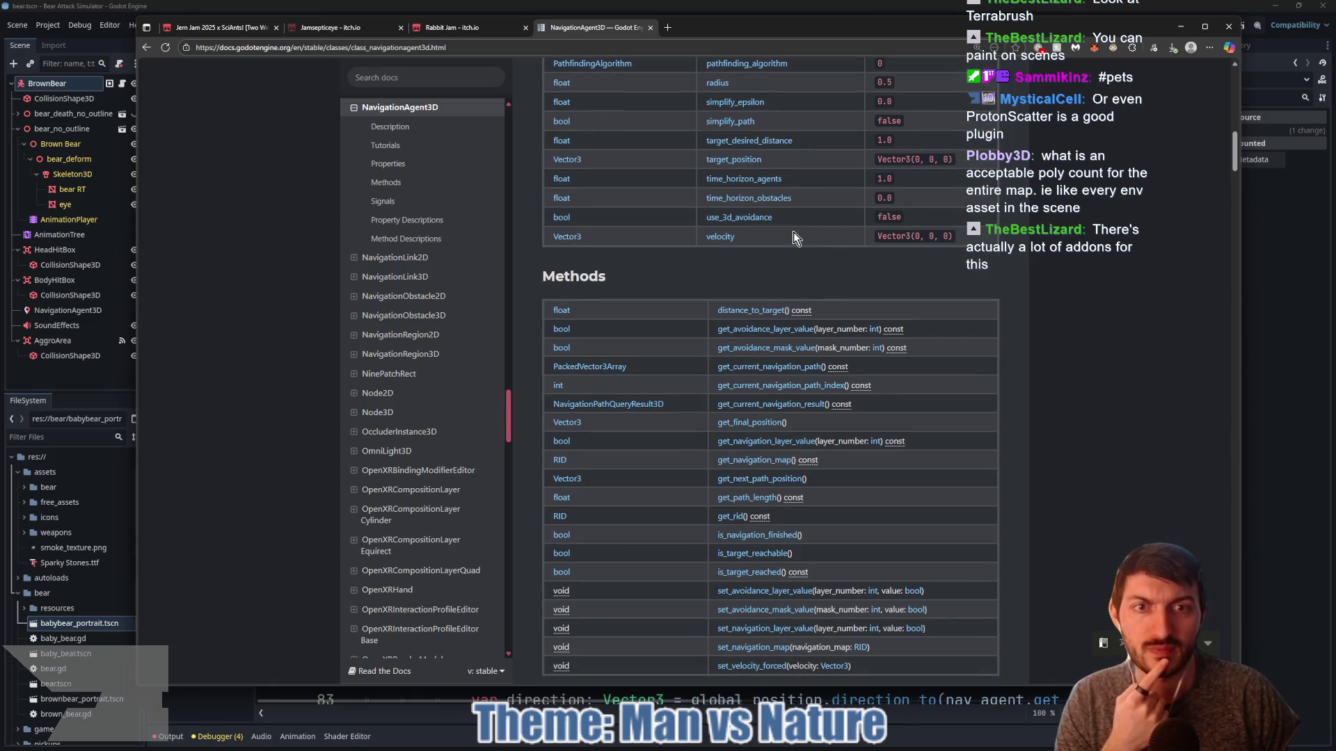
pyautogui.scroll(-1, 794, 237)
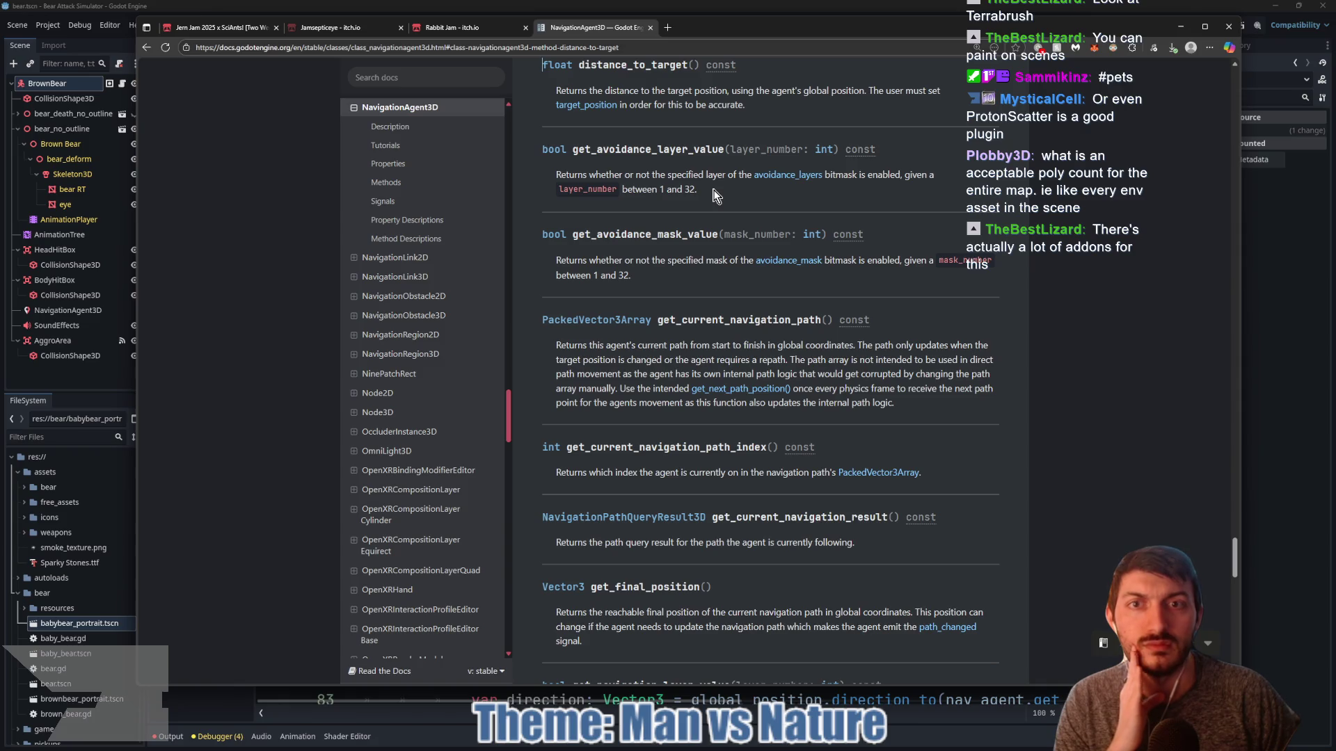
pyautogui.click(1299, 354)
# Change line 63's wandering condition to use nav_agent.distance_to_target() <= 2
pyautogui.moveTo(800, 209); pyautogui.dragTo(584, 206)
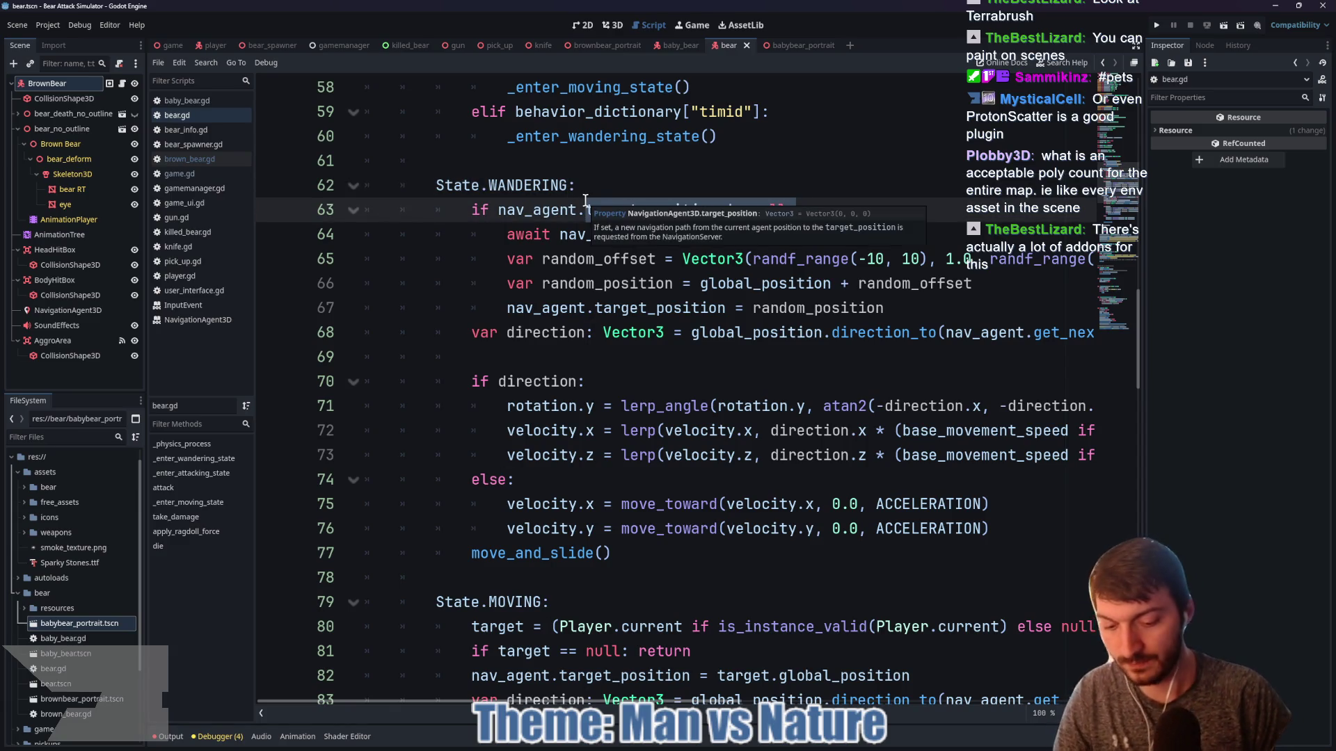
pyautogui.write('dista')
pyautogui.press('Return')
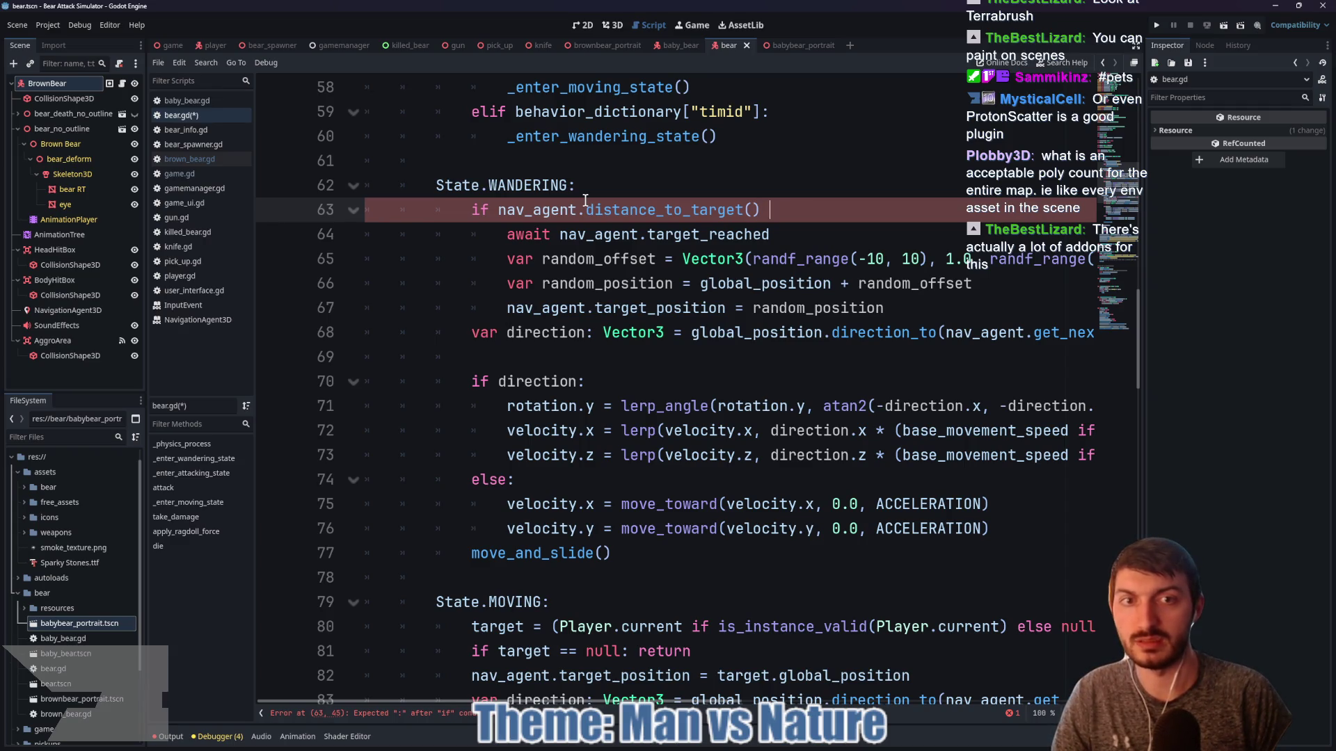
pyautogui.write('= ')
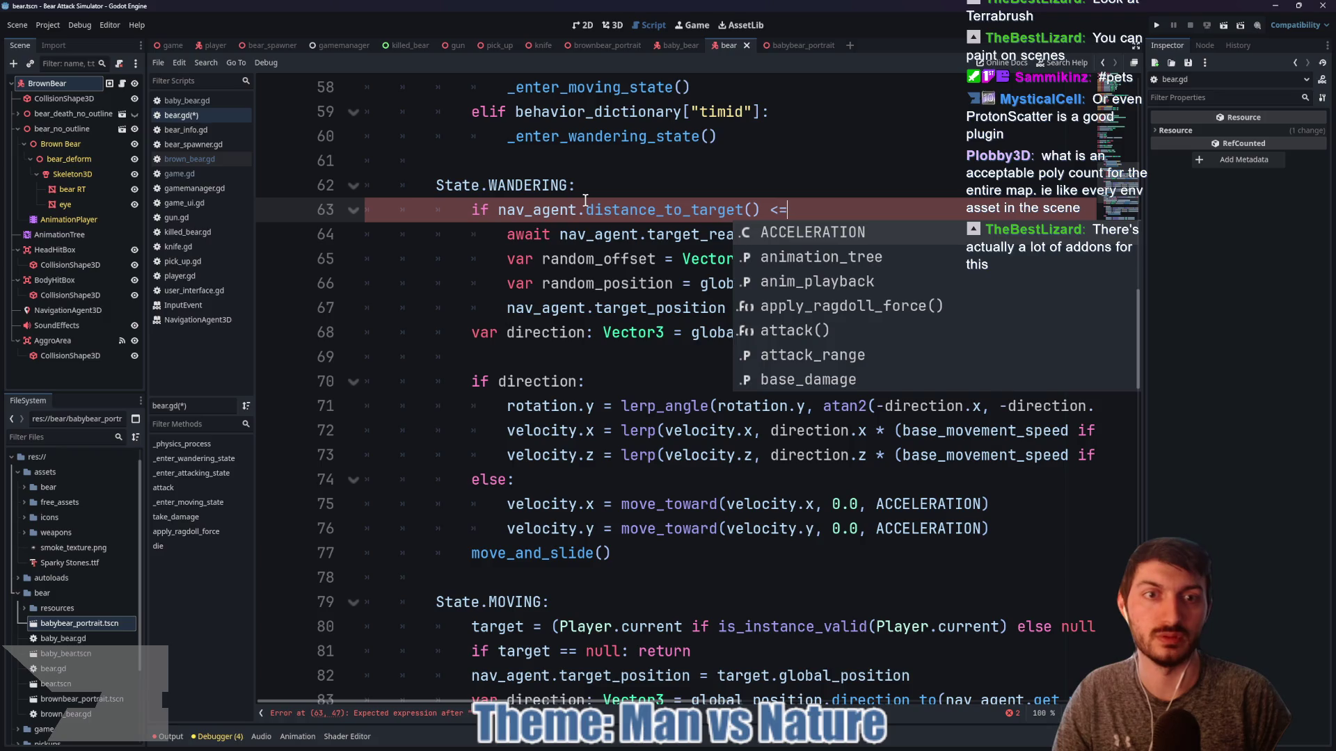
pyautogui.write('1')
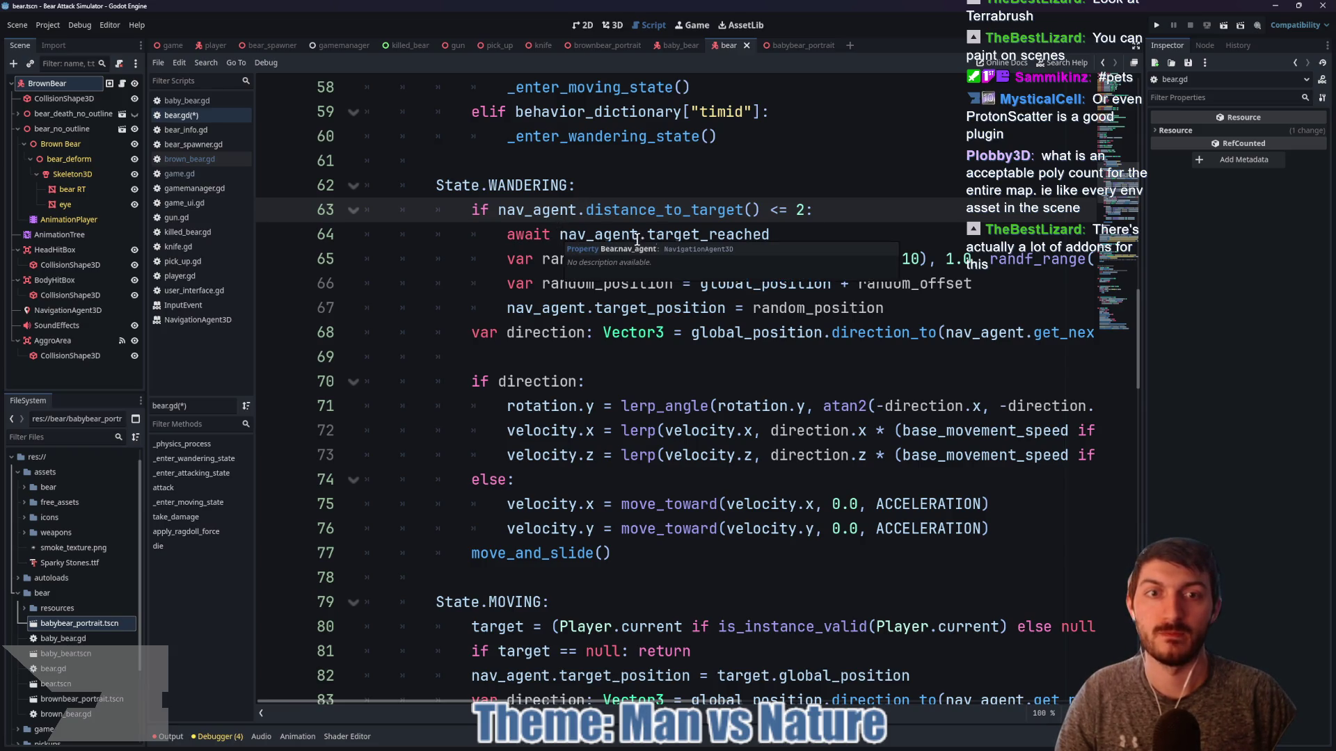
# Delete the await target_reached line and save bear.gd
pyautogui.moveTo(792, 235); pyautogui.dragTo(336, 235)
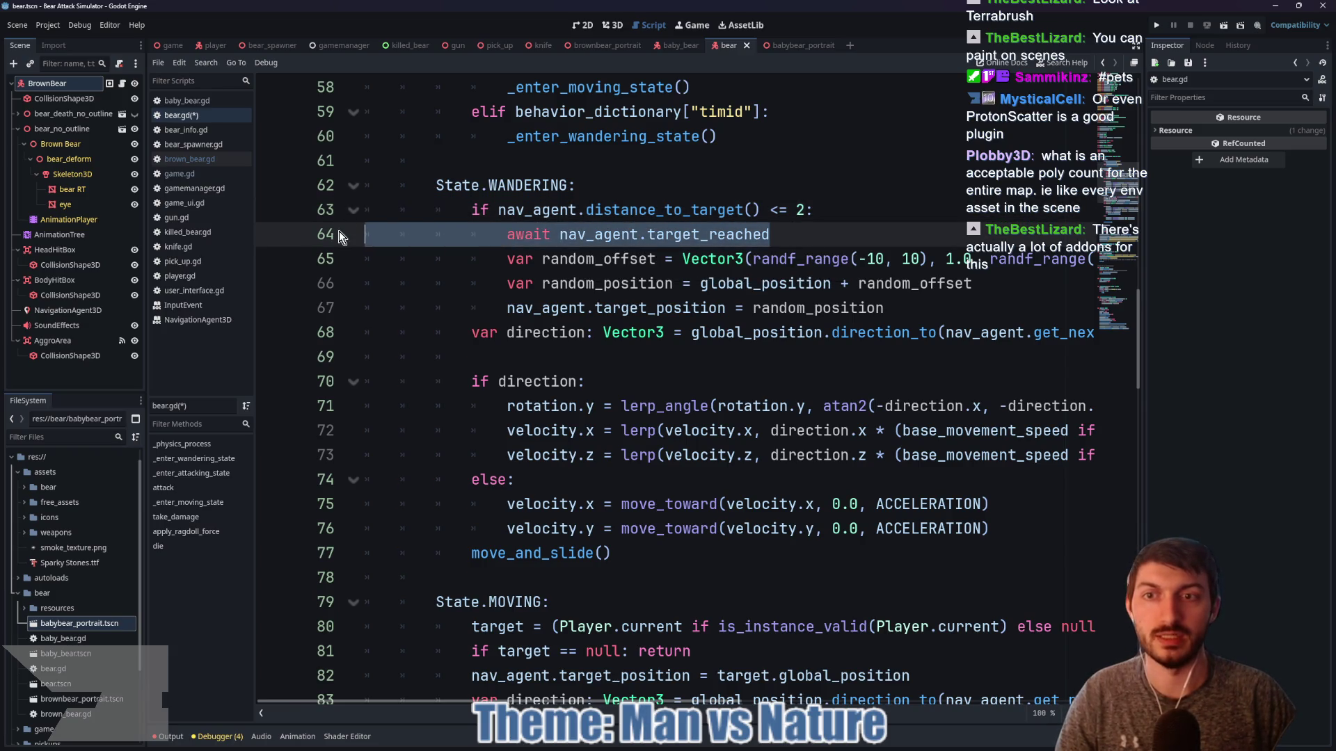
pyautogui.press('BackSpace')
pyautogui.press('BackSpace')
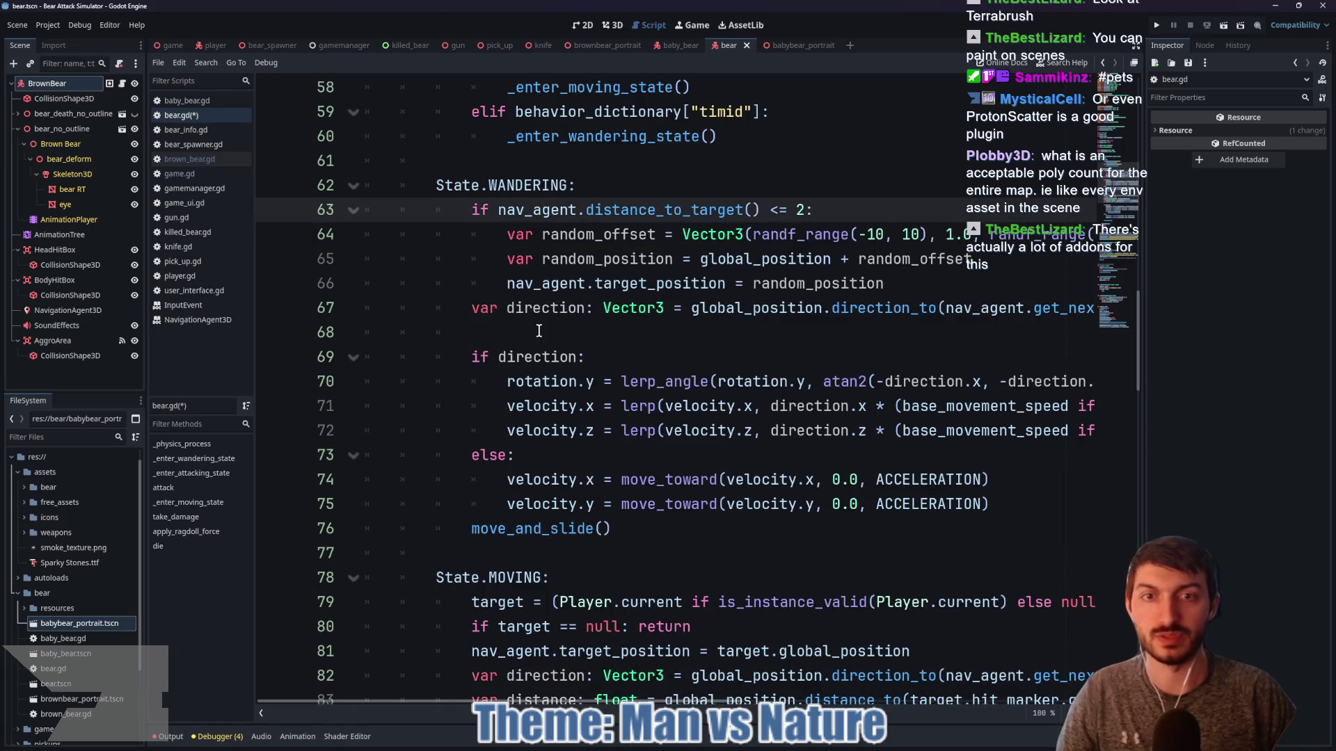
pyautogui.hotkey('ctrl', 's')
pyautogui.click(169, 45)
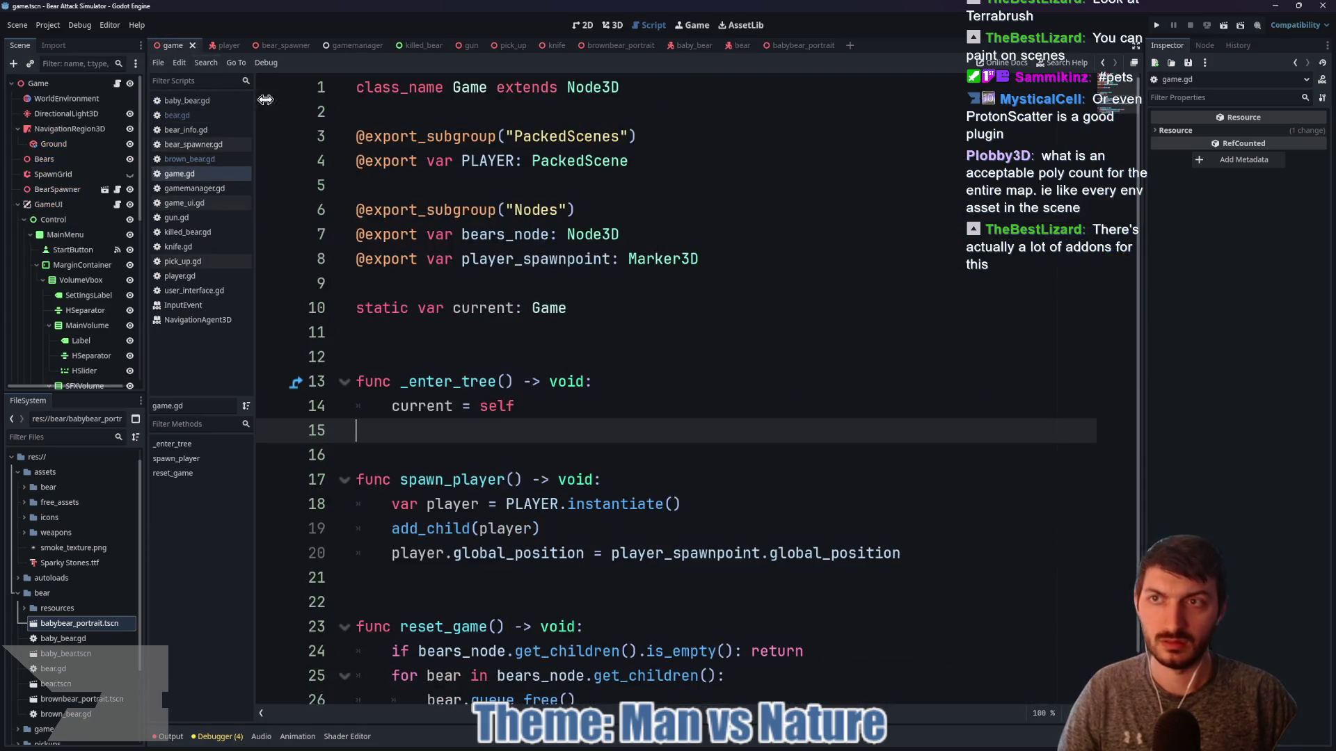
# Run the game, start a round, walk around watching the bears wander, then stop it
pyautogui.press('F5')
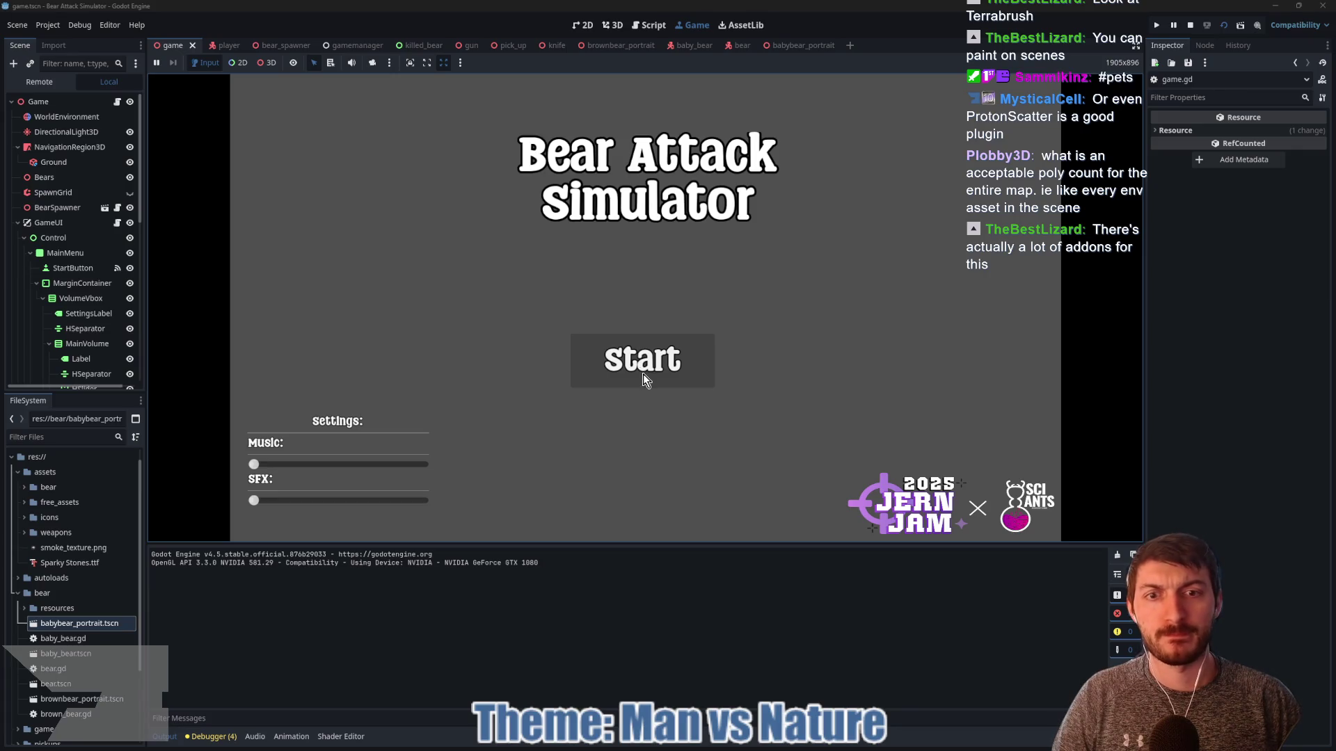
pyautogui.moveTo(801, 748)
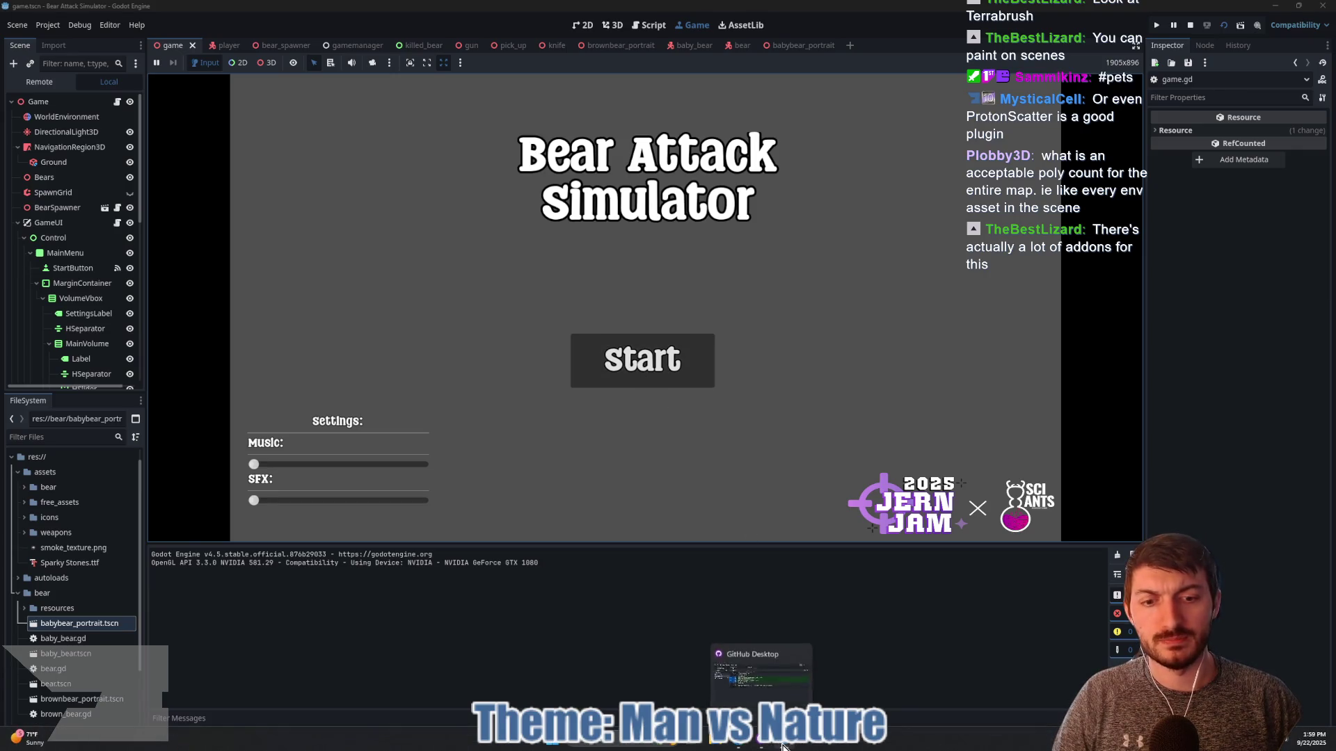
pyautogui.click(683, 360)
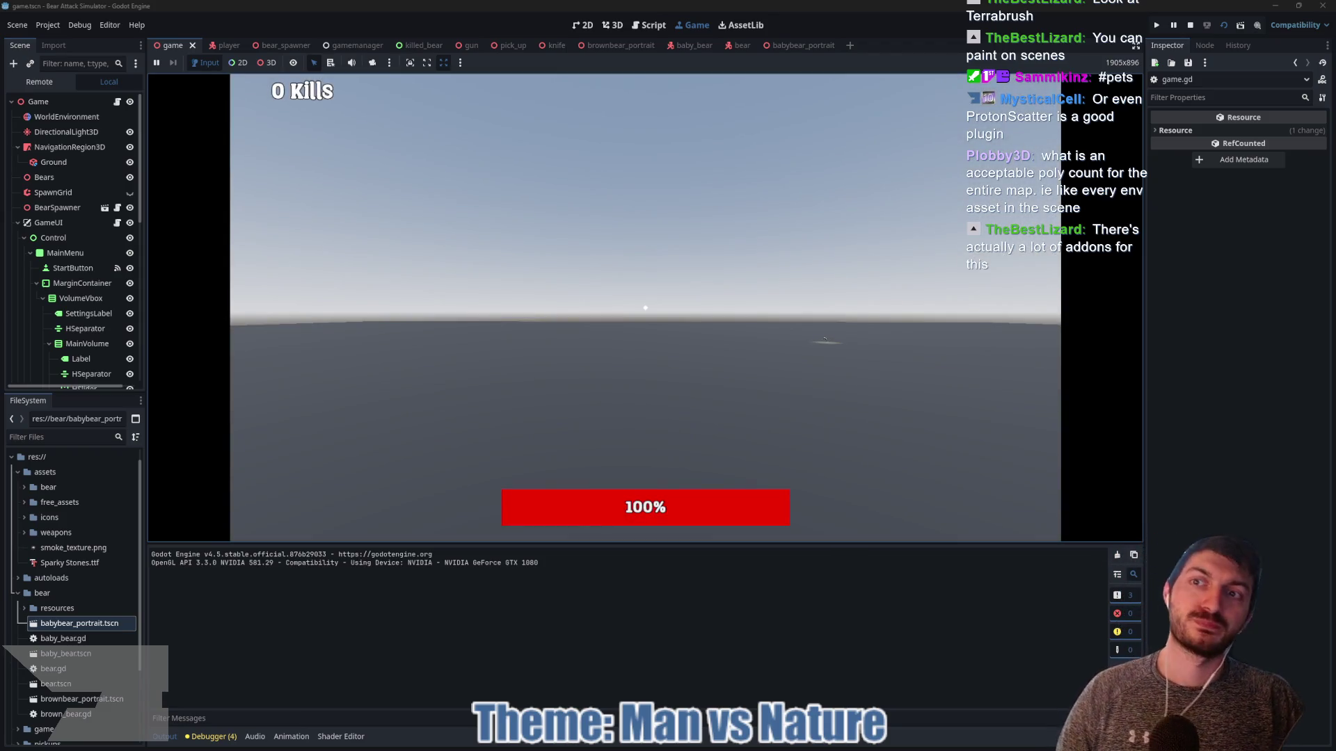
pyautogui.press('w')
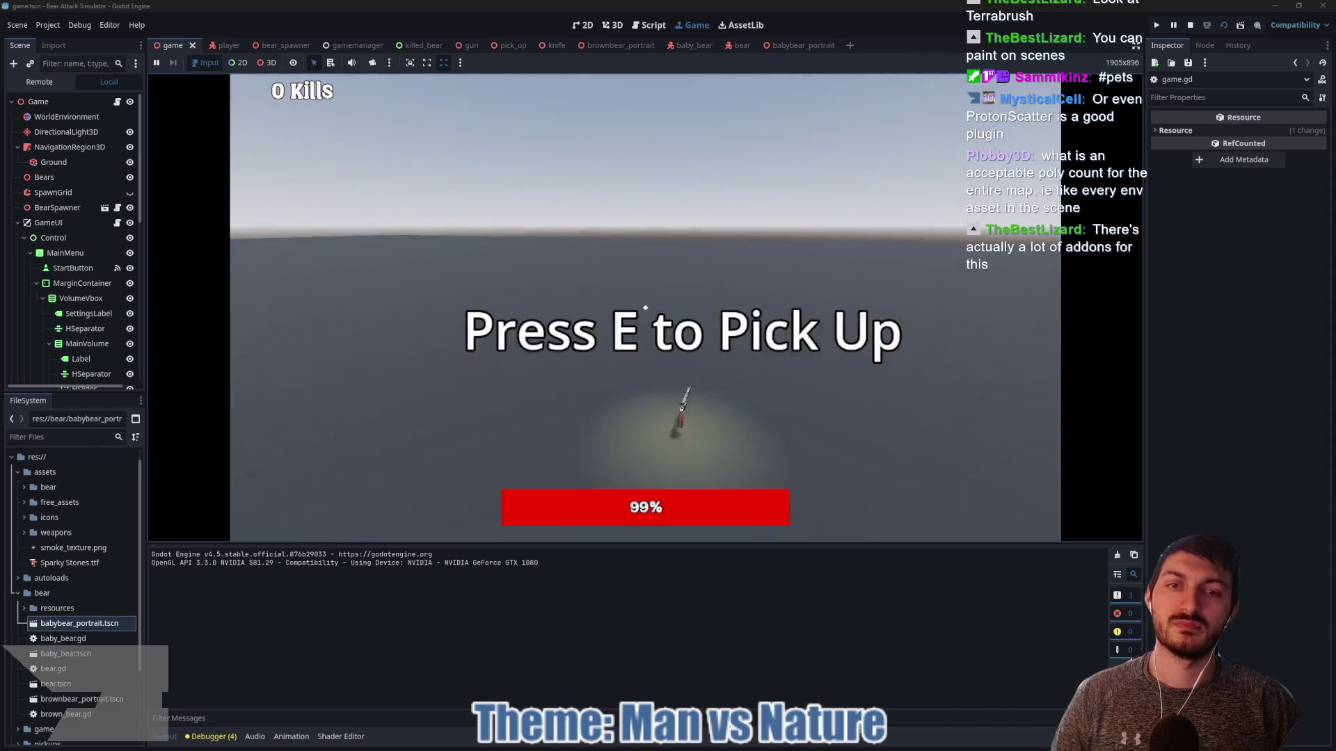
pyautogui.press('w')
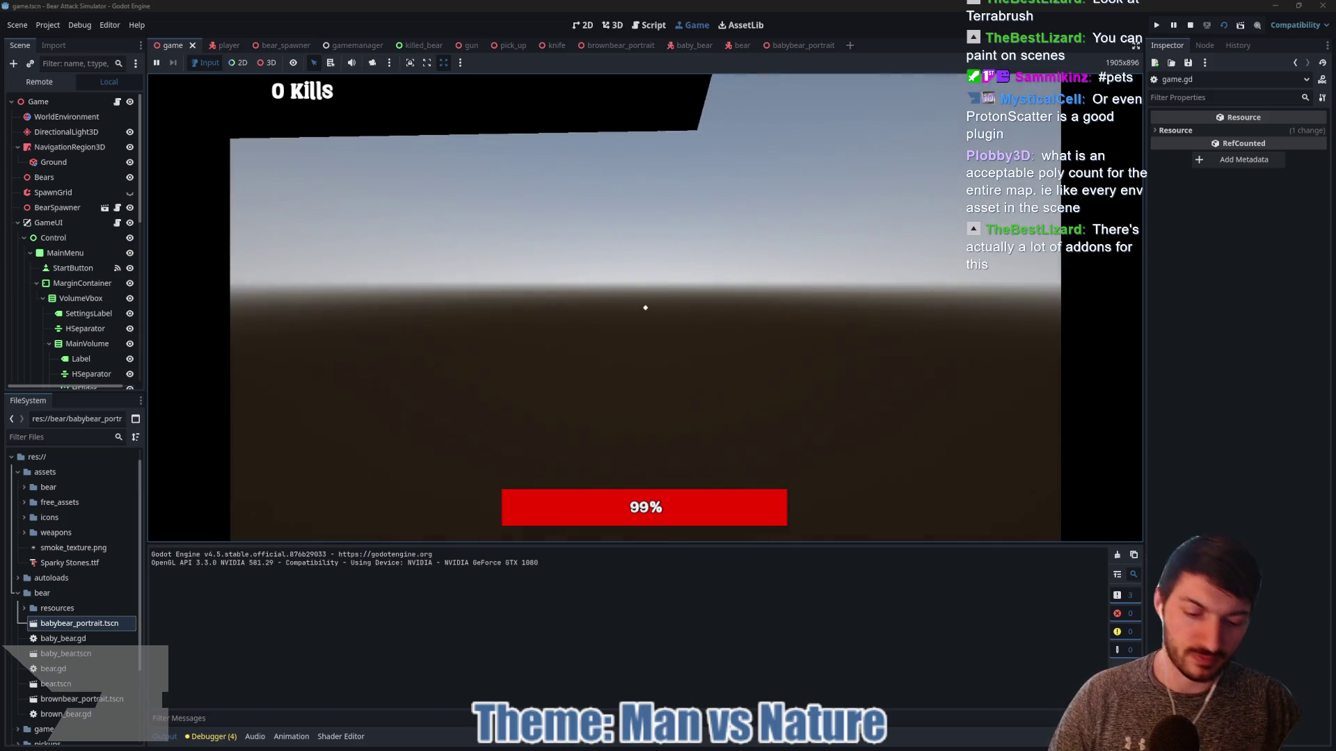
pyautogui.press('F8')
pyautogui.press('super+e')
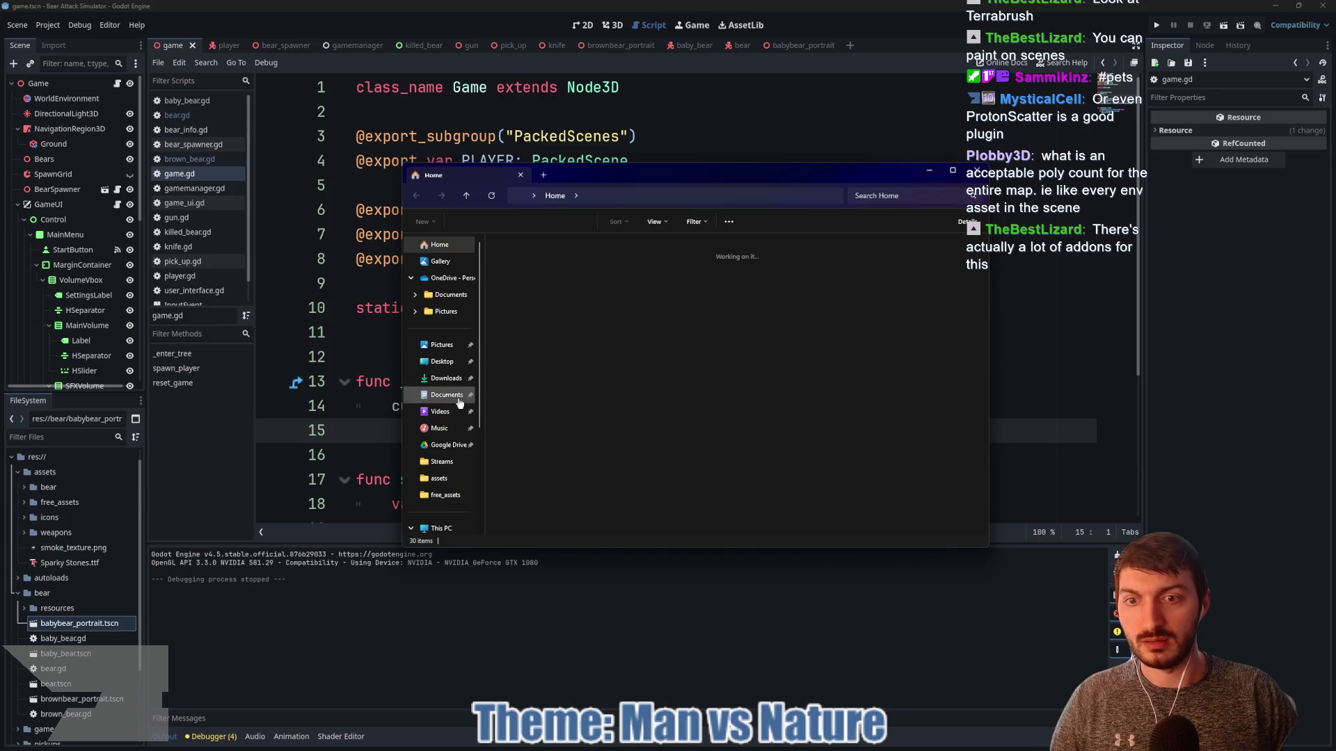
# Launch Godot_v4.5-stable_win64 from Desktop > Godot, then return to the project editor
pyautogui.click(442, 361)
pyautogui.click(518, 414)
pyautogui.doubleClick(518, 414)
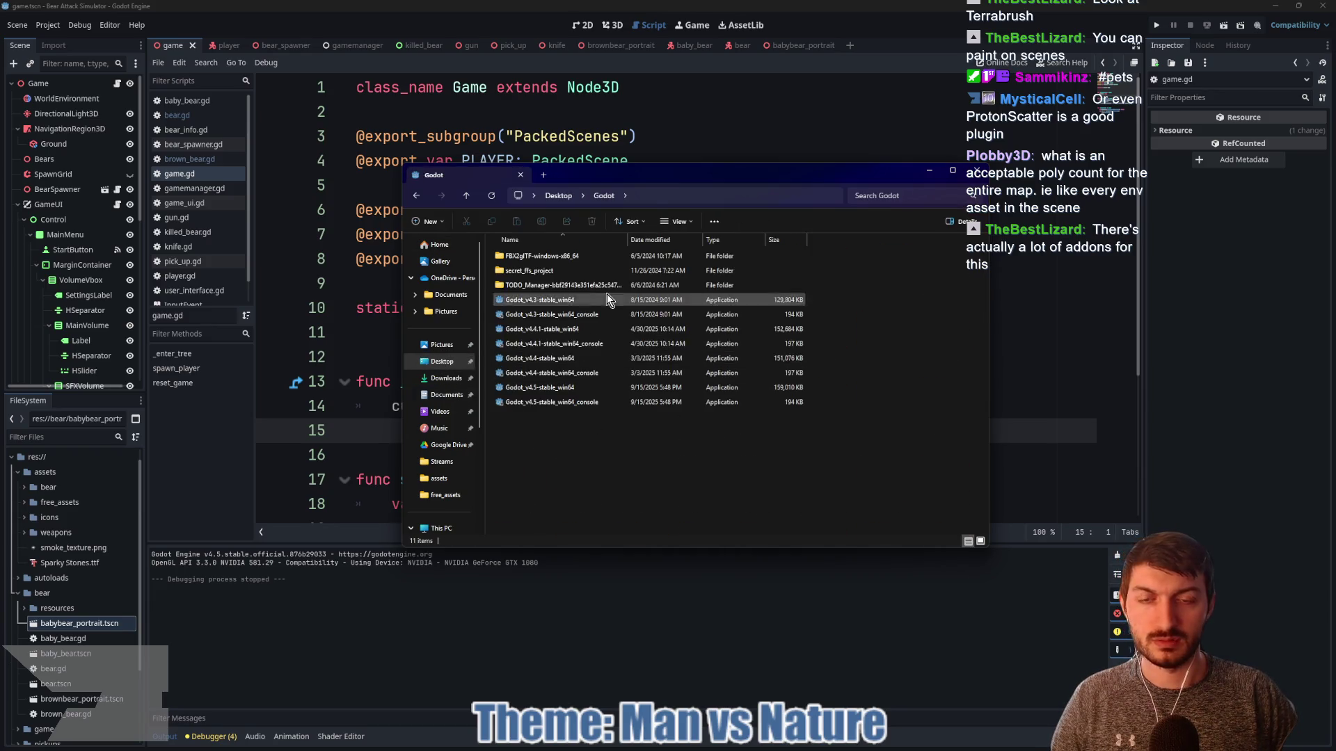
pyautogui.click(561, 390)
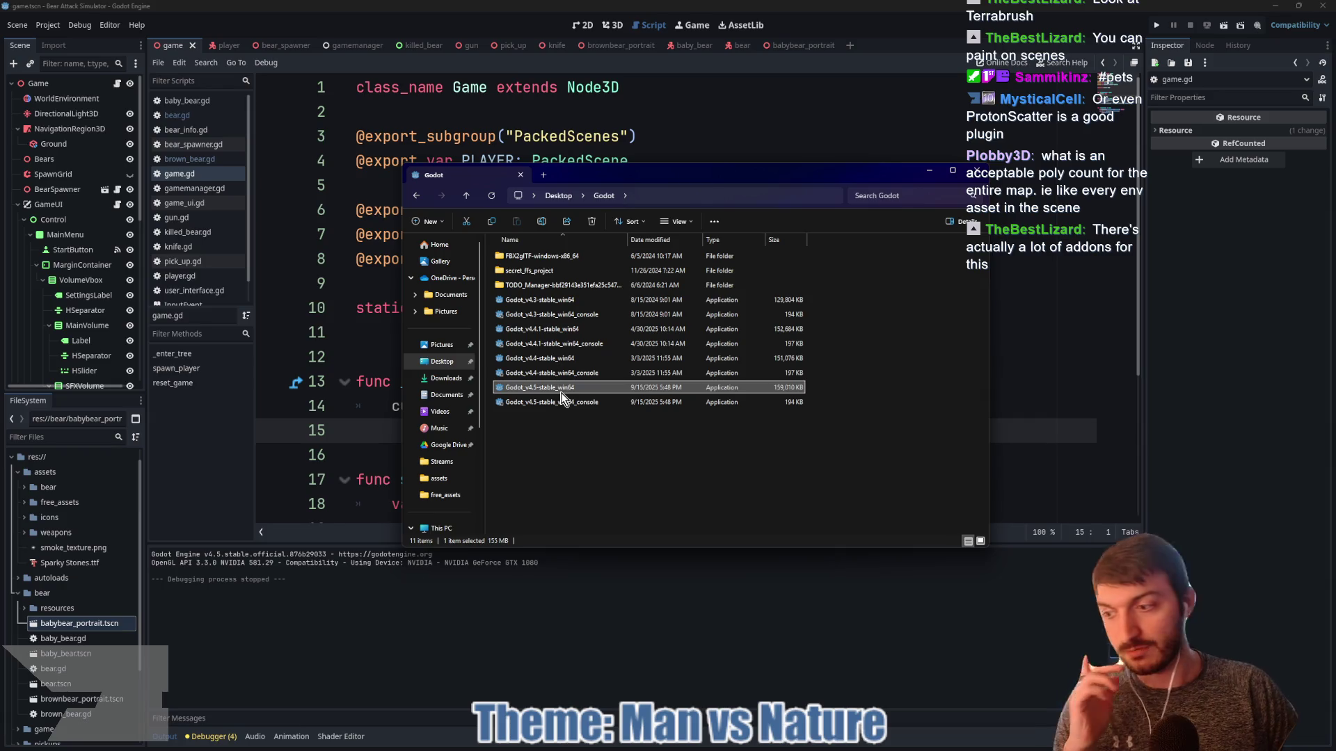
pyautogui.doubleClick(561, 389)
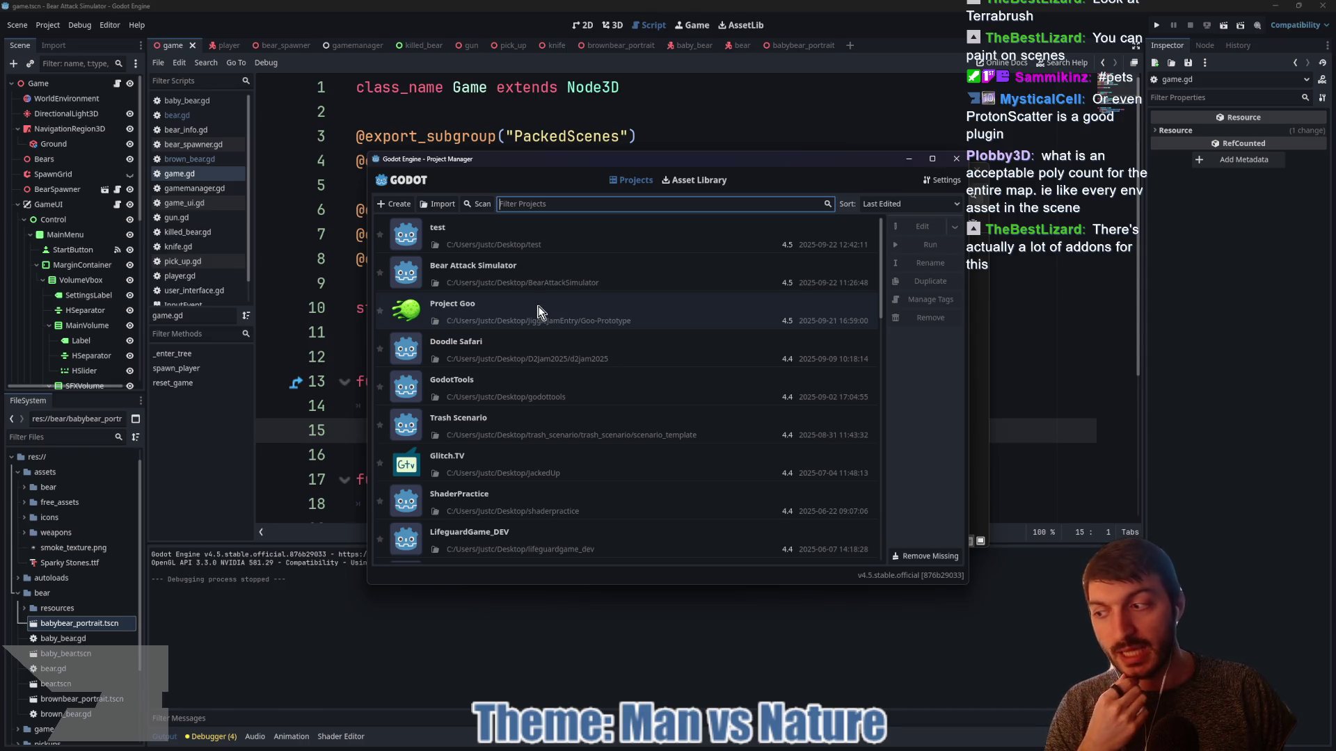
pyautogui.click(1035, 309)
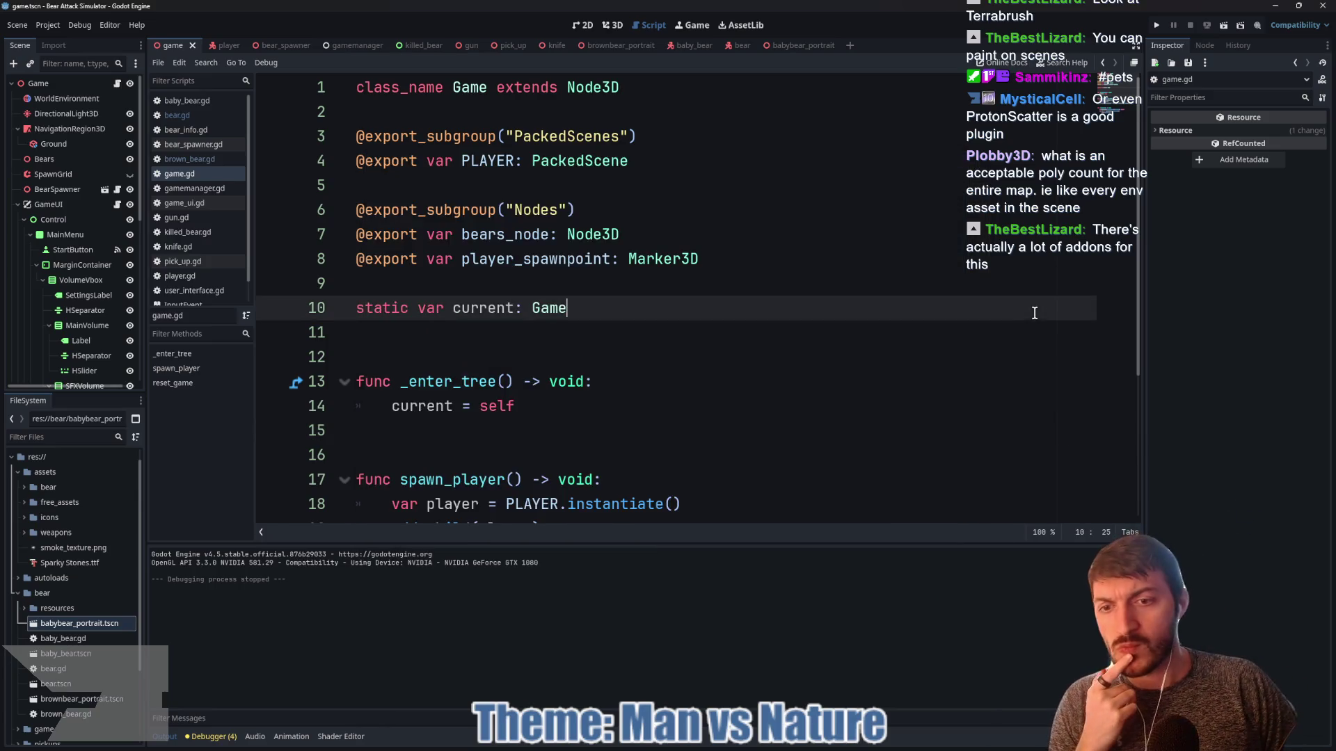
# Run the game again, start a new round and shoot at the bears
pyautogui.click(595, 358)
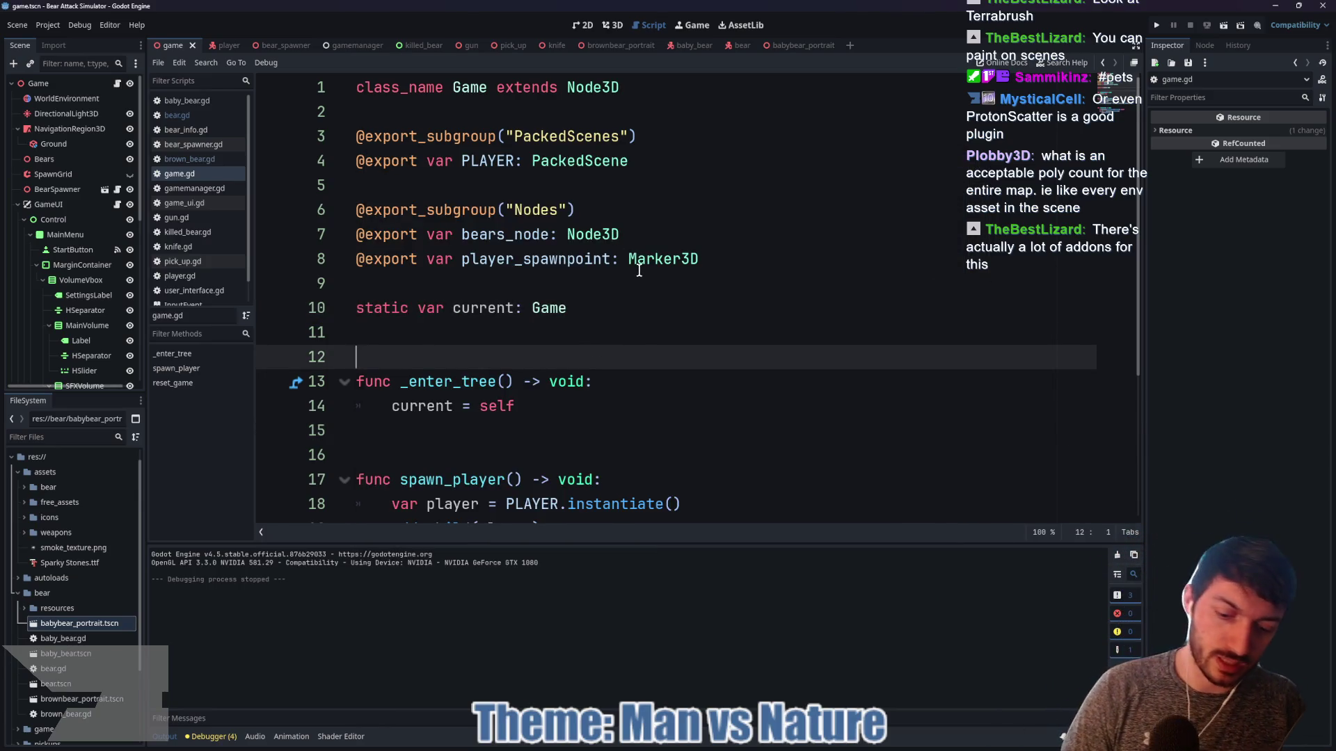
pyautogui.press('F5')
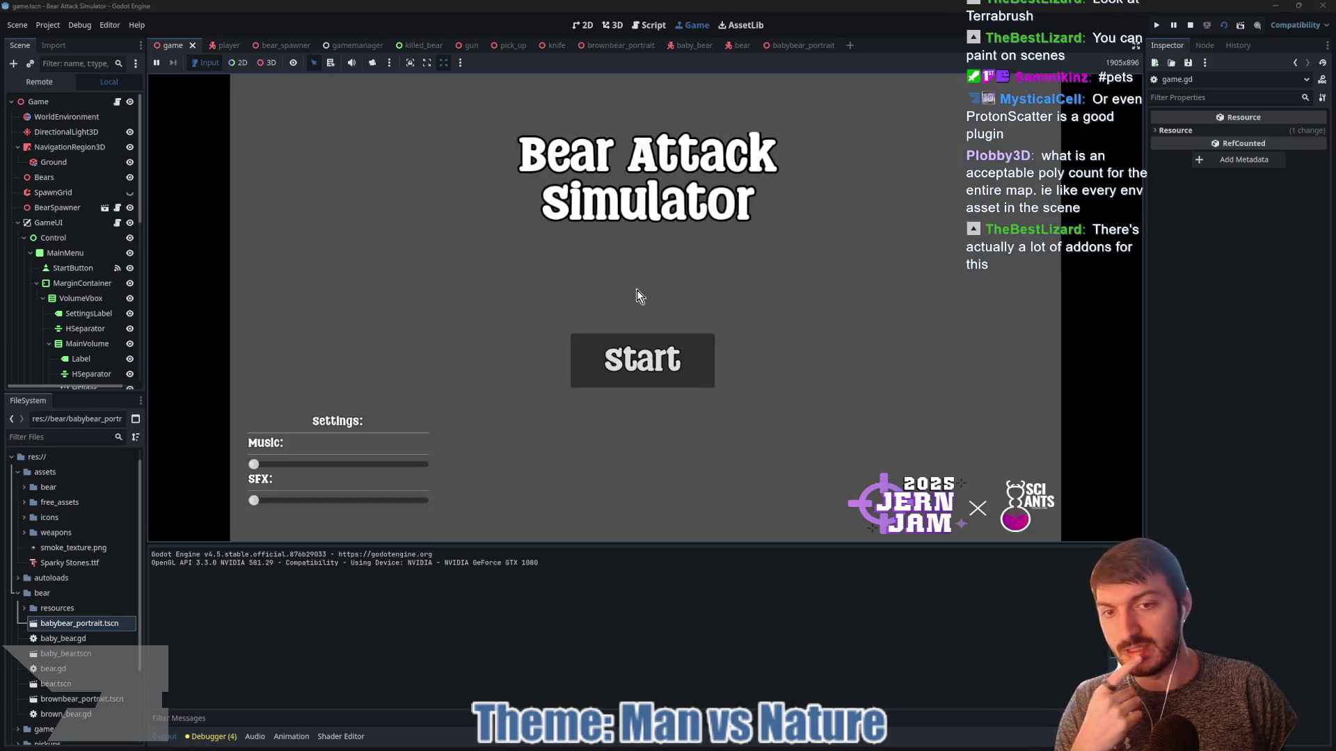
pyautogui.click(640, 358)
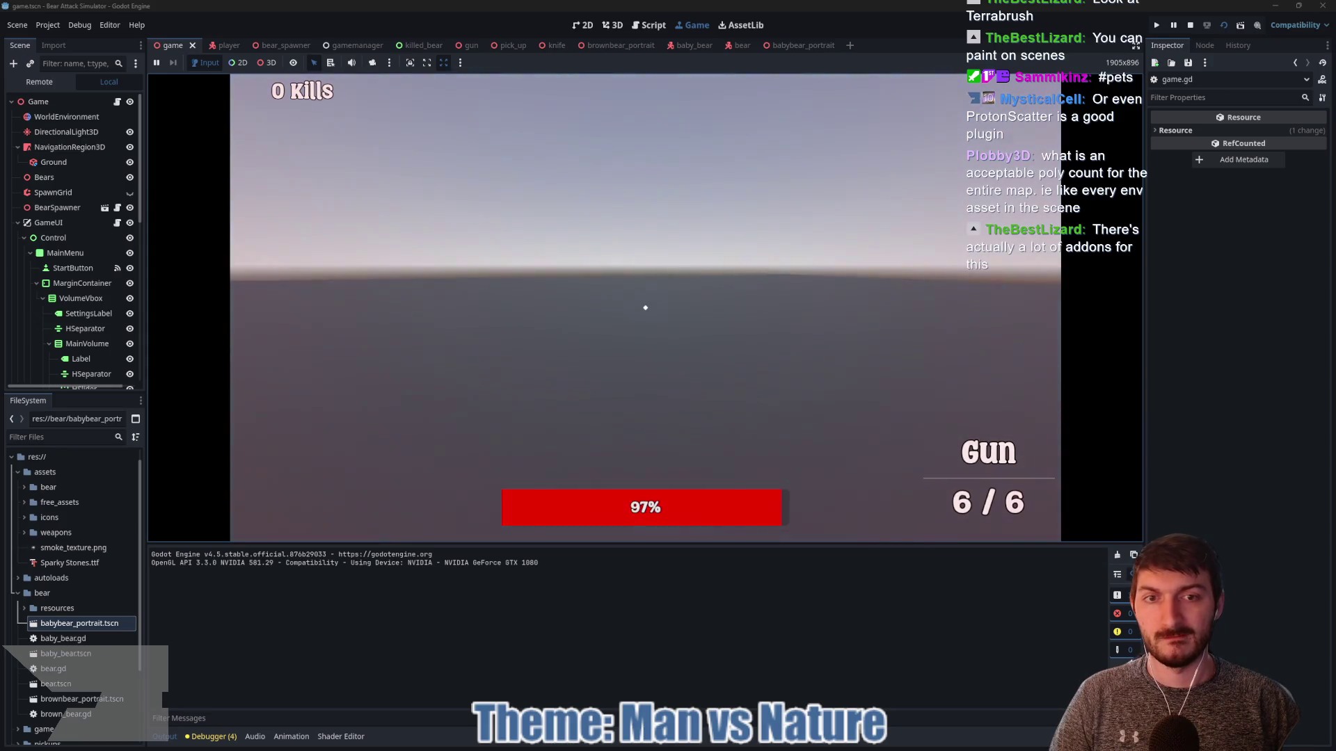
pyautogui.click(646, 307)
pyautogui.click(646, 308)
pyautogui.click(645, 308)
pyautogui.click(646, 308)
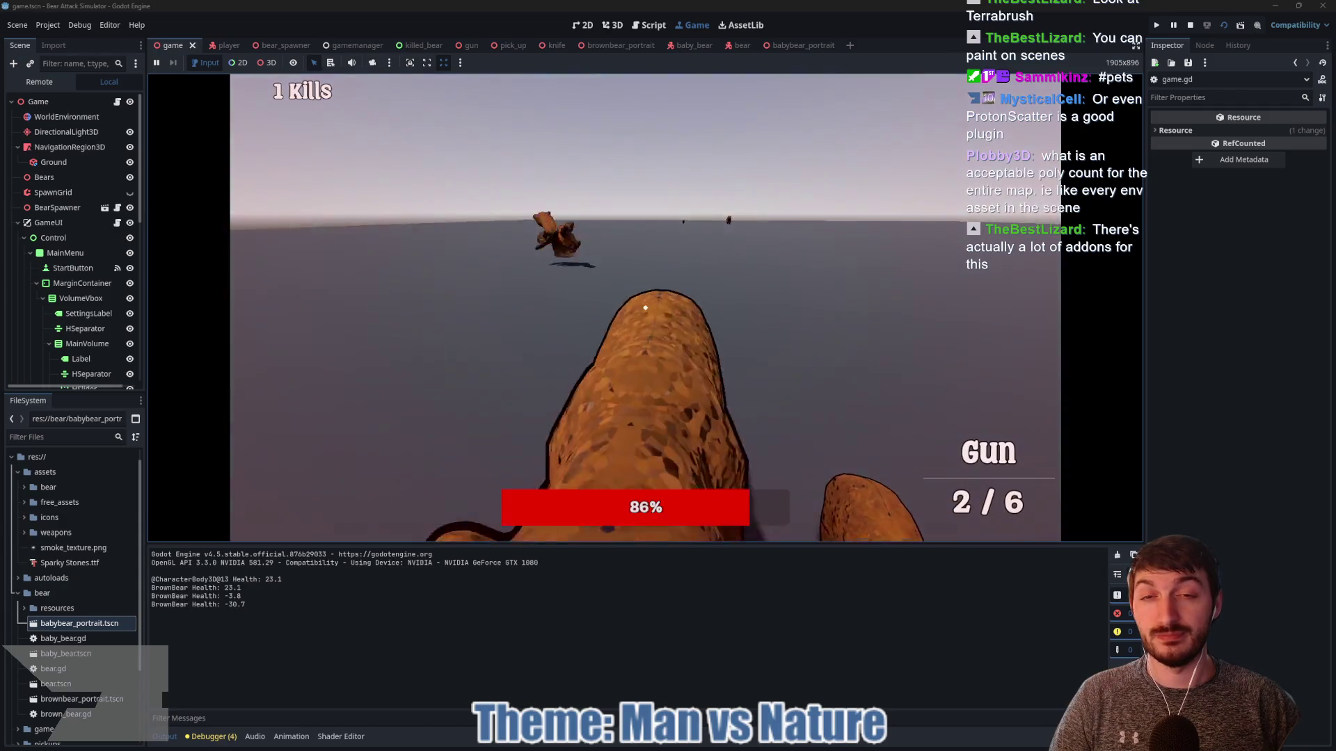
pyautogui.click(646, 308)
pyautogui.click(646, 307)
# Punch bears until three are killed, then stop the game and open the bear scene
pyautogui.click(646, 308)
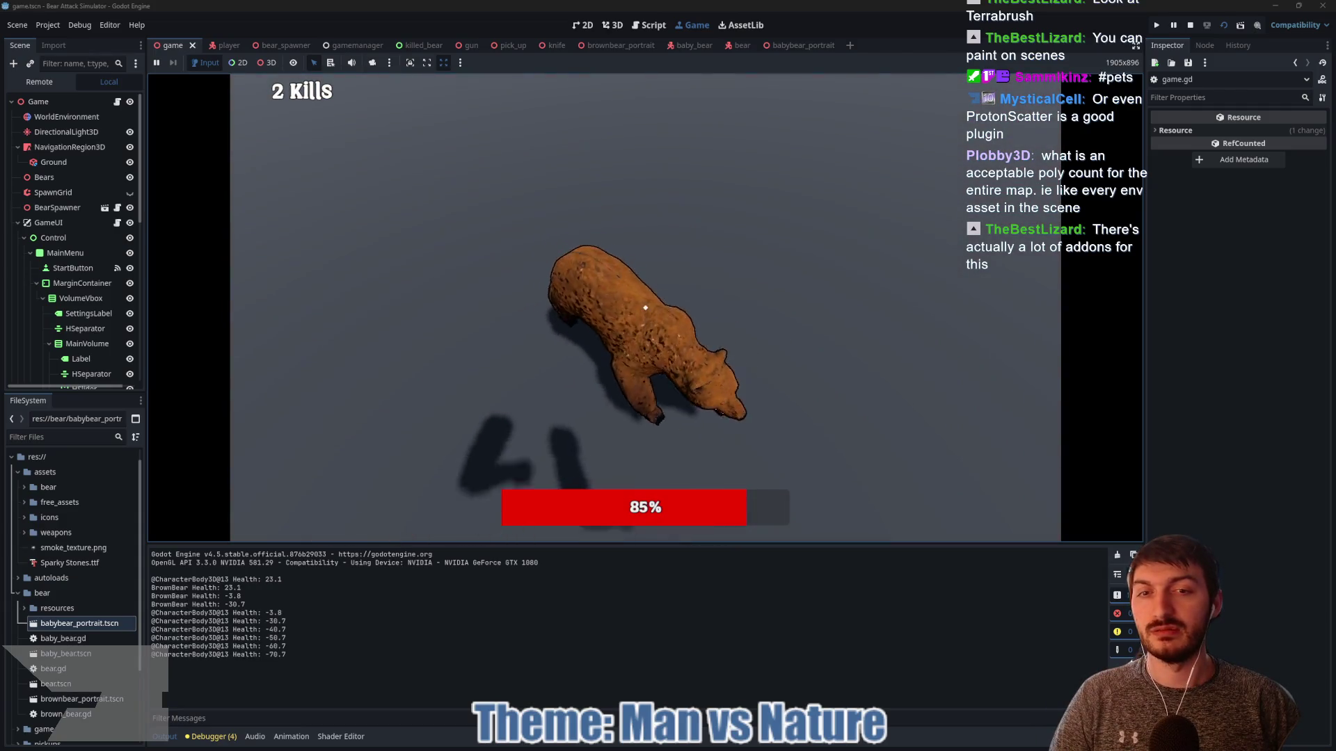
pyautogui.click(645, 308)
pyautogui.click(646, 308)
pyautogui.click(646, 307)
pyautogui.click(646, 308)
pyautogui.click(645, 308)
pyautogui.click(645, 307)
pyautogui.click(646, 308)
pyautogui.click(646, 308)
pyautogui.click(645, 308)
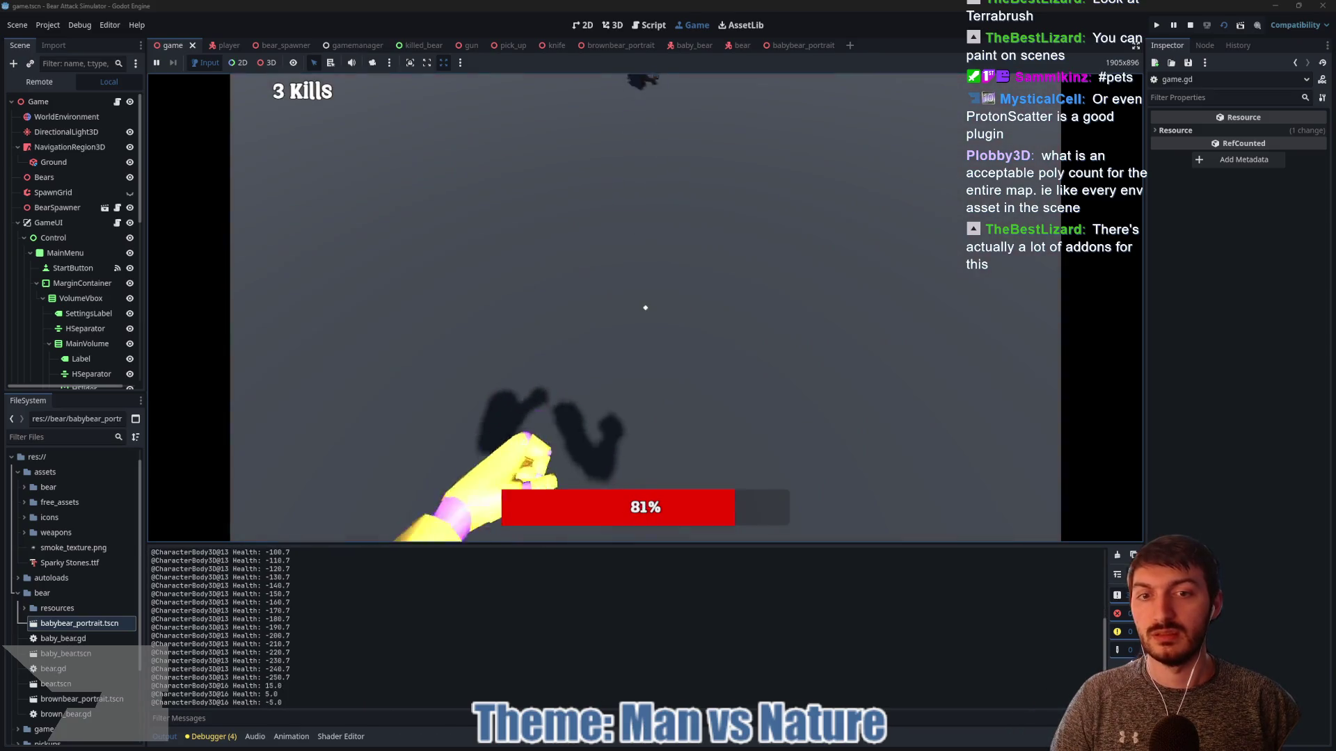
pyautogui.click(646, 307)
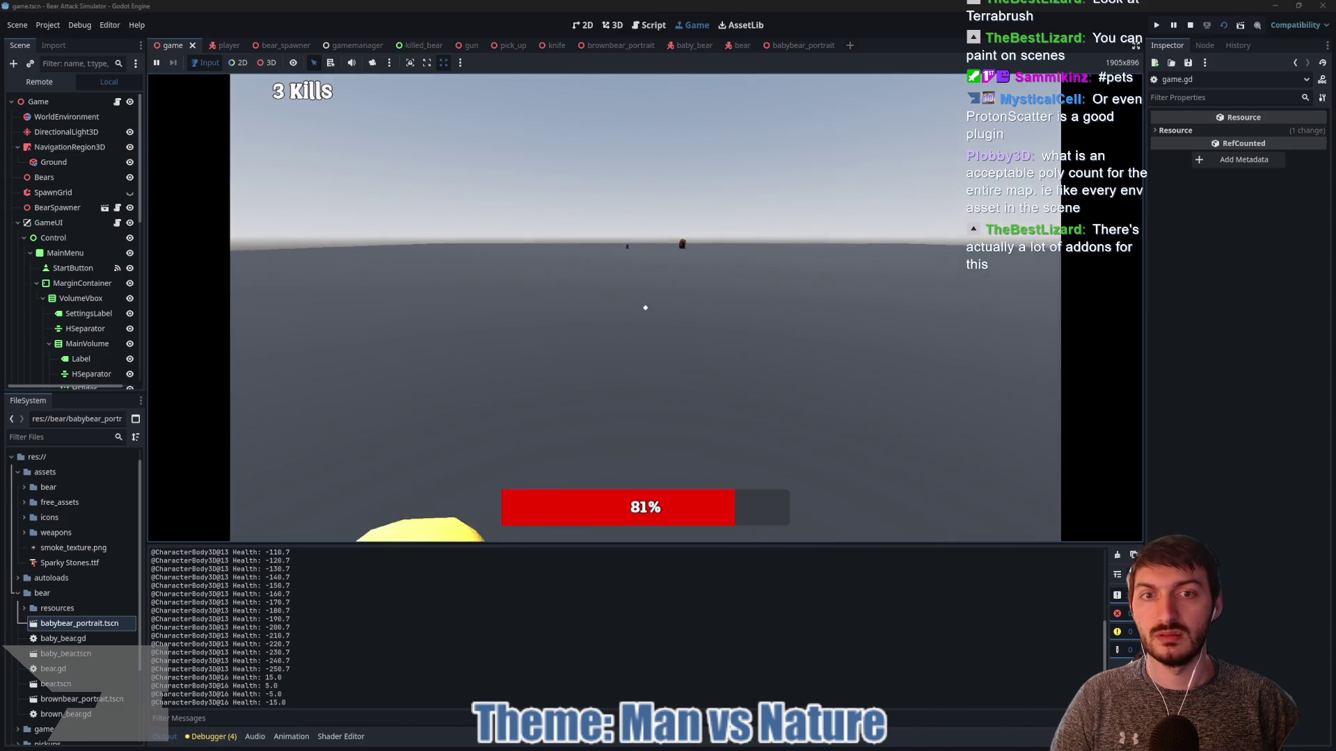
pyautogui.click(645, 308)
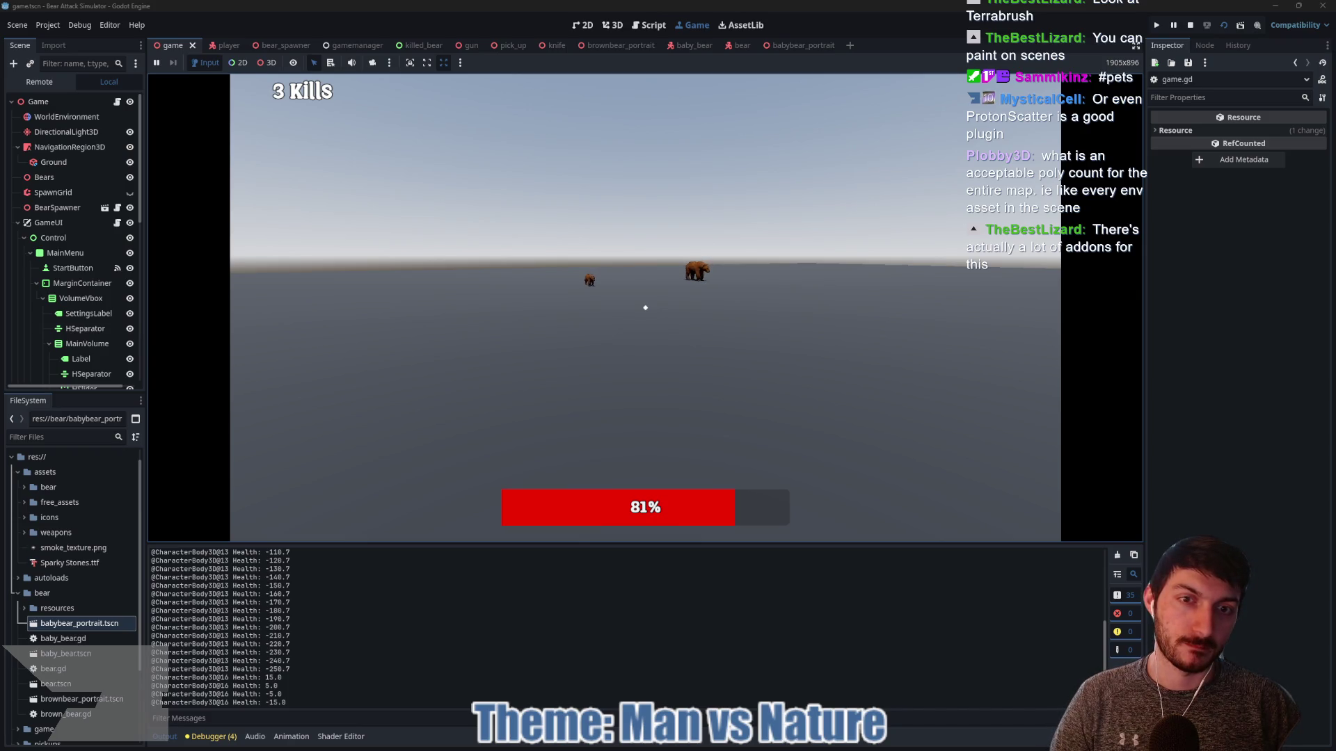
pyautogui.press('F8')
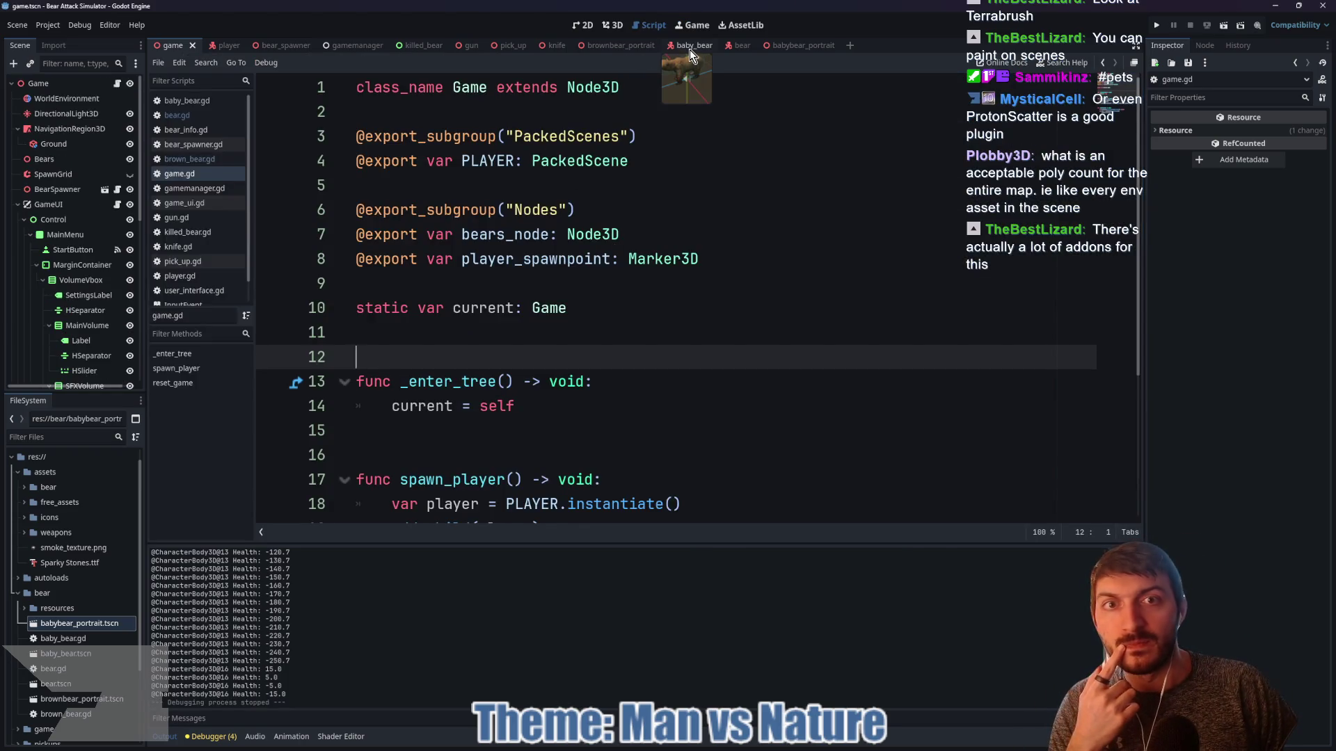
pyautogui.click(741, 46)
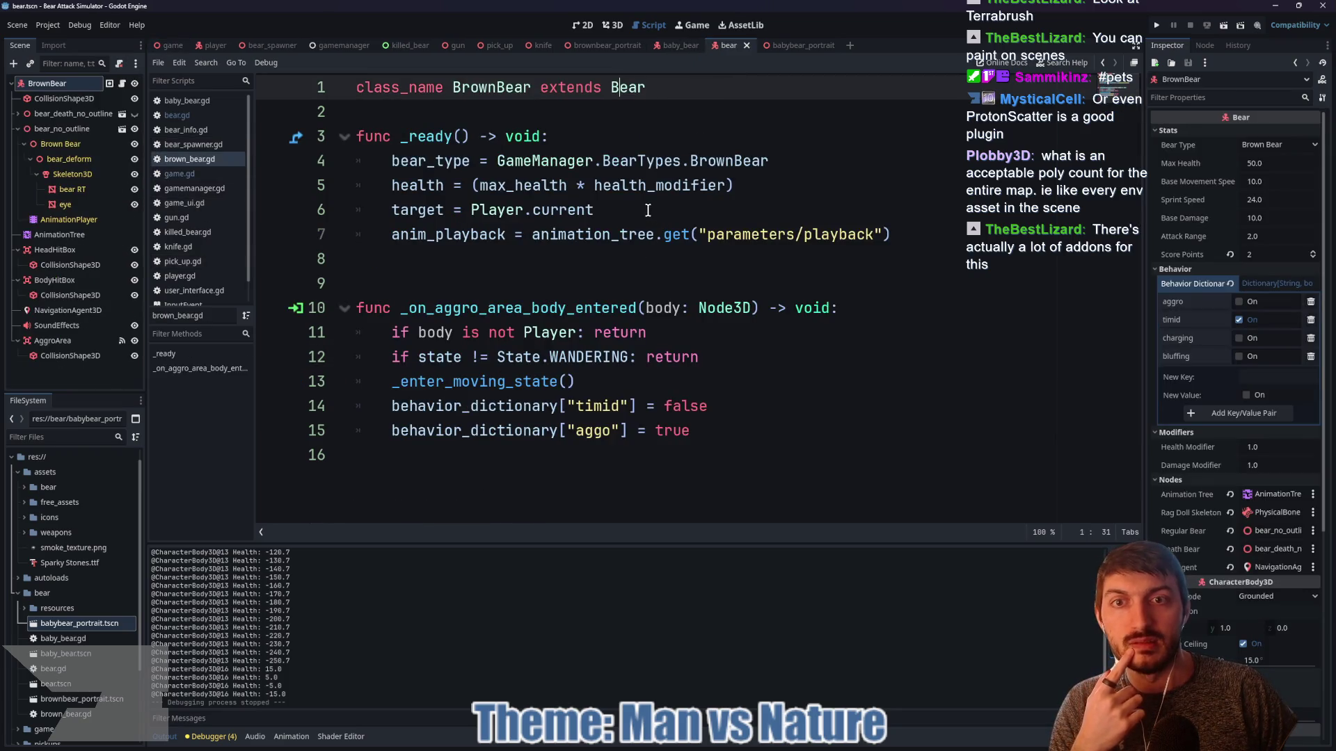
# Append 'or nav_agent.target_position == null' to bear.gd line 63 and save the script
pyautogui.keyDown('ctrl'); pyautogui.click(622, 92); pyautogui.keyUp('ctrl')
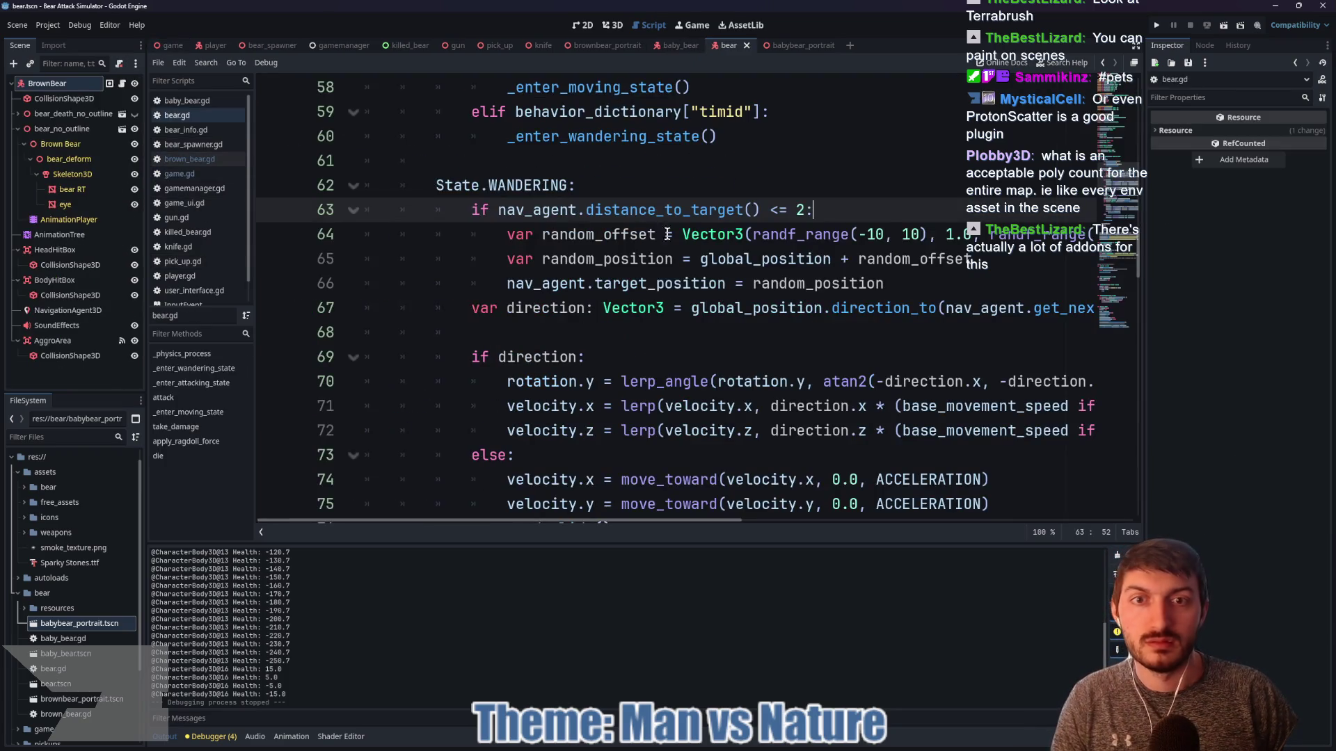
pyautogui.click(615, 193)
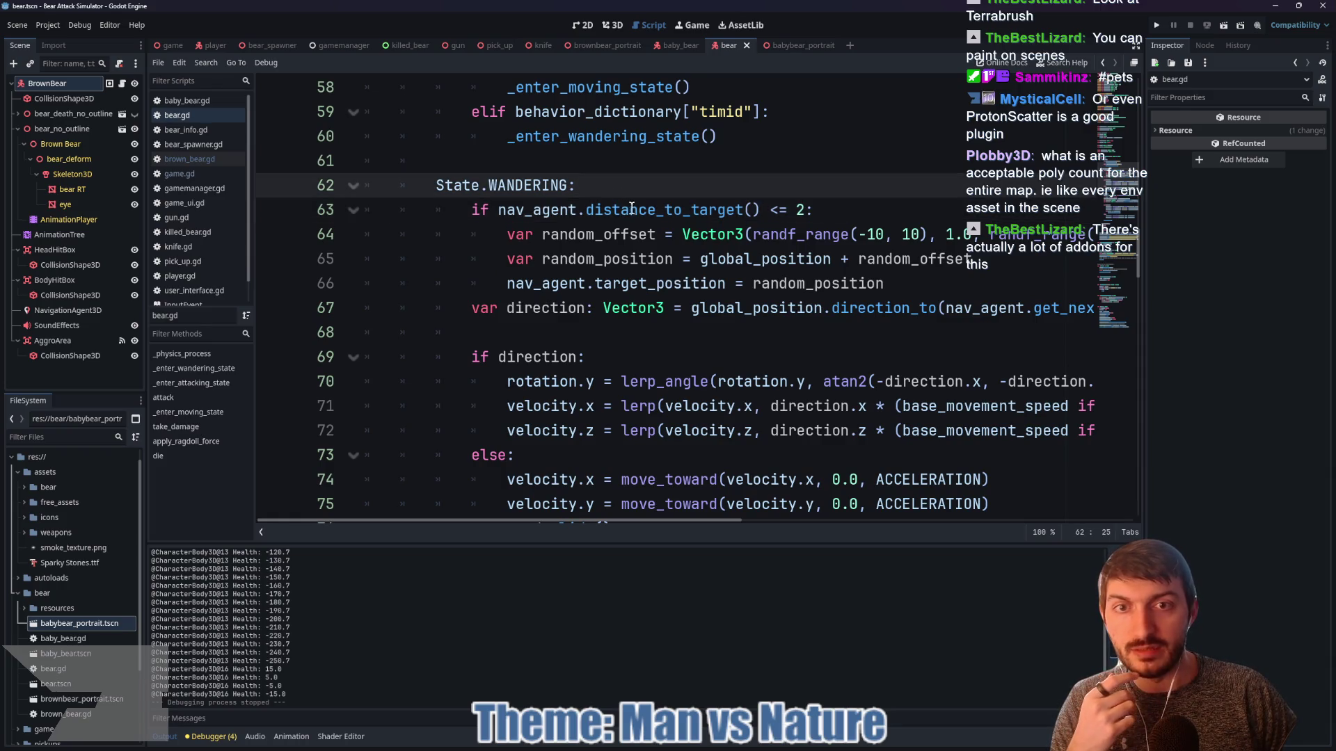
pyautogui.click(805, 210)
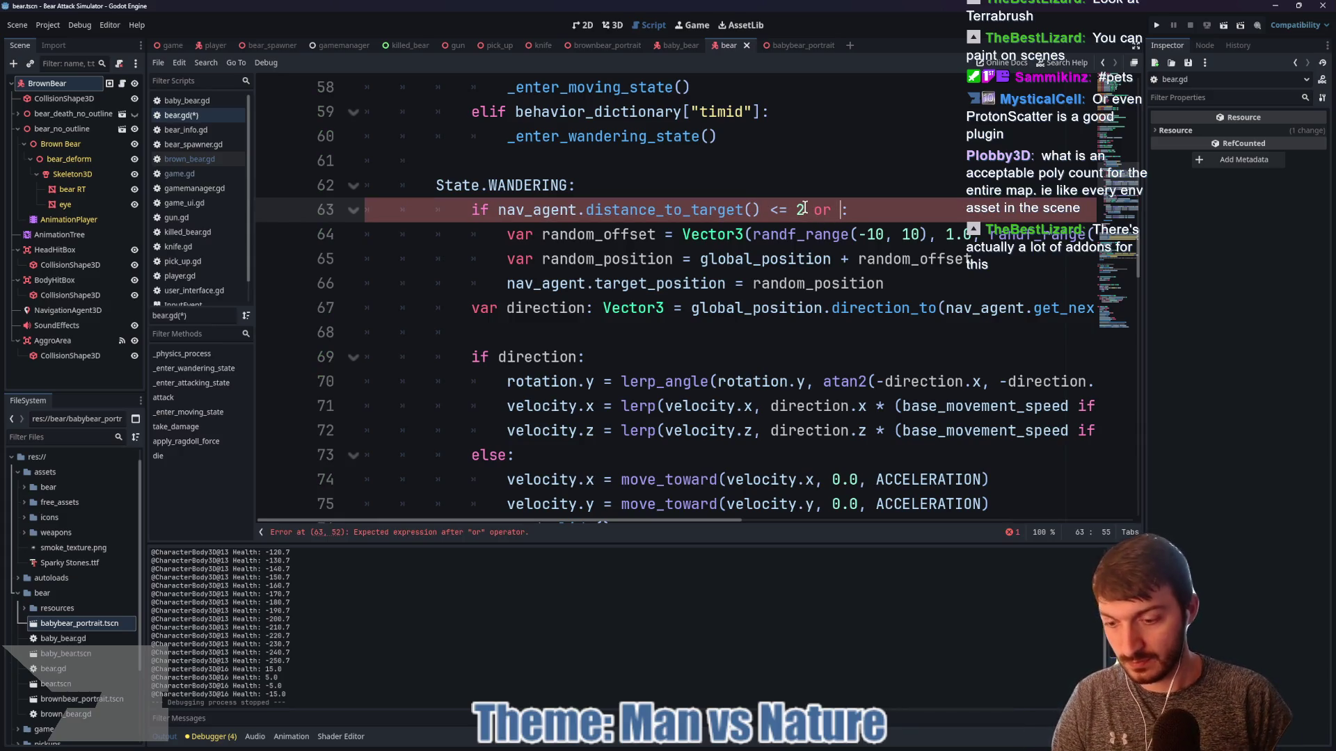
pyautogui.write('av')
pyautogui.press('Return')
pyautogui.write('.')
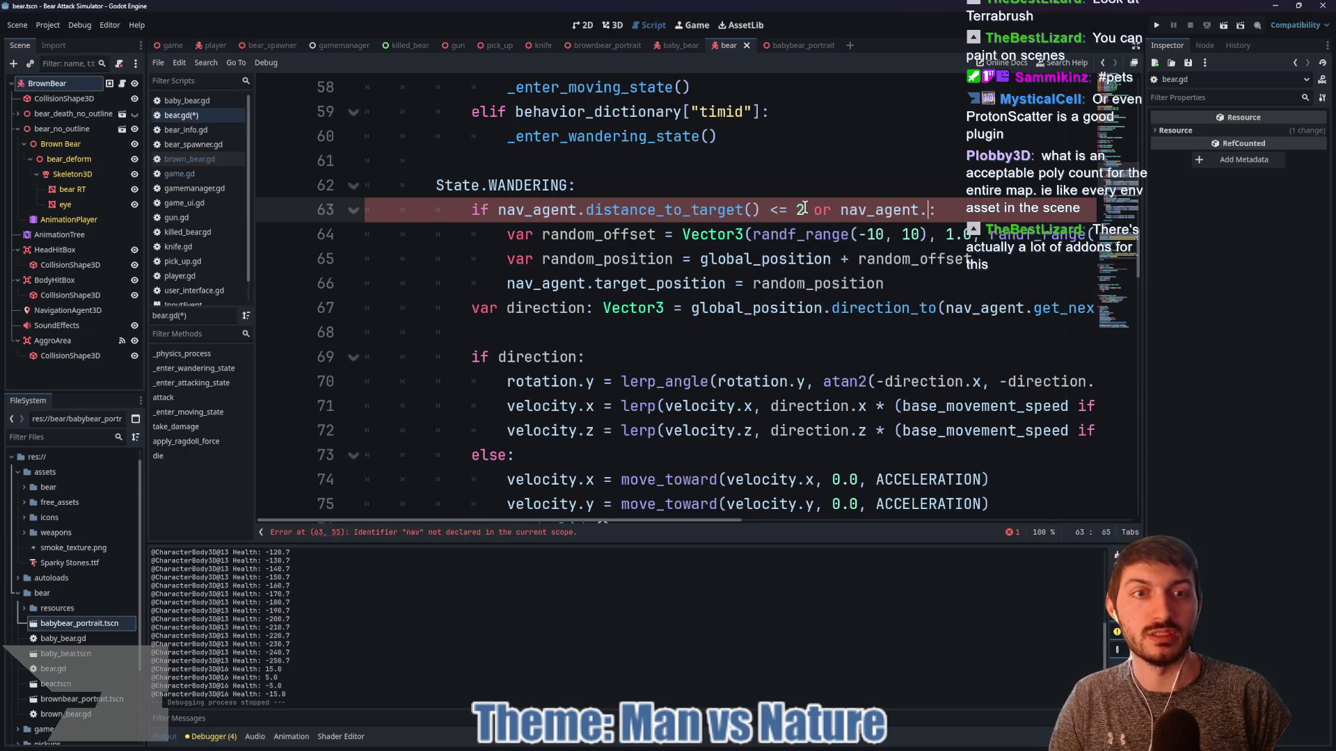
pyautogui.write('tar')
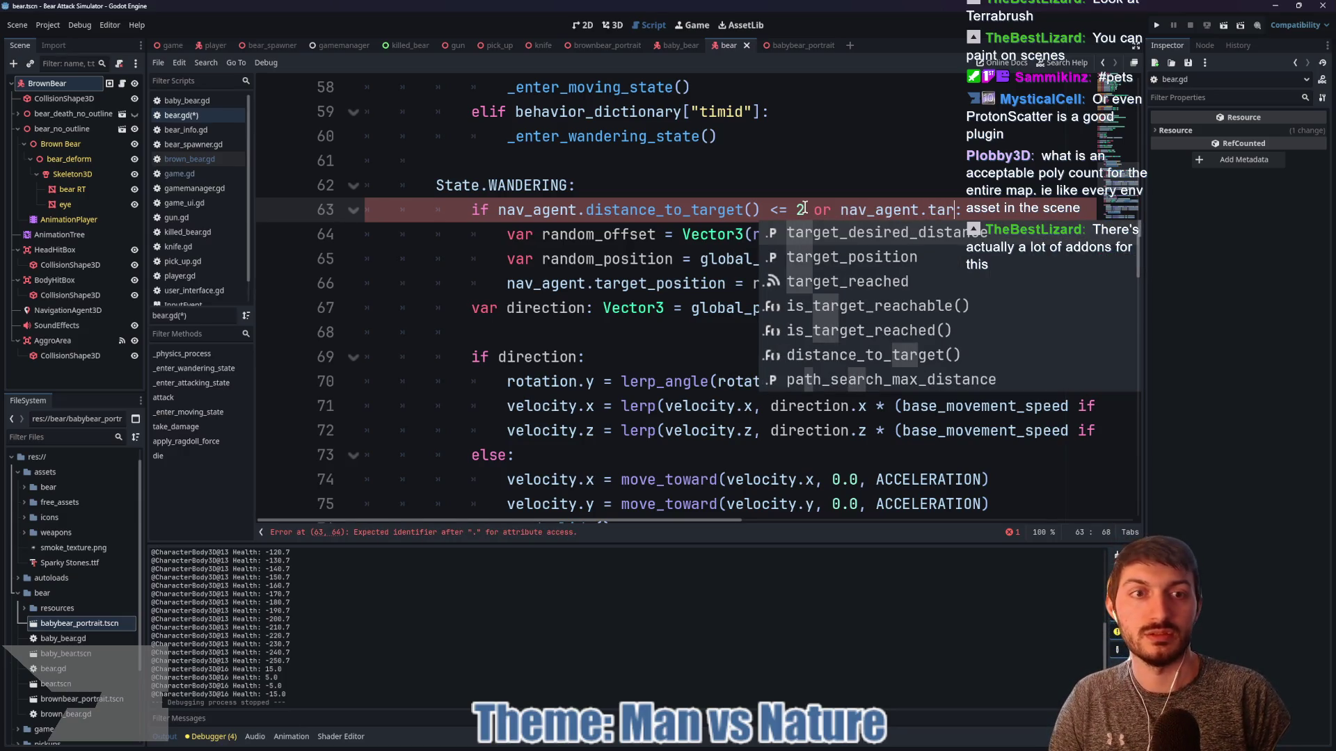
pyautogui.press('Down')
pyautogui.press('Return')
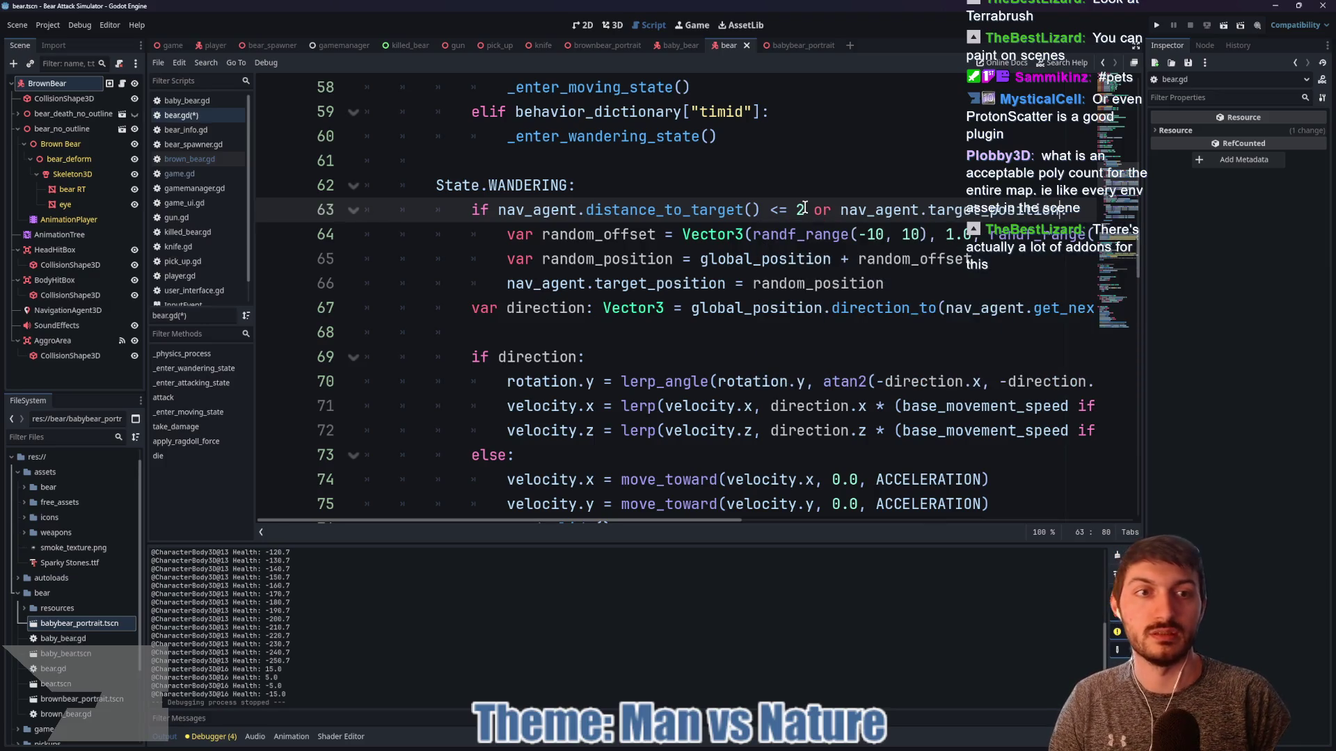
pyautogui.write('== null')
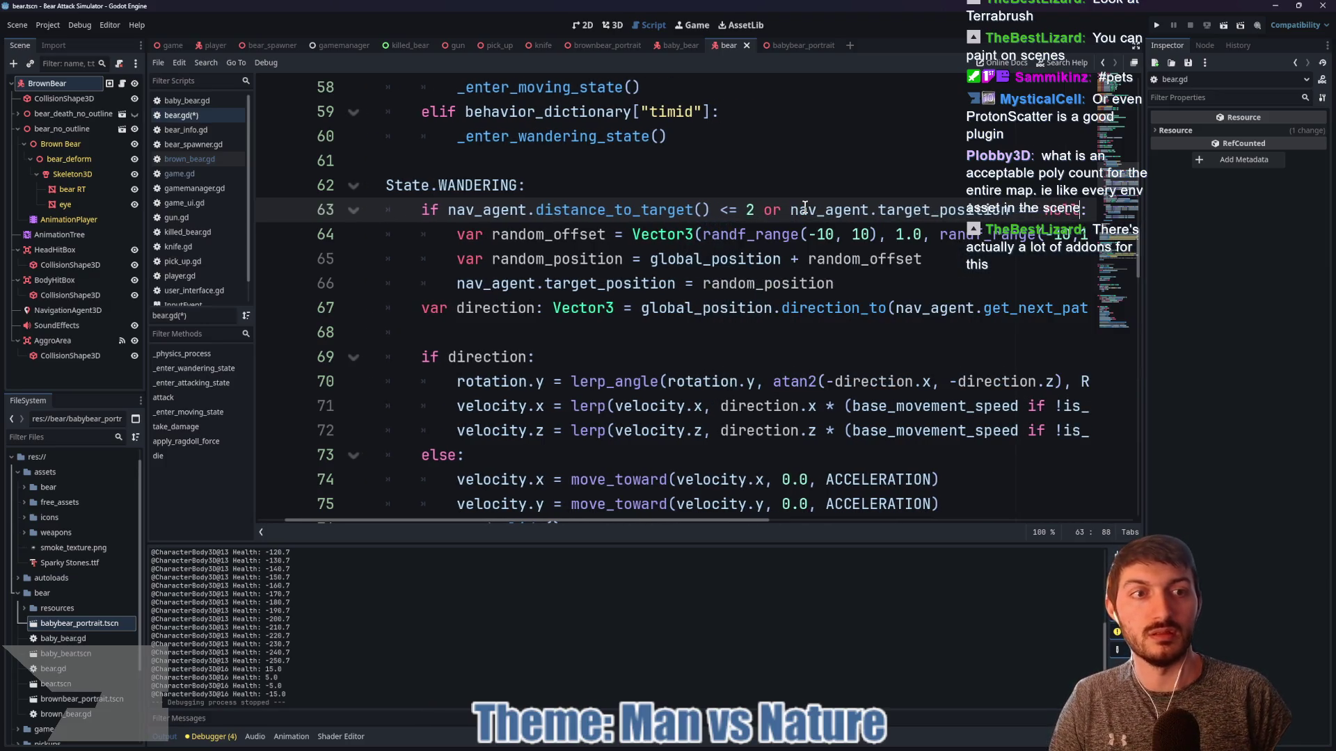
pyautogui.hotkey('ctrl', 's')
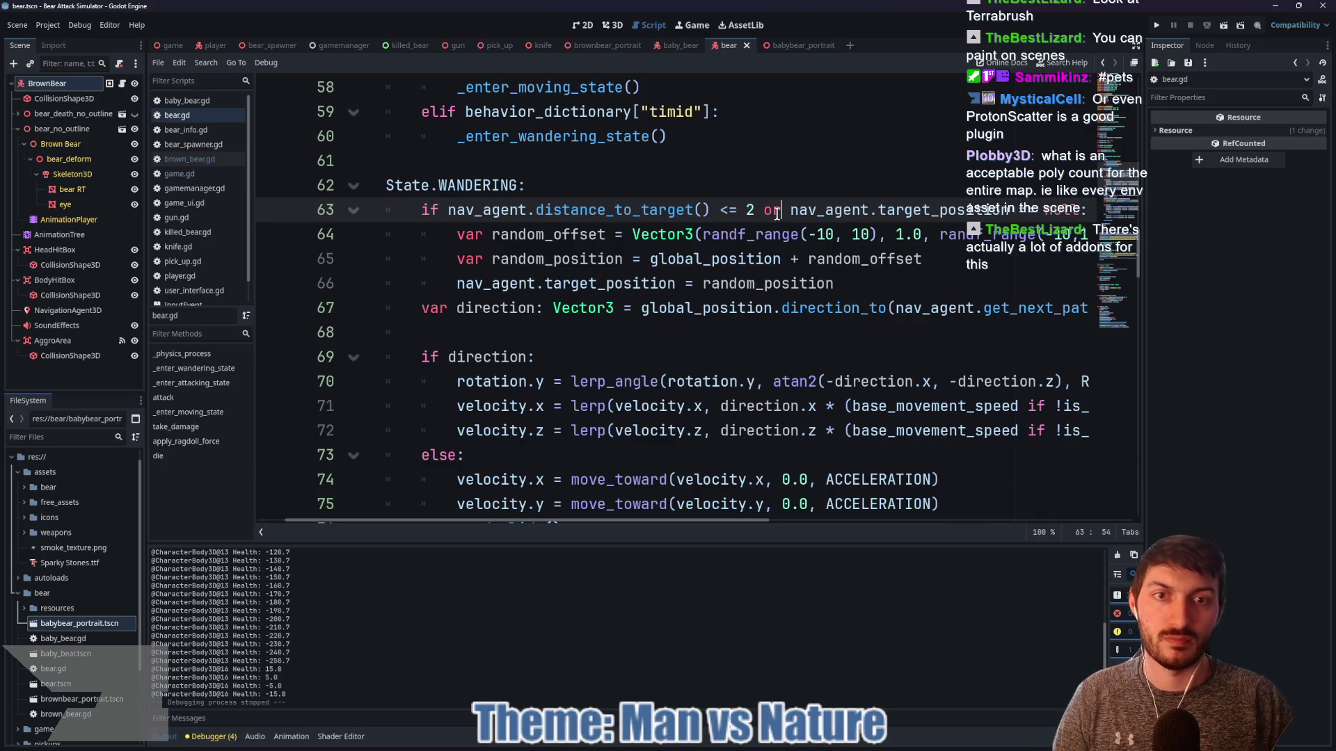
pyautogui.click(170, 45)
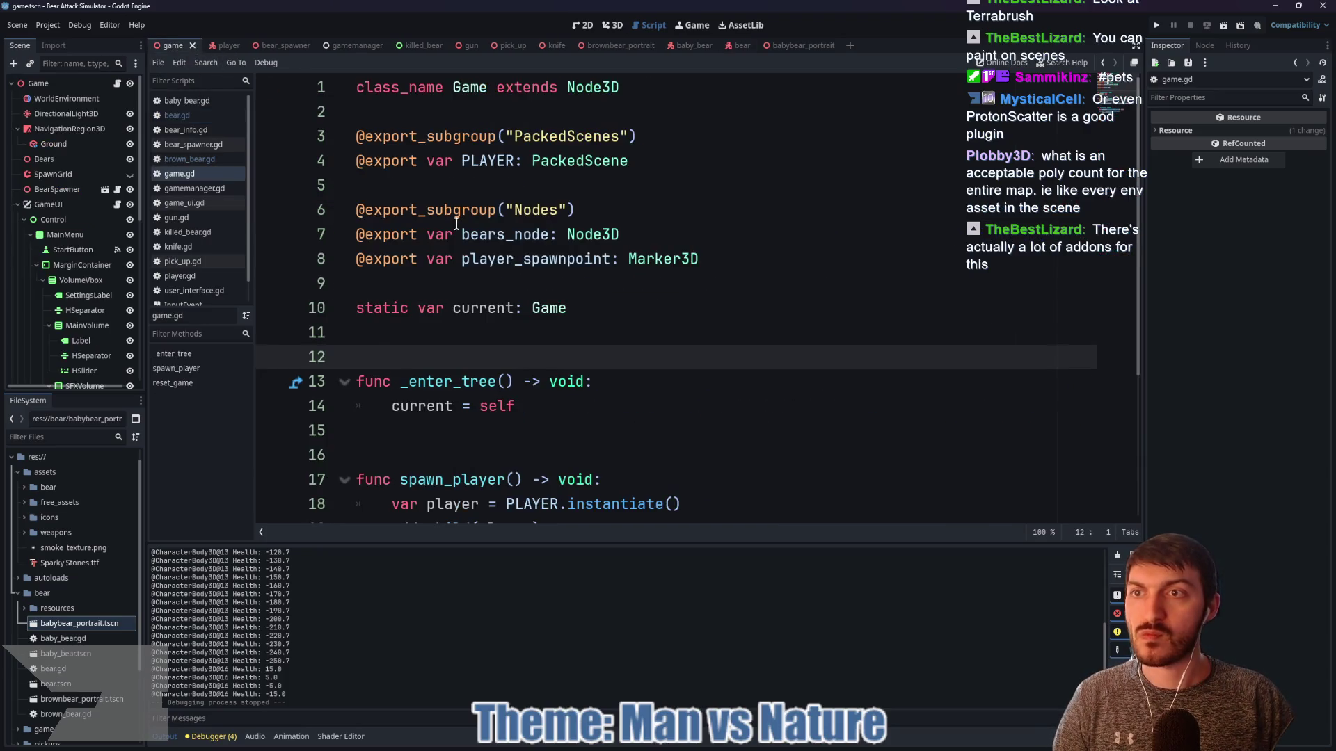
# Run the game, pick up the gun with E, shoot the charging bears, then stop
pyautogui.press('F5')
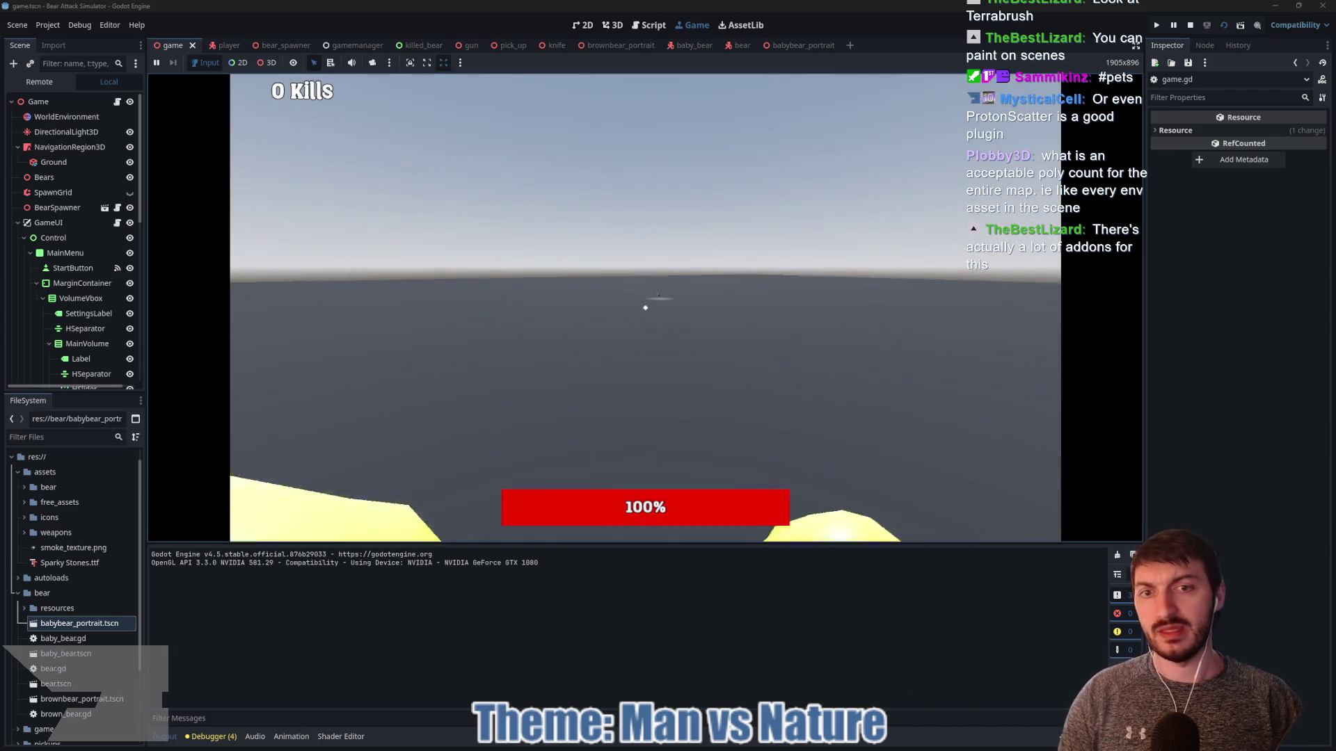
pyautogui.press('e')
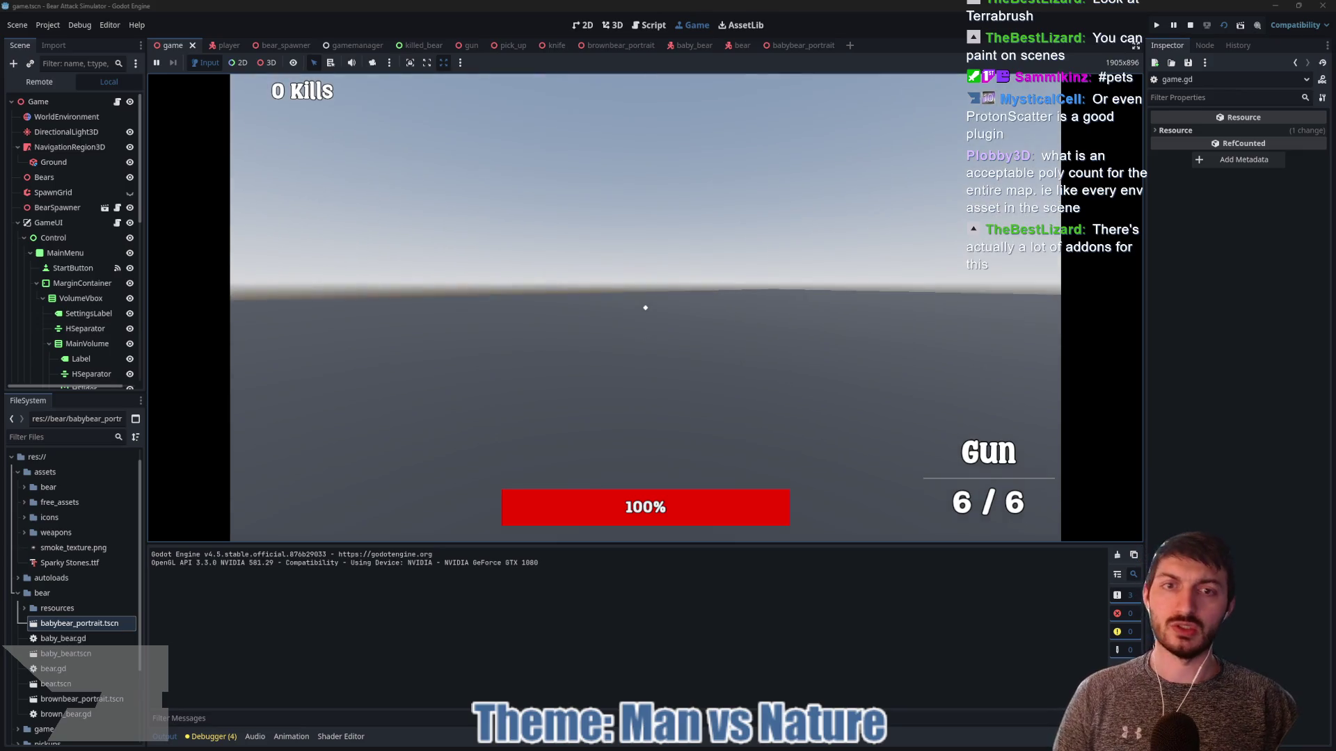
pyautogui.click(645, 308)
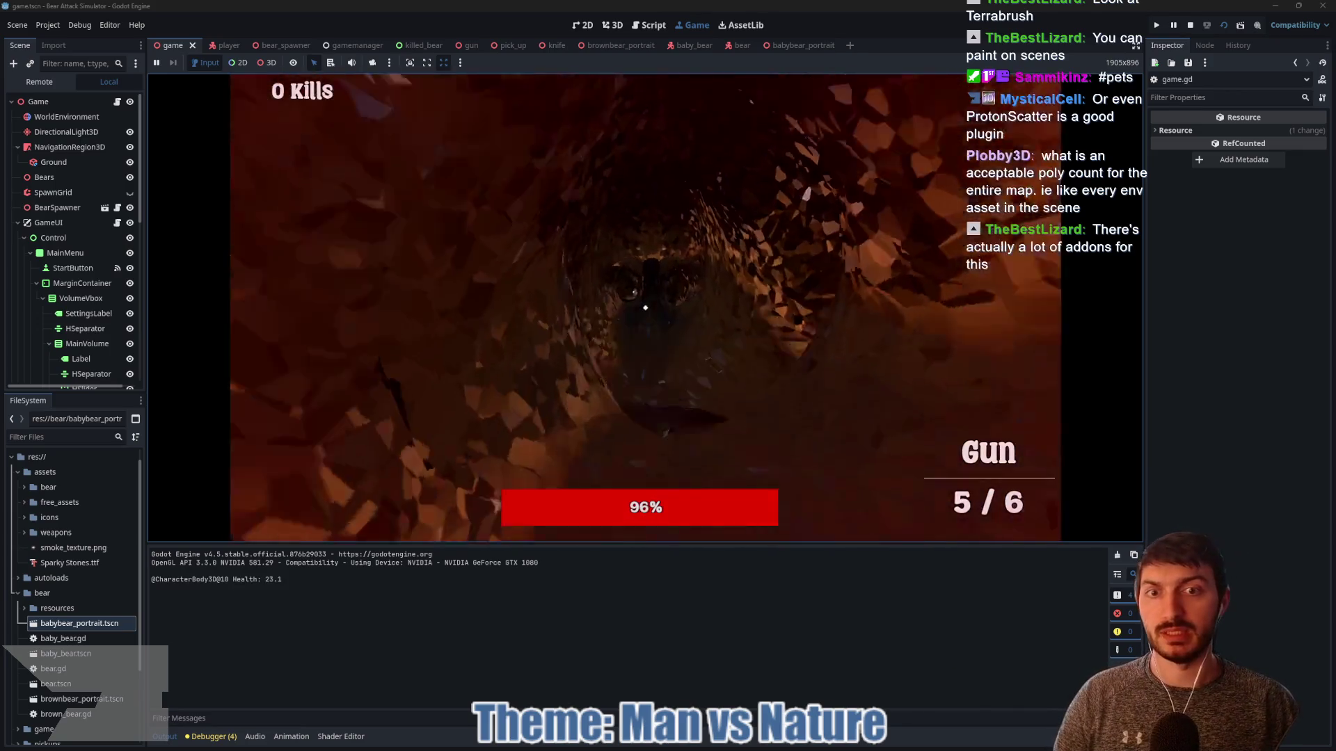
pyautogui.click(645, 307)
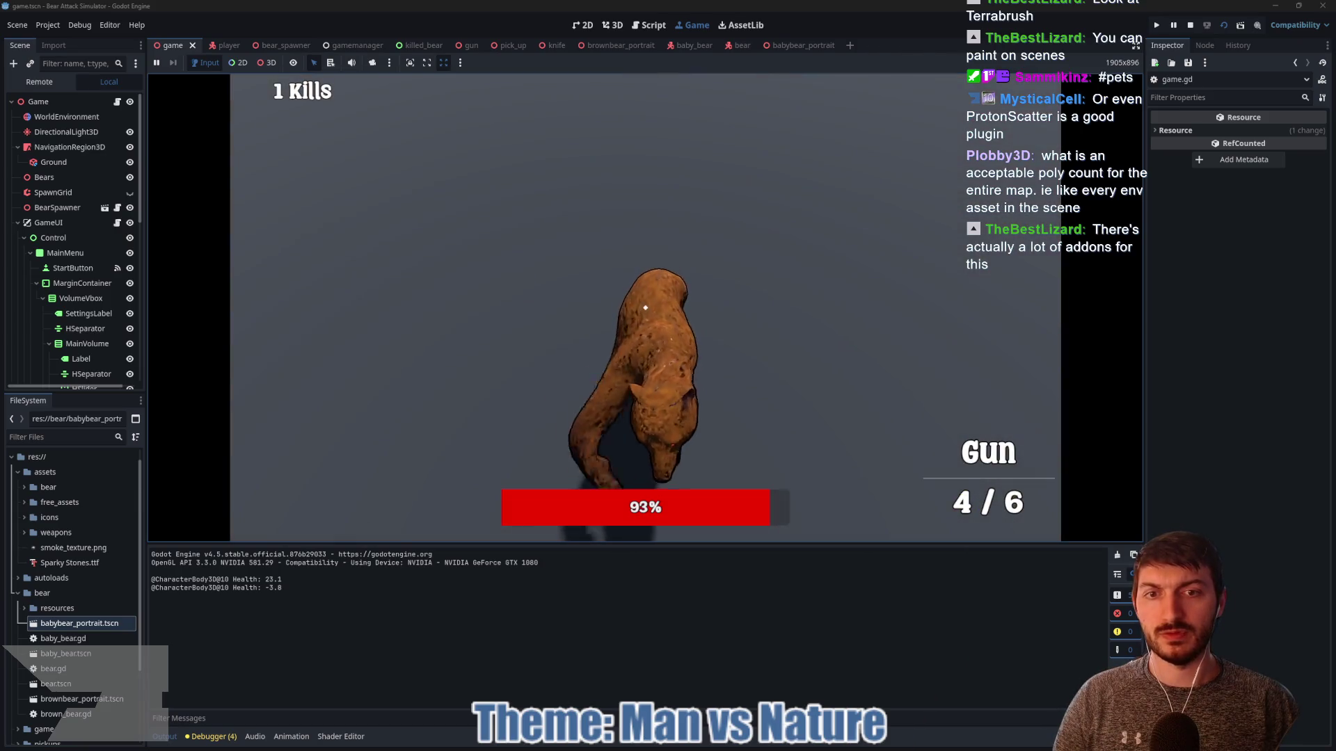
pyautogui.click(645, 308)
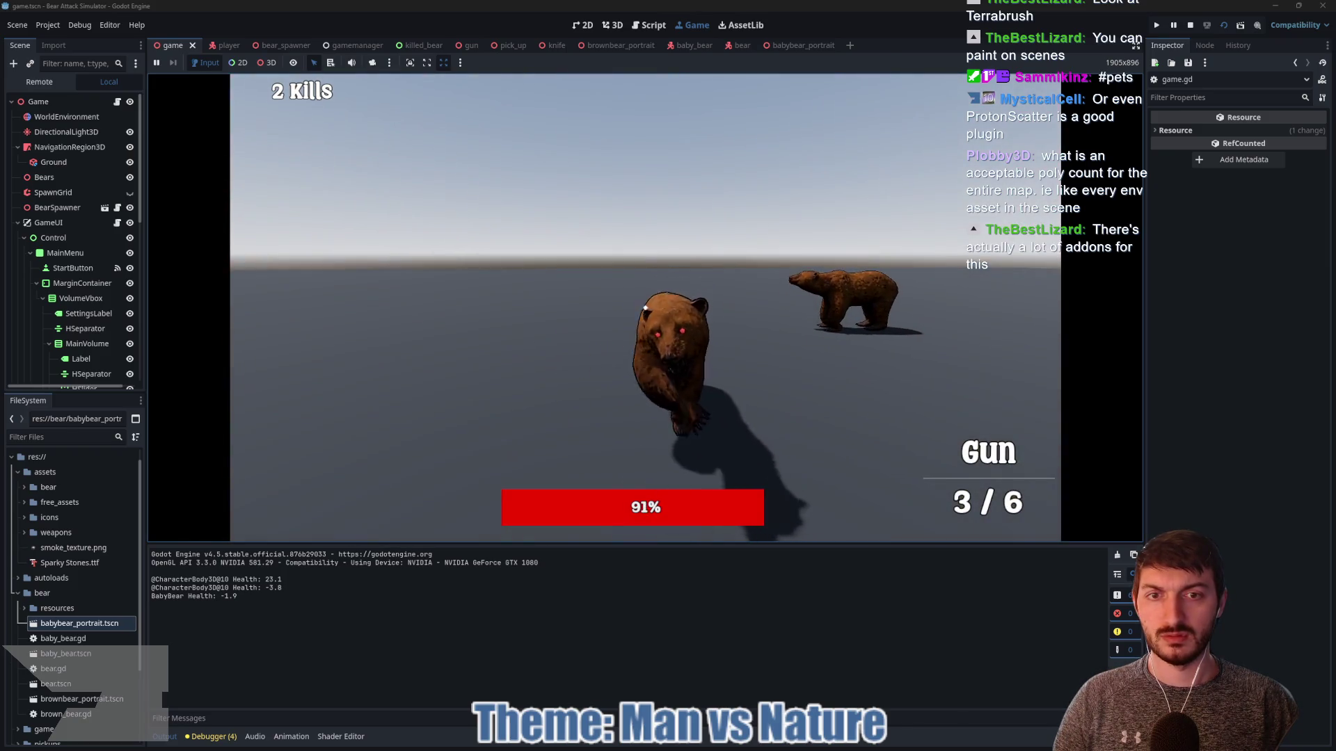
pyautogui.click(645, 307)
pyautogui.click(646, 307)
pyautogui.press('F8')
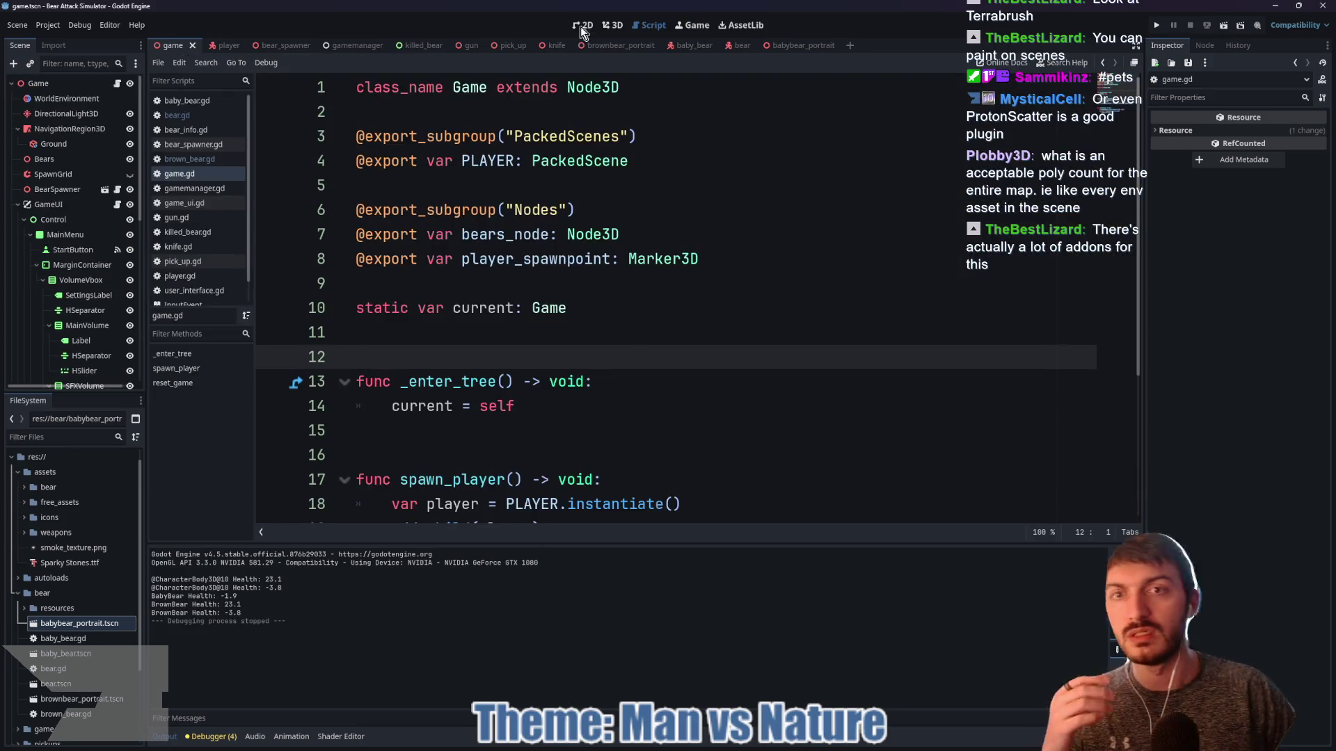
# Set the bear scene's AggroArea collision cylinder radius to 9 and save the scene
pyautogui.click(741, 46)
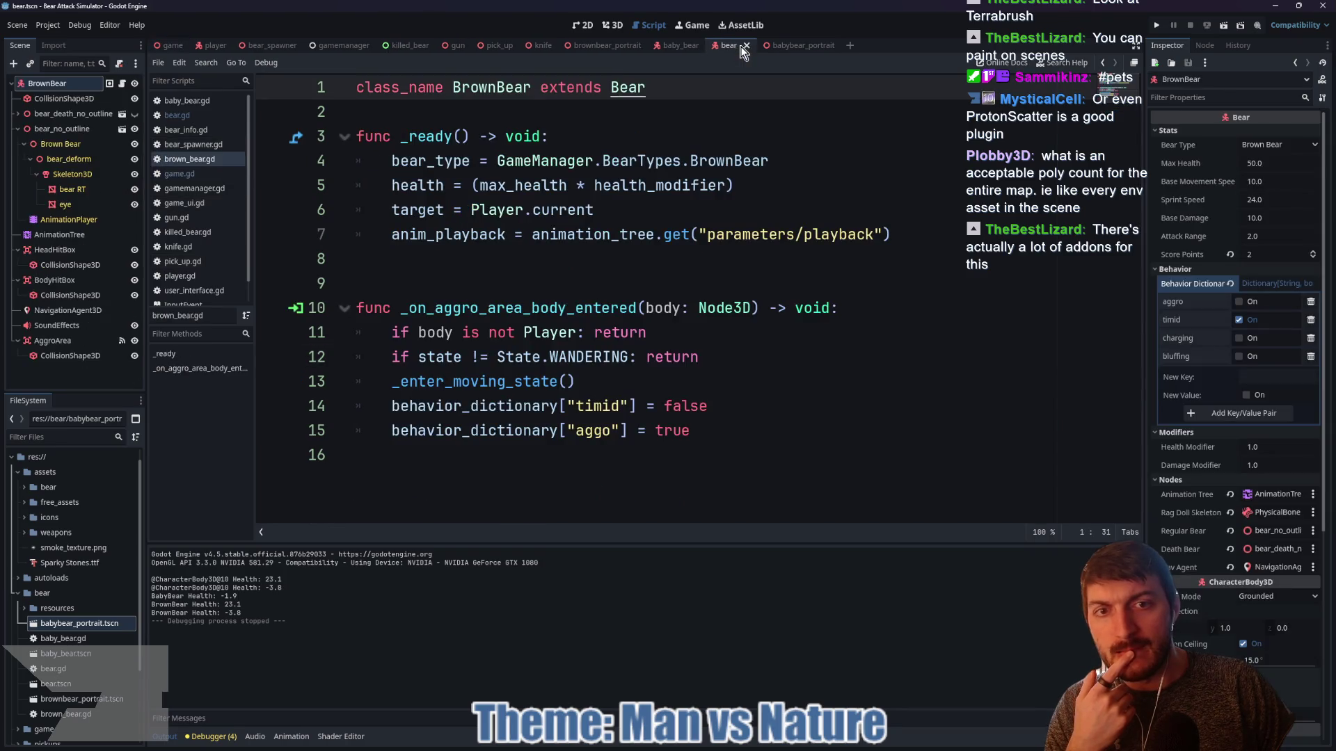
pyautogui.click(612, 25)
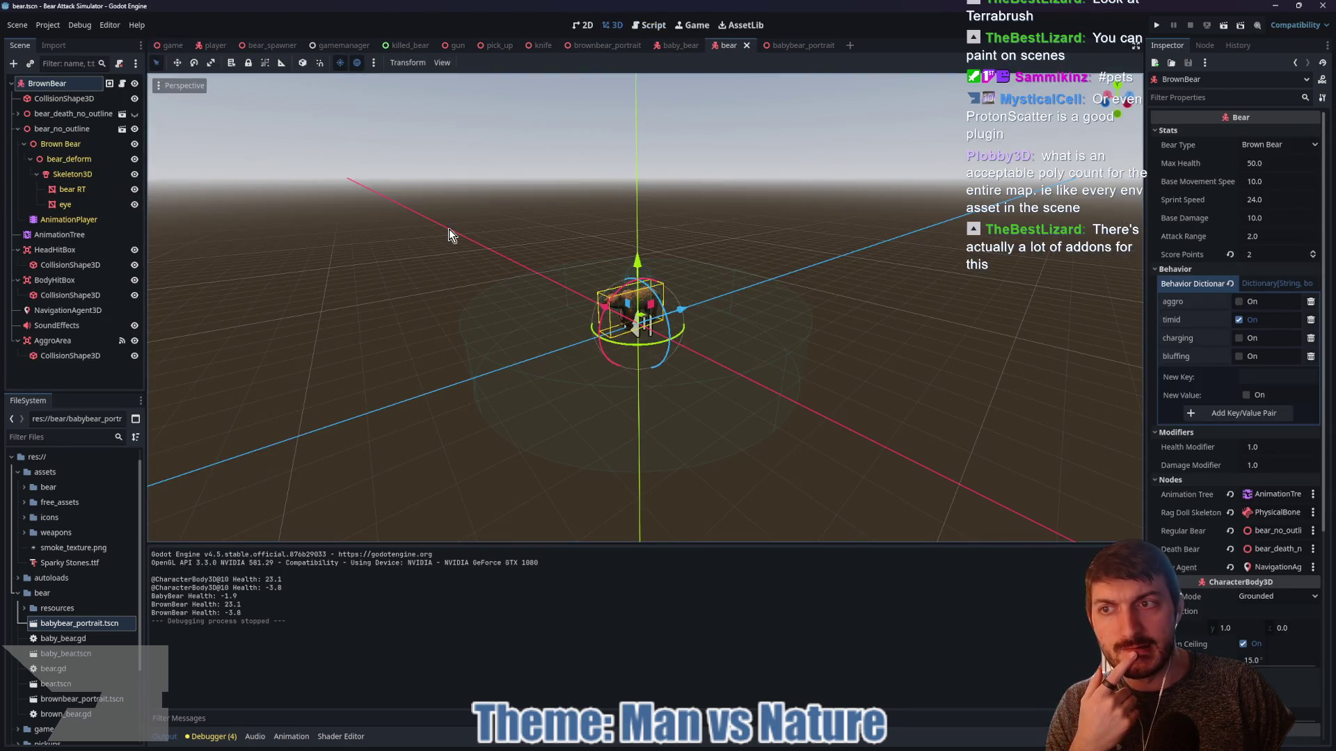
pyautogui.click(51, 341)
pyautogui.click(66, 356)
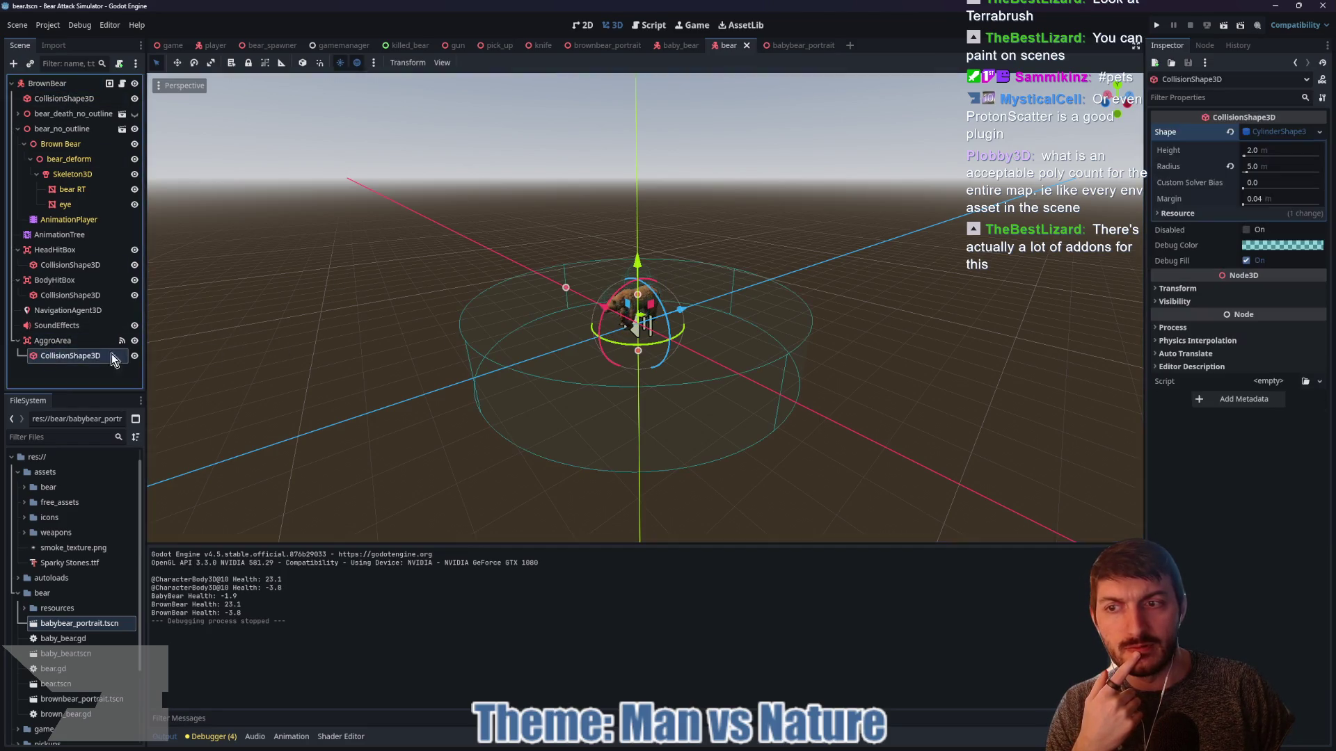
pyautogui.click(1280, 165)
pyautogui.write('10')
pyautogui.press('Return')
pyautogui.click(1275, 167)
pyautogui.write('9')
pyautogui.press('Return')
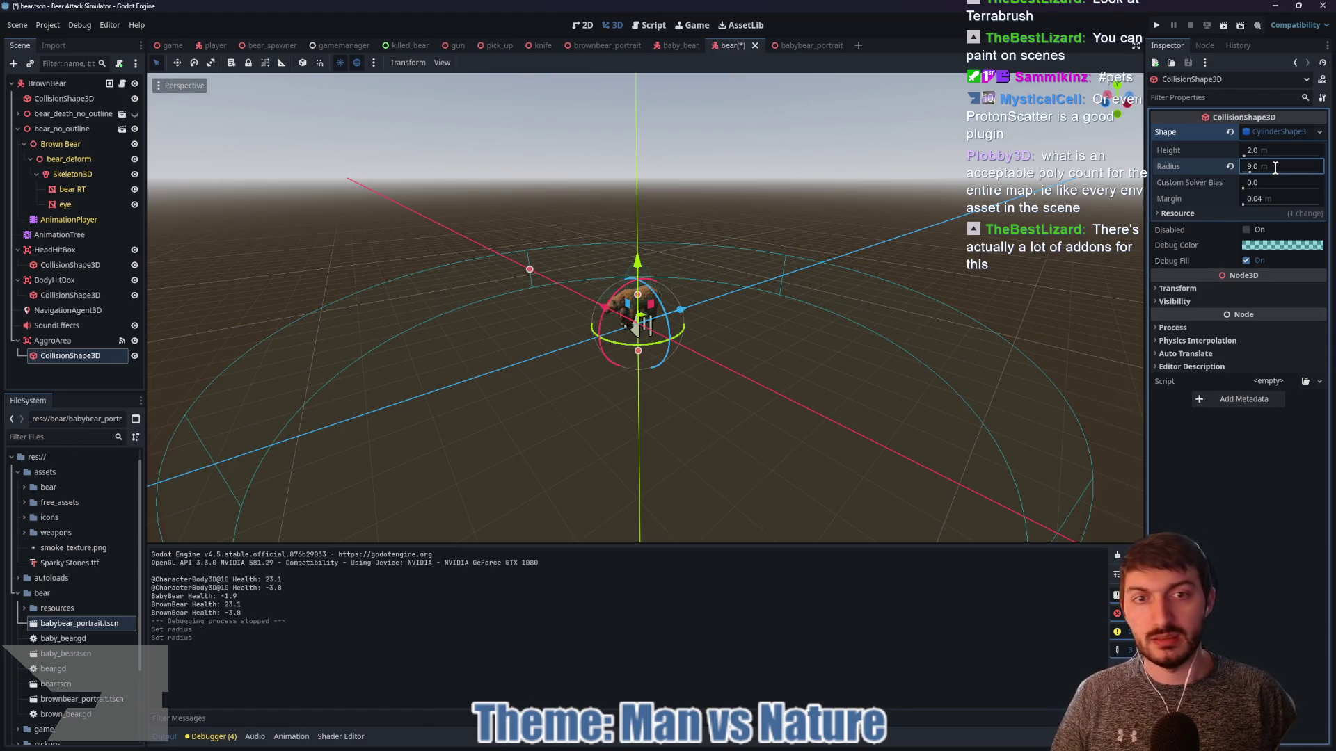
pyautogui.hotkey('ctrl', 's')
pyautogui.moveTo(892, 270)
pyautogui.mouseDown()
pyautogui.moveTo(878, 290)
pyautogui.moveTo(800, 280)
pyautogui.mouseUp()
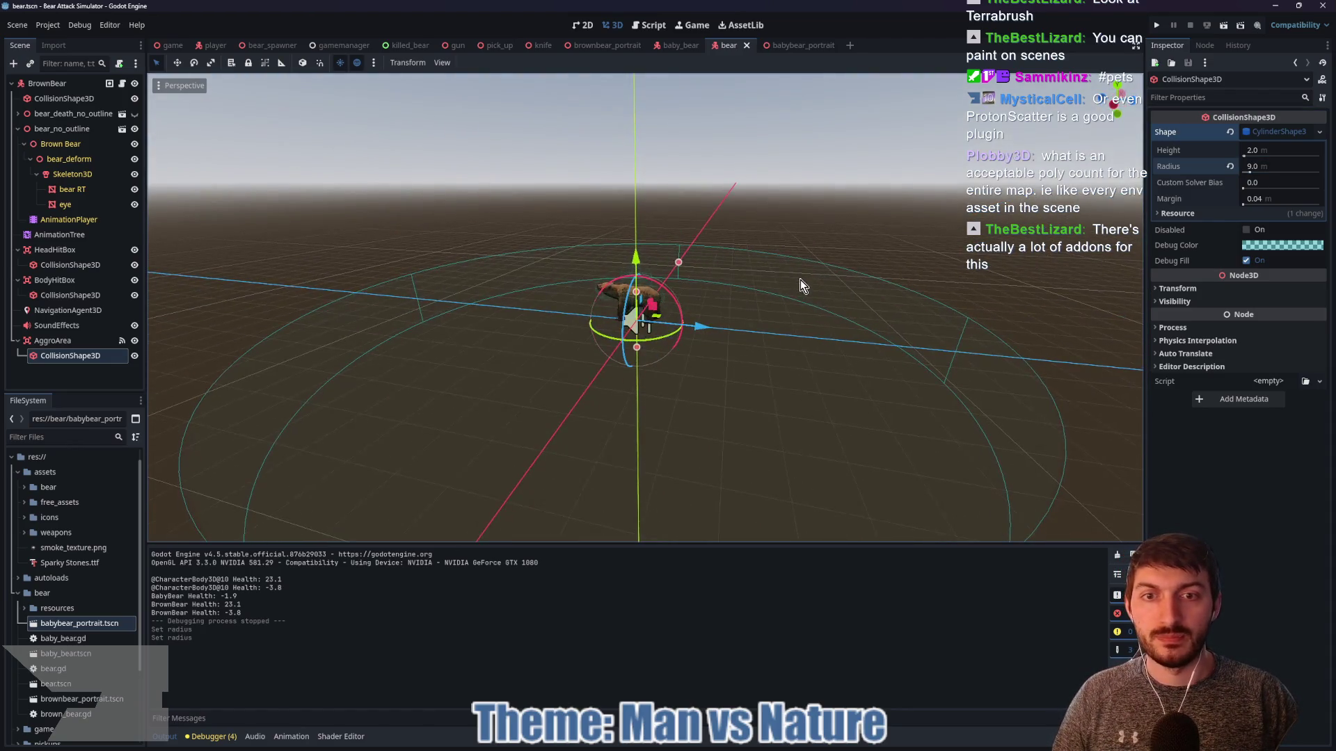
# Set the baby_bear scene's aggro radius to 9, save, and open baby_bear.gd
pyautogui.click(679, 46)
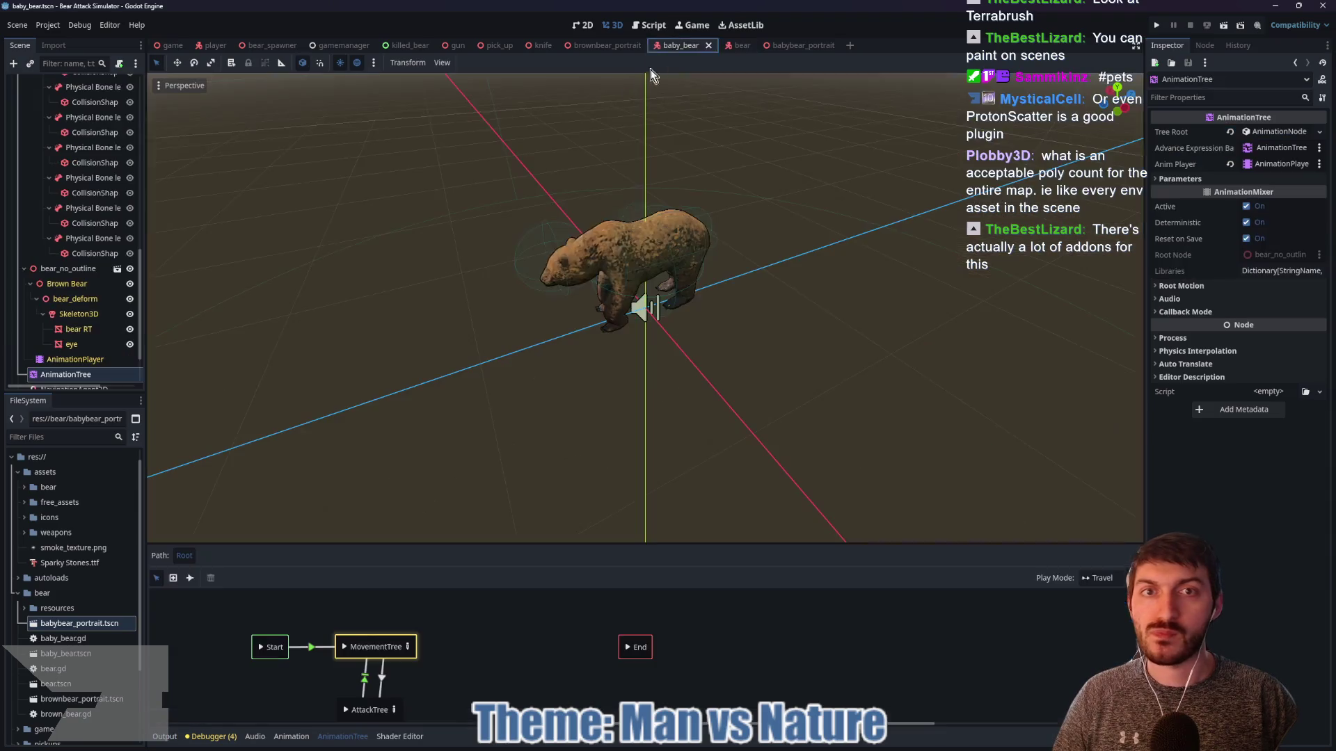
pyautogui.click(82, 372)
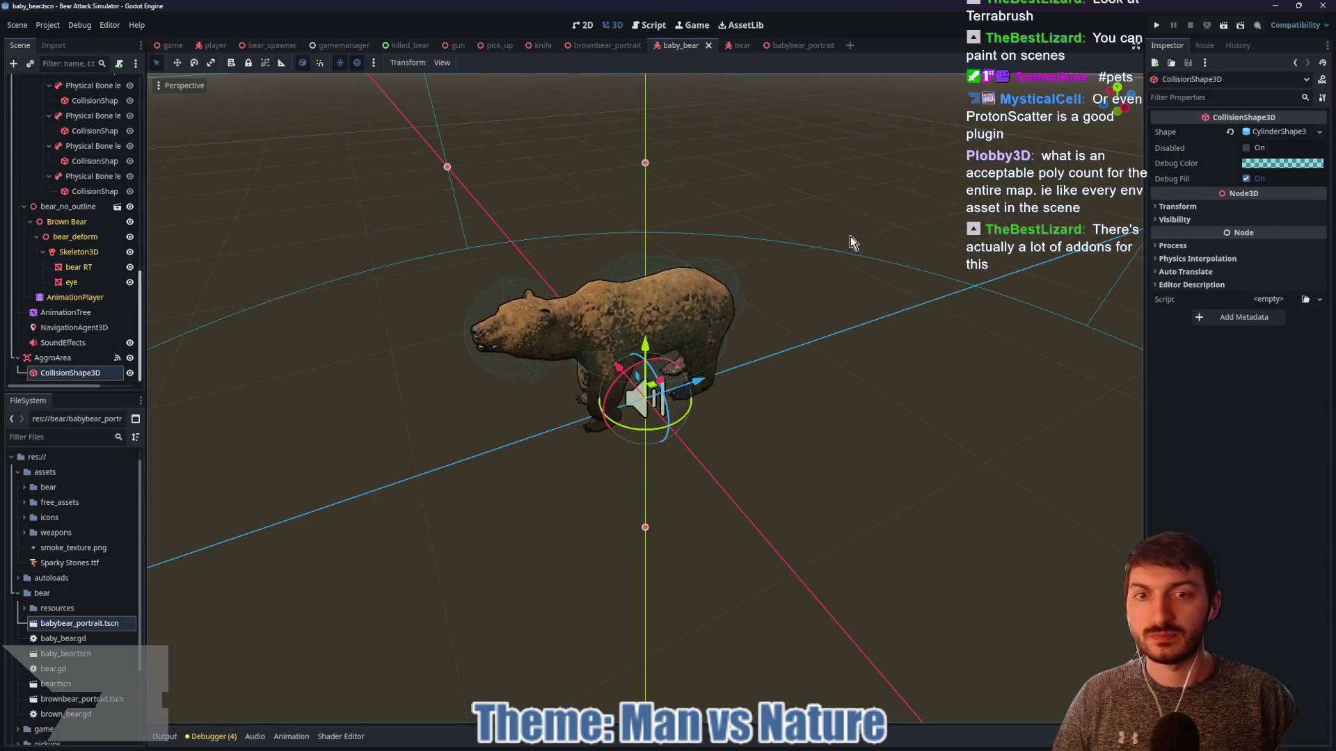
pyautogui.click(1280, 166)
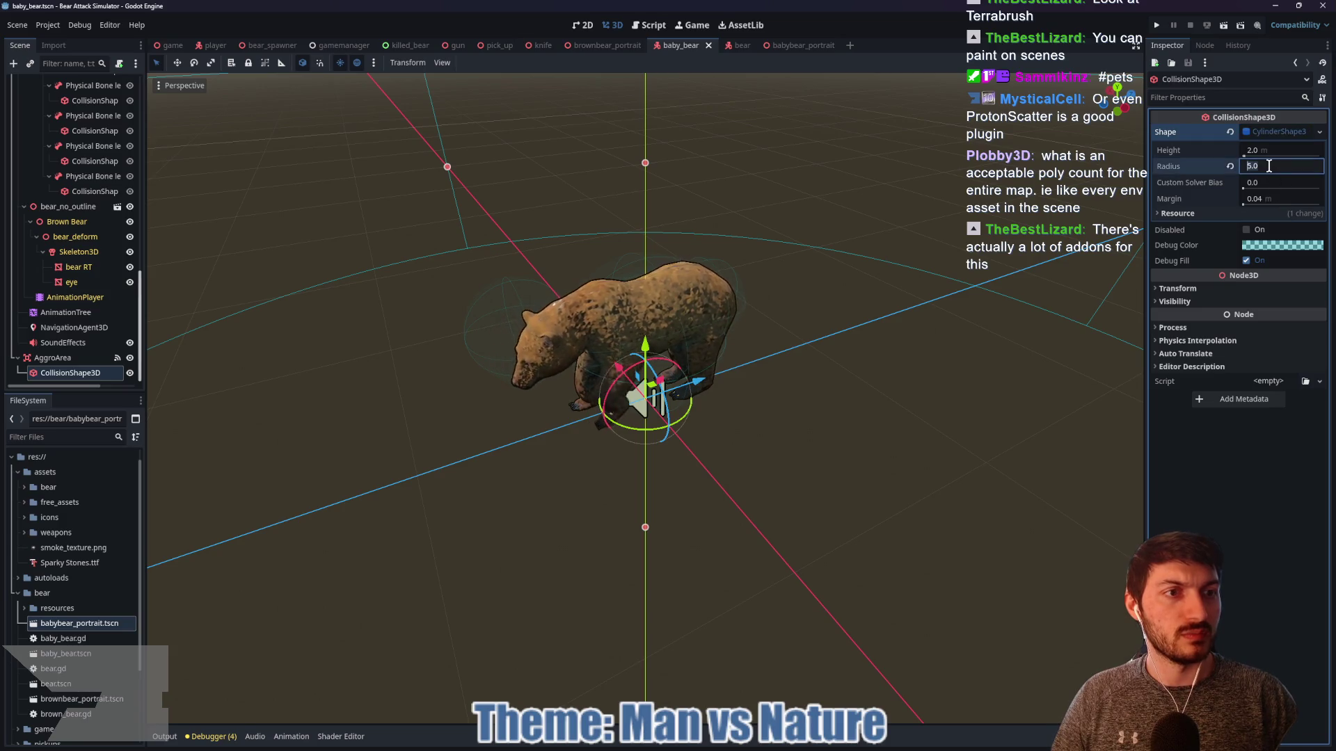
pyautogui.write('9')
pyautogui.press('Return')
pyautogui.hotkey('ctrl', 's')
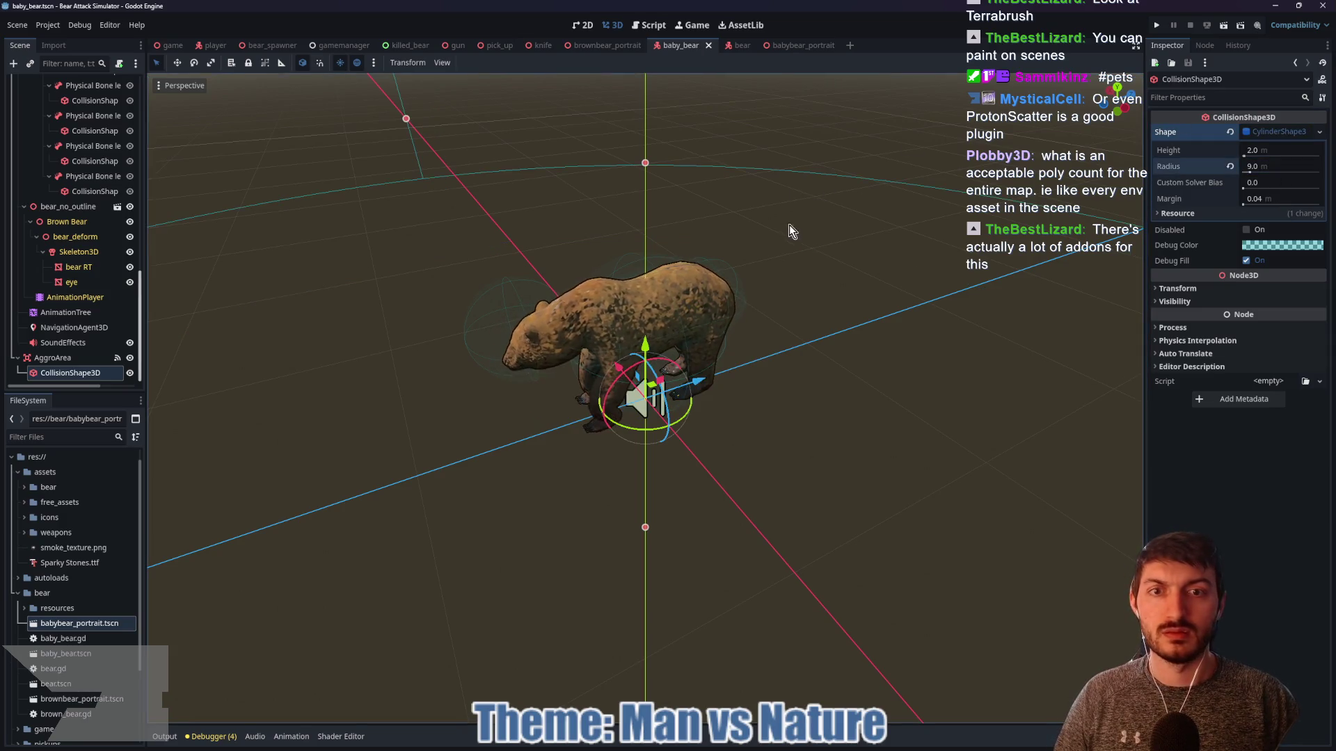
pyautogui.scroll(-10, 523, 245)
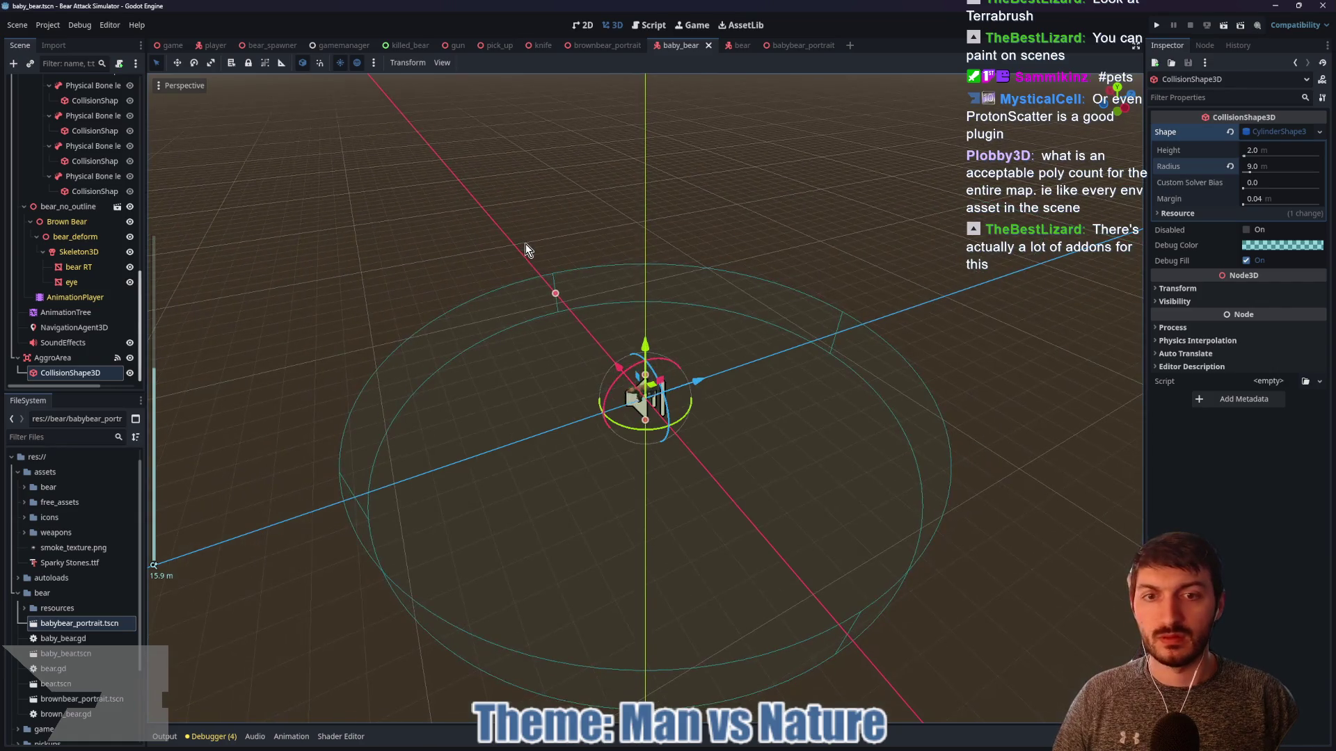
pyautogui.scroll(-5, 527, 245)
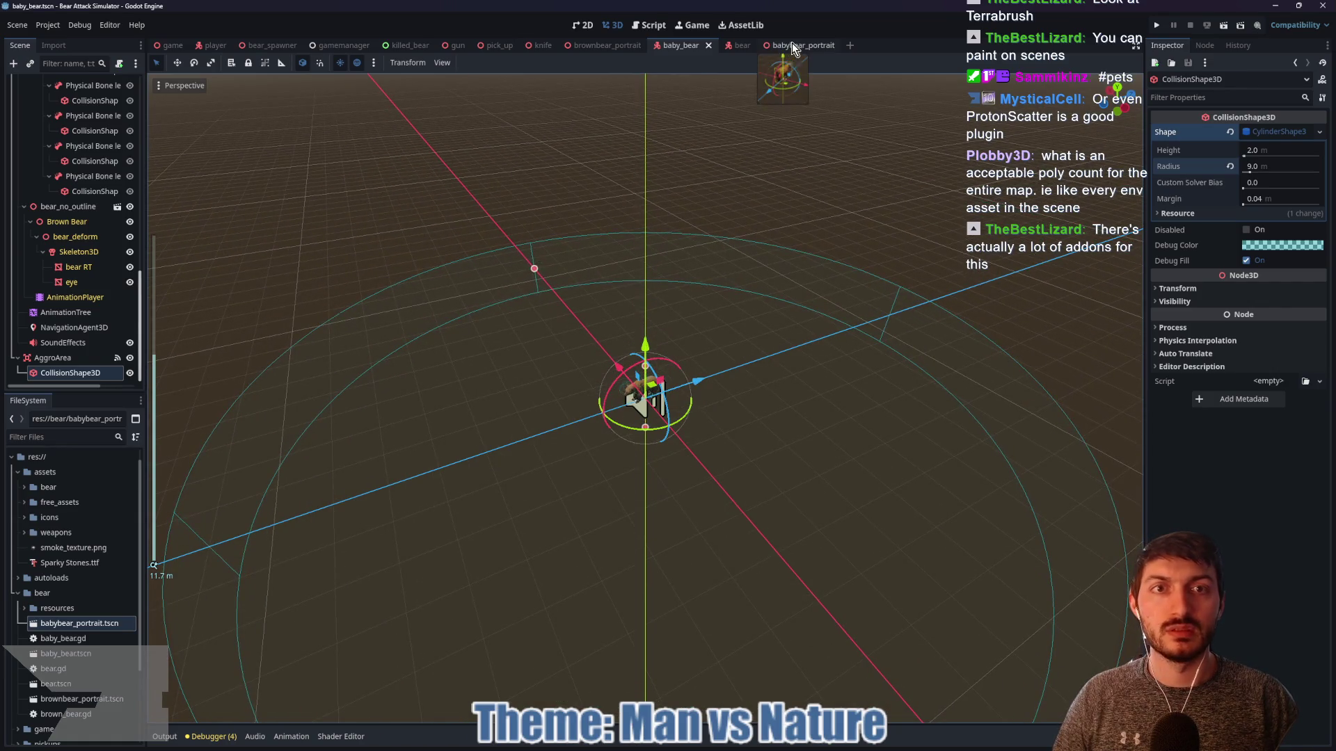
pyautogui.scroll(5, 89, 166)
pyautogui.scroll(6, 94, 150)
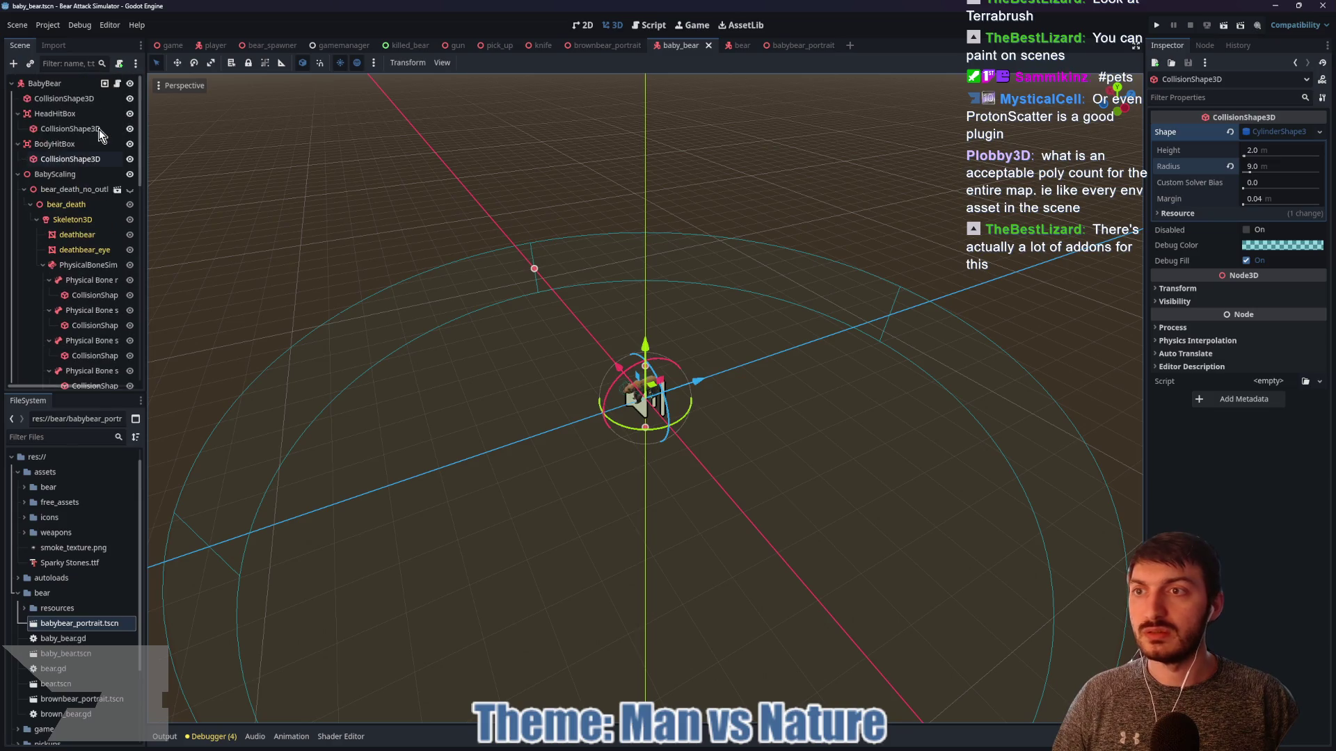
pyautogui.click(104, 84)
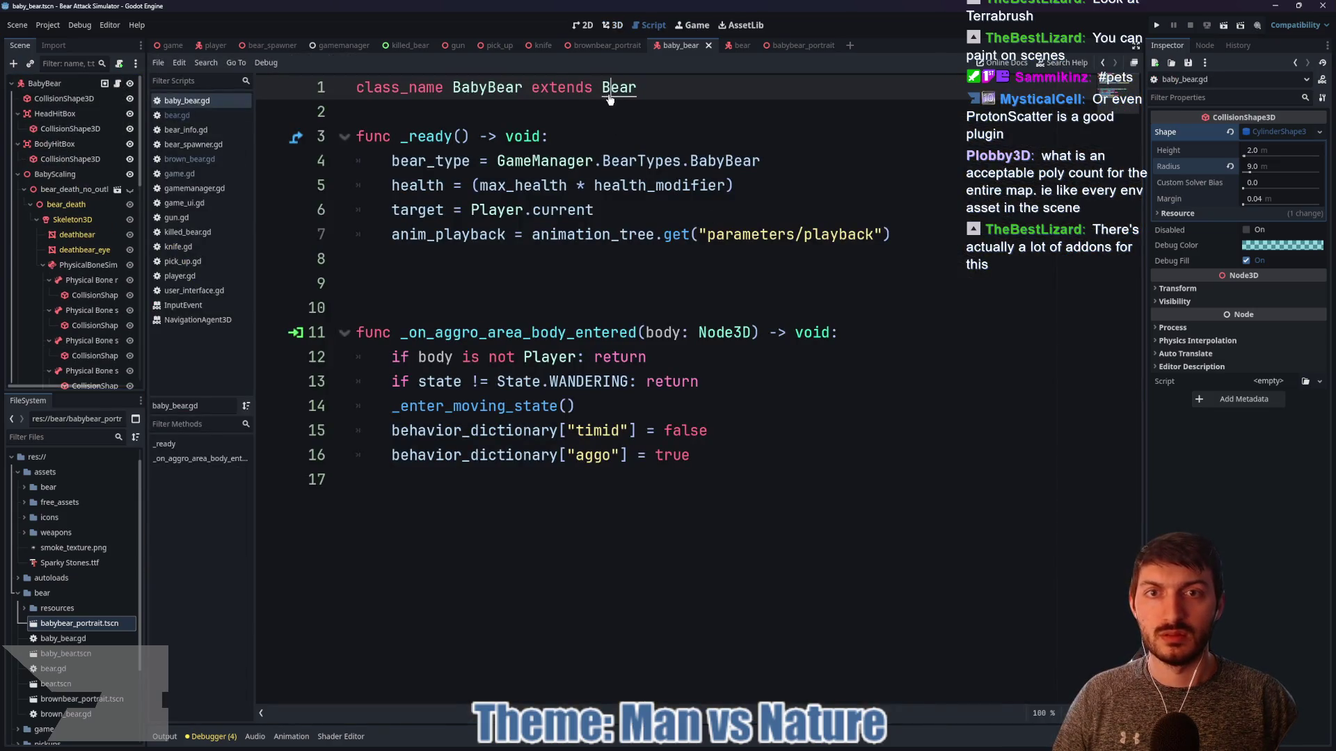
# Remove the 'or nav_agent.target_position == null' clause from line 63 of bear.gd
pyautogui.keyDown('ctrl'); pyautogui.click(610, 88); pyautogui.keyUp('ctrl')
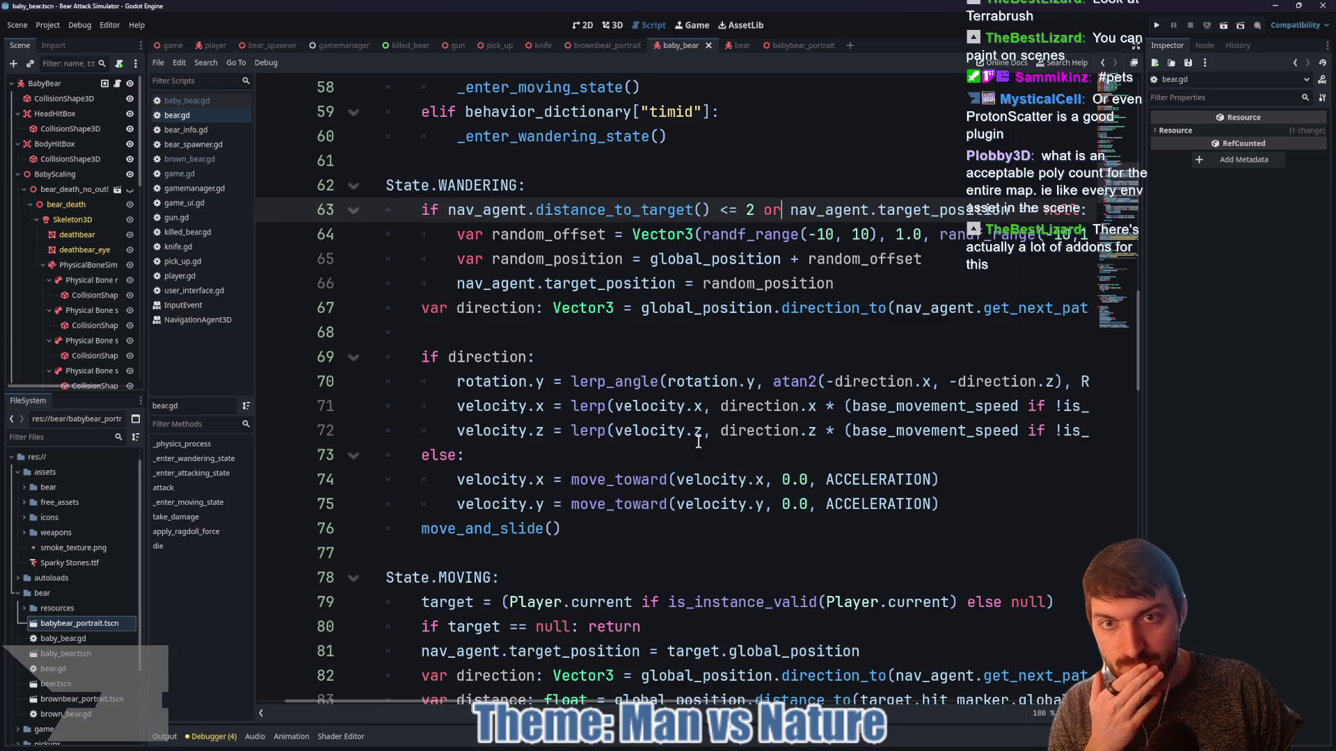
pyautogui.moveTo(610, 698)
pyautogui.mouseDown()
pyautogui.moveTo(678, 705)
pyautogui.moveTo(619, 707)
pyautogui.moveTo(635, 706)
pyautogui.mouseUp()
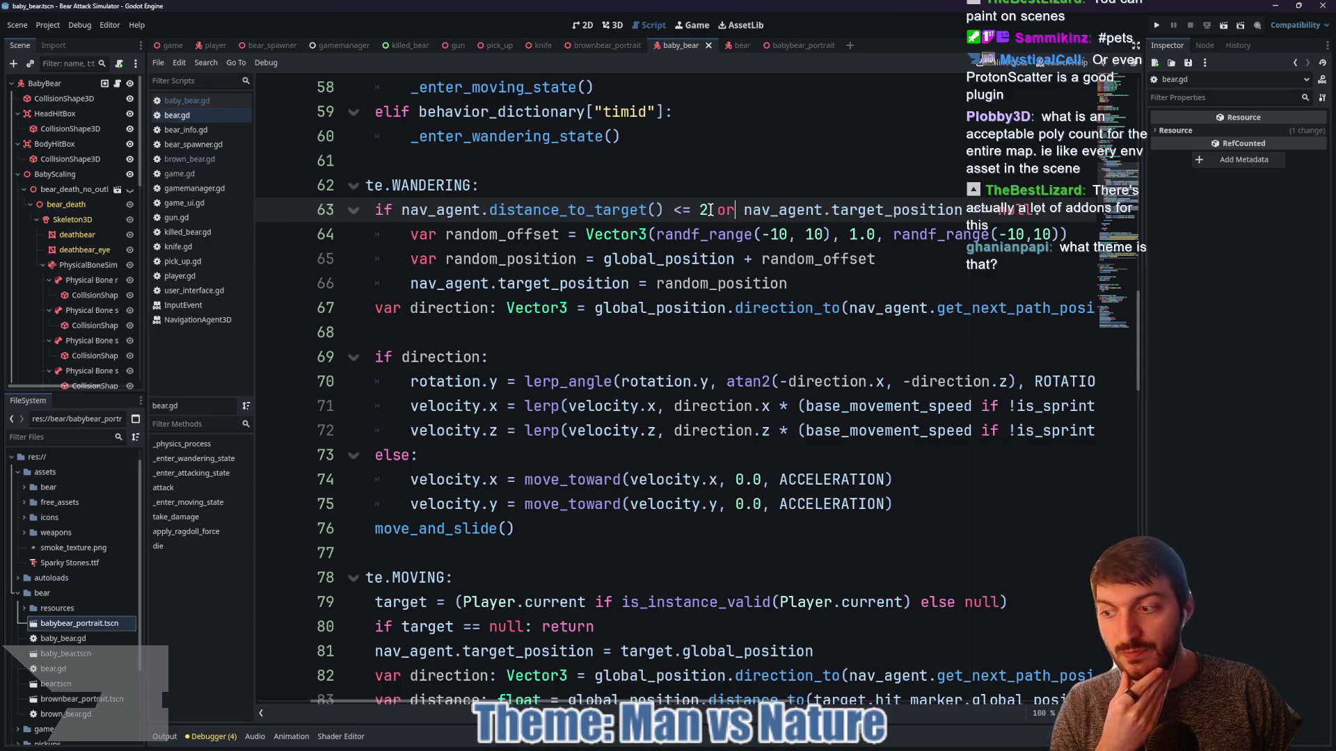
pyautogui.moveTo(1033, 209); pyautogui.dragTo(737, 210)
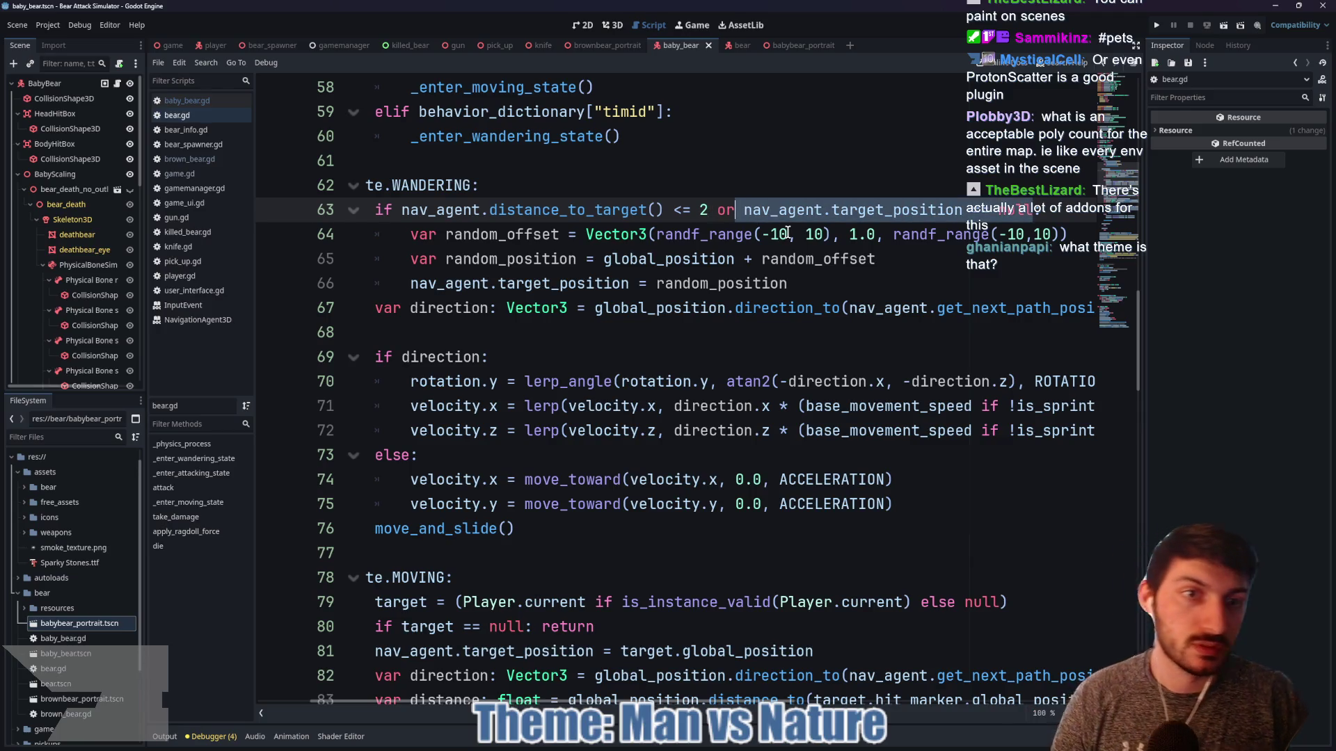
pyautogui.press('BackSpace')
pyautogui.press('BackSpace')
pyautogui.press('BackSpace')
pyautogui.press('BackSpace')
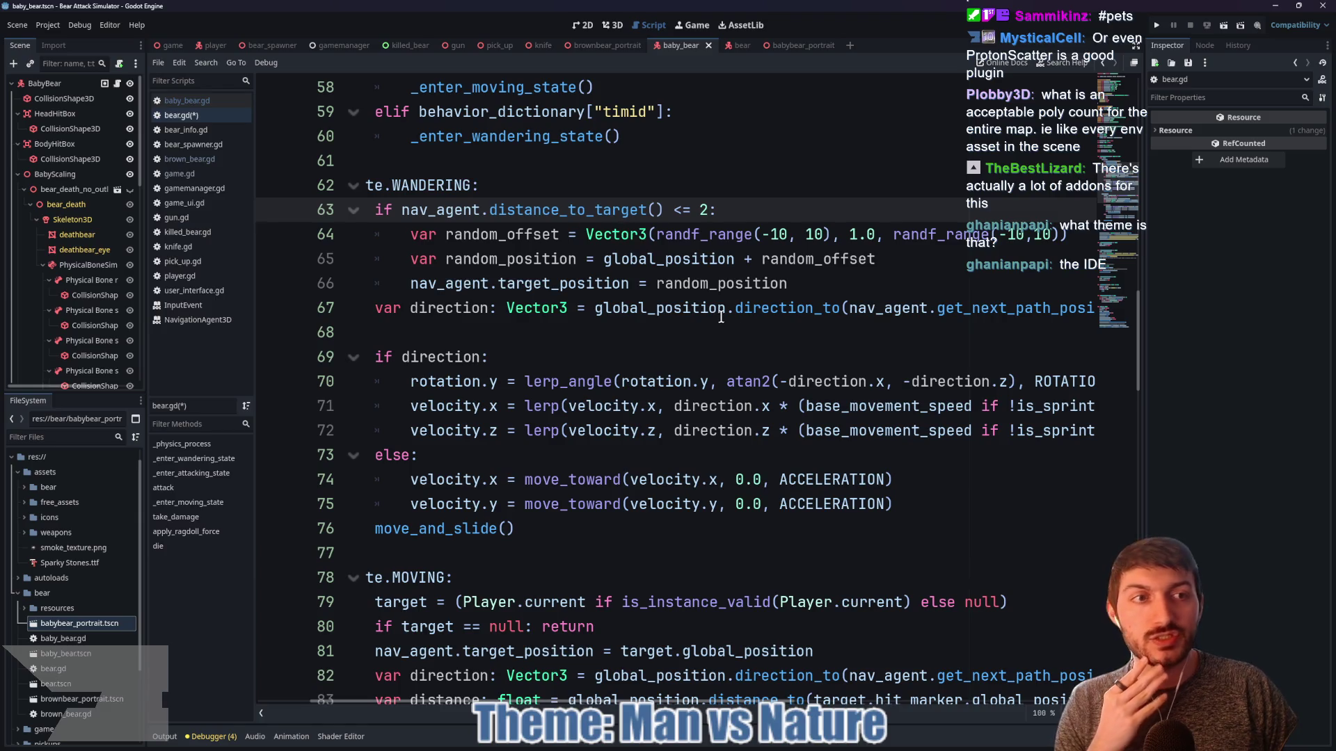
# Select the distance-check if statement on line 63 of bear.gd
pyautogui.moveTo(724, 318)
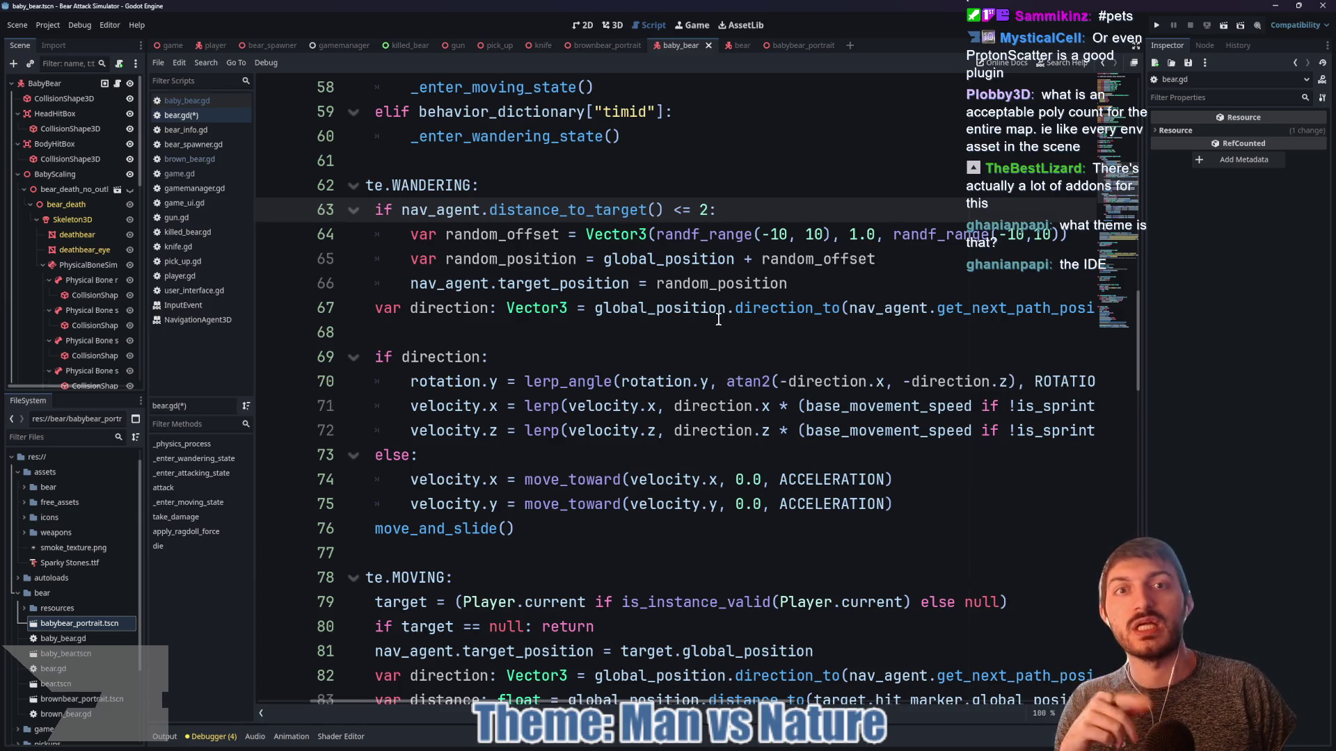
pyautogui.moveTo(744, 210)
pyautogui.mouseDown()
pyautogui.moveTo(417, 230)
pyautogui.moveTo(415, 216)
pyautogui.mouseUp()
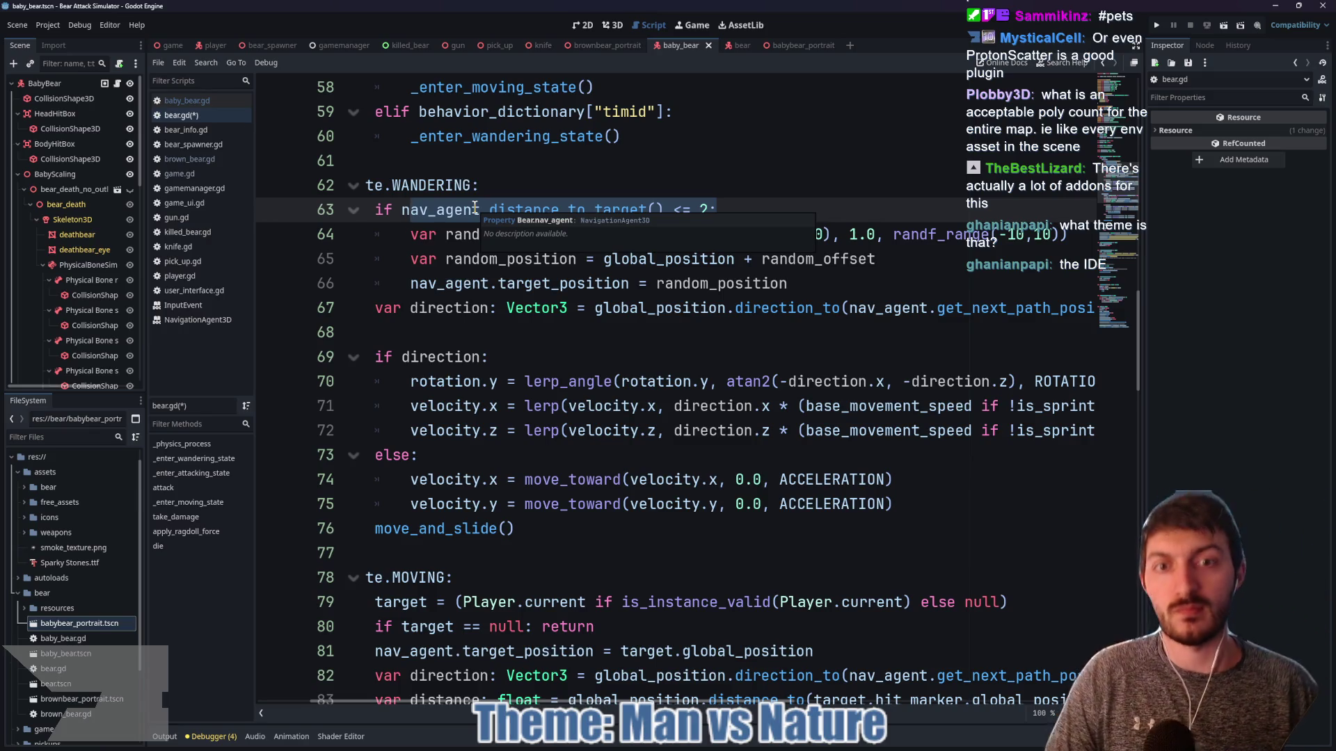
pyautogui.click(746, 203)
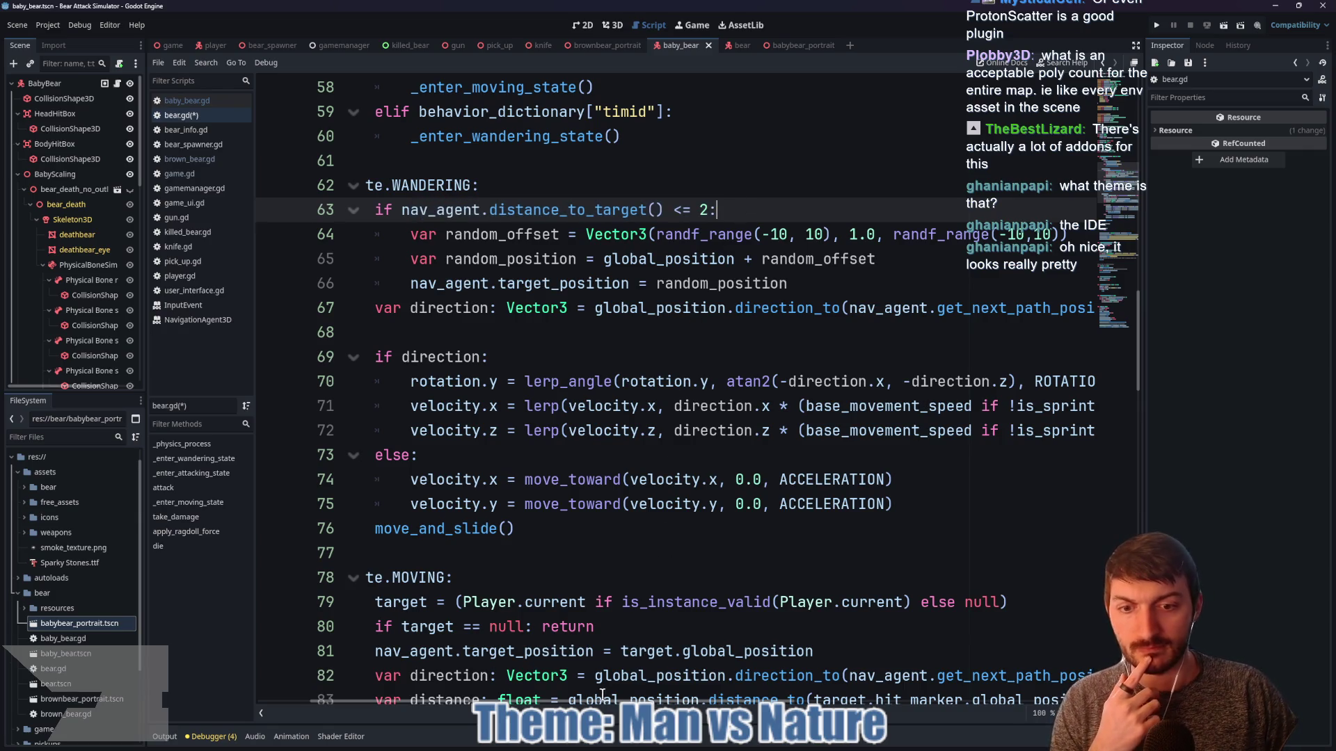
pyautogui.hscroll(-3, 602, 694)
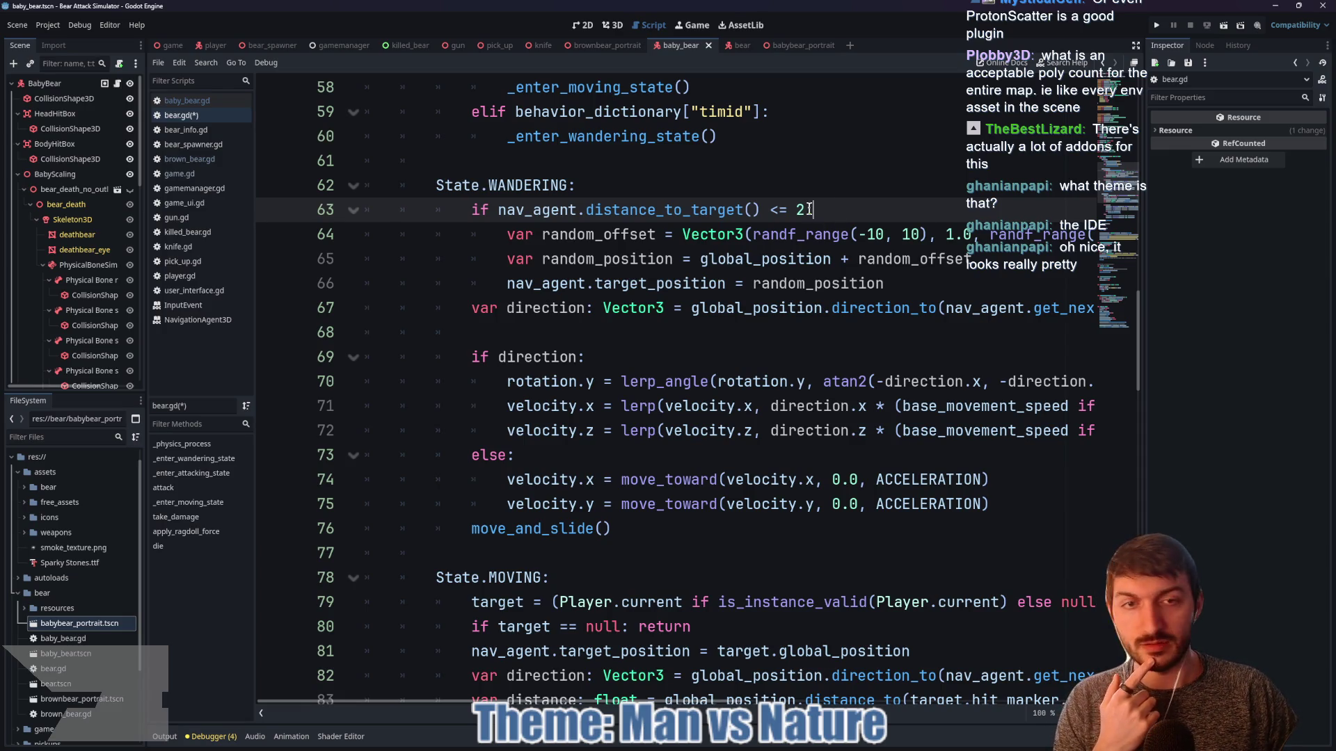
pyautogui.moveTo(827, 211); pyautogui.dragTo(481, 211)
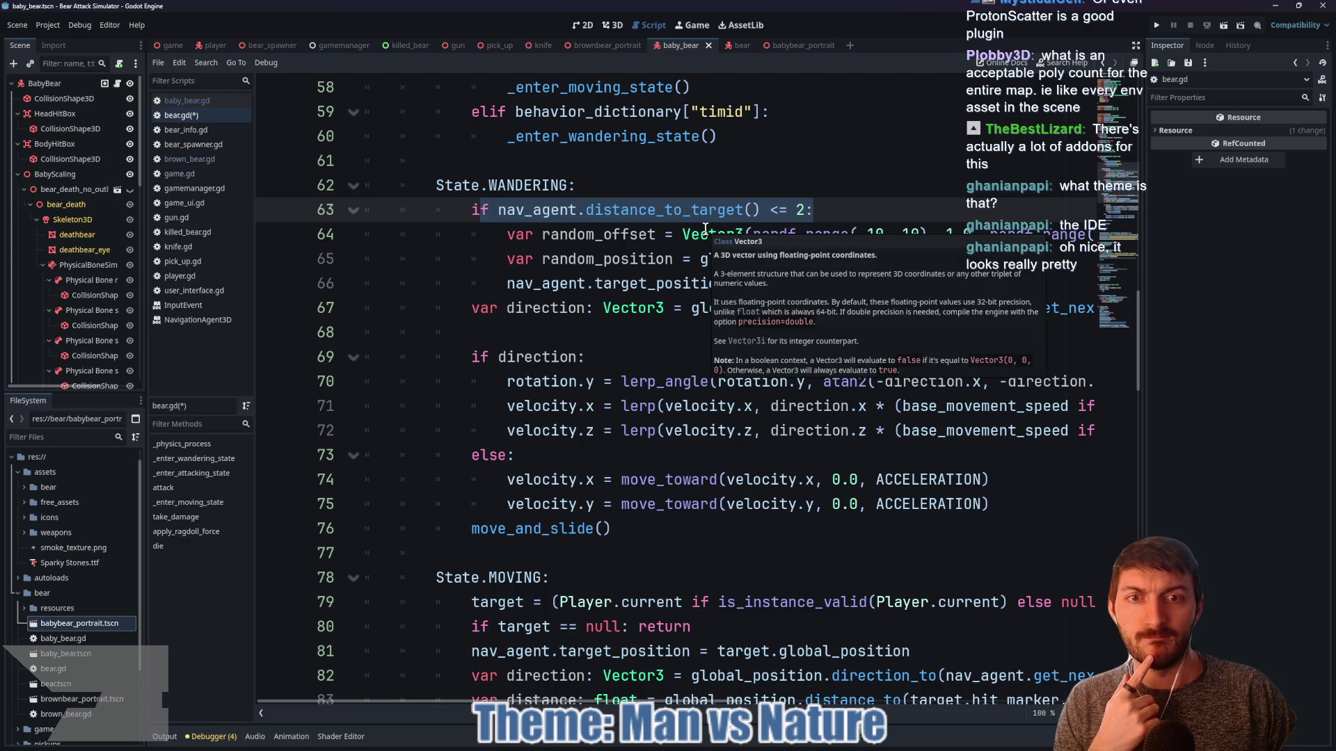
pyautogui.moveTo(818, 209); pyautogui.dragTo(445, 215)
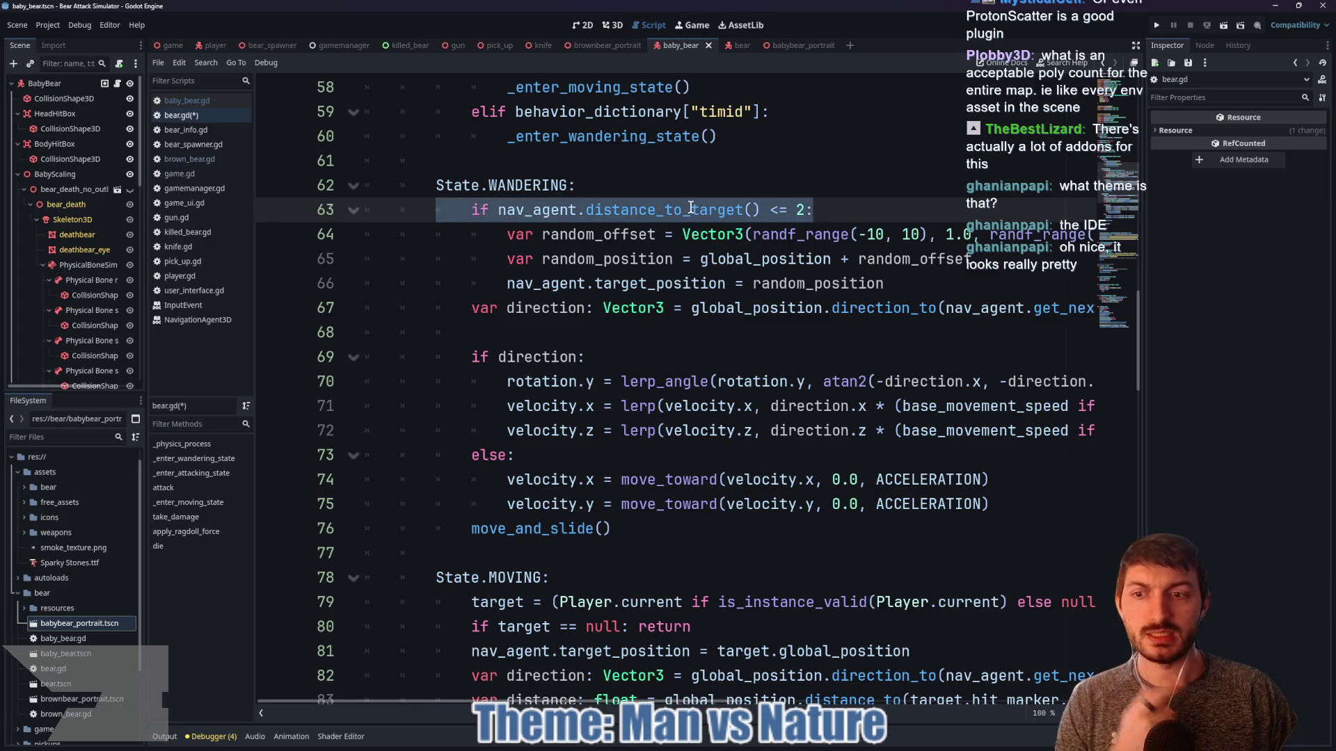
pyautogui.moveTo(691, 208)
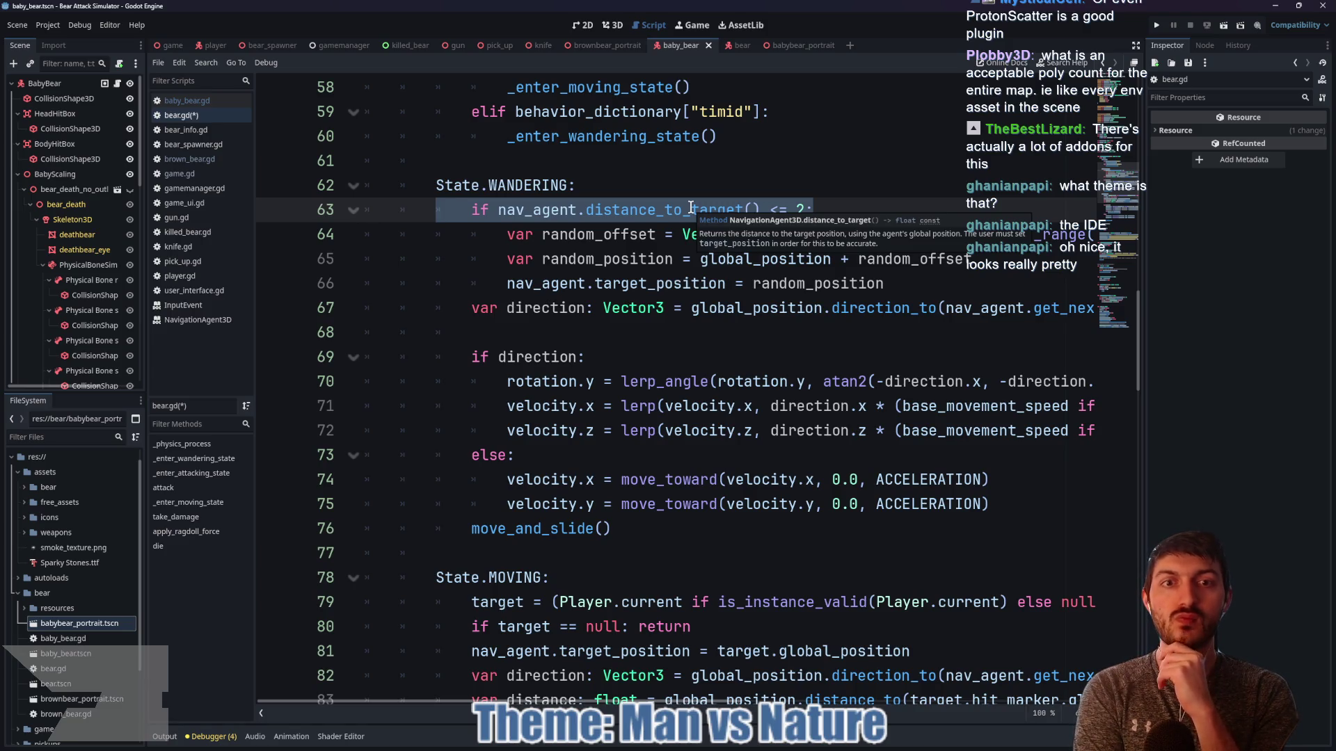
# Select the three random-target lines and place the caret after is_sprinting = false in _enter_wandering_state
pyautogui.moveTo(886, 284); pyautogui.dragTo(365, 234)
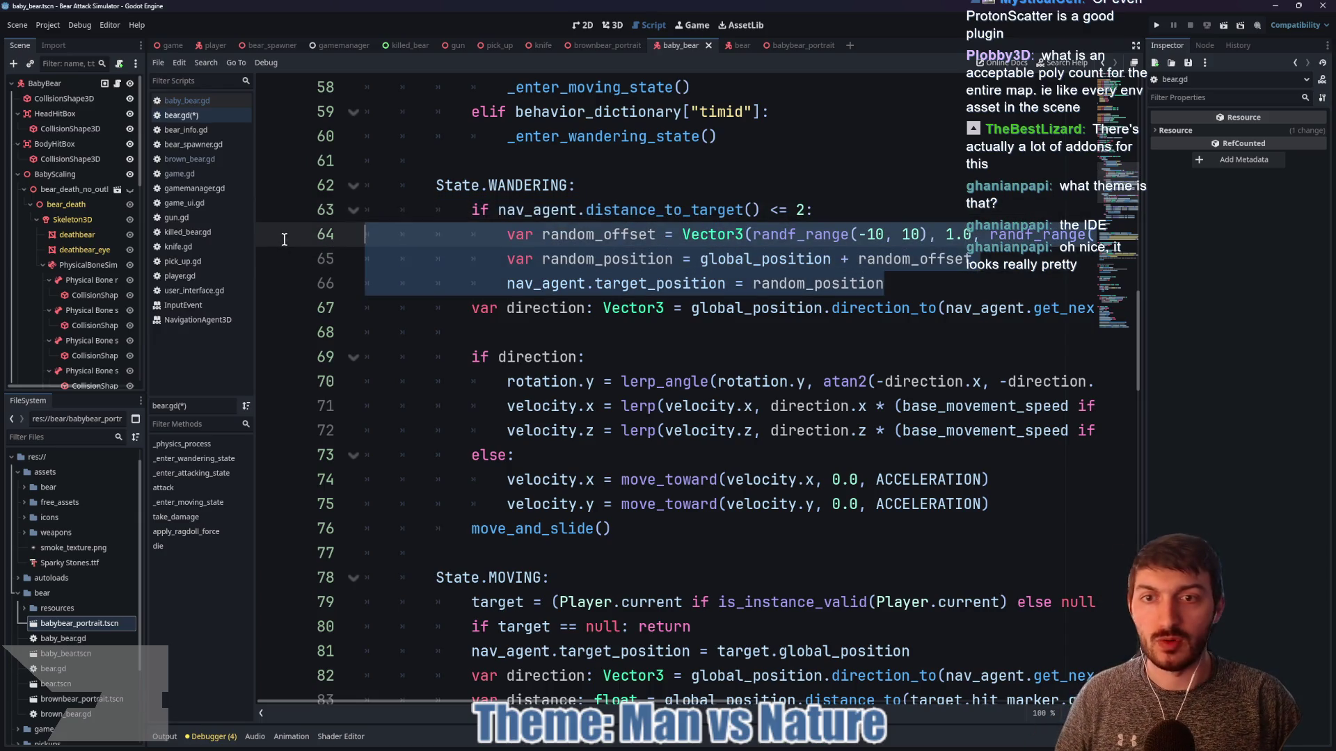
pyautogui.scroll(-14, 584, 359)
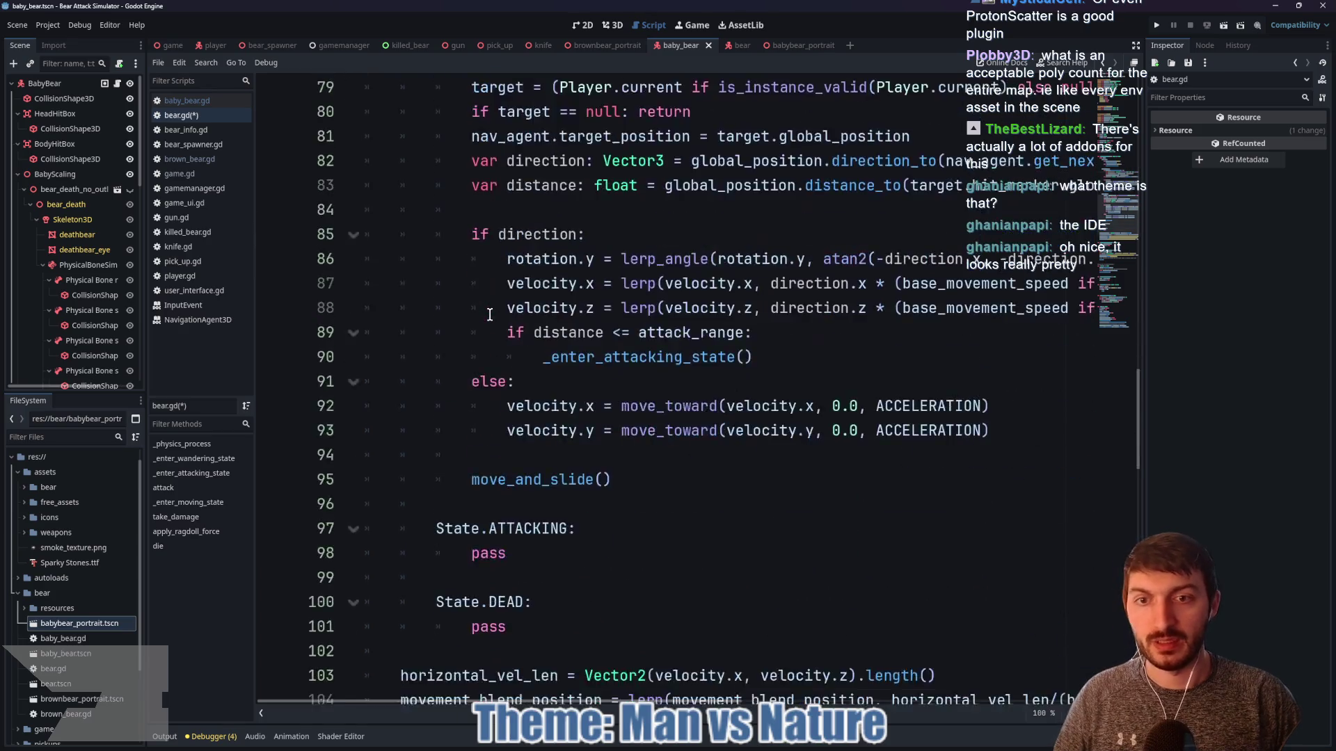
pyautogui.click(621, 356)
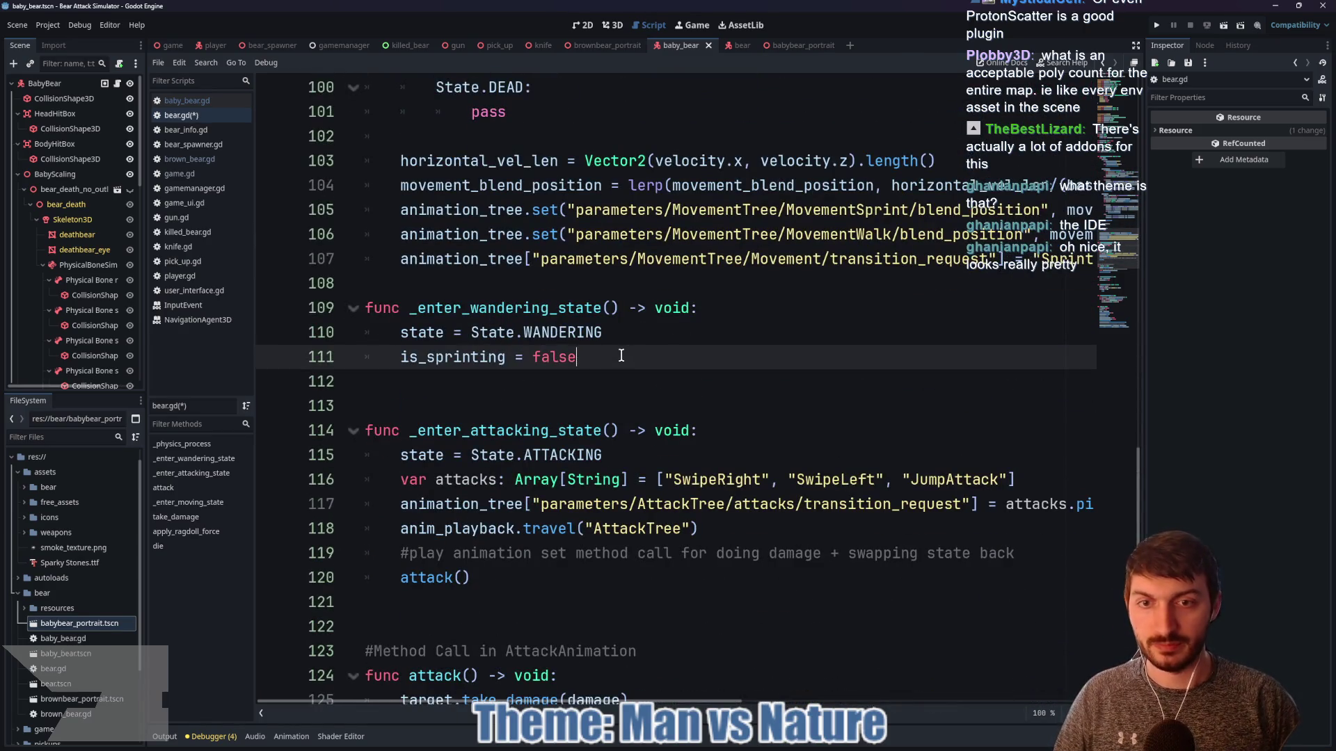
# Paste the three random-target lines below is_sprinting = false and remove their extra indentation
pyautogui.press('Return')
pyautogui.hotkey('ctrl', 'v')
pyautogui.click(550, 383)
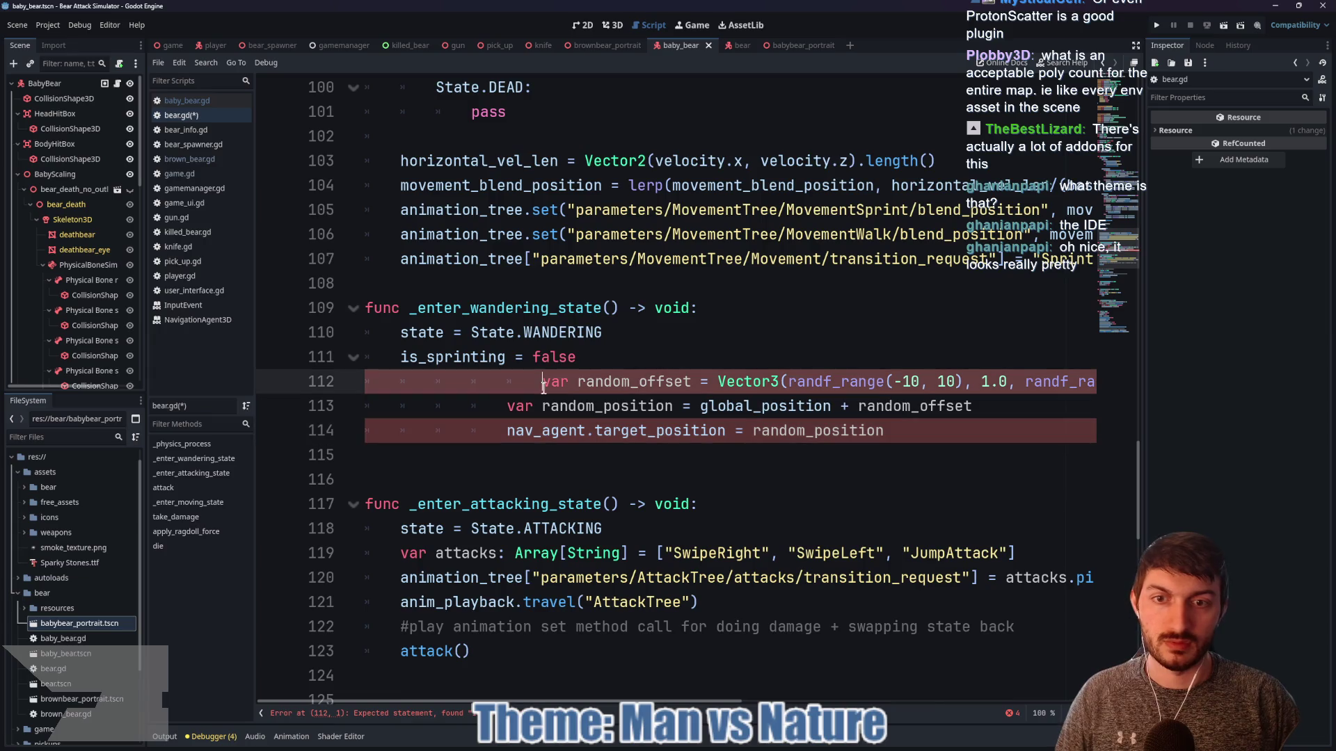
pyautogui.hotkey('shift', 'Down')
pyautogui.hotkey('shift', 'Down')
pyautogui.hotkey('shift', 'Tab')
pyautogui.hotkey('shift', 'Tab')
pyautogui.hotkey('shift', 'Tab')
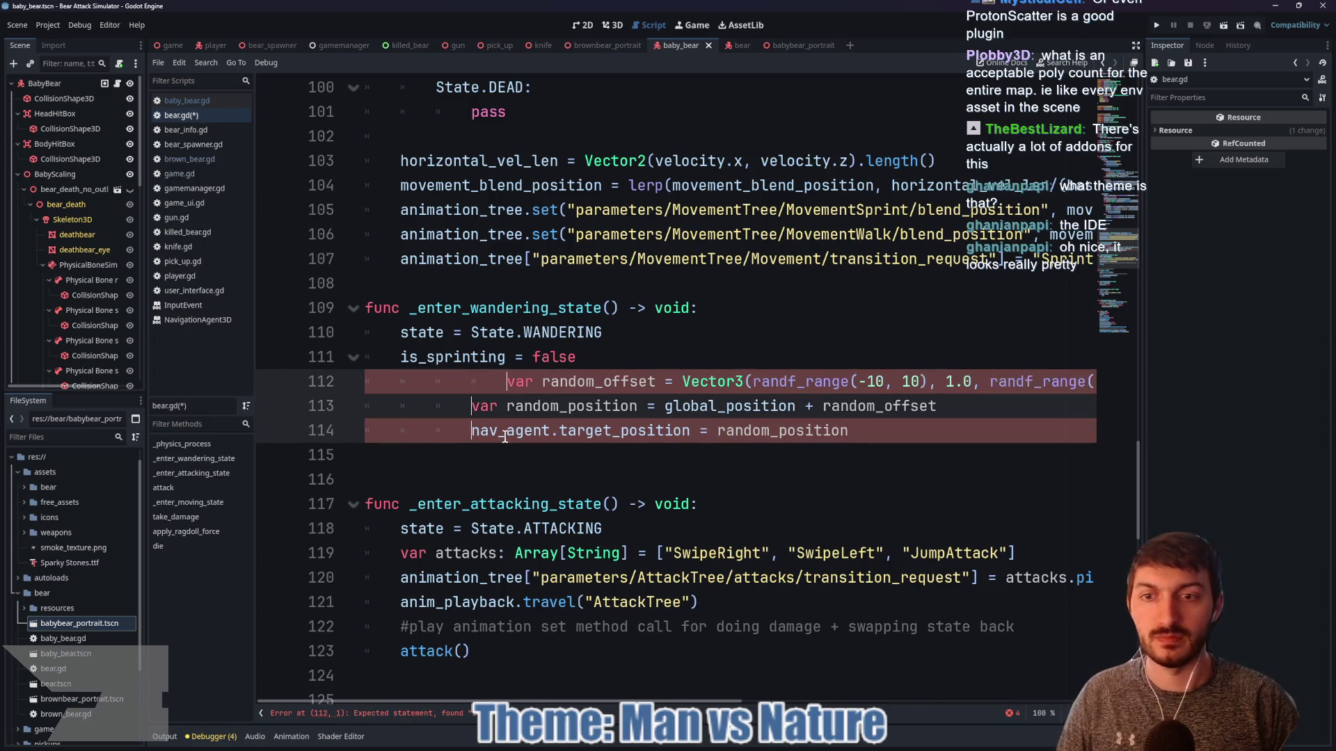
pyautogui.press('Left')
pyautogui.hotkey('shift', 'Tab')
# Delete the stray letter on line 112, save bear.gd, and run the game with F5
pyautogui.write('S')
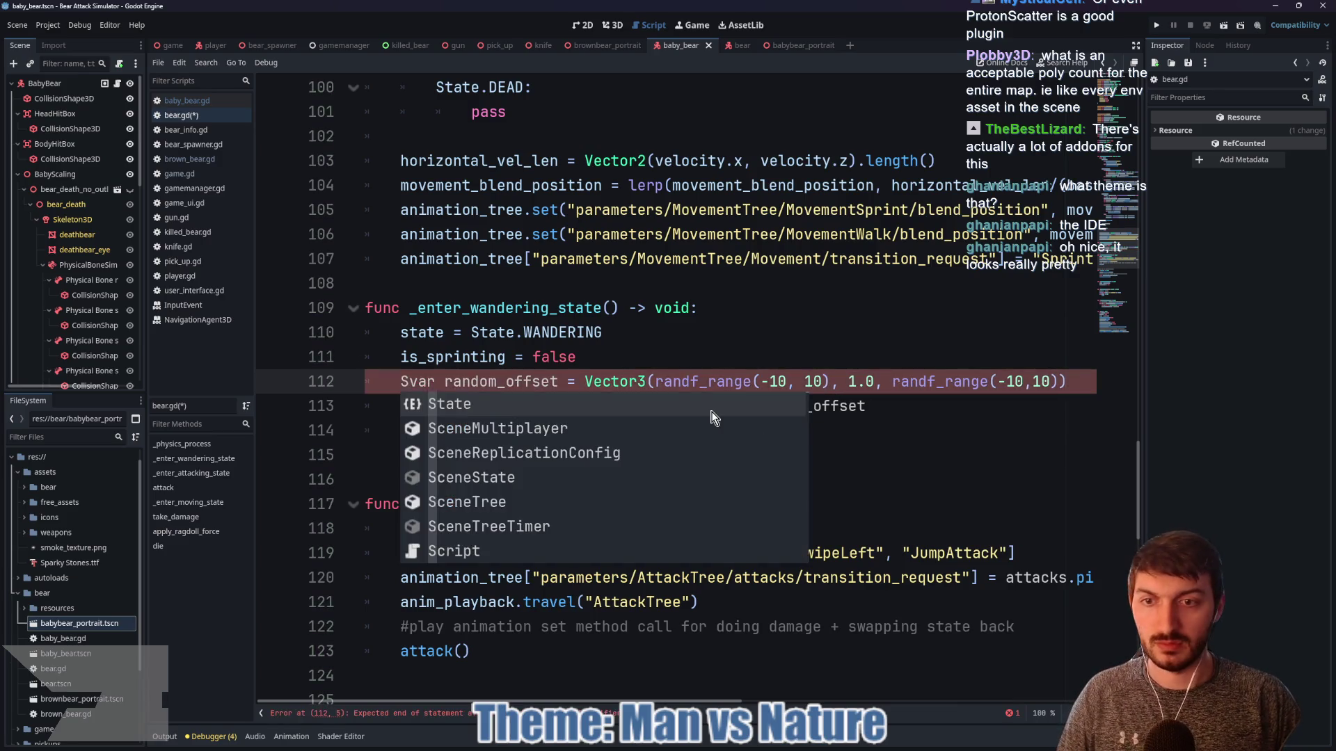
pyautogui.press('BackSpace')
pyautogui.hotkey('ctrl', 's')
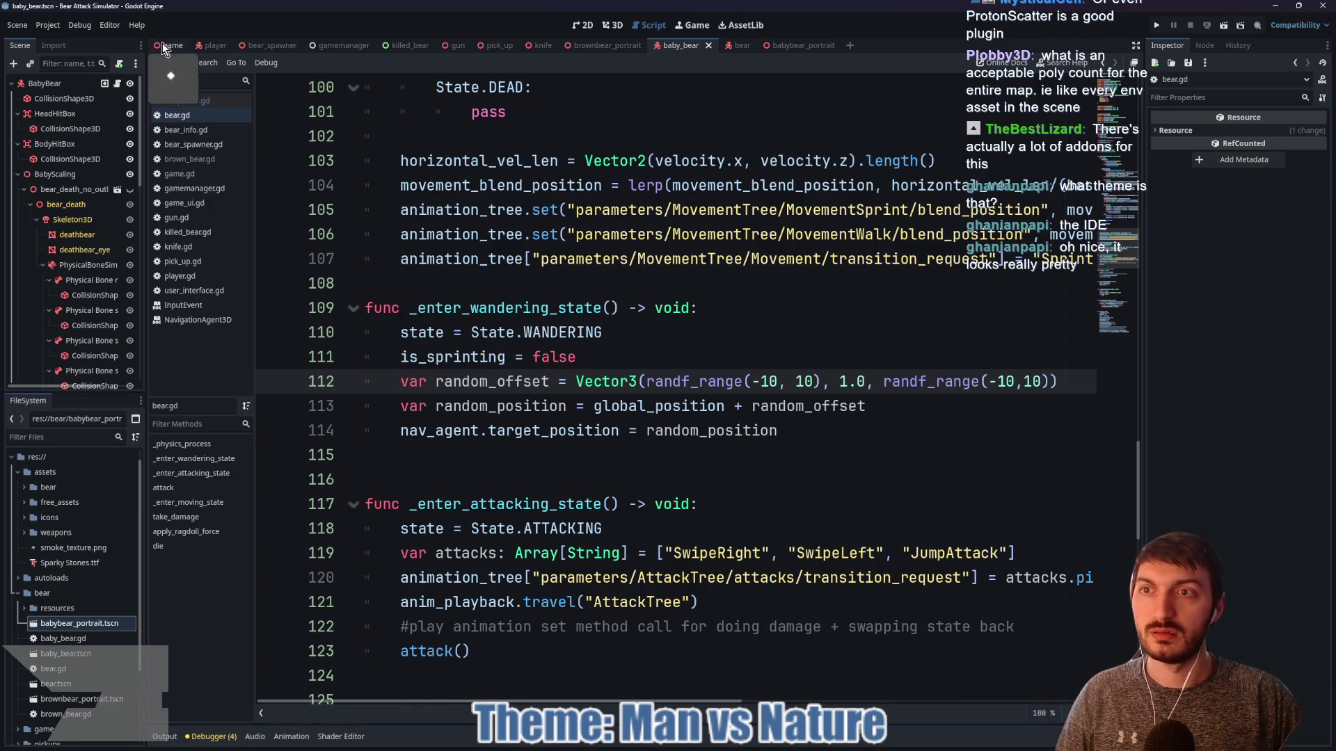
pyautogui.press('F5')
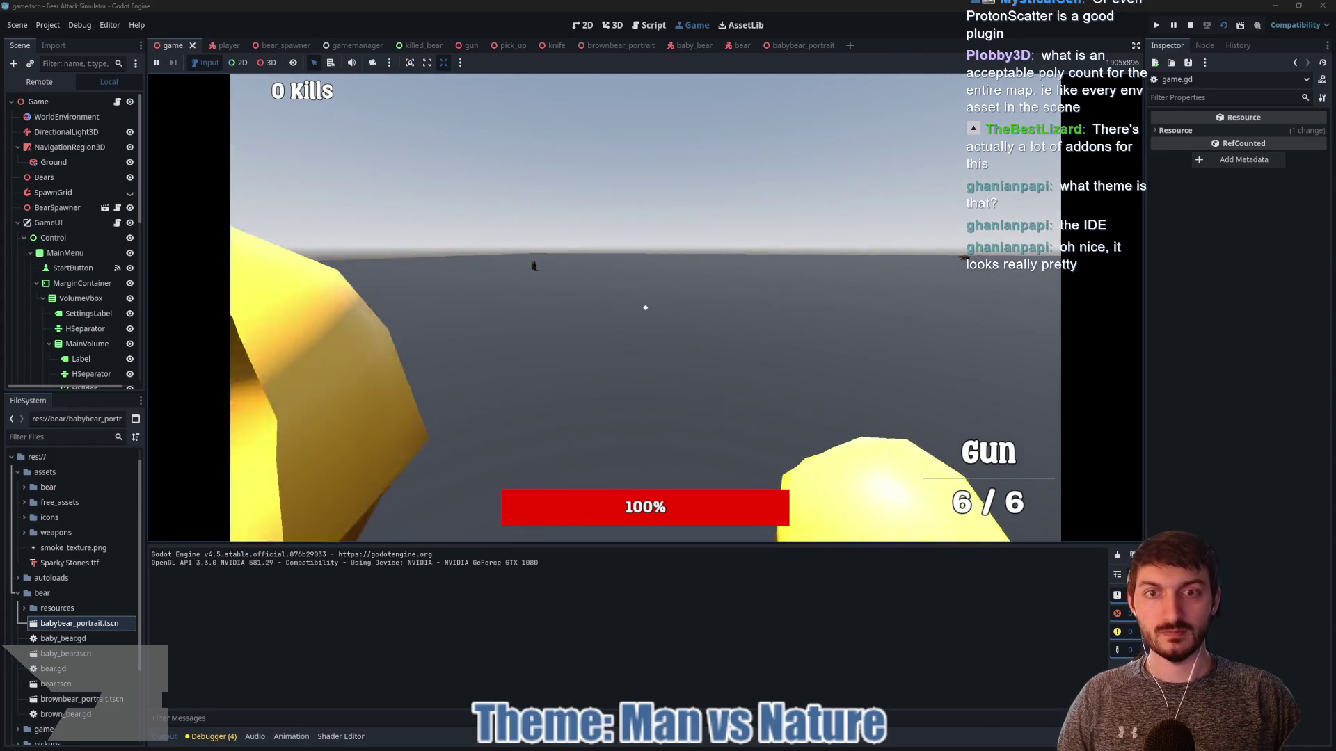
# Shoot and kill two wandering bears to reach 2 kills
pyautogui.click(645, 308)
pyautogui.click(645, 308)
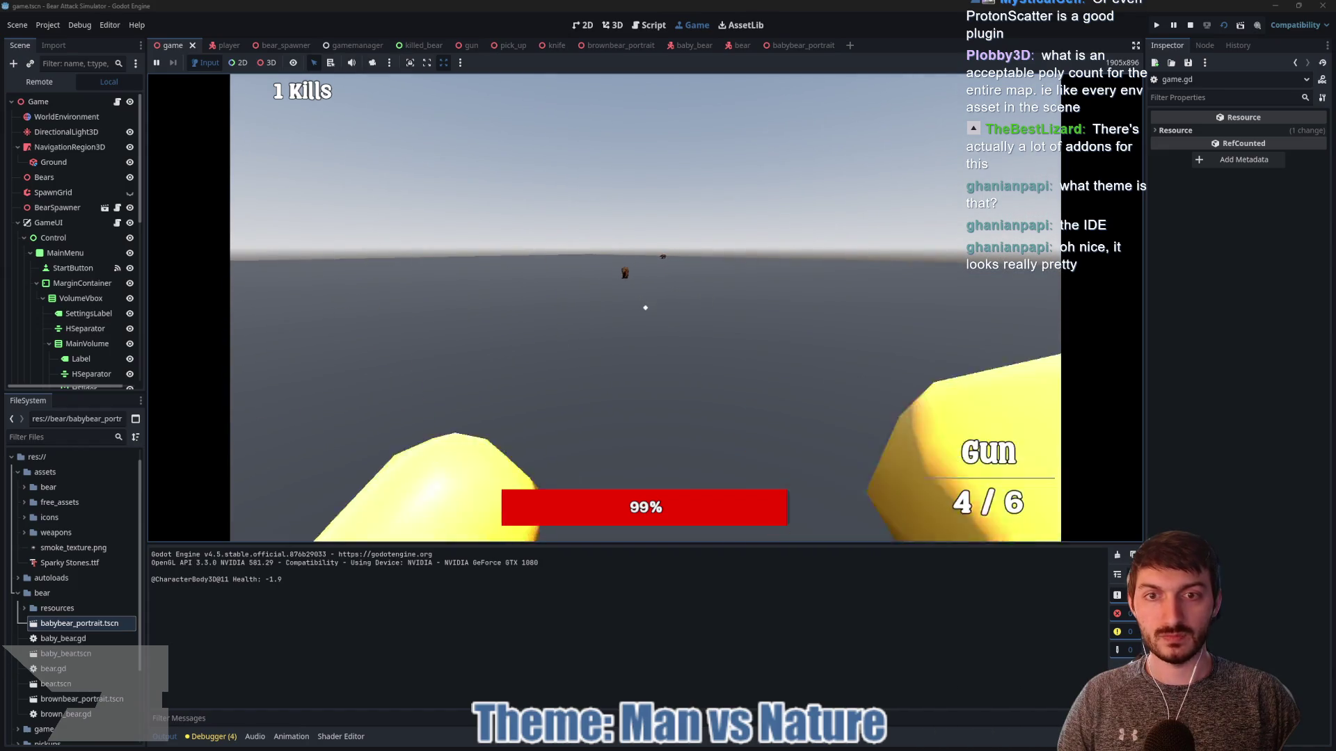
pyautogui.click(645, 308)
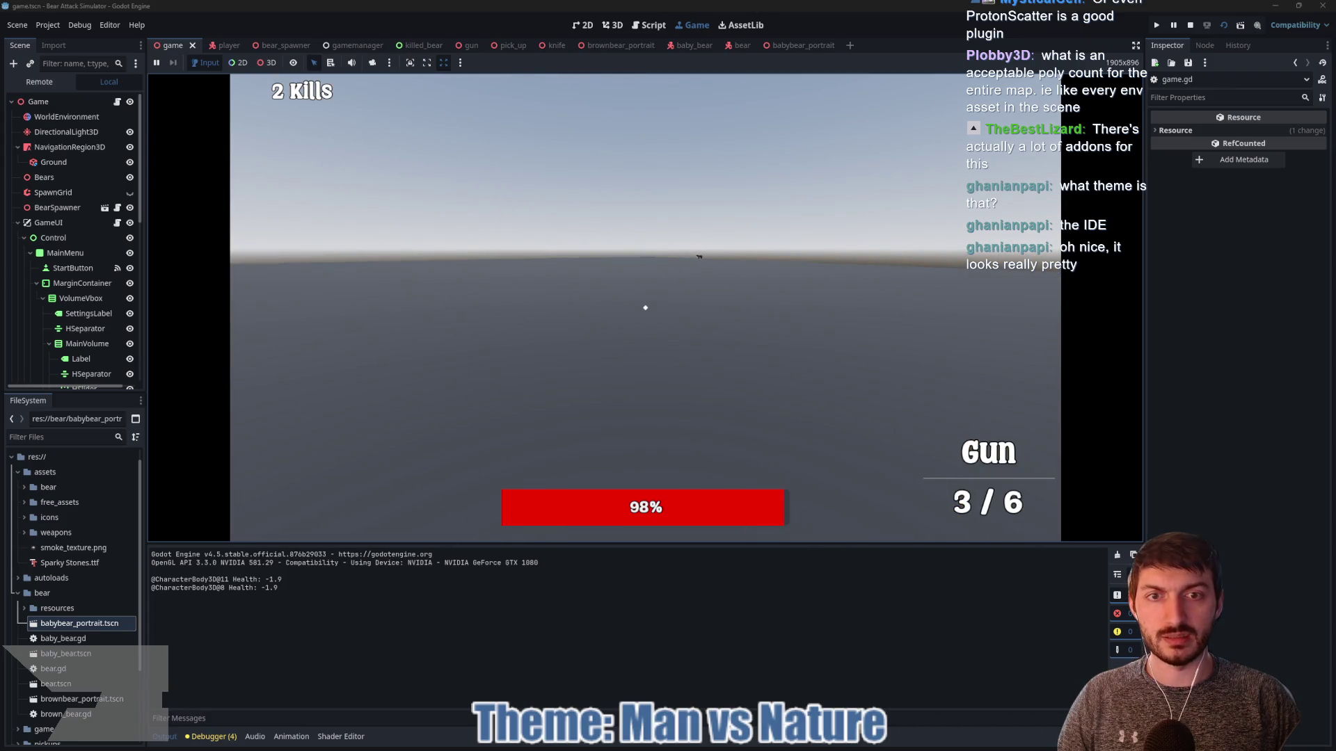
# Walk forward toward the distant bears, then stop the running game with F8
pyautogui.press('w')
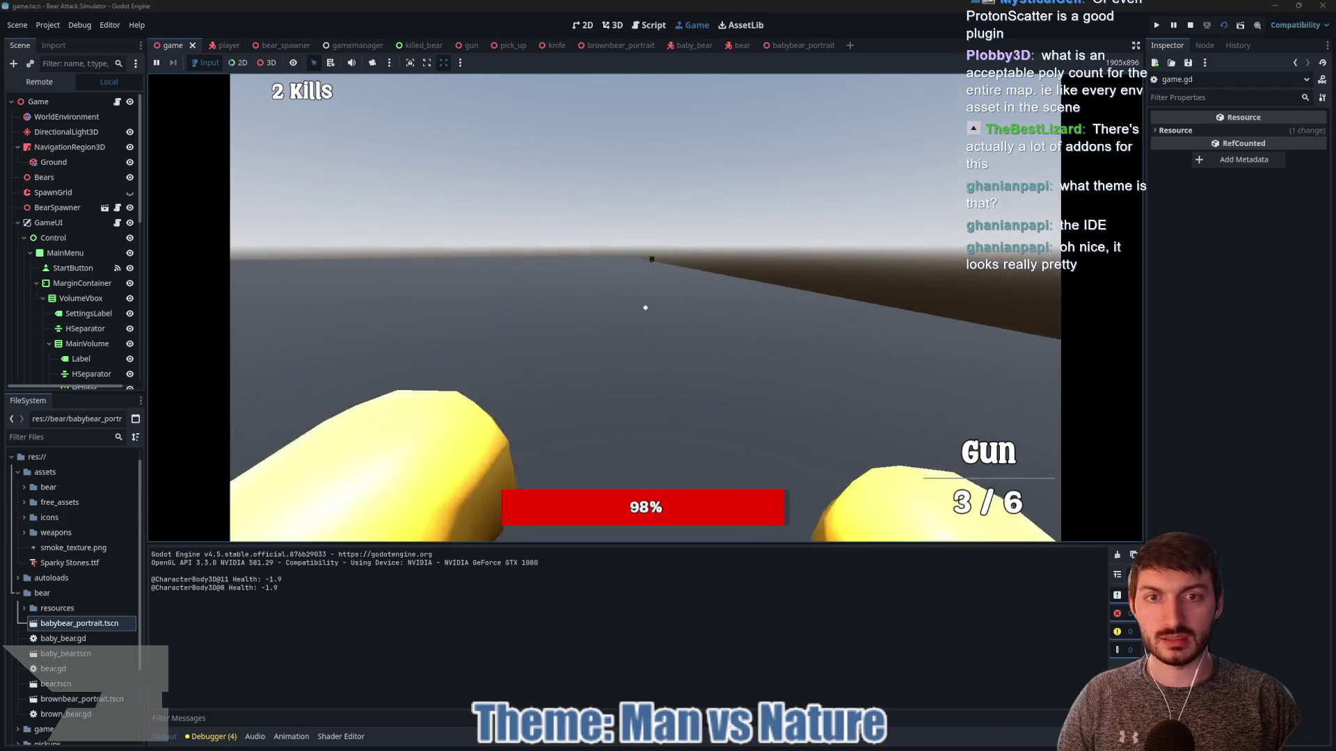
pyautogui.press('w')
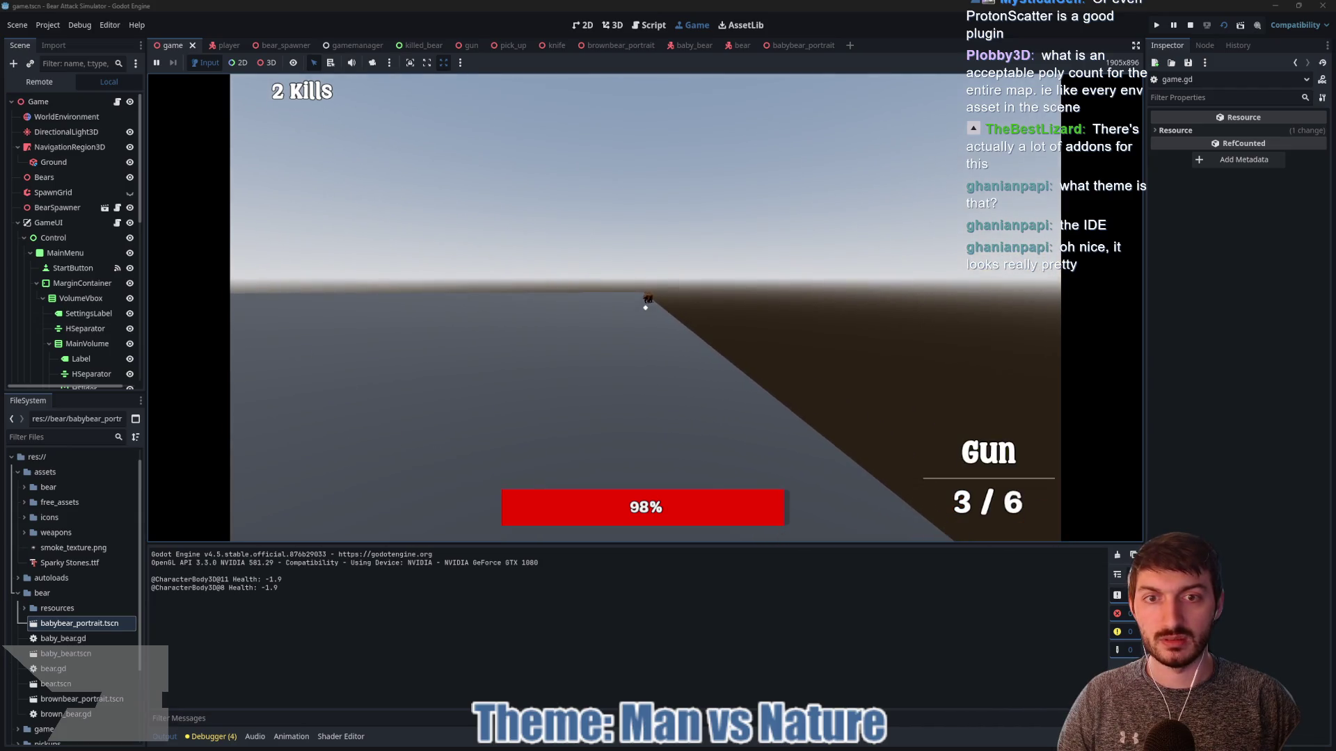
pyautogui.press('w')
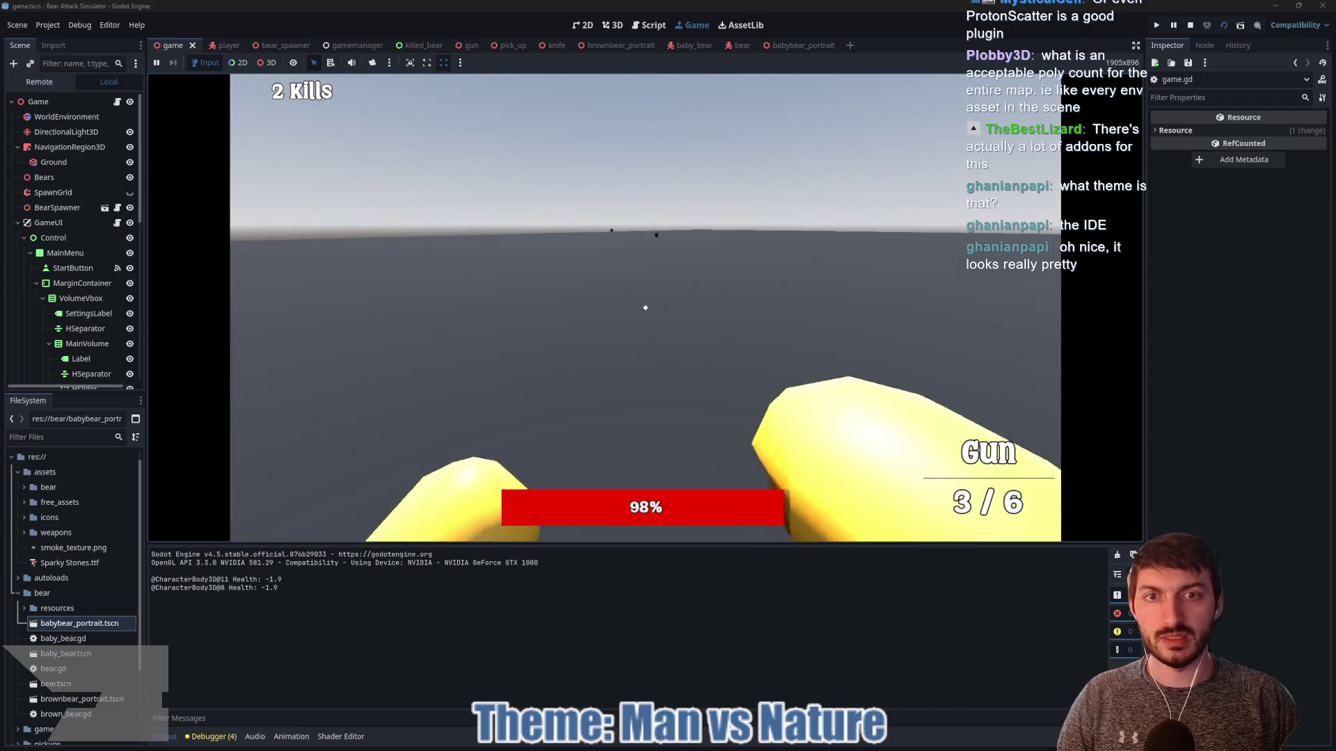
pyautogui.press('w')
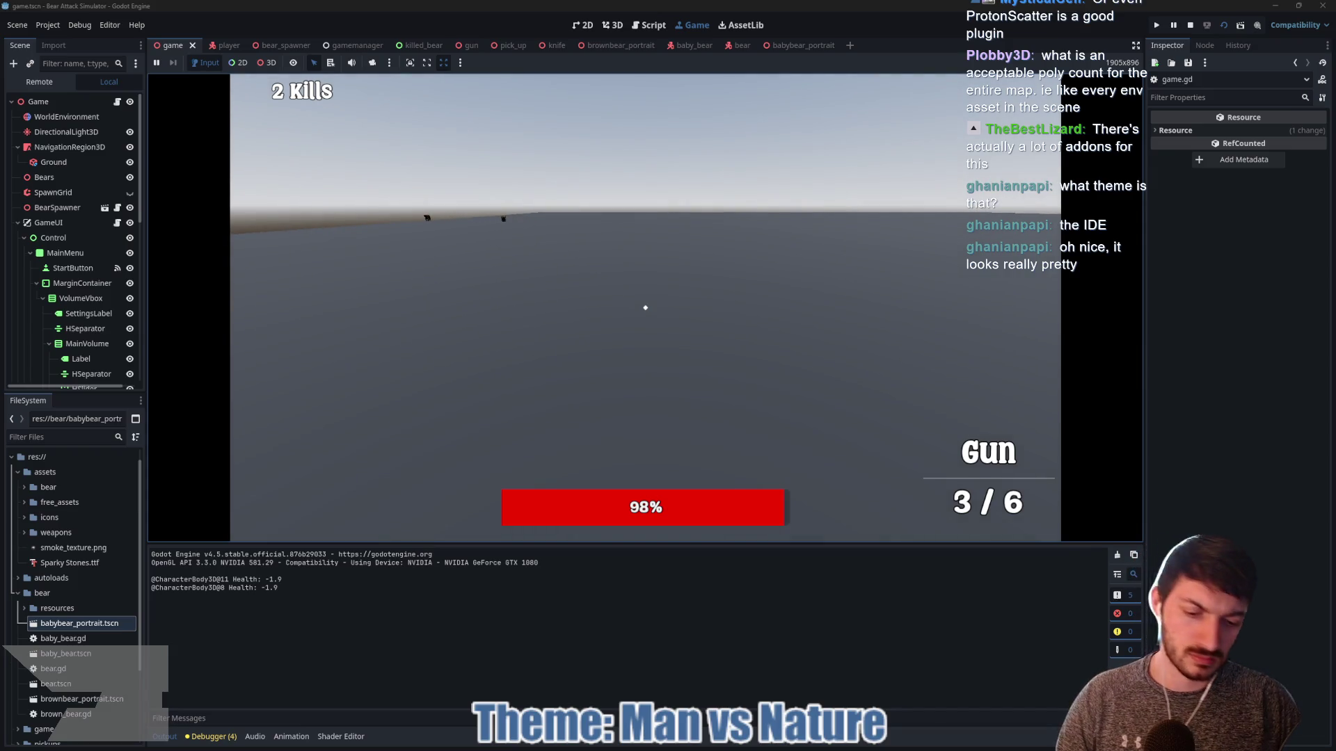
pyautogui.press('F8')
# Switch from the player scene to the bear scene and open its bear.gd script
pyautogui.scroll(-3, 624, 317)
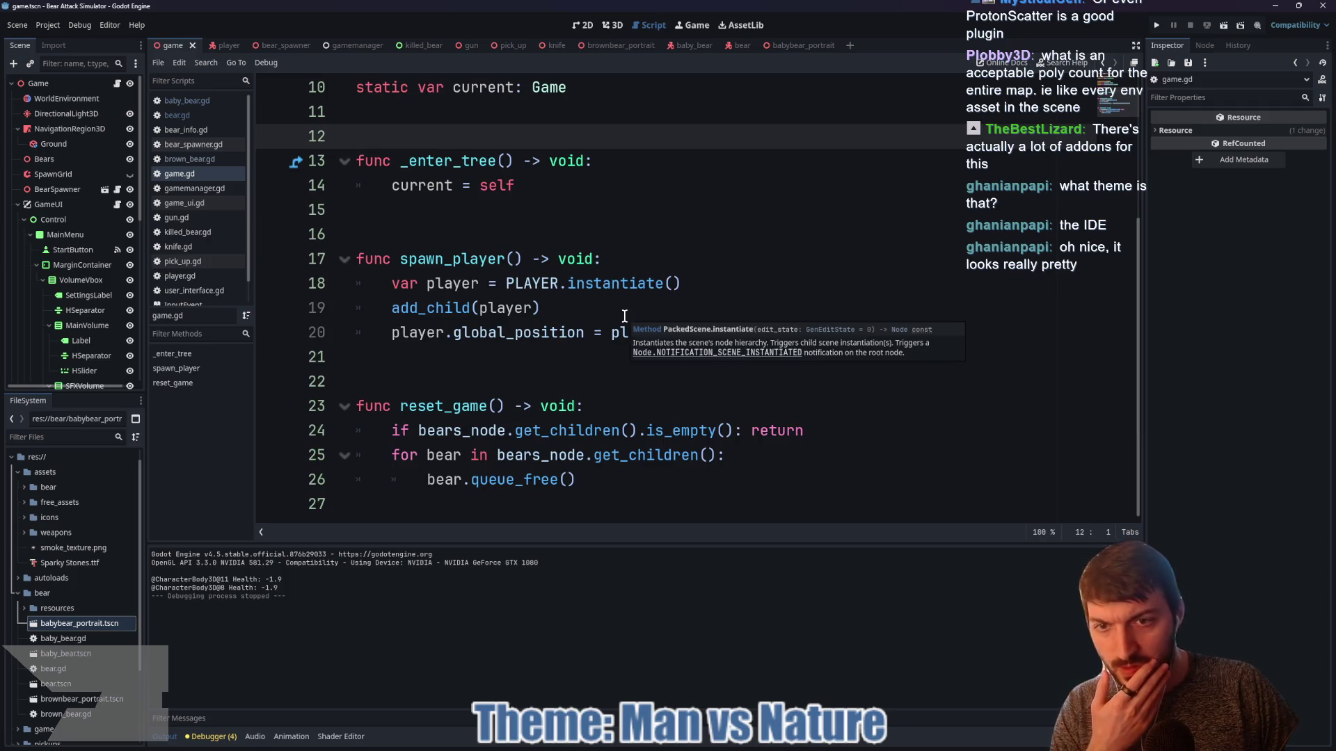
pyautogui.scroll(3, 448, 163)
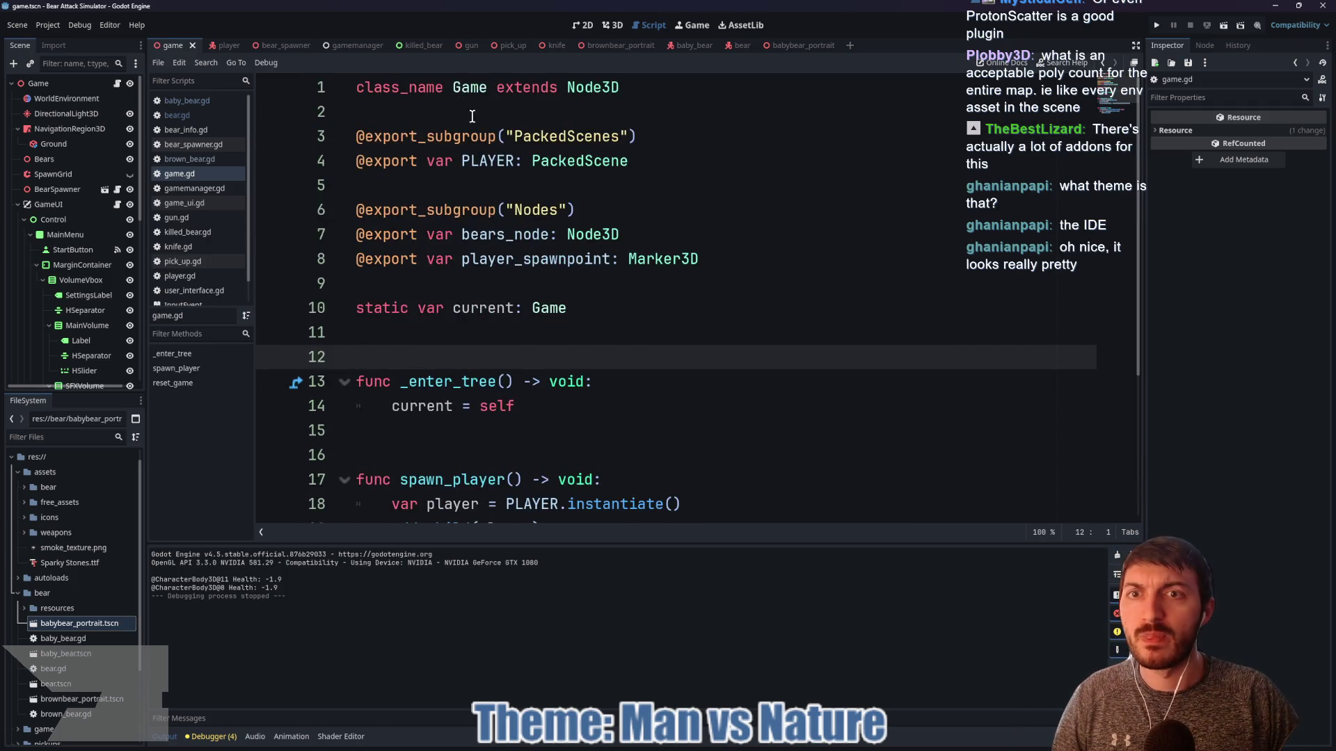
pyautogui.moveTo(229, 48); pyautogui.dragTo(230, 52)
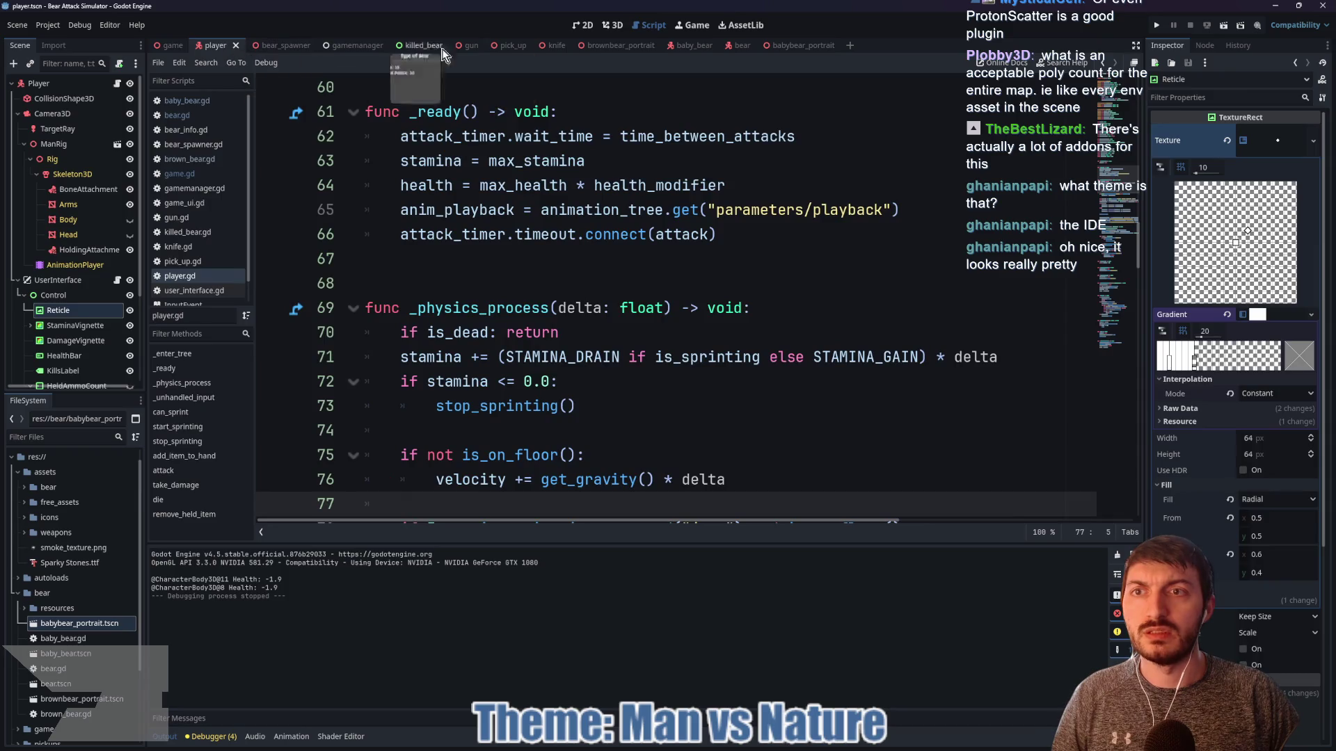
pyautogui.click(736, 47)
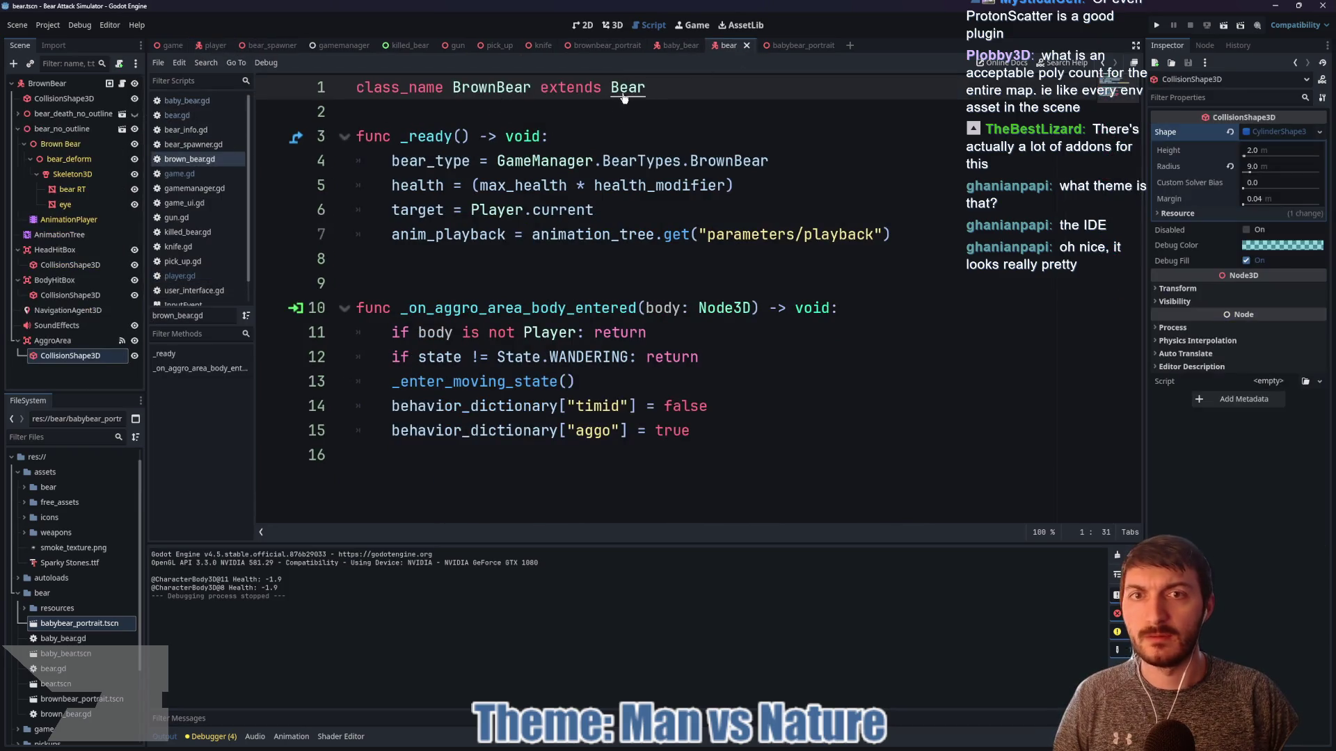
pyautogui.click(177, 115)
# Select the is_sprinting = false line in the wandering code and show BrownBear's stats (Max Health 50, Base Speed 10.0)
pyautogui.scroll(-6, 593, 243)
pyautogui.scroll(3, 593, 243)
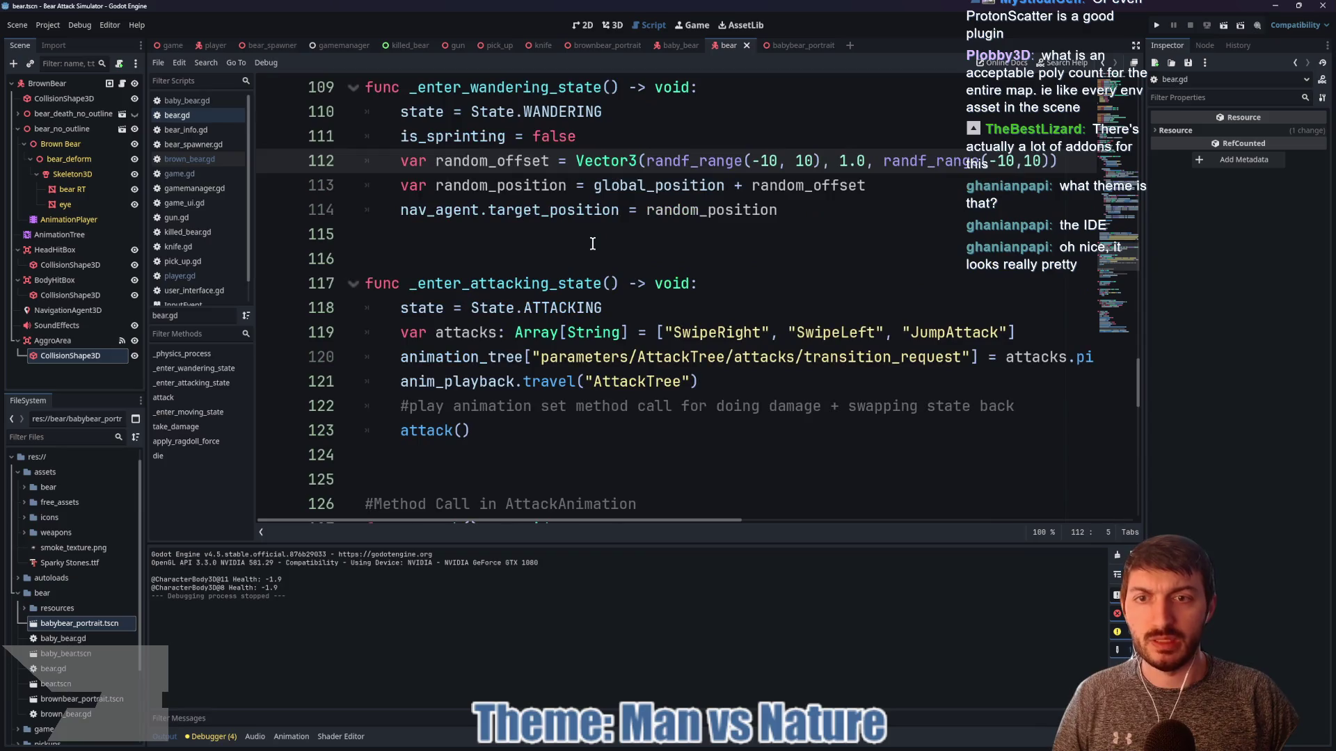
pyautogui.scroll(-5, 583, 261)
pyautogui.scroll(1, 499, 284)
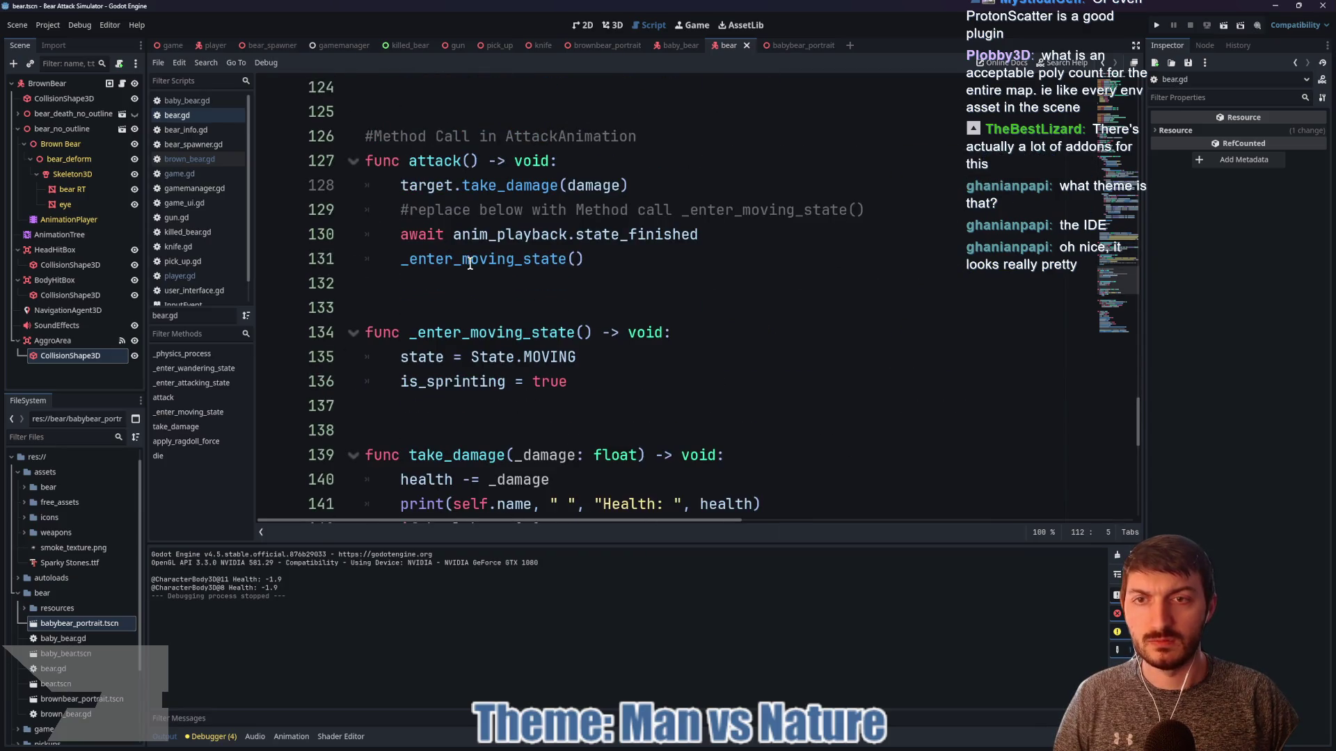
pyautogui.scroll(-2, 508, 296)
pyautogui.scroll(4, 499, 303)
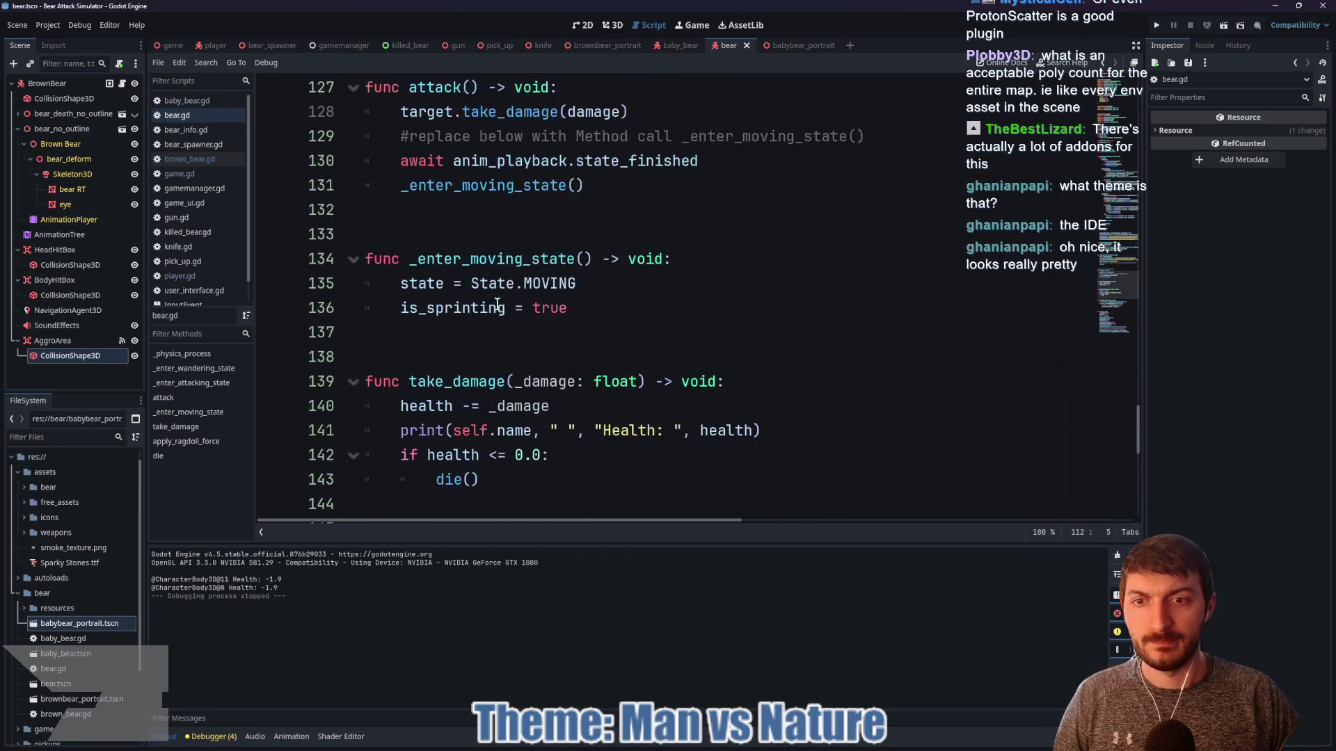
pyautogui.scroll(3, 459, 301)
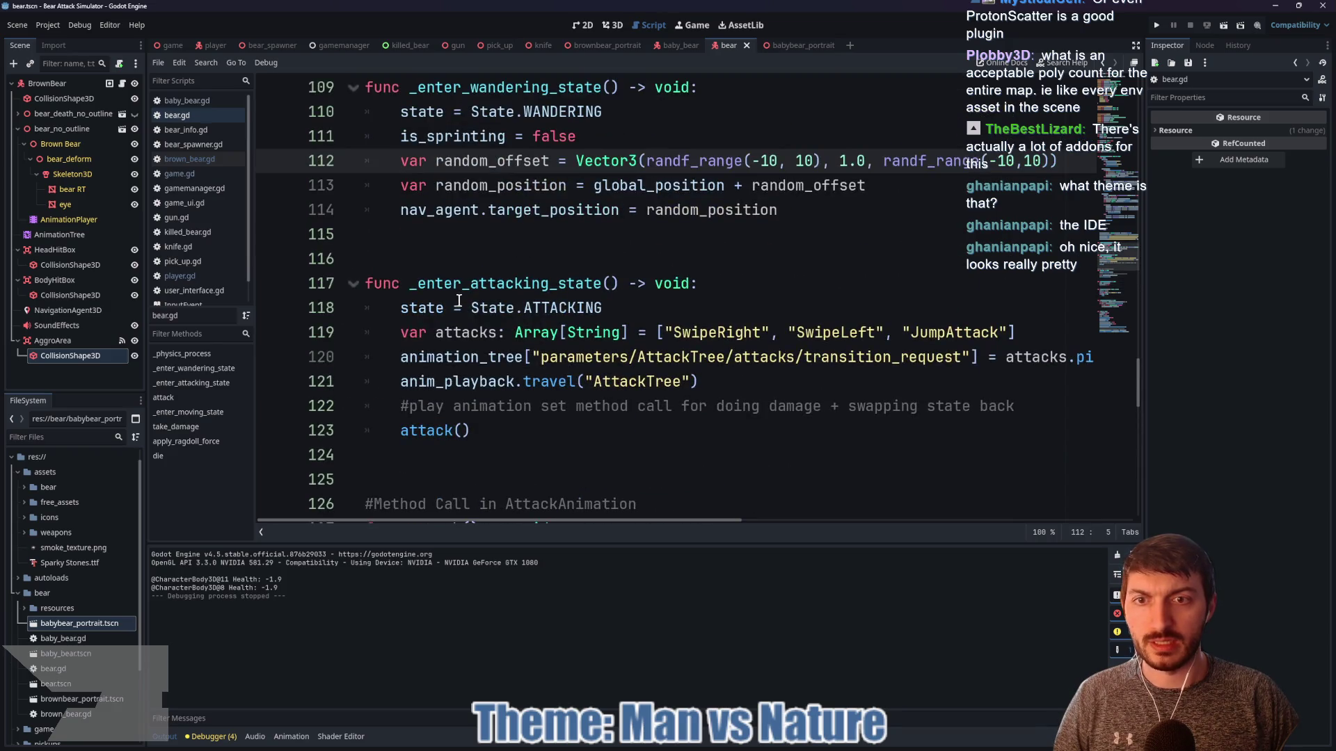
pyautogui.scroll(2, 456, 279)
pyautogui.click(443, 282)
pyautogui.click(325, 285)
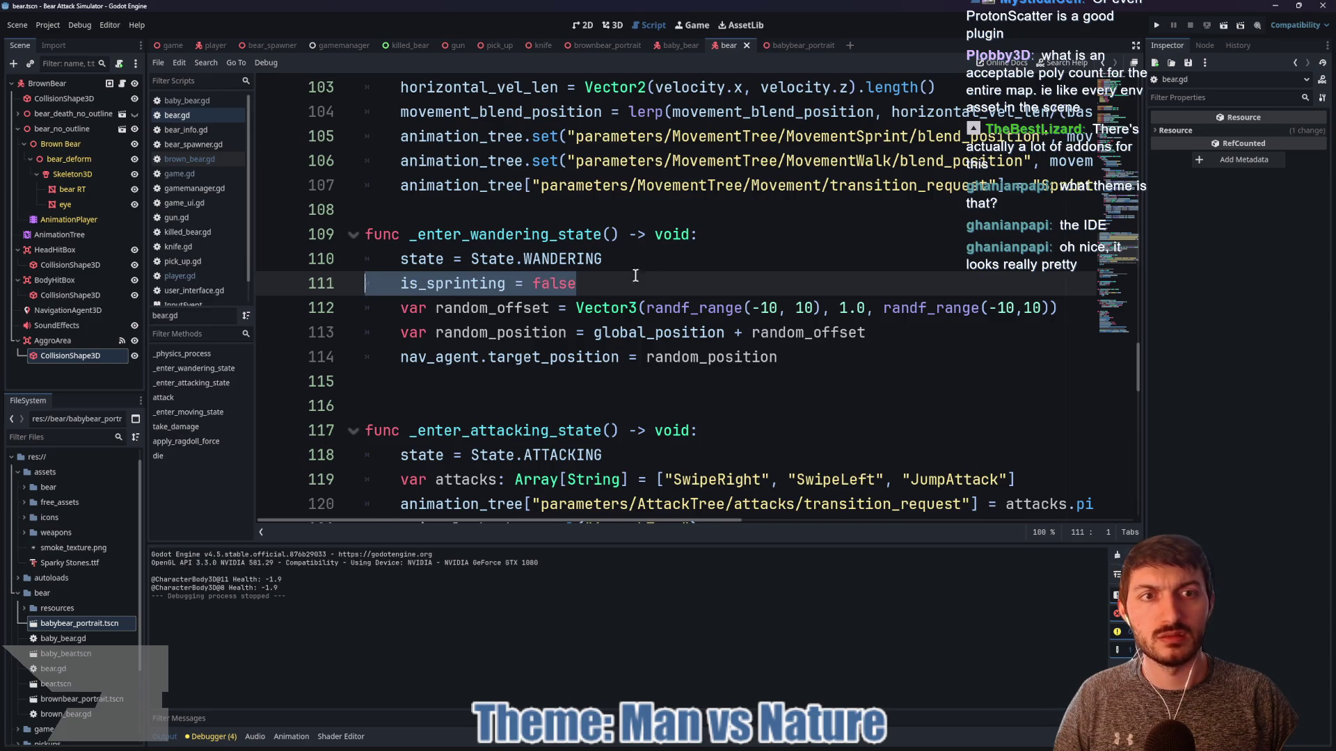
pyautogui.click(47, 83)
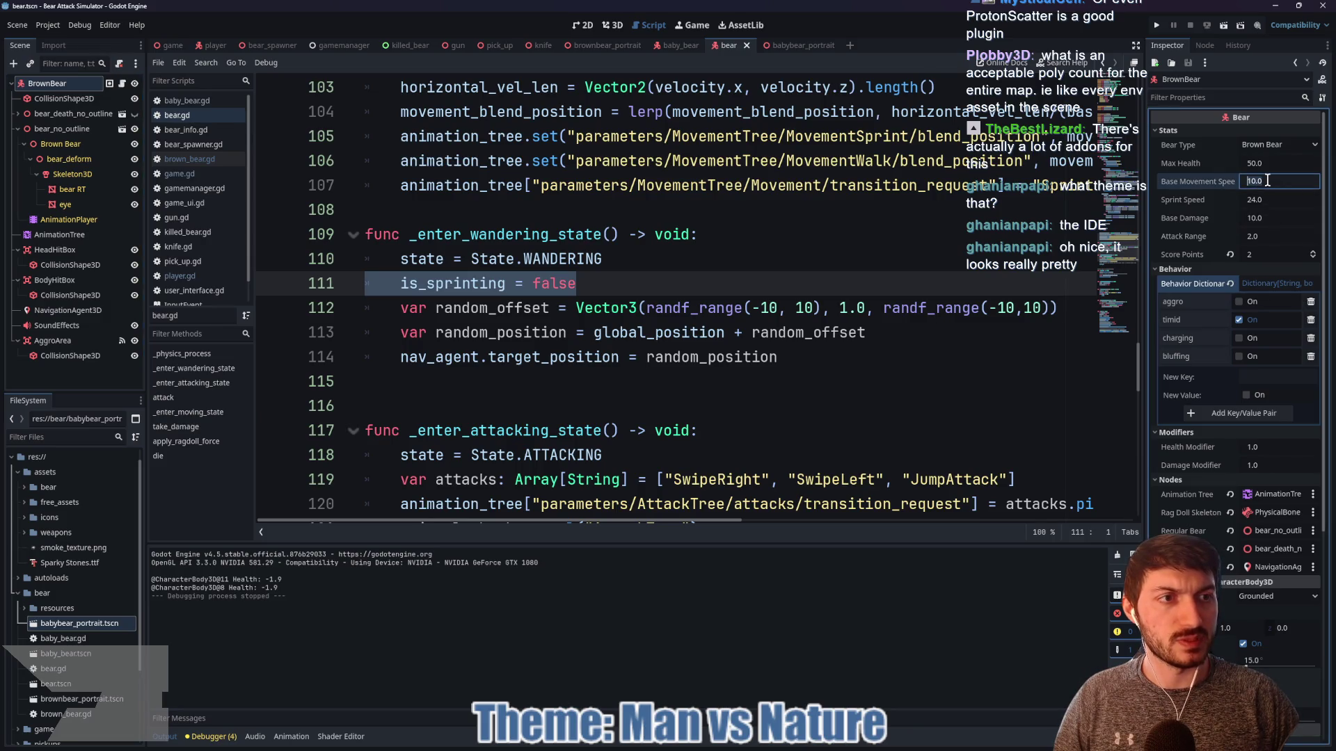
pyautogui.click(878, 278)
pyautogui.scroll(2, 866, 277)
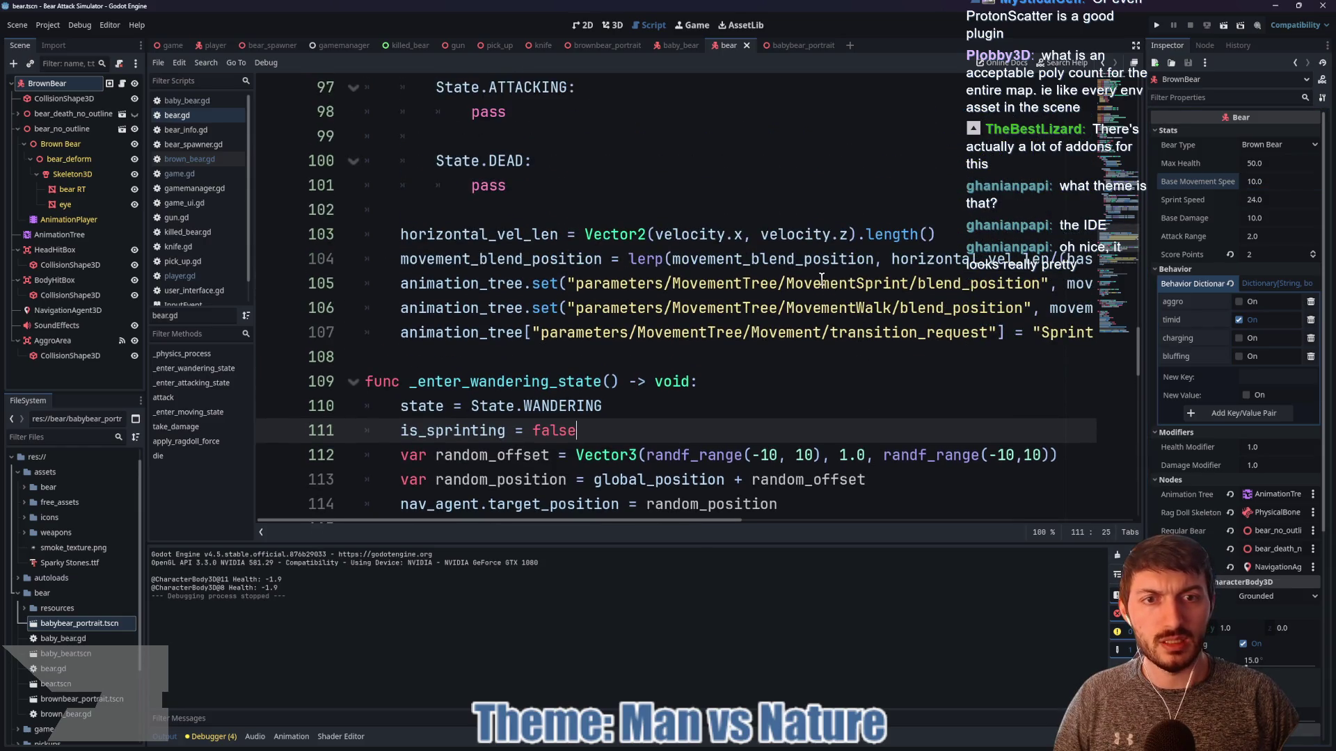
pyautogui.moveTo(625, 520)
pyautogui.mouseDown()
pyautogui.moveTo(871, 534)
pyautogui.moveTo(685, 534)
pyautogui.moveTo(937, 536)
pyautogui.moveTo(804, 523)
pyautogui.moveTo(859, 523)
pyautogui.mouseUp()
pyautogui.moveTo(861, 523); pyautogui.dragTo(1041, 520)
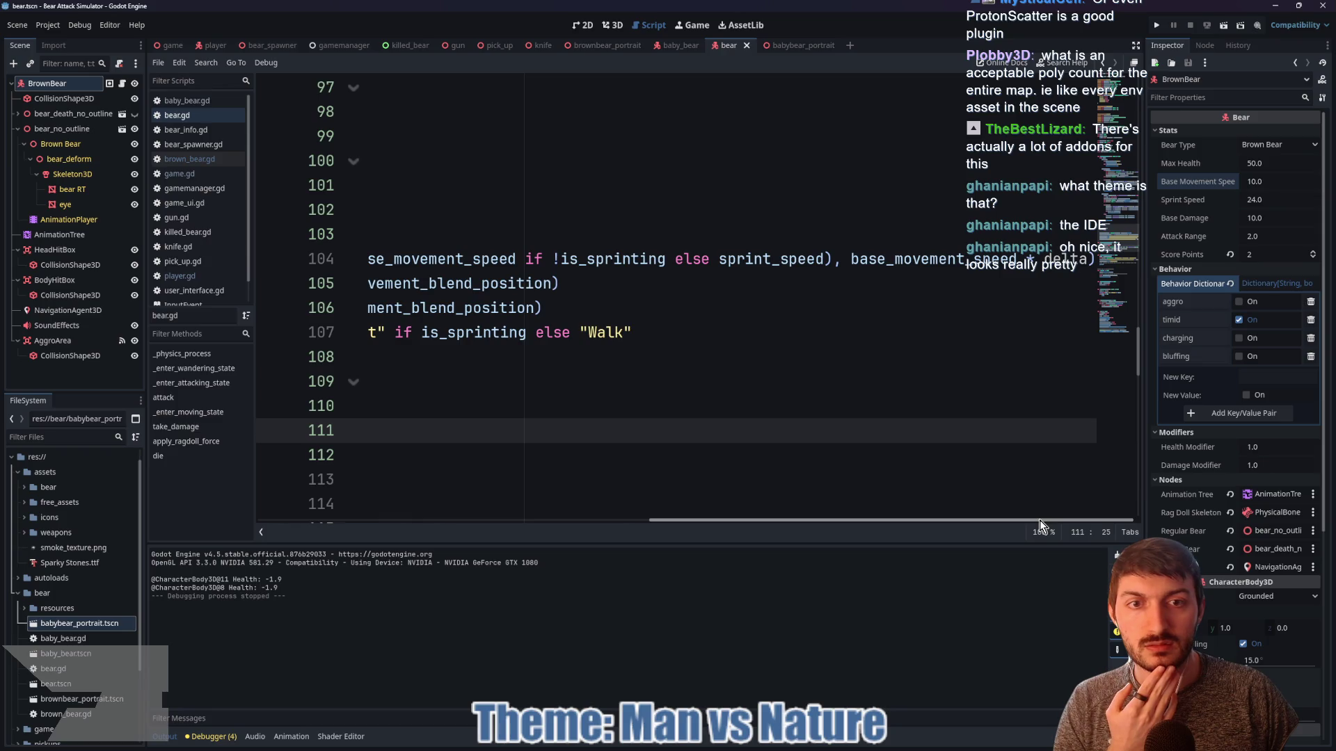
pyautogui.moveTo(914, 521)
pyautogui.mouseDown()
pyautogui.moveTo(846, 519)
pyautogui.moveTo(992, 520)
pyautogui.moveTo(607, 516)
pyautogui.mouseUp()
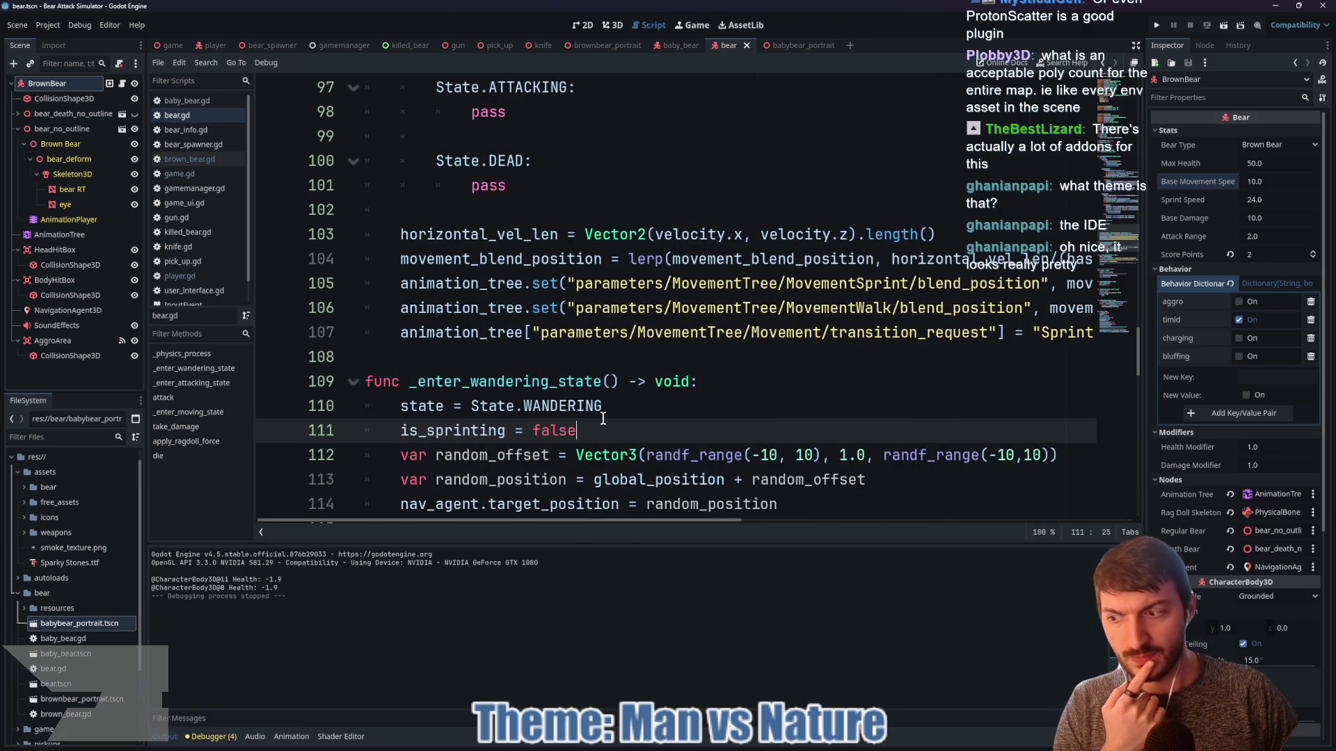
pyautogui.scroll(20, 596, 413)
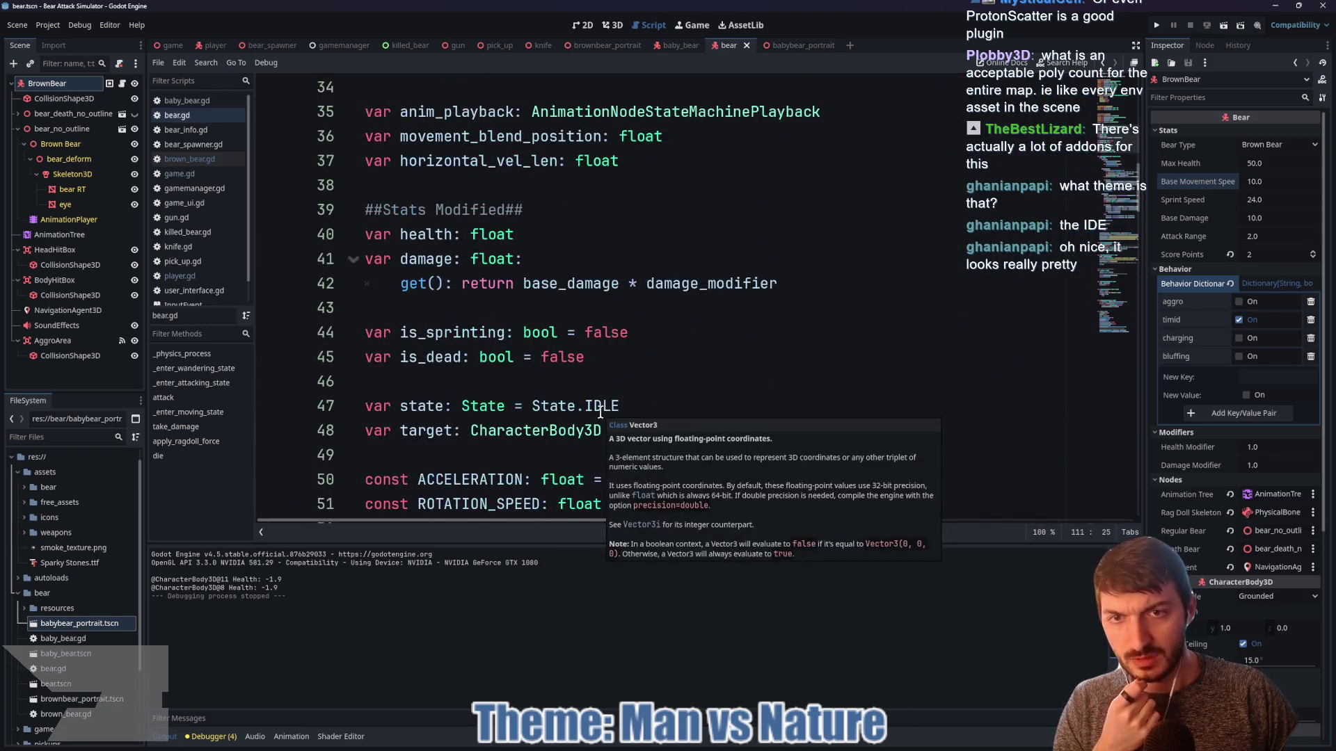
pyautogui.scroll(-4, 609, 342)
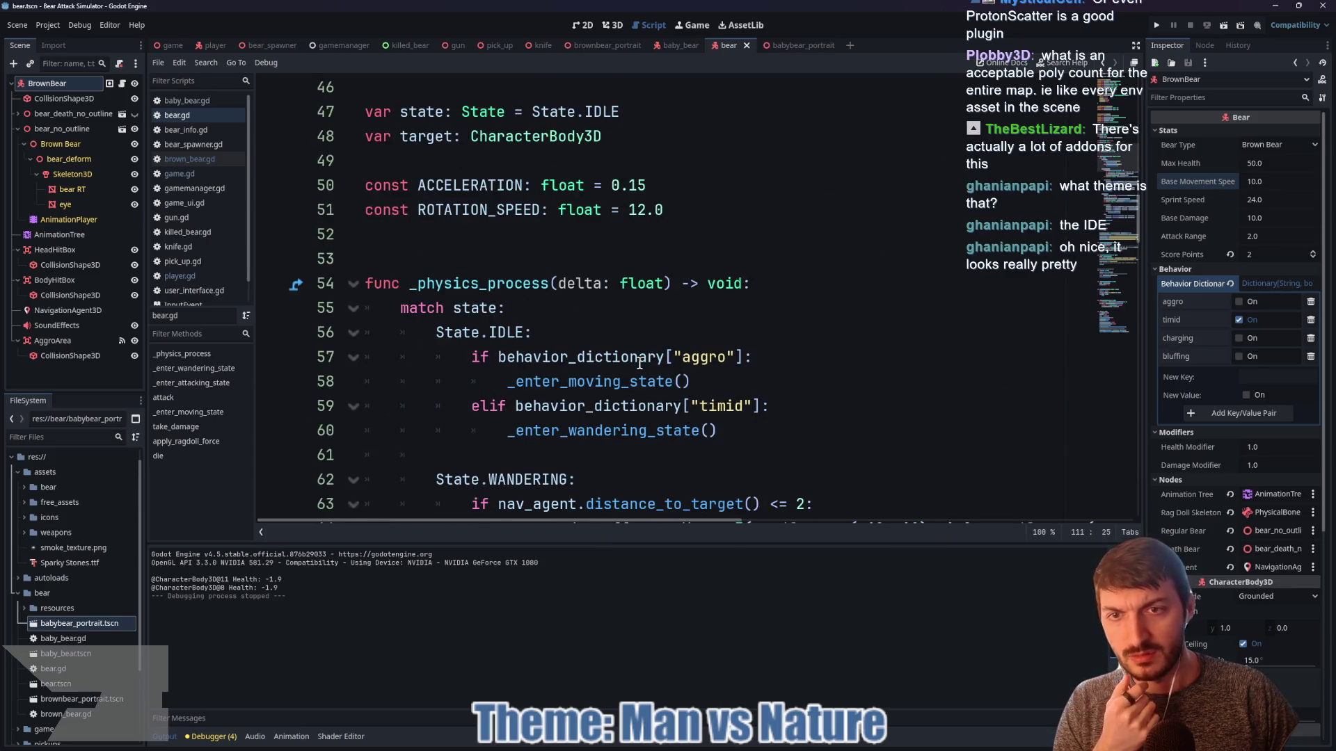
pyautogui.scroll(-1, 639, 363)
pyautogui.scroll(-5, 639, 364)
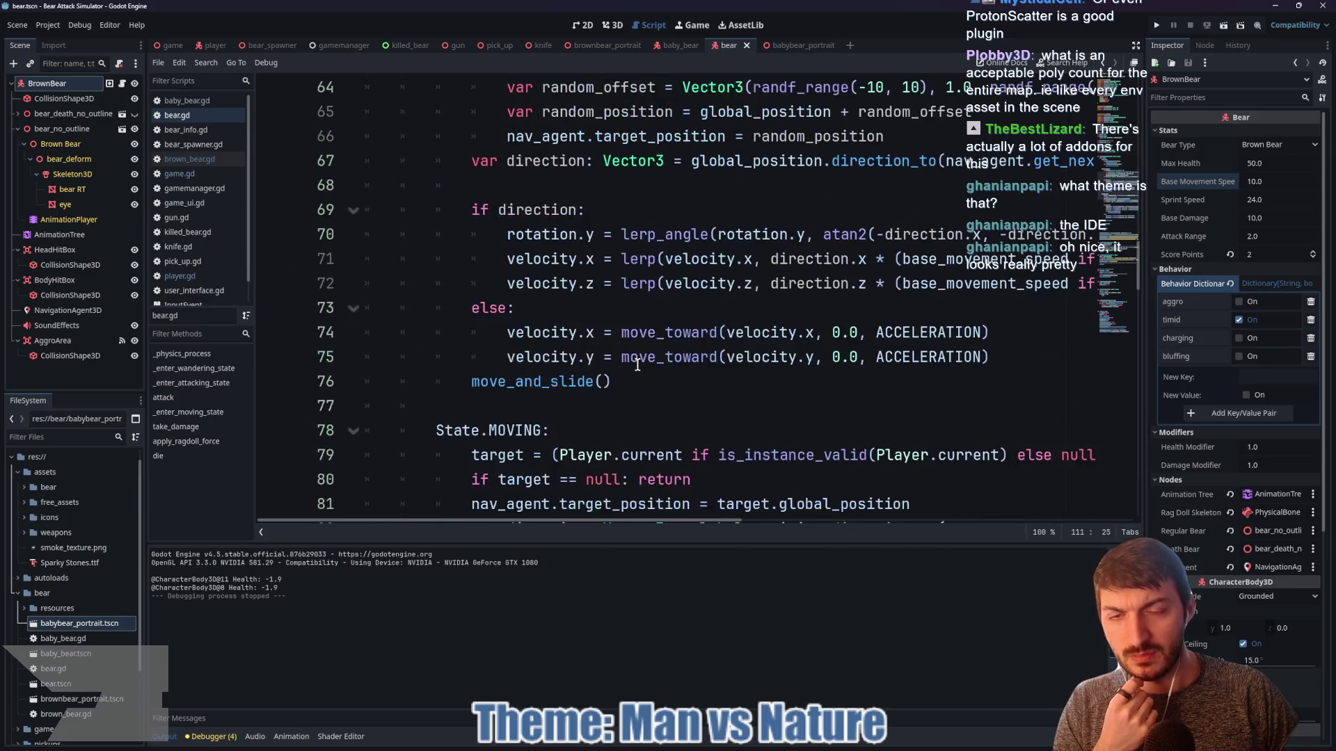
pyautogui.scroll(-4, 638, 364)
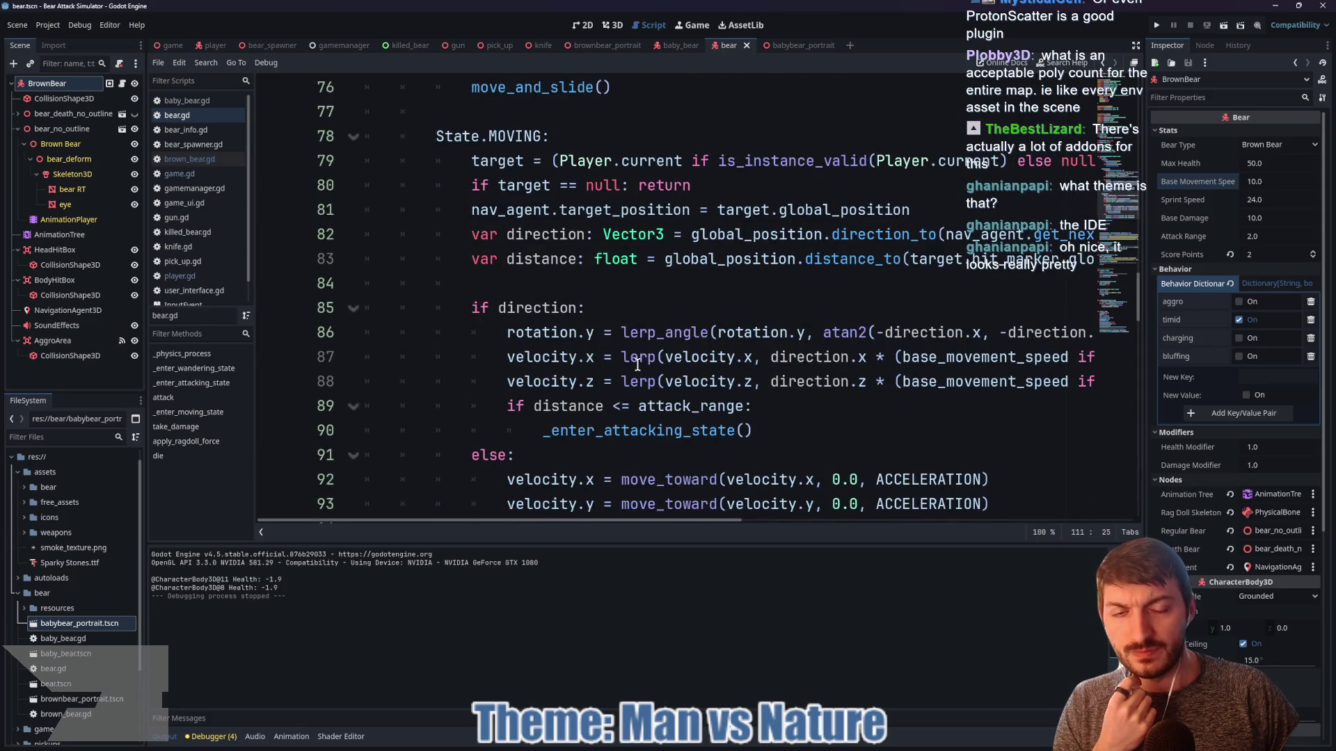
pyautogui.scroll(-1, 637, 364)
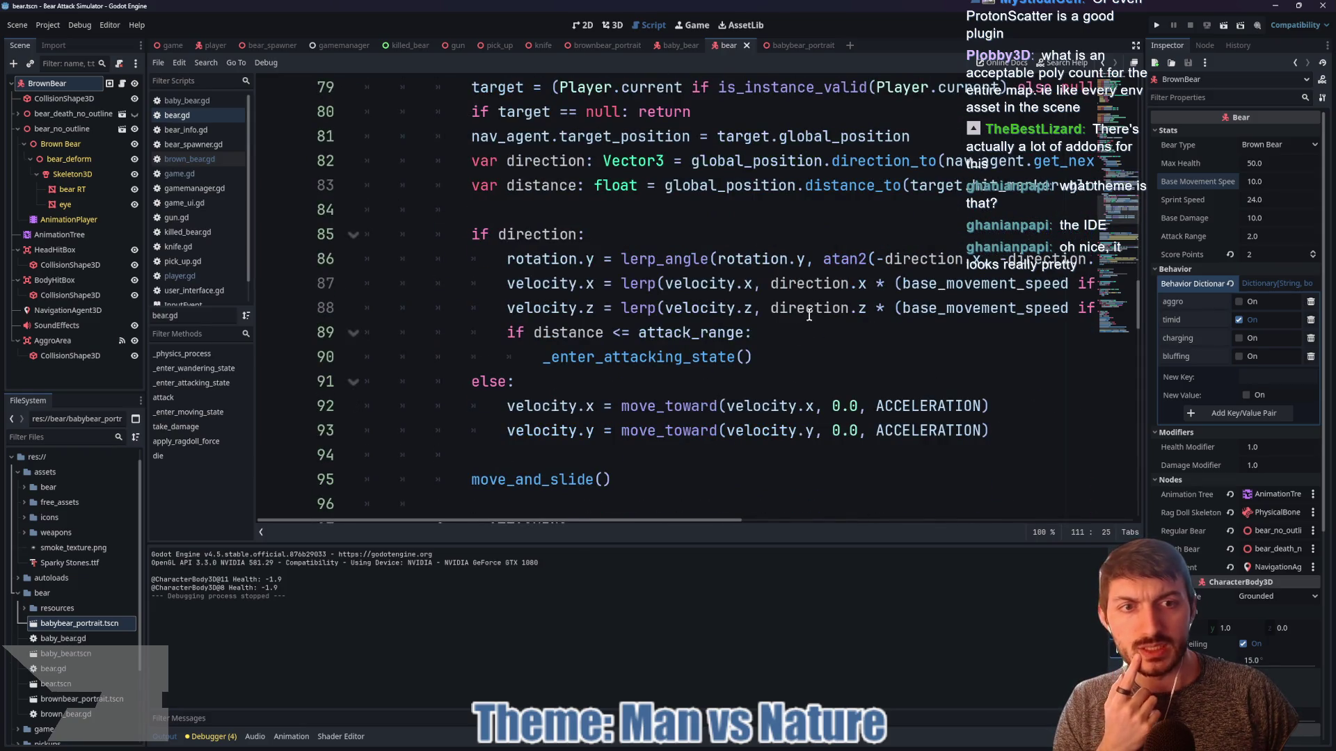
pyautogui.scroll(8, 648, 418)
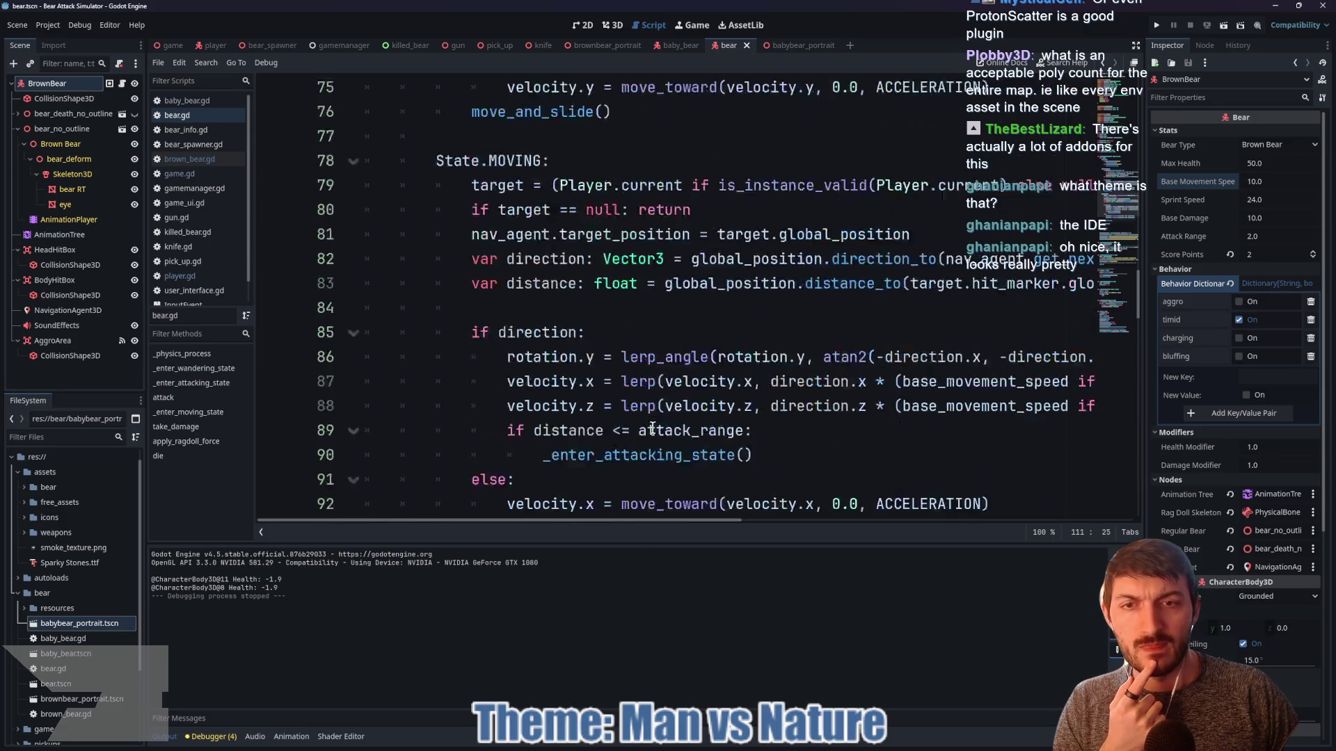
pyautogui.scroll(-1, 618, 339)
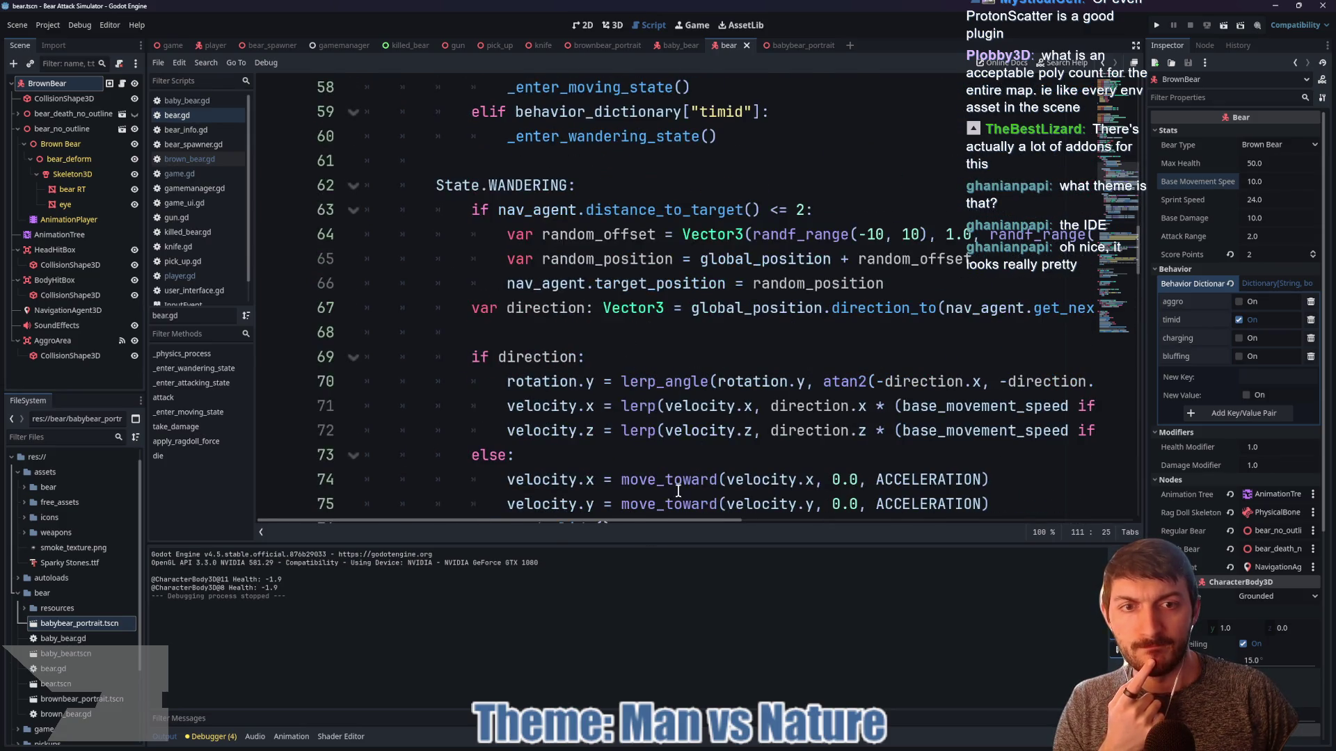
pyautogui.moveTo(638, 523)
pyautogui.mouseDown()
pyautogui.moveTo(864, 529)
pyautogui.moveTo(678, 527)
pyautogui.moveTo(811, 529)
pyautogui.mouseUp()
# Remove 'if !is_sprinting else sprint_speed' from both wandering velocity lines and save bear.gd
pyautogui.moveTo(758, 406); pyautogui.dragTo(1061, 406)
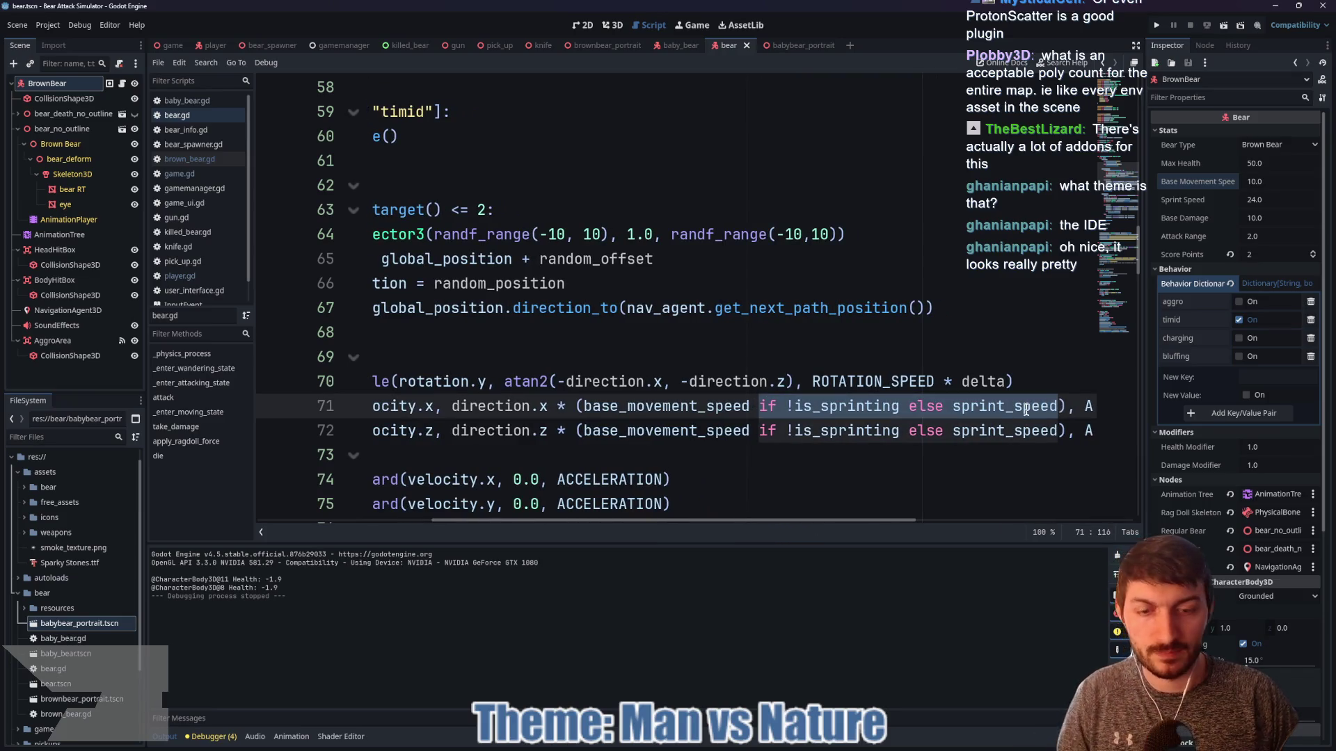
pyautogui.hotkey('ctrl', 'd')
pyautogui.press('BackSpace')
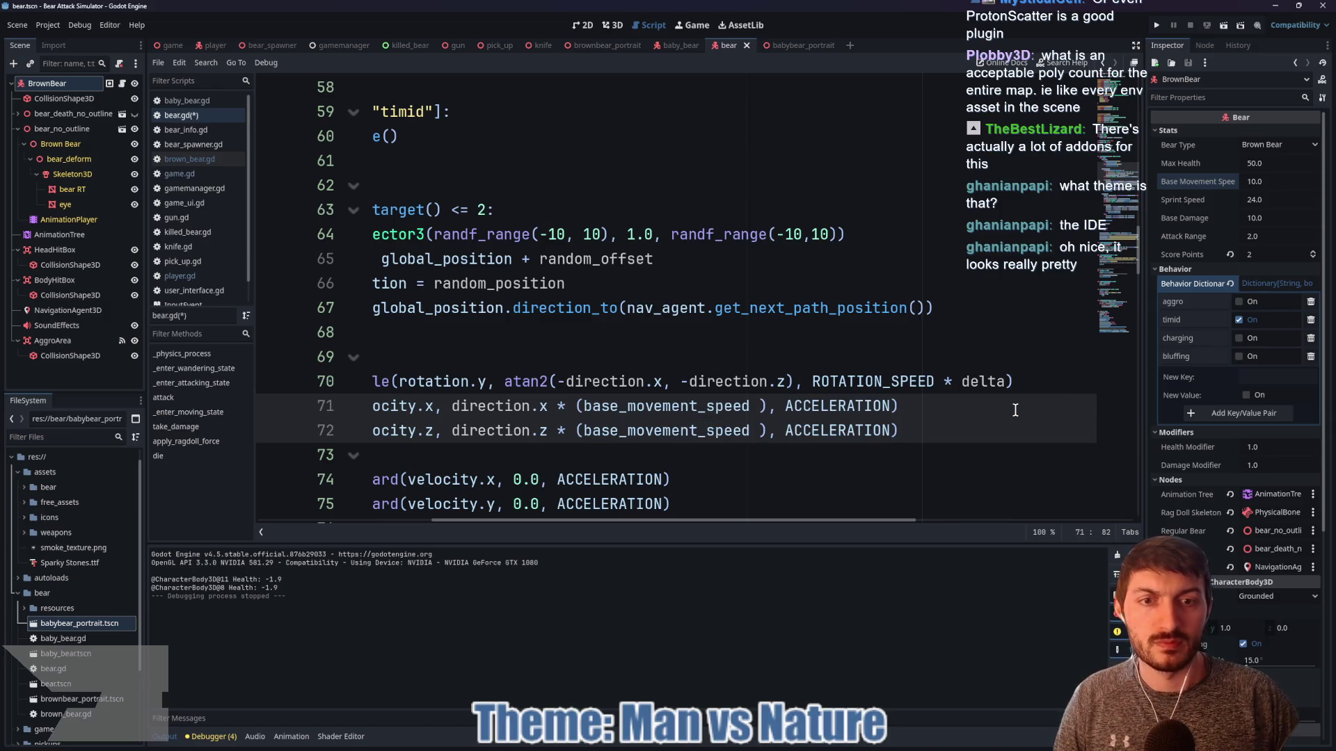
pyautogui.press('BackSpace')
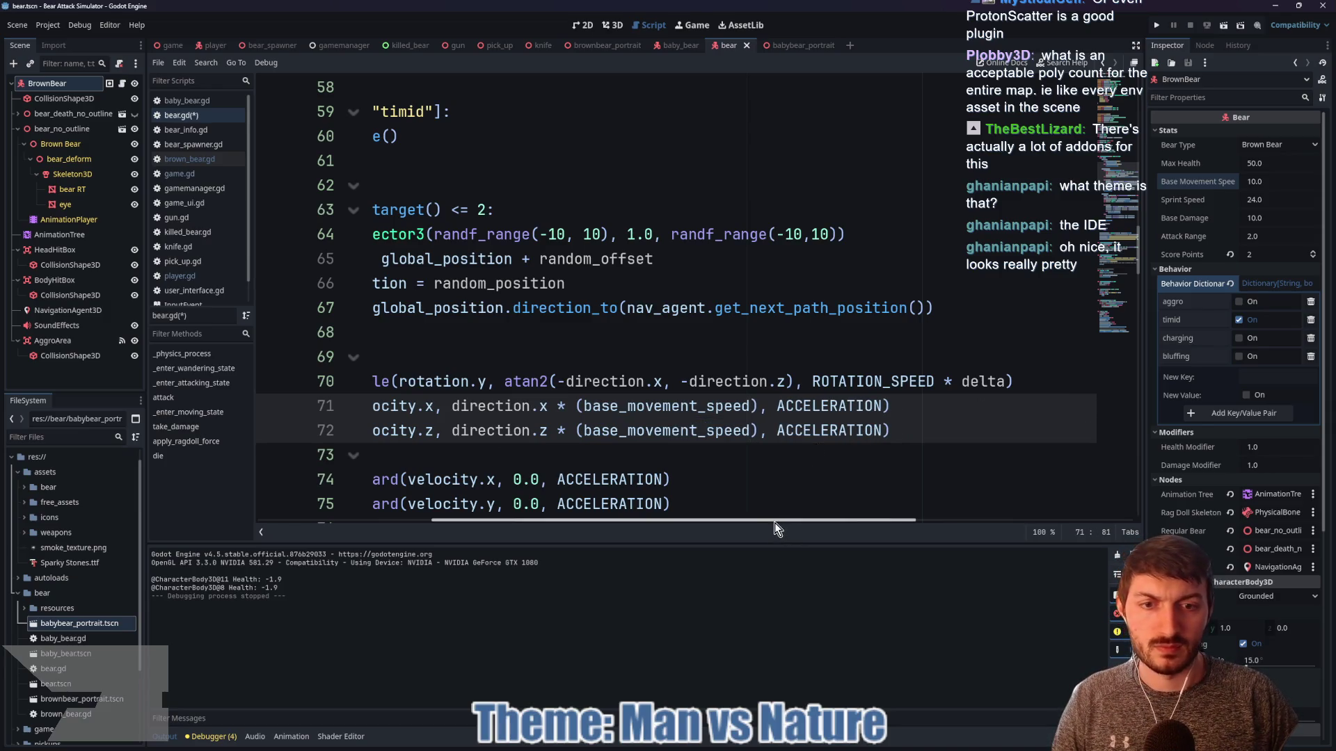
pyautogui.moveTo(766, 519)
pyautogui.mouseDown()
pyautogui.moveTo(624, 519)
pyautogui.moveTo(745, 527)
pyautogui.moveTo(628, 533)
pyautogui.mouseUp()
pyautogui.click(680, 406)
pyautogui.hotkey('ctrl', 's')
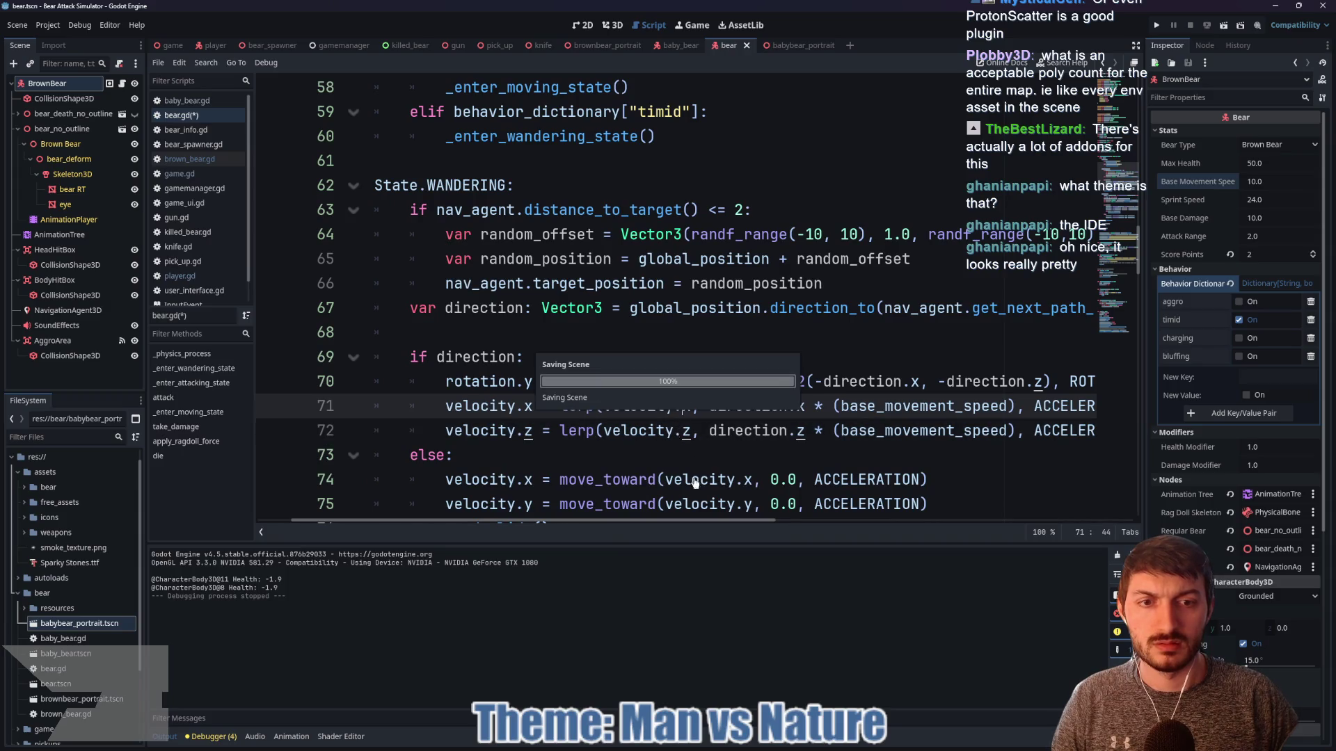
# Look over the edited script, then switch to the main game scene
pyautogui.scroll(-4, 691, 475)
pyautogui.moveTo(694, 520)
pyautogui.mouseDown()
pyautogui.moveTo(962, 540)
pyautogui.moveTo(686, 531)
pyautogui.moveTo(709, 518)
pyautogui.mouseUp()
pyautogui.scroll(2, 740, 448)
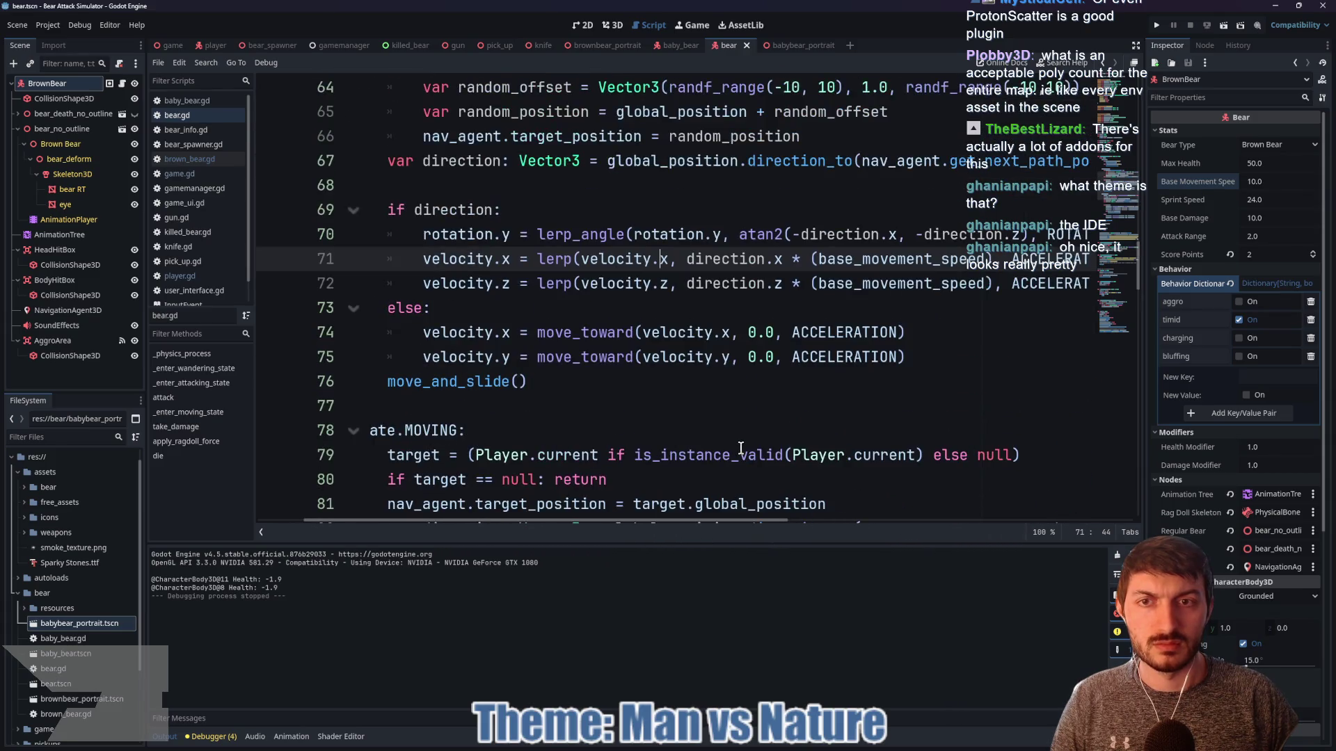
pyautogui.click(836, 235)
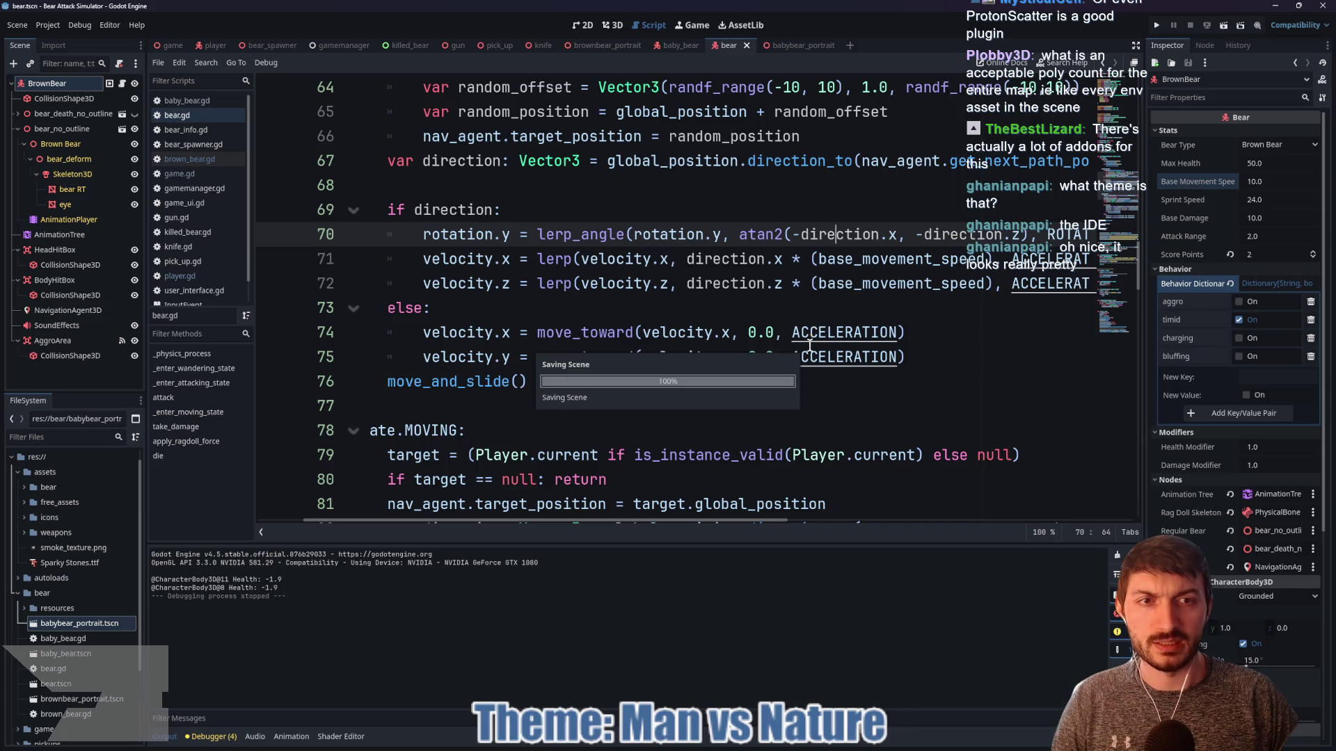
pyautogui.scroll(1, 689, 431)
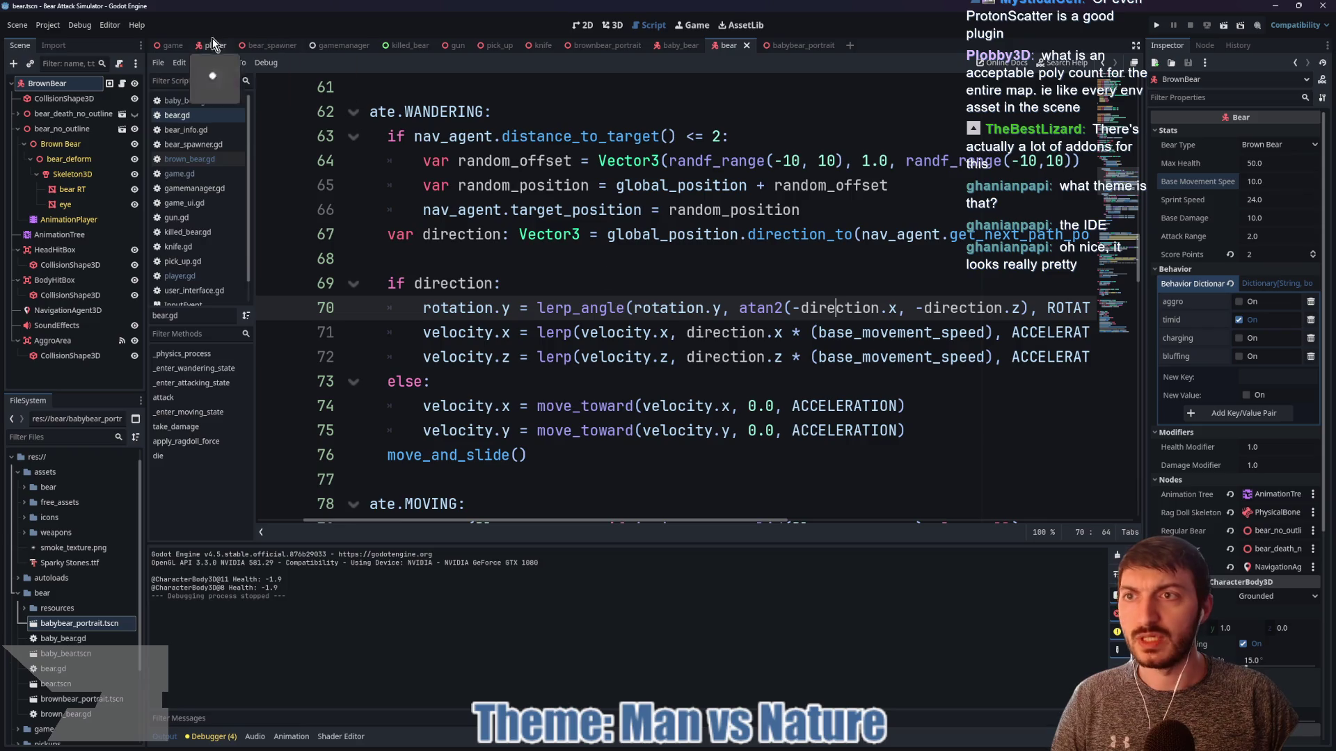
pyautogui.click(174, 49)
# Run the game and start a round from the Bear Attack Simulator main menu
pyautogui.press('F5')
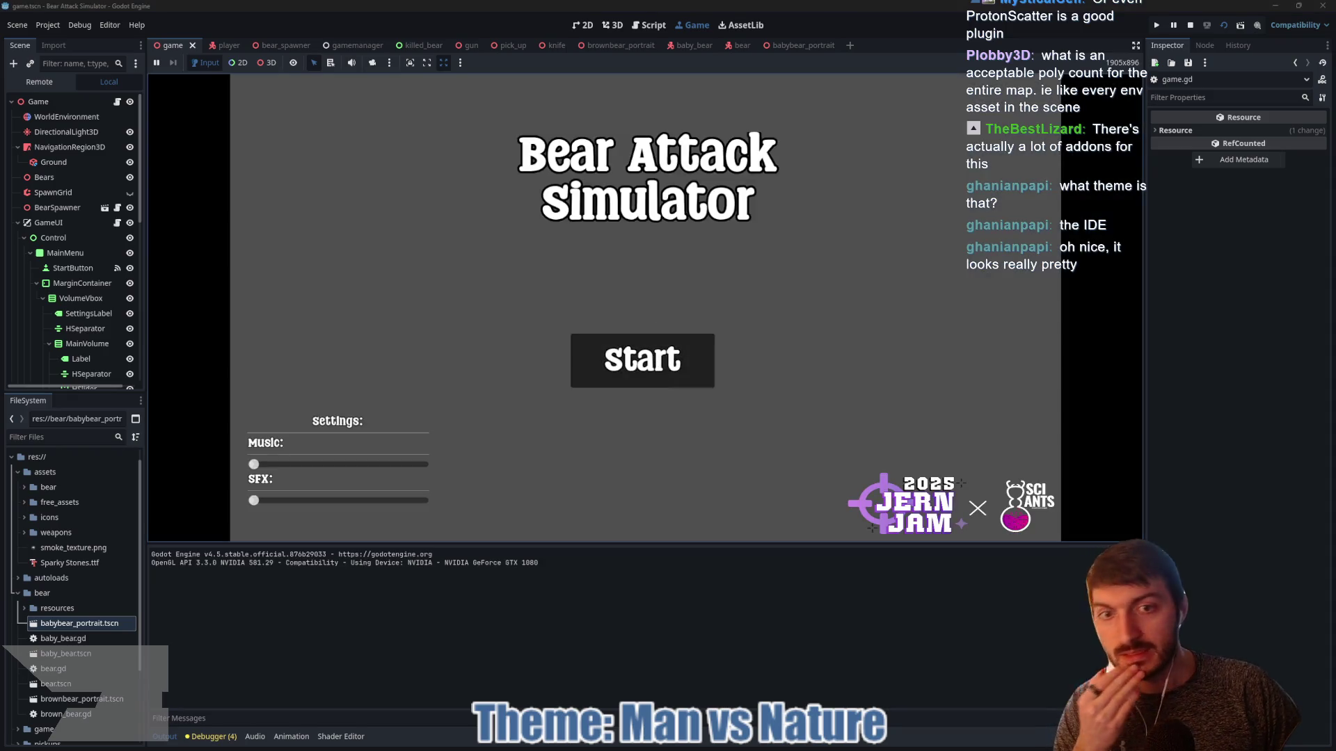
pyautogui.click(642, 360)
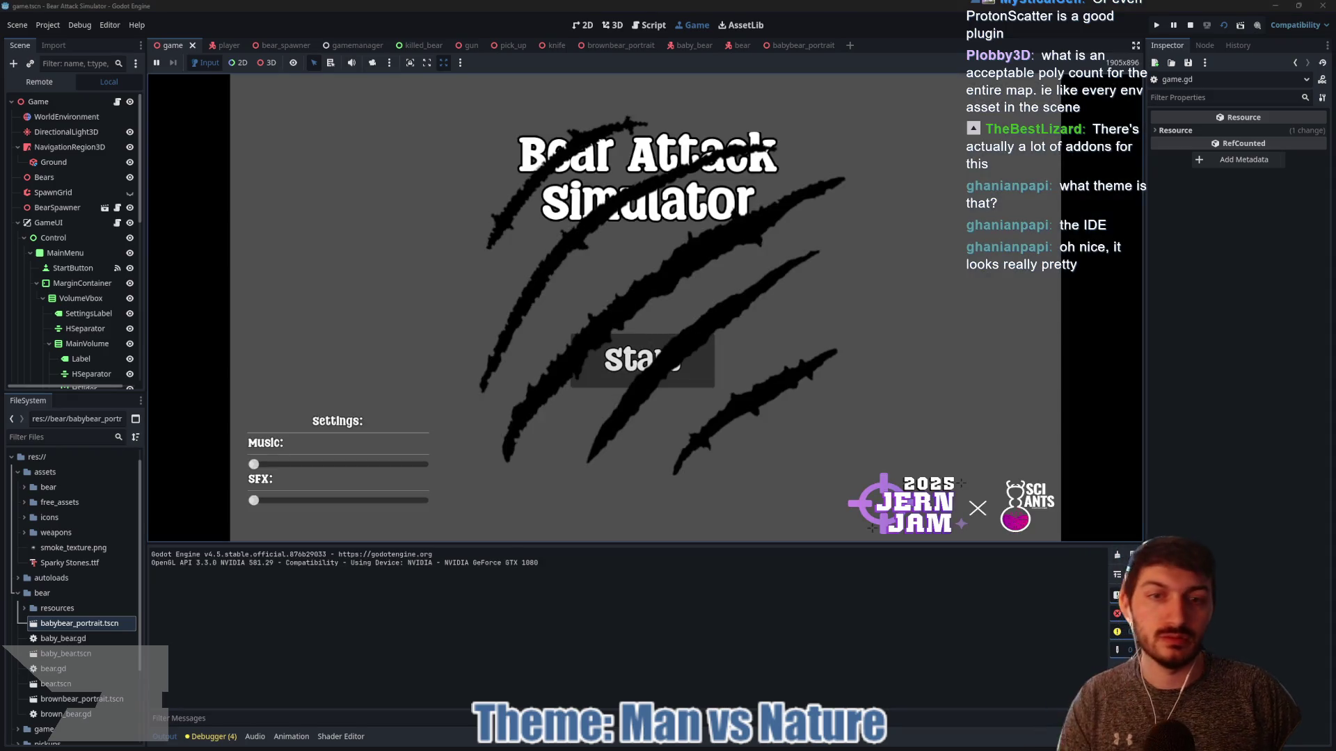